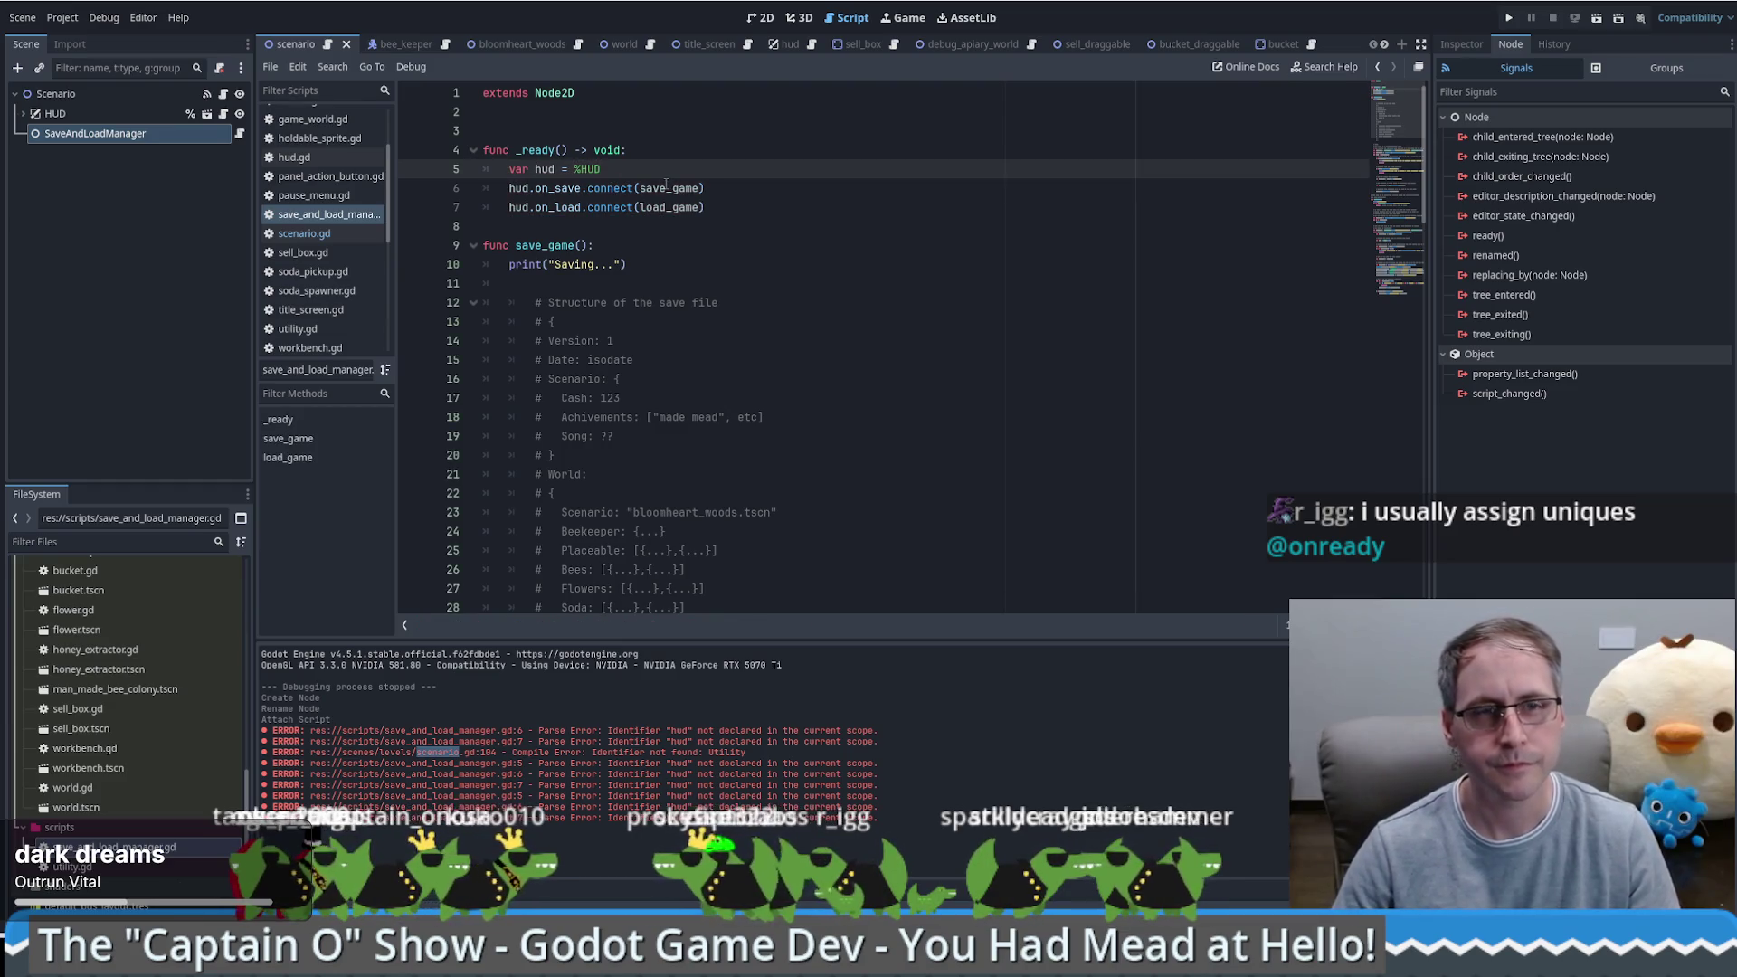
# Change the script's first line from extends Node2D to extends Node
pyautogui.click(639, 99)
pyautogui.press('BackSpace')
pyautogui.press('BackSpace')
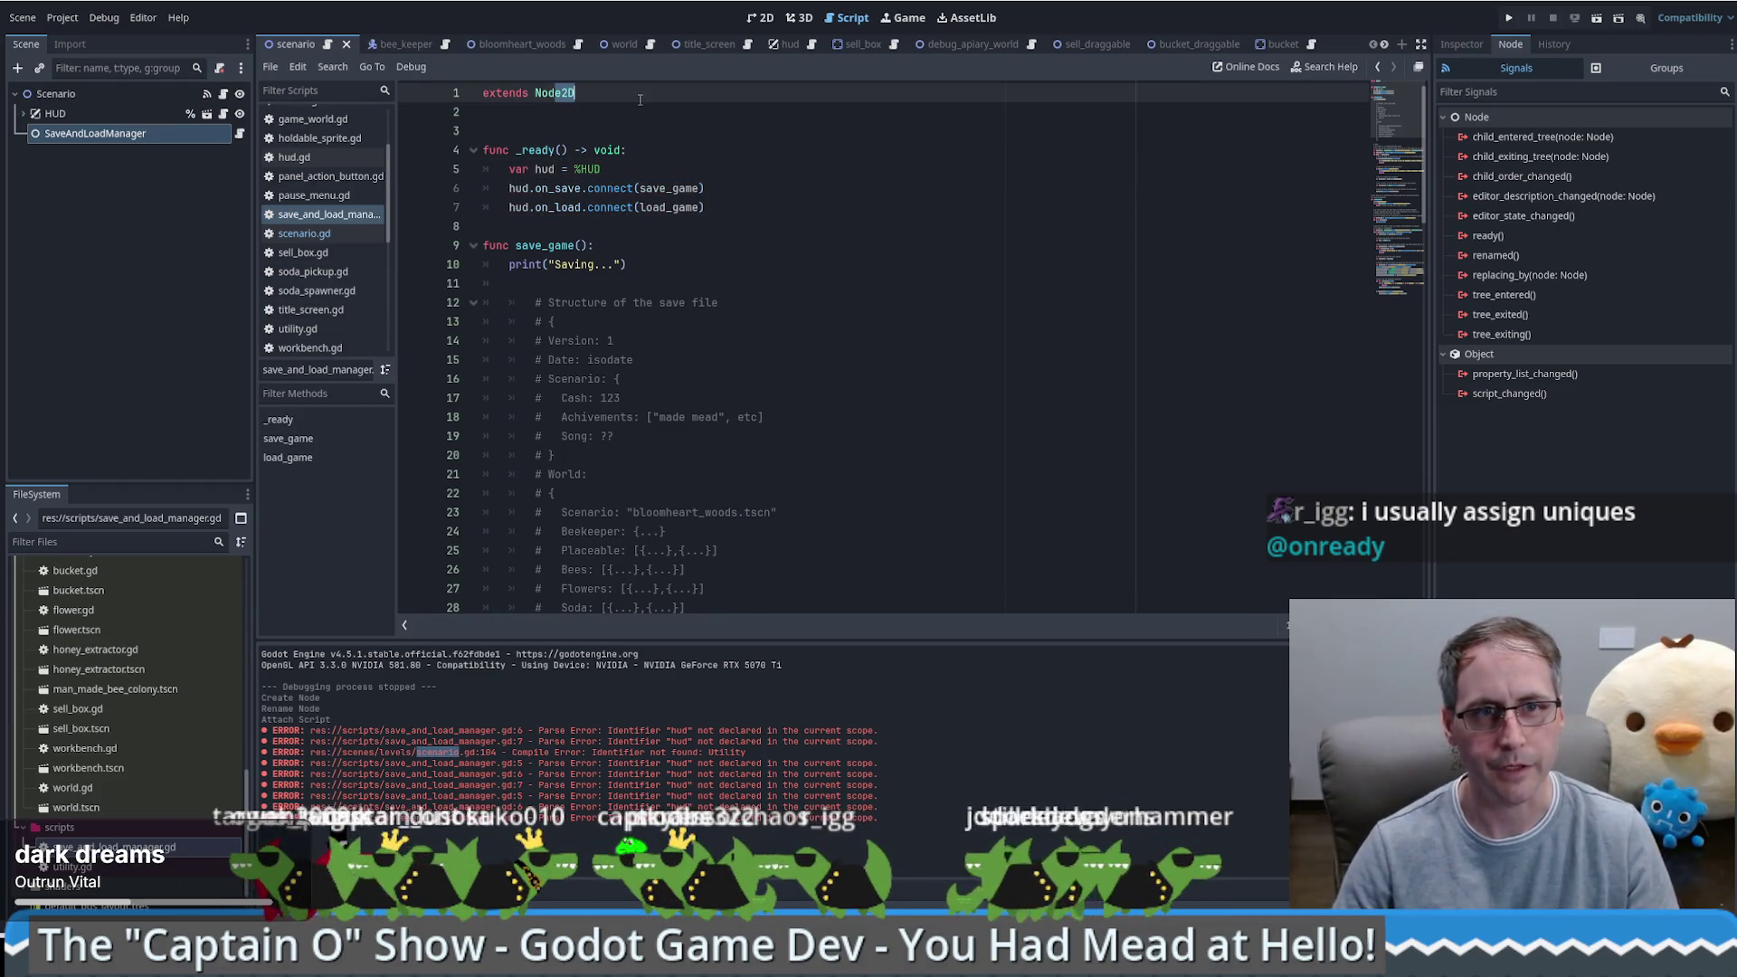
pyautogui.press('Escape')
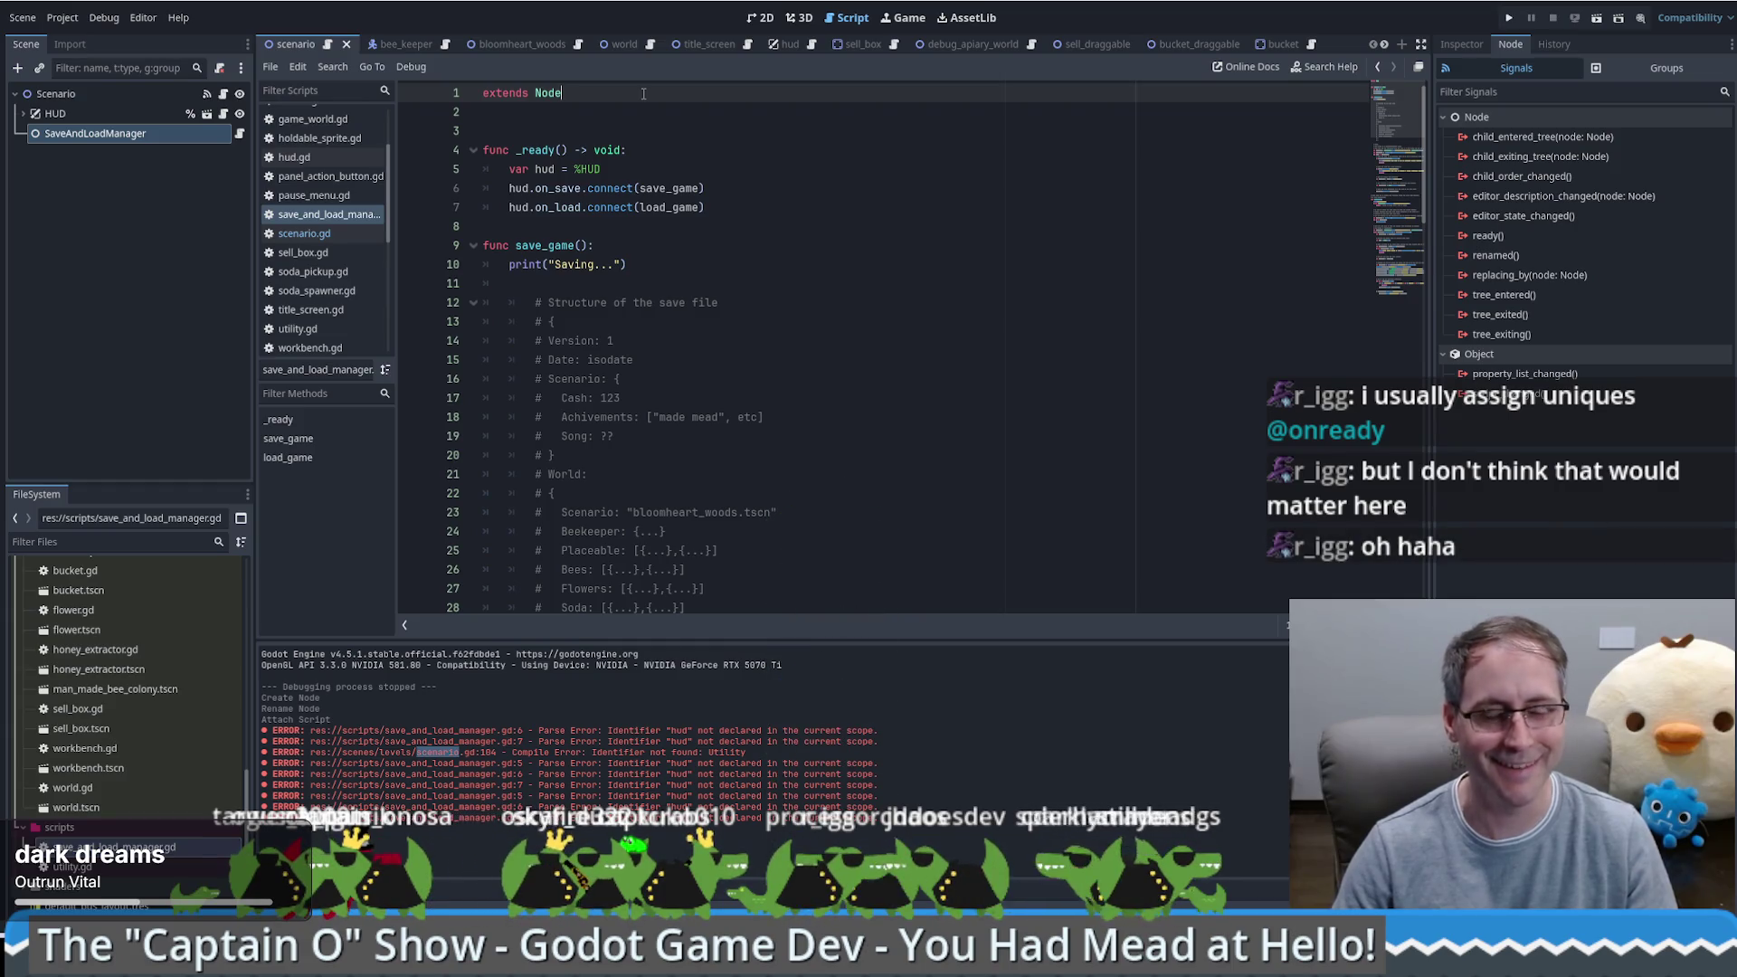
pyautogui.click(555, 139)
pyautogui.moveTo(64, 112)
pyautogui.mouseDown()
pyautogui.moveTo(583, 126)
pyautogui.moveTo(552, 114)
pyautogui.mouseUp()
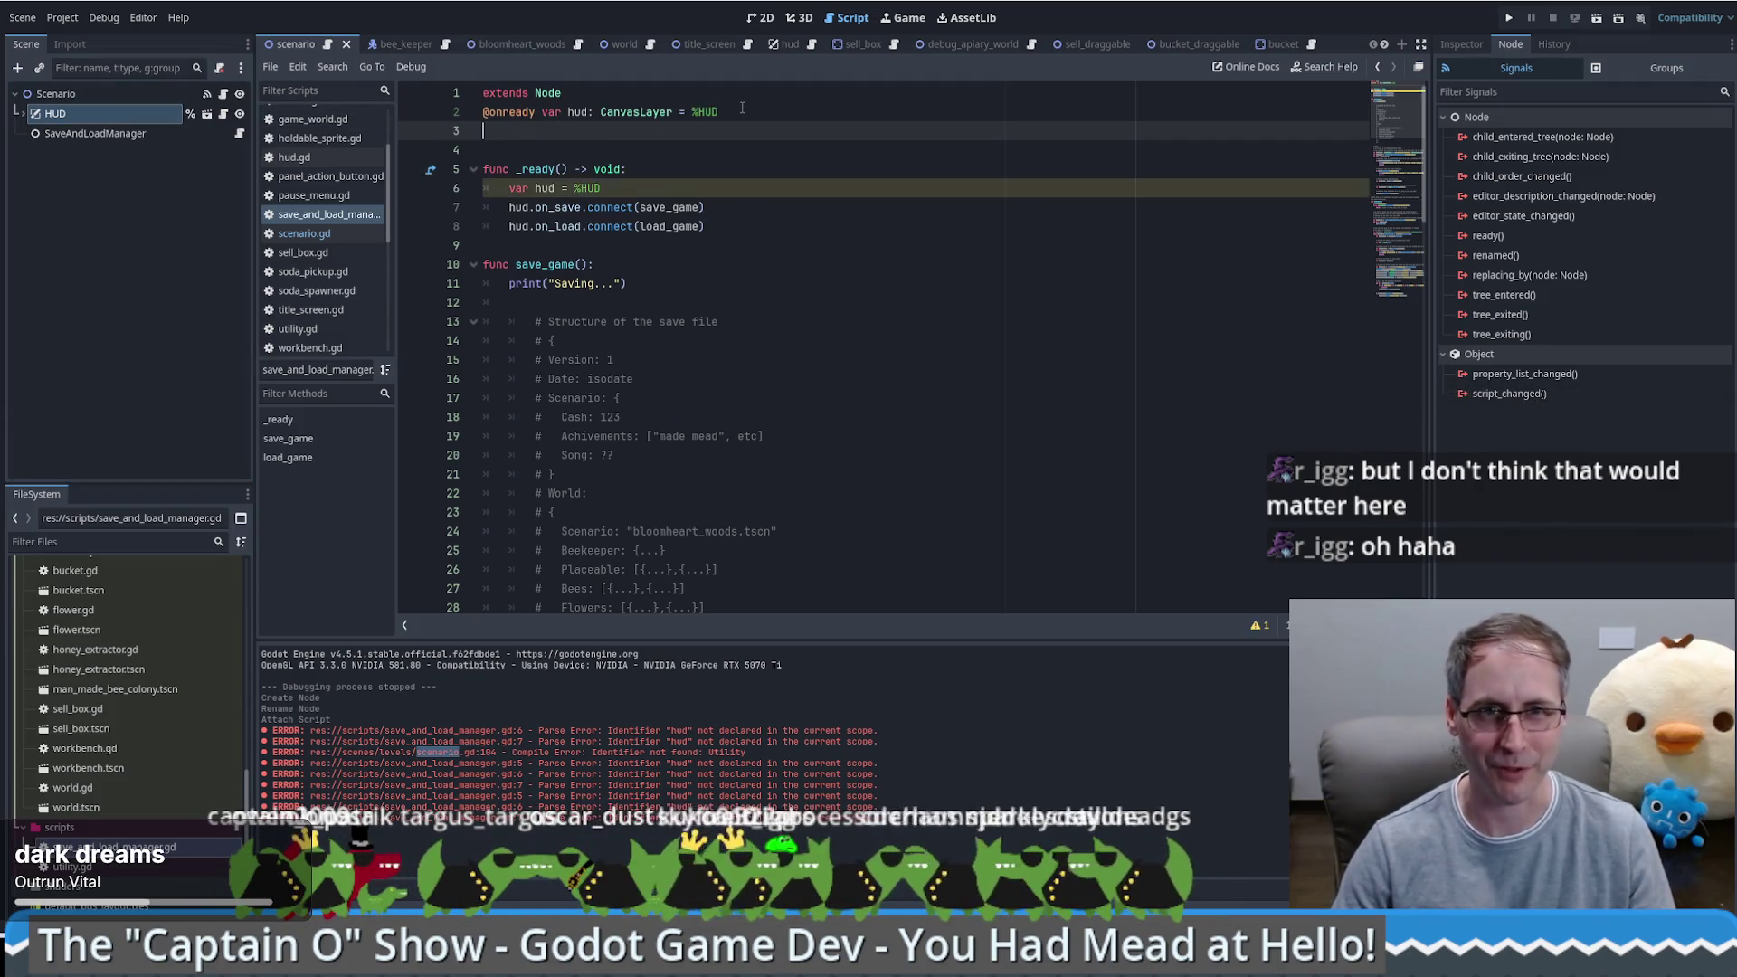
pyautogui.moveTo(604, 189); pyautogui.dragTo(659, 171)
pyautogui.press('BackSpace')
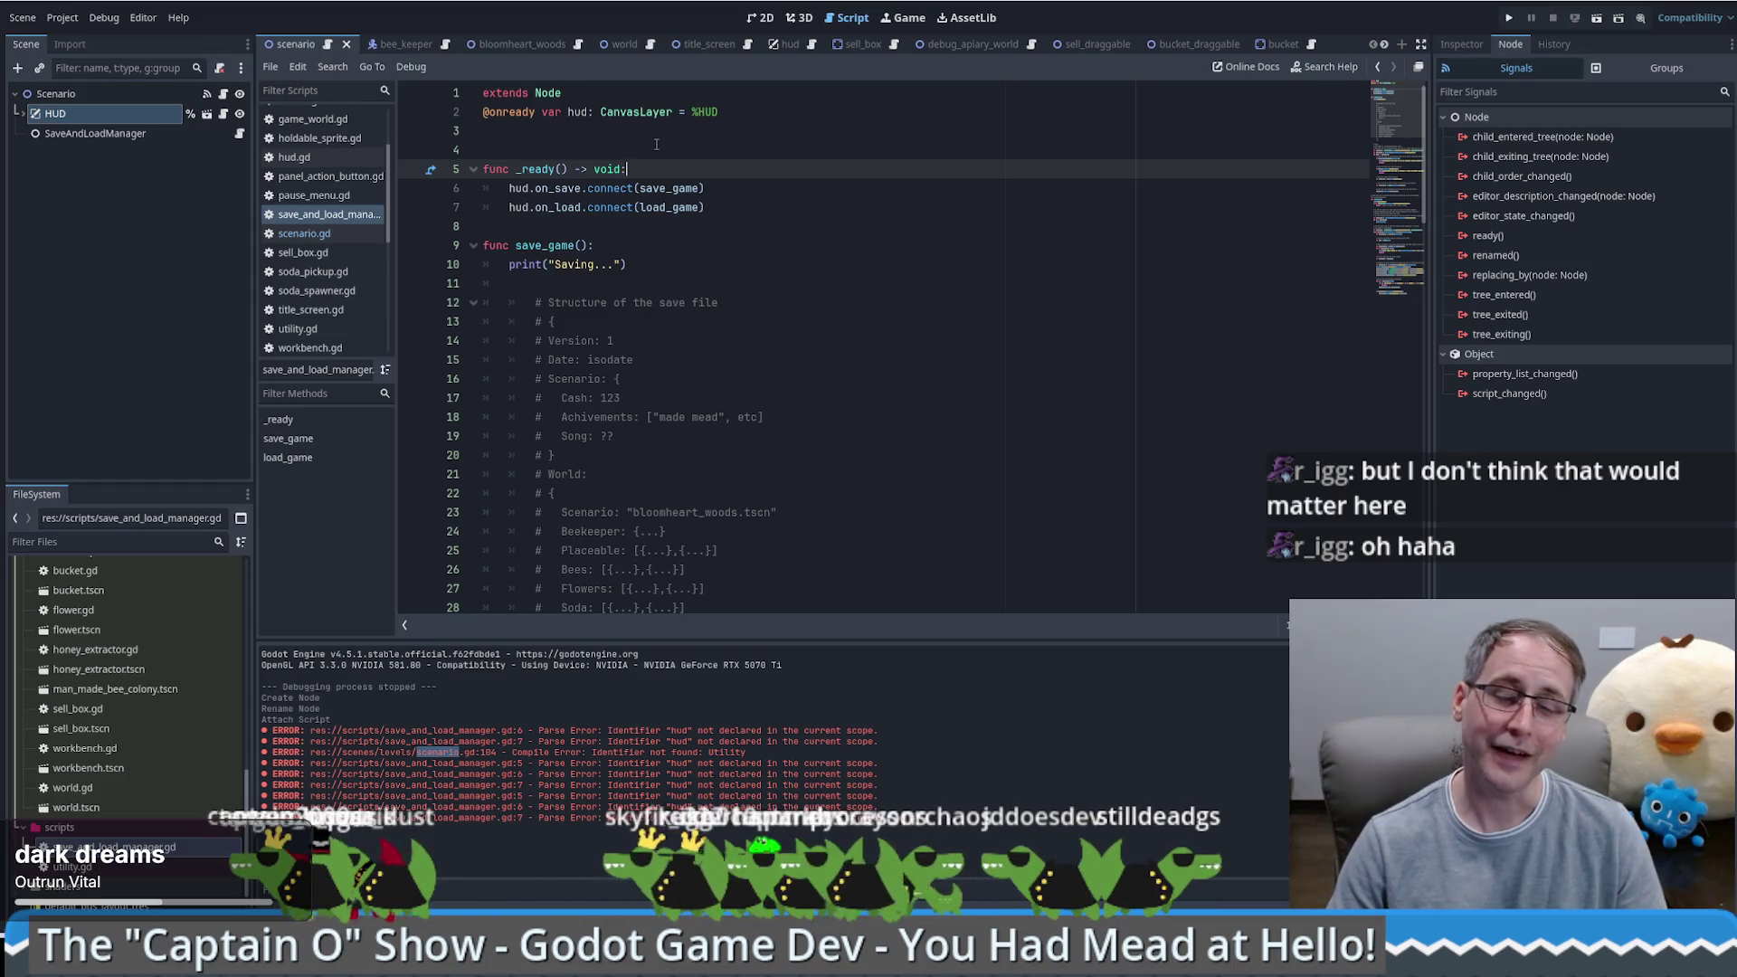
# Undo back to the local var hud = %HUD and add an if hud != null: line below it
pyautogui.hotkey('ctrl', 'z')
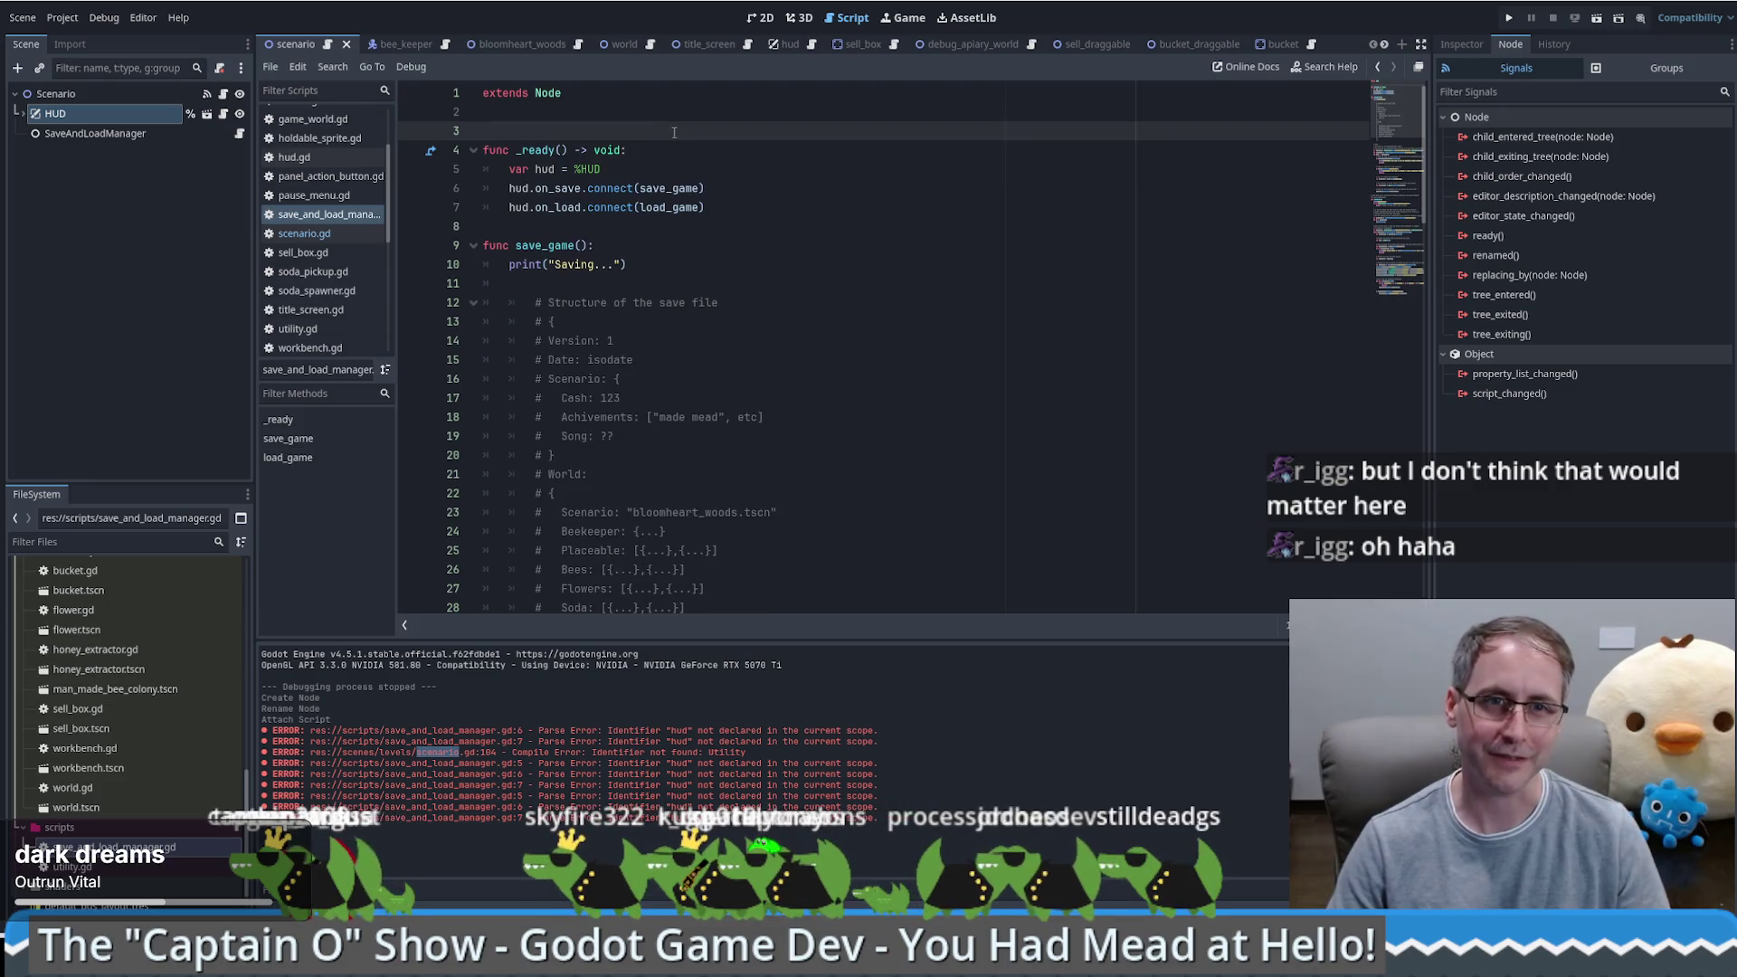
pyautogui.click(671, 172)
pyautogui.press('Return')
pyautogui.write('if hud != n')
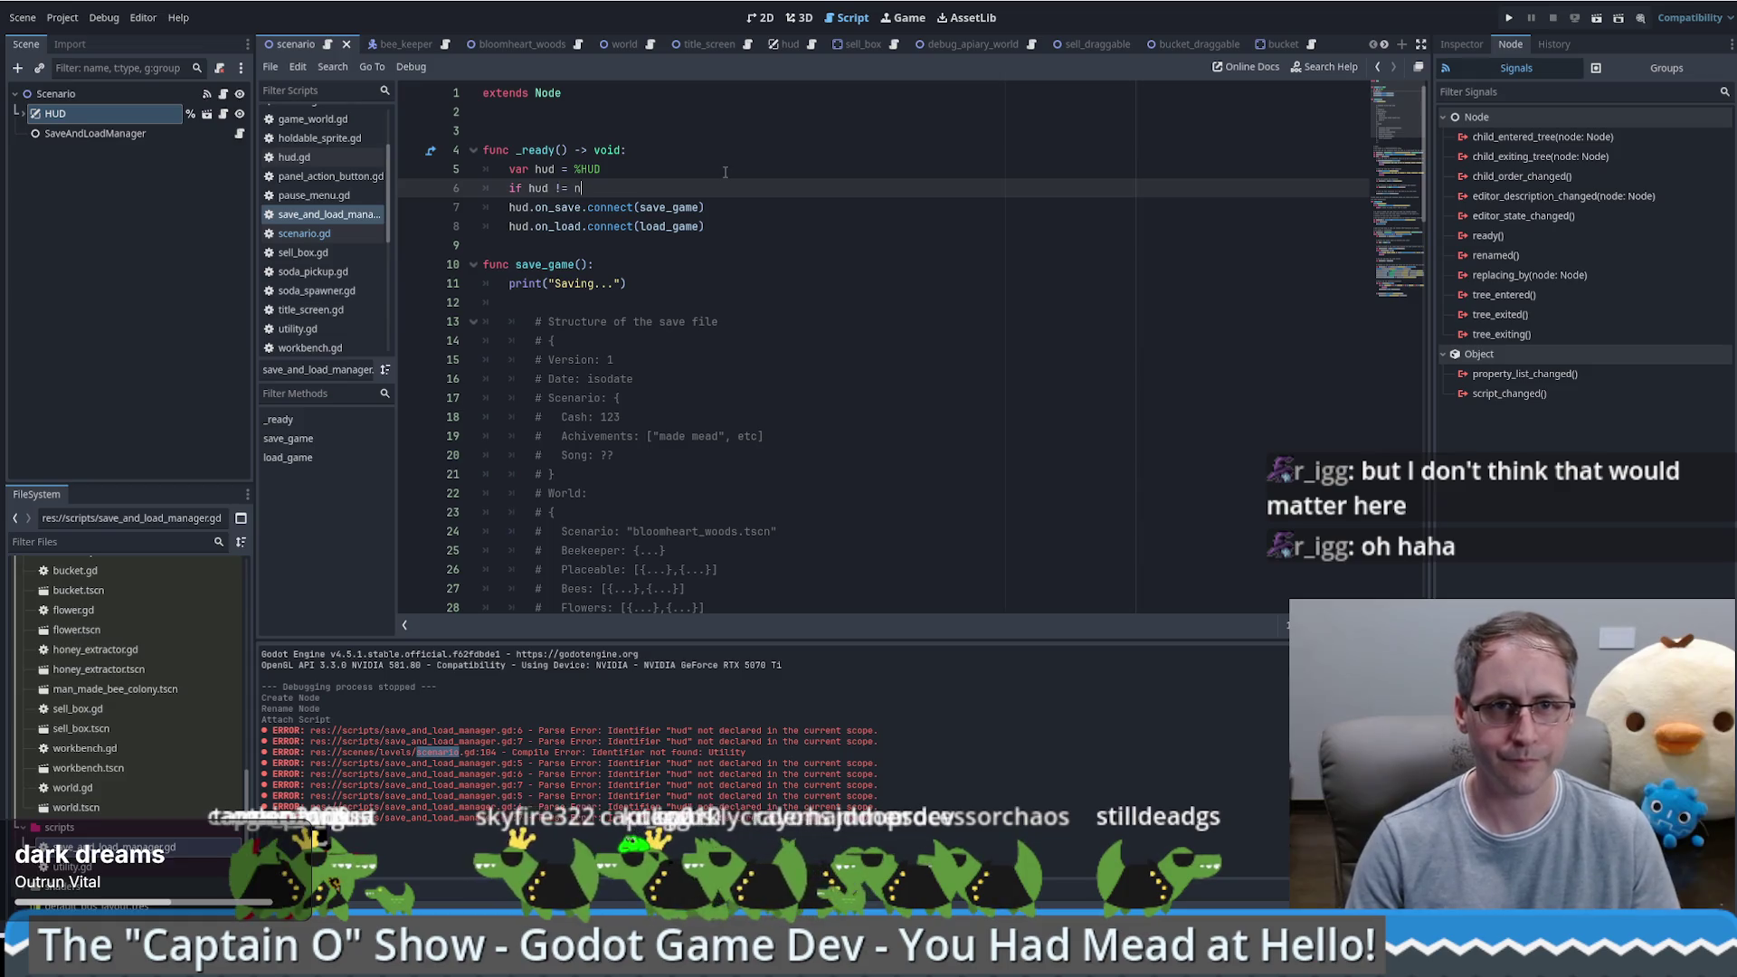
pyautogui.write('ull:')
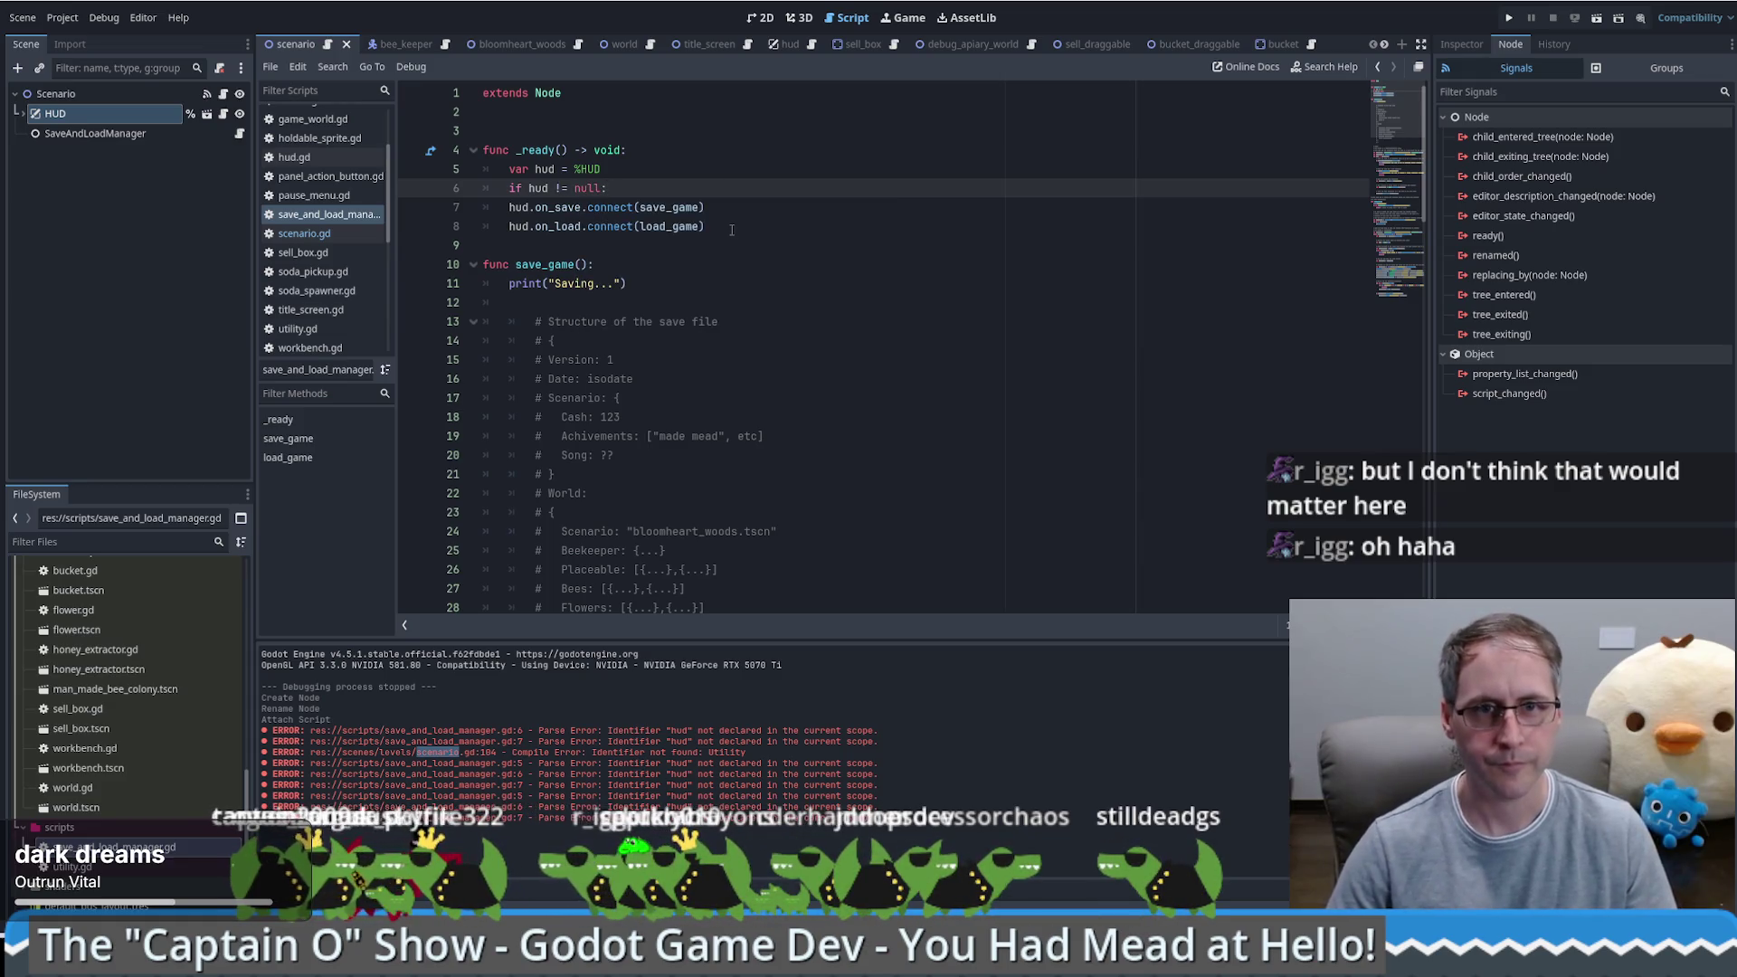
# Indent the on_save and on_load connect lines under the if hud != null: check
pyautogui.moveTo(732, 232); pyautogui.dragTo(358, 212)
pyautogui.press('Tab')
pyautogui.click(800, 225)
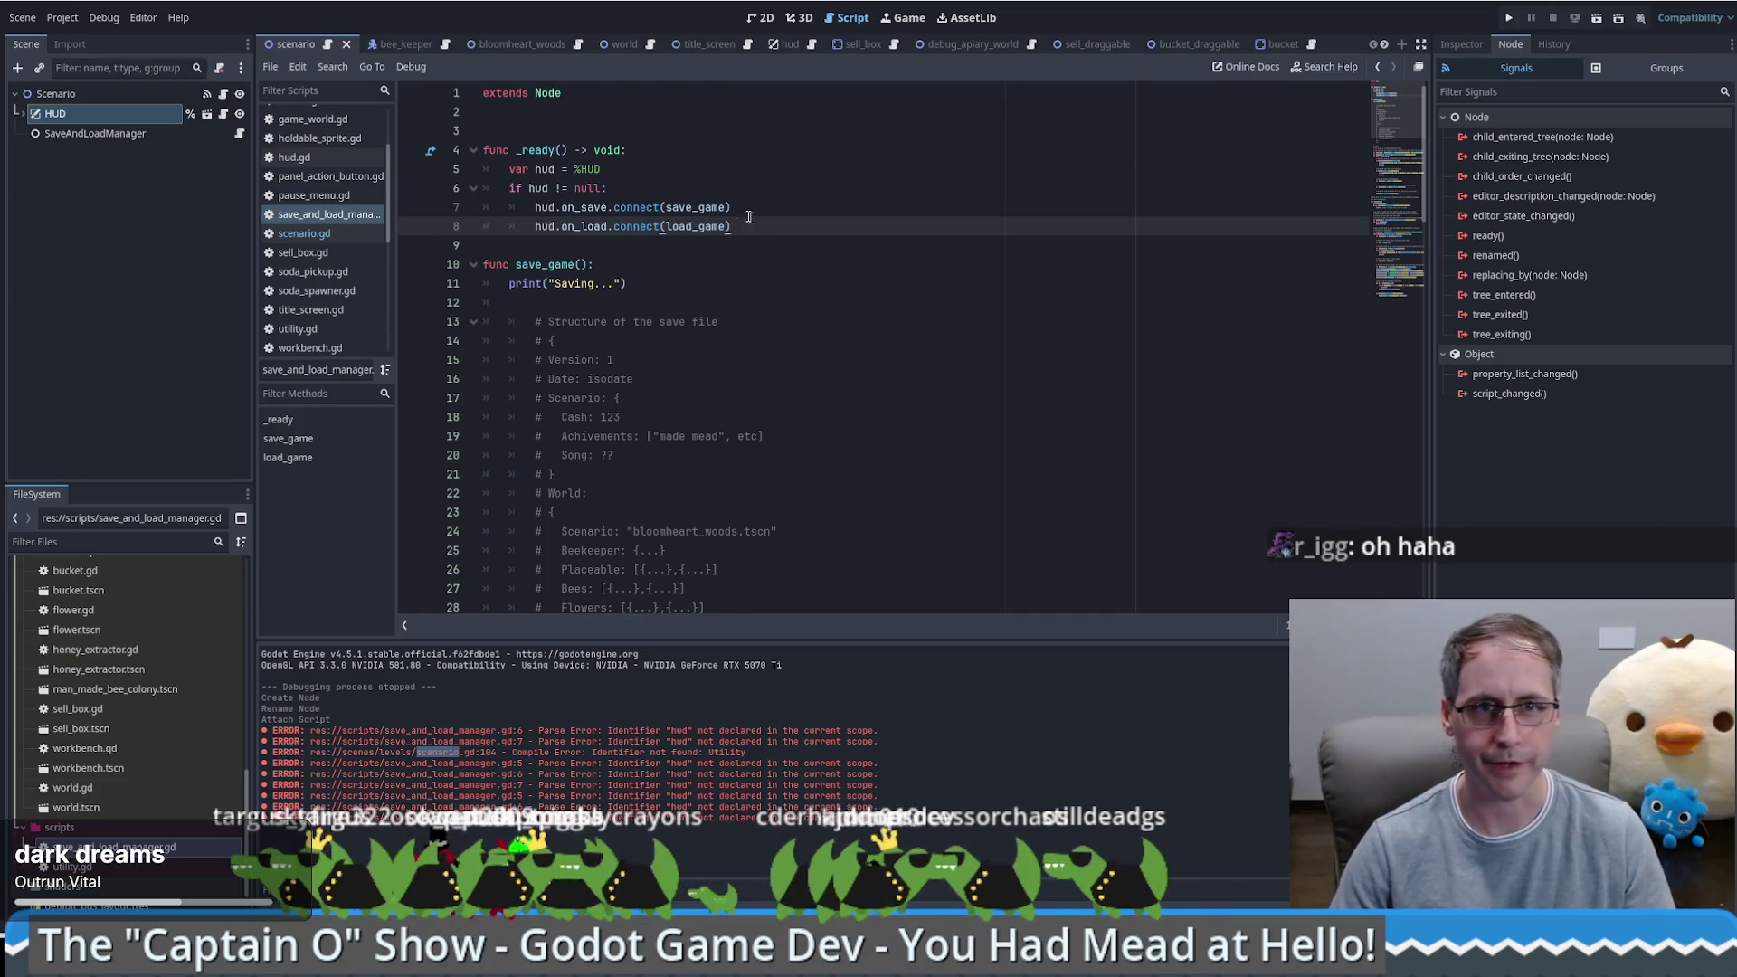
pyautogui.moveTo(670, 167); pyautogui.dragTo(507, 150)
pyautogui.click(645, 188)
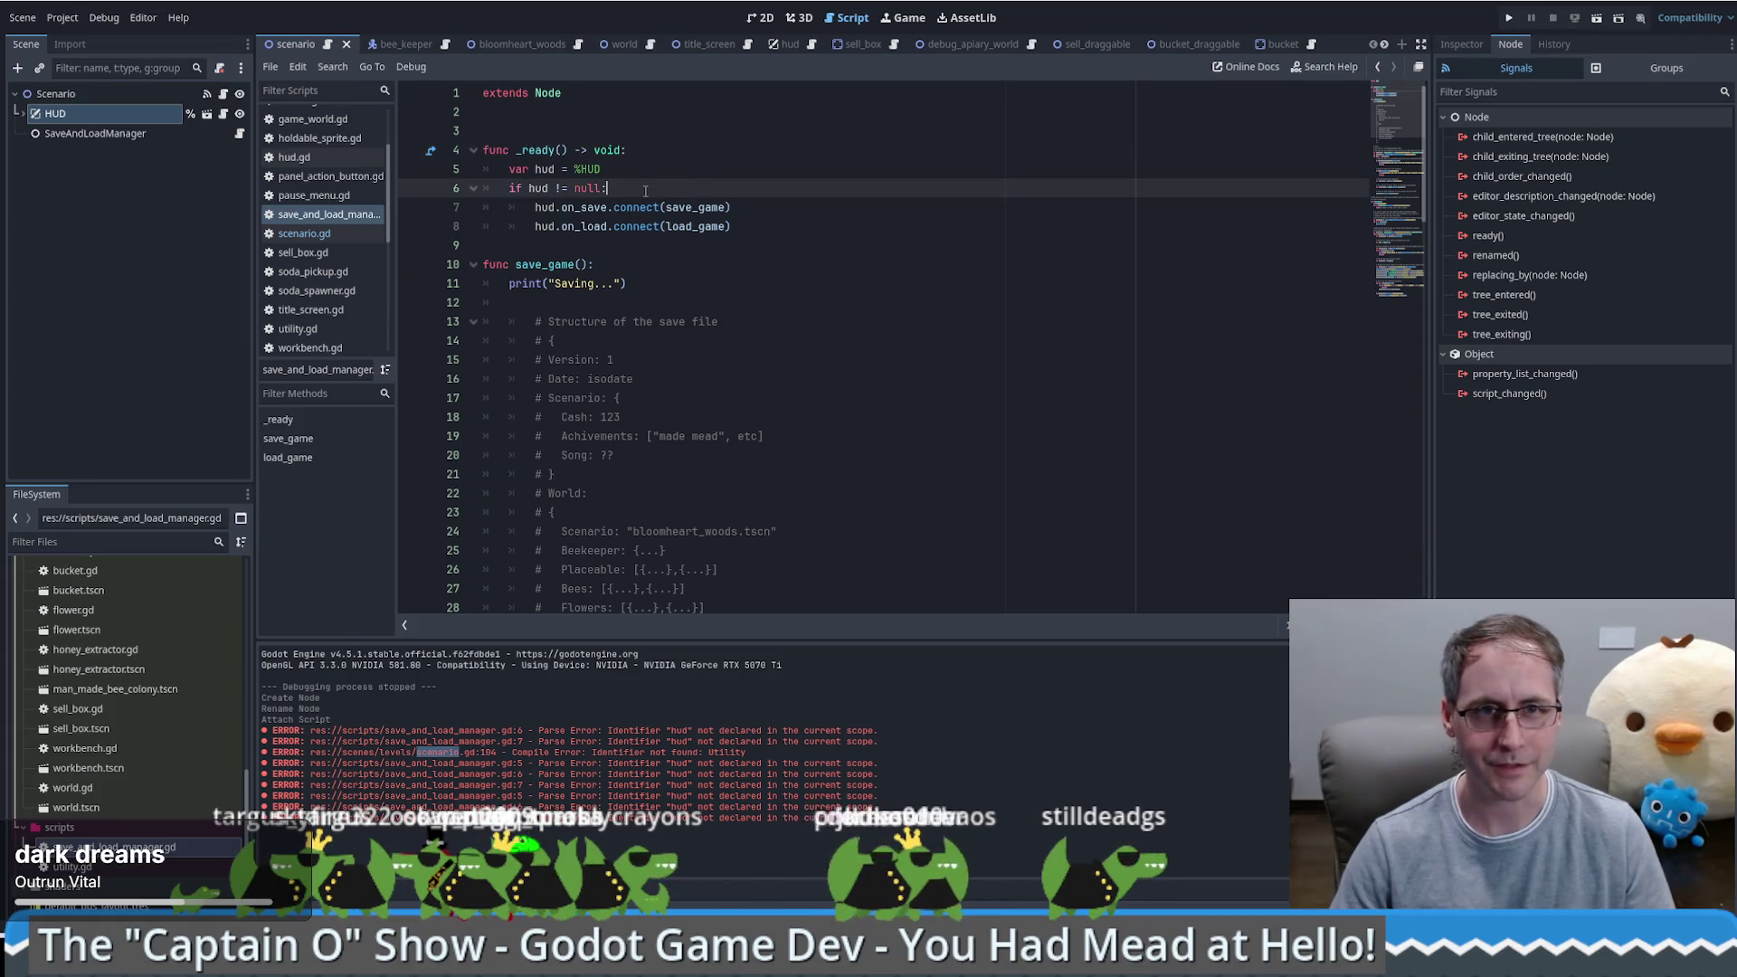
pyautogui.click(833, 225)
pyautogui.click(765, 283)
pyautogui.scroll(-2, 688, 271)
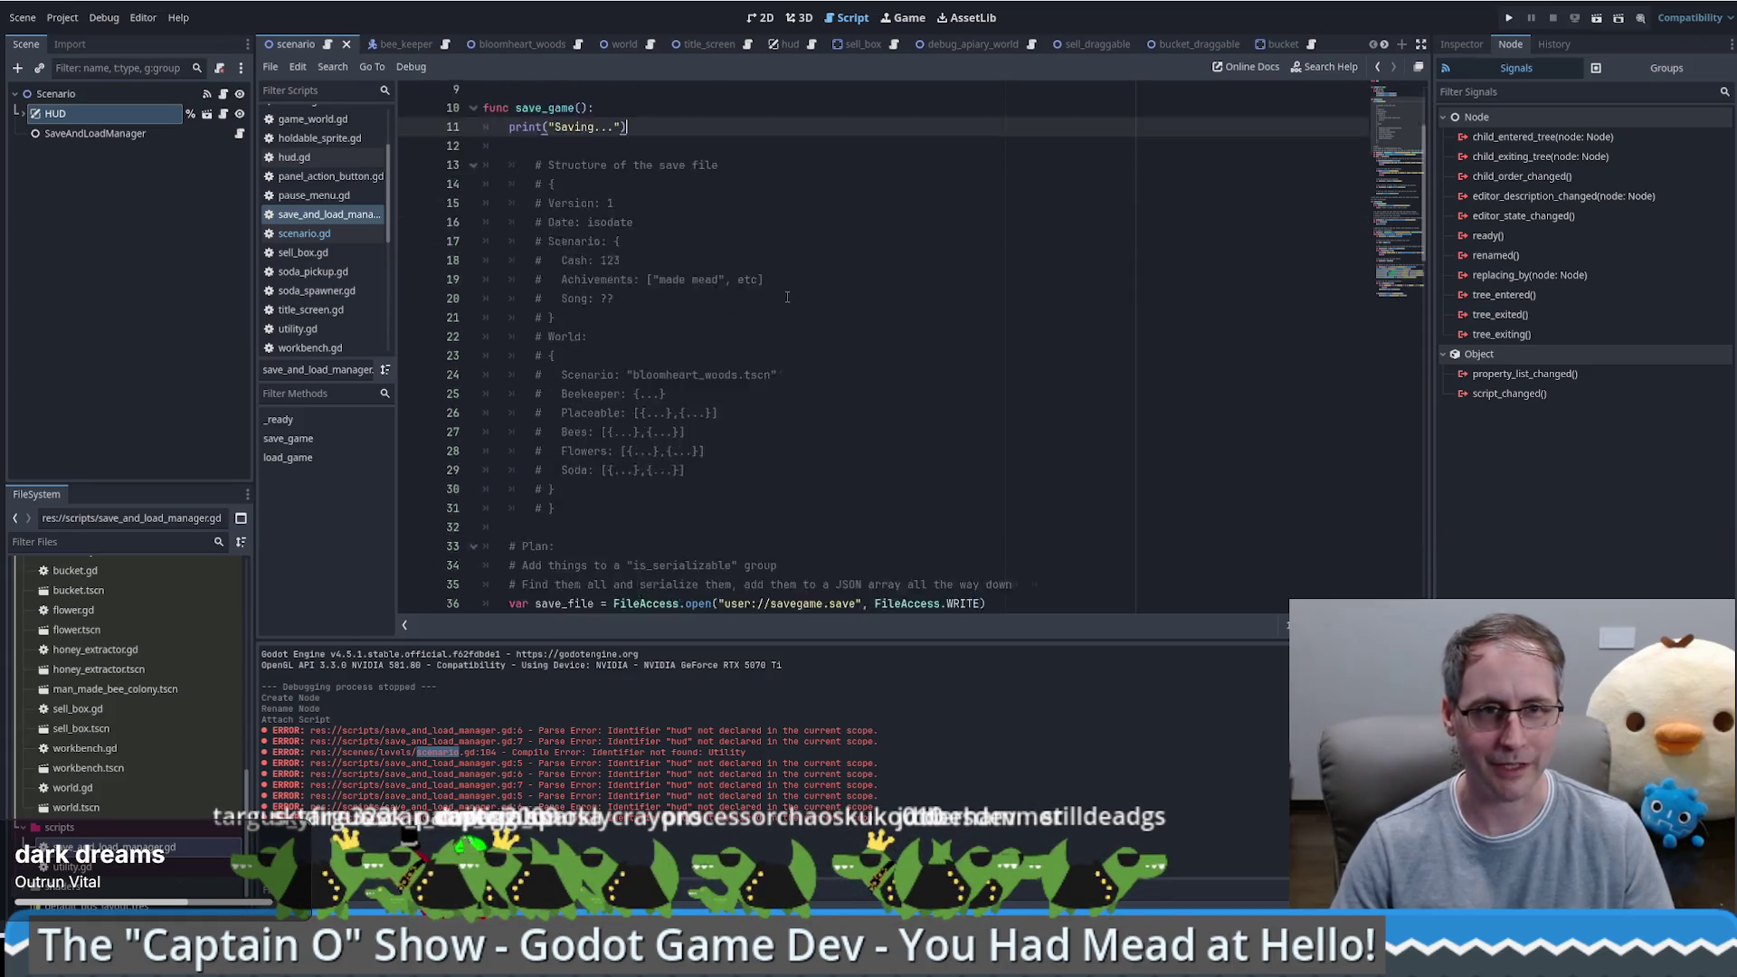
# Move the commented save-file structure block from save_game to just below extends Node
pyautogui.moveTo(532, 207); pyautogui.dragTo(698, 550)
pyautogui.press('Delete')
pyautogui.click(505, 134)
pyautogui.hotkey('ctrl', 'z')
pyautogui.hotkey('ctrl', 'shift', 'z')
pyautogui.scroll(2, 502, 140)
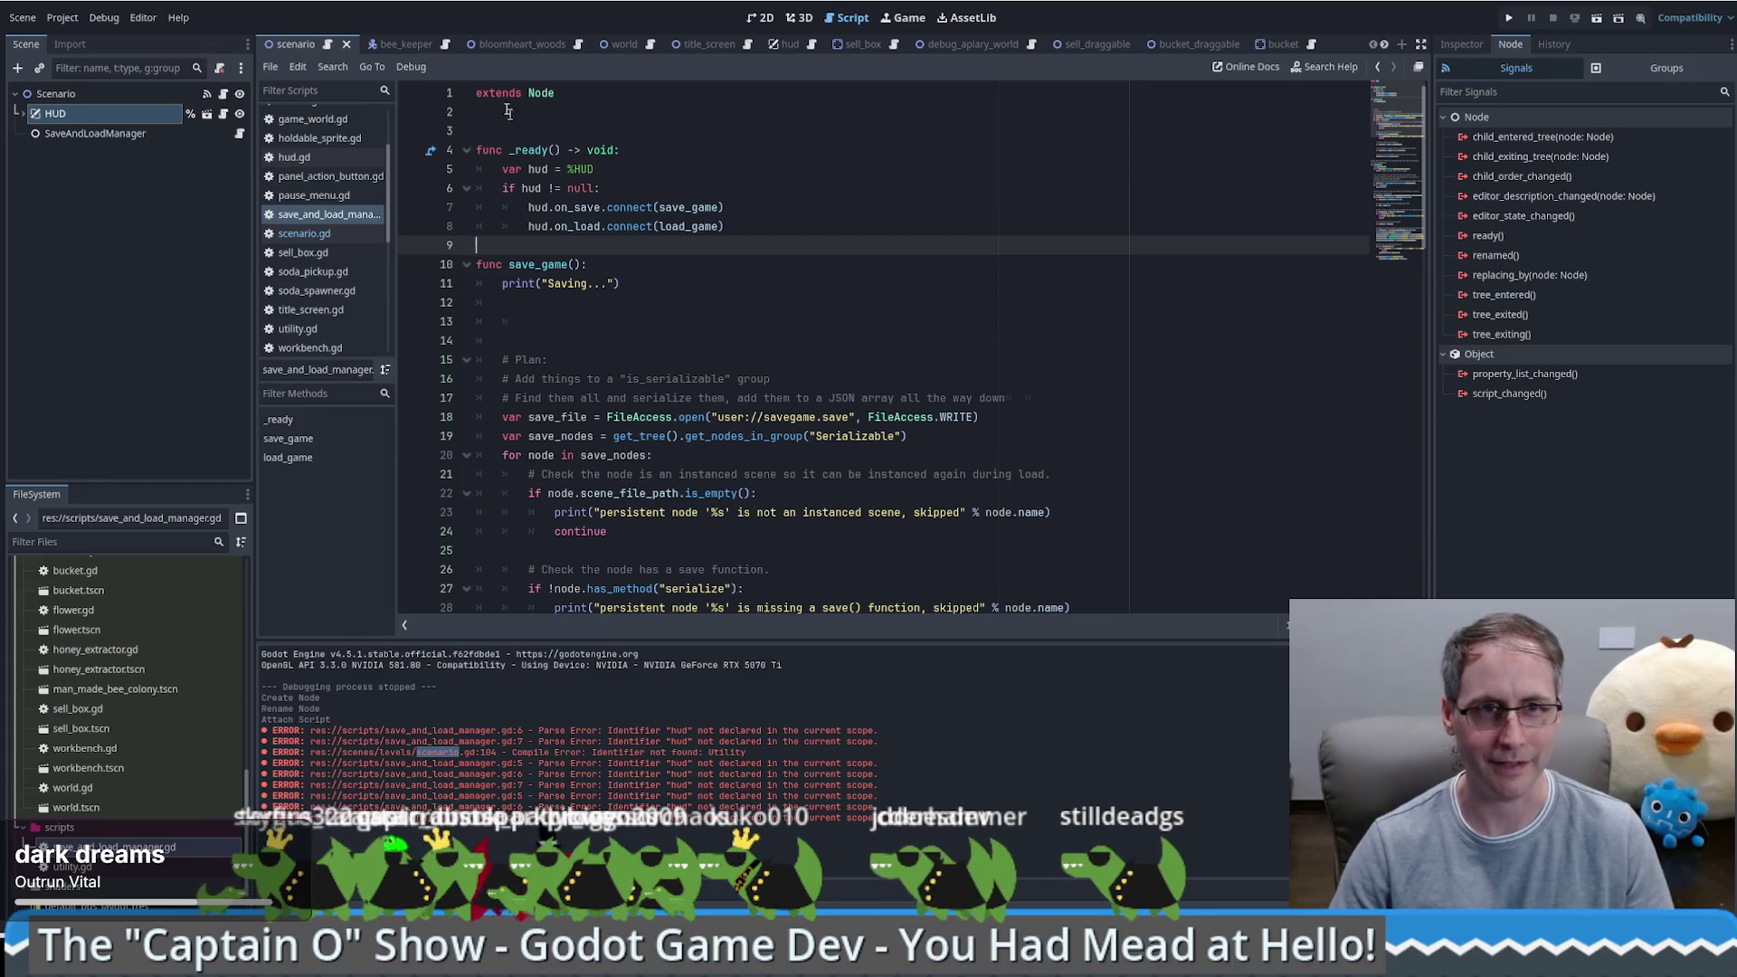
pyautogui.click(509, 113)
pyautogui.press('Return')
pyautogui.hotkey('ctrl', 'v')
# Un-indent the pasted structure comment block to the left margin
pyautogui.moveTo(532, 149); pyautogui.dragTo(658, 468)
pyautogui.hotkey('shift', 'Tab')
pyautogui.hotkey('shift', 'Tab')
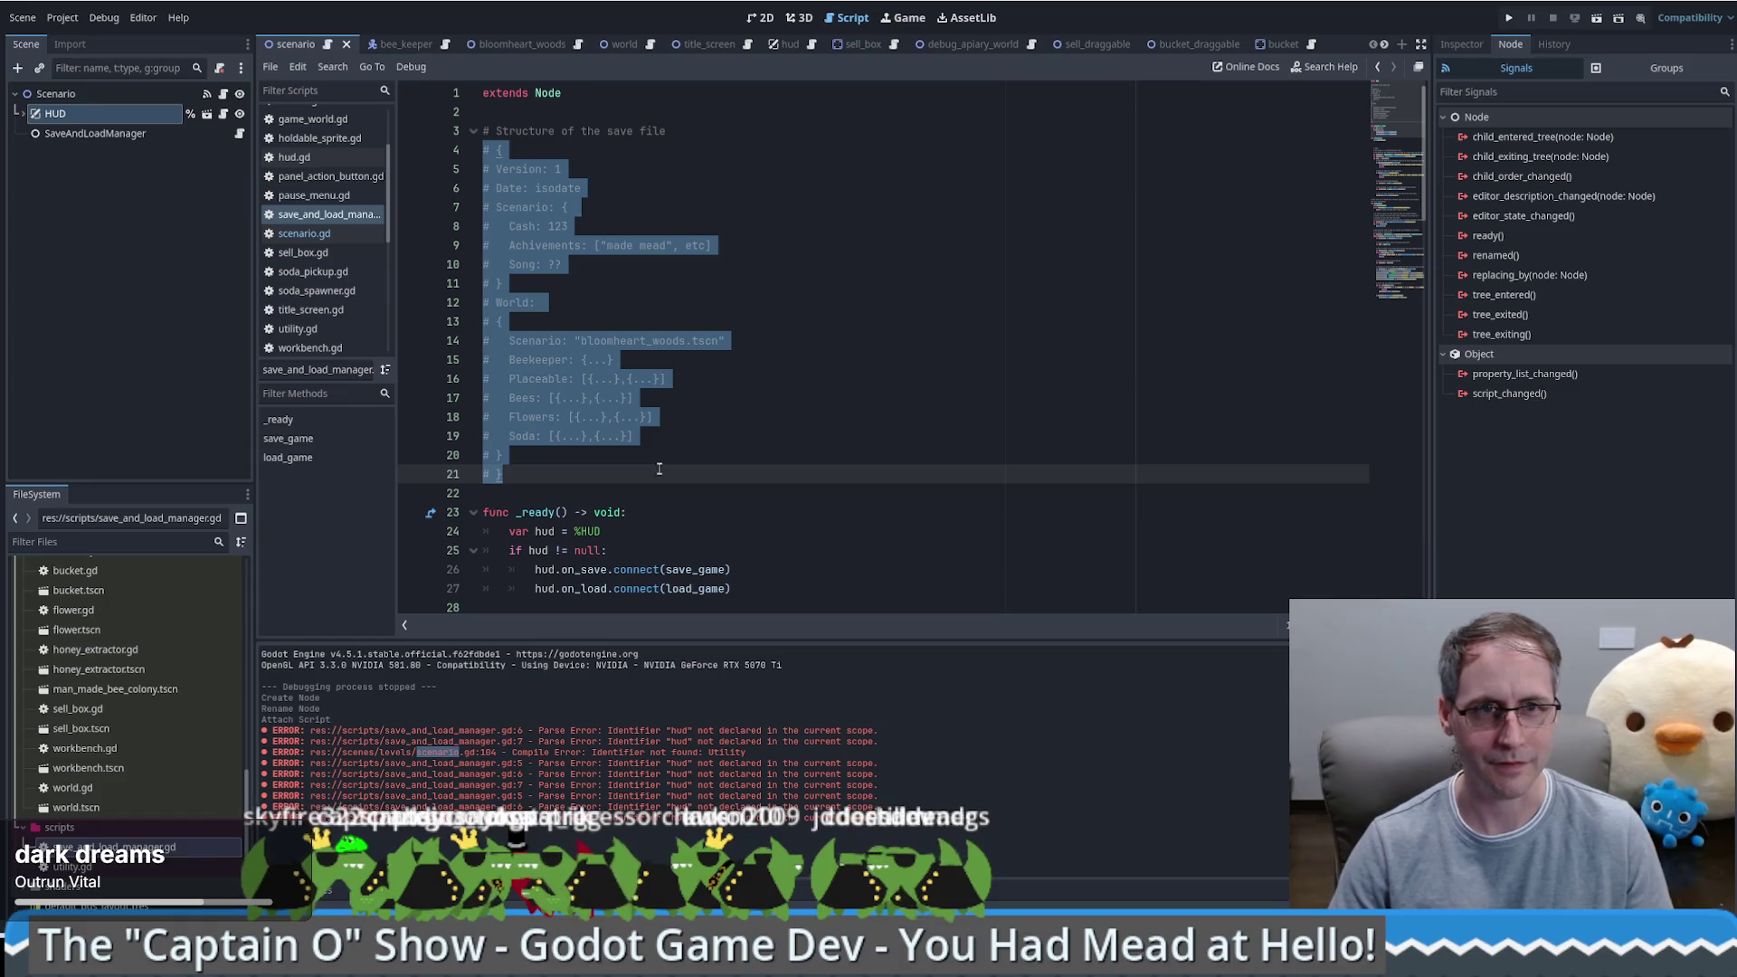
pyautogui.click(659, 468)
pyautogui.moveTo(507, 455); pyautogui.dragTo(410, 174)
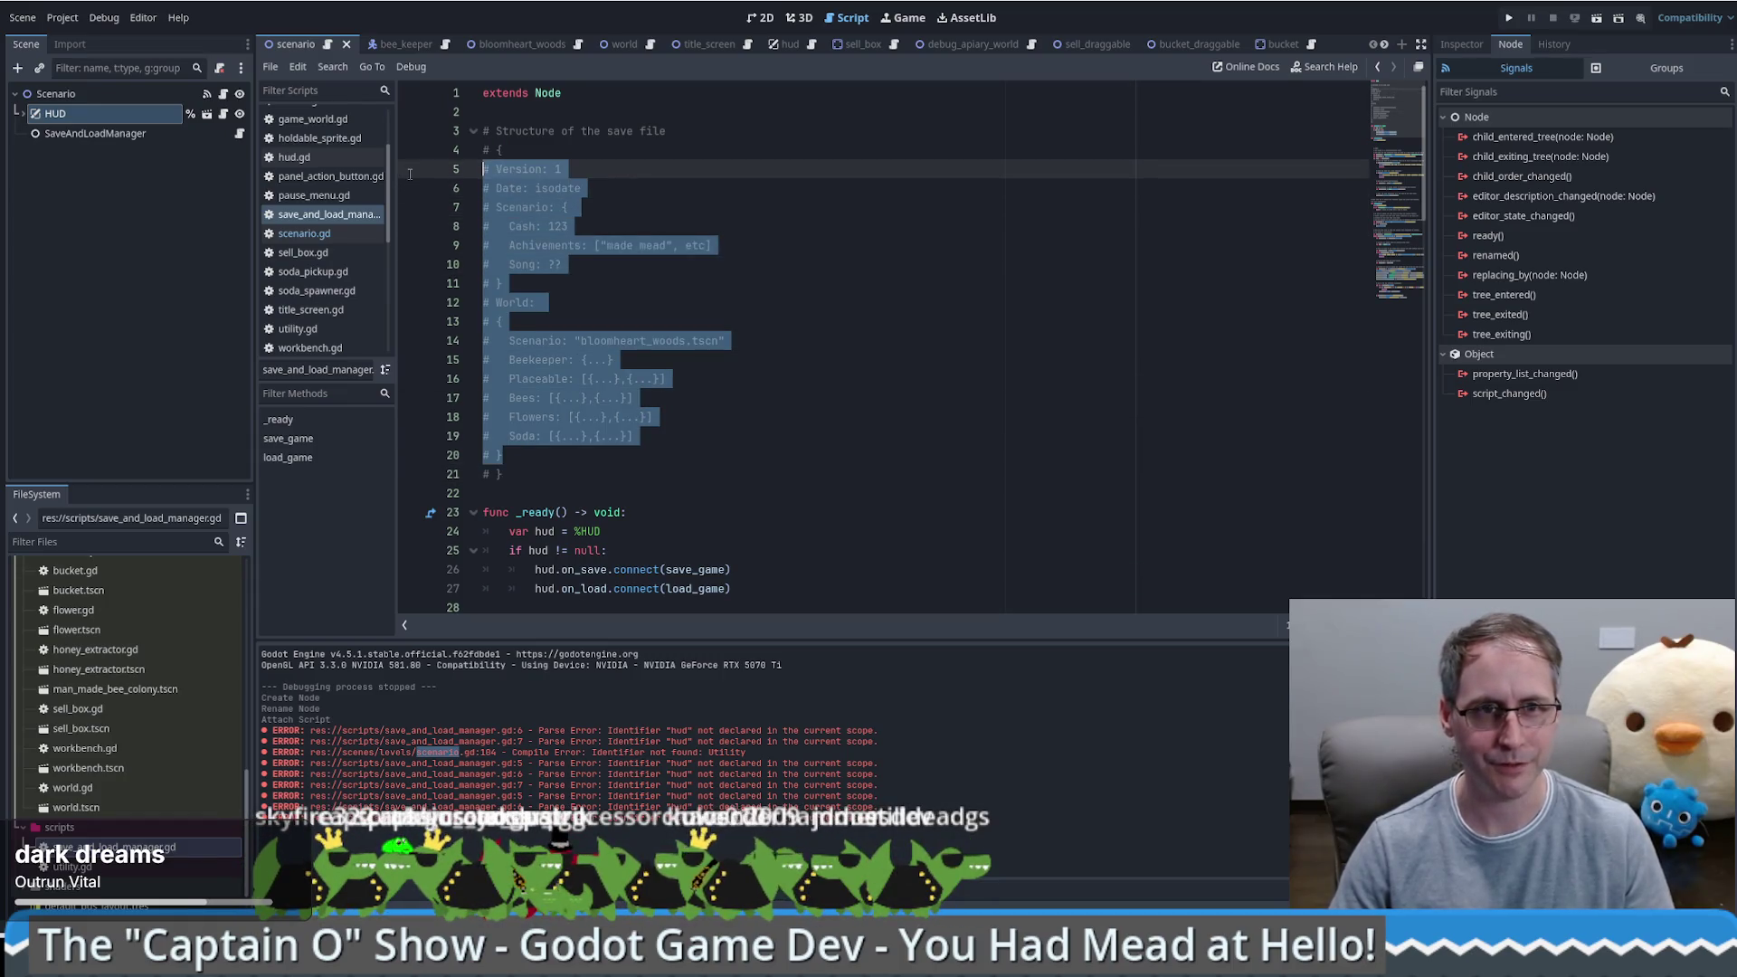
pyautogui.press('Tab')
pyautogui.press('Tab')
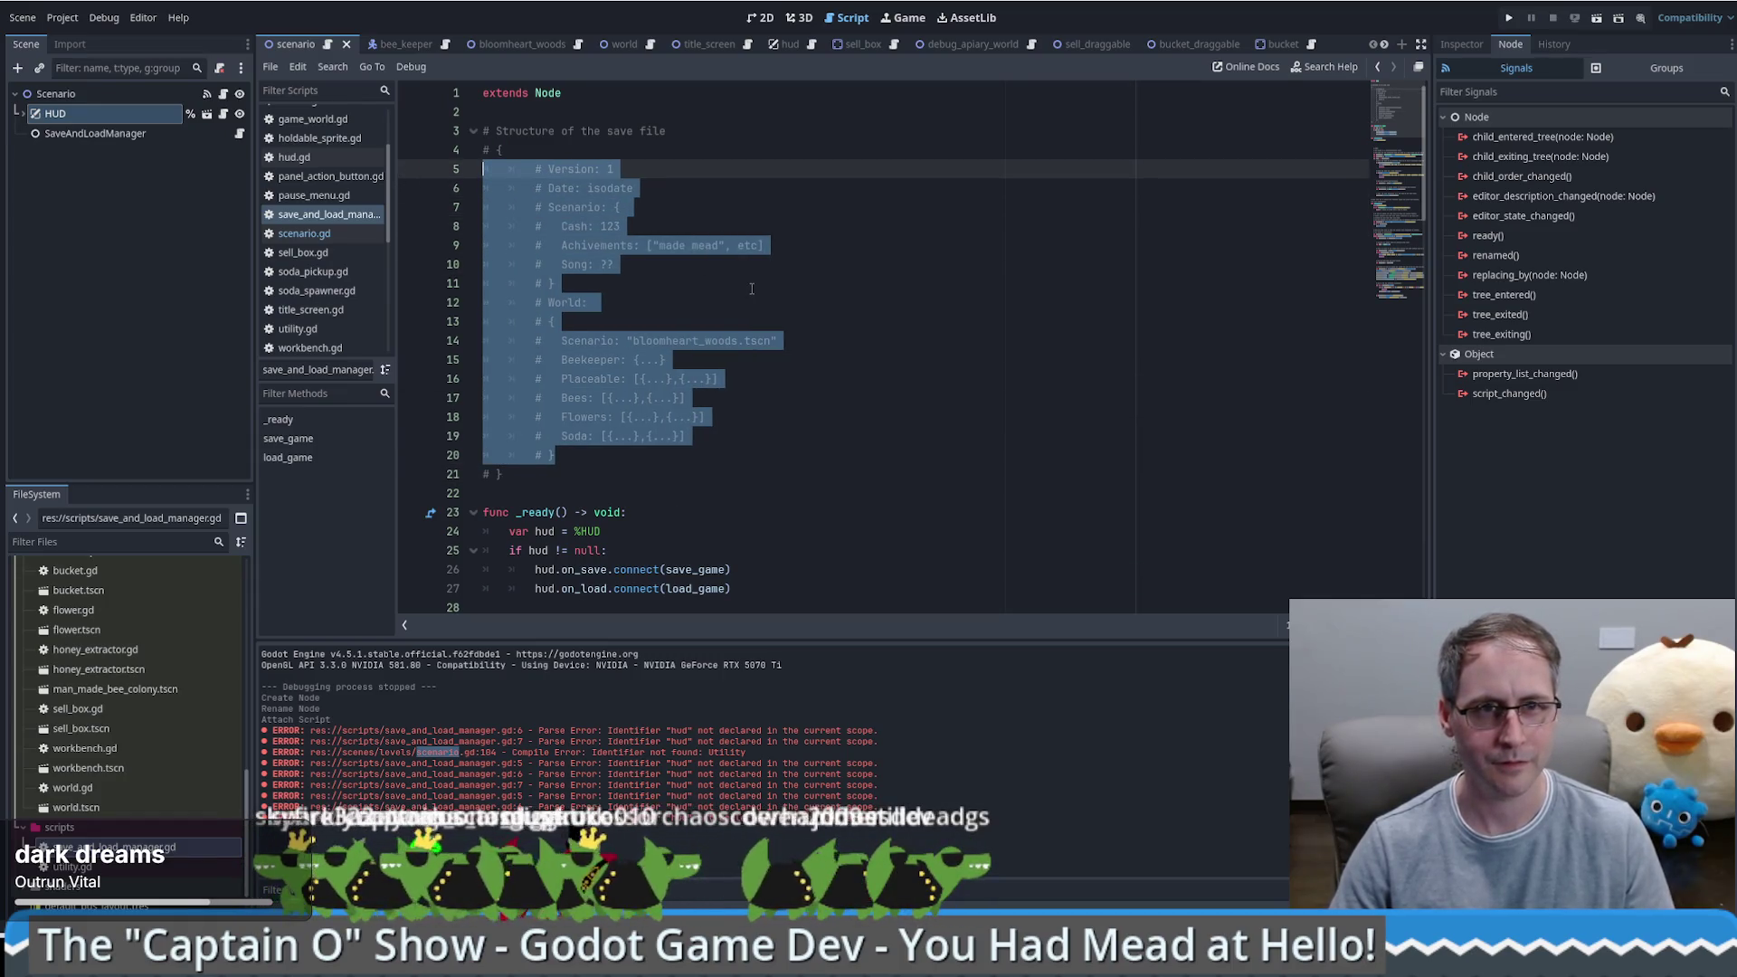
pyautogui.hotkey('shift', 'Tab')
pyautogui.hotkey('shift', 'Tab')
# Use multiple carets after each # on lines 5–20 to indent the nested Version, Date, Scenario and World entries
pyautogui.click(751, 288)
pyautogui.click(492, 170)
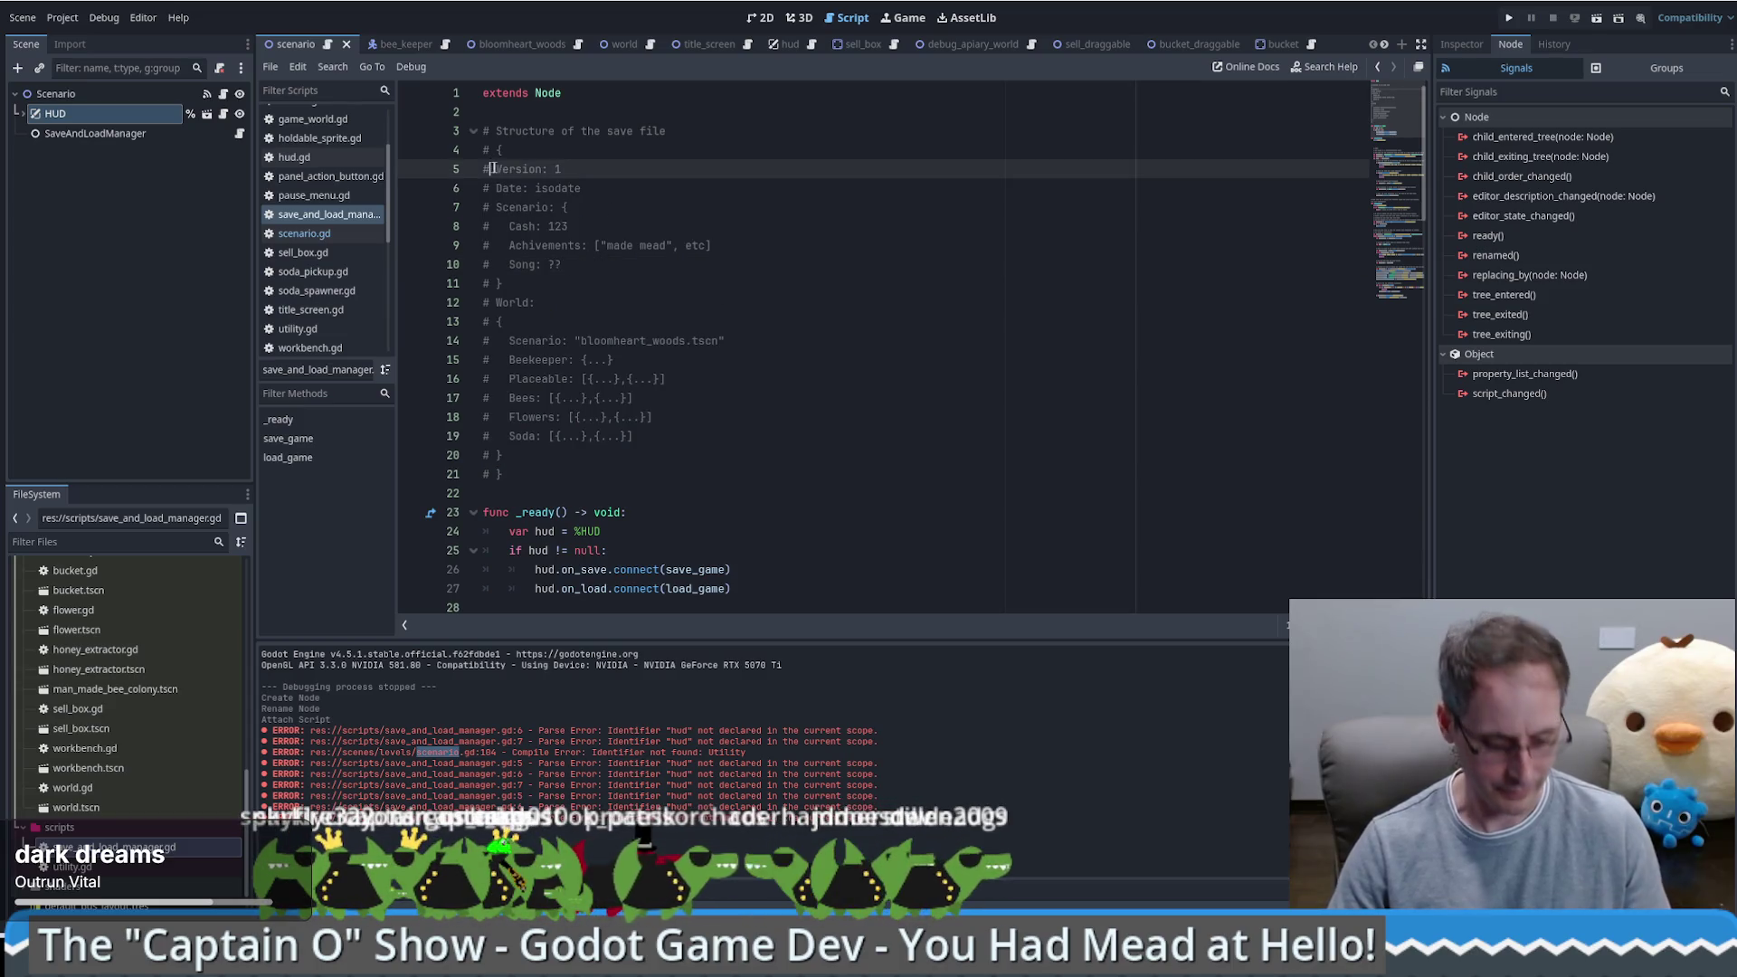
pyautogui.press('Down')
pyautogui.press('Down')
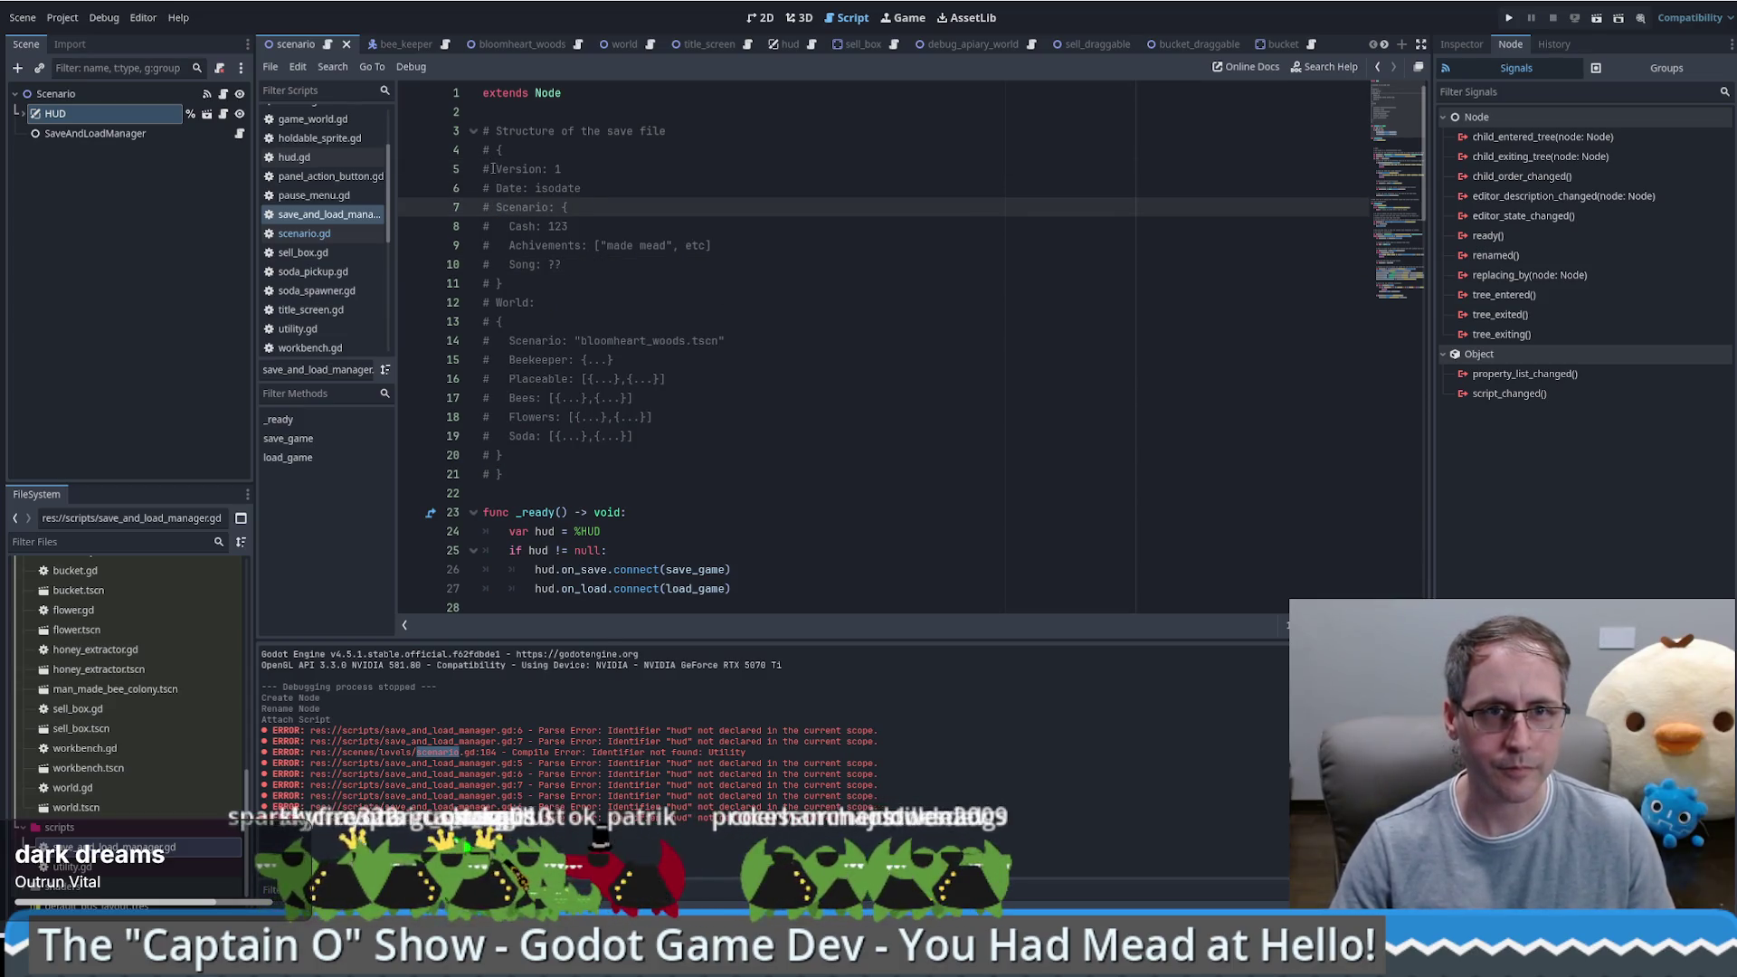
pyautogui.moveTo(493, 169); pyautogui.dragTo(491, 188)
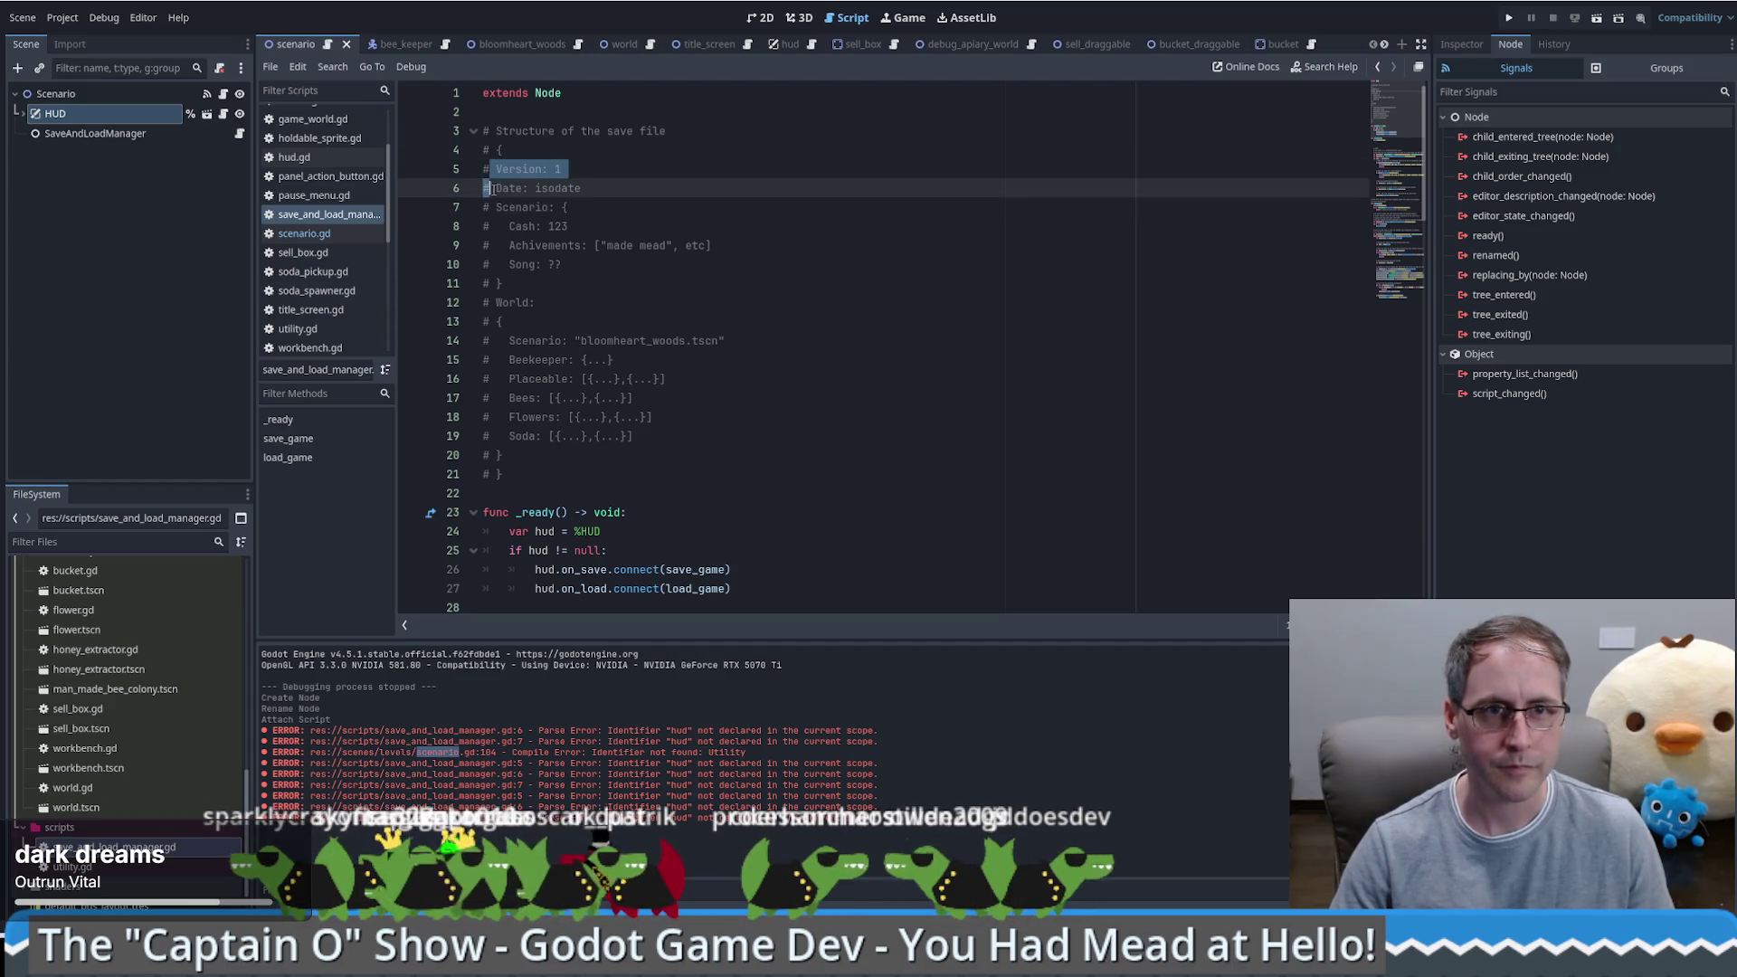
pyautogui.click(494, 169)
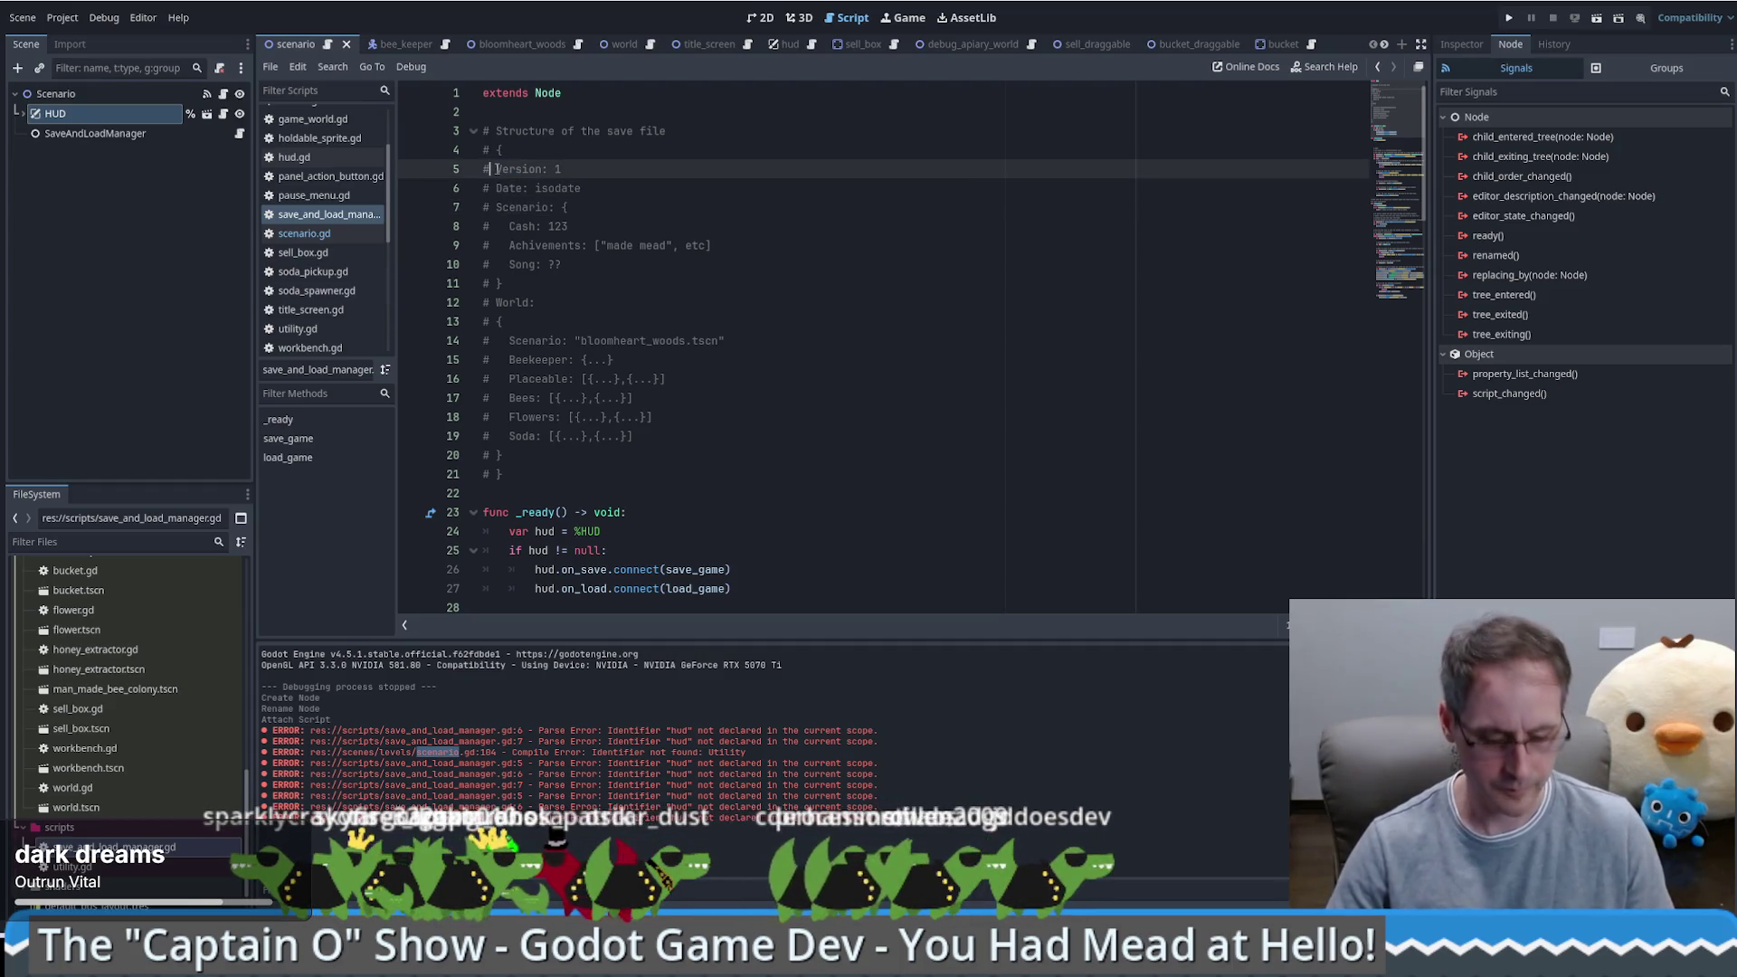
pyautogui.moveTo(492, 170); pyautogui.dragTo(493, 185)
pyautogui.click(491, 169)
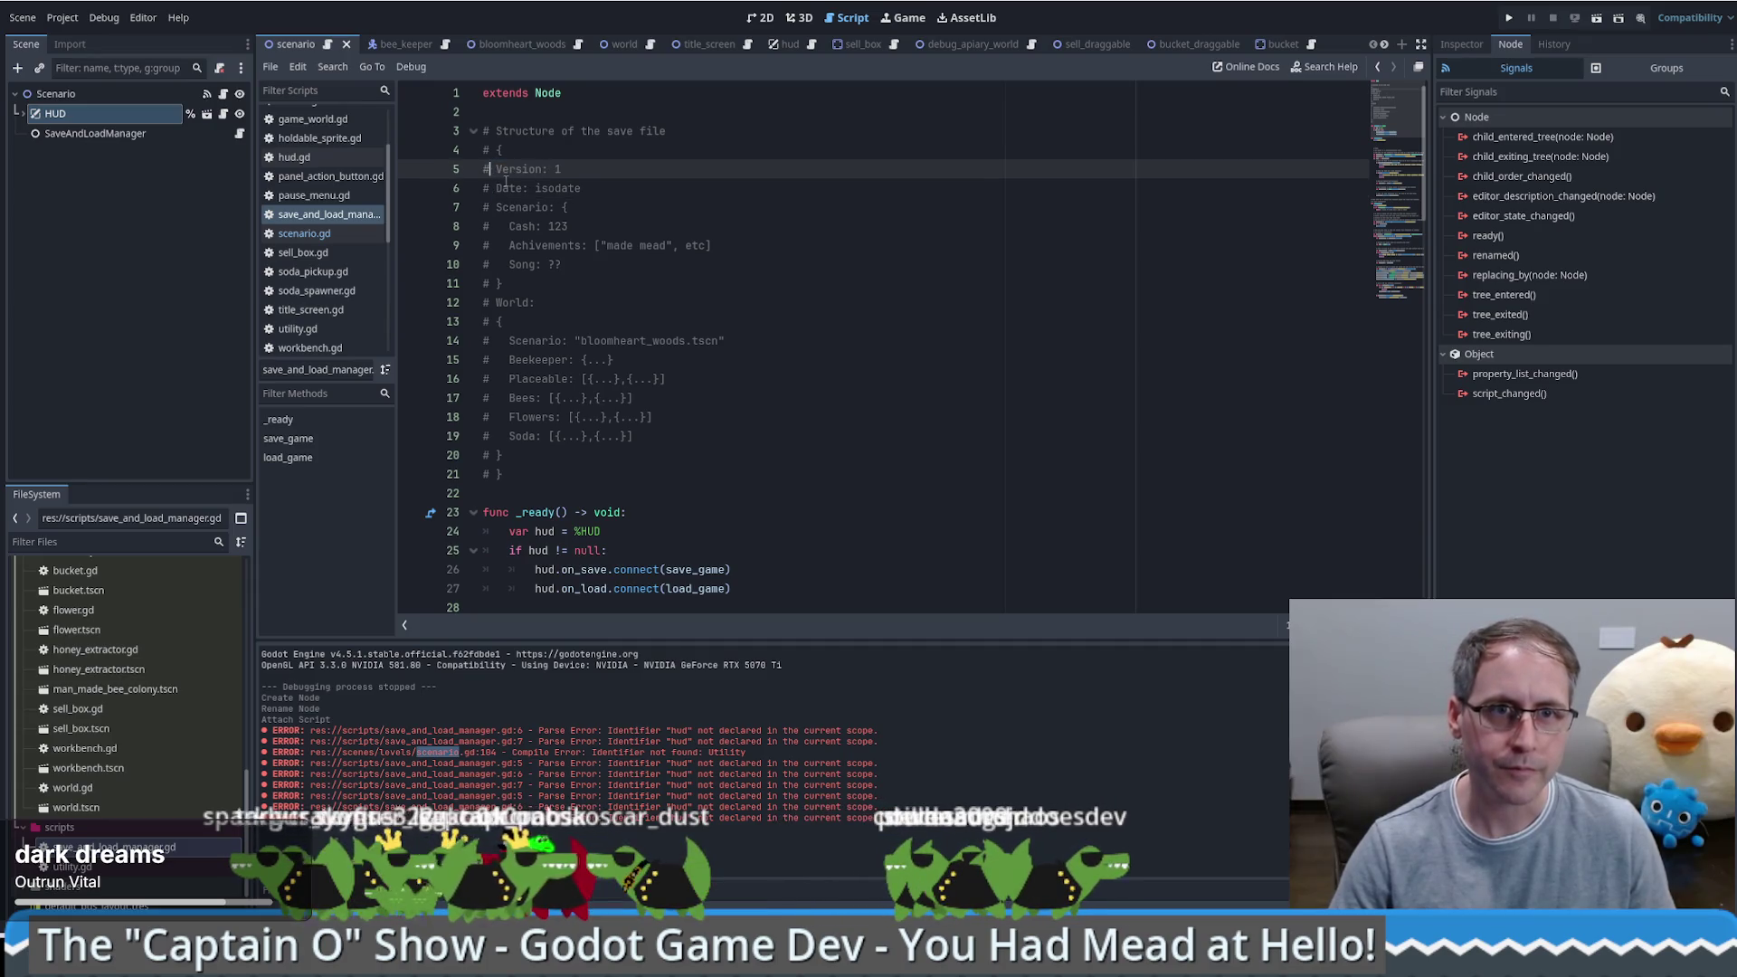
pyautogui.hotkey('shift', 'alt', 'Down')
pyautogui.hotkey('shift', 'alt', 'Down')
pyautogui.hotkey('shift', 'alt', 'Down')
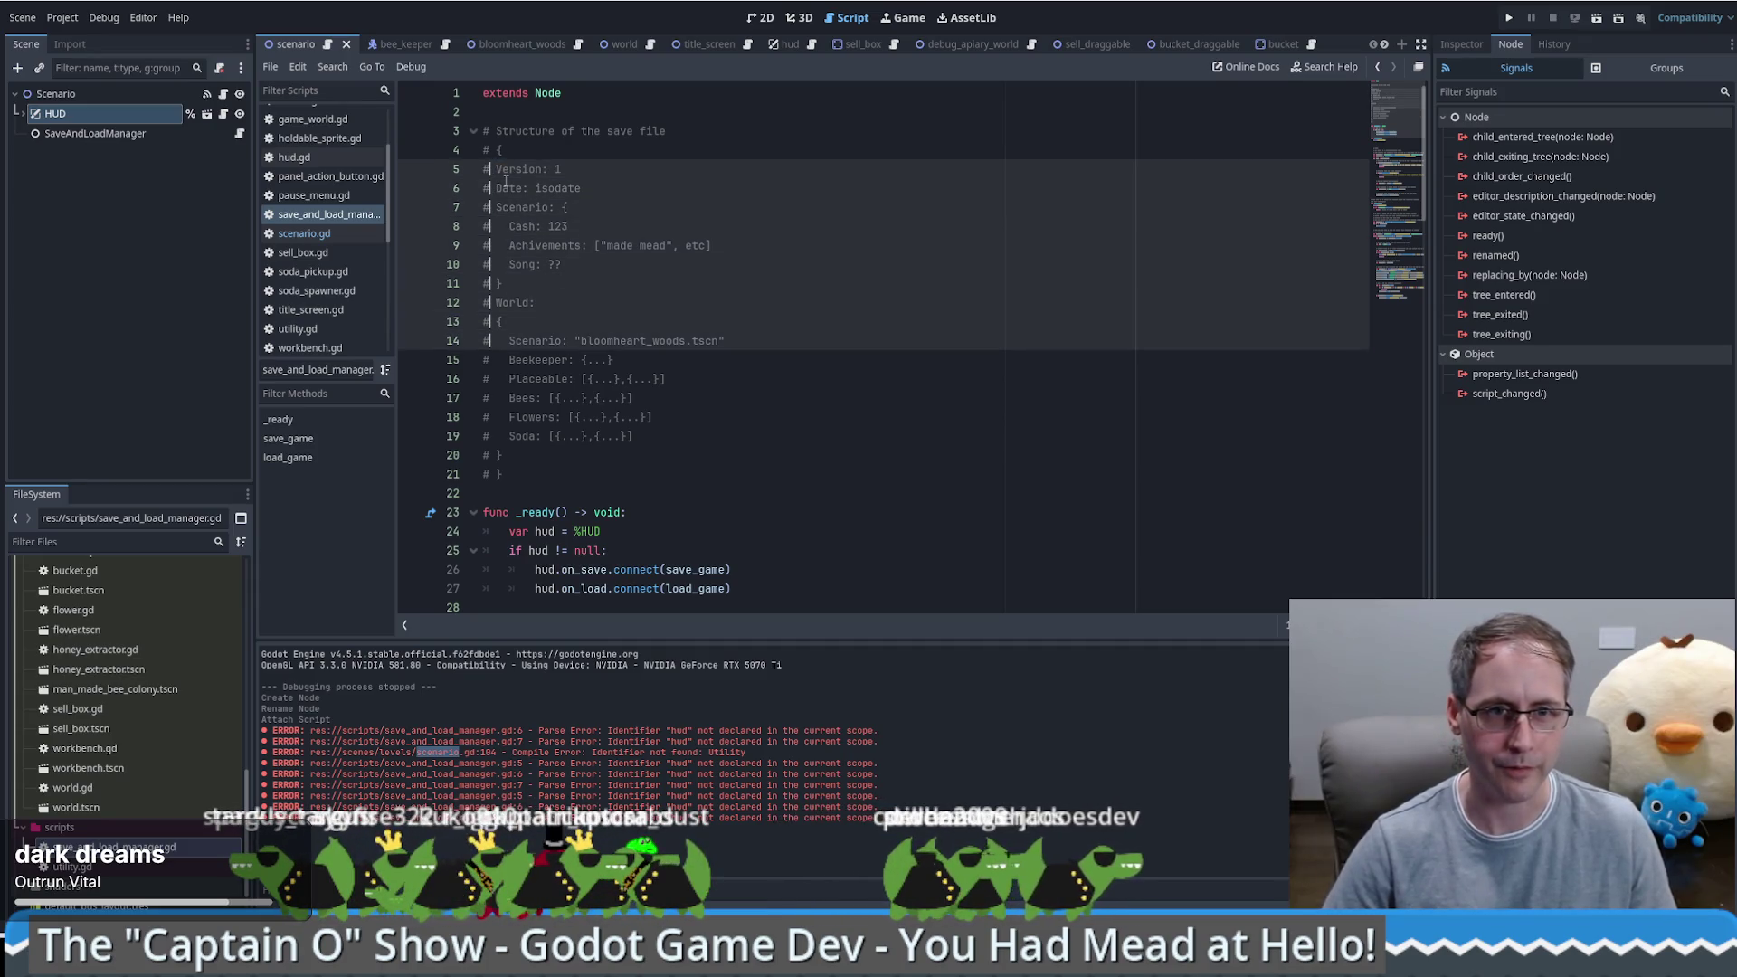
pyautogui.hotkey('shift', 'alt', 'Down')
pyautogui.hotkey('shift', 'alt', 'Down')
pyautogui.hotkey('shift', 'alt', 'Down')
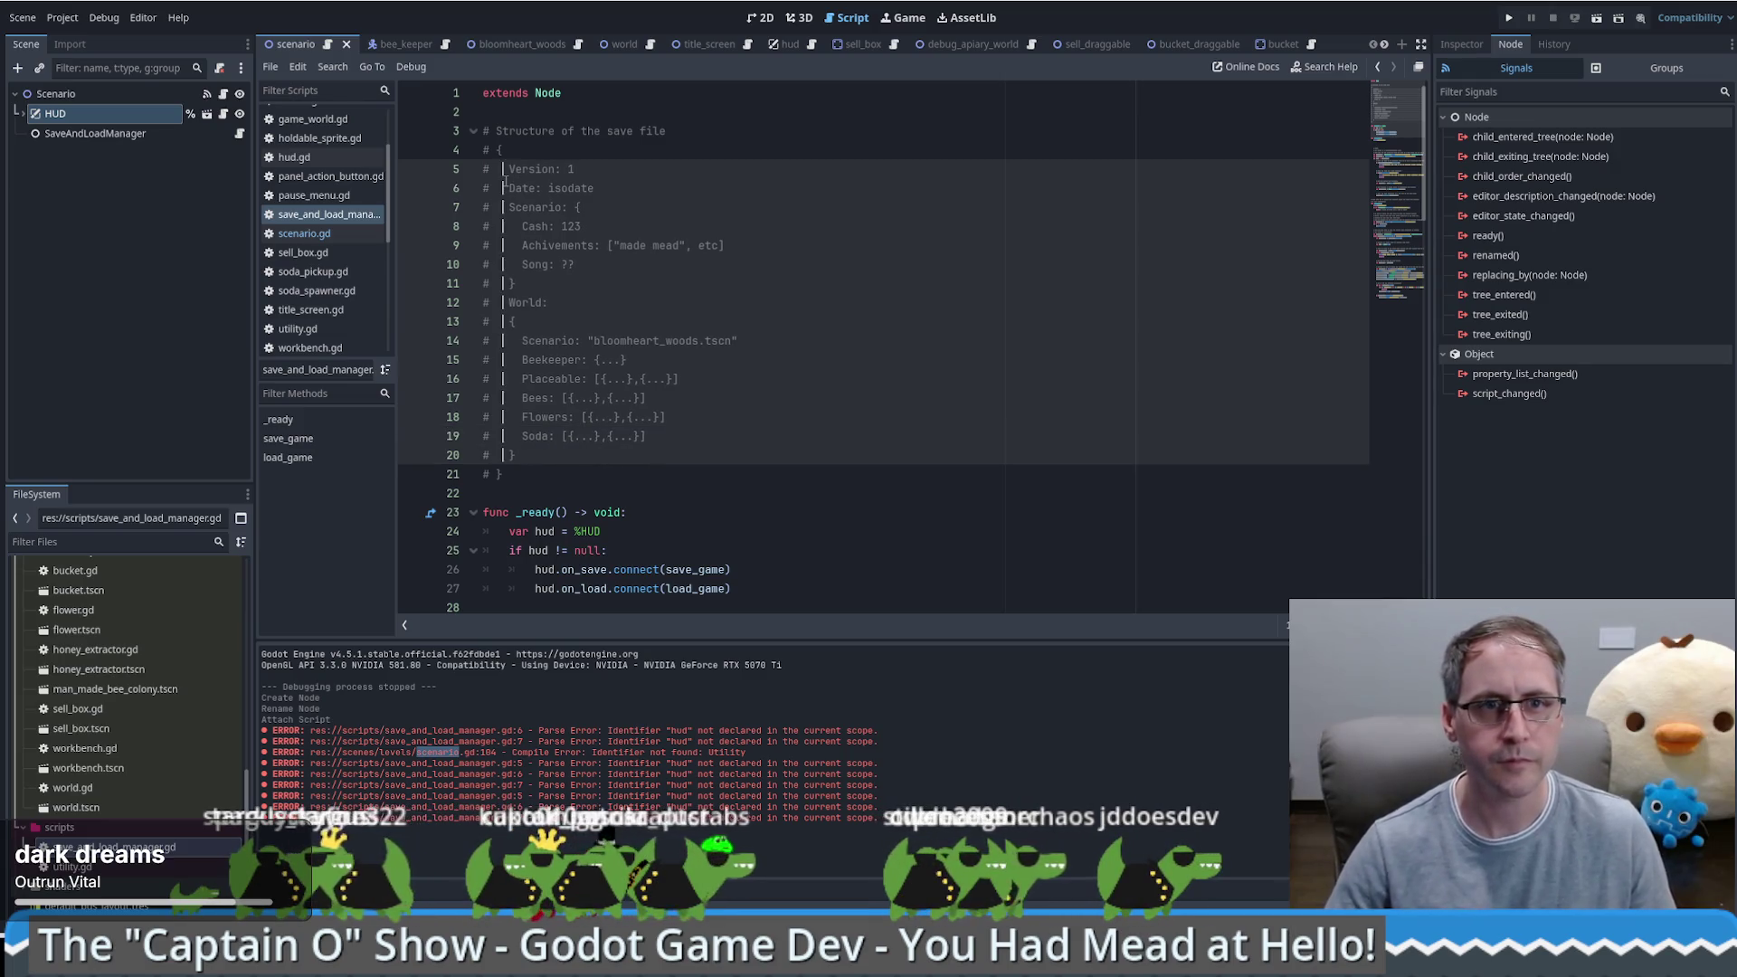
pyautogui.click(601, 329)
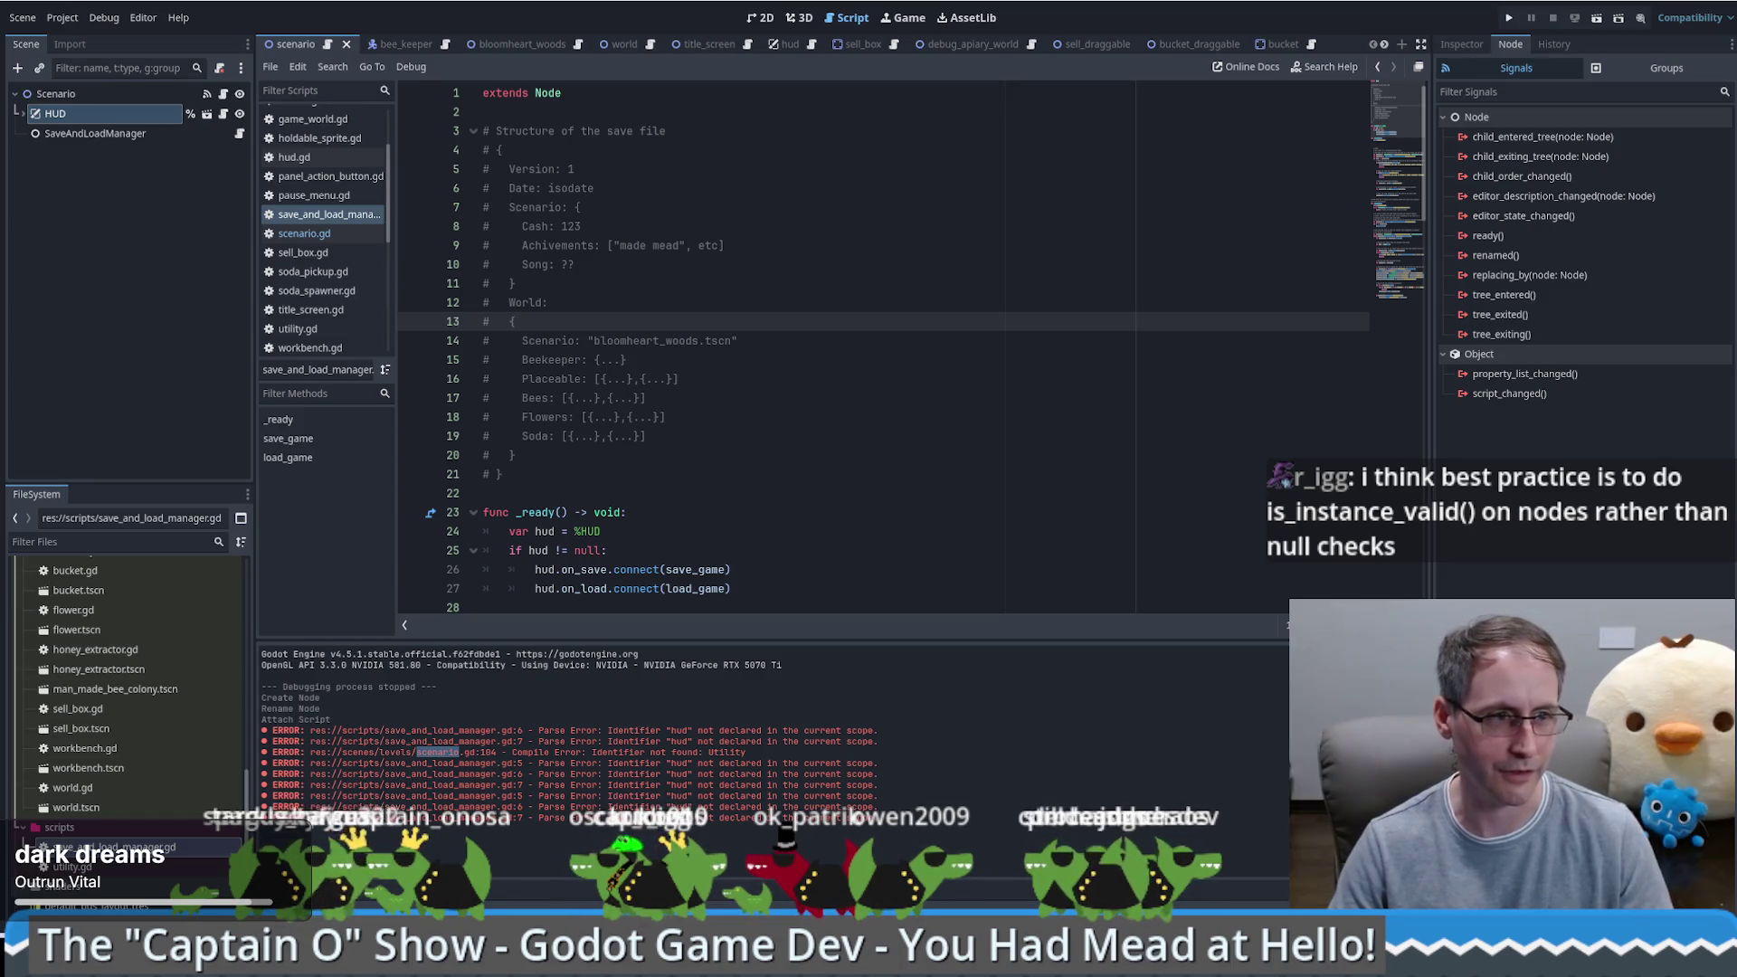
# Rewrite the _ready() guard as is_instance_valid(hud), dropping the != null comparison
pyautogui.scroll(-2, 688, 362)
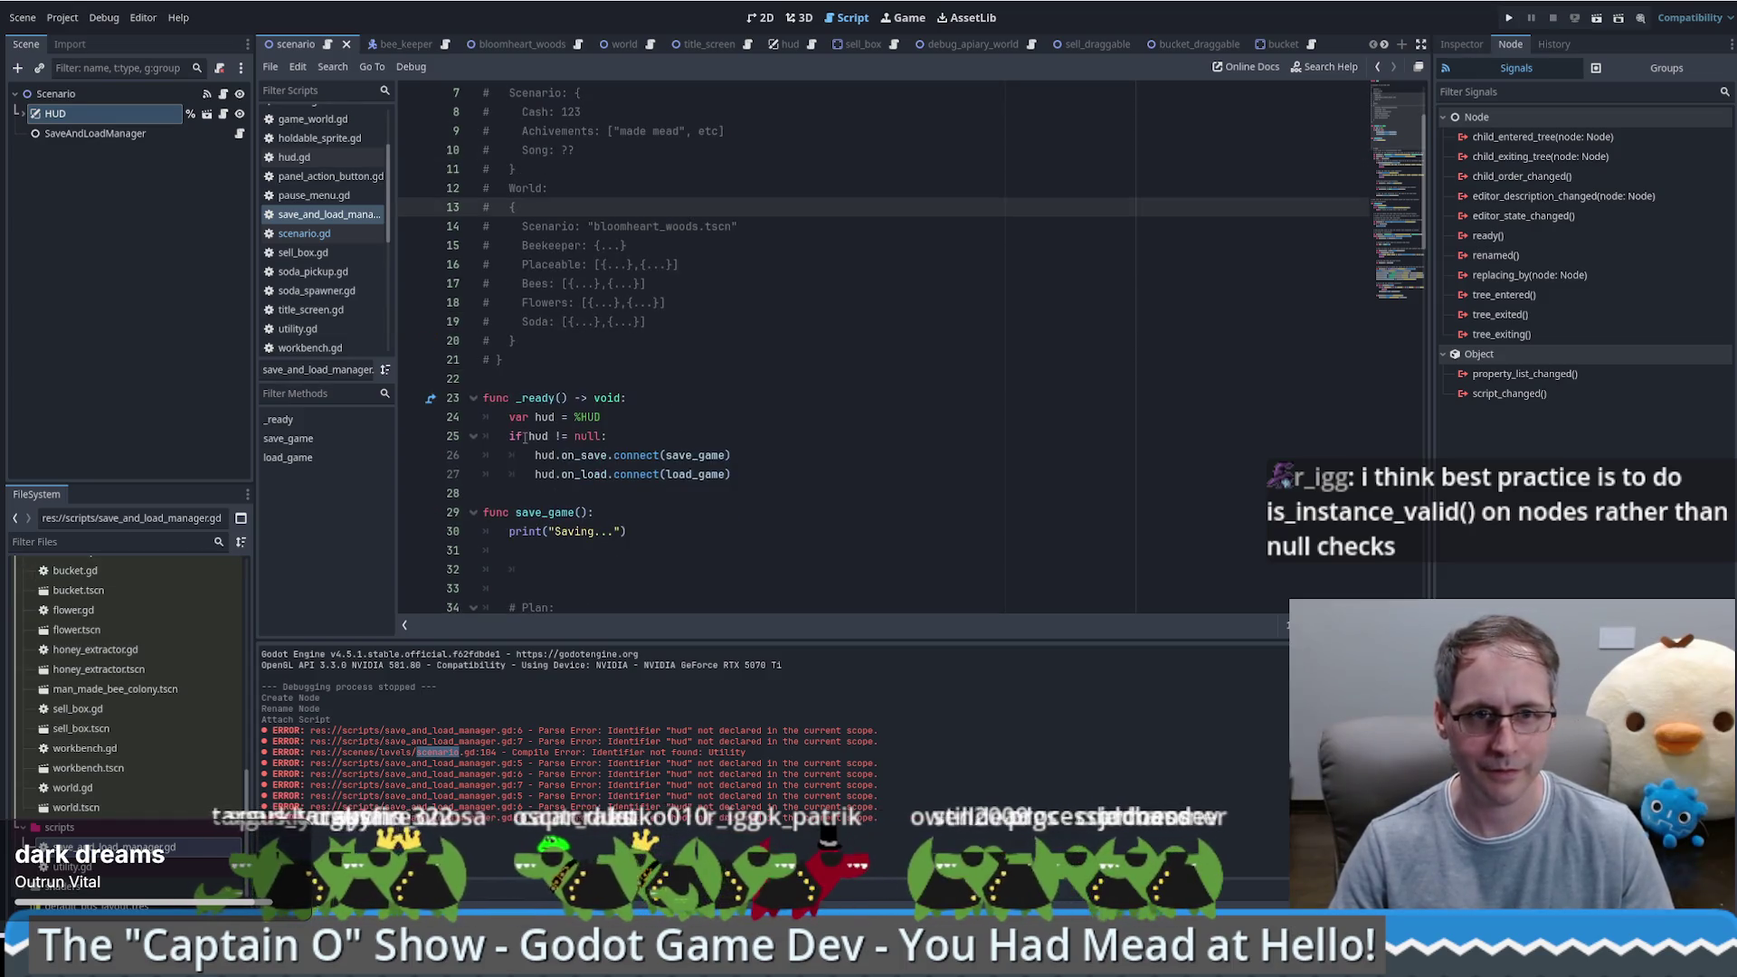
pyautogui.click(528, 436)
pyautogui.write('is_instance_valid(hud')
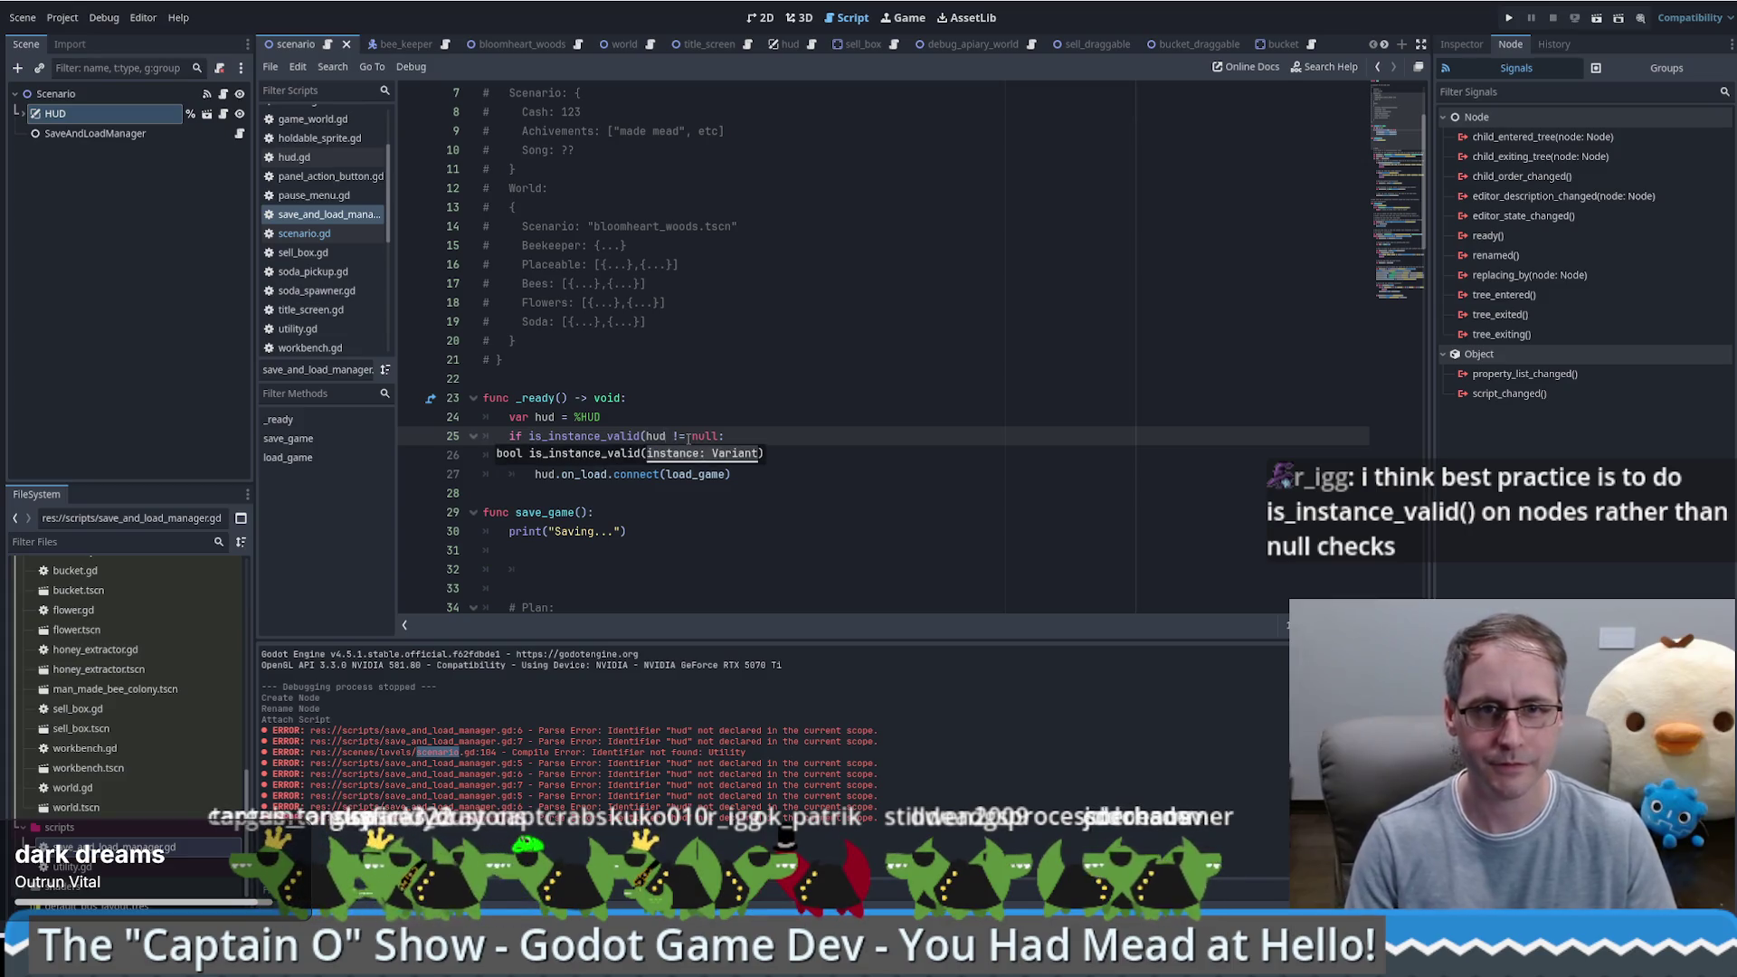
pyautogui.write(')')
pyautogui.hotkey('ctrl', 'shift', 'Home')
pyautogui.press('Down')
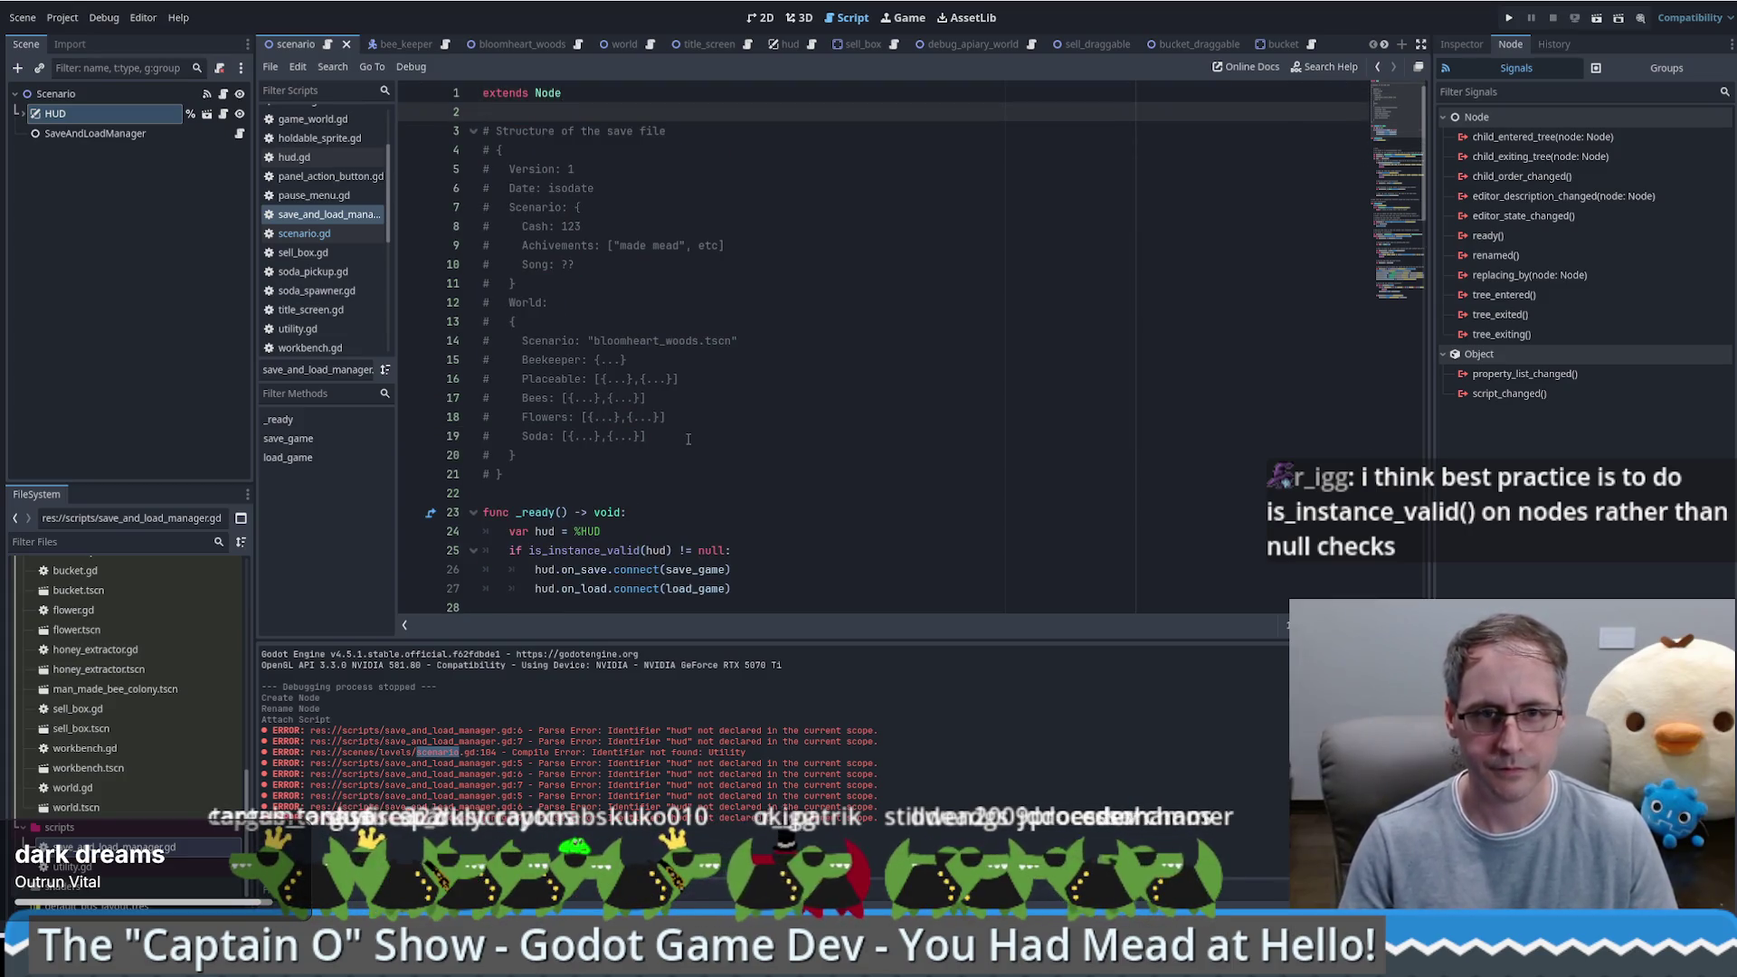
pyautogui.moveTo(673, 550); pyautogui.dragTo(742, 546)
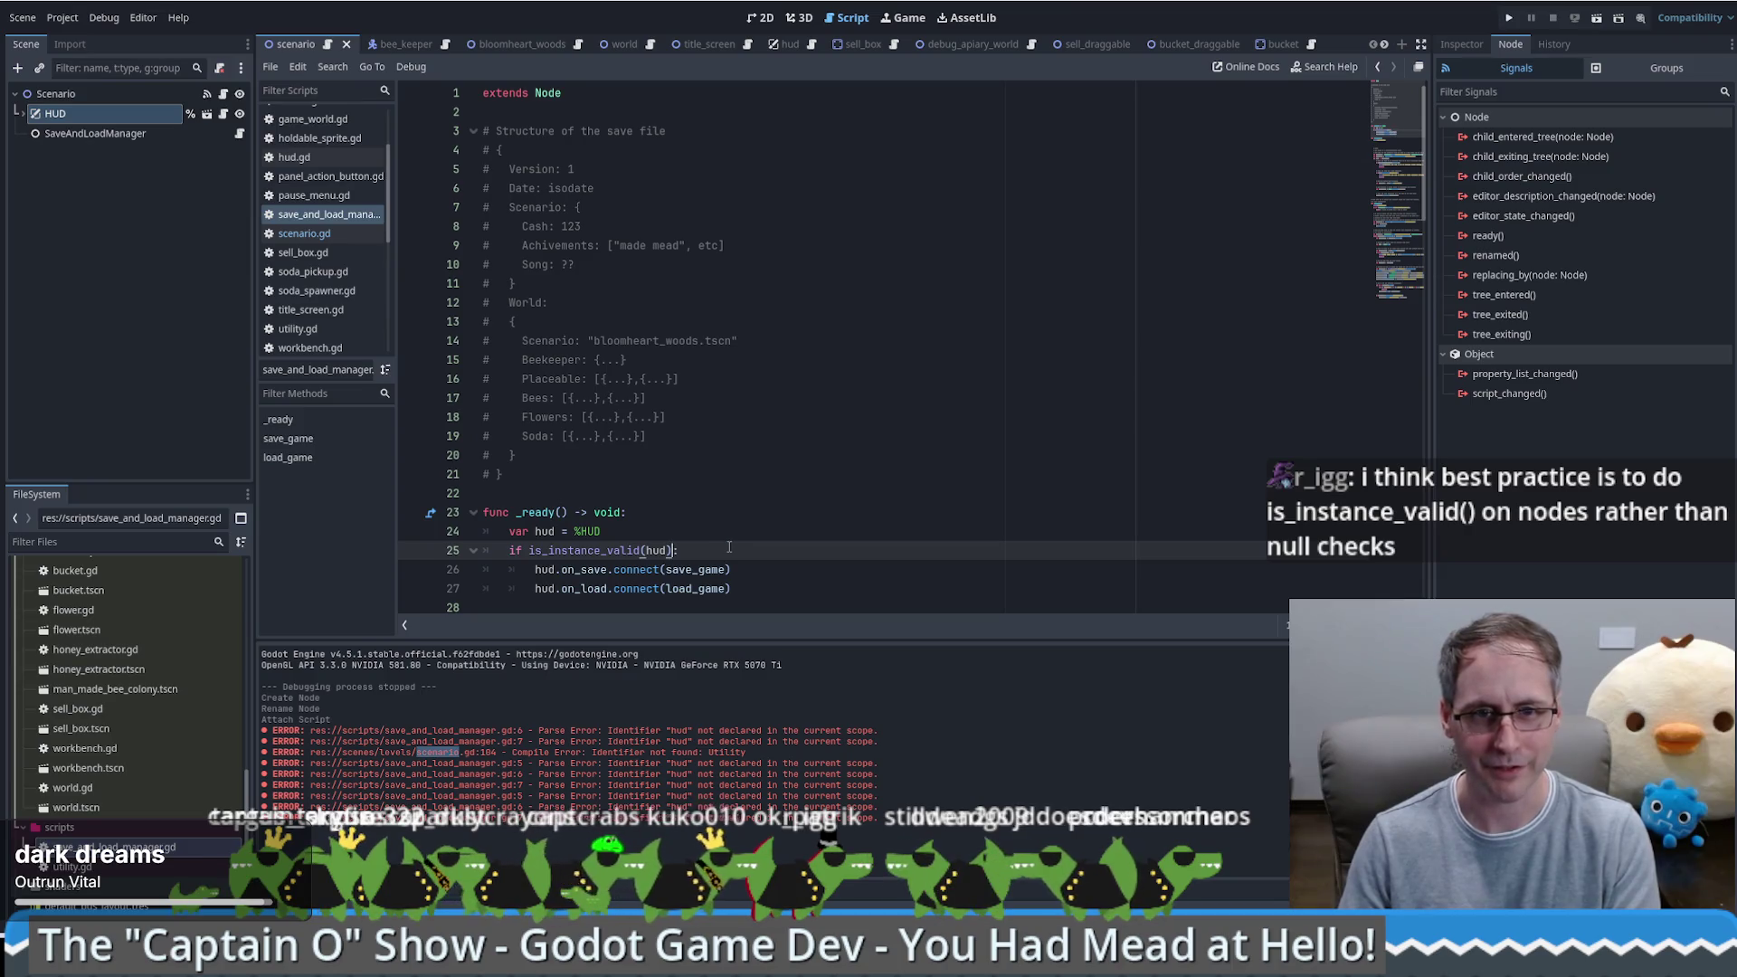
# After checking the is_instance_valid docs, pass null instead, breakpoint line 25, and run the game
pyautogui.keyDown('ctrl'); pyautogui.click(583, 550); pyautogui.keyUp('ctrl')
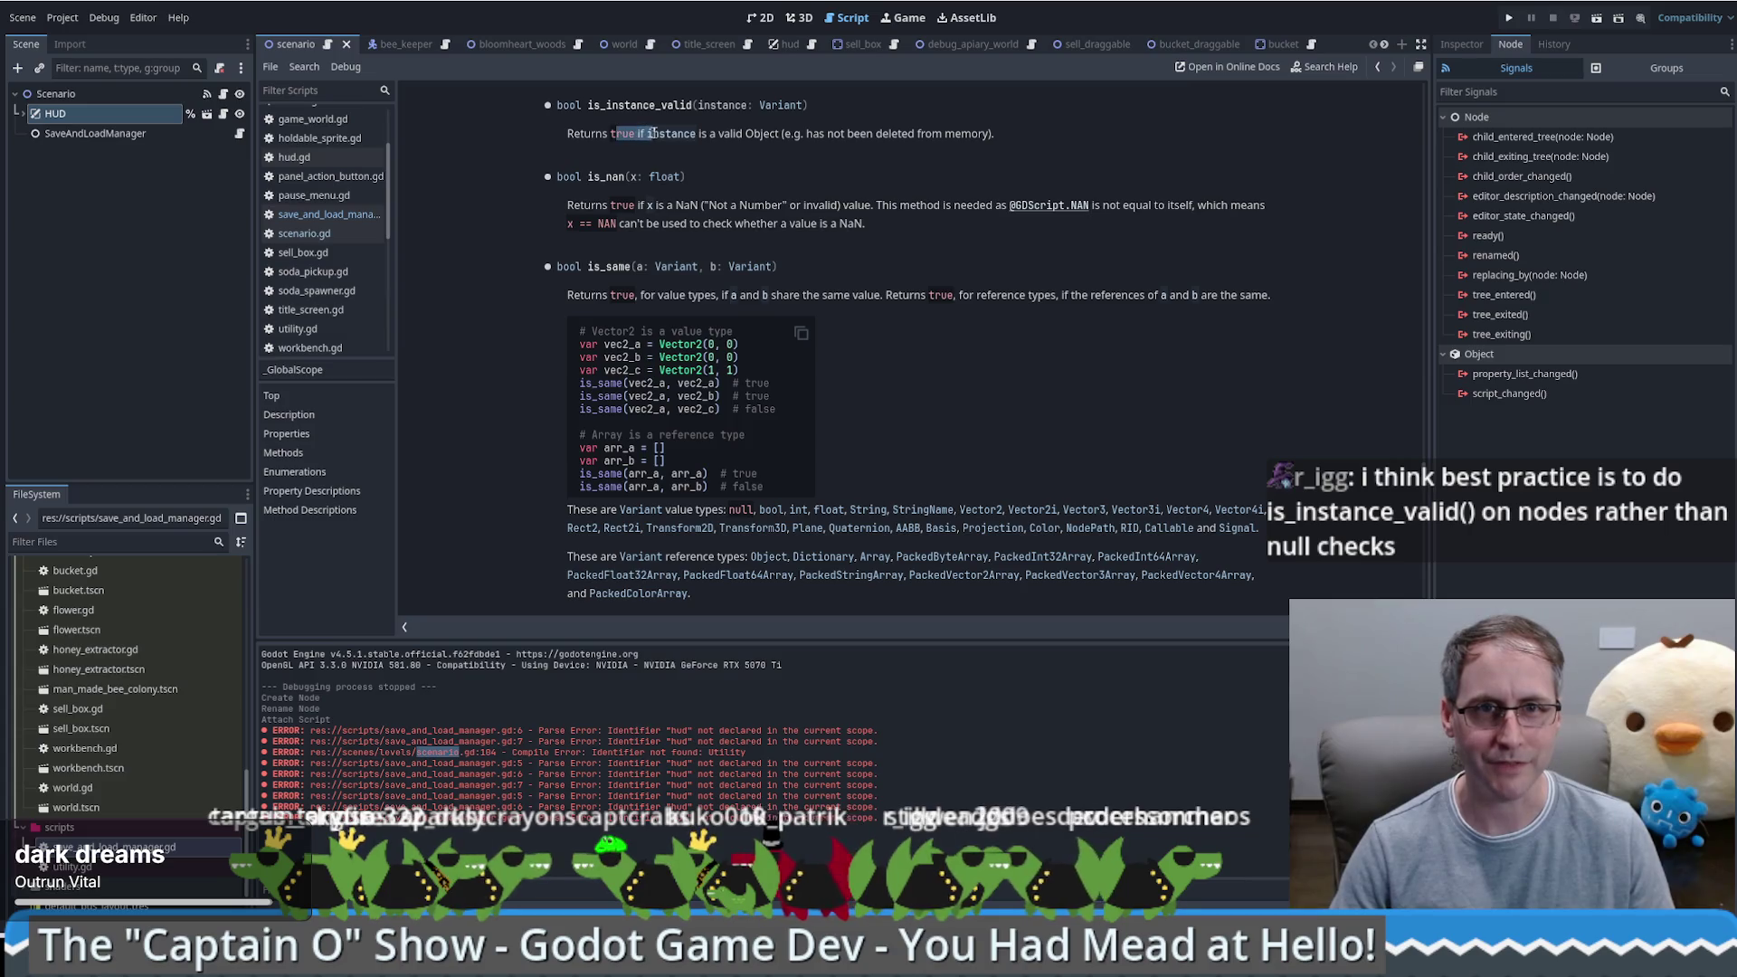
pyautogui.click(747, 134)
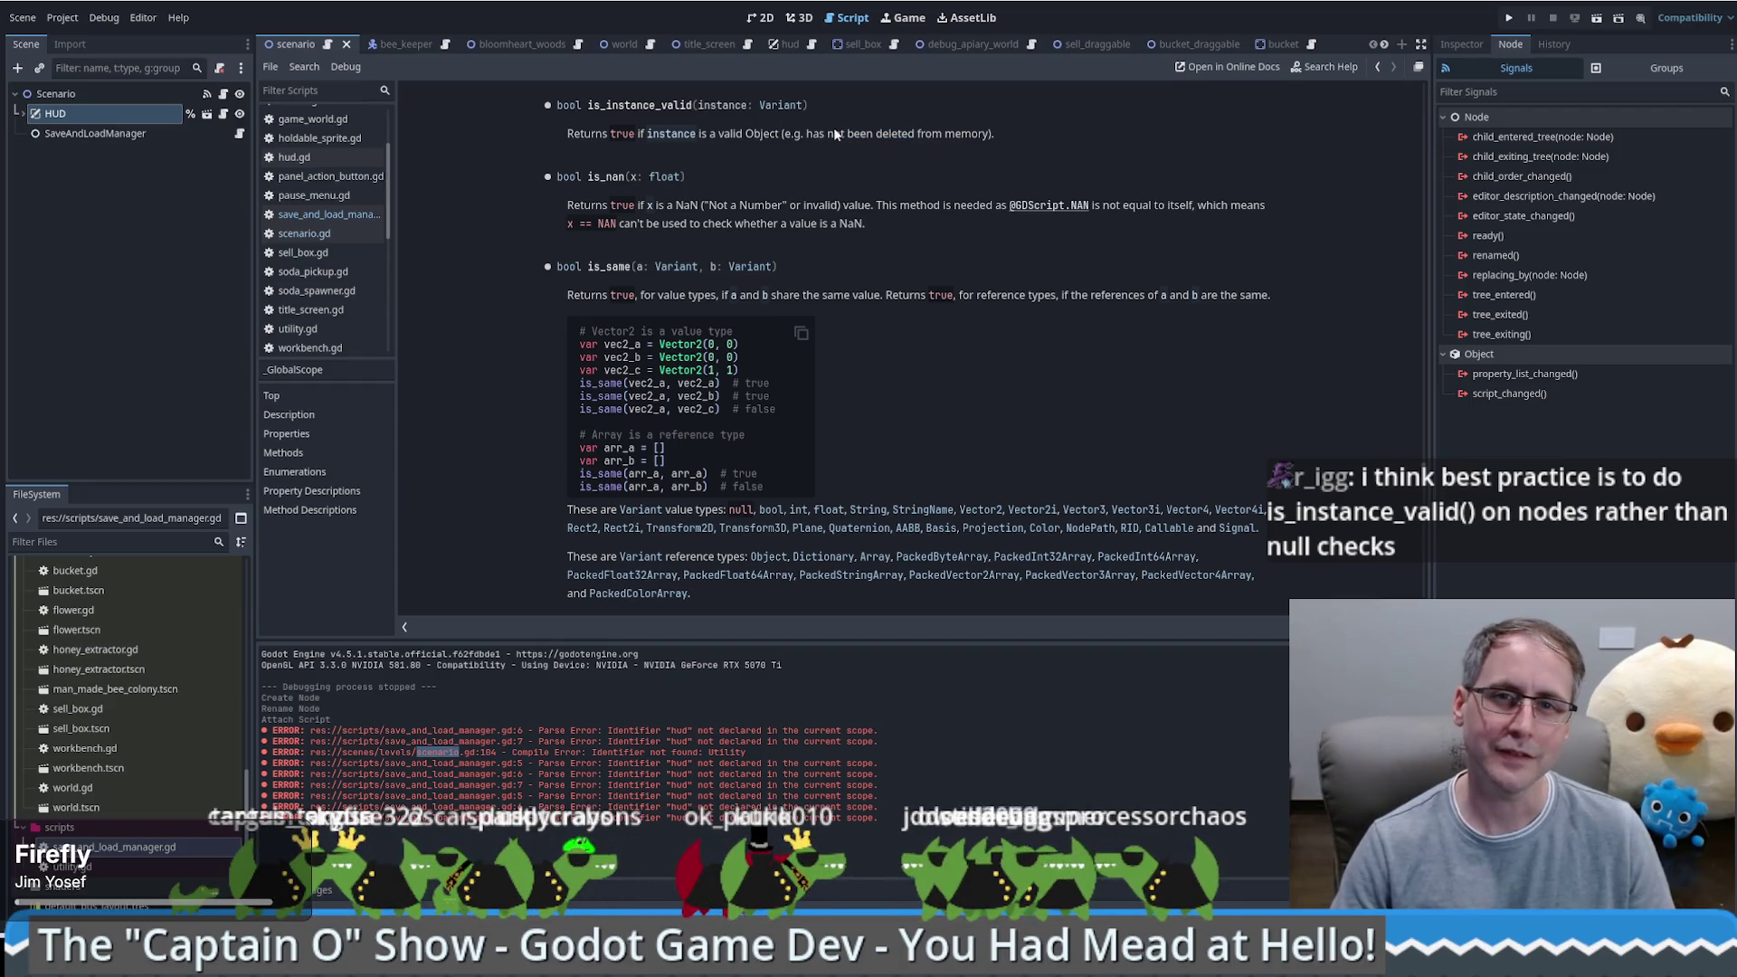
pyautogui.hotkey('alt', 'Left')
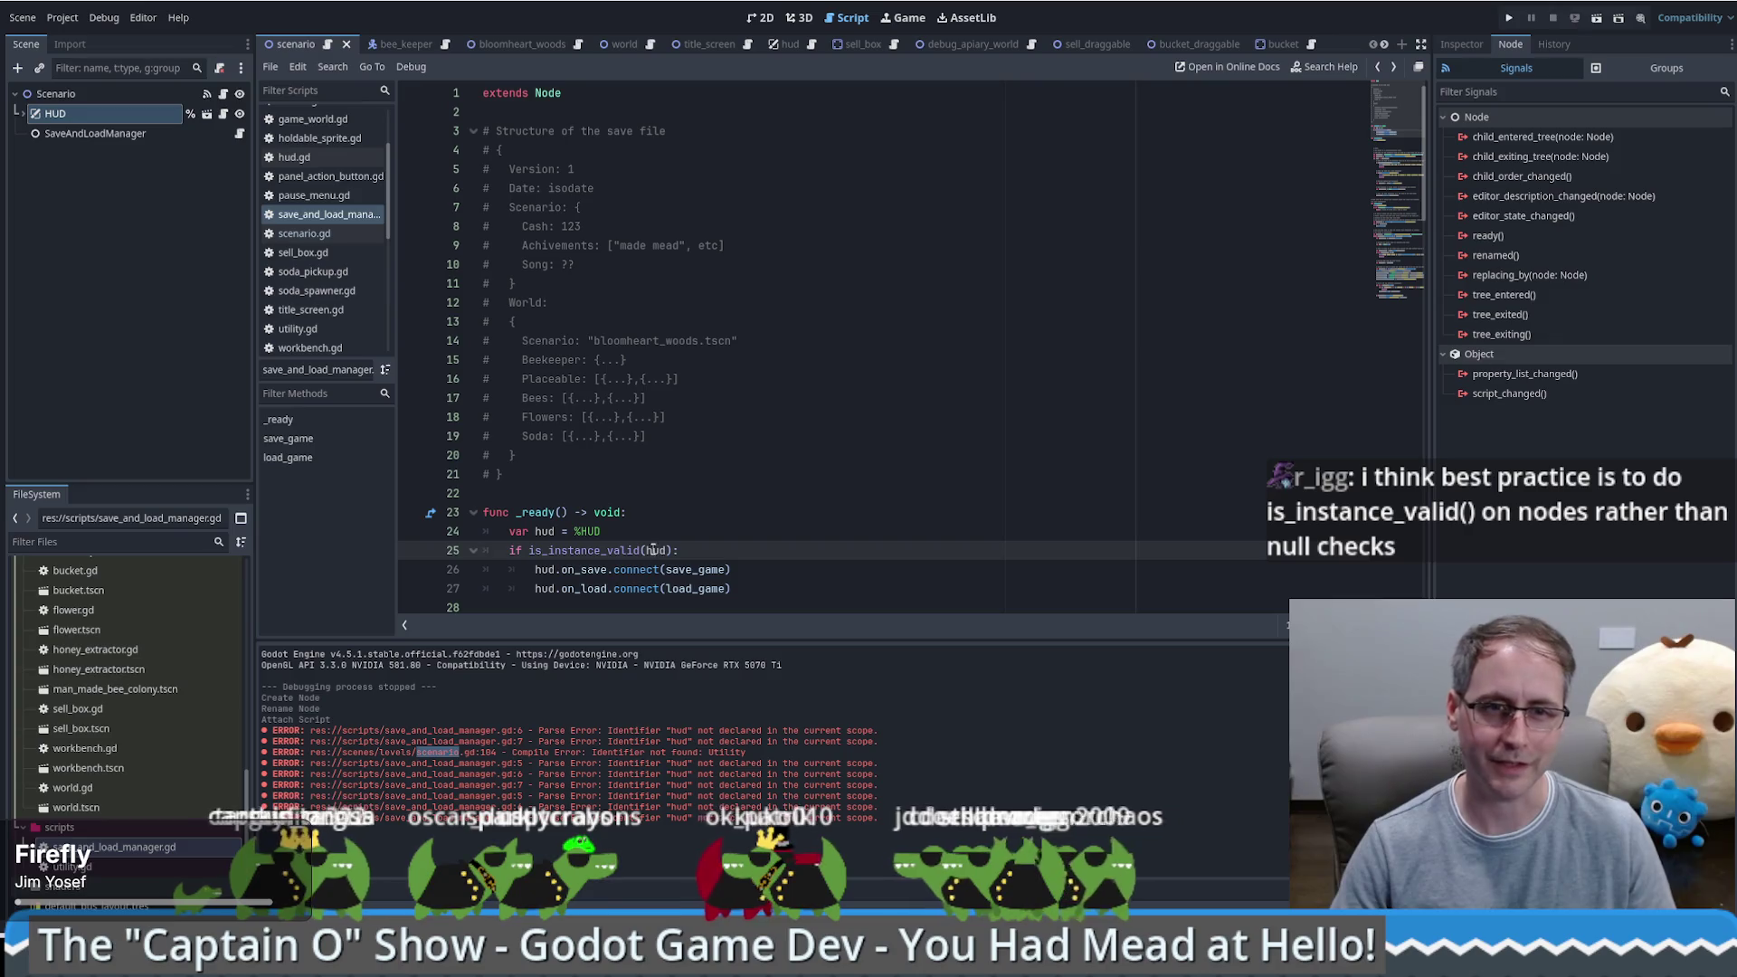
pyautogui.write('null')
pyautogui.click(805, 512)
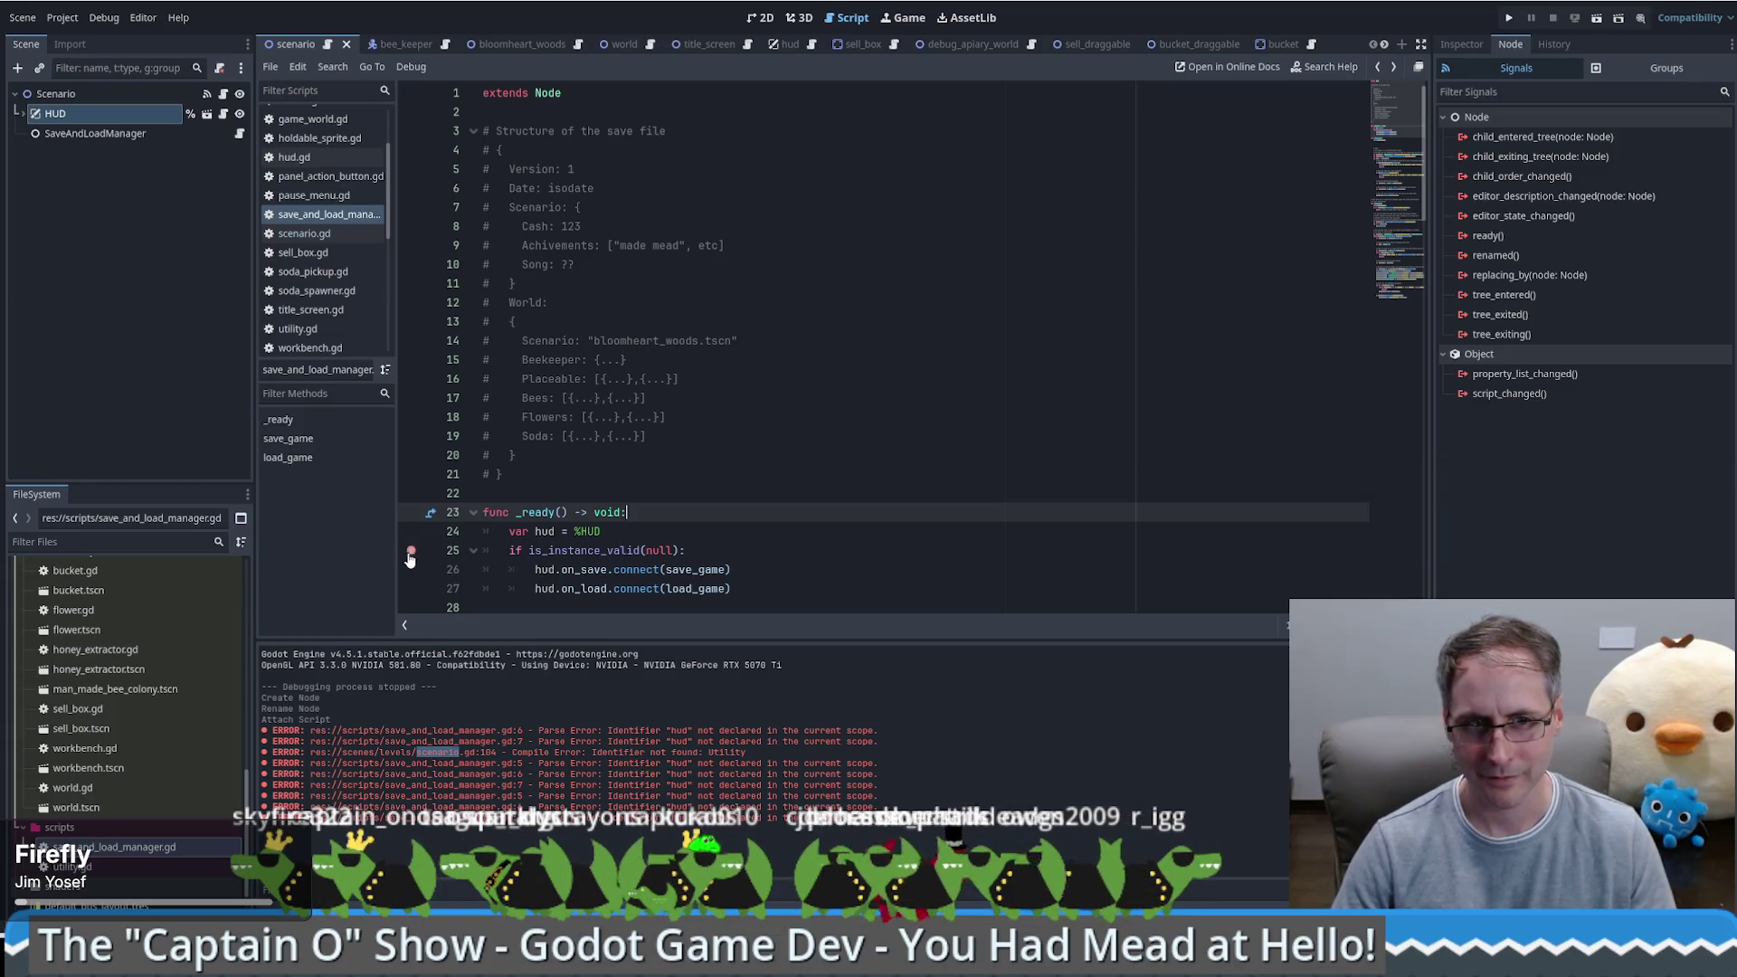
pyautogui.click(1506, 19)
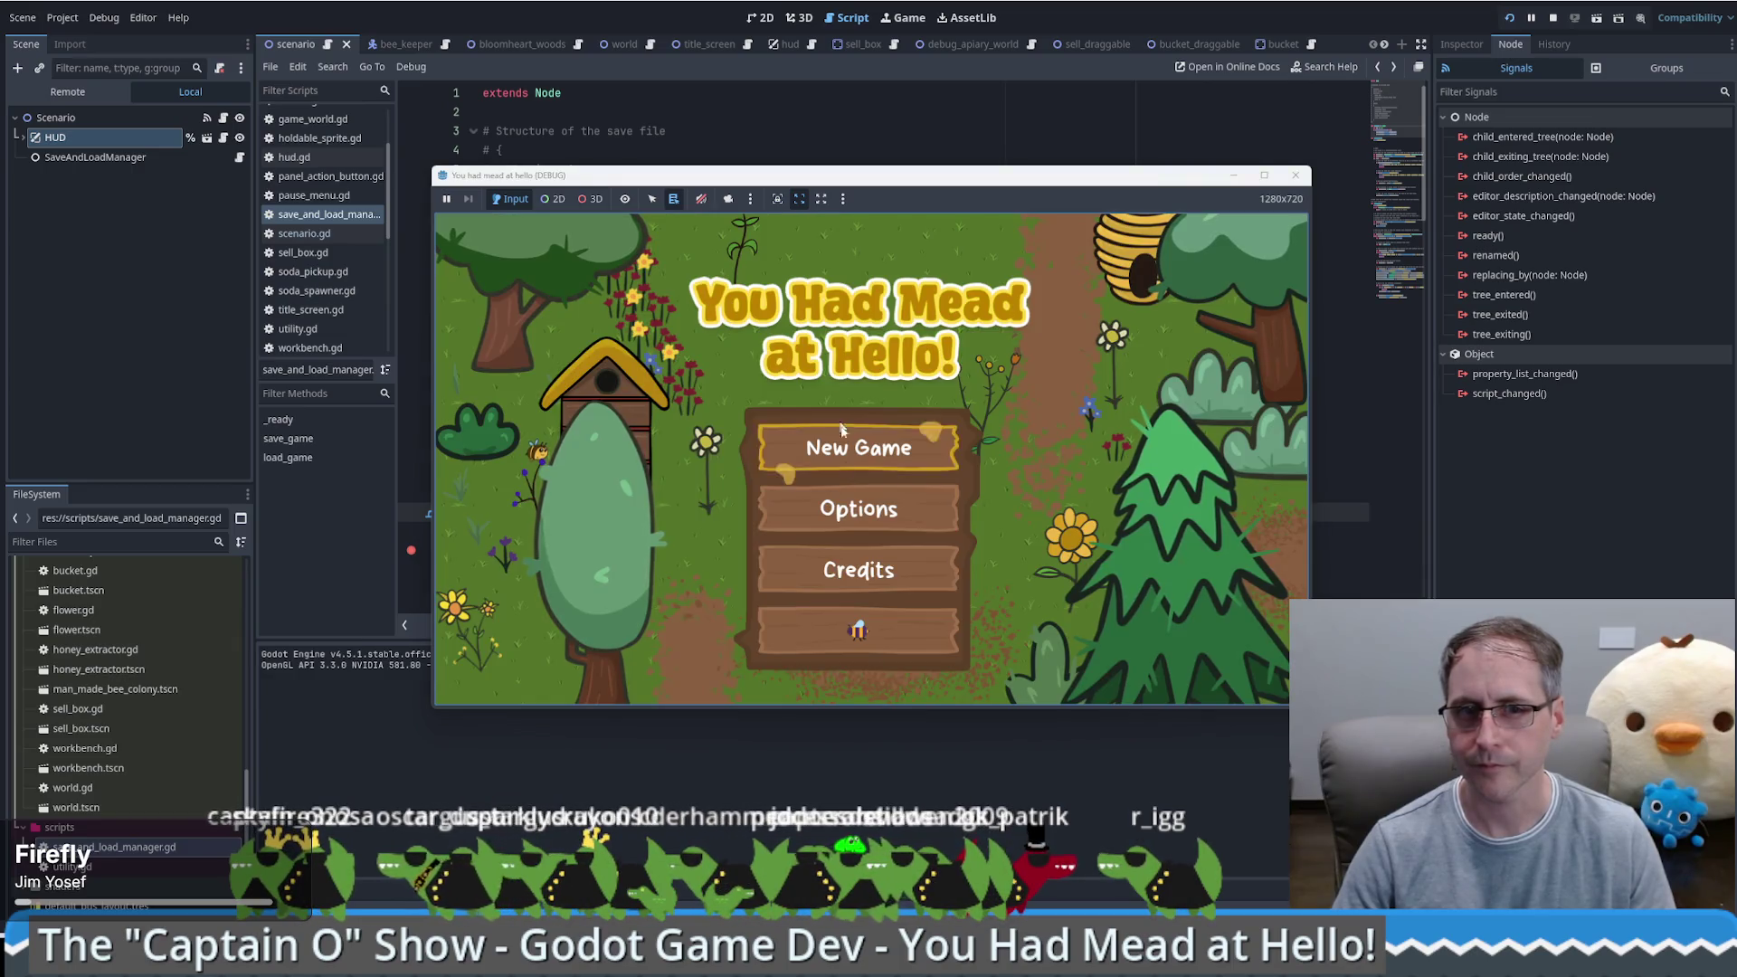
# Continue past the line 25 and scenario.gd breakpoints, then stop the running game
pyautogui.press('F12')
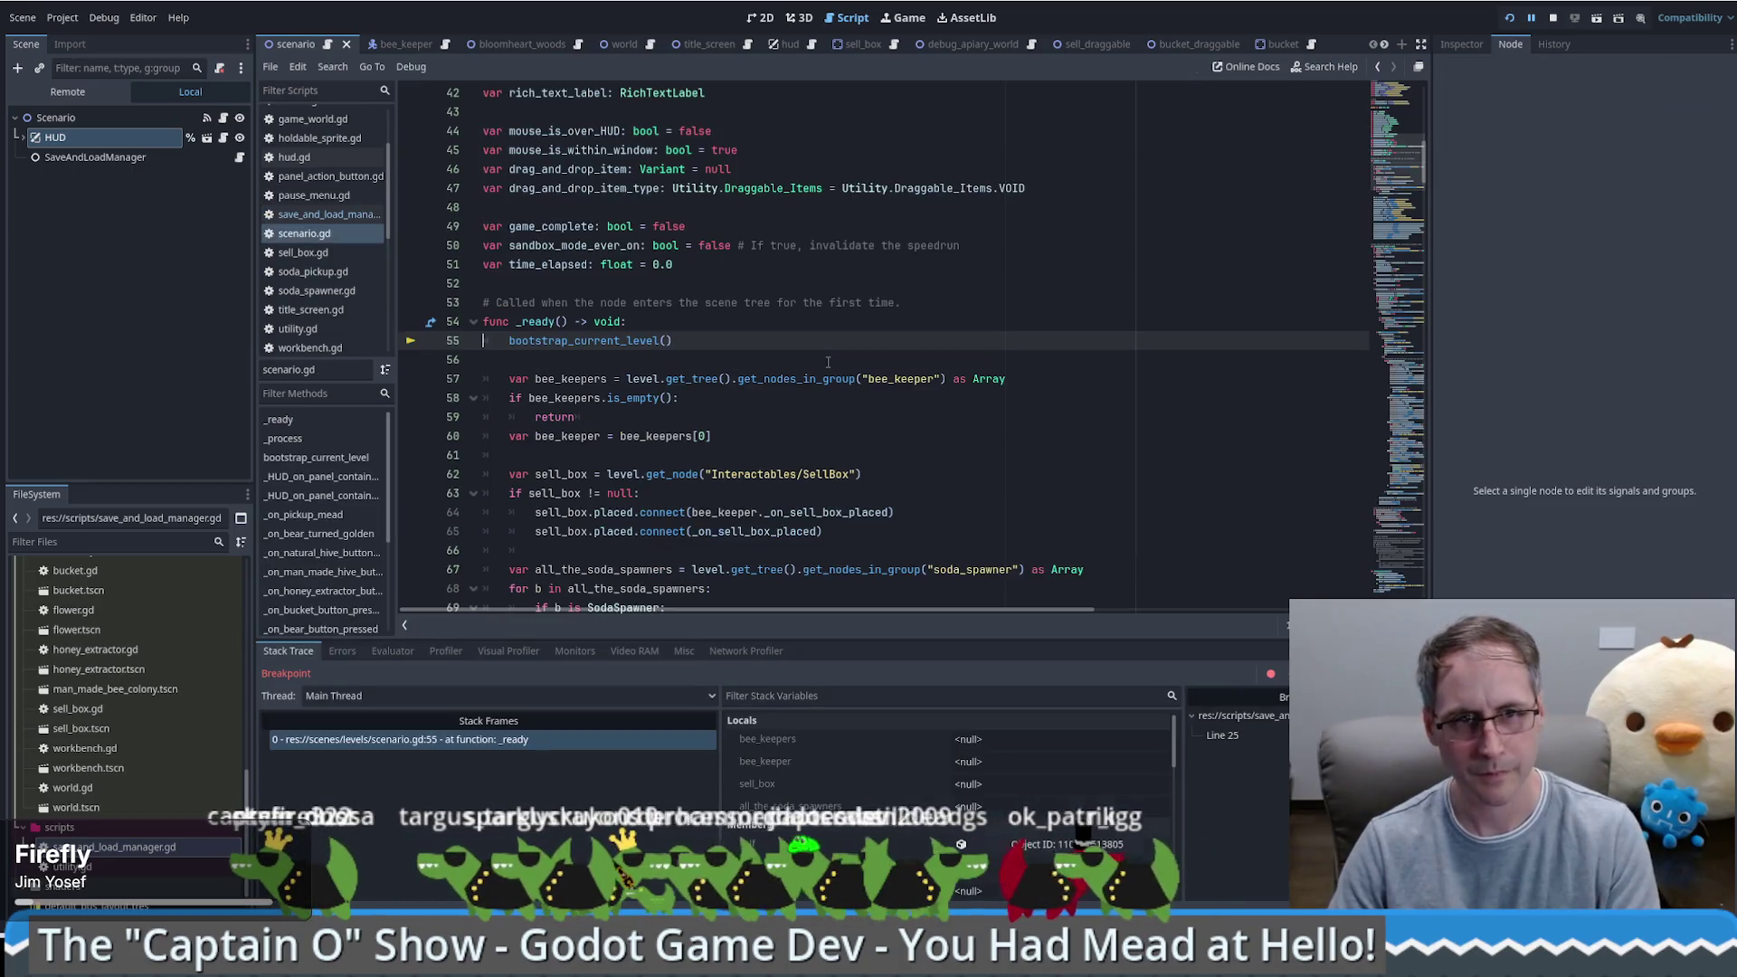
pyautogui.press('F12')
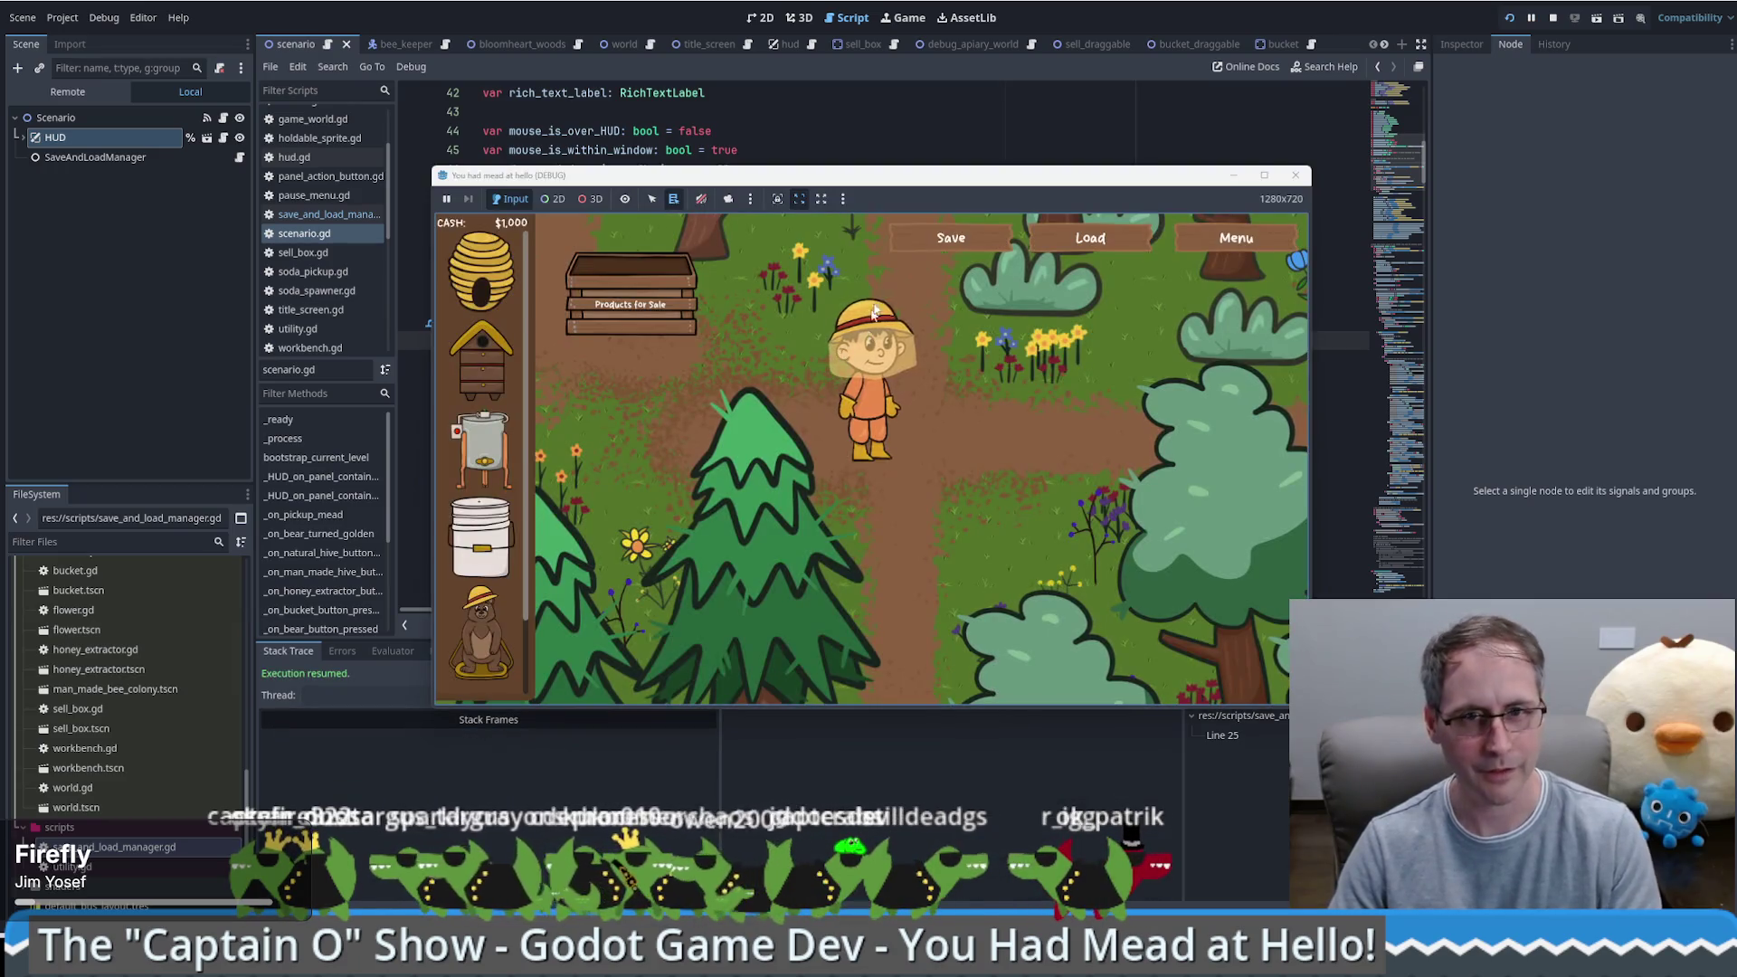
pyautogui.press('F8')
# Back in the save manager script, remove the line 25 breakpoint and relaunch the game
pyautogui.hotkey('alt', 'Left')
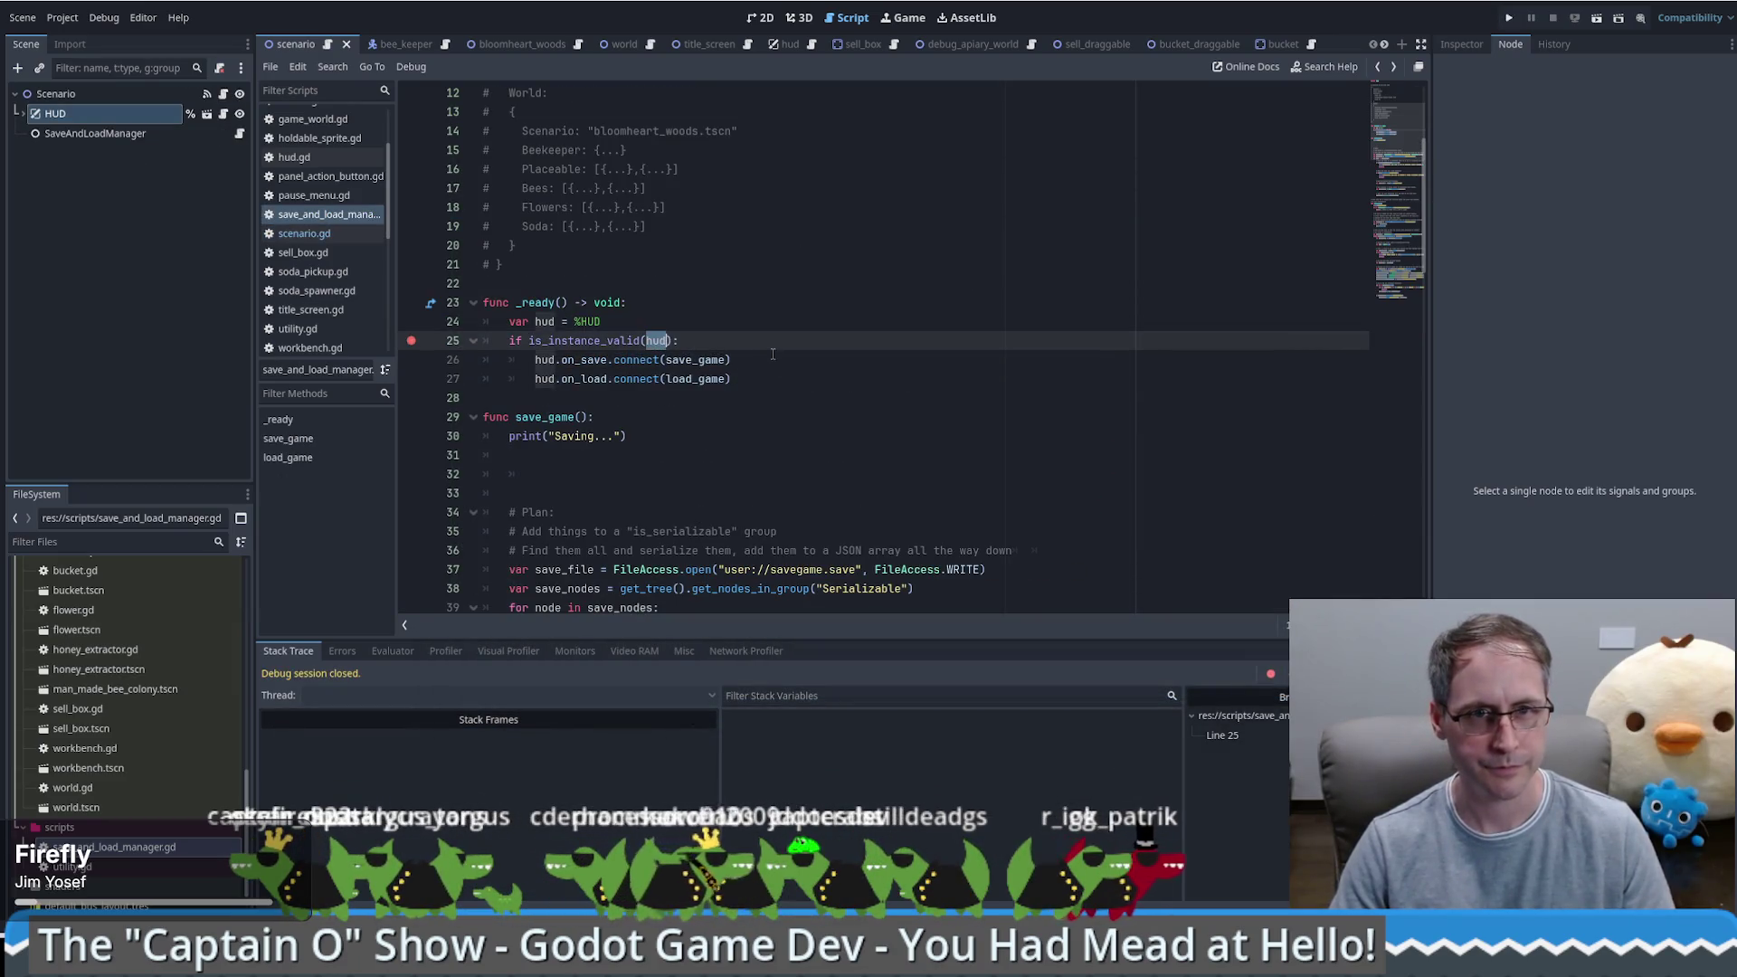
pyautogui.keyDown('shift'); pyautogui.click(409, 338); pyautogui.keyUp('shift')
pyautogui.click(937, 334)
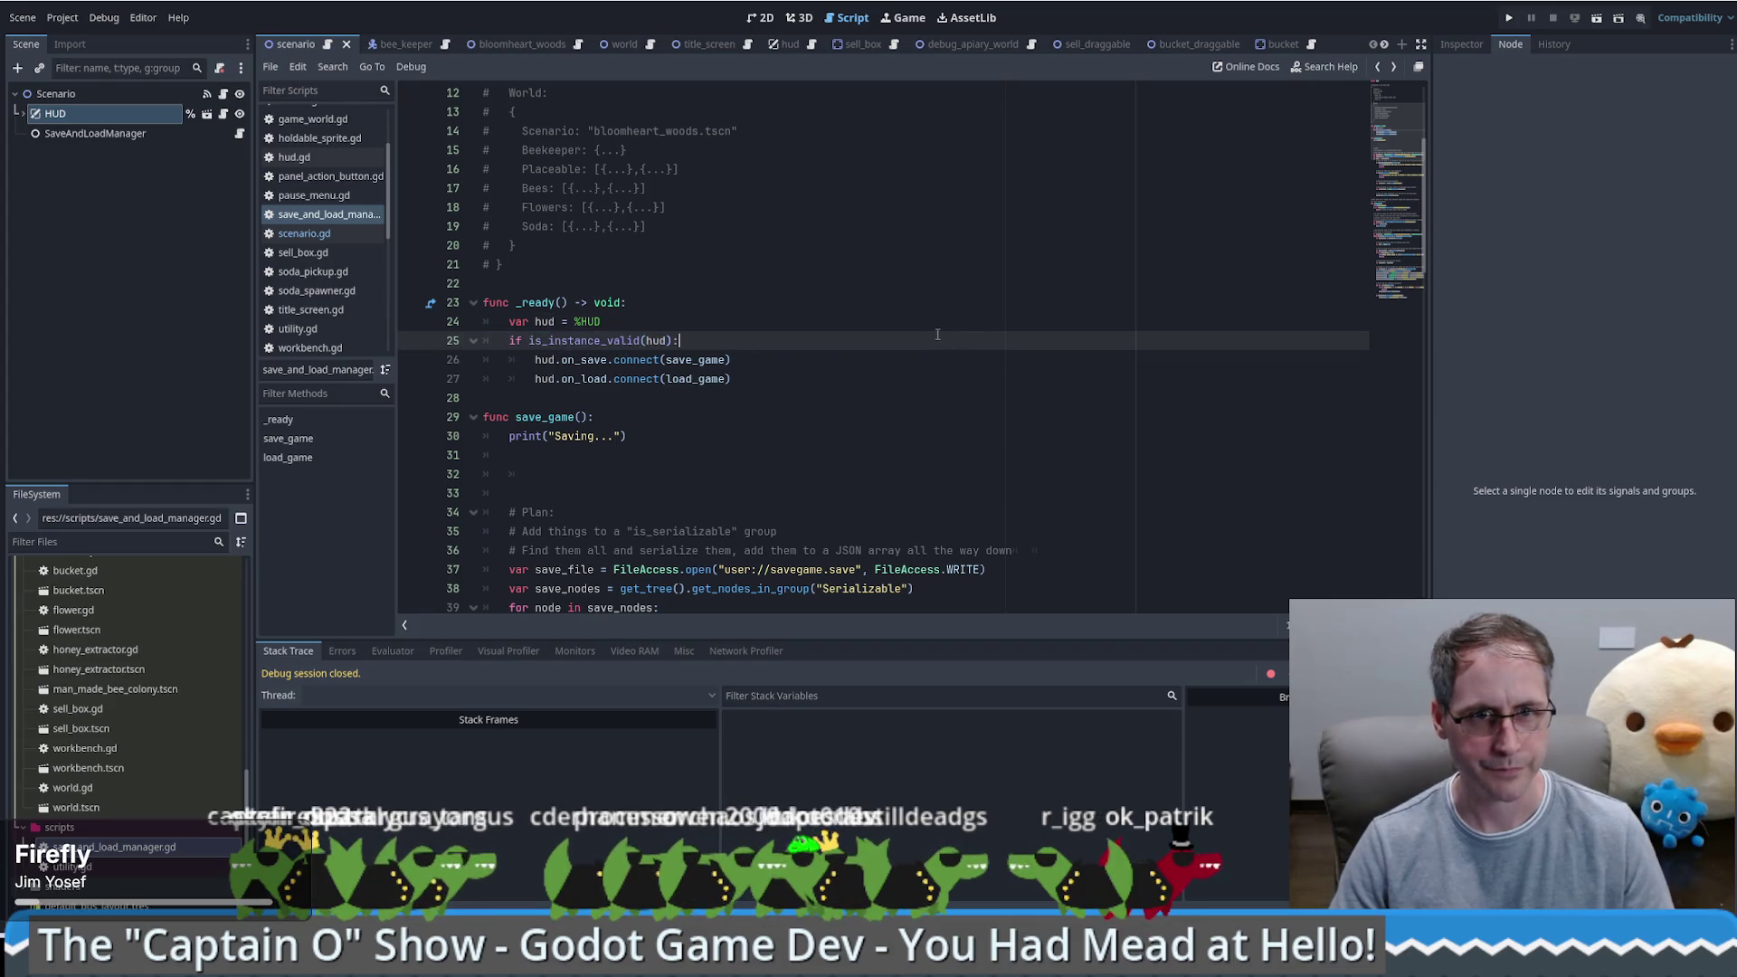
pyautogui.click(1508, 18)
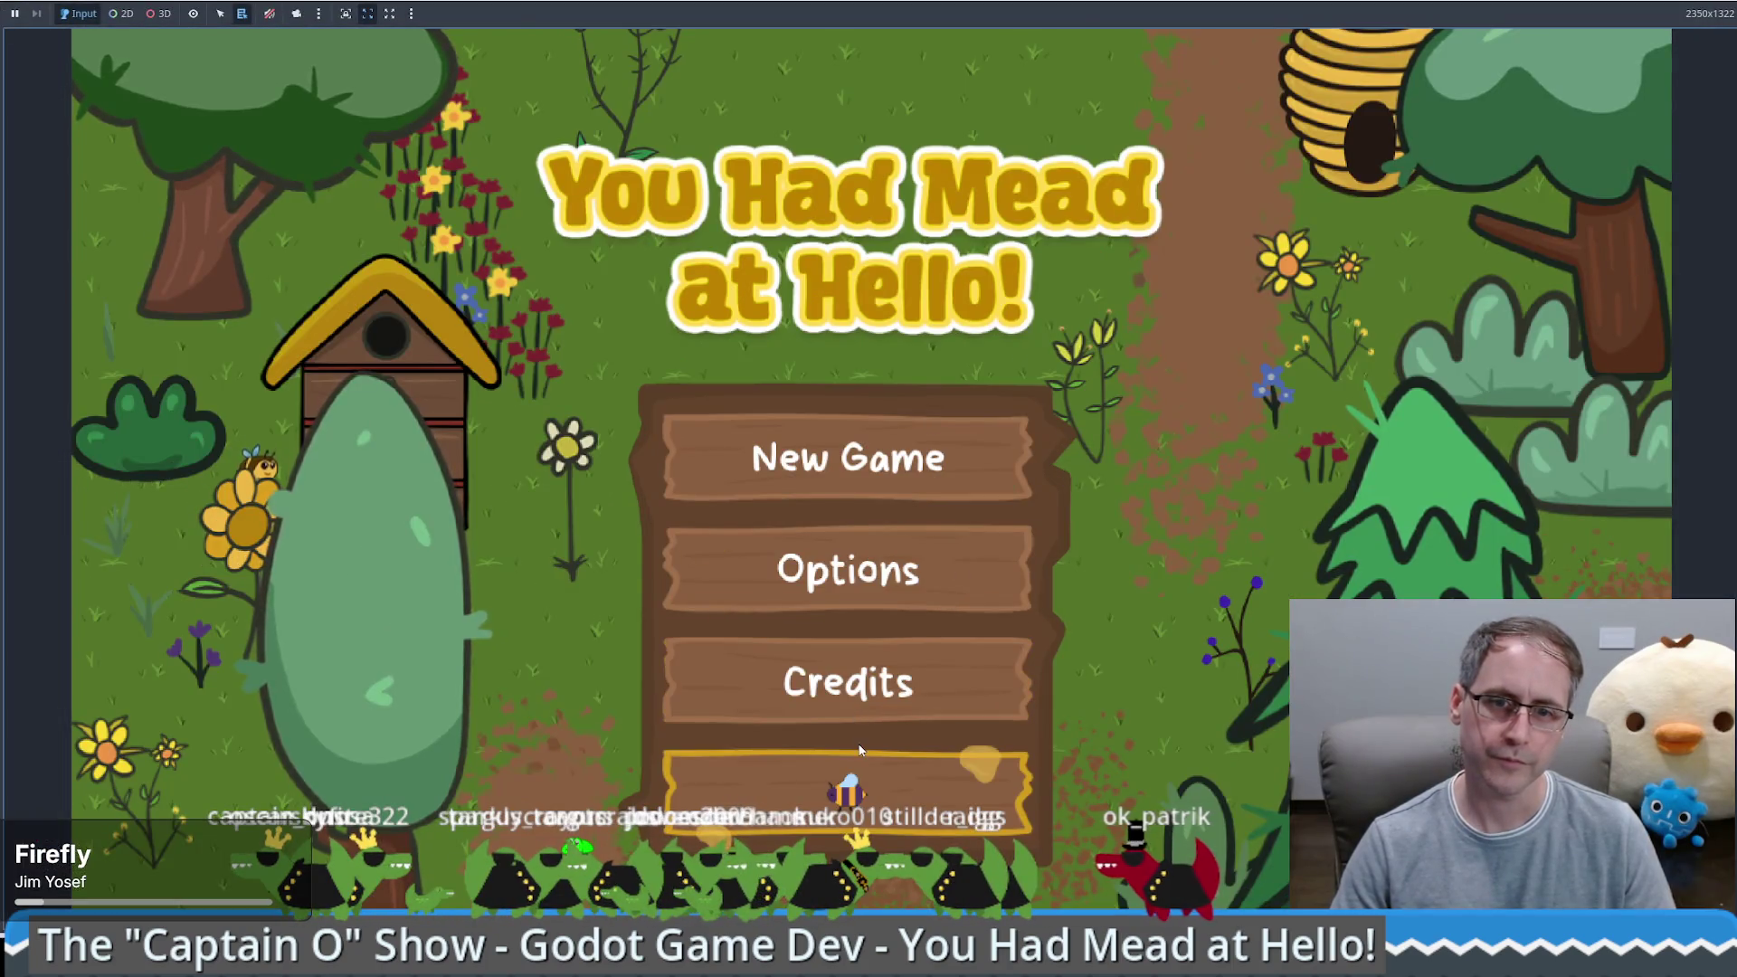
# Start a new game, save and load, walk right, place a Honey Extractor, then load again
pyautogui.click(860, 751)
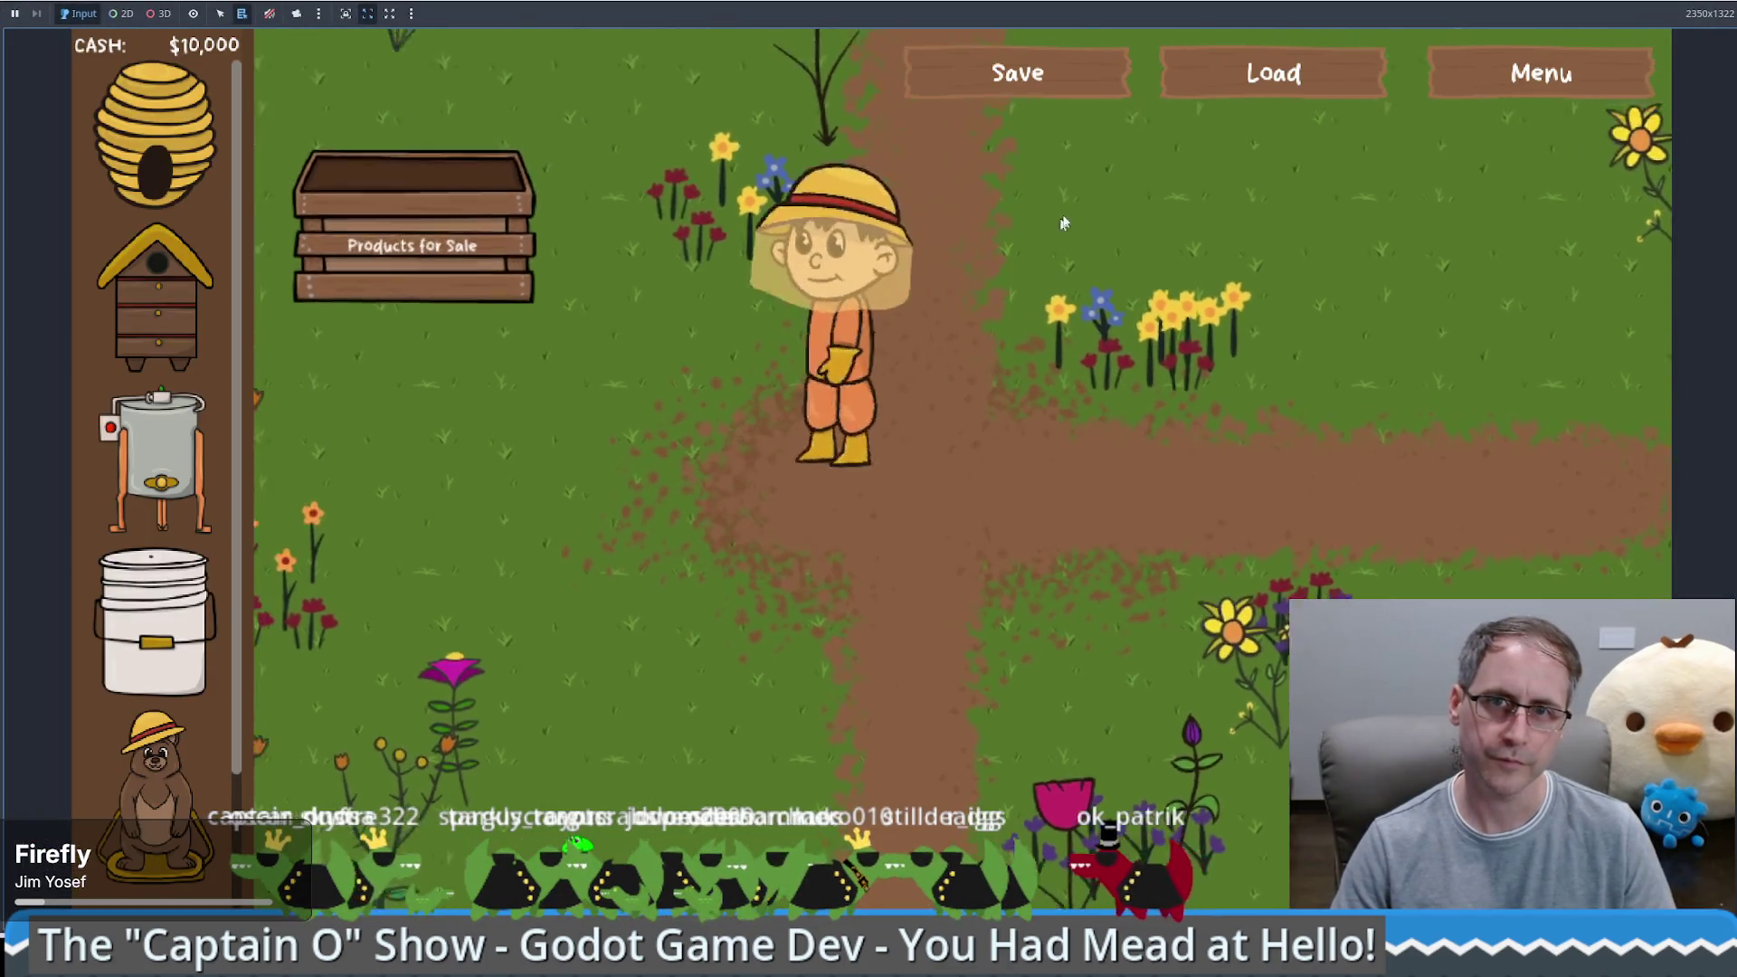
pyautogui.click(1045, 86)
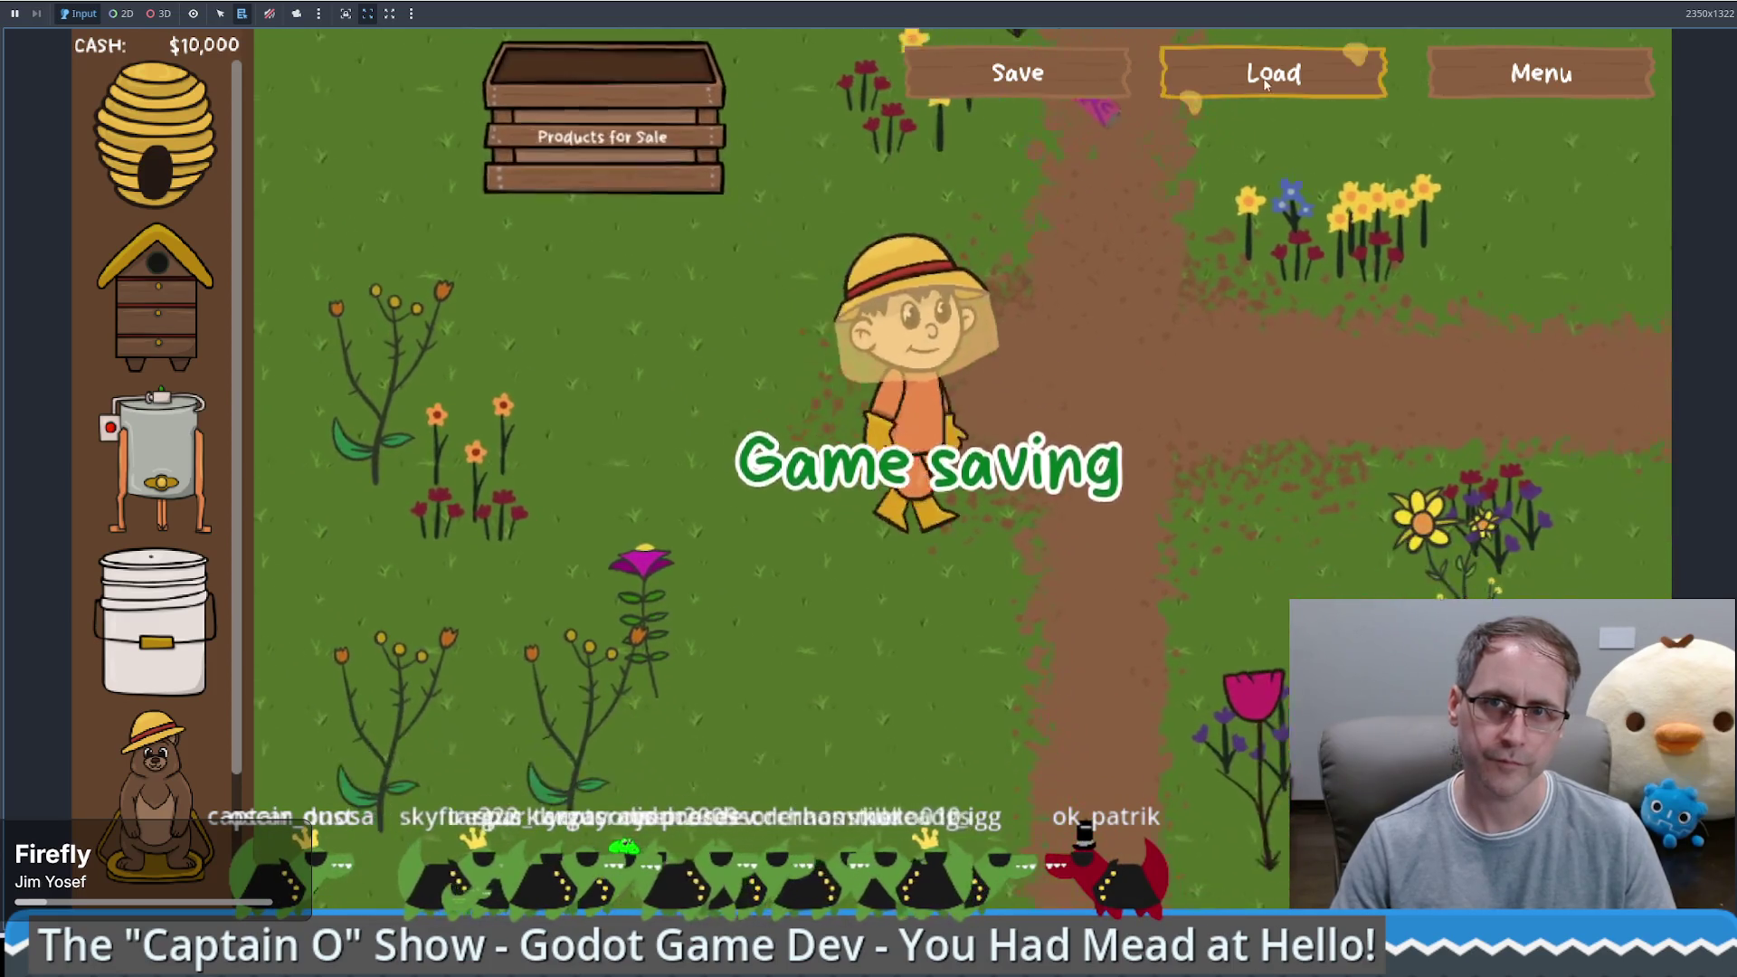
pyautogui.click(1267, 81)
pyautogui.press('Right')
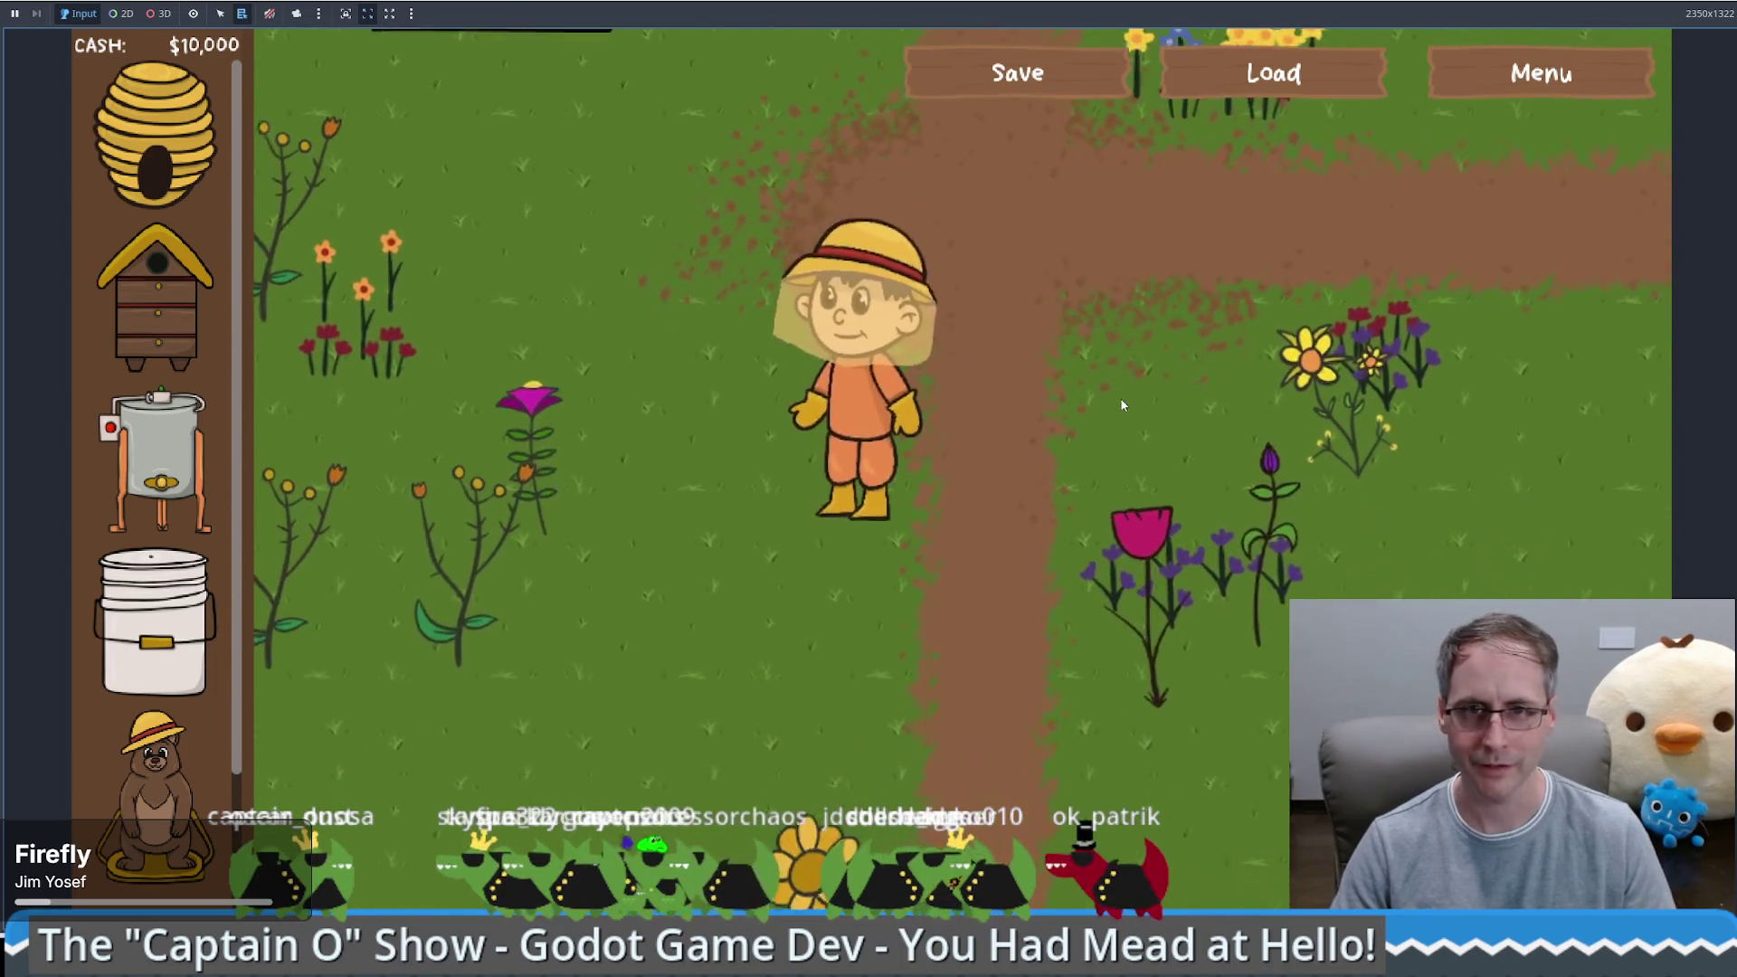
pyautogui.moveTo(197, 488)
pyautogui.moveTo(198, 489); pyautogui.dragTo(1221, 244)
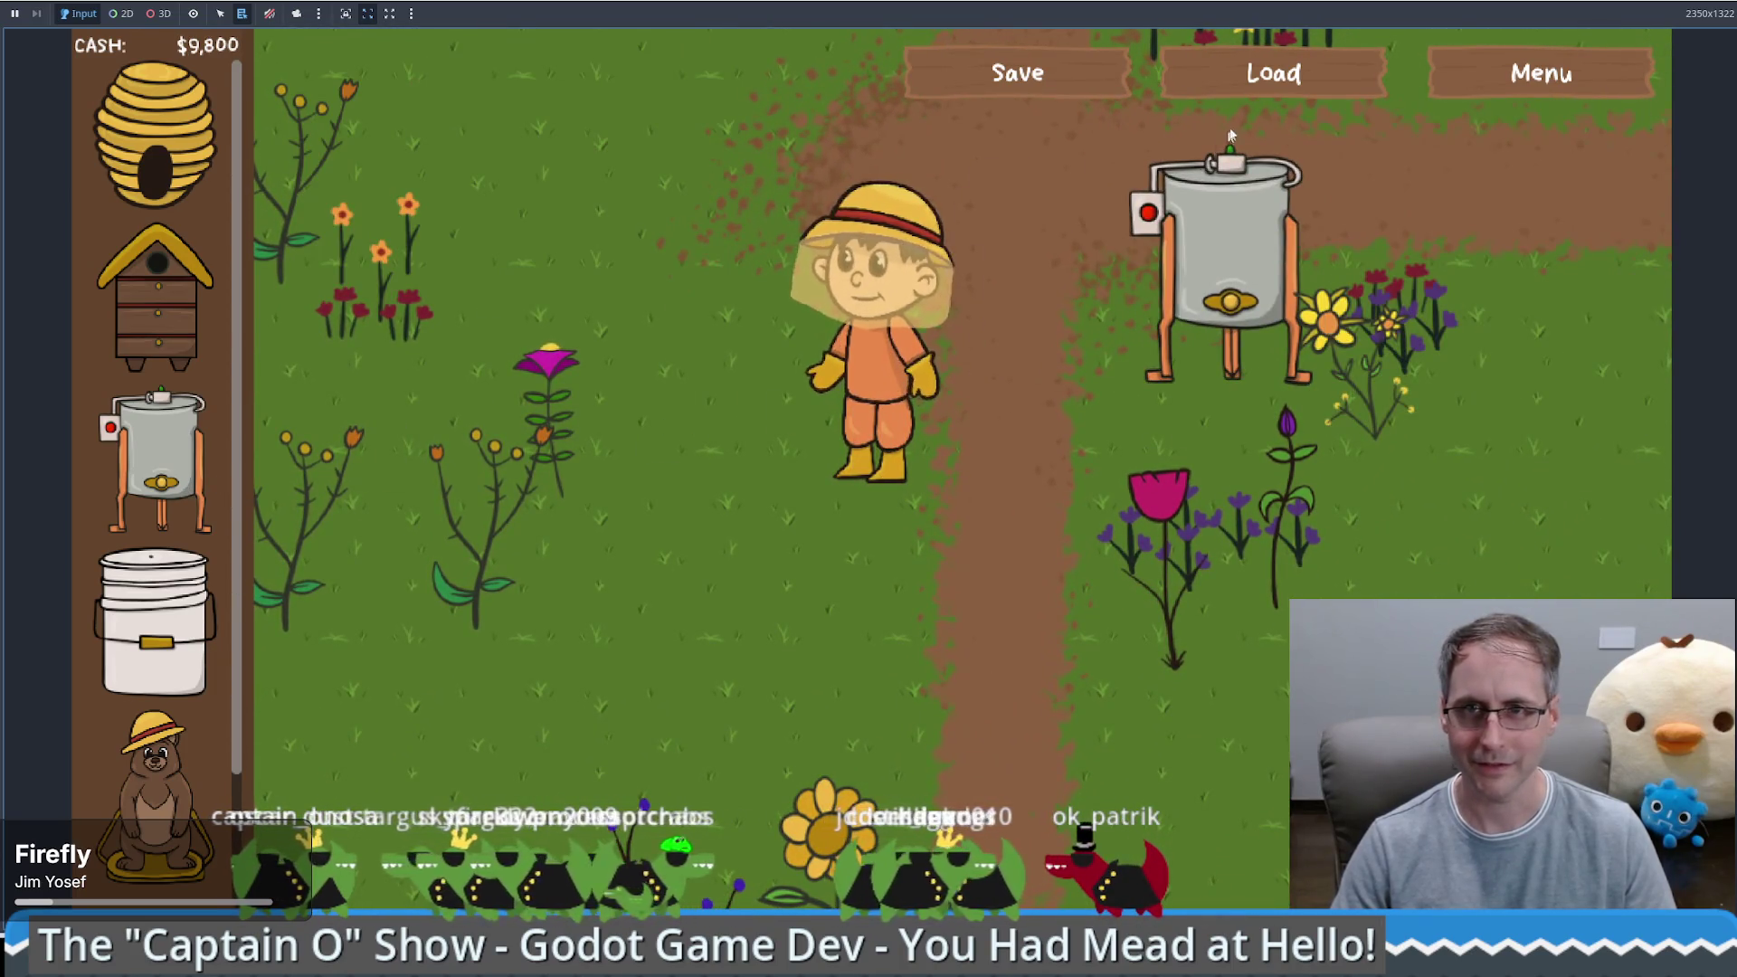
pyautogui.click(1252, 86)
# Place a Food Grade Bucket and a Bear Statue around saves and loads, then close the game
pyautogui.moveTo(154, 624)
pyautogui.mouseDown()
pyautogui.moveTo(684, 331)
pyautogui.moveTo(995, 362)
pyautogui.mouseUp()
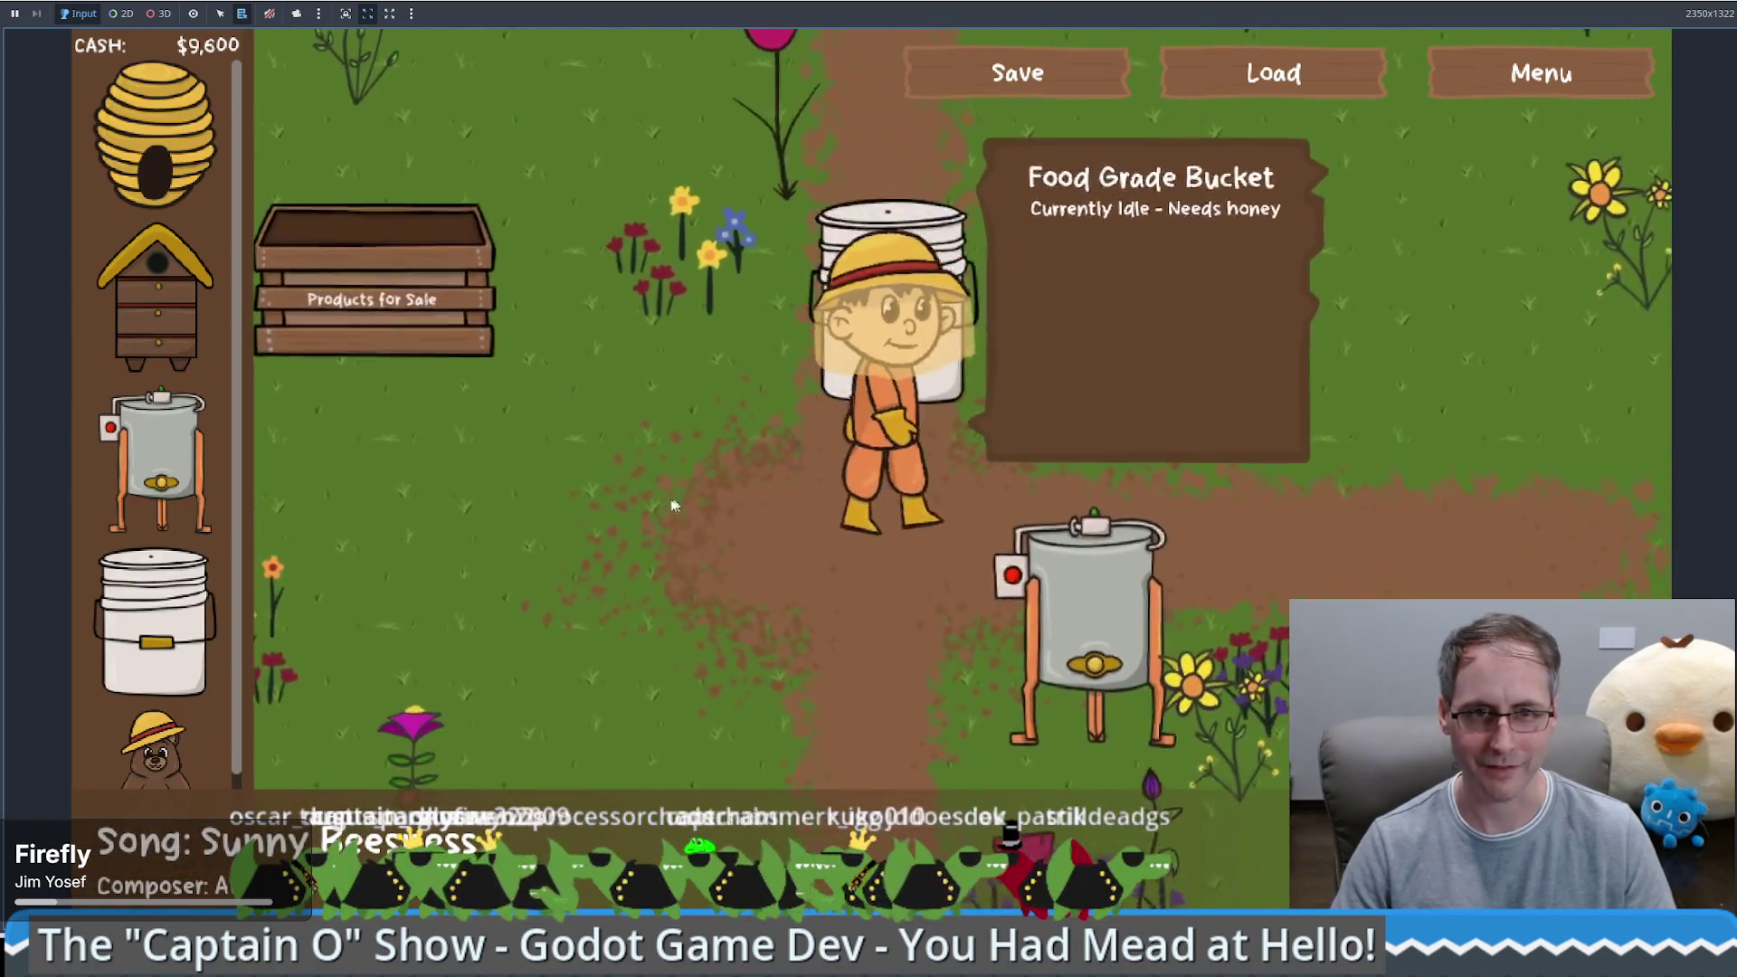
pyautogui.moveTo(153, 624)
pyautogui.mouseDown()
pyautogui.moveTo(581, 428)
pyautogui.moveTo(621, 504)
pyautogui.moveTo(599, 554)
pyautogui.mouseUp()
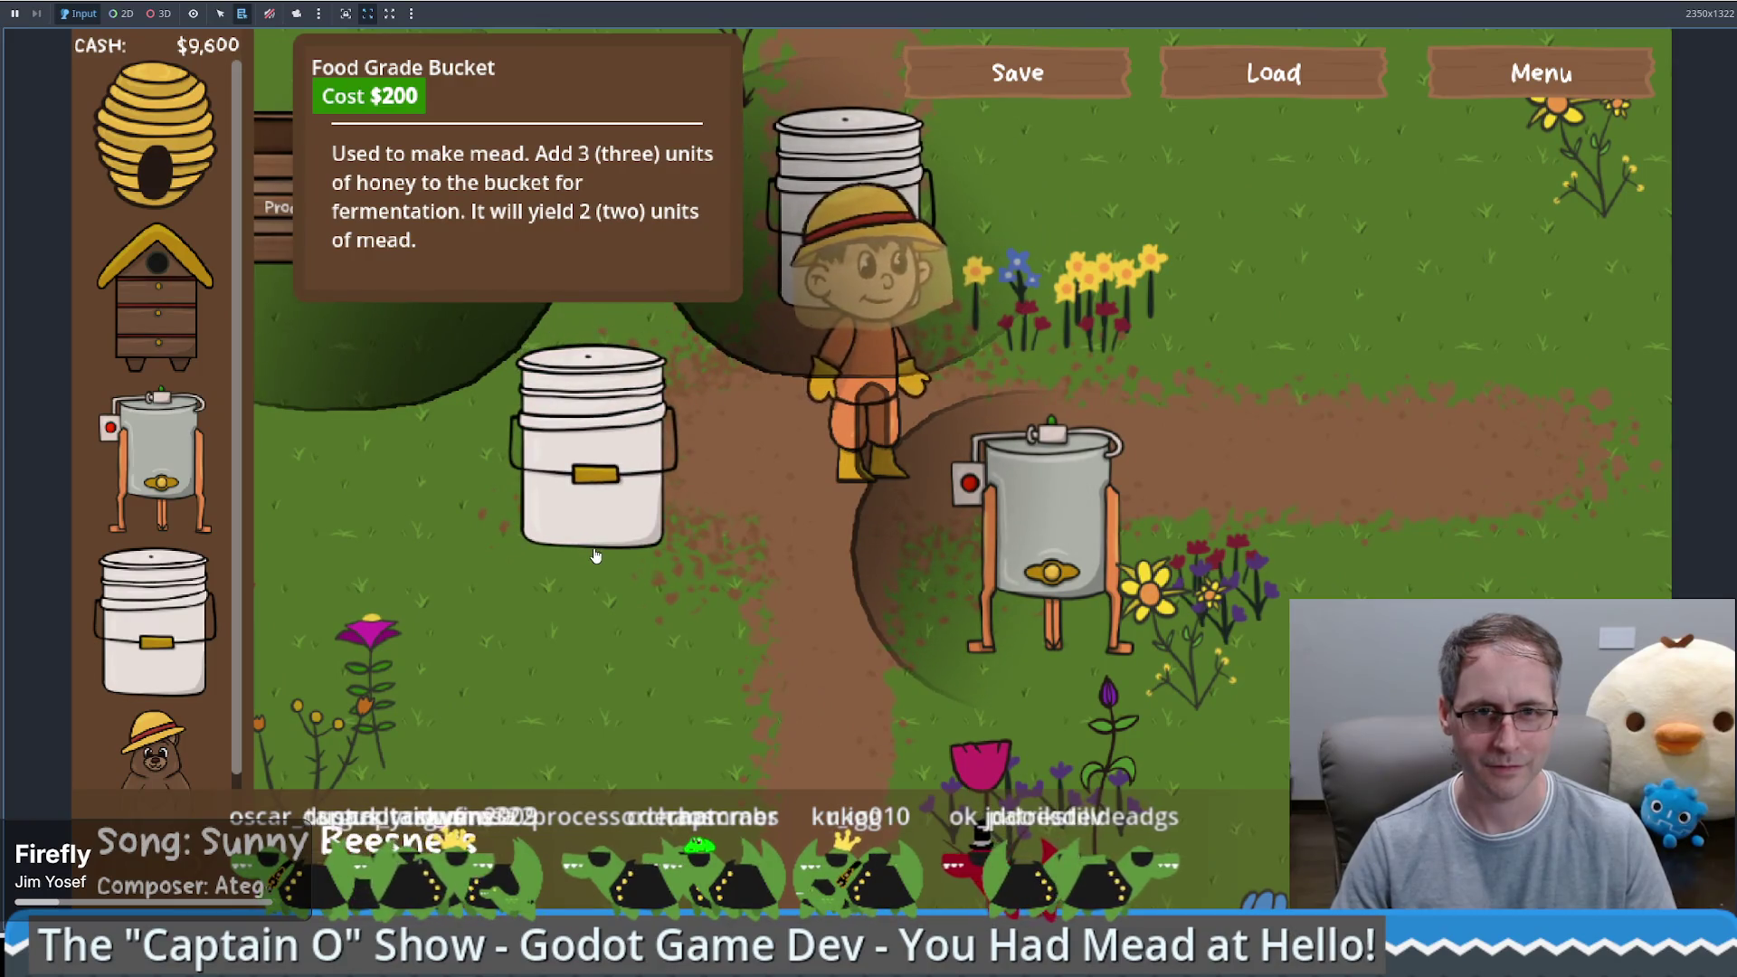
pyautogui.click(1243, 90)
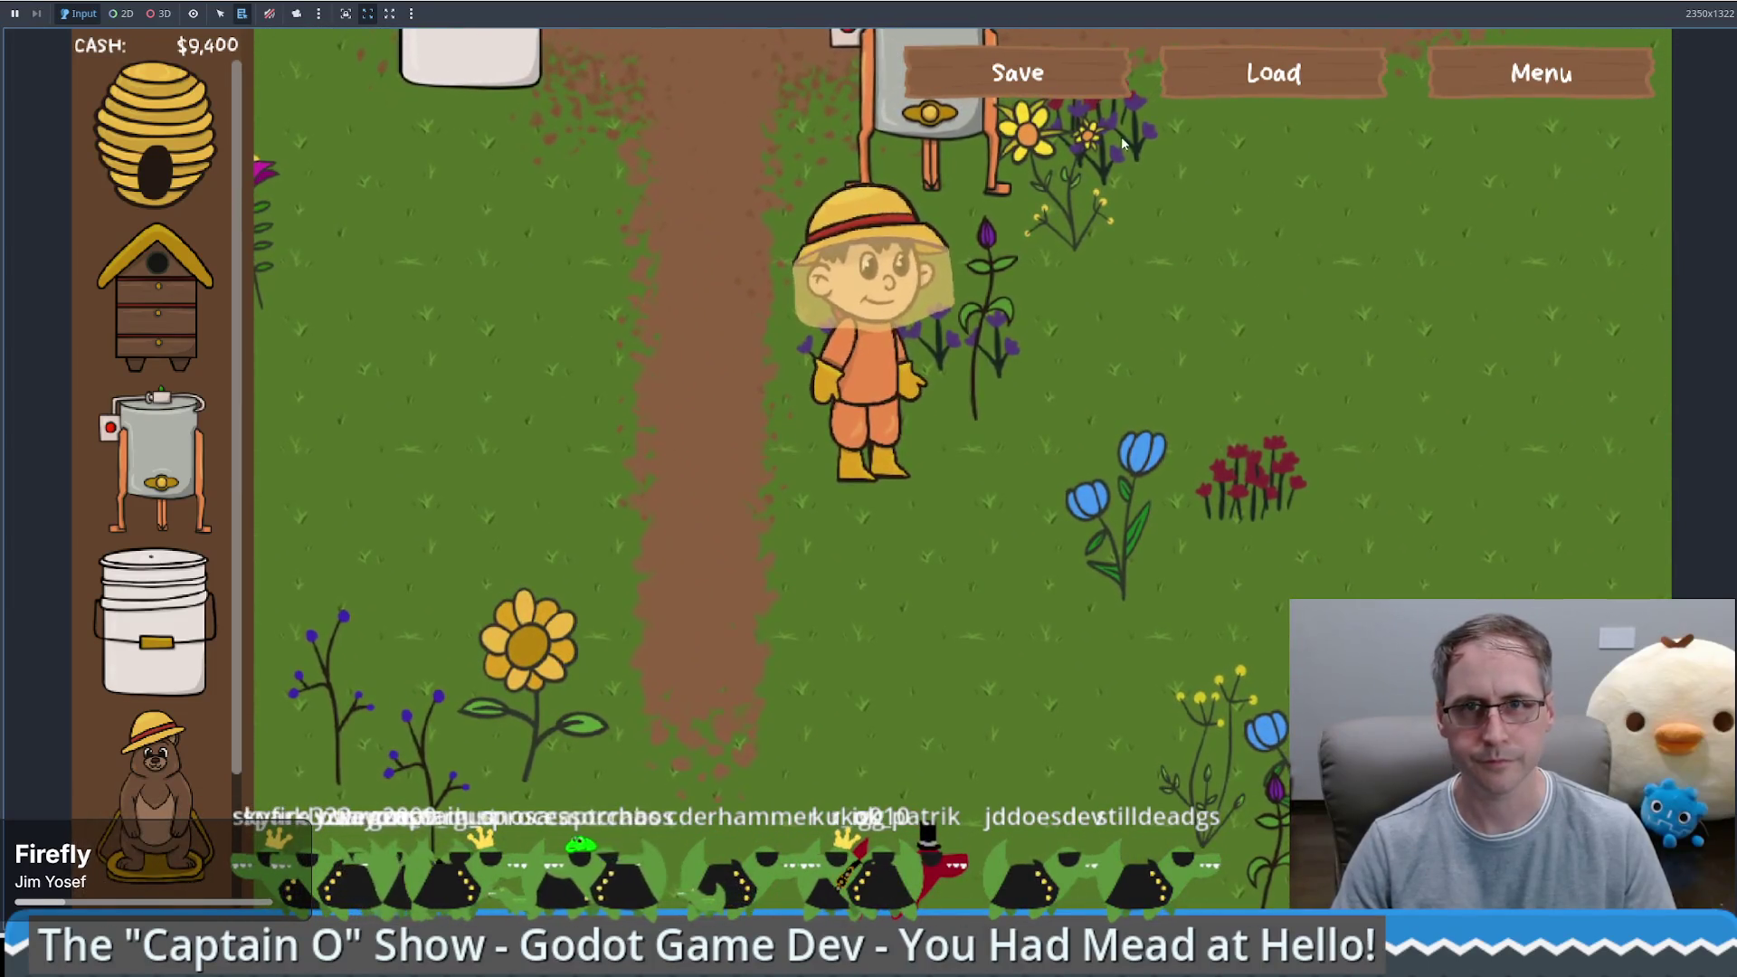
pyautogui.click(1017, 72)
pyautogui.click(155, 778)
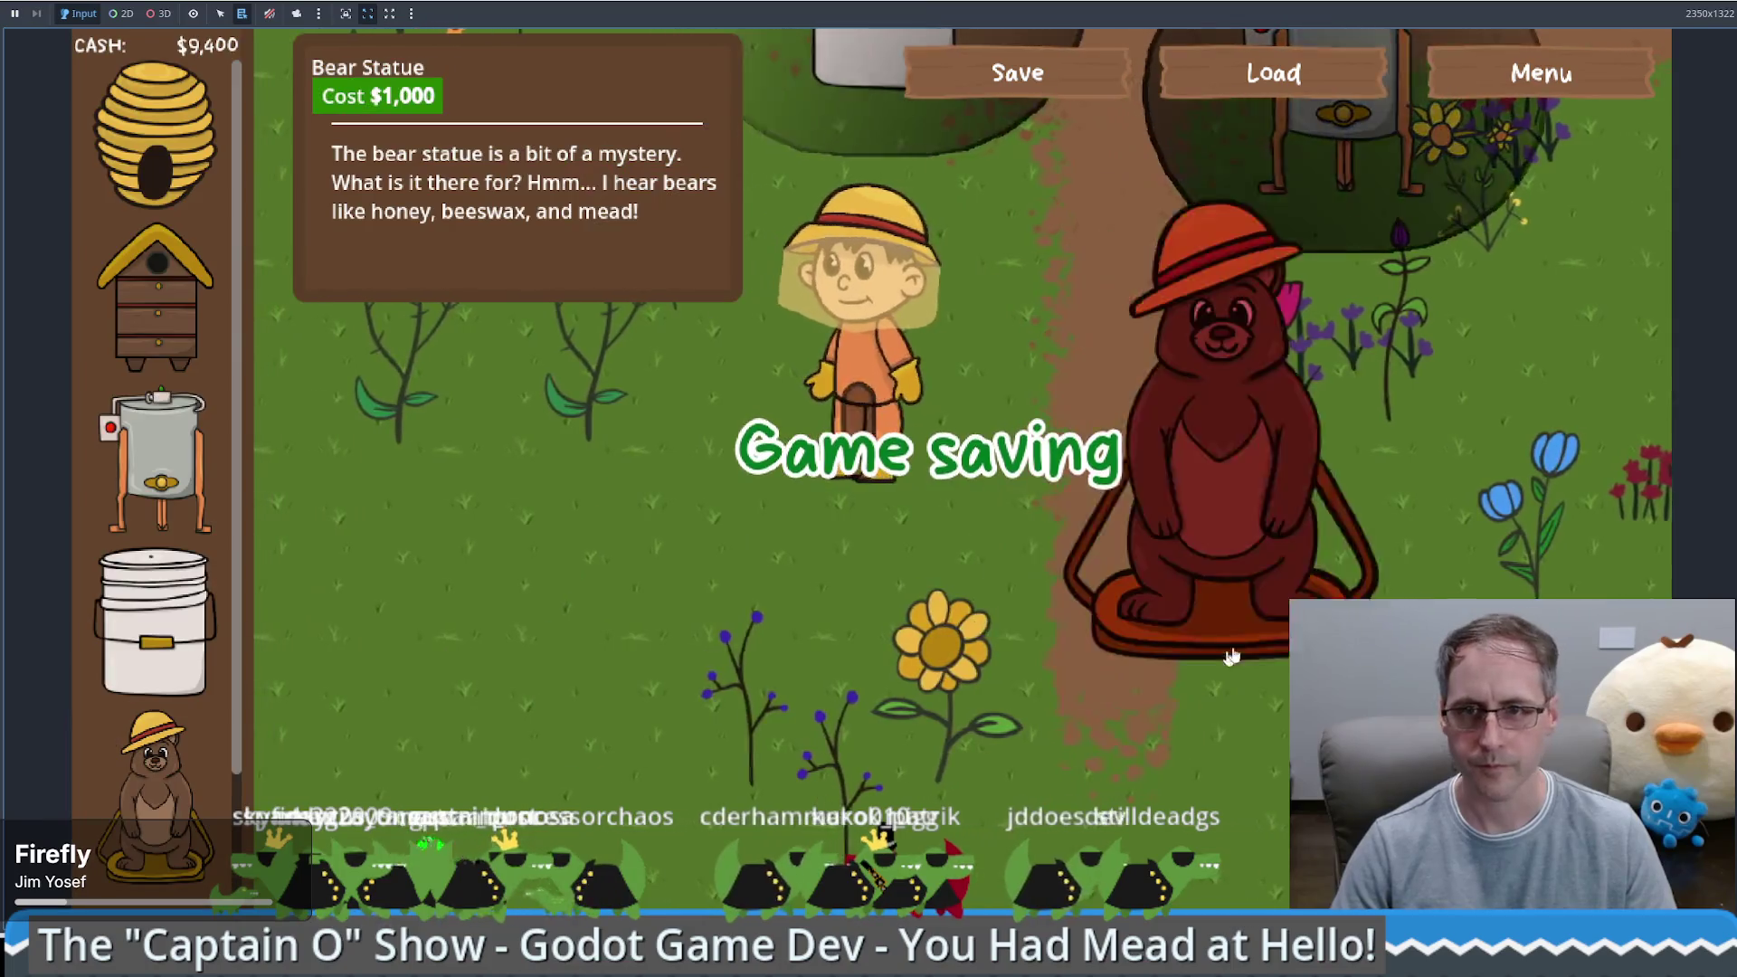
pyautogui.click(1296, 507)
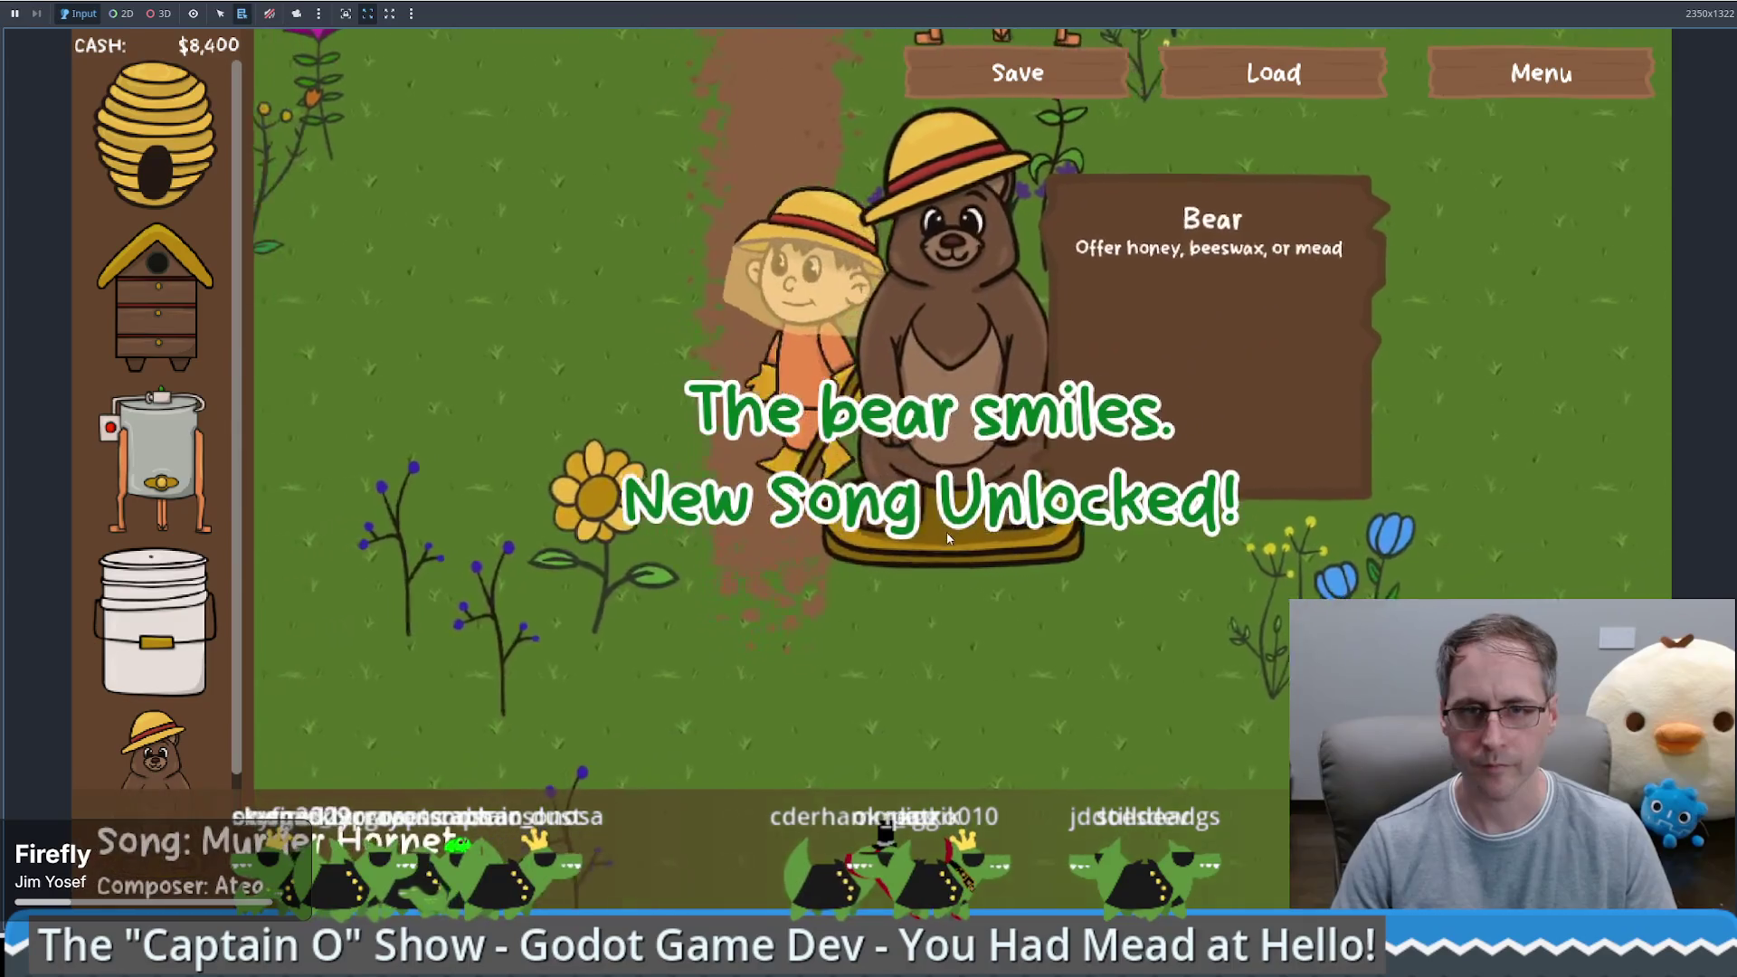
pyautogui.click(1294, 98)
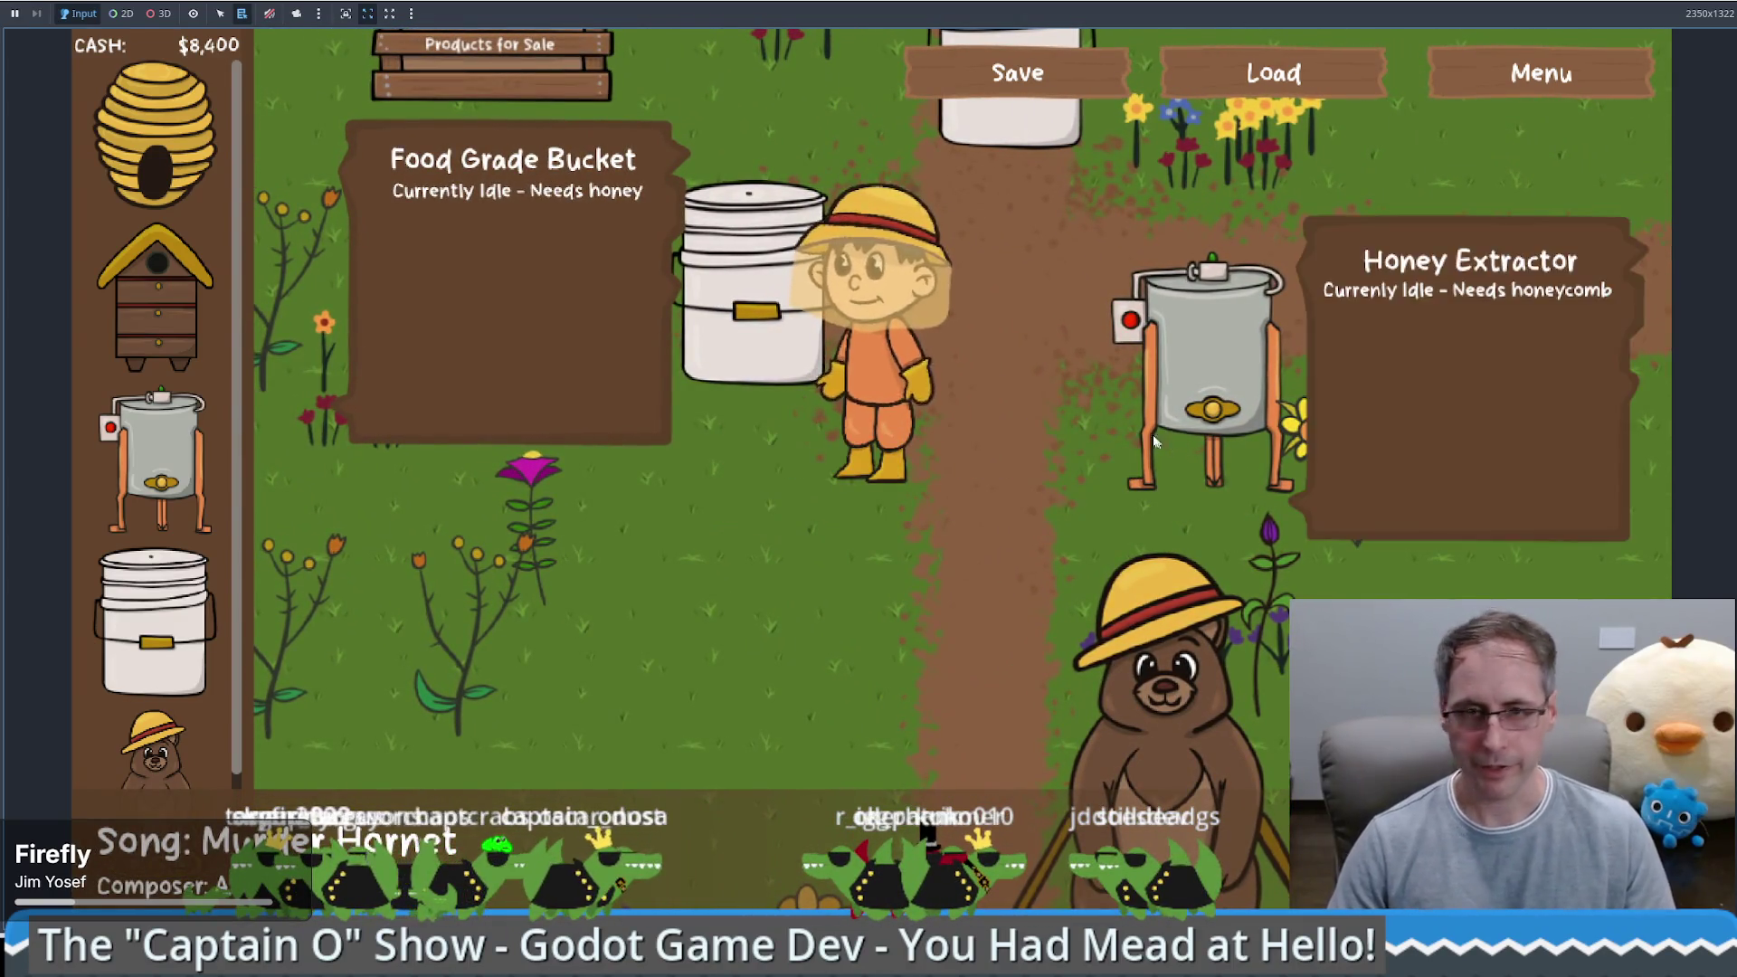
pyautogui.click(1731, 3)
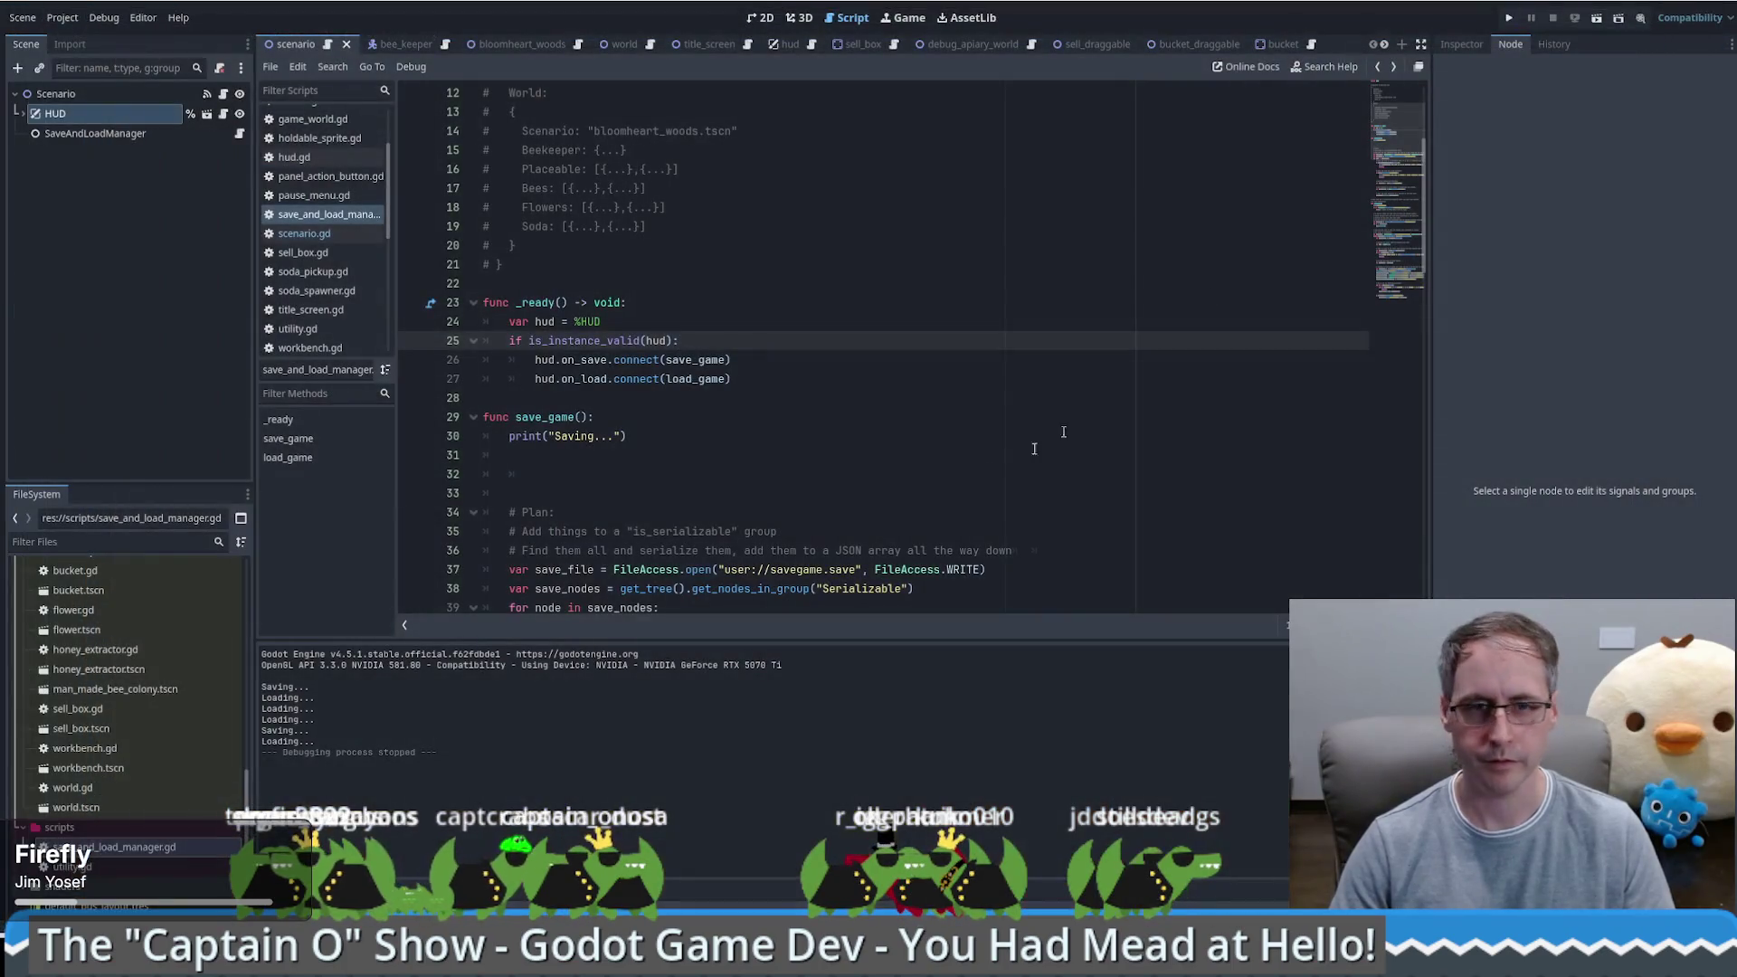
# Select the Scenario node and look through its script
pyautogui.scroll(4, 1019, 430)
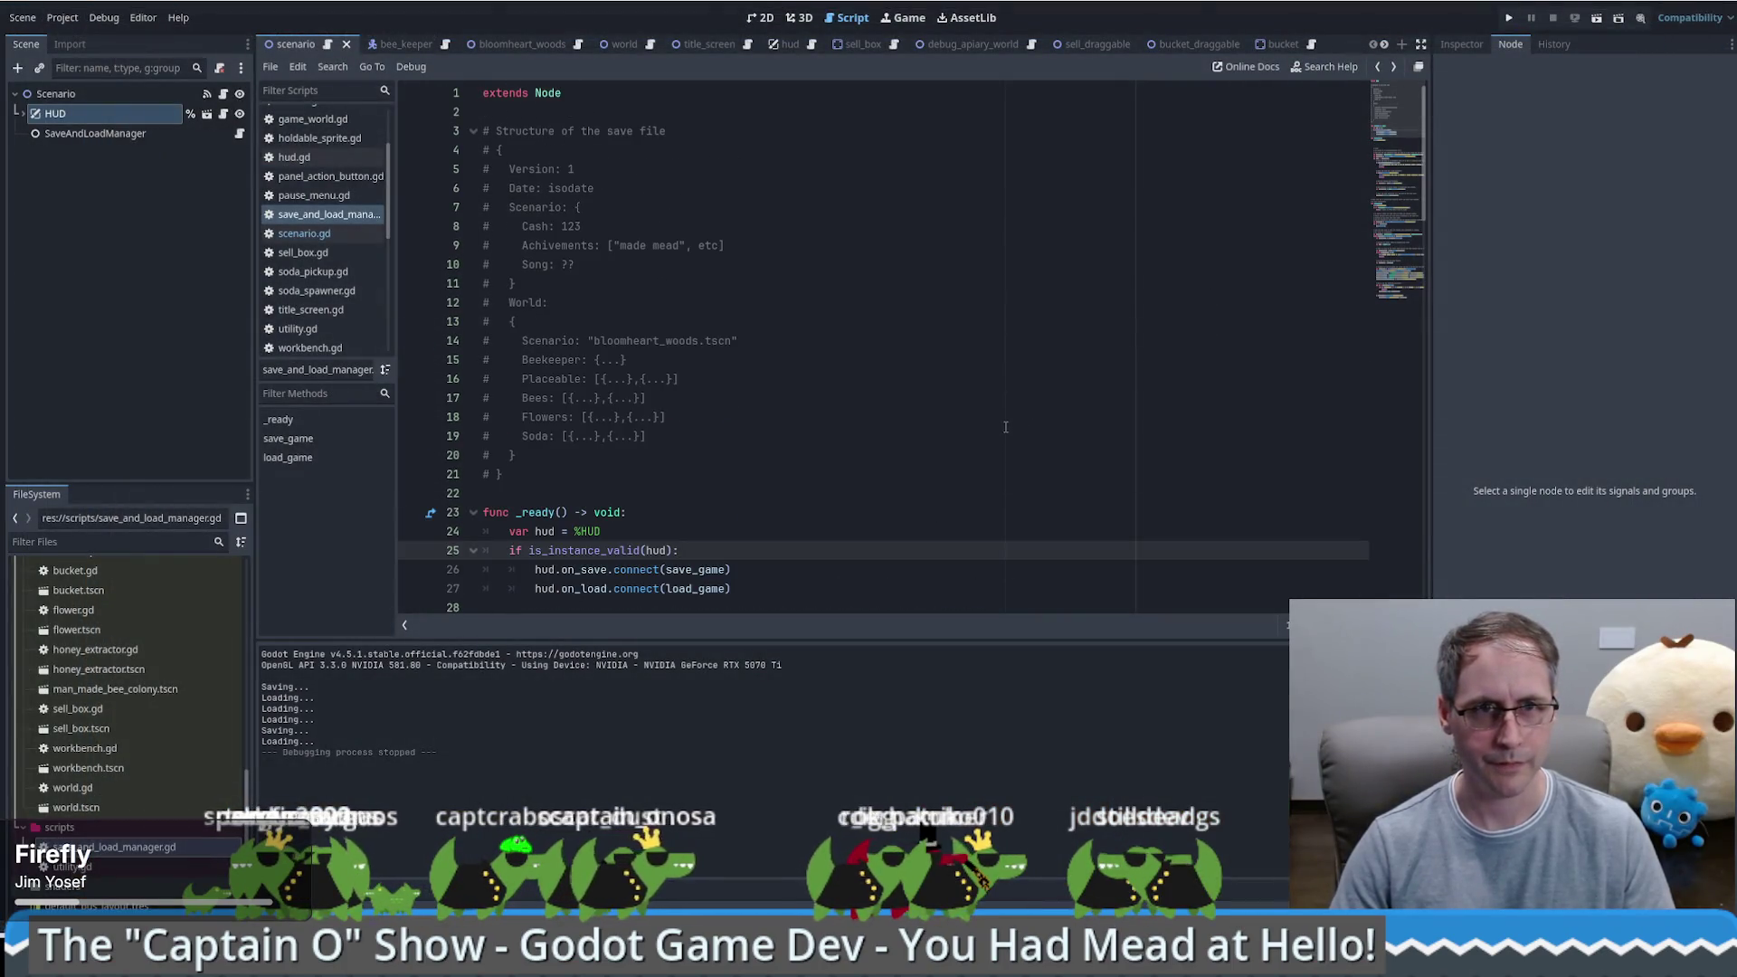
pyautogui.scroll(-6, 1005, 427)
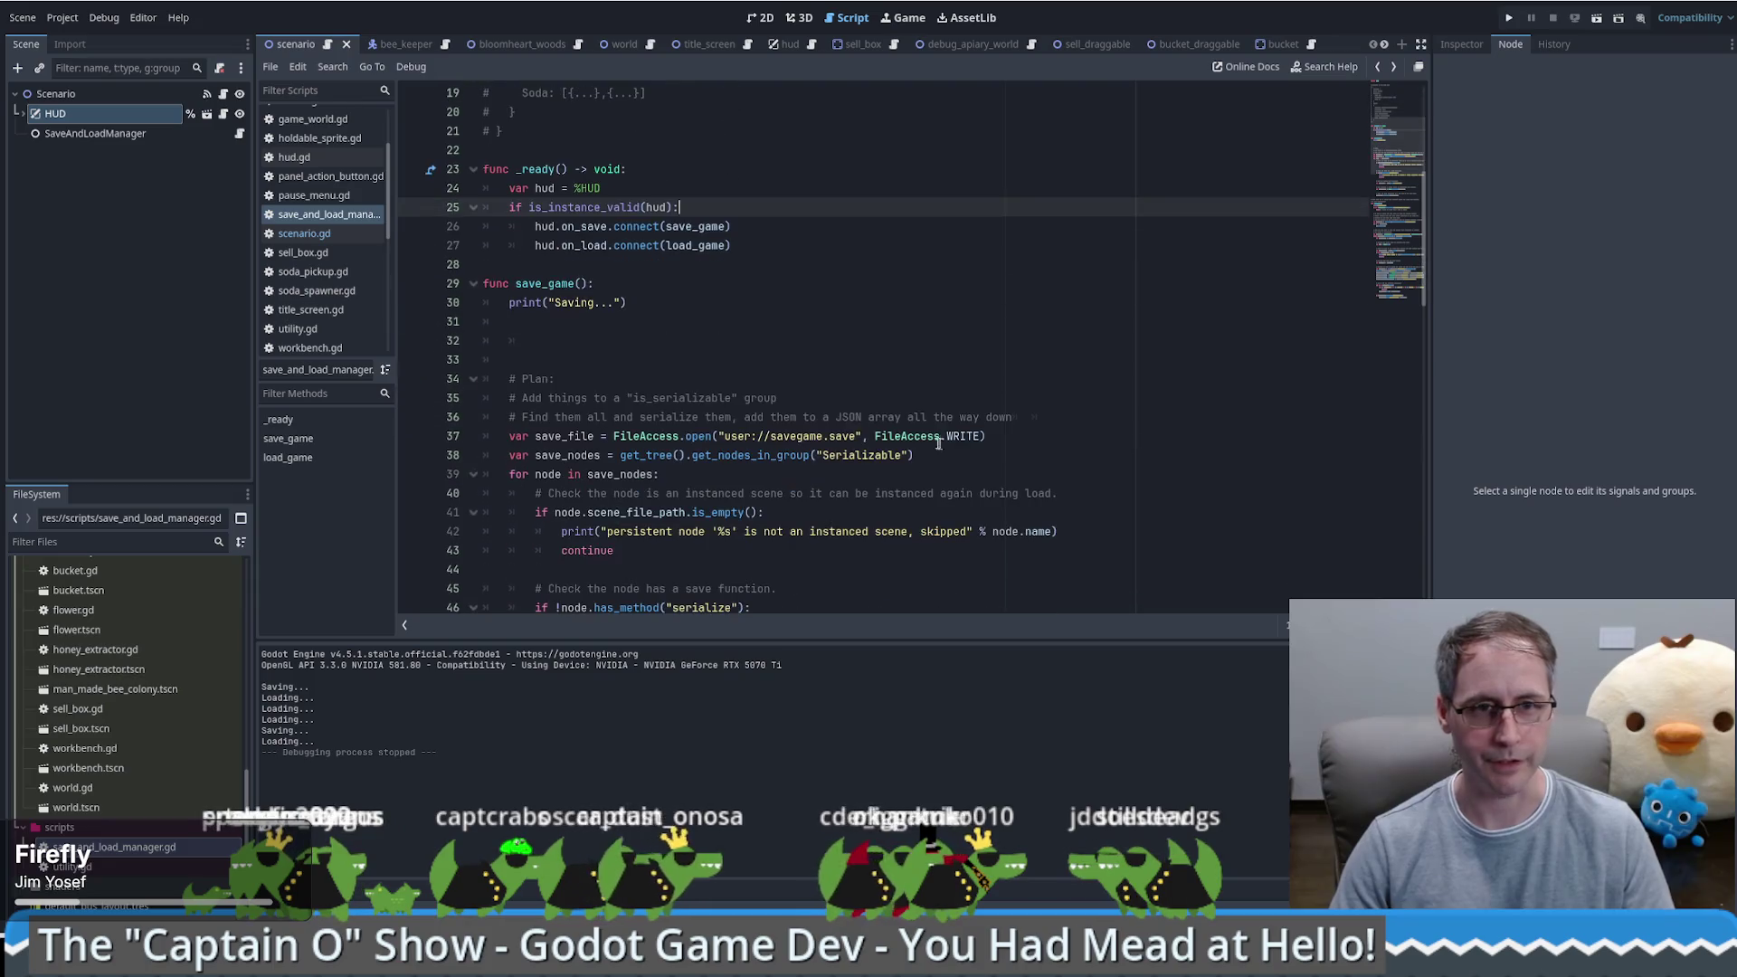
pyautogui.click(99, 95)
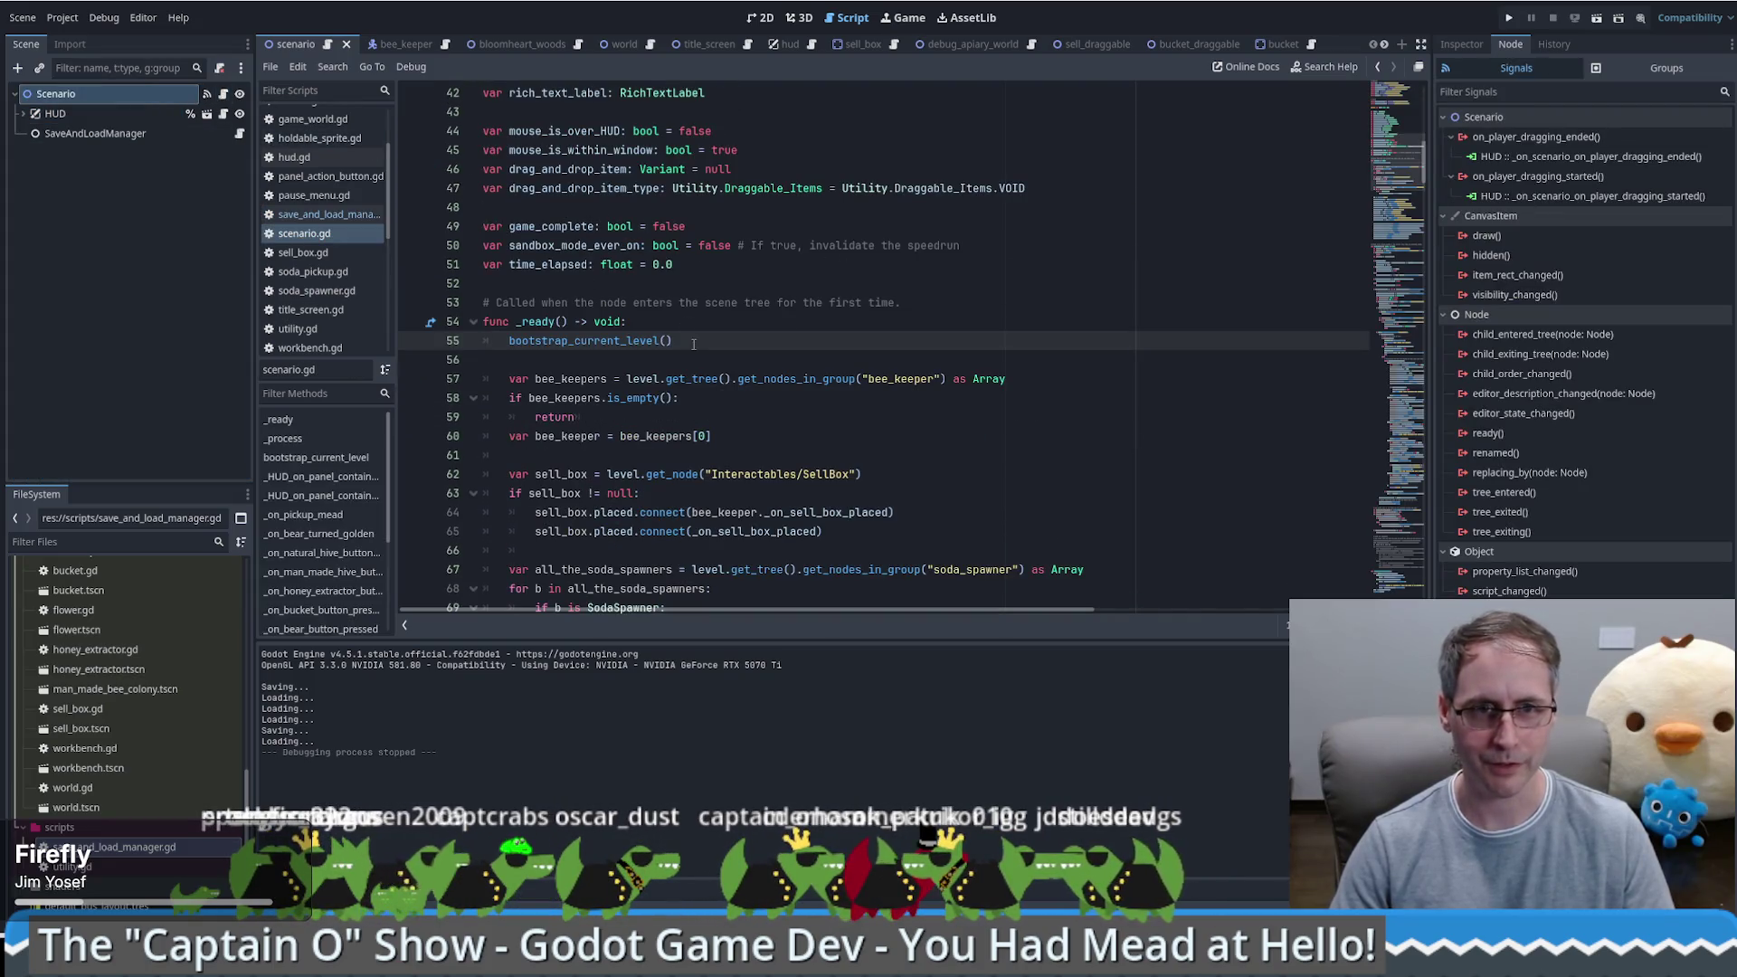
pyautogui.moveTo(1410, 149)
pyautogui.mouseDown()
pyautogui.moveTo(1433, 233)
pyautogui.moveTo(1437, 441)
pyautogui.moveTo(1416, 529)
pyautogui.moveTo(1420, 393)
pyautogui.moveTo(1427, 521)
pyautogui.moveTo(1403, 590)
pyautogui.mouseUp()
# In the SaveAndLoadManager script, delete the blank lines between print("Saving...") and the # Plan comment
pyautogui.click(127, 133)
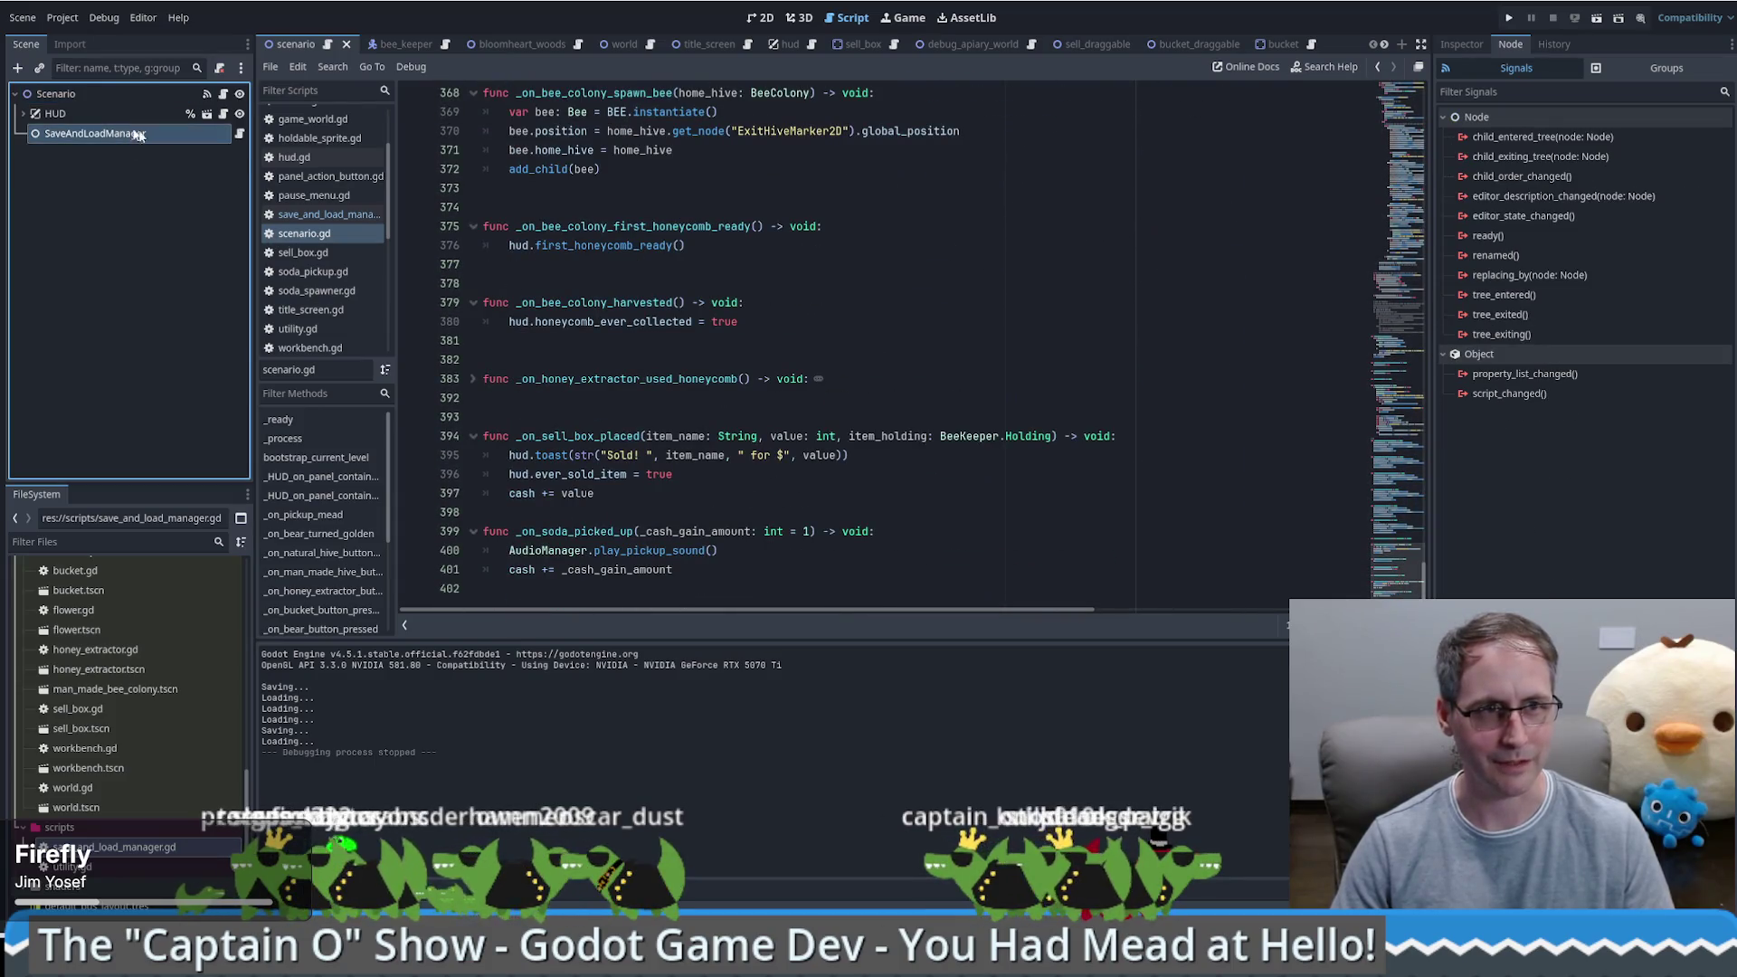
pyautogui.click(239, 134)
pyautogui.scroll(5, 731, 345)
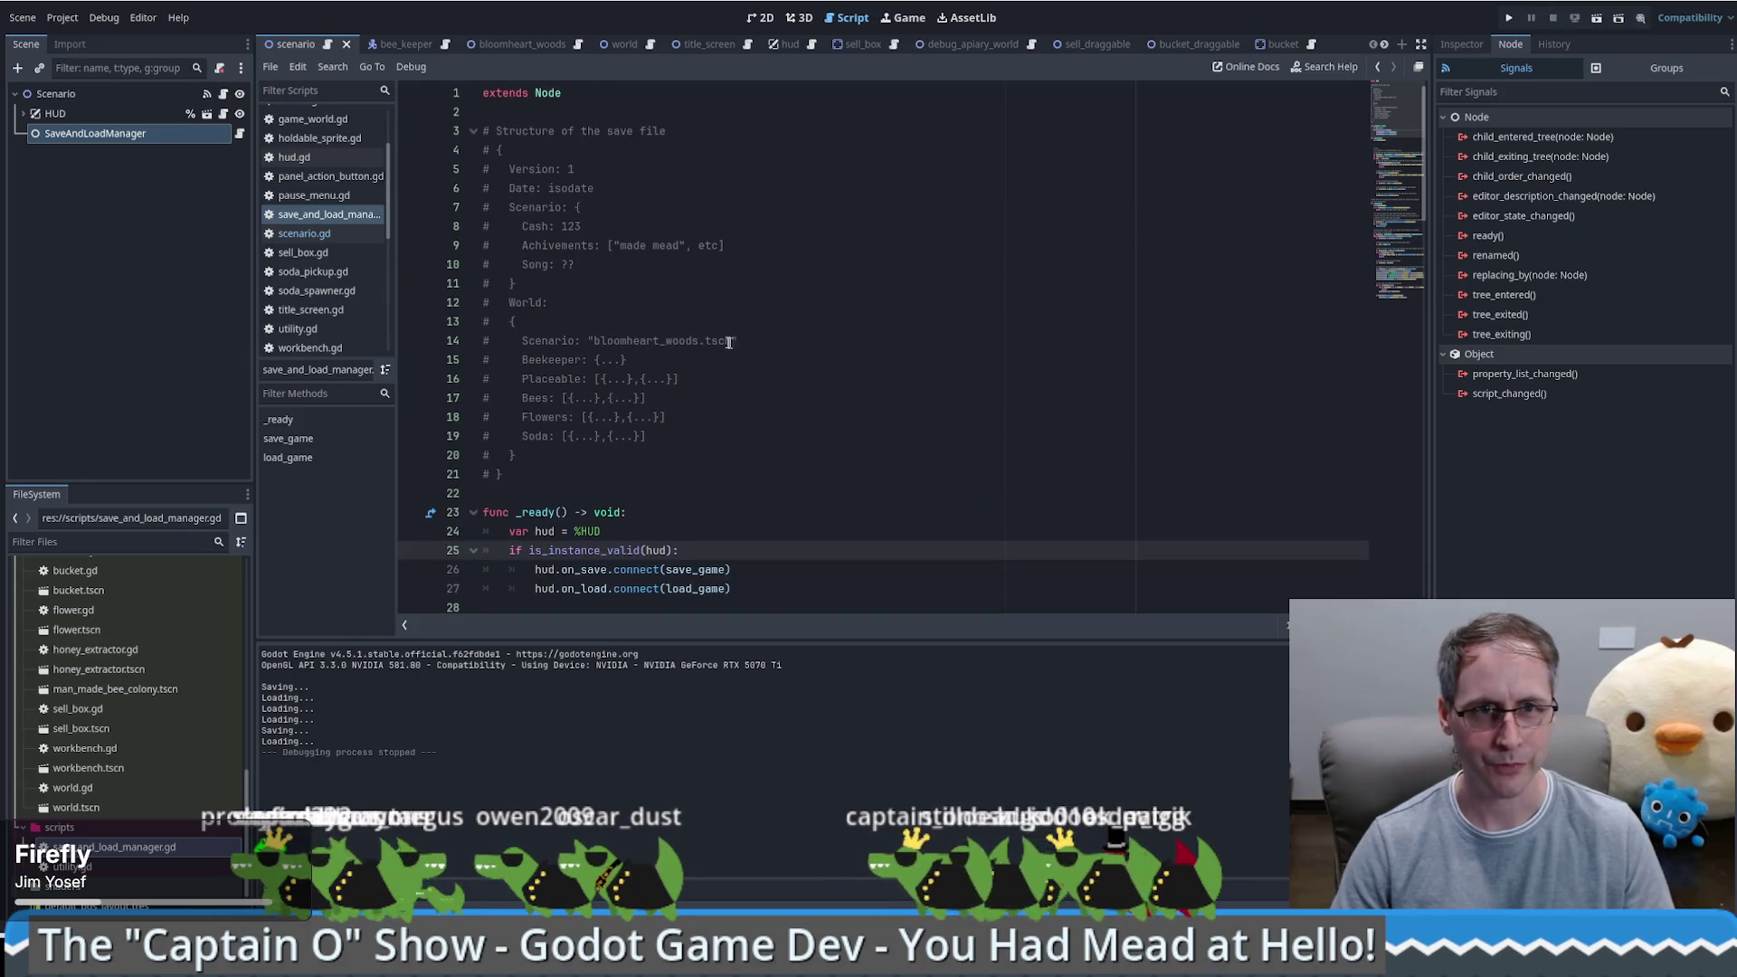
pyautogui.click(646, 247)
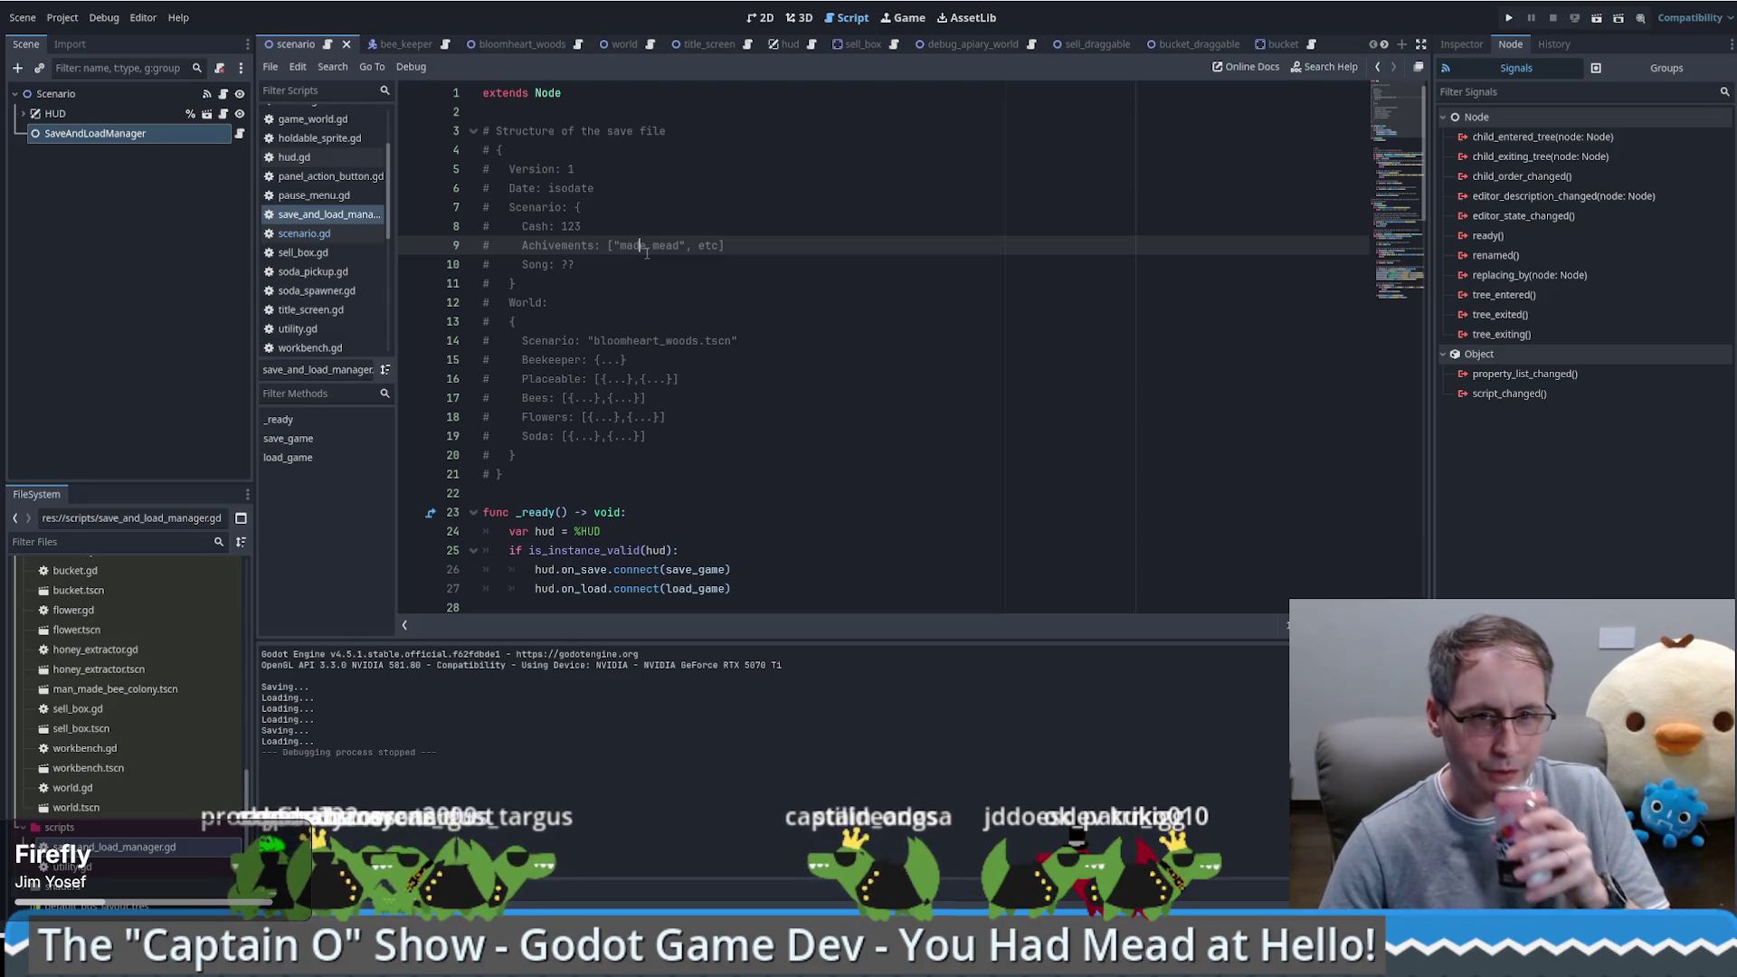
pyautogui.scroll(-3, 674, 271)
pyautogui.click(661, 472)
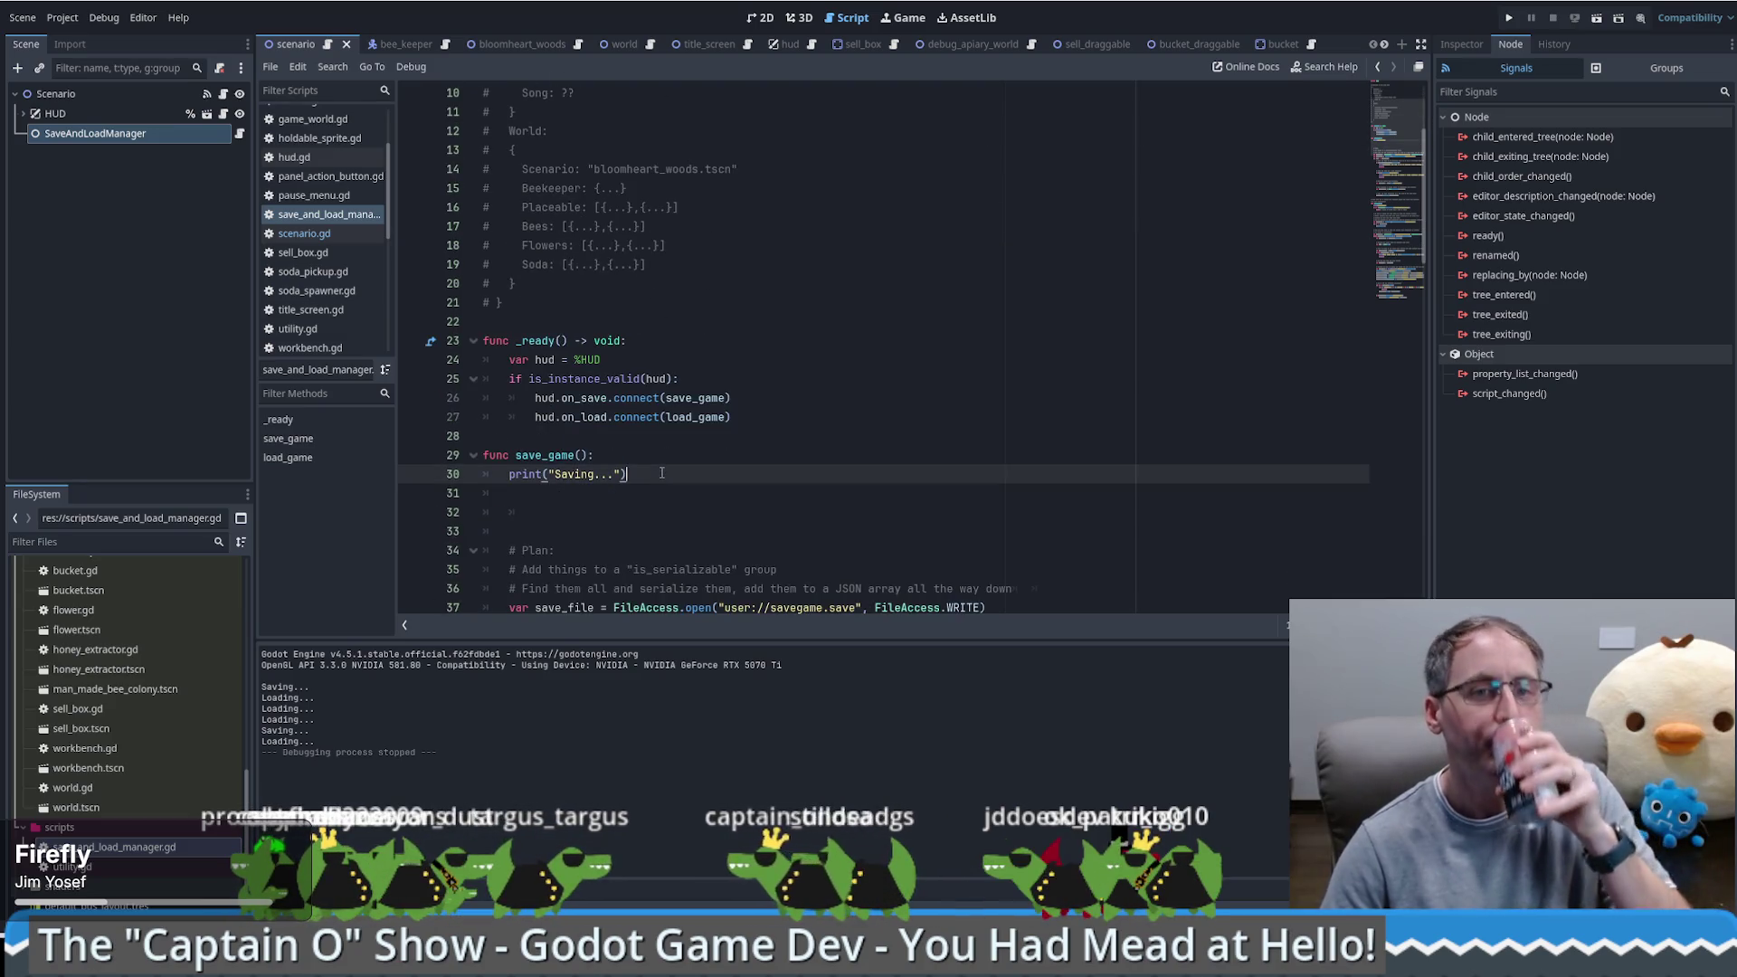
pyautogui.press('Delete')
pyautogui.press('Delete')
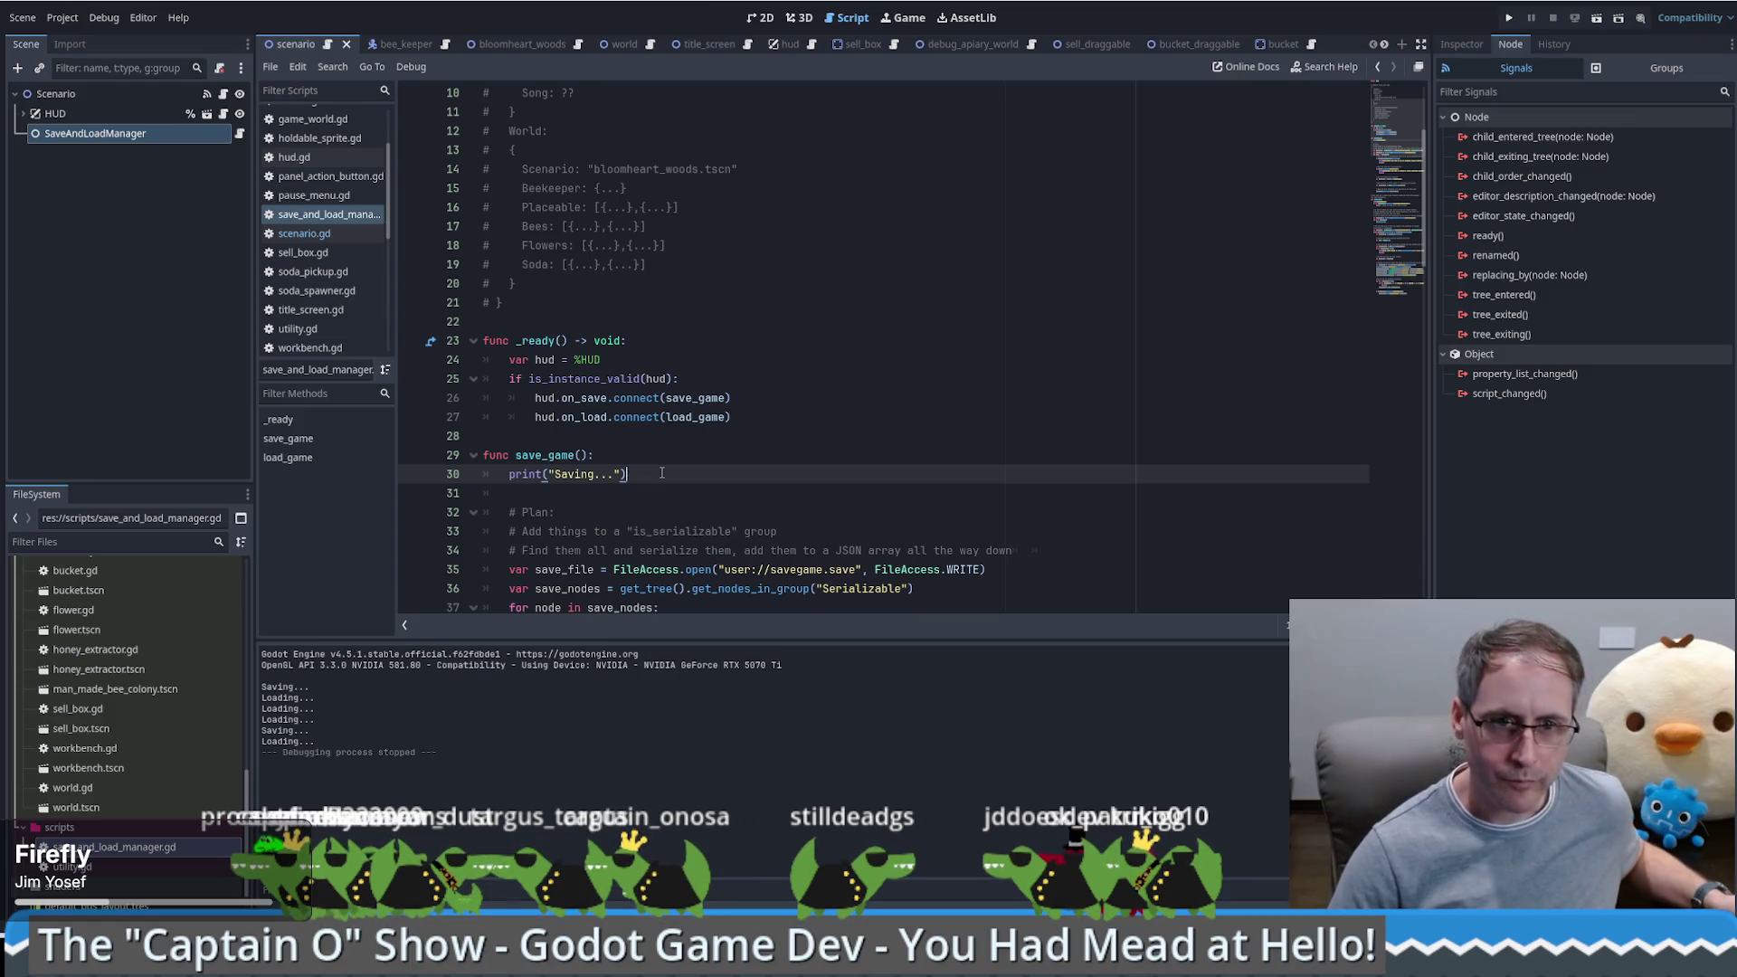
pyautogui.press('Delete')
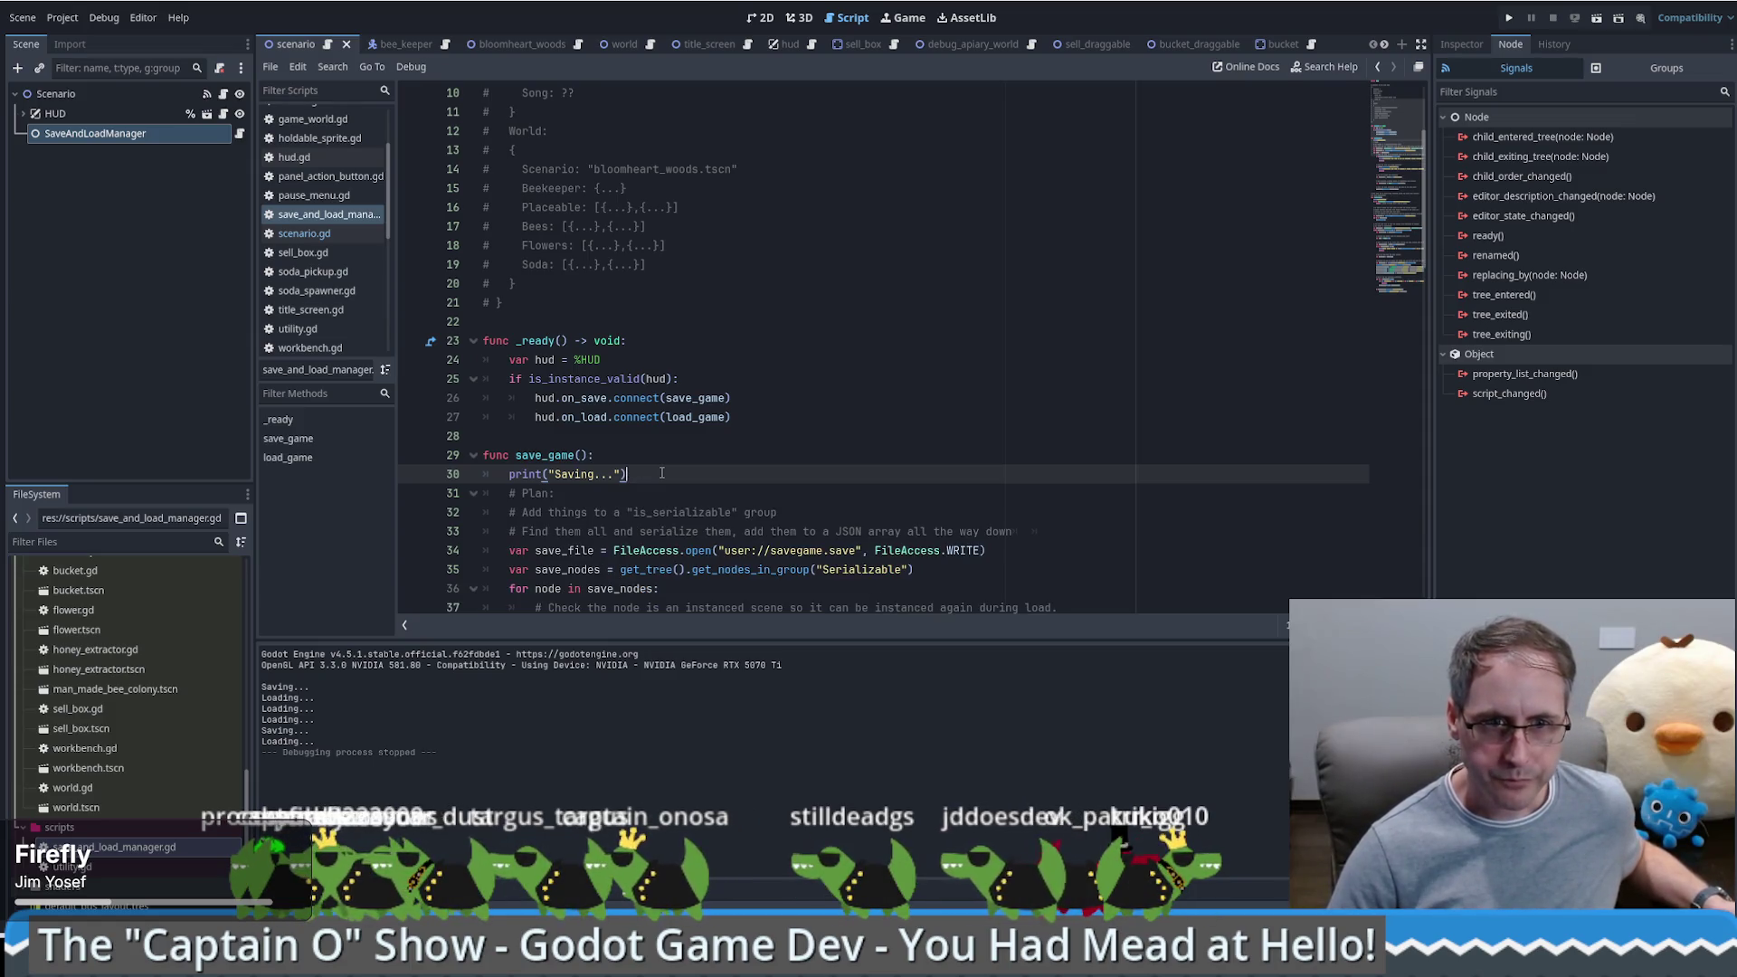
pyautogui.scroll(-4, 669, 476)
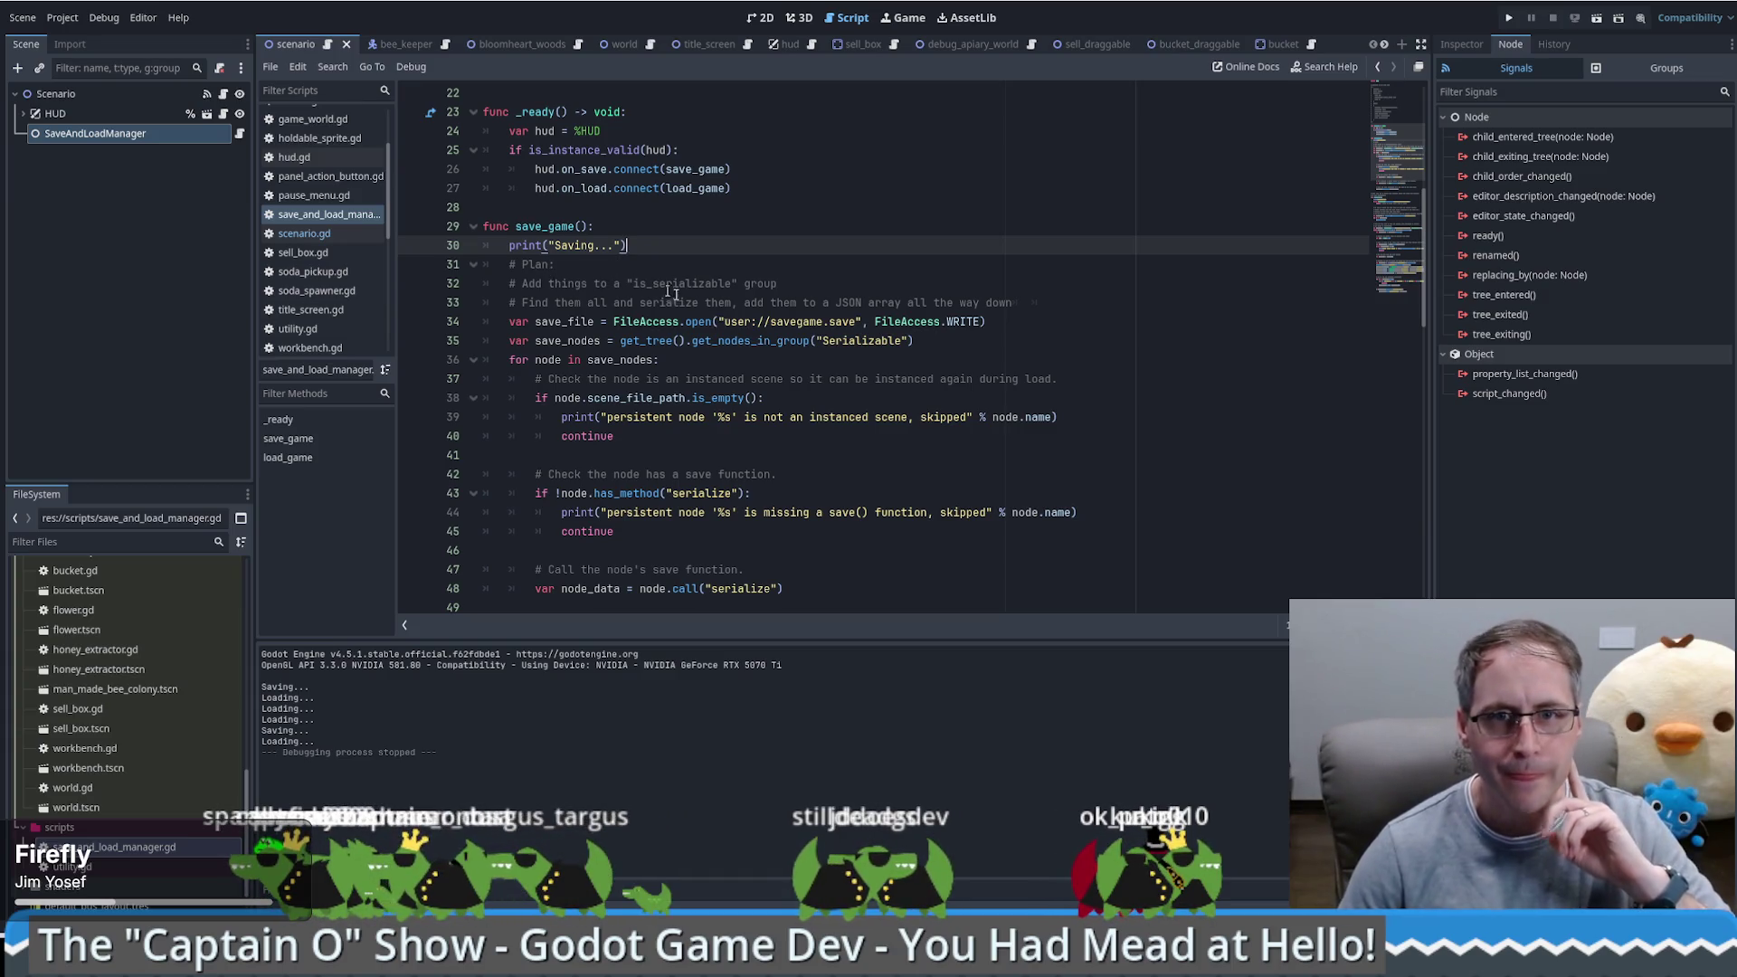
# Delete the three-line # Plan comment from save_game
pyautogui.moveTo(1095, 306)
pyautogui.mouseDown()
pyautogui.moveTo(633, 304)
pyautogui.moveTo(310, 264)
pyautogui.mouseUp()
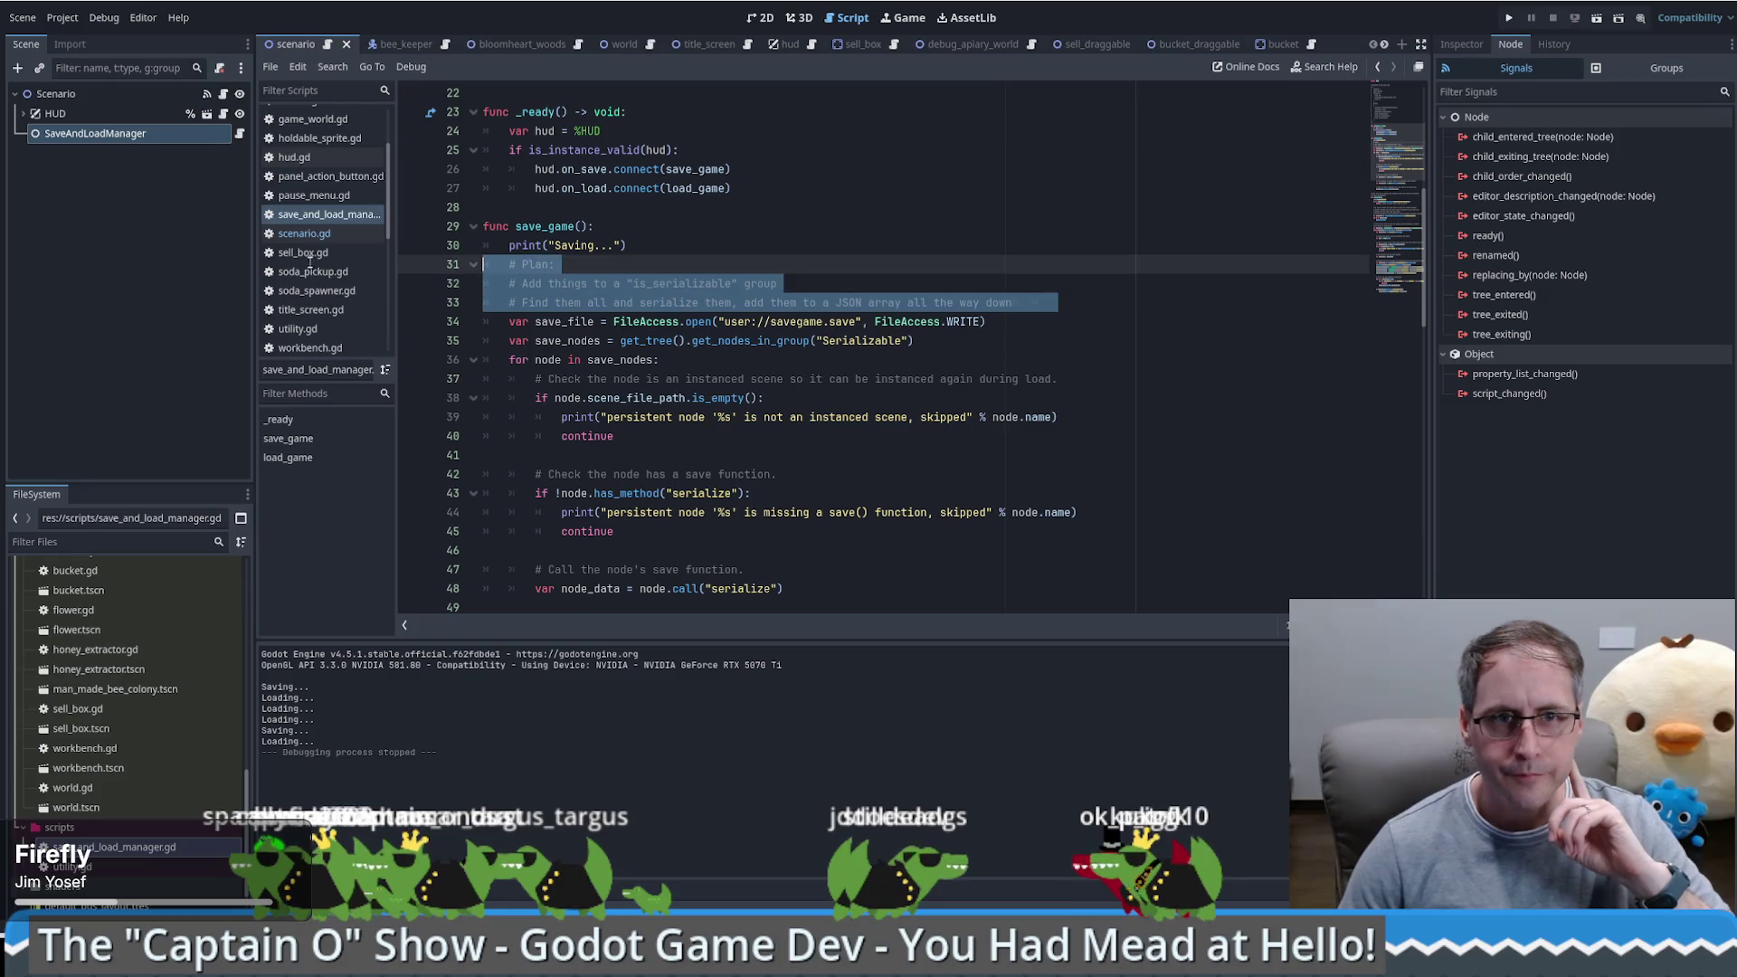
pyautogui.press('BackSpace')
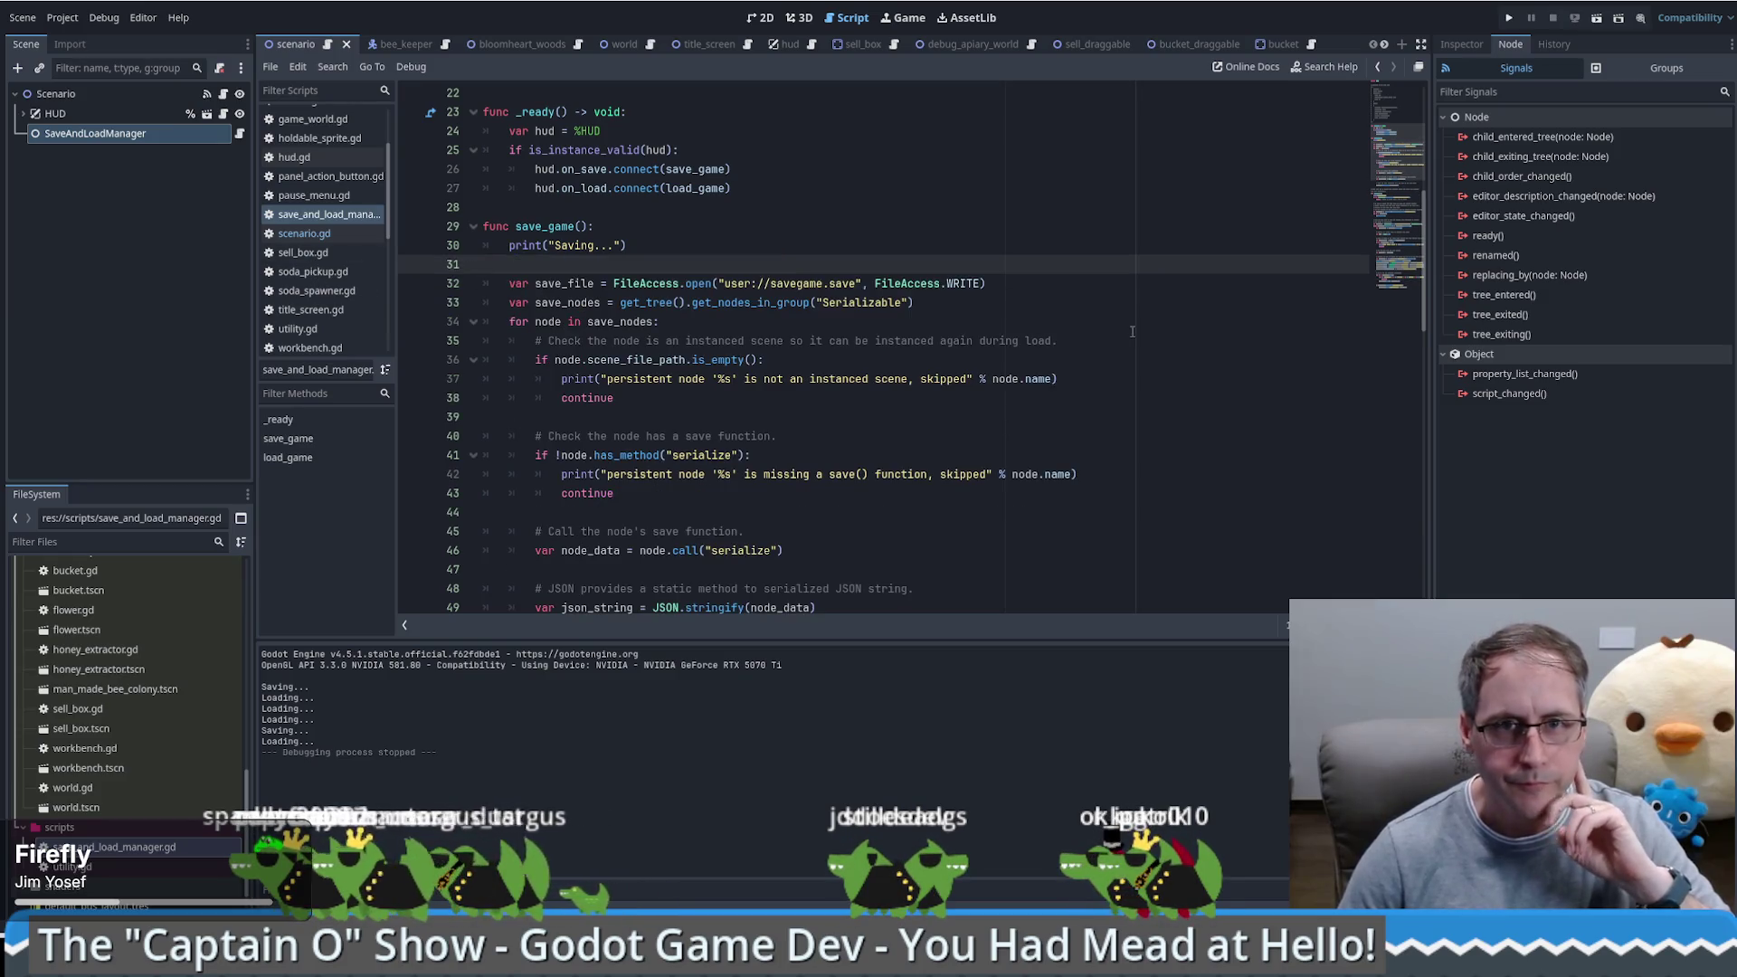
pyautogui.scroll(7, 1108, 331)
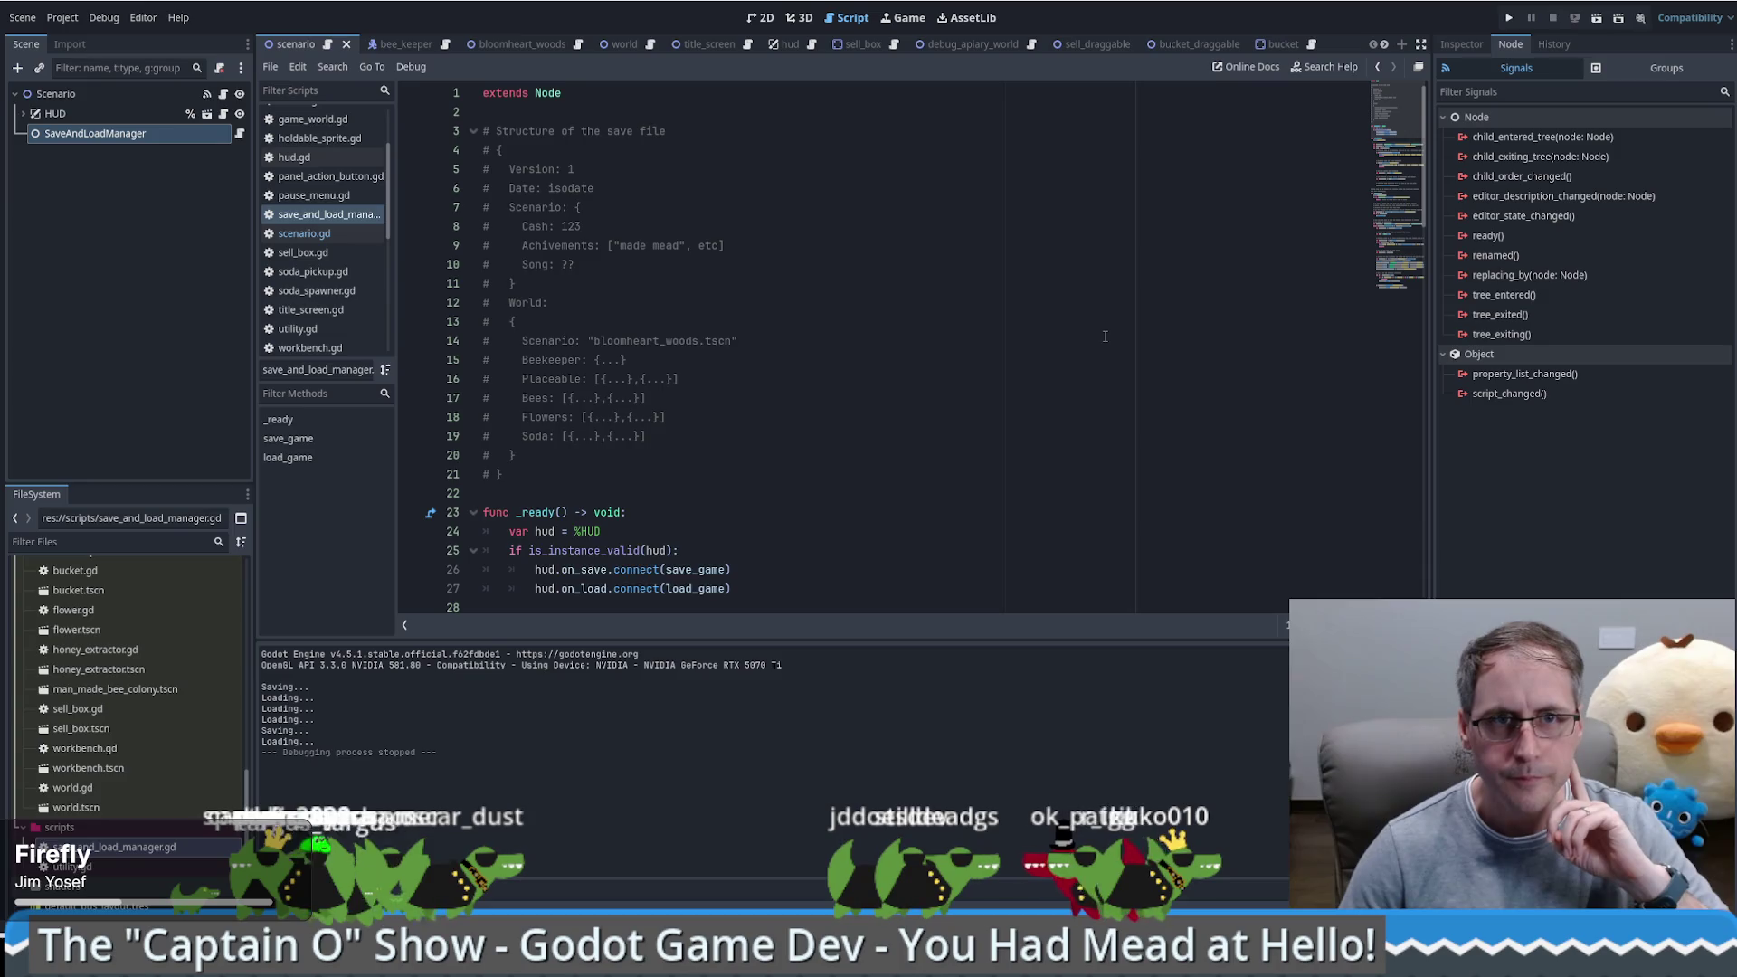
pyautogui.scroll(-2, 1105, 335)
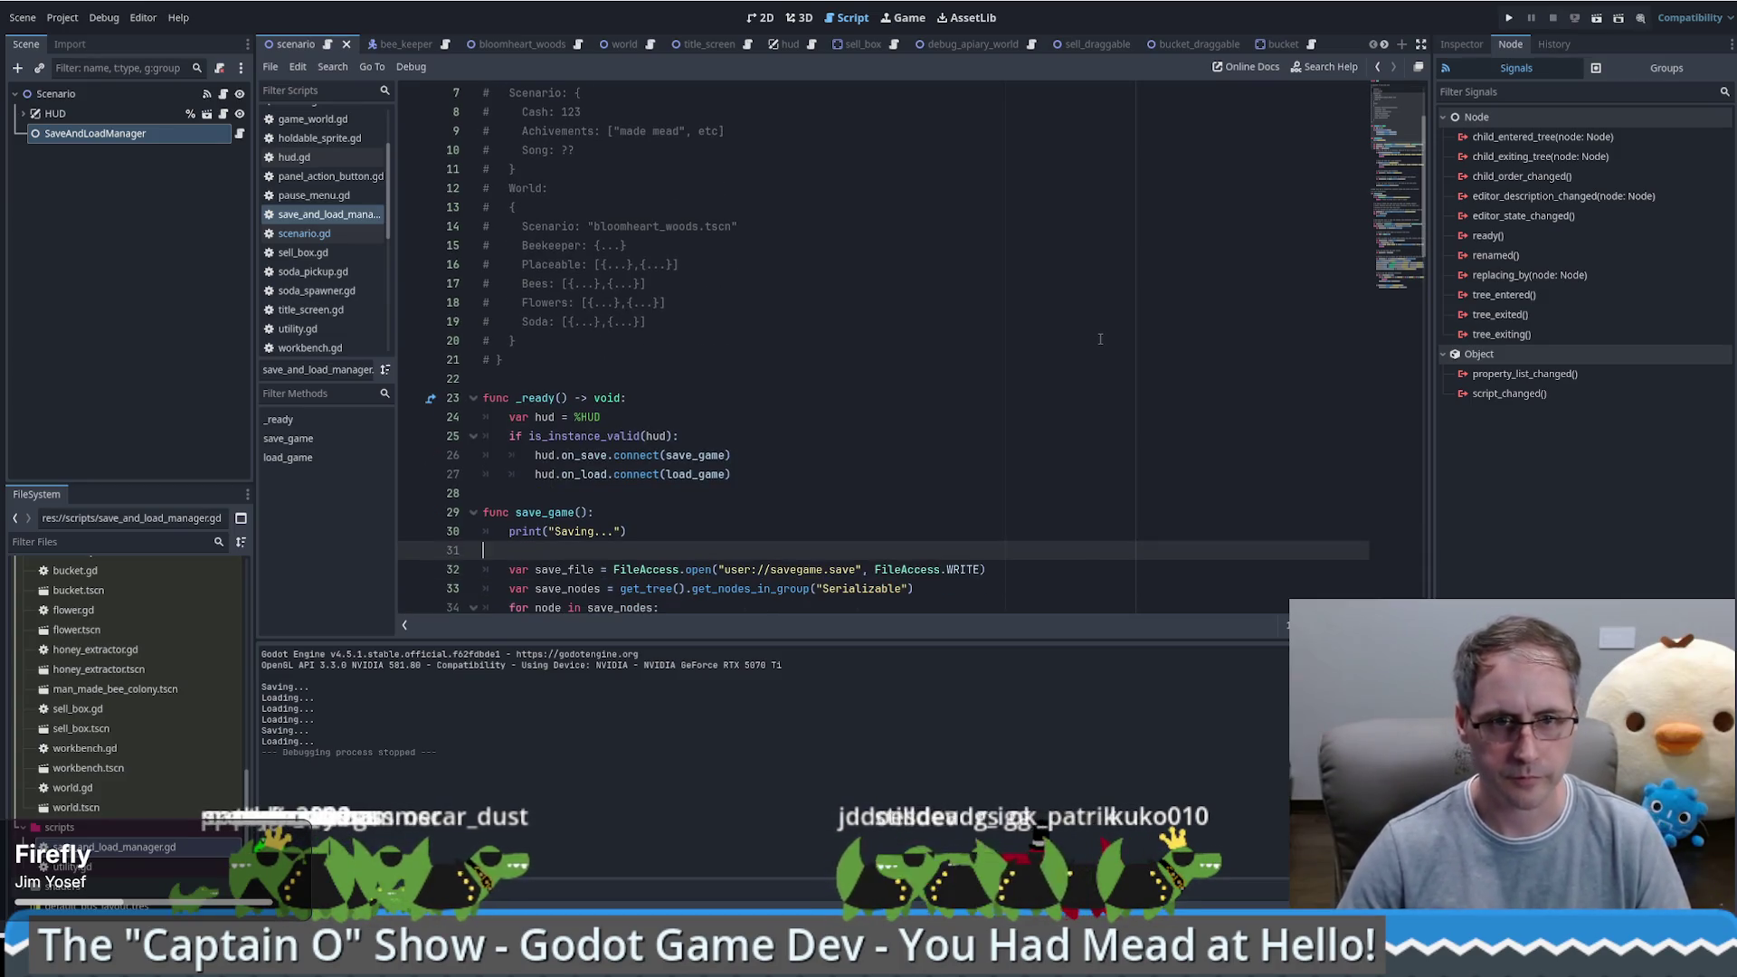
pyautogui.scroll(-3, 1039, 350)
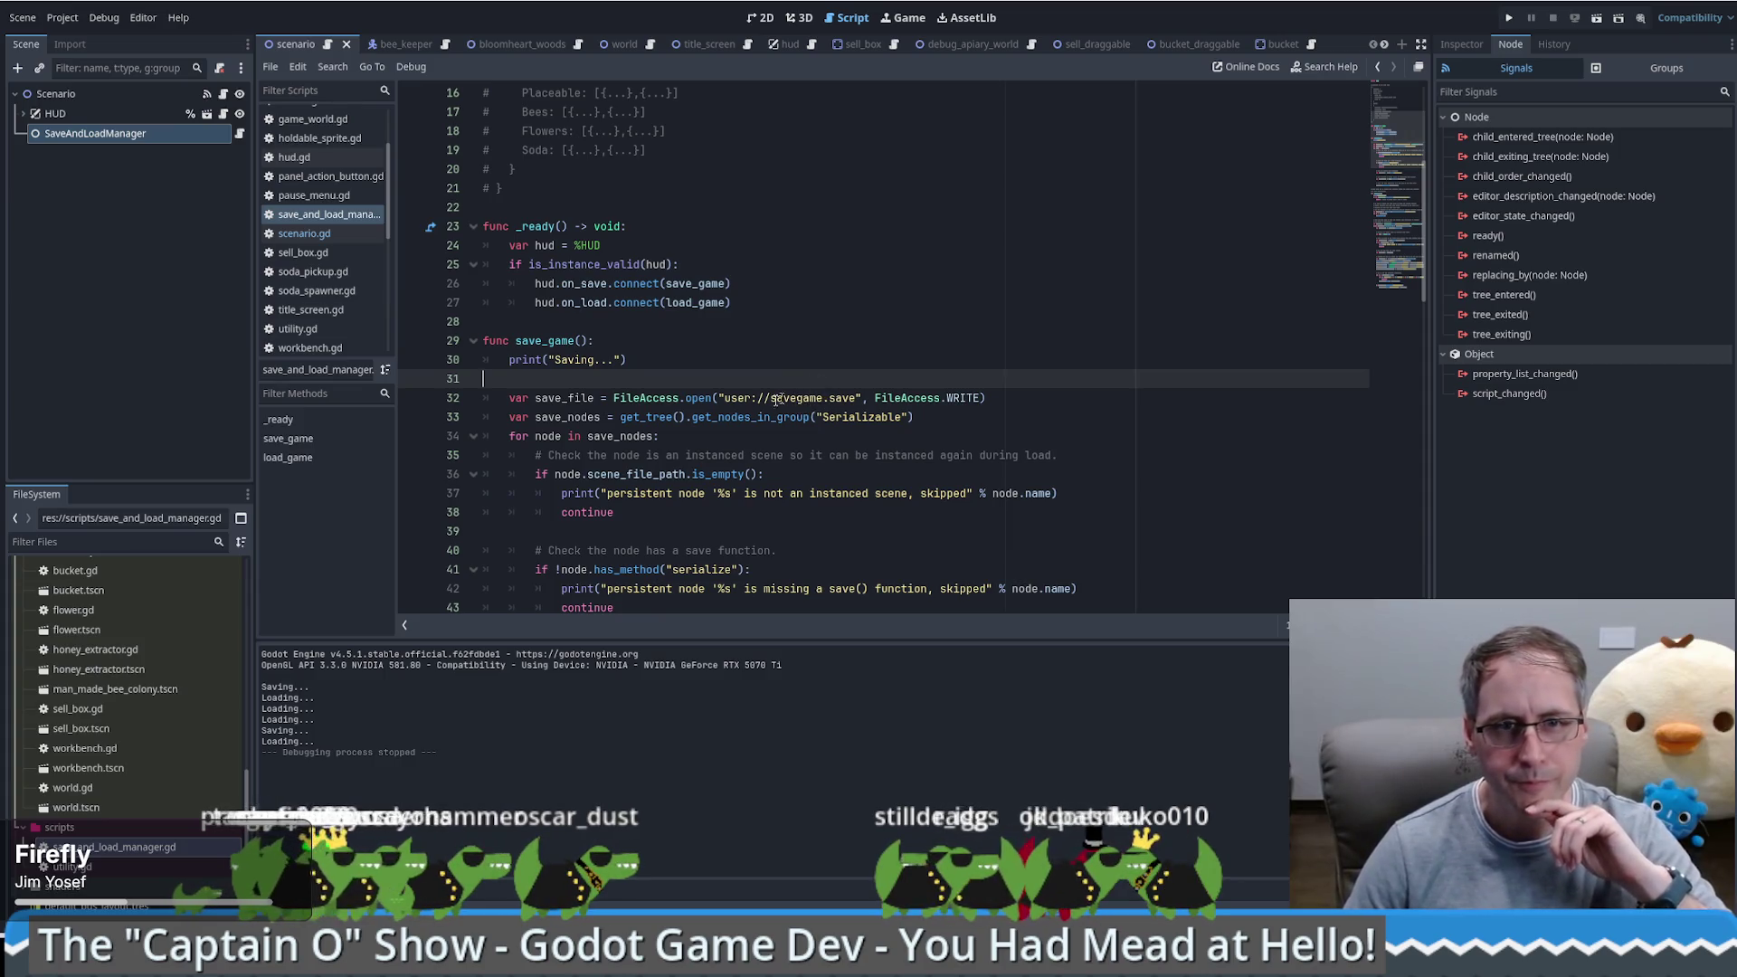
pyautogui.scroll(-1, 771, 408)
# Inspect the save_nodes loop's get_tree call and its Serializable group name
pyautogui.click(636, 378)
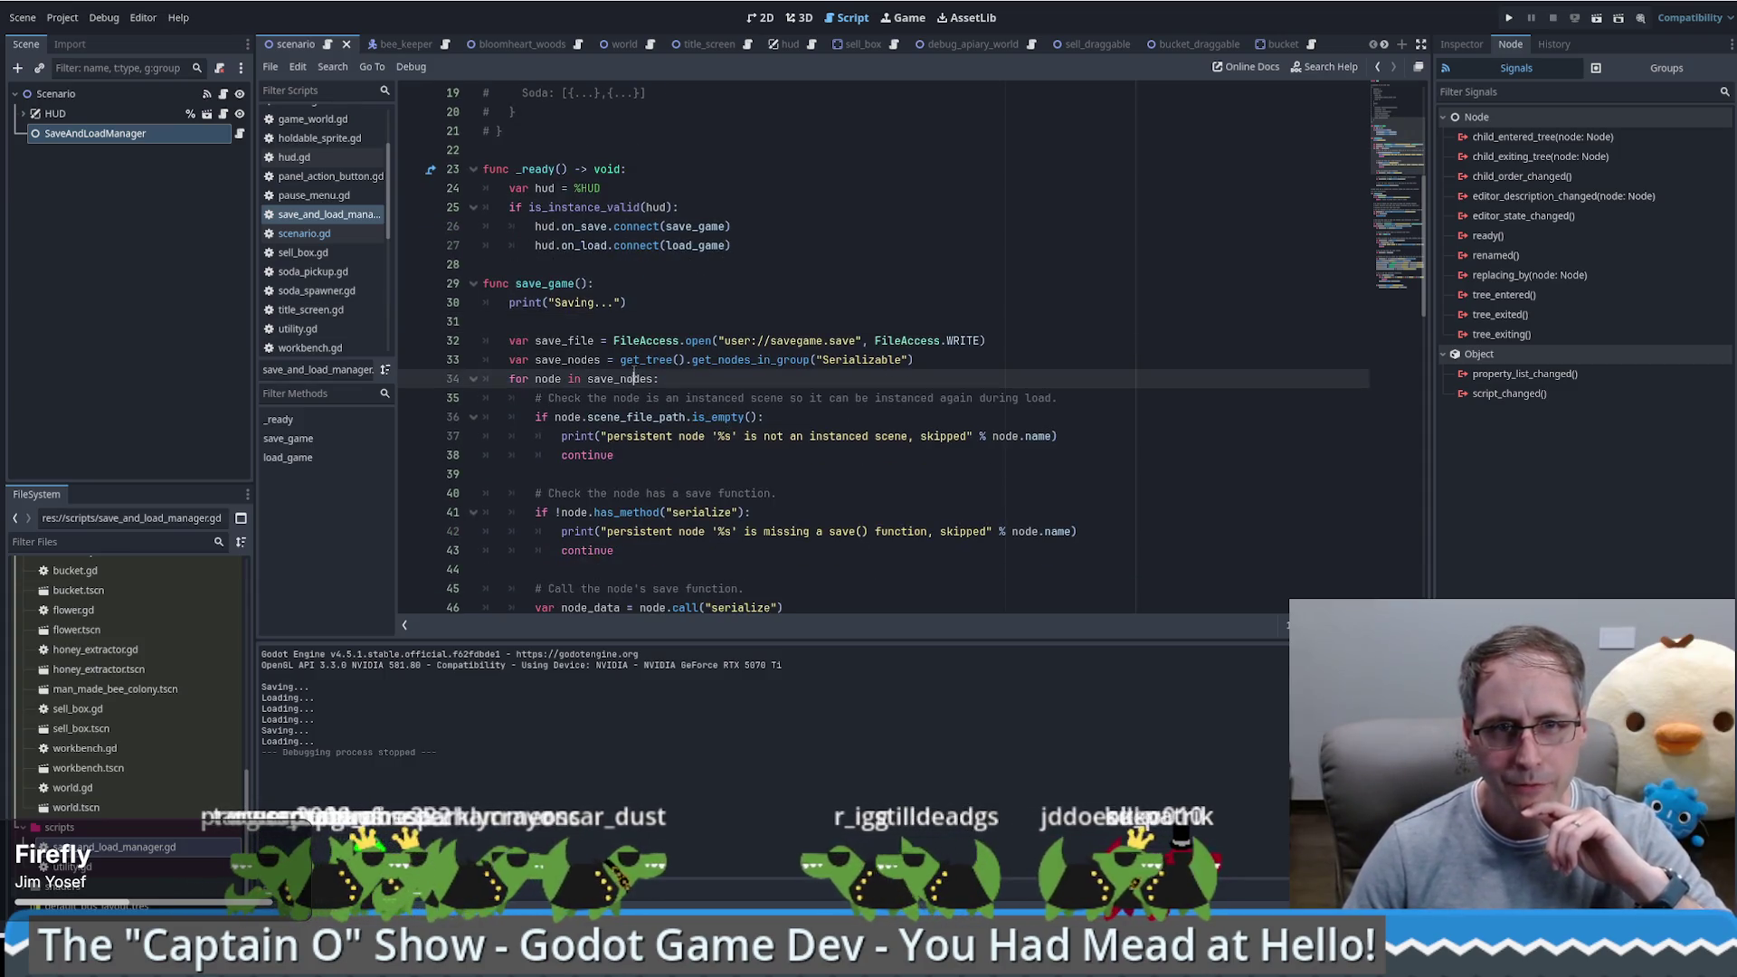
pyautogui.click(642, 360)
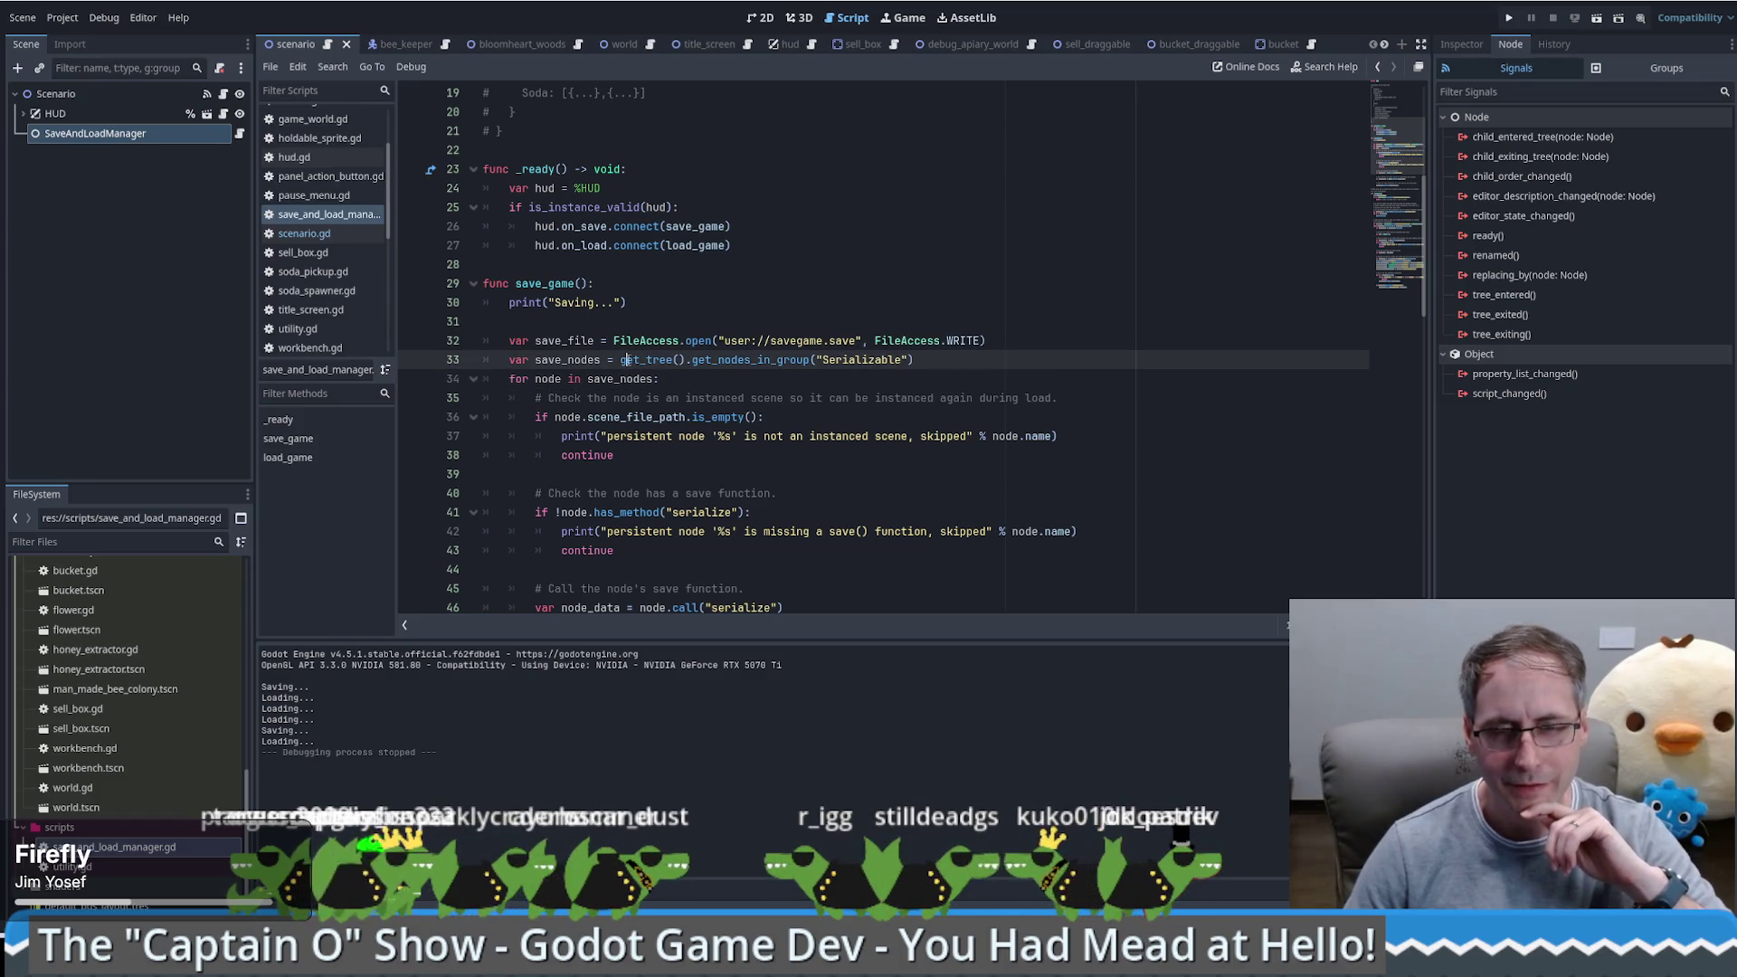
pyautogui.moveTo(628, 360)
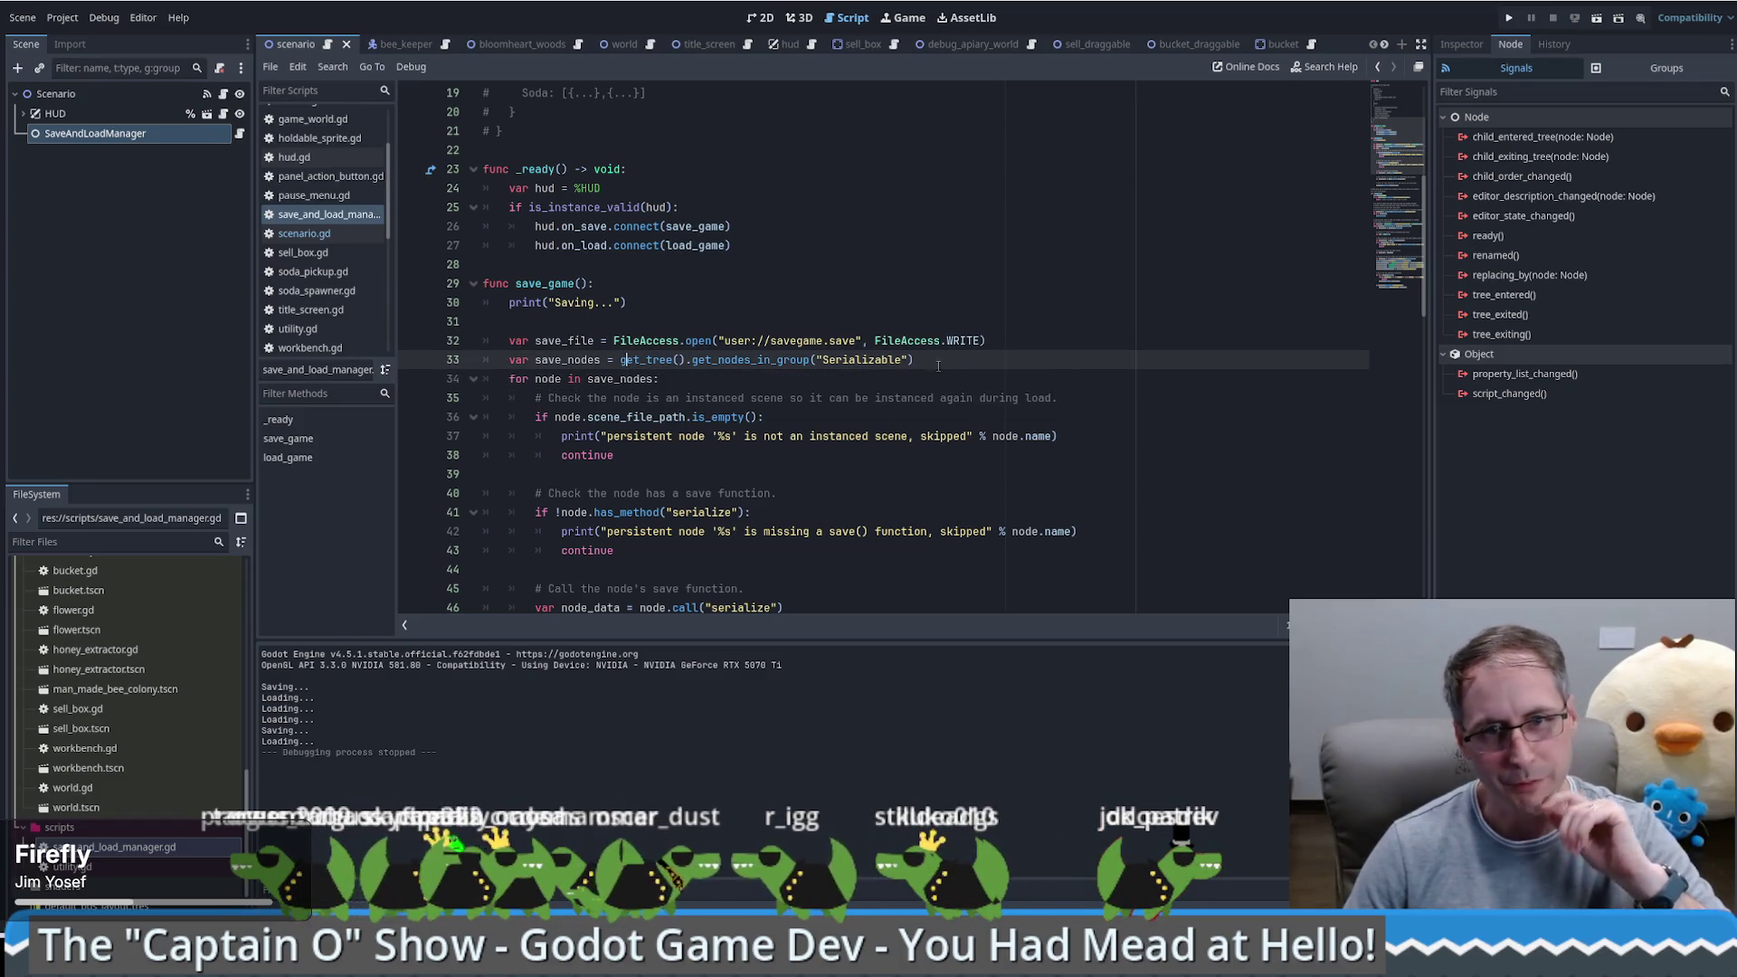
pyautogui.doubleClick(859, 359)
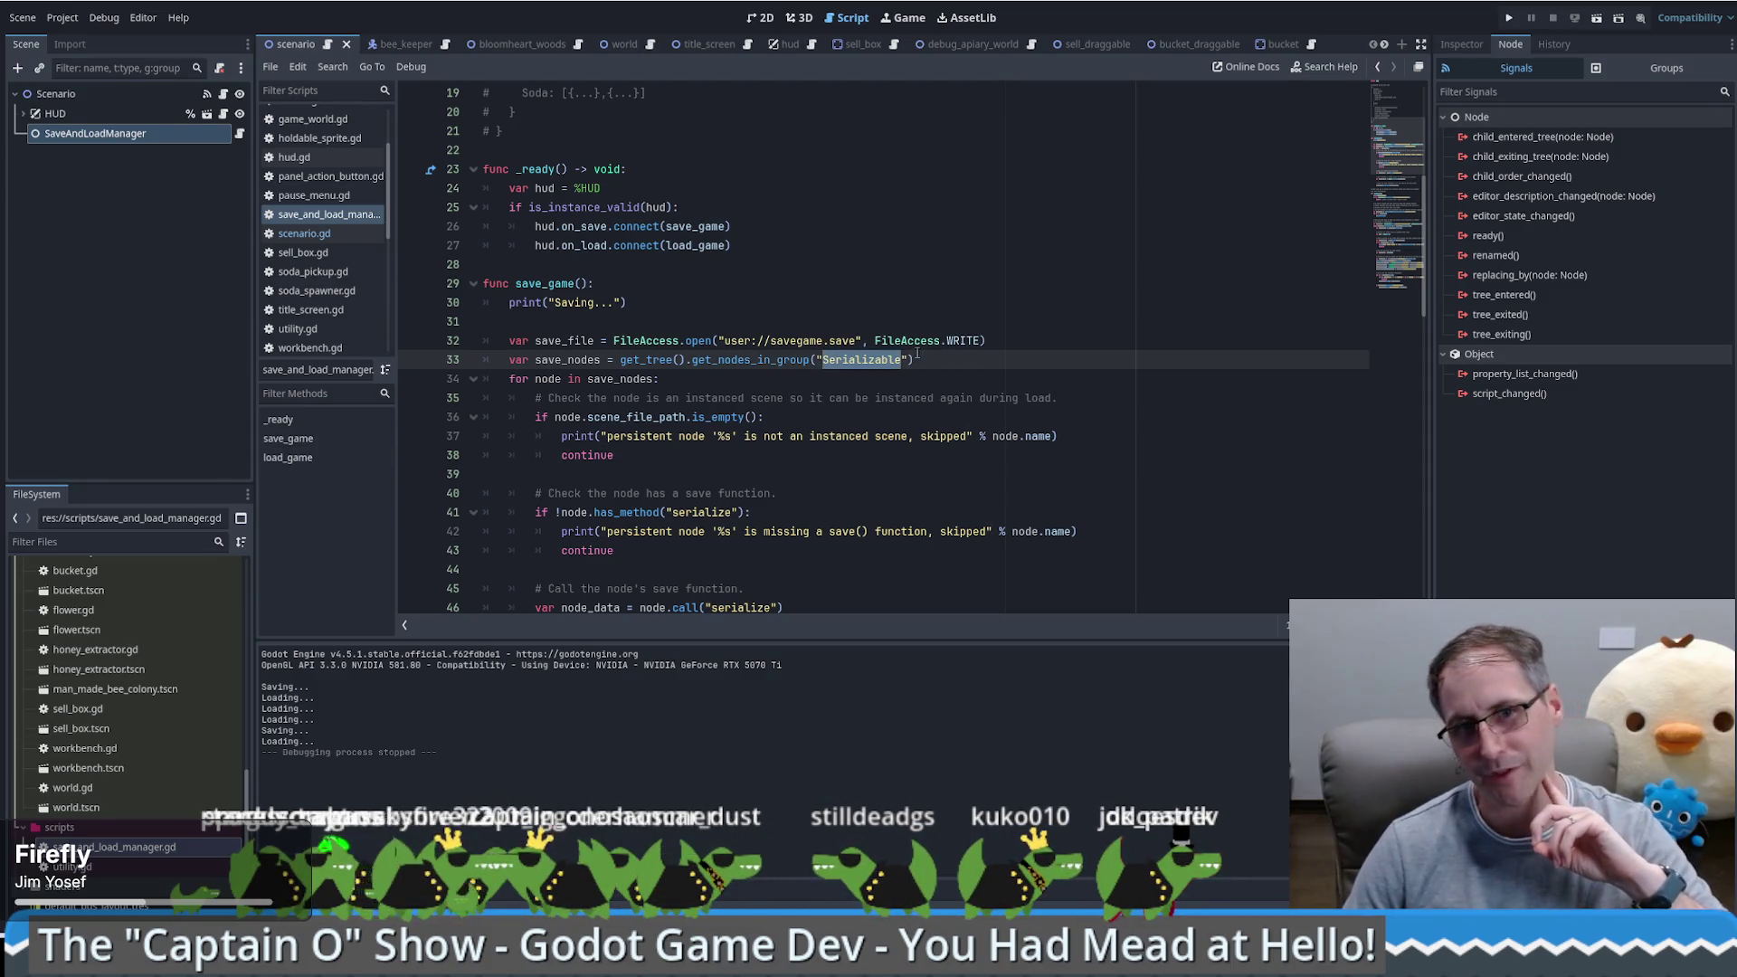
pyautogui.click(951, 356)
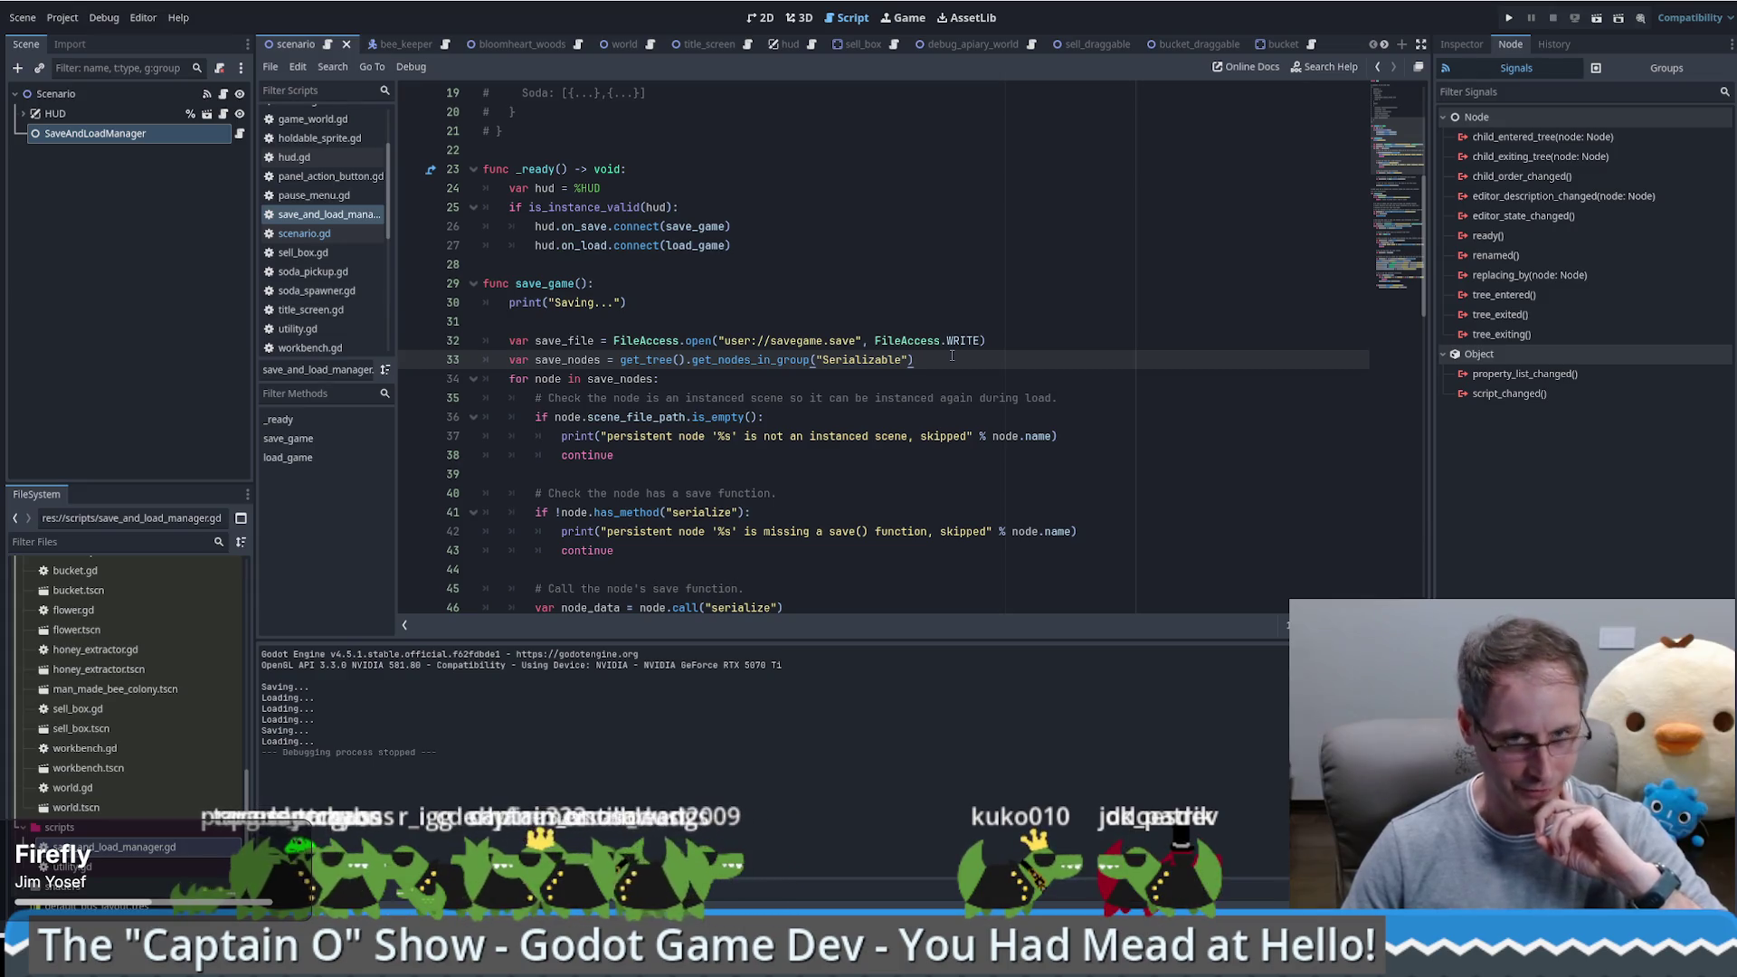
# Review where save_nodes, node_data and the serialize call are used in save_game
pyautogui.scroll(2, 932, 355)
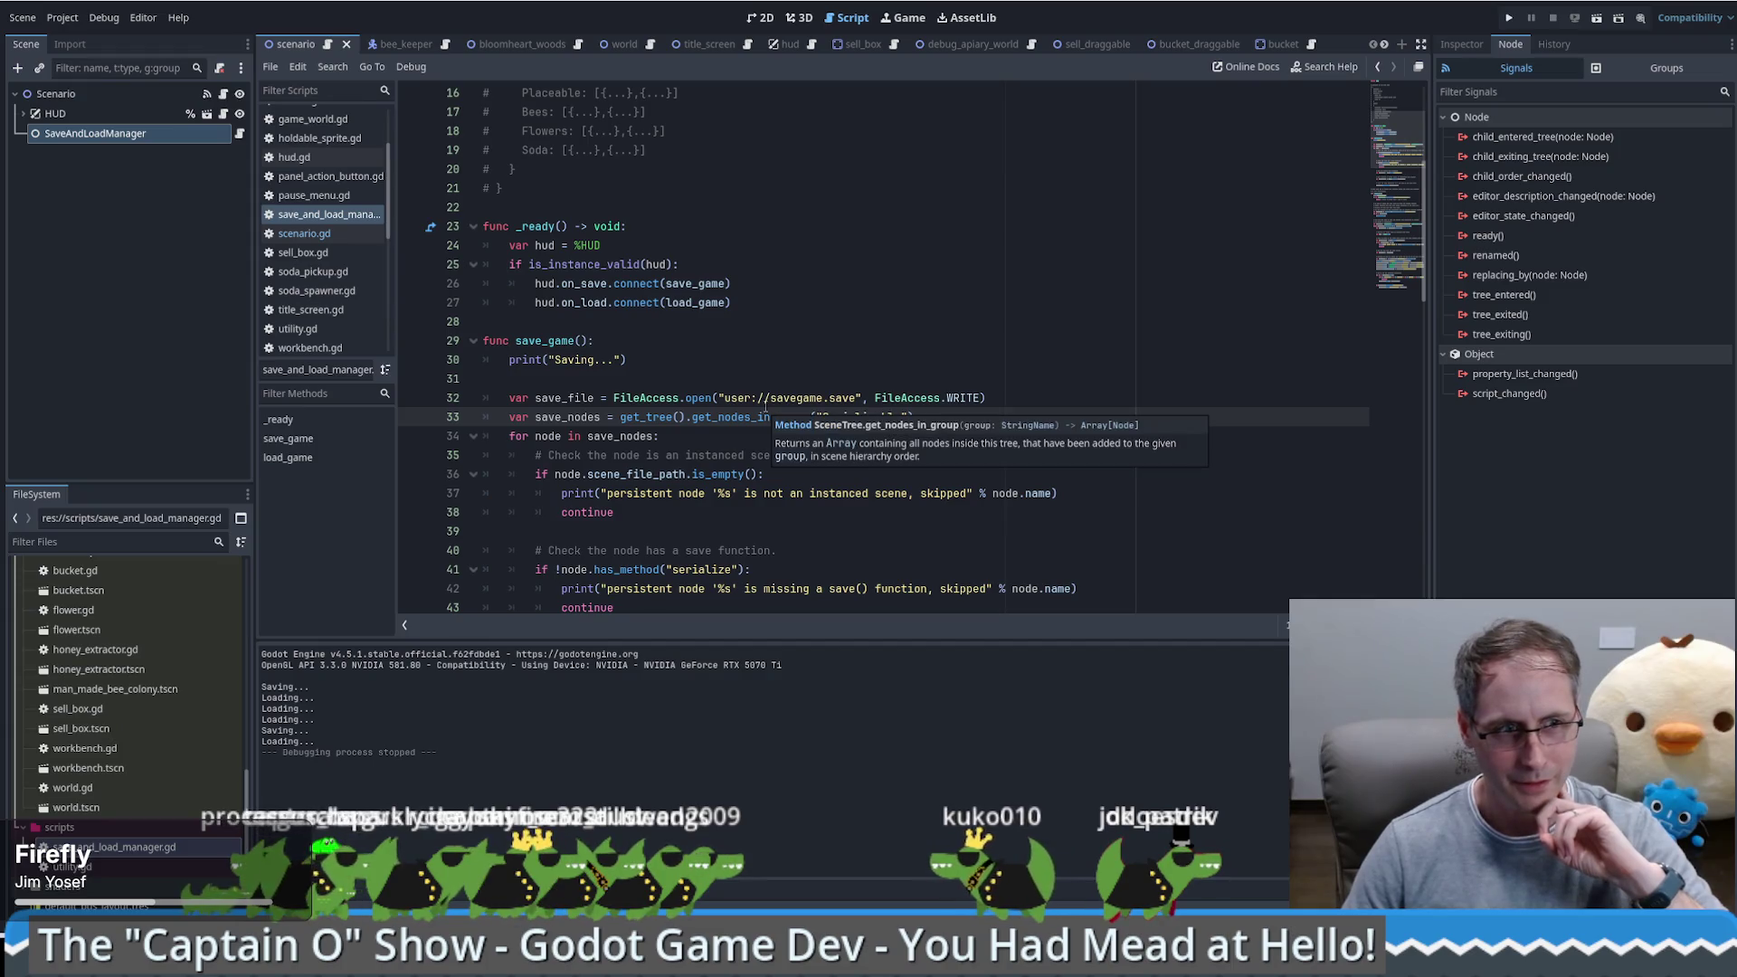
pyautogui.scroll(-1, 691, 430)
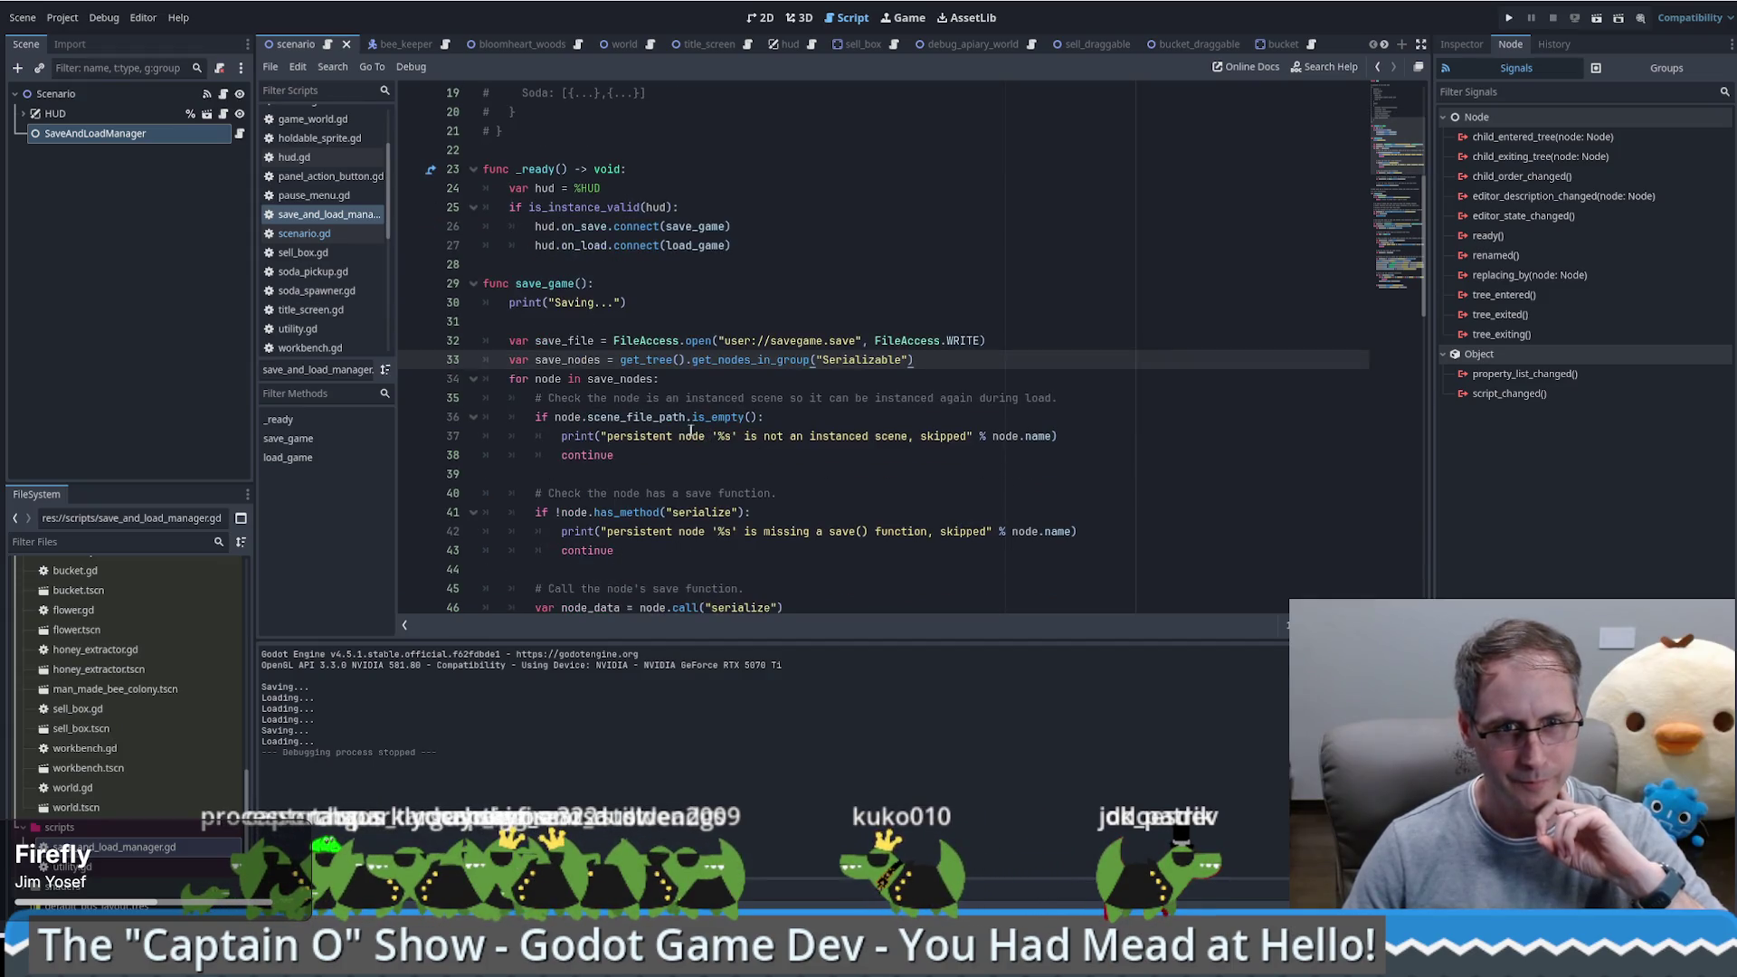
pyautogui.doubleClick(570, 360)
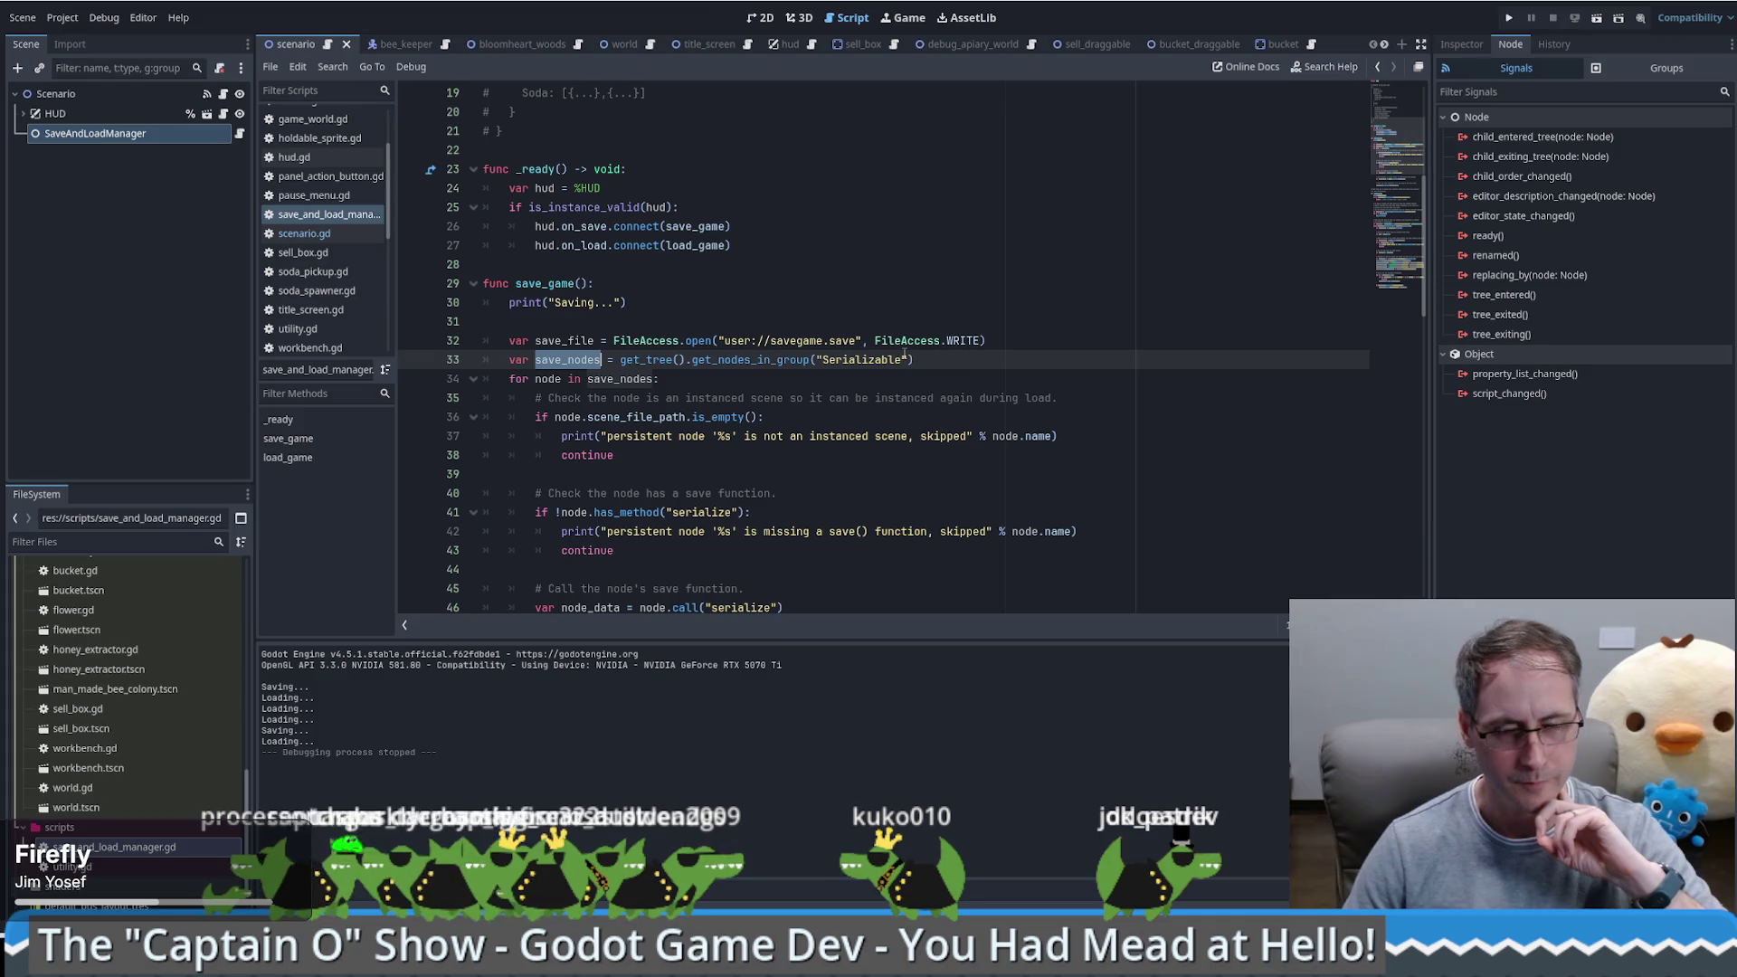
pyautogui.click(1026, 363)
pyautogui.scroll(6, 993, 383)
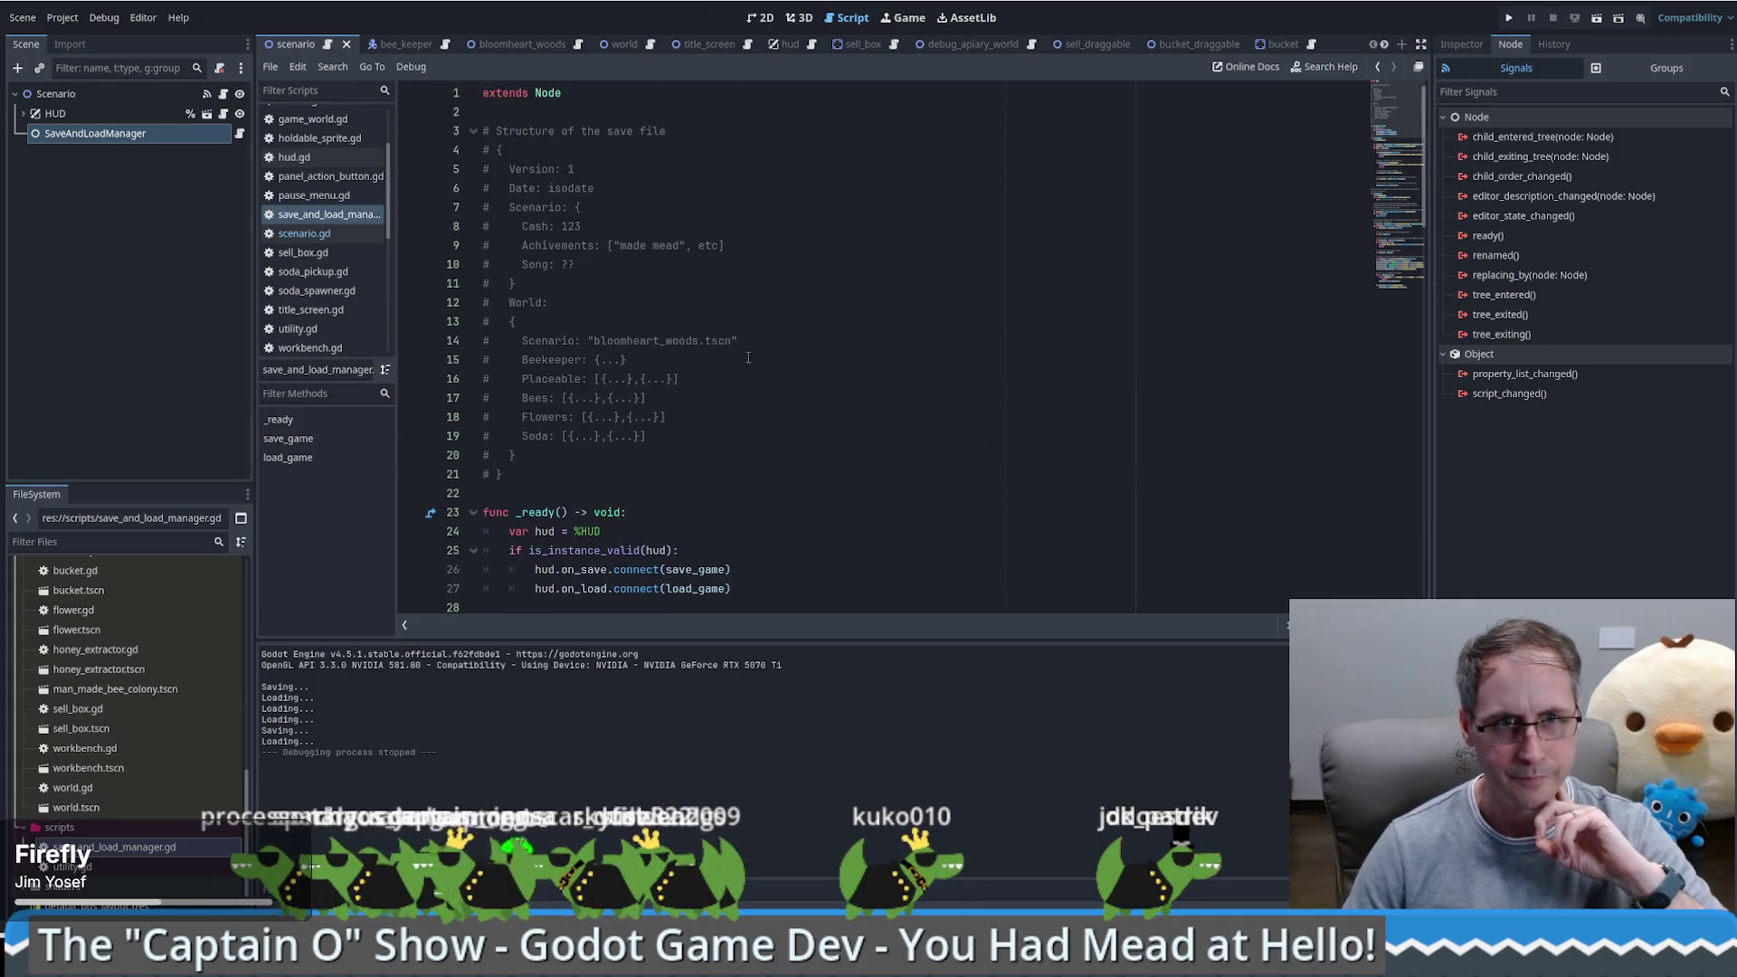
pyautogui.scroll(-7, 890, 294)
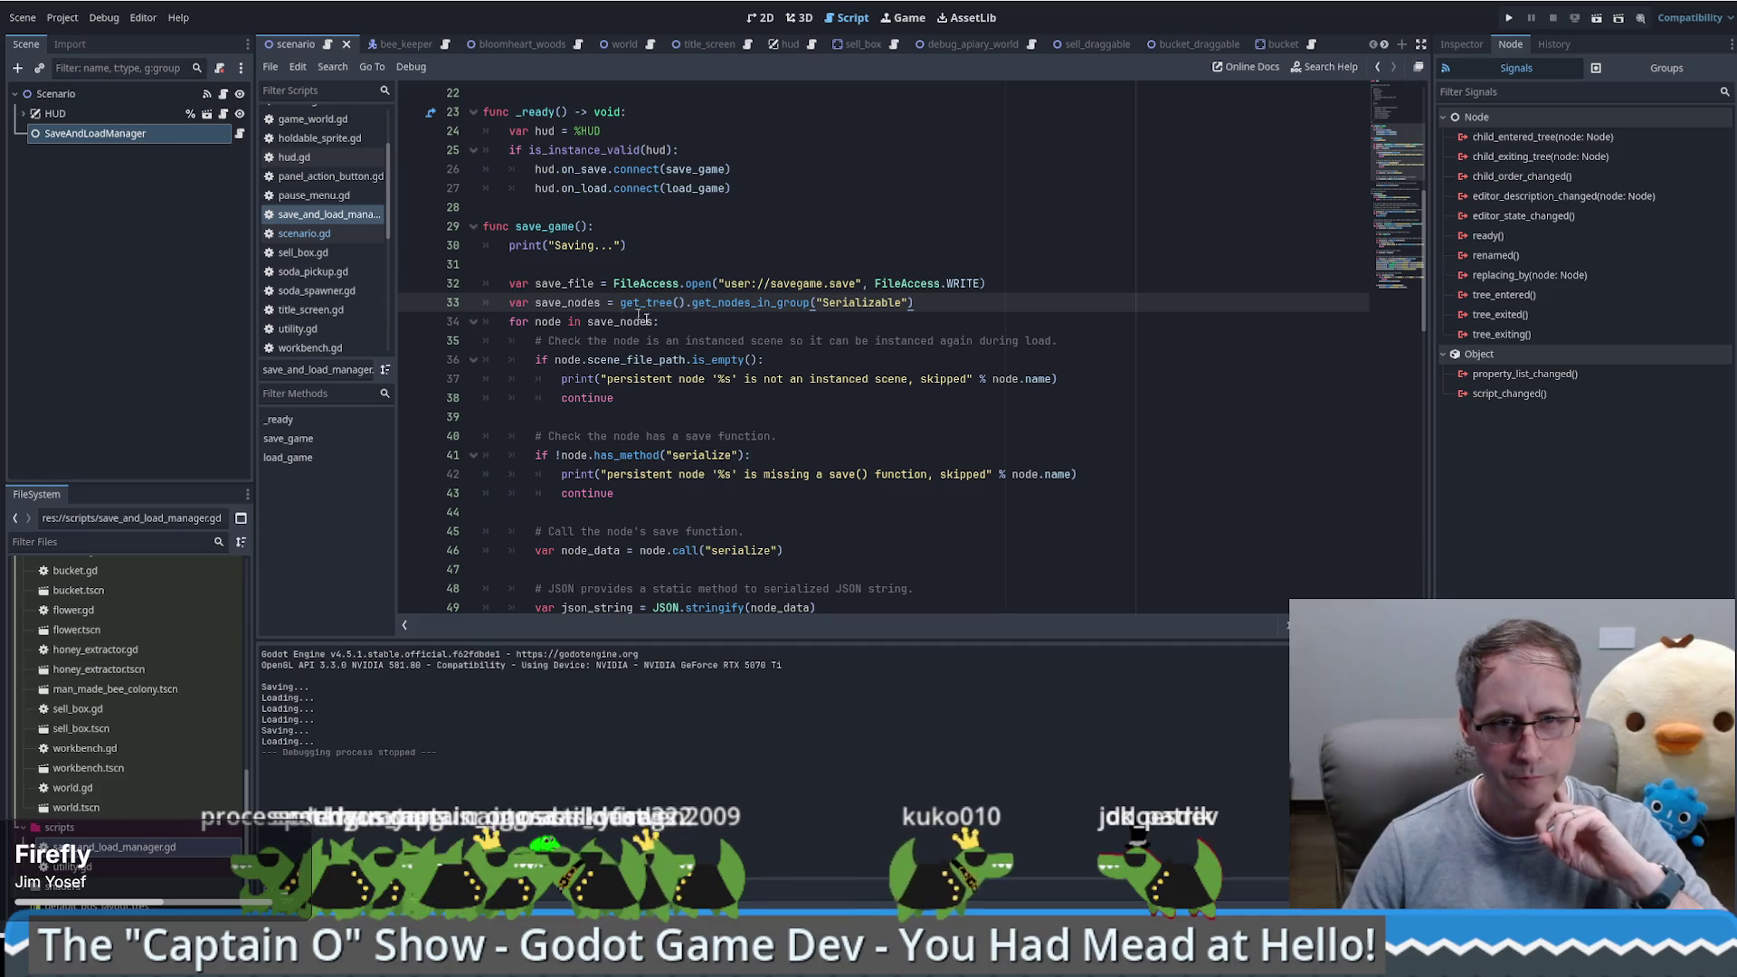
pyautogui.scroll(-1, 725, 340)
pyautogui.click(764, 552)
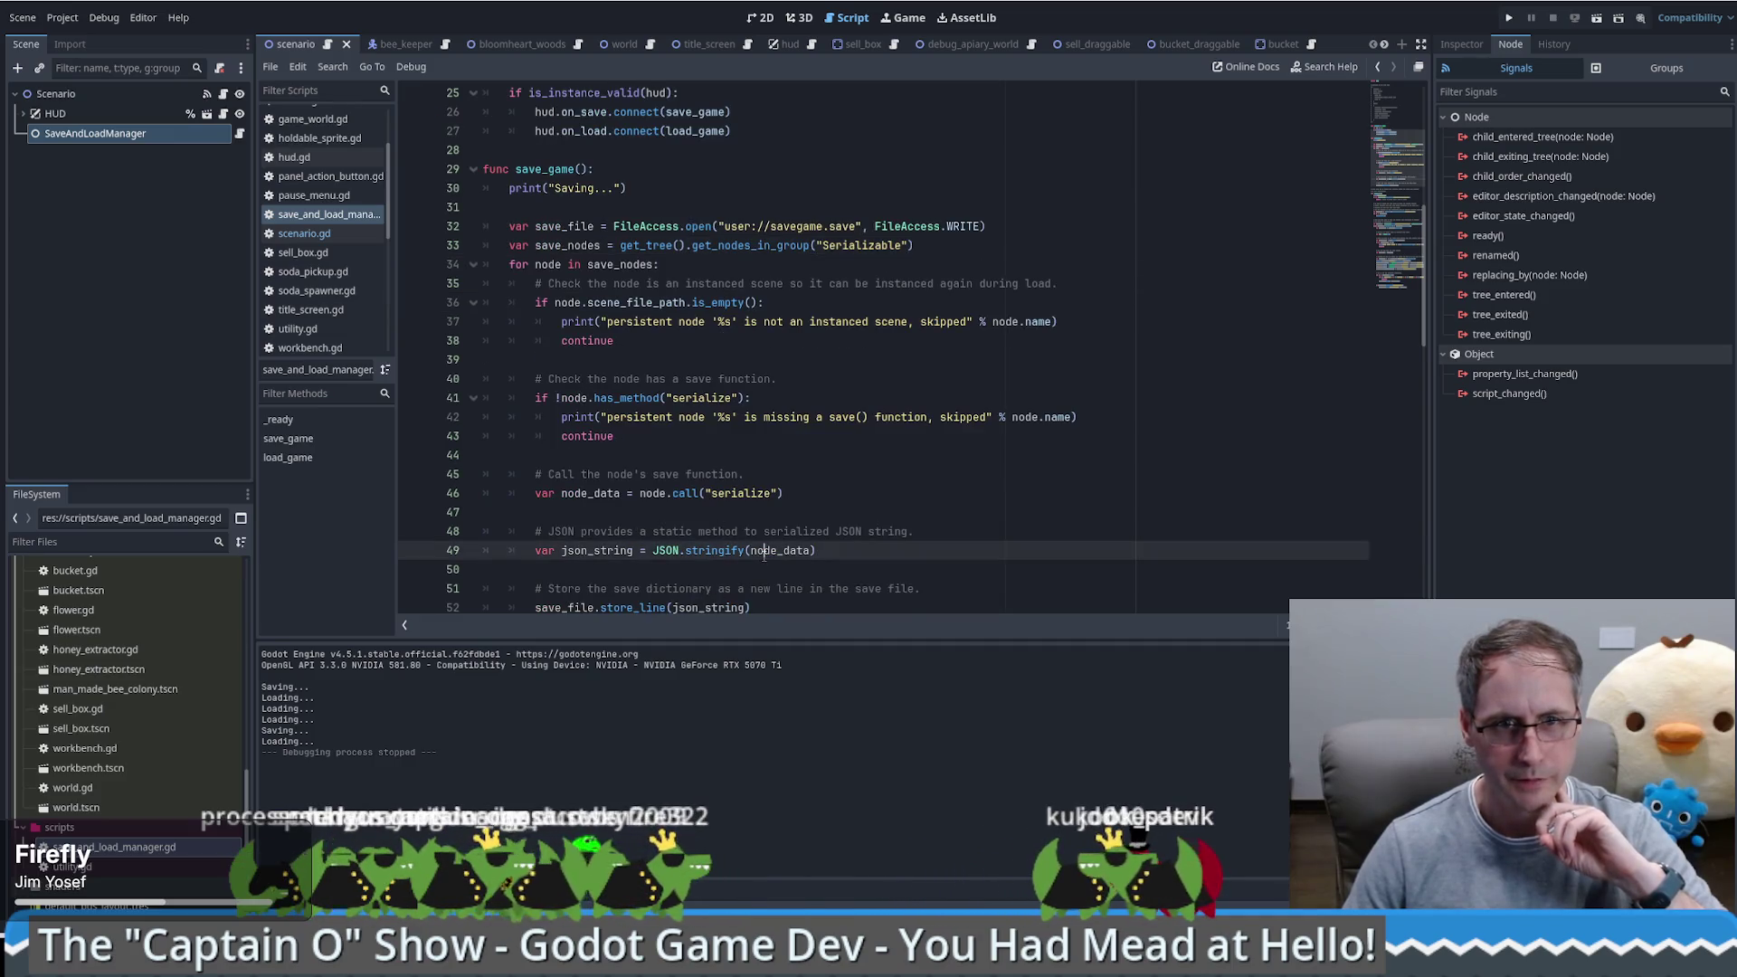
pyautogui.doubleClick(740, 493)
pyautogui.doubleClick(773, 550)
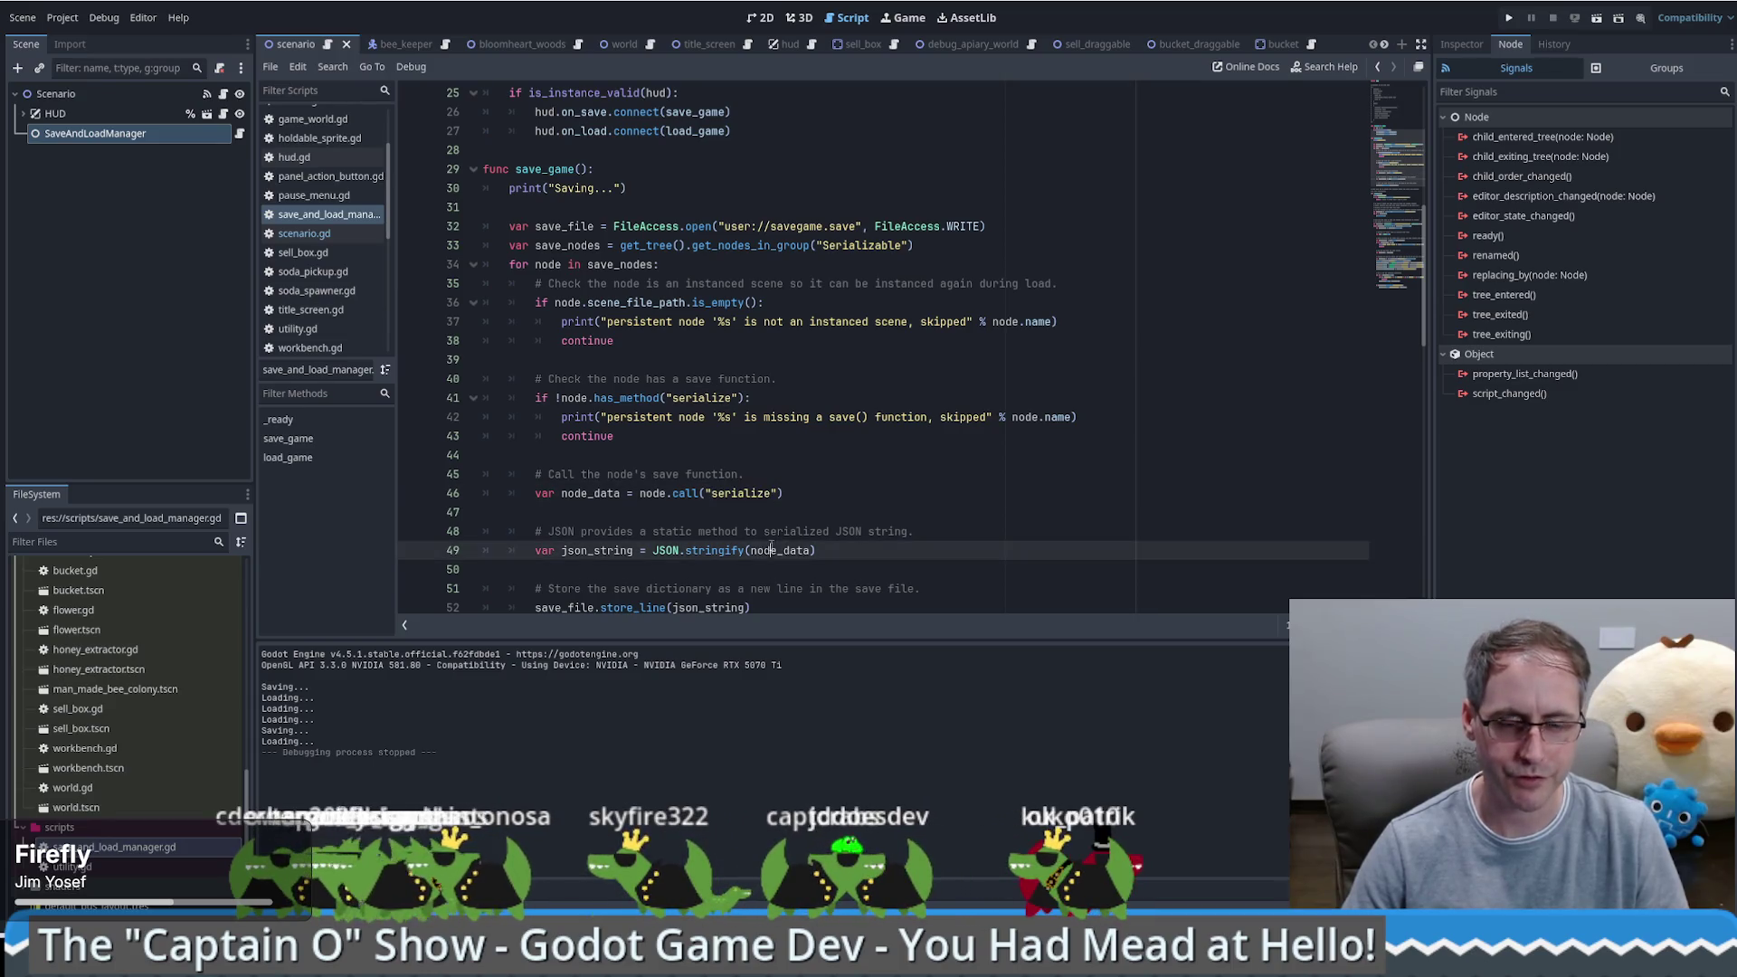
pyautogui.doubleClick(732, 493)
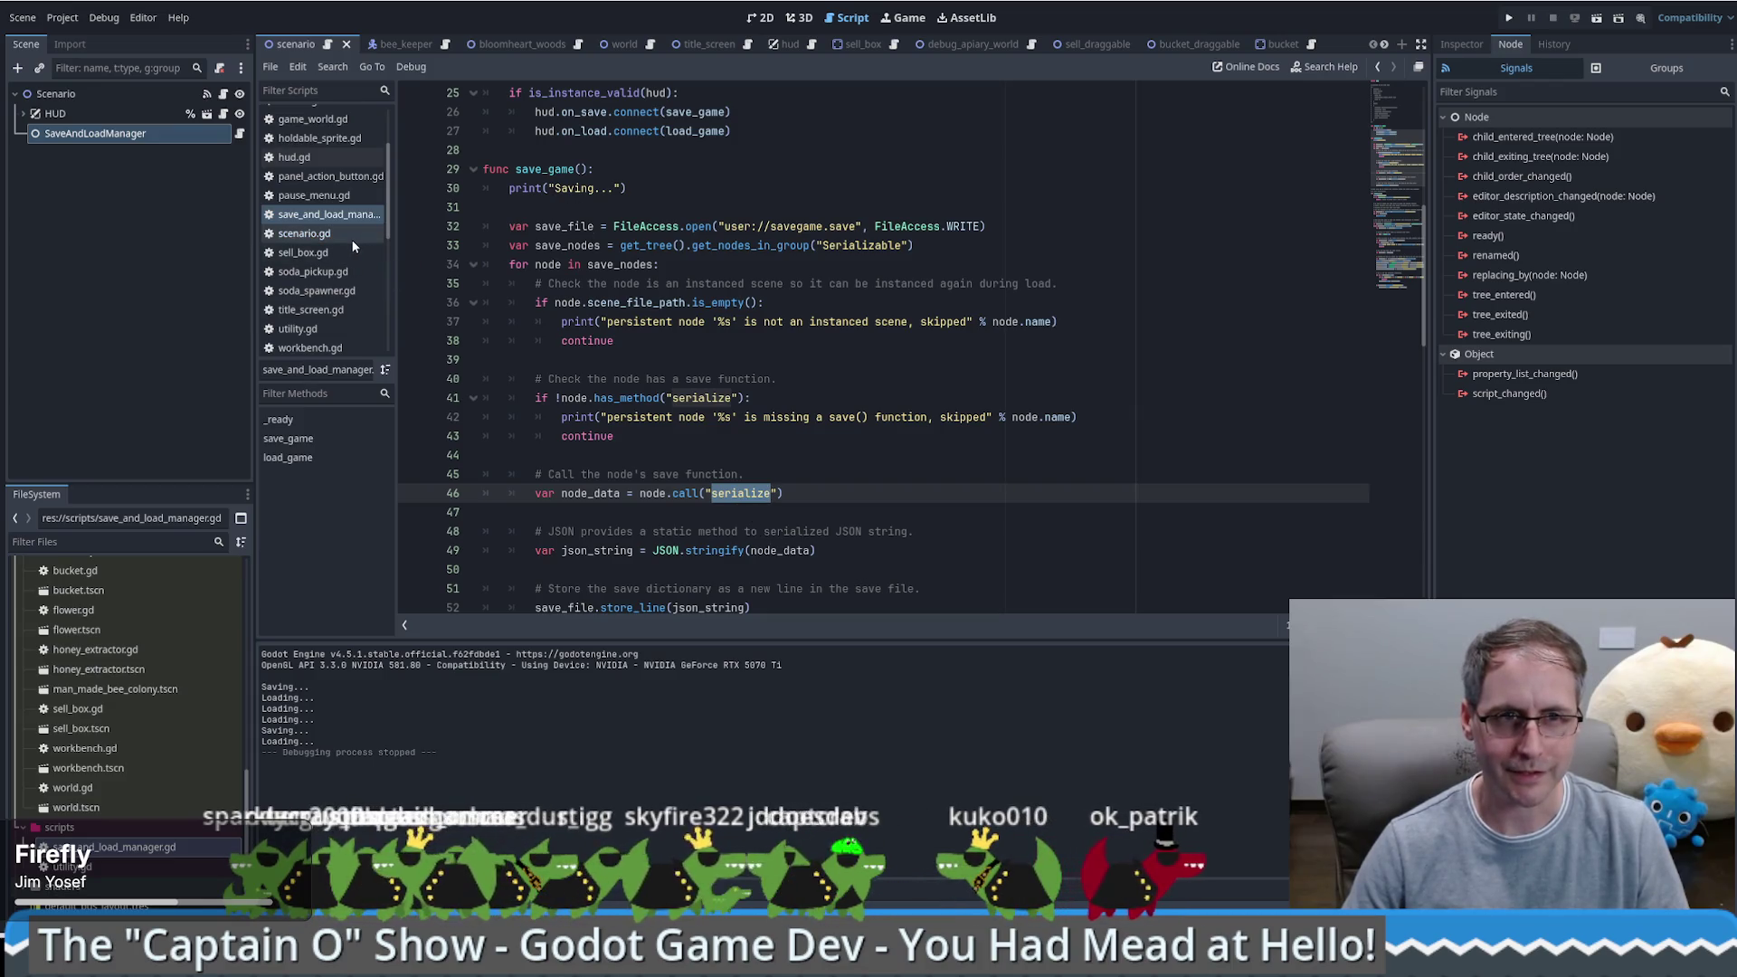
# In bee_keeper.gd, declare serialize() -> Dictionary and save the script
pyautogui.click(432, 46)
pyautogui.scroll(3, 742, 359)
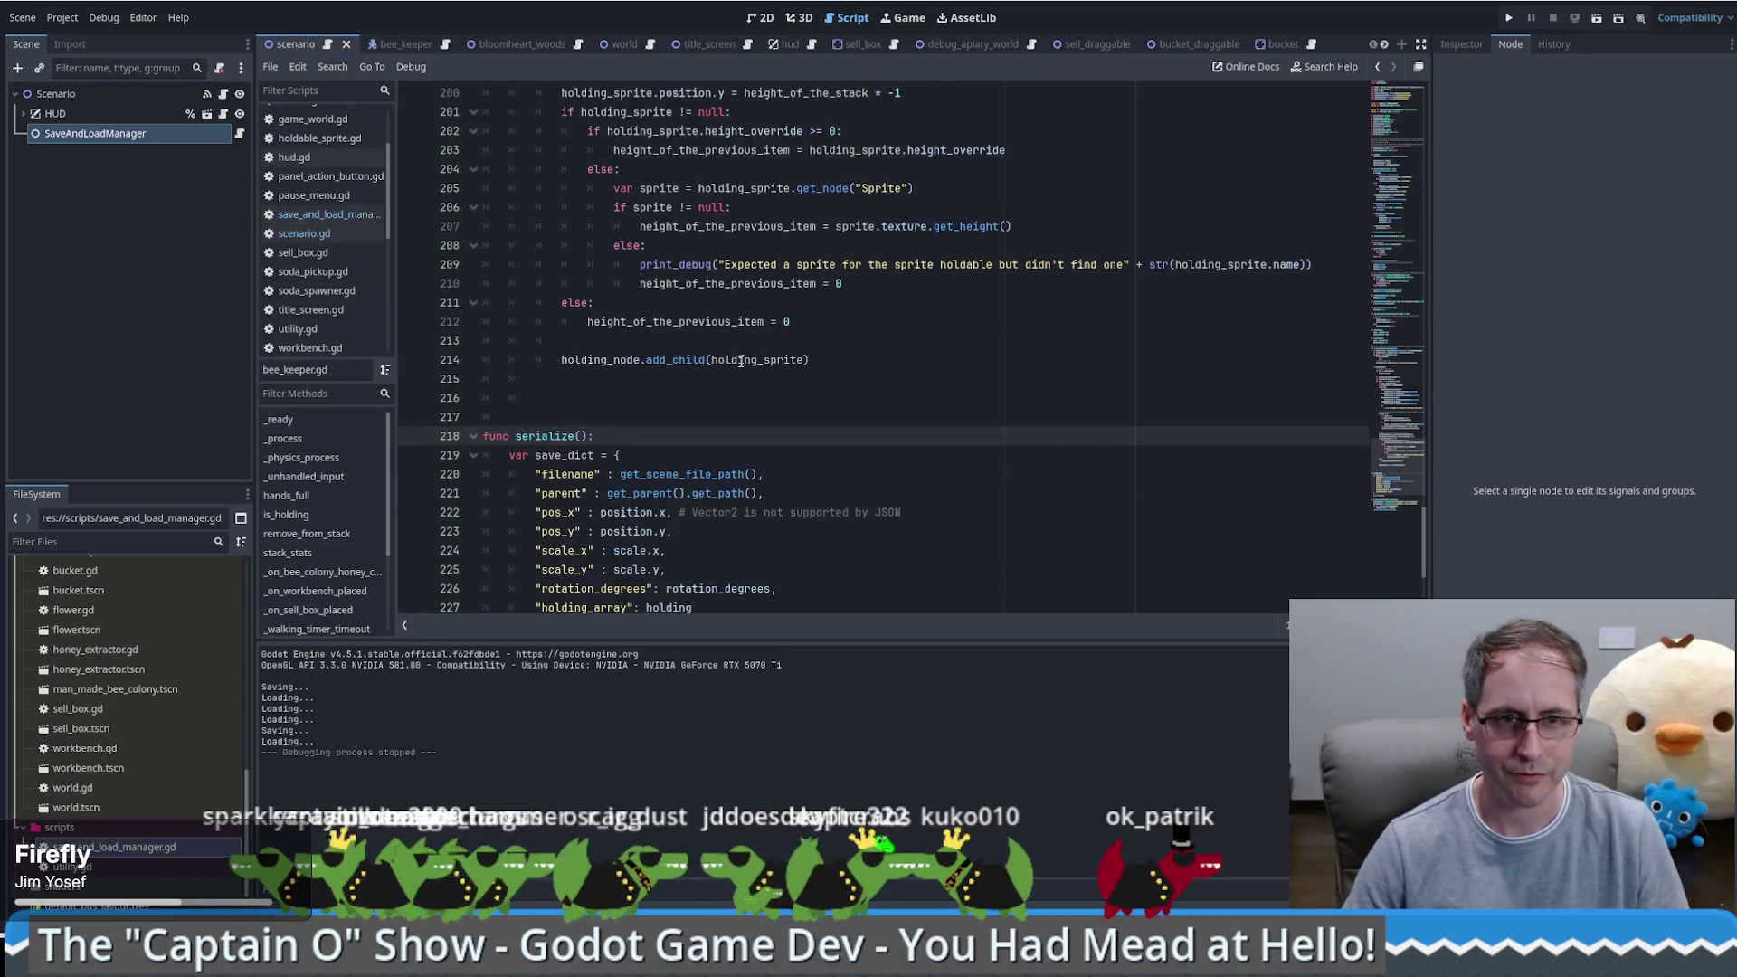
pyautogui.scroll(-4, 742, 359)
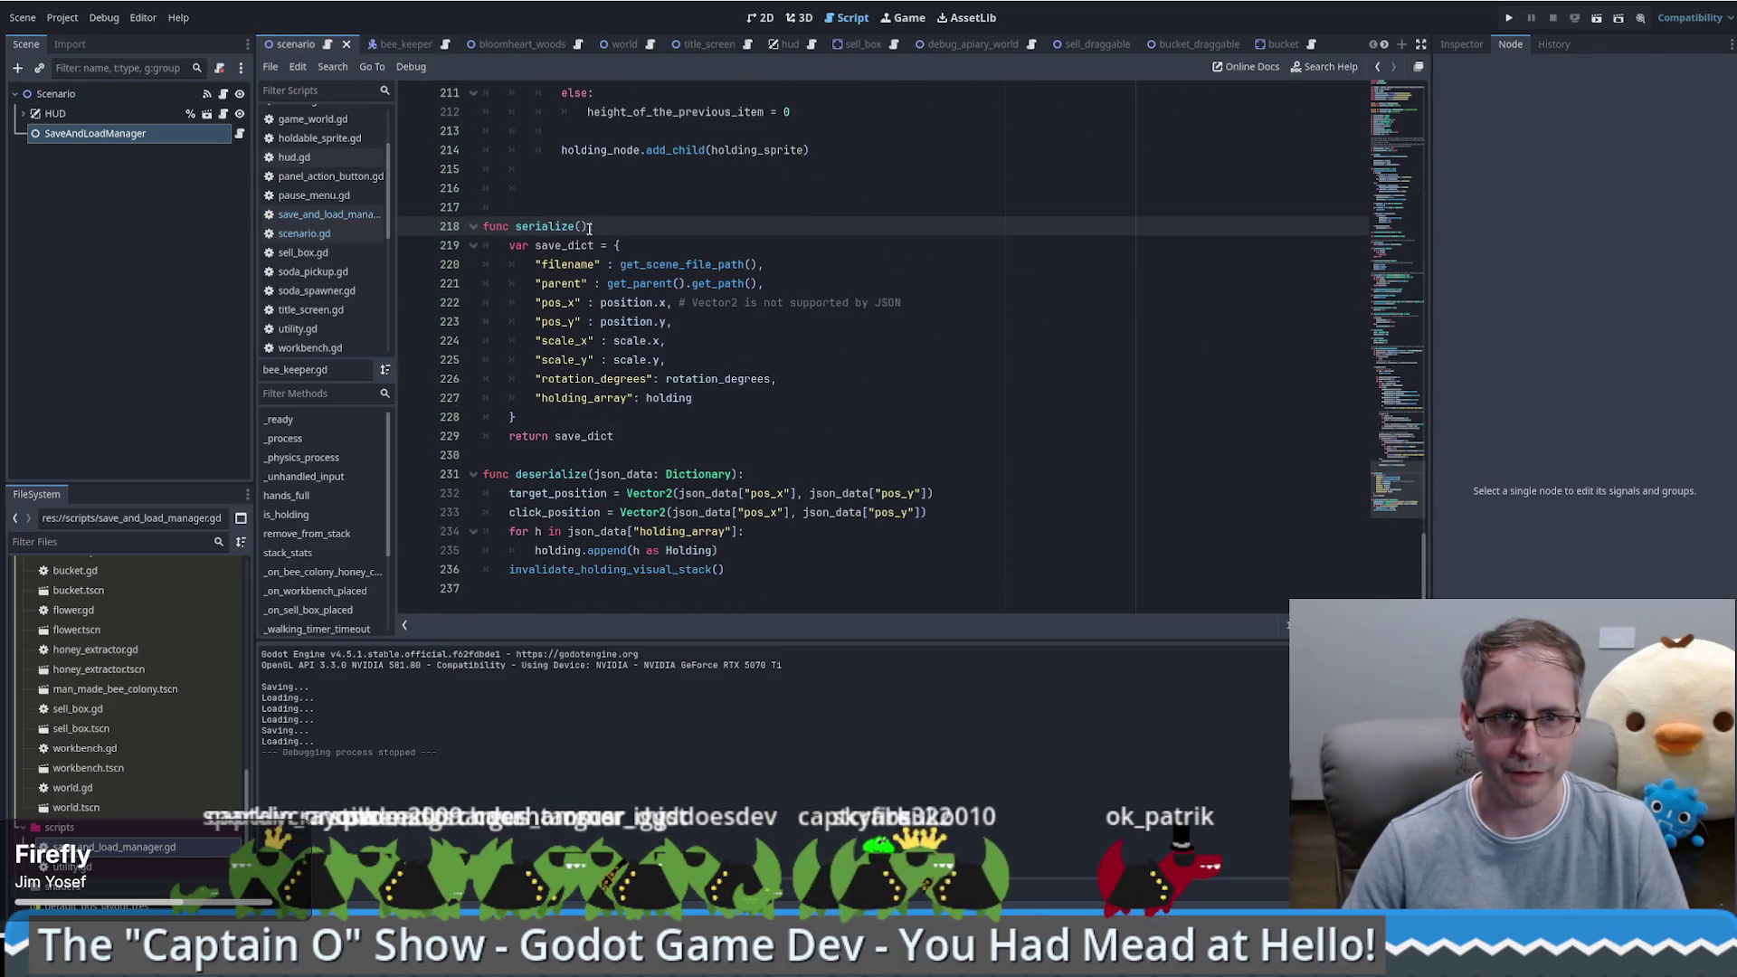
pyautogui.write('-')
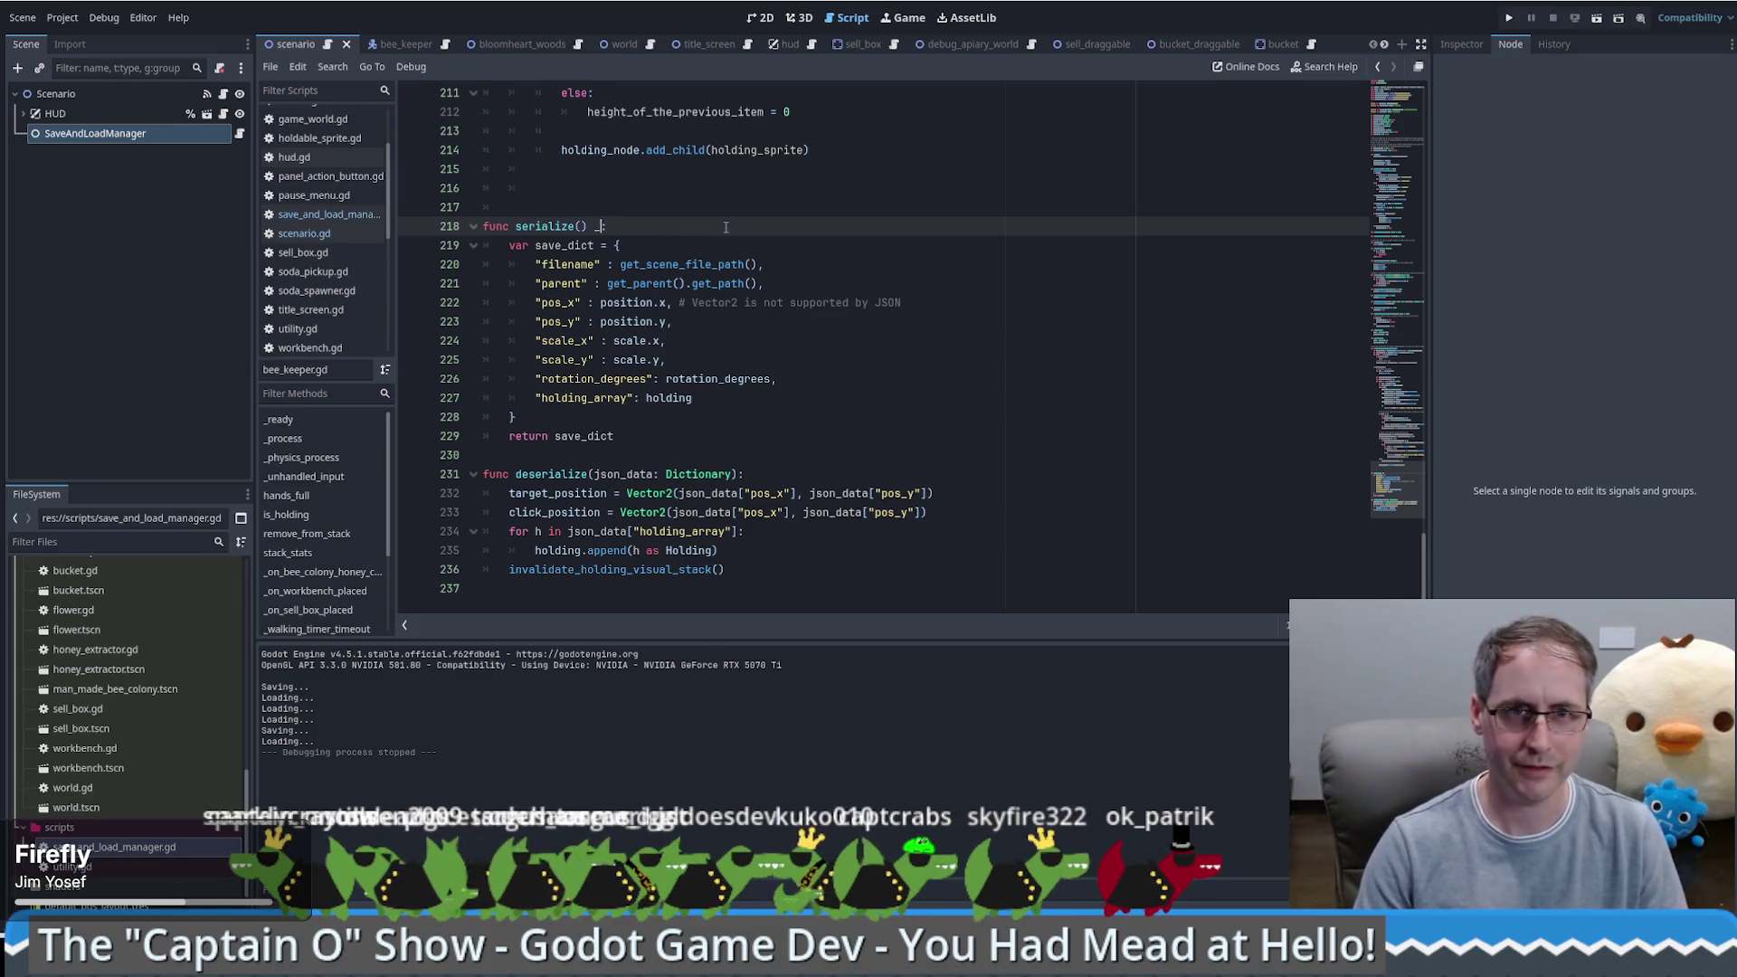
pyautogui.write('>')
pyautogui.press('BackSpace')
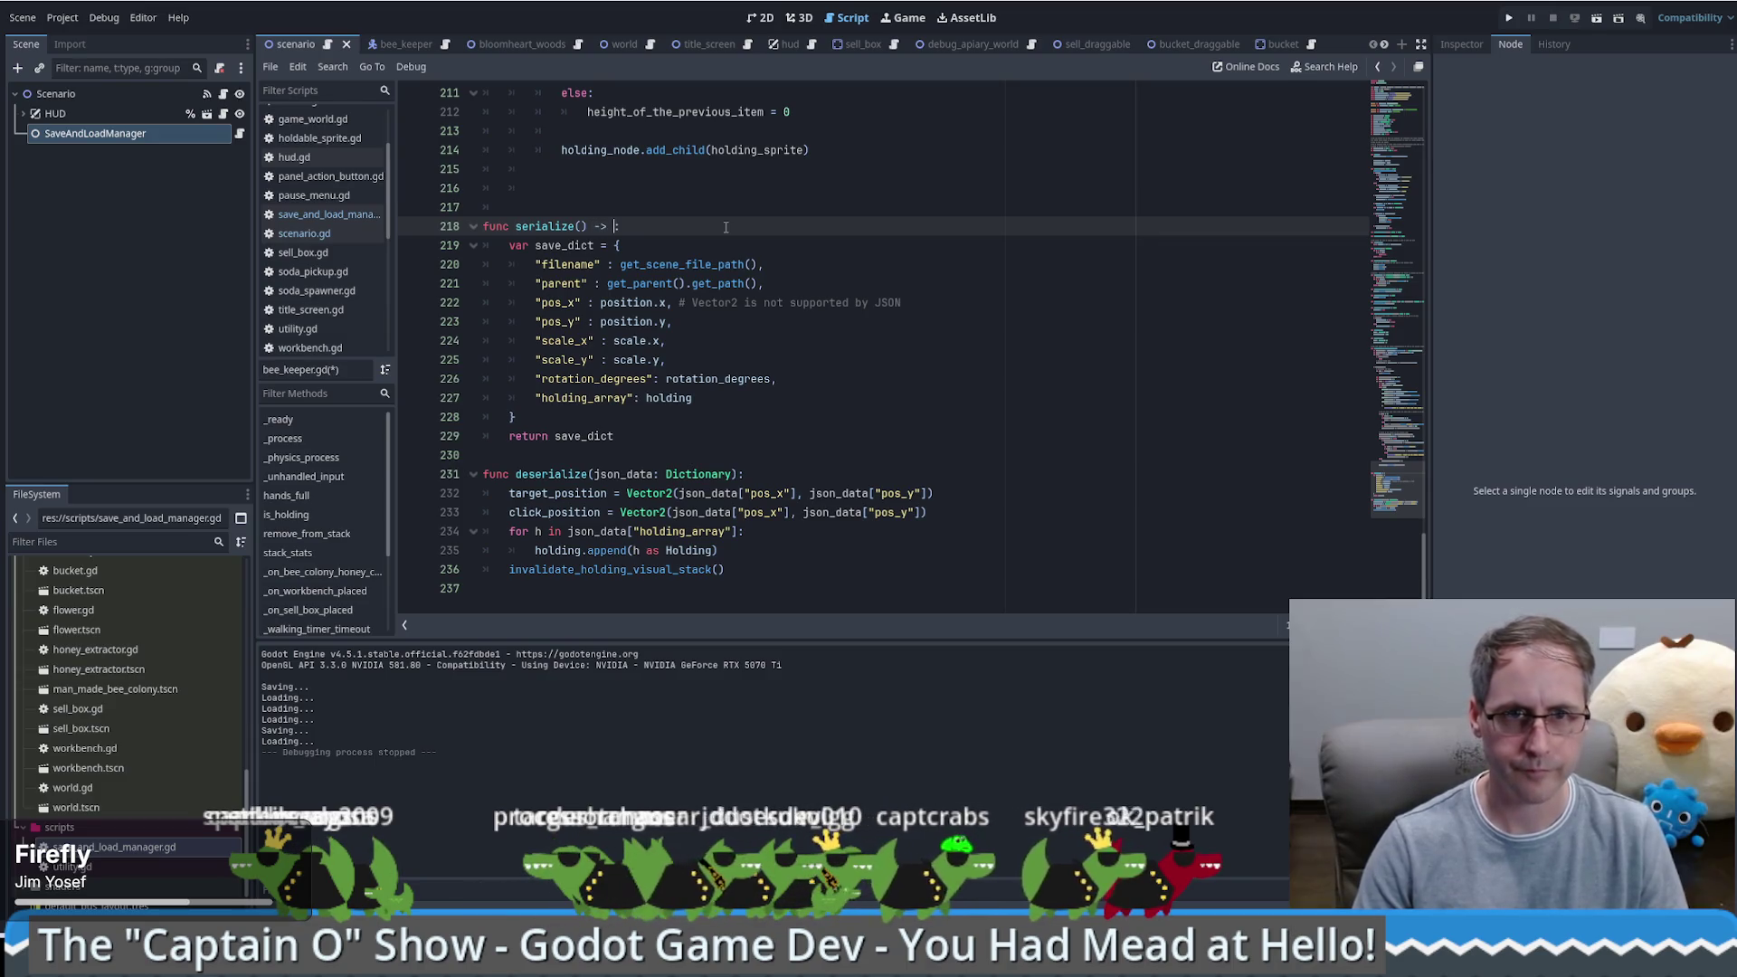
pyautogui.write('> Dic')
pyautogui.click(647, 245)
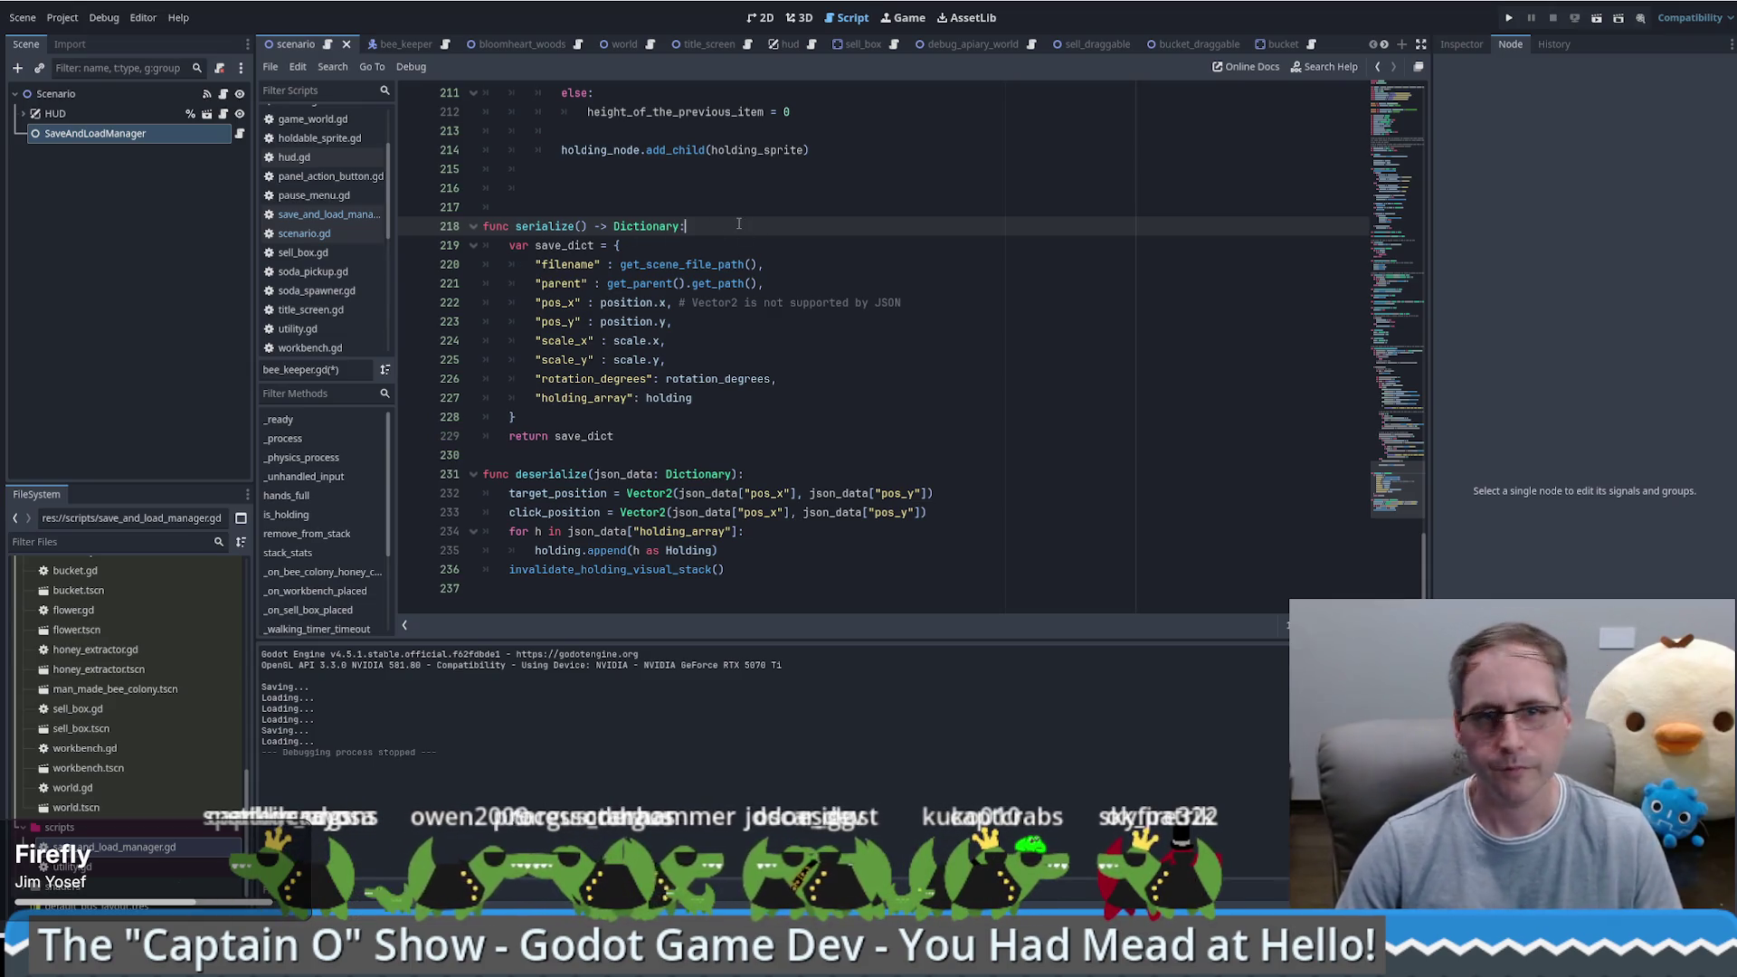
pyautogui.hotkey('ctrl', 's')
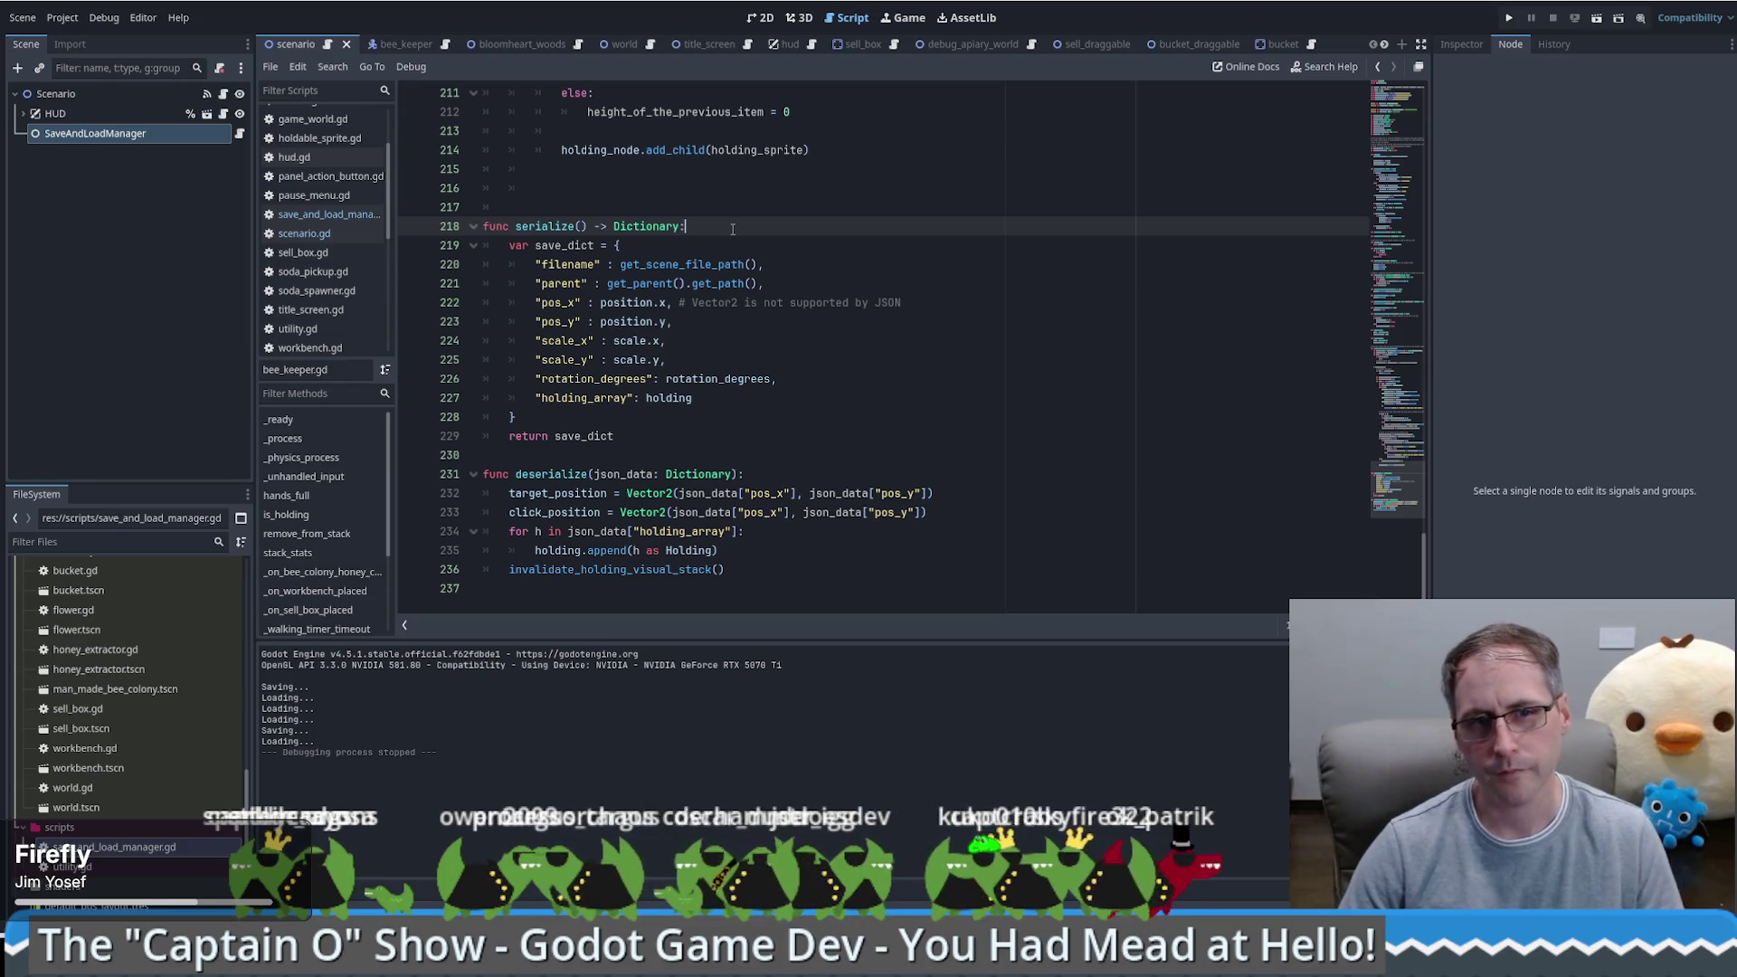
# Review json_data and serialize in bee_keeper.gd, then return to the save manager's serialize call
pyautogui.doubleClick(621, 474)
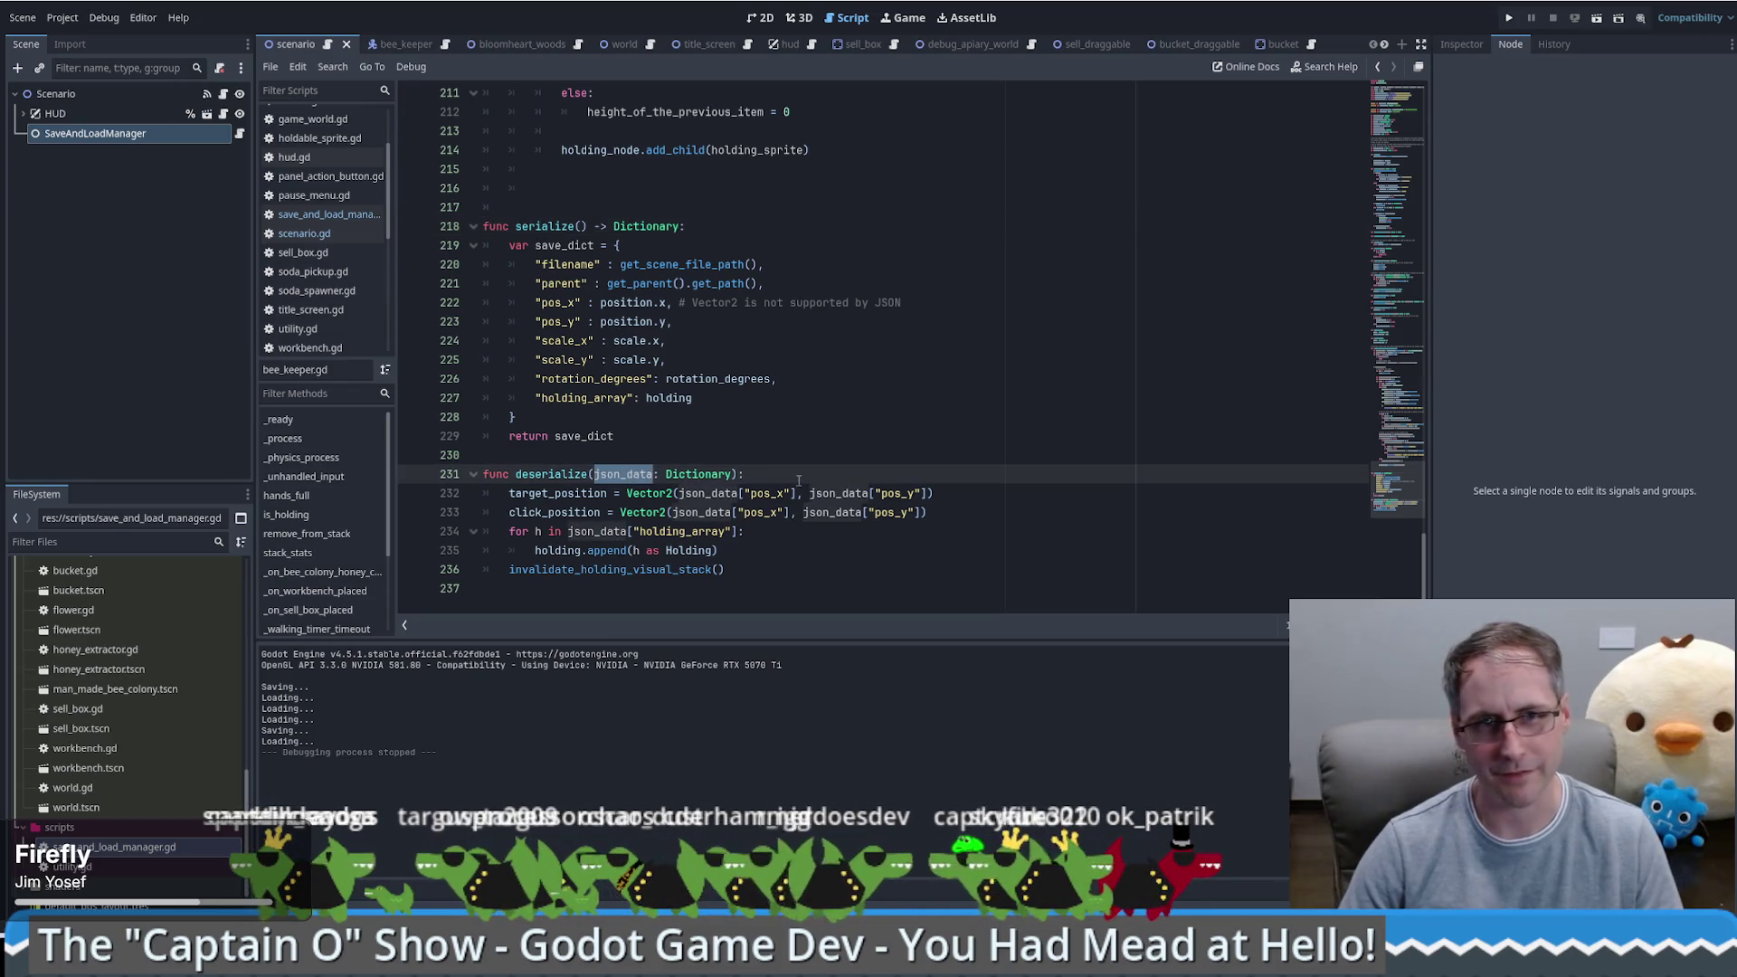
pyautogui.doubleClick(552, 225)
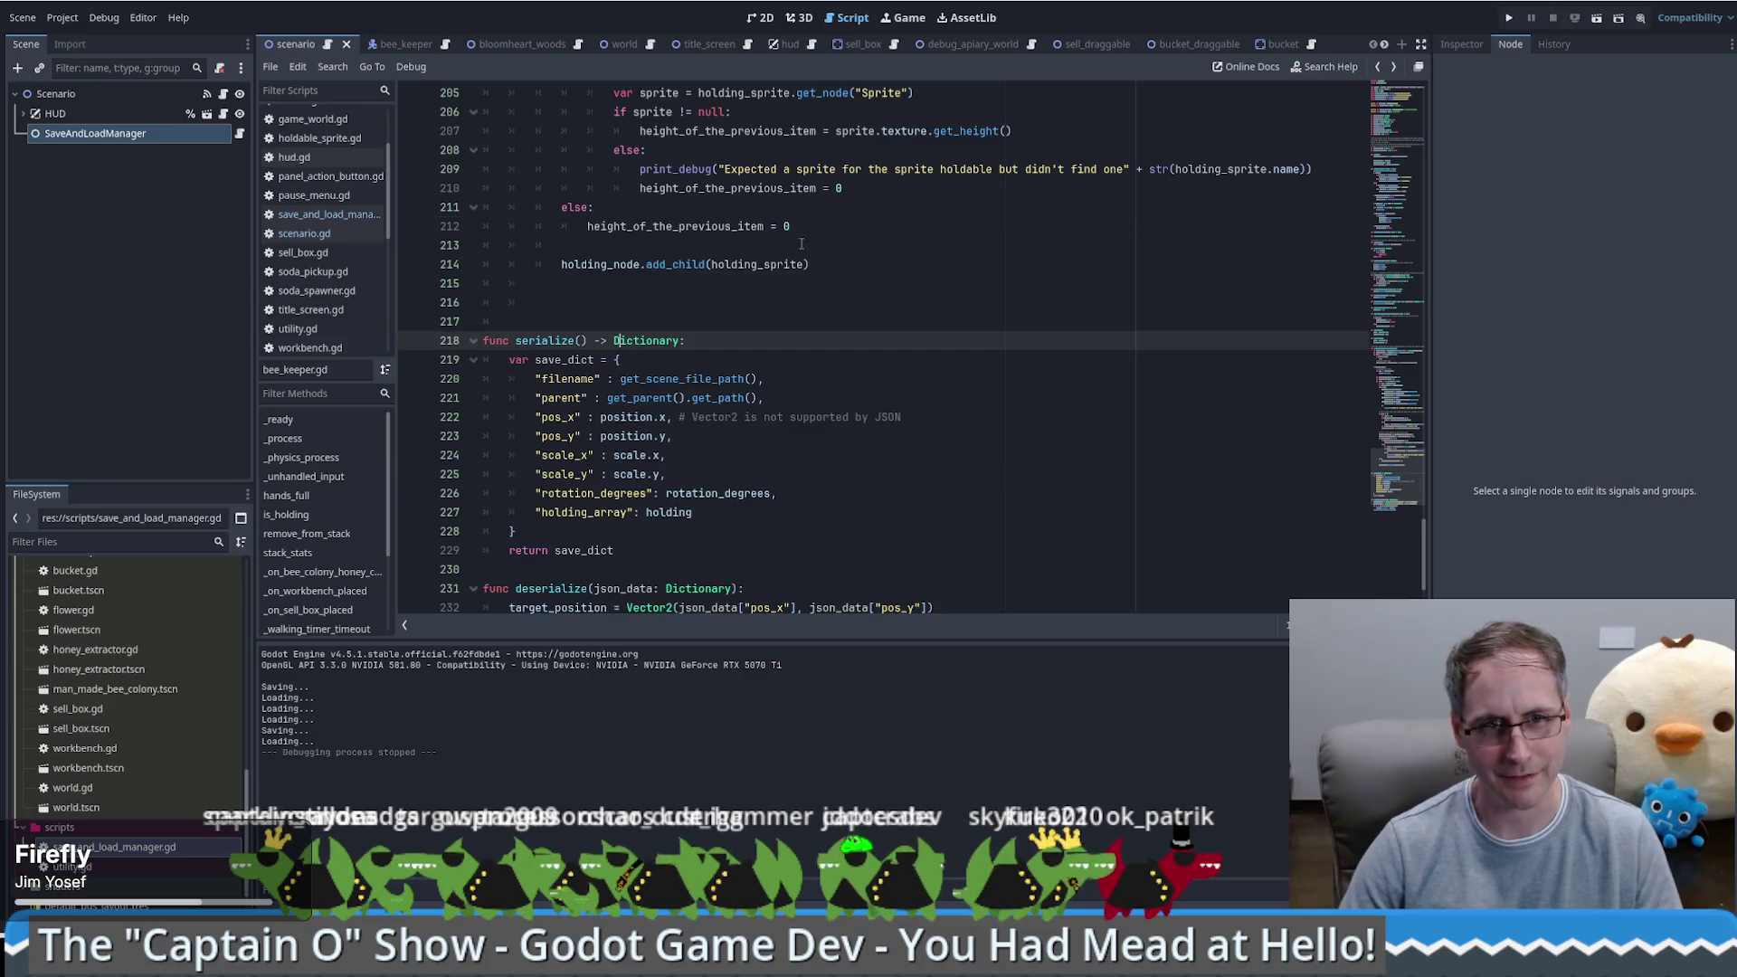
pyautogui.hotkey('ctrl', 'Home')
pyautogui.hotkey('alt', 'Left')
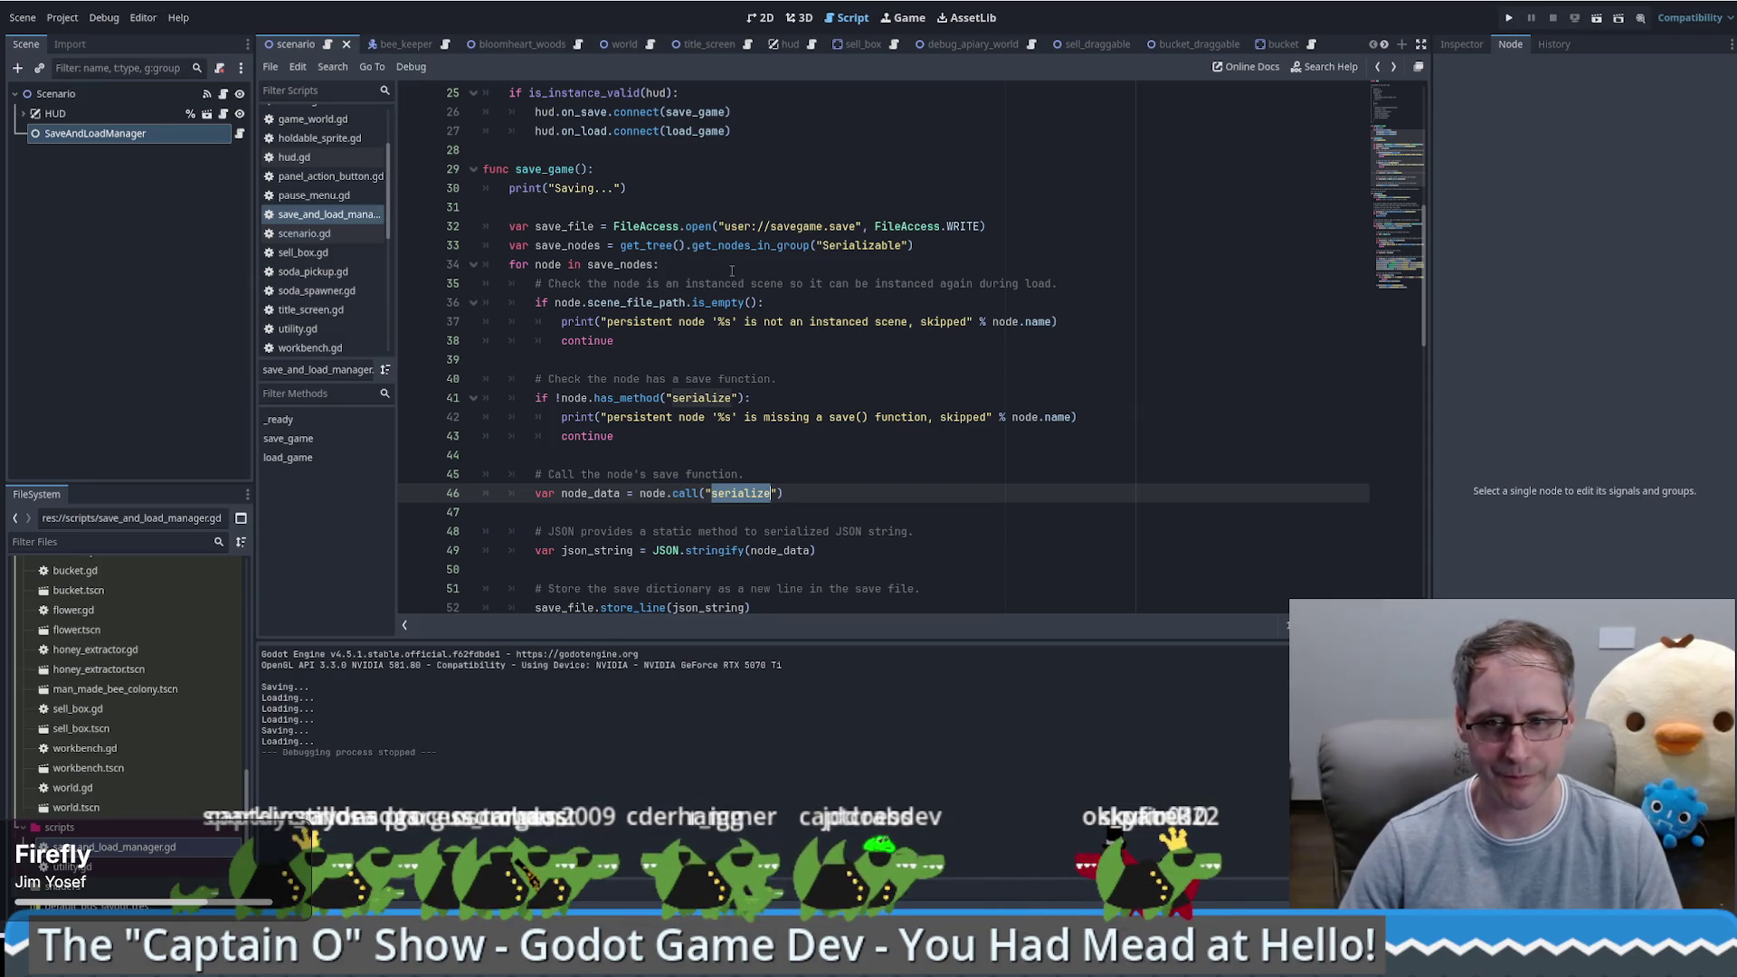
# Open indented blank lines after print("Saving...") and add a comment about building the JSON dictionary
pyautogui.doubleClick(779, 550)
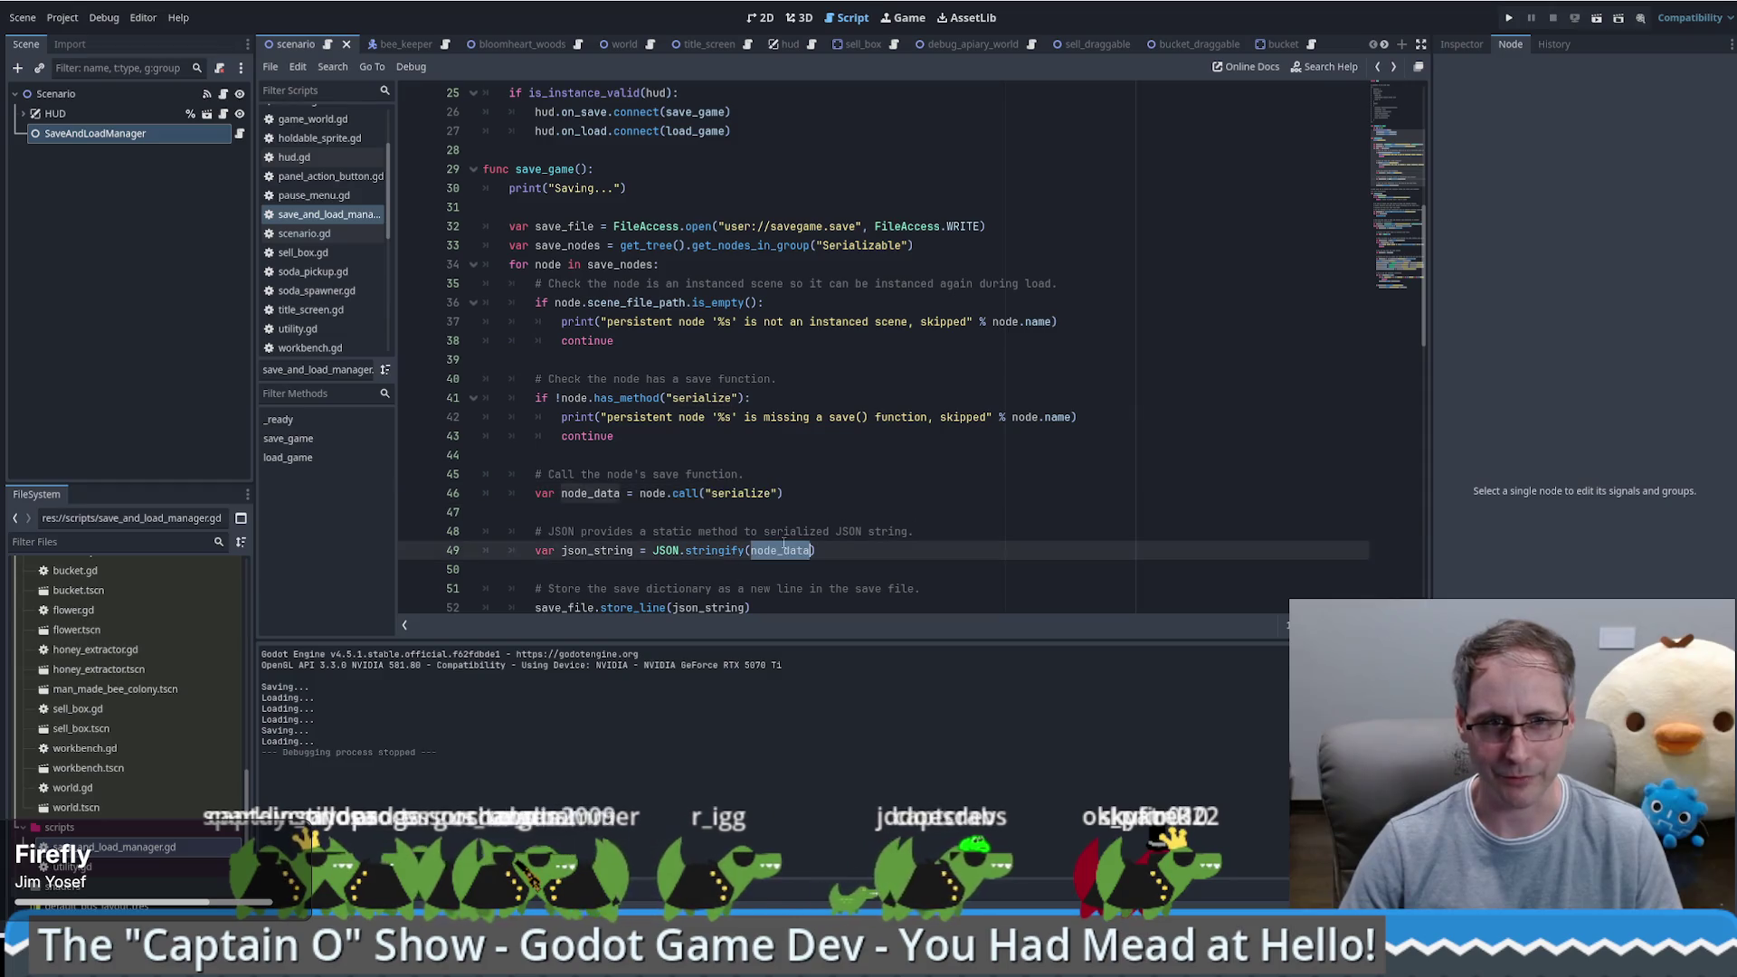
pyautogui.scroll(-4, 796, 453)
pyautogui.scroll(5, 818, 351)
pyautogui.scroll(1, 813, 361)
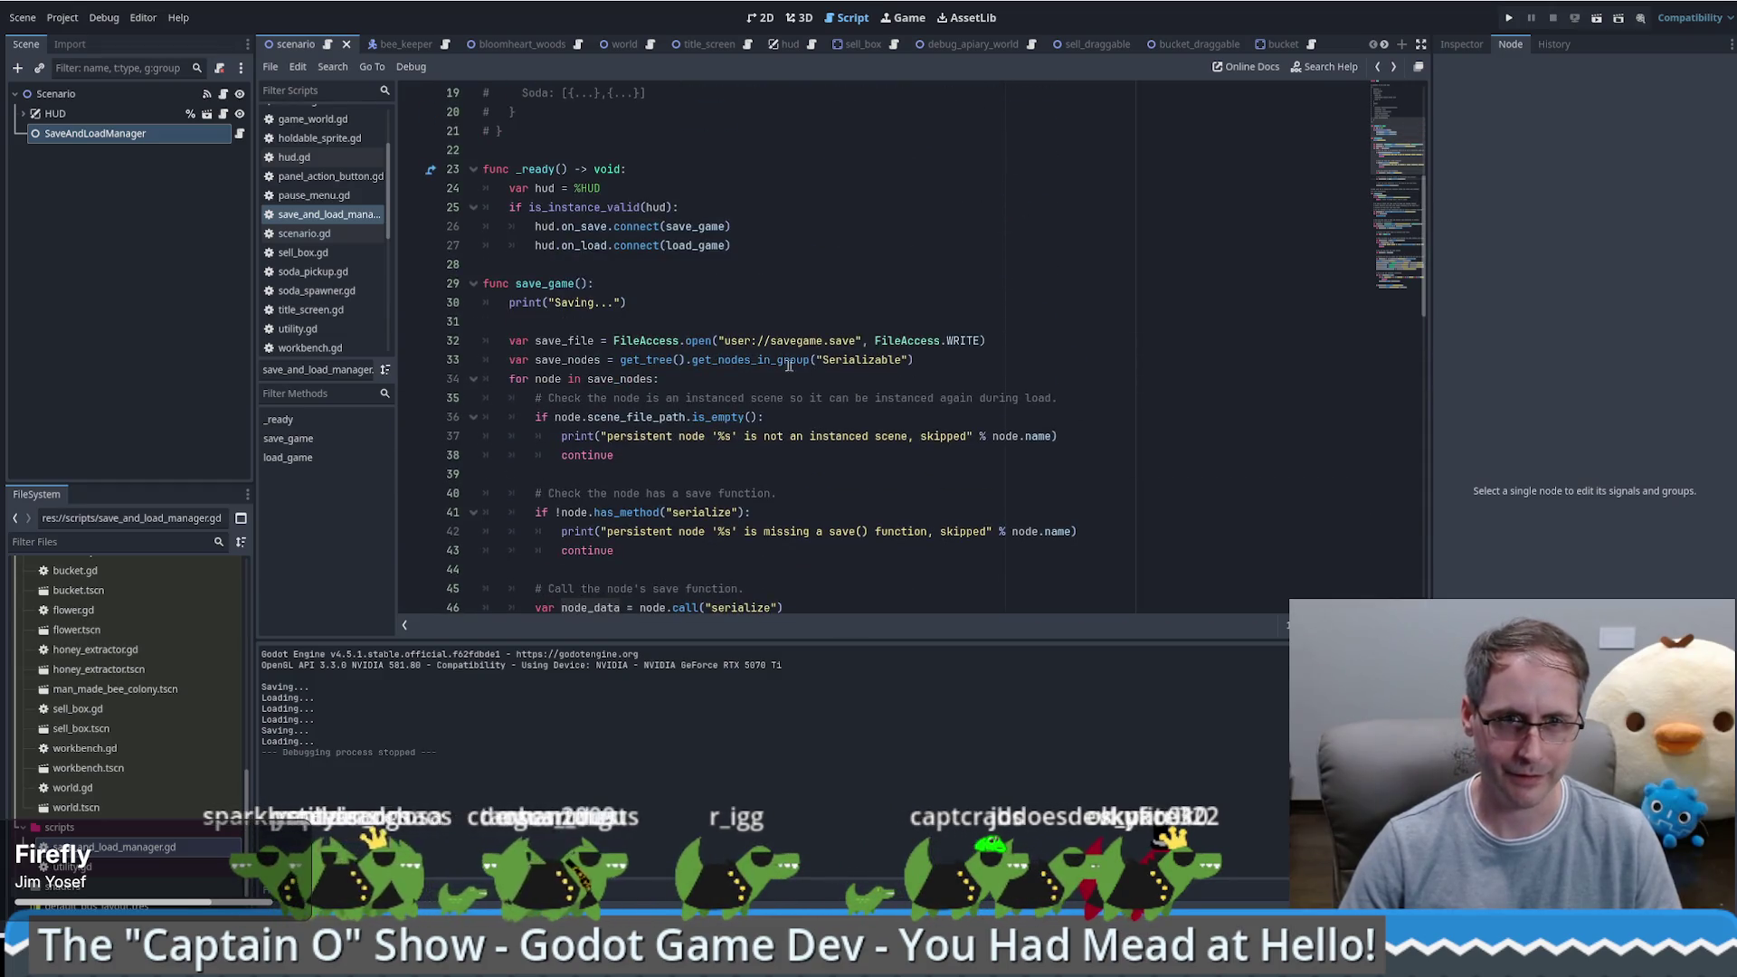
pyautogui.click(989, 363)
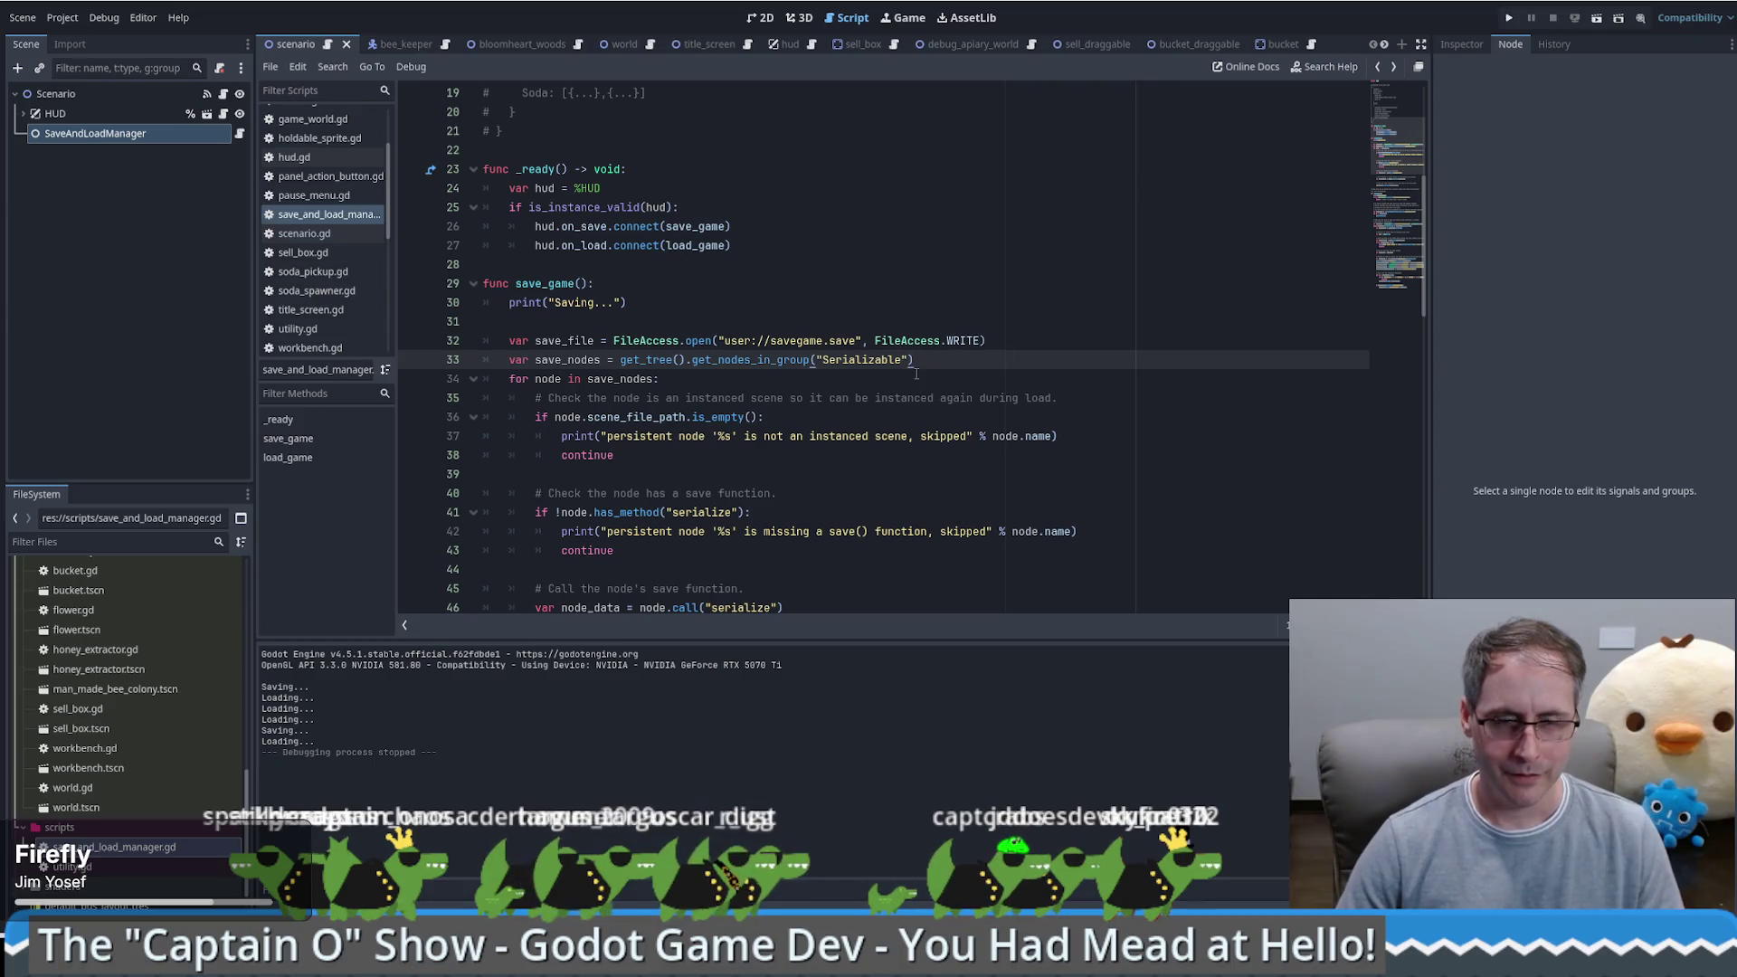
pyautogui.click(1039, 339)
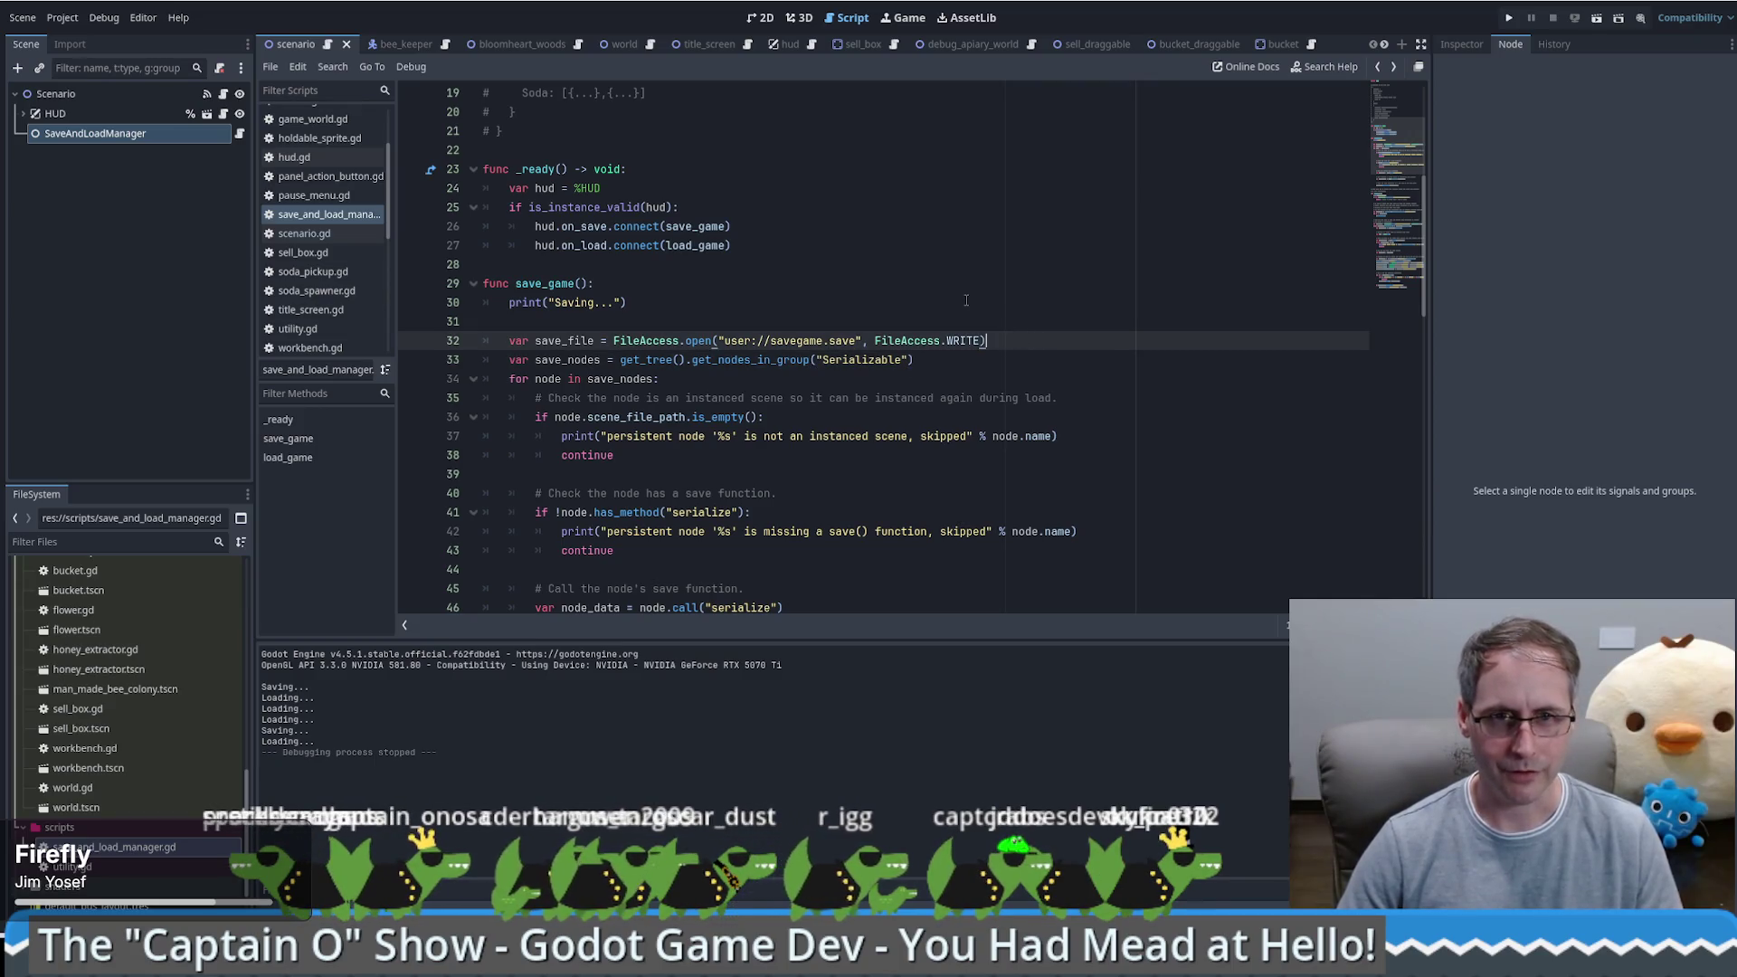
pyautogui.press('Up')
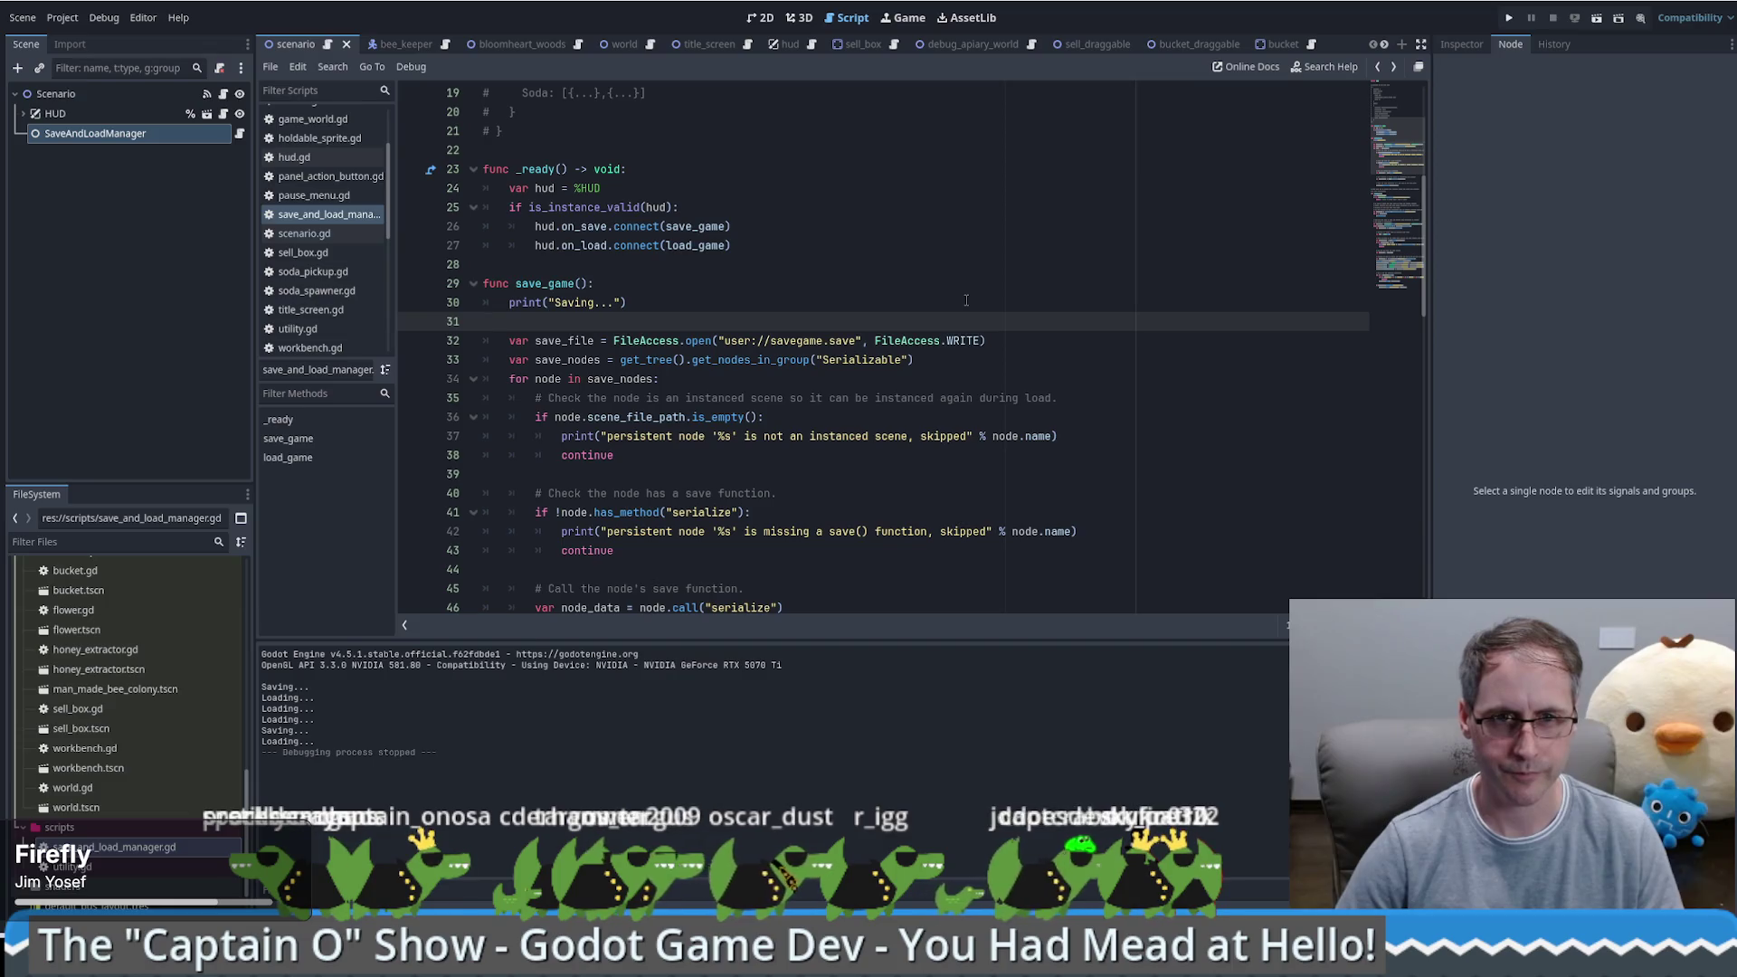
pyautogui.press('Return')
pyautogui.press('Up')
pyautogui.press('Return')
pyautogui.press('Tab')
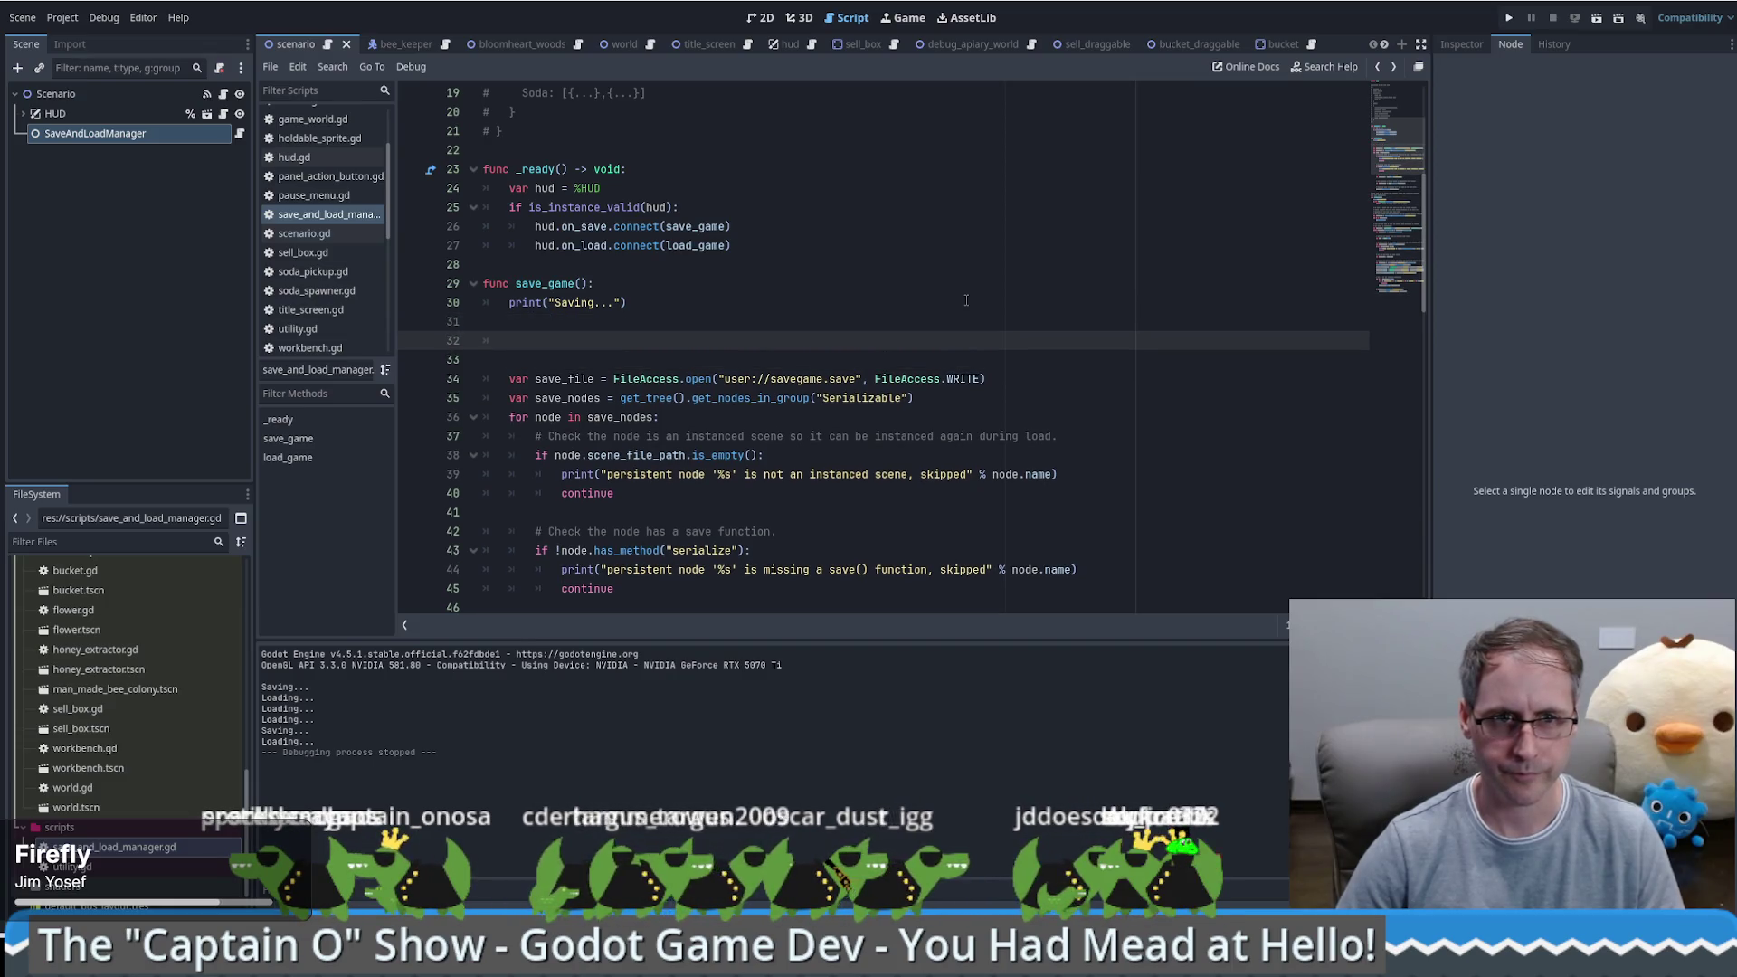
pyautogui.write('#')
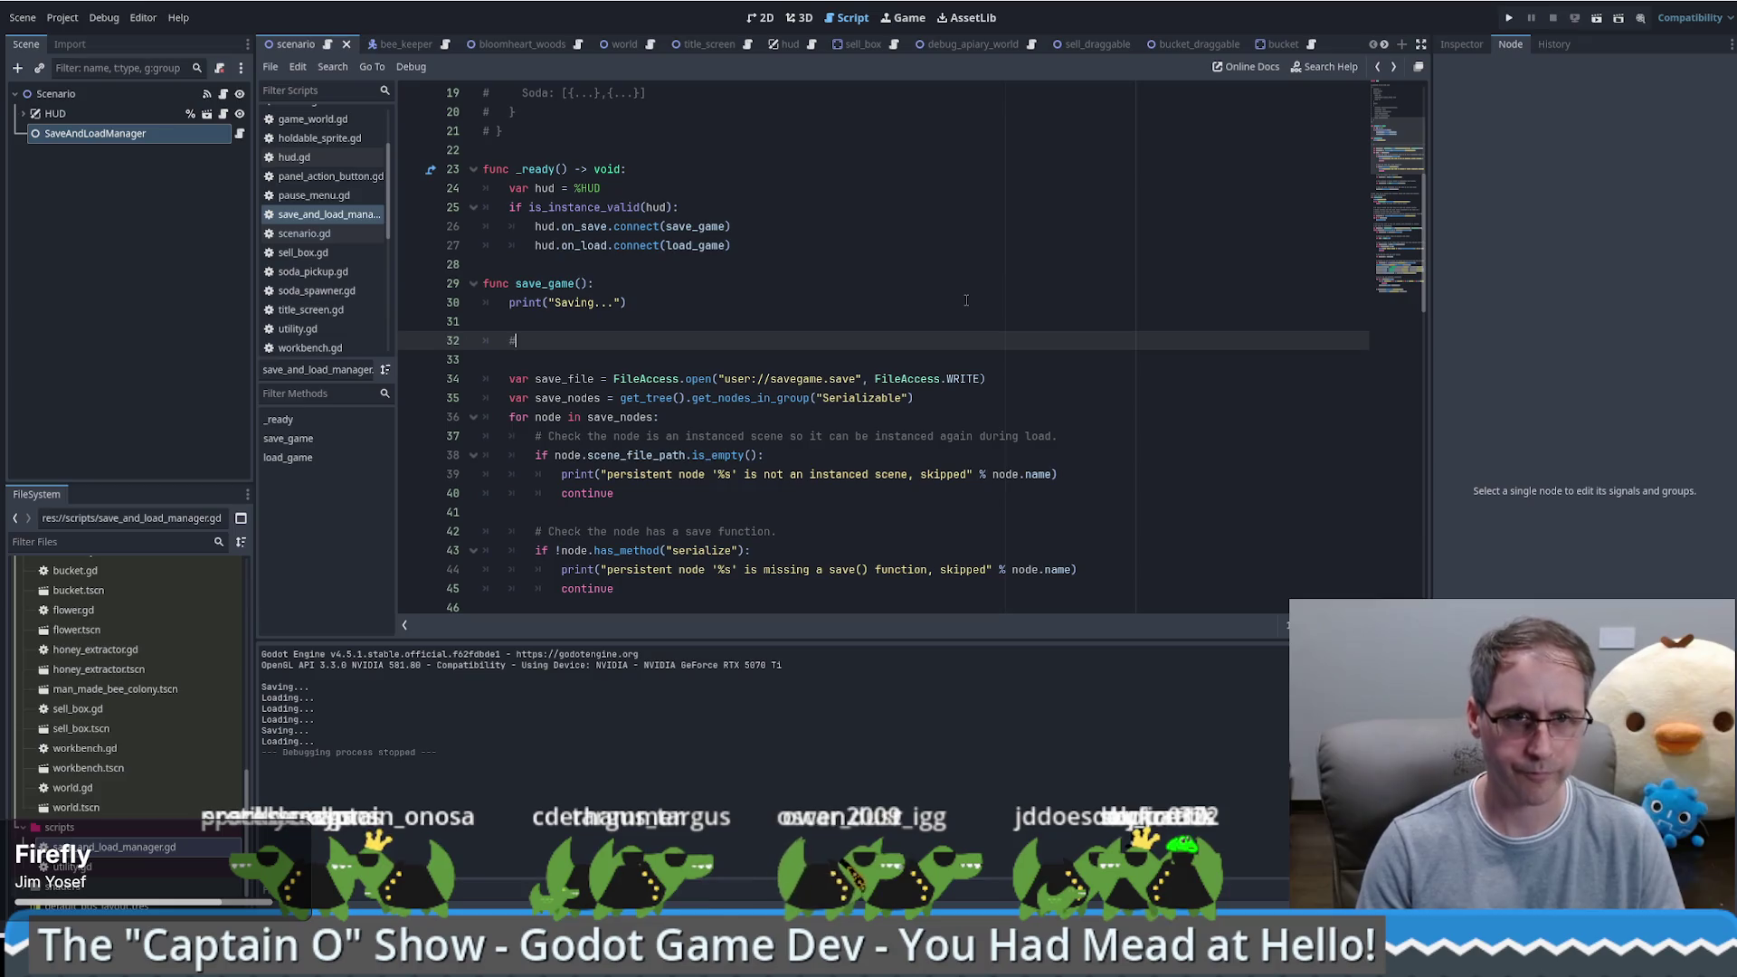
pyautogui.write(' Suild d')
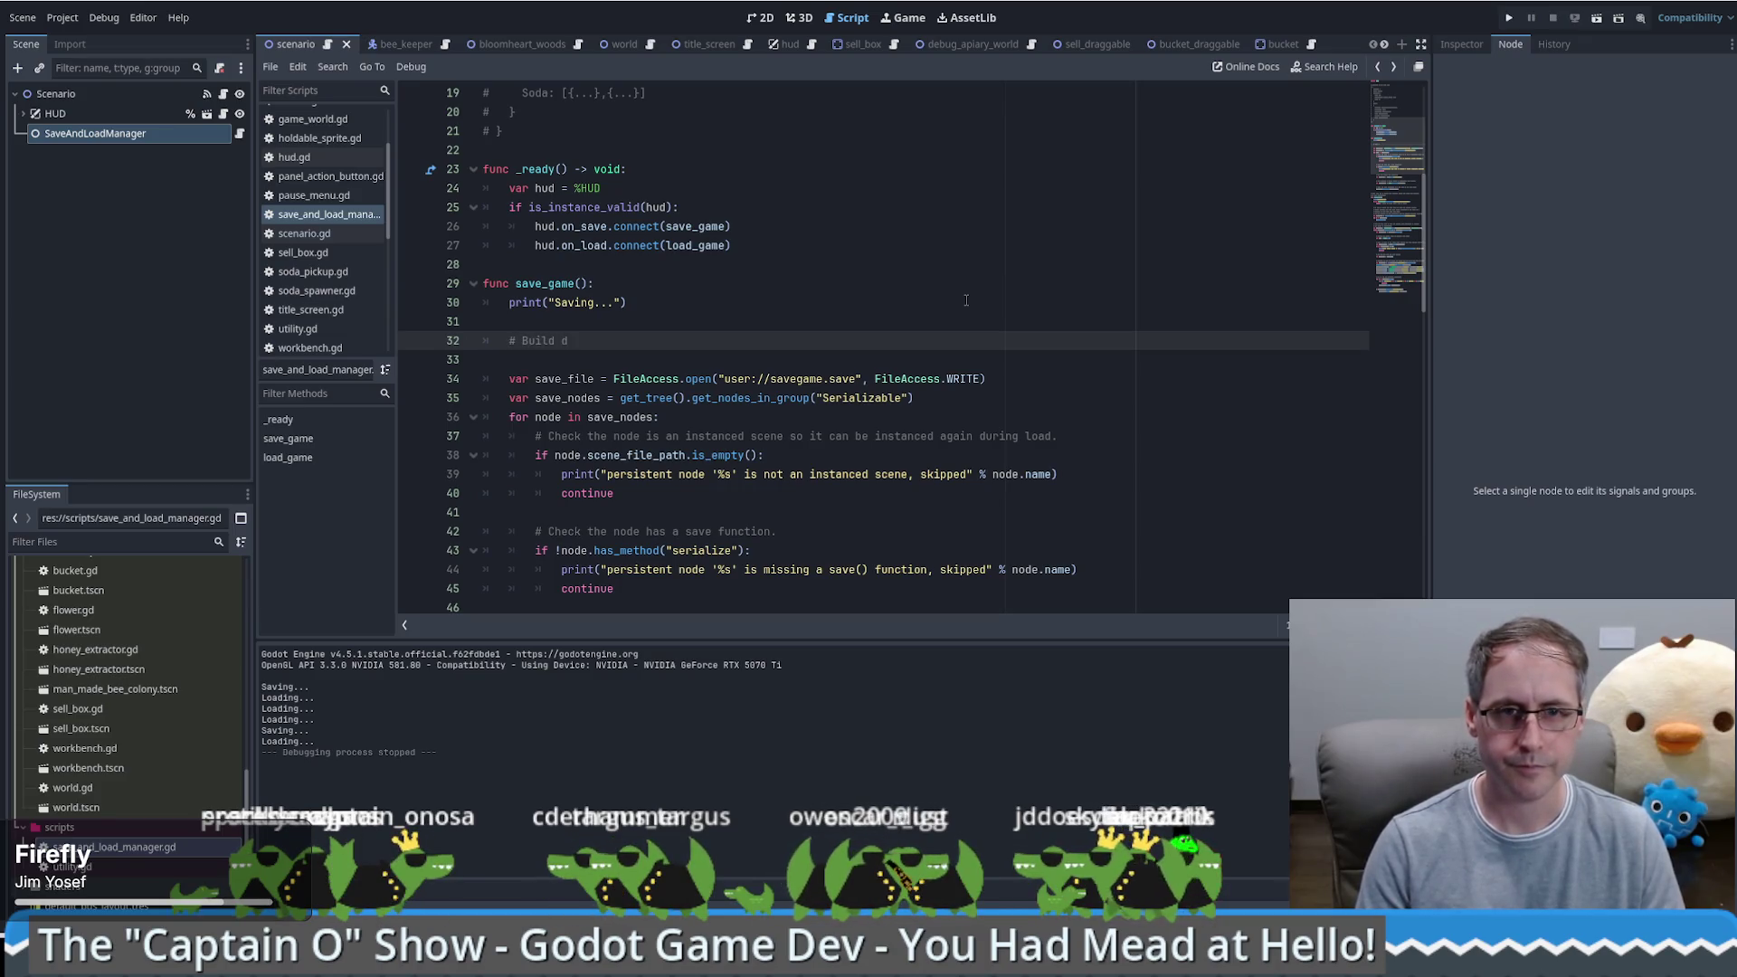
pyautogui.write('tionary that w')
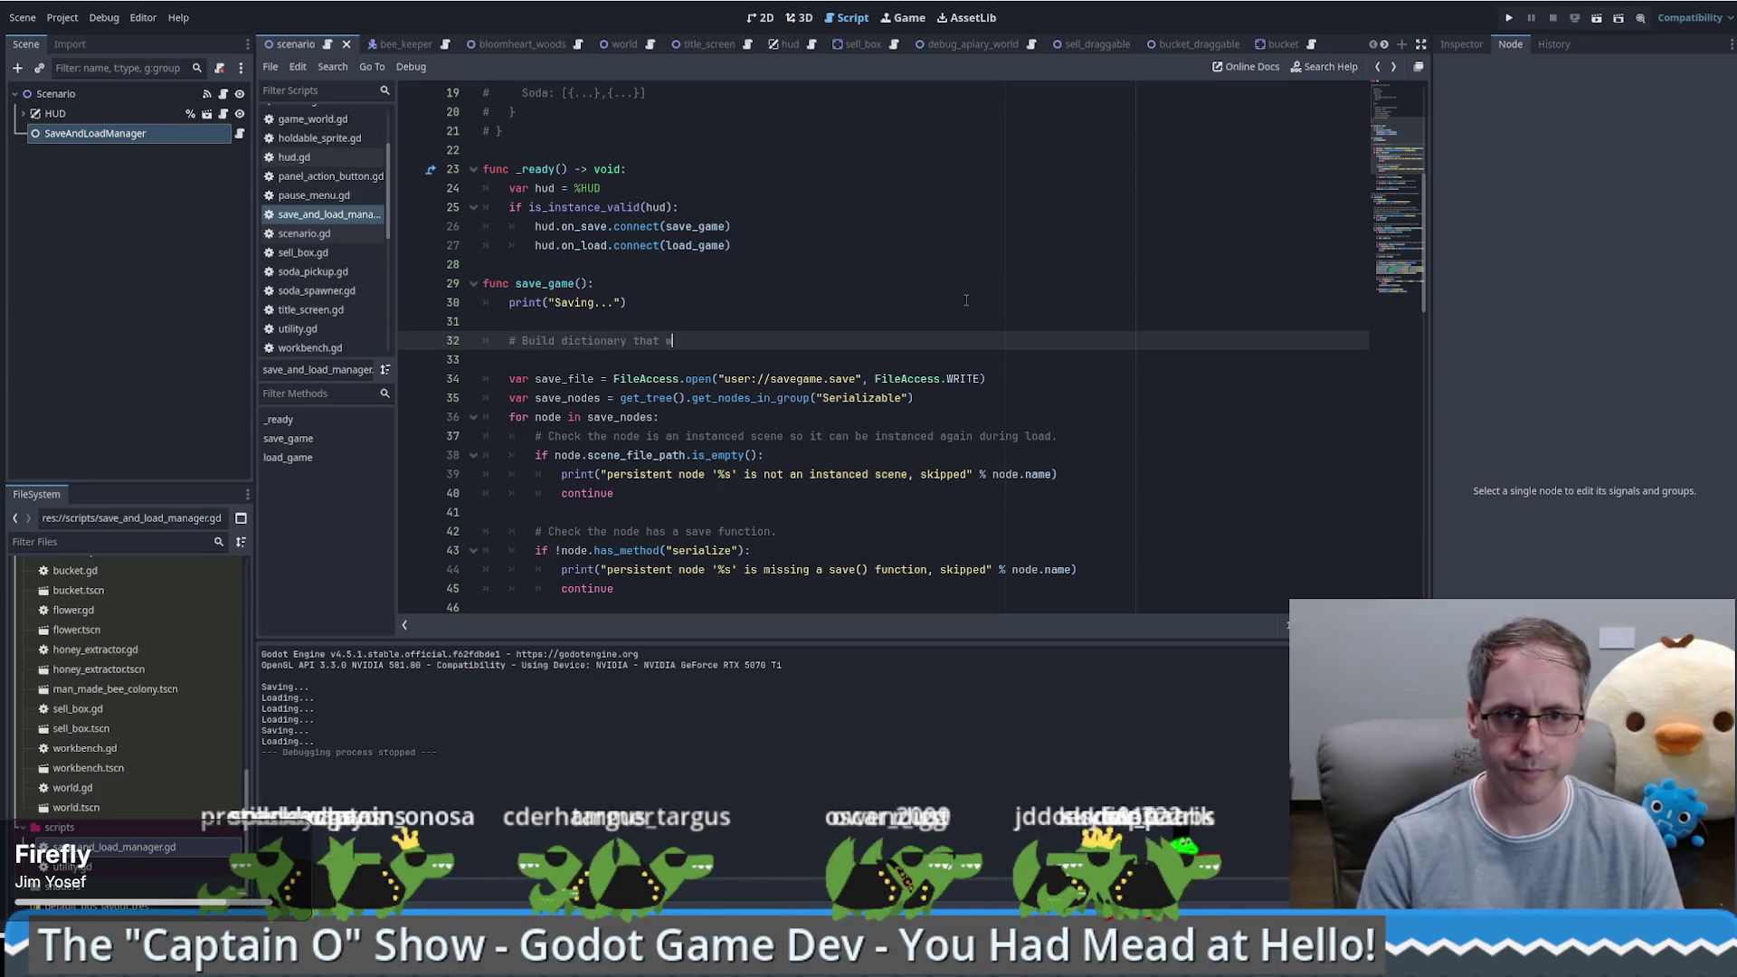
pyautogui.write('ill bverted to JSON')
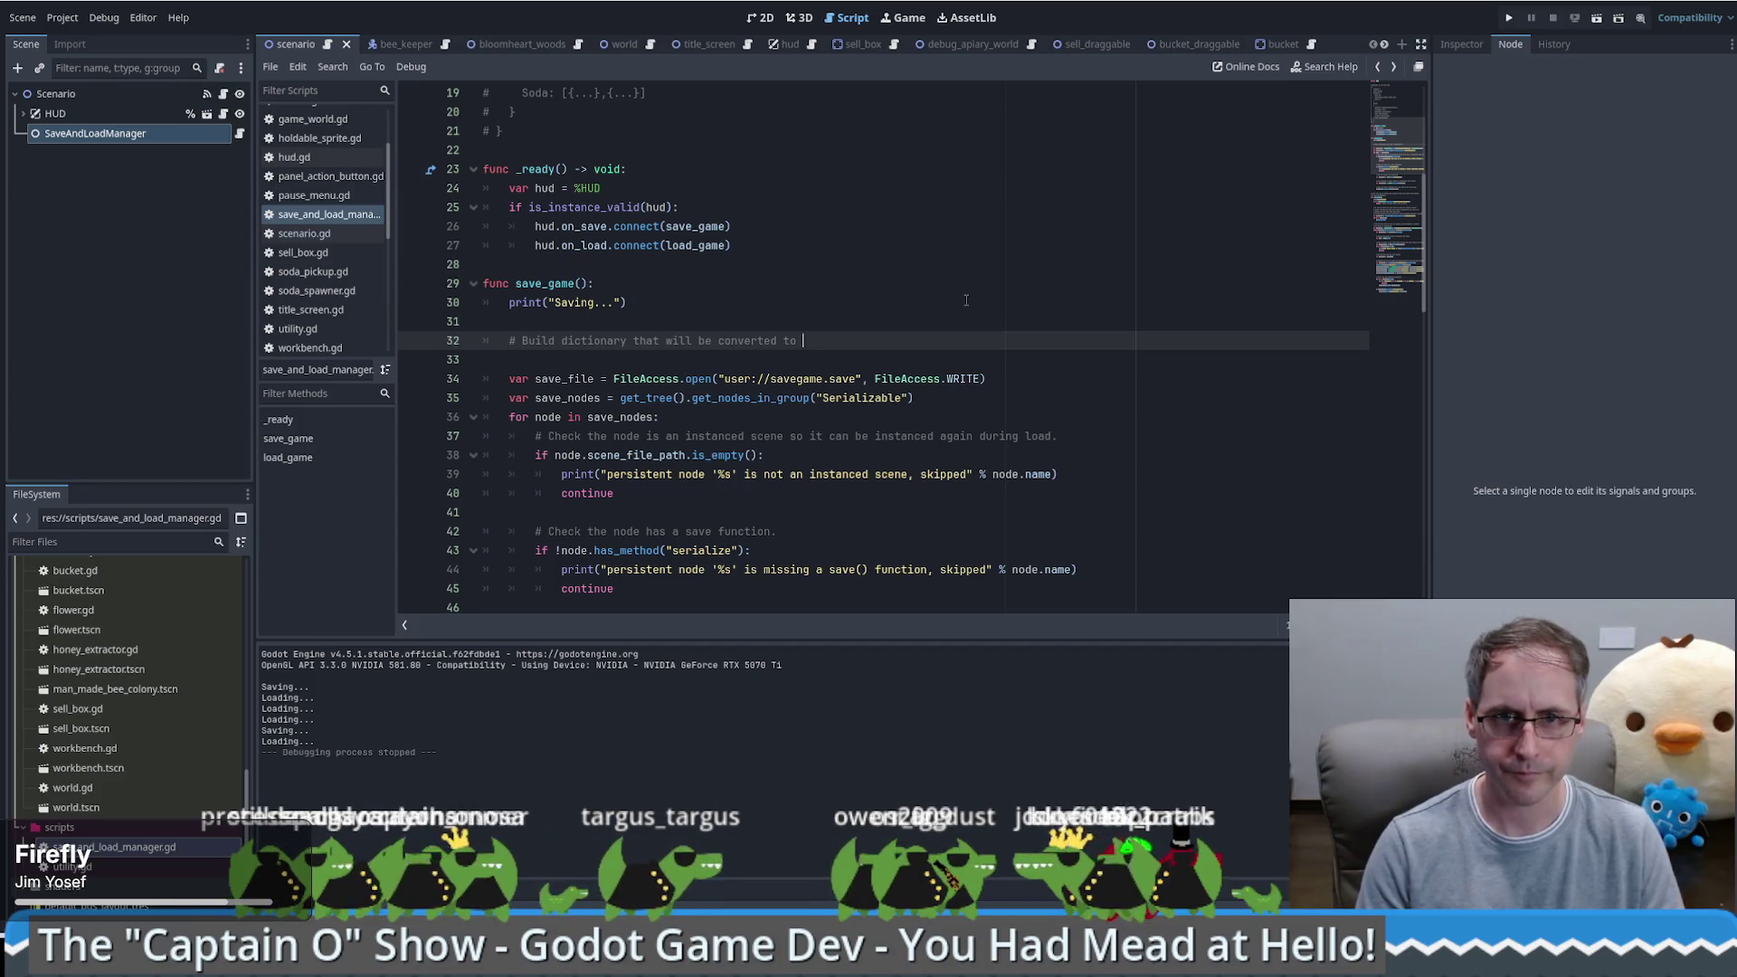
# Declare var data = {} below the comment, with the braces split onto separate lines
pyautogui.press('Return')
pyautogui.write('var data')
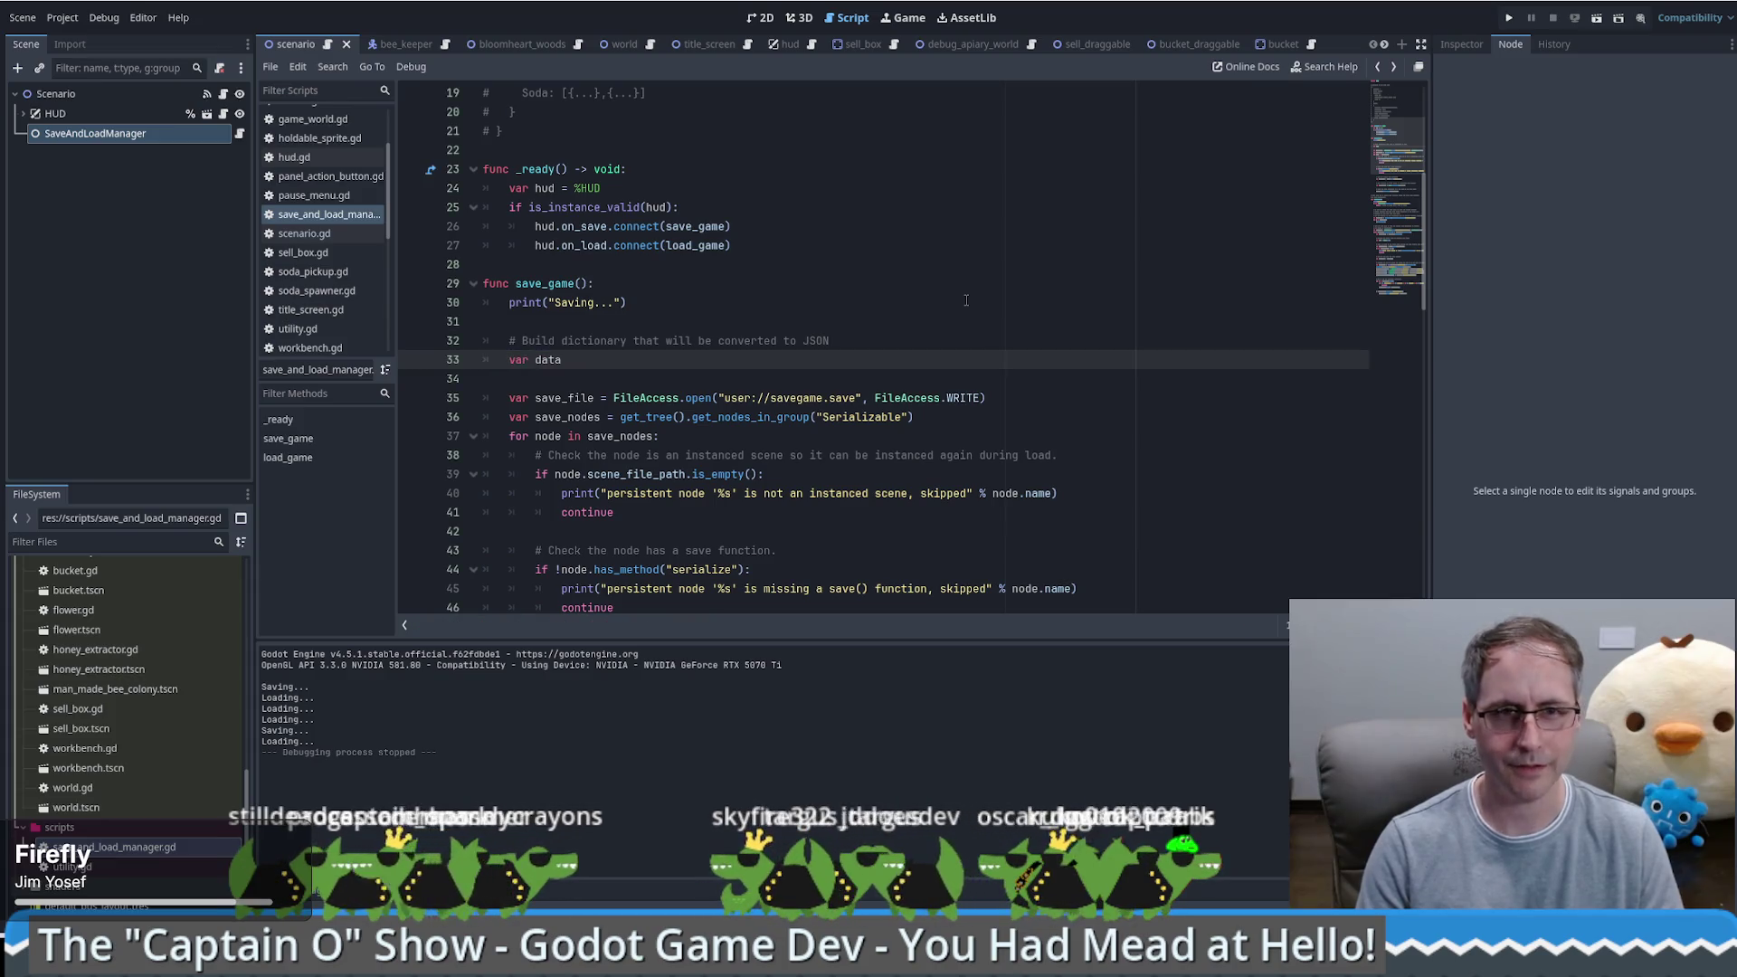
pyautogui.press('BackSpace')
pyautogui.press('BackSpace')
pyautogui.write('{}')
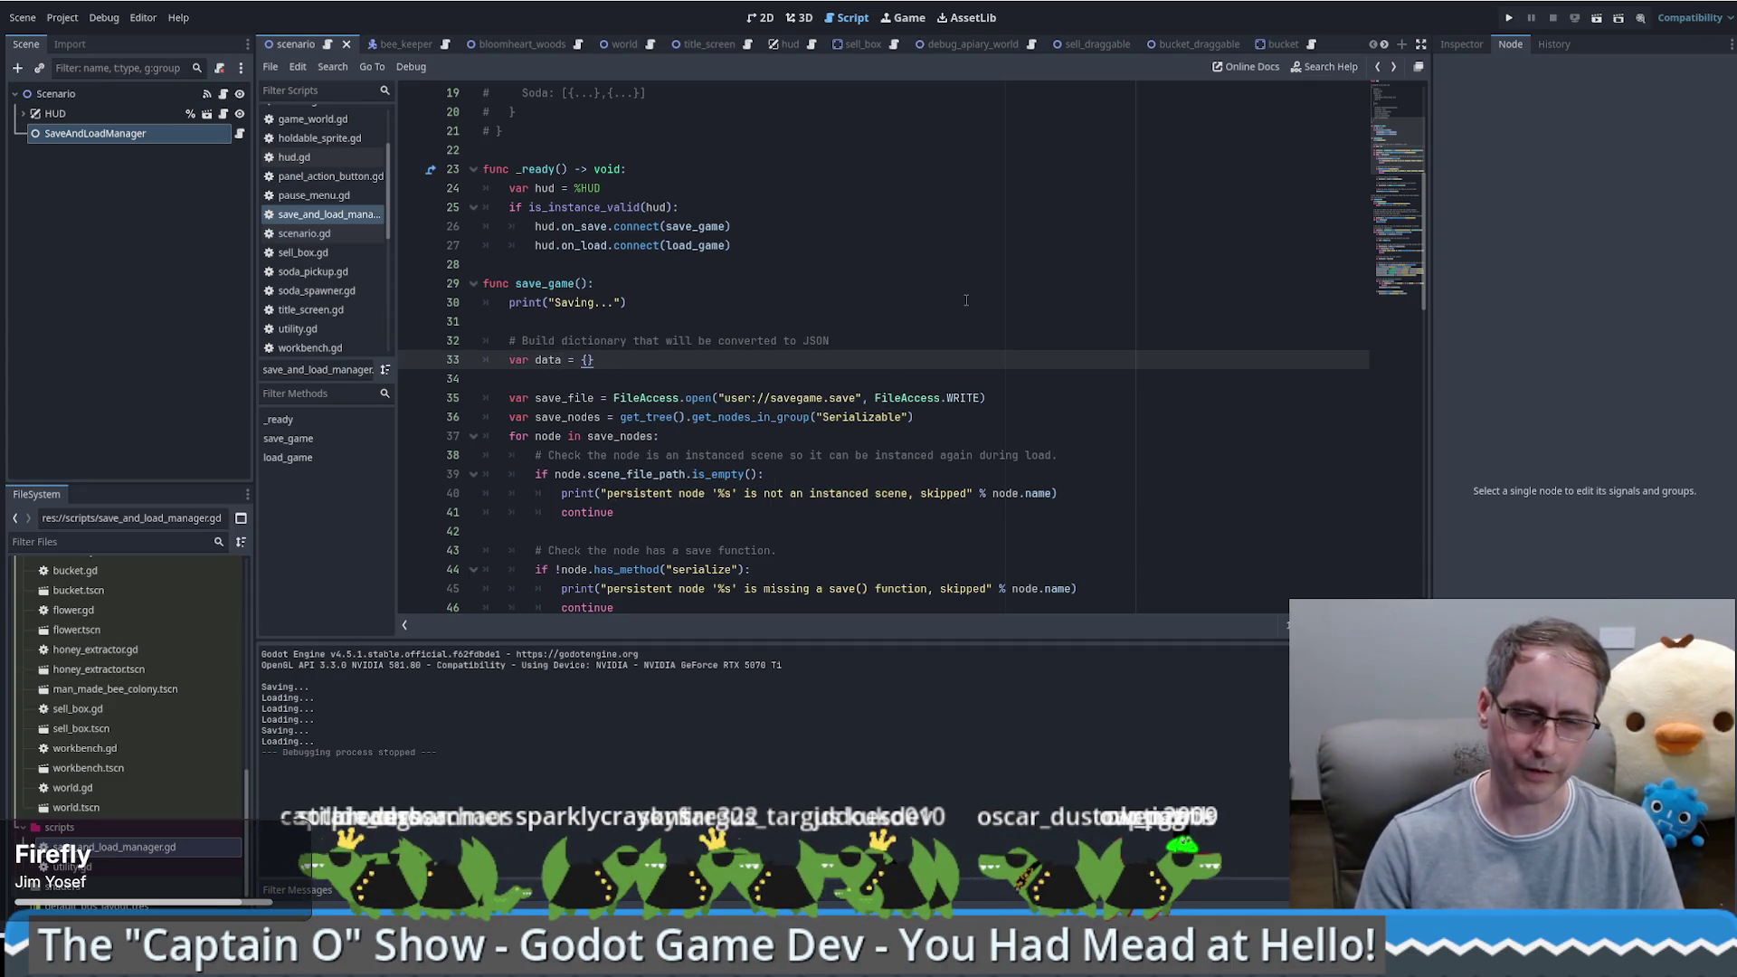
pyautogui.press('Left')
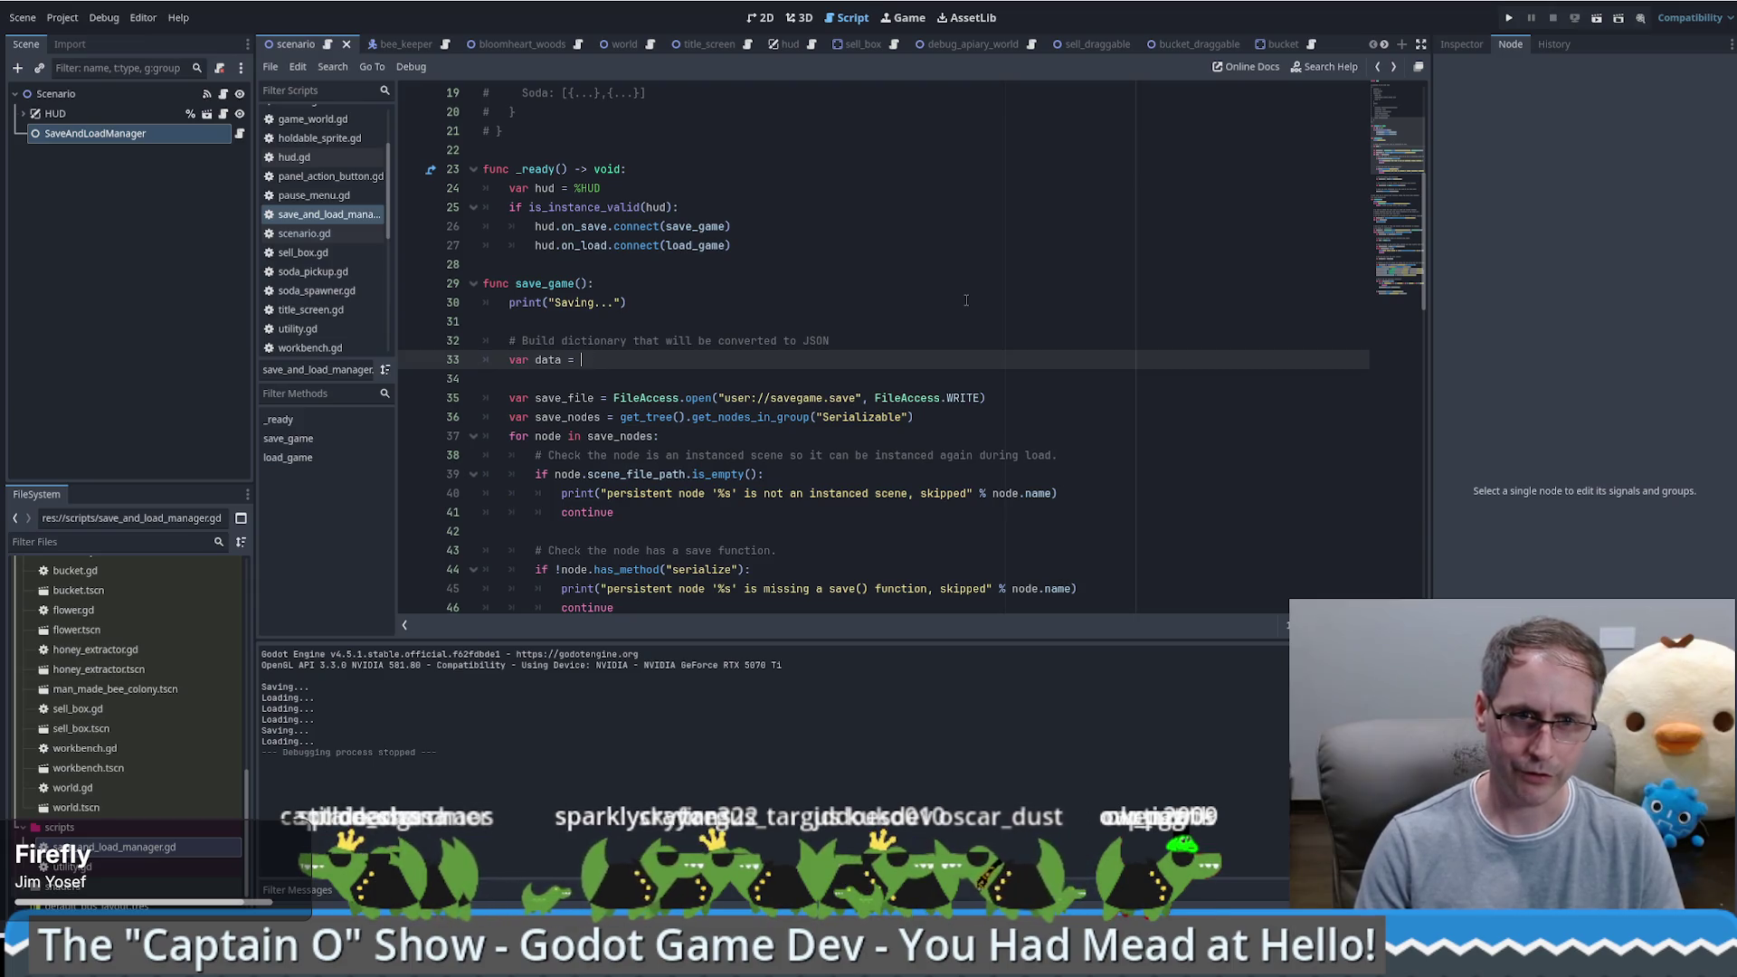
pyautogui.write('{')
pyautogui.press('Return')
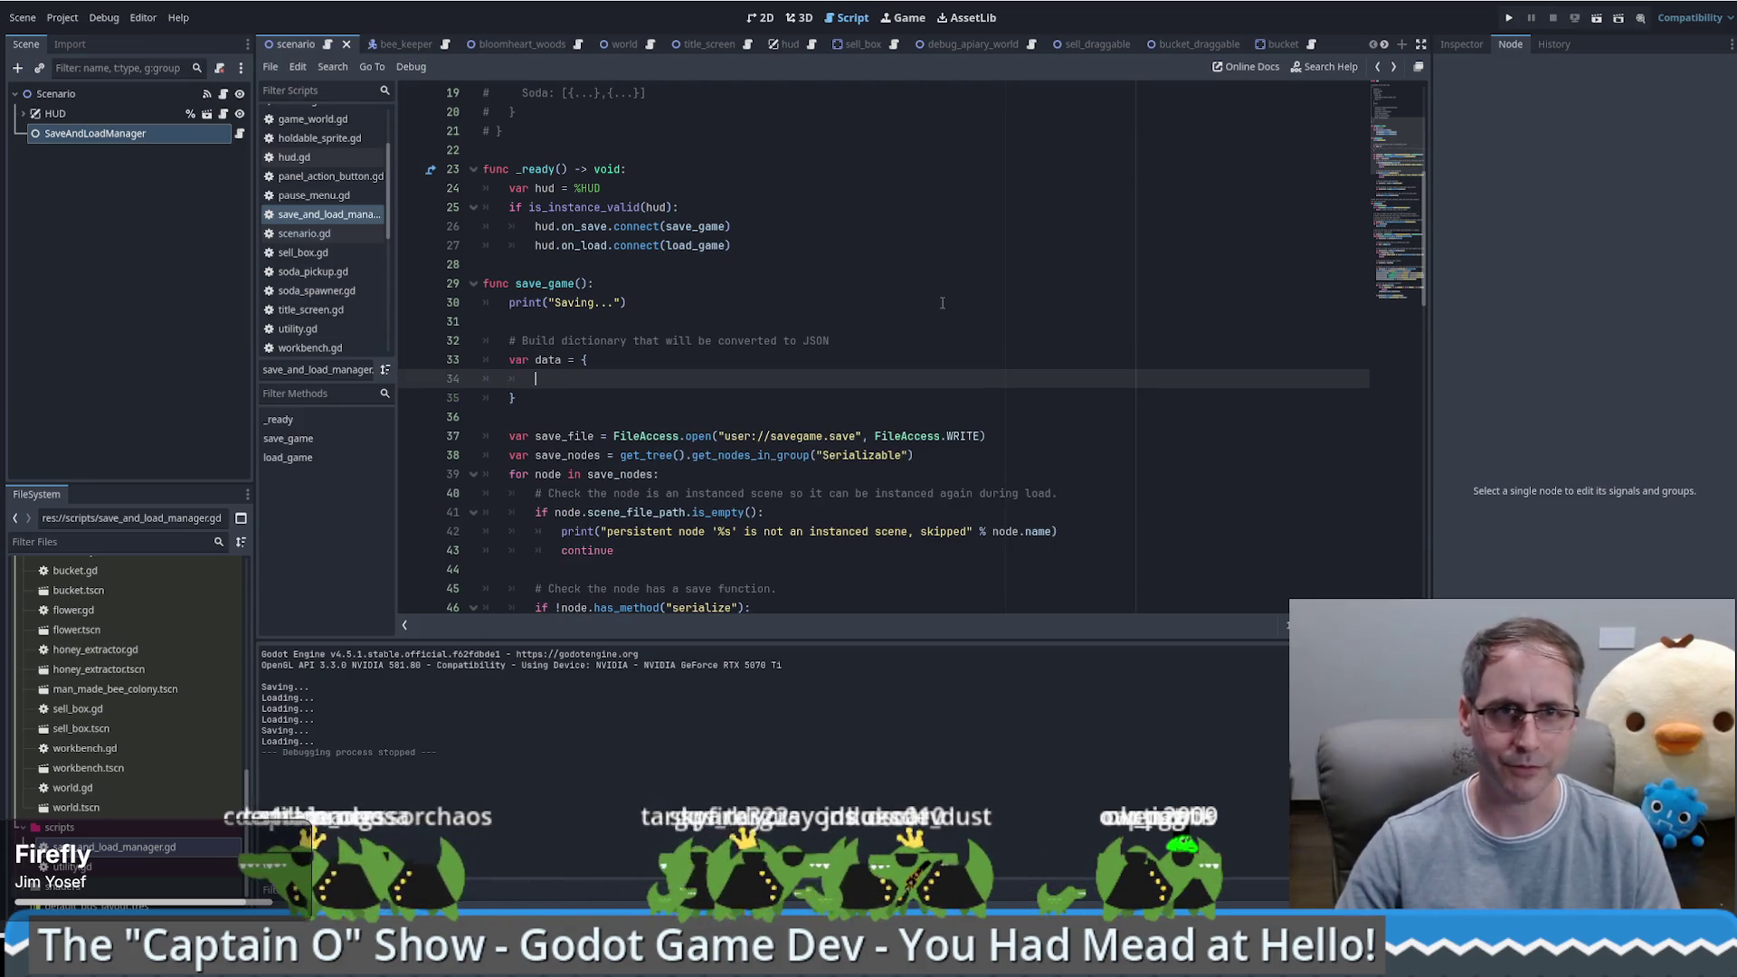
pyautogui.scroll(6, 853, 291)
# Review the header comment and bee_keeper.gd's serialize(), then return to the save manager script
pyautogui.click(558, 172)
pyautogui.scroll(-8, 823, 366)
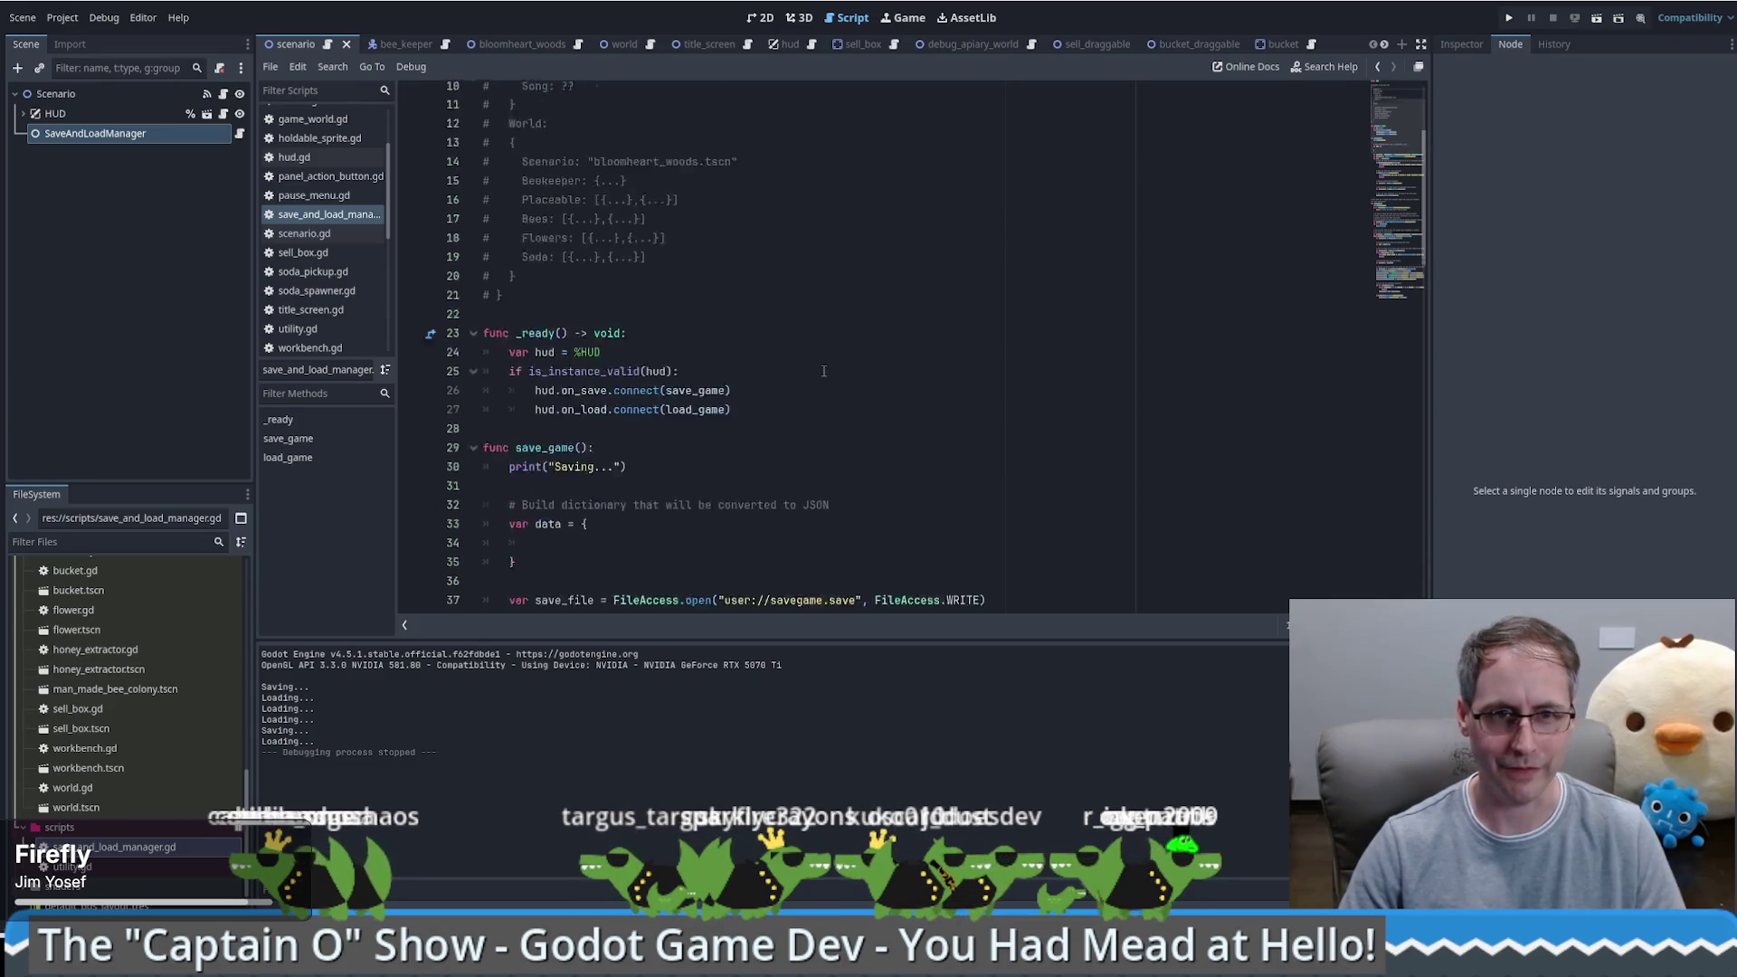
pyautogui.click(446, 44)
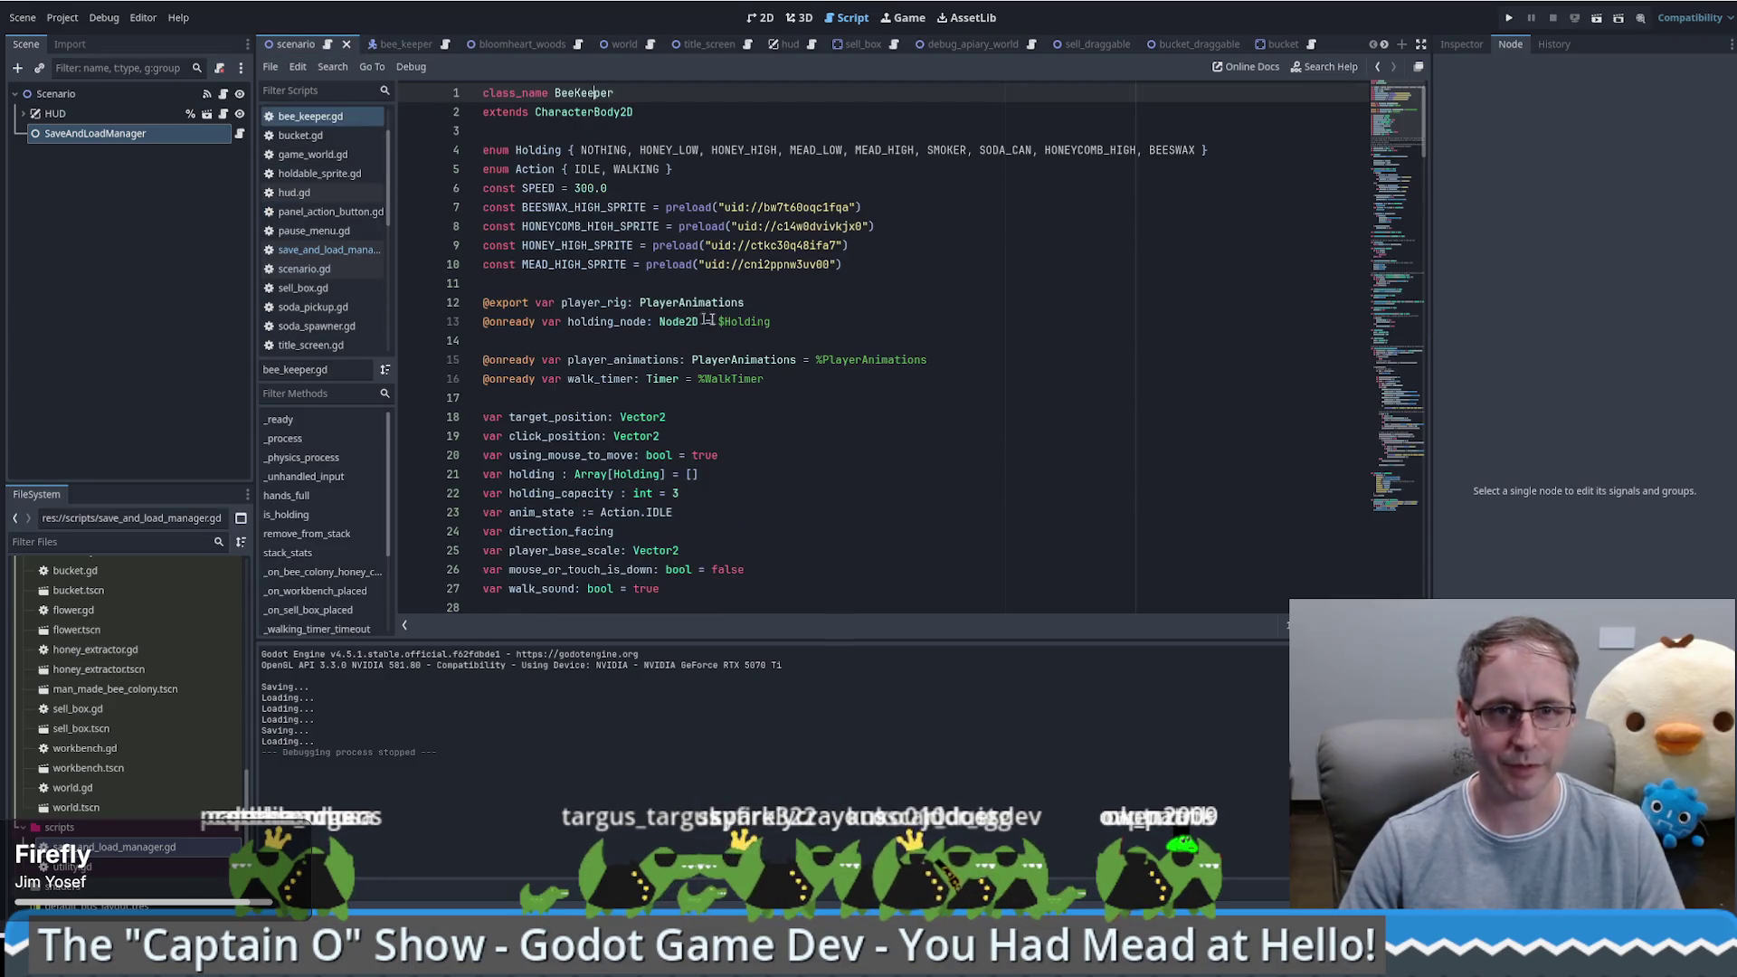
pyautogui.scroll(-20, 838, 423)
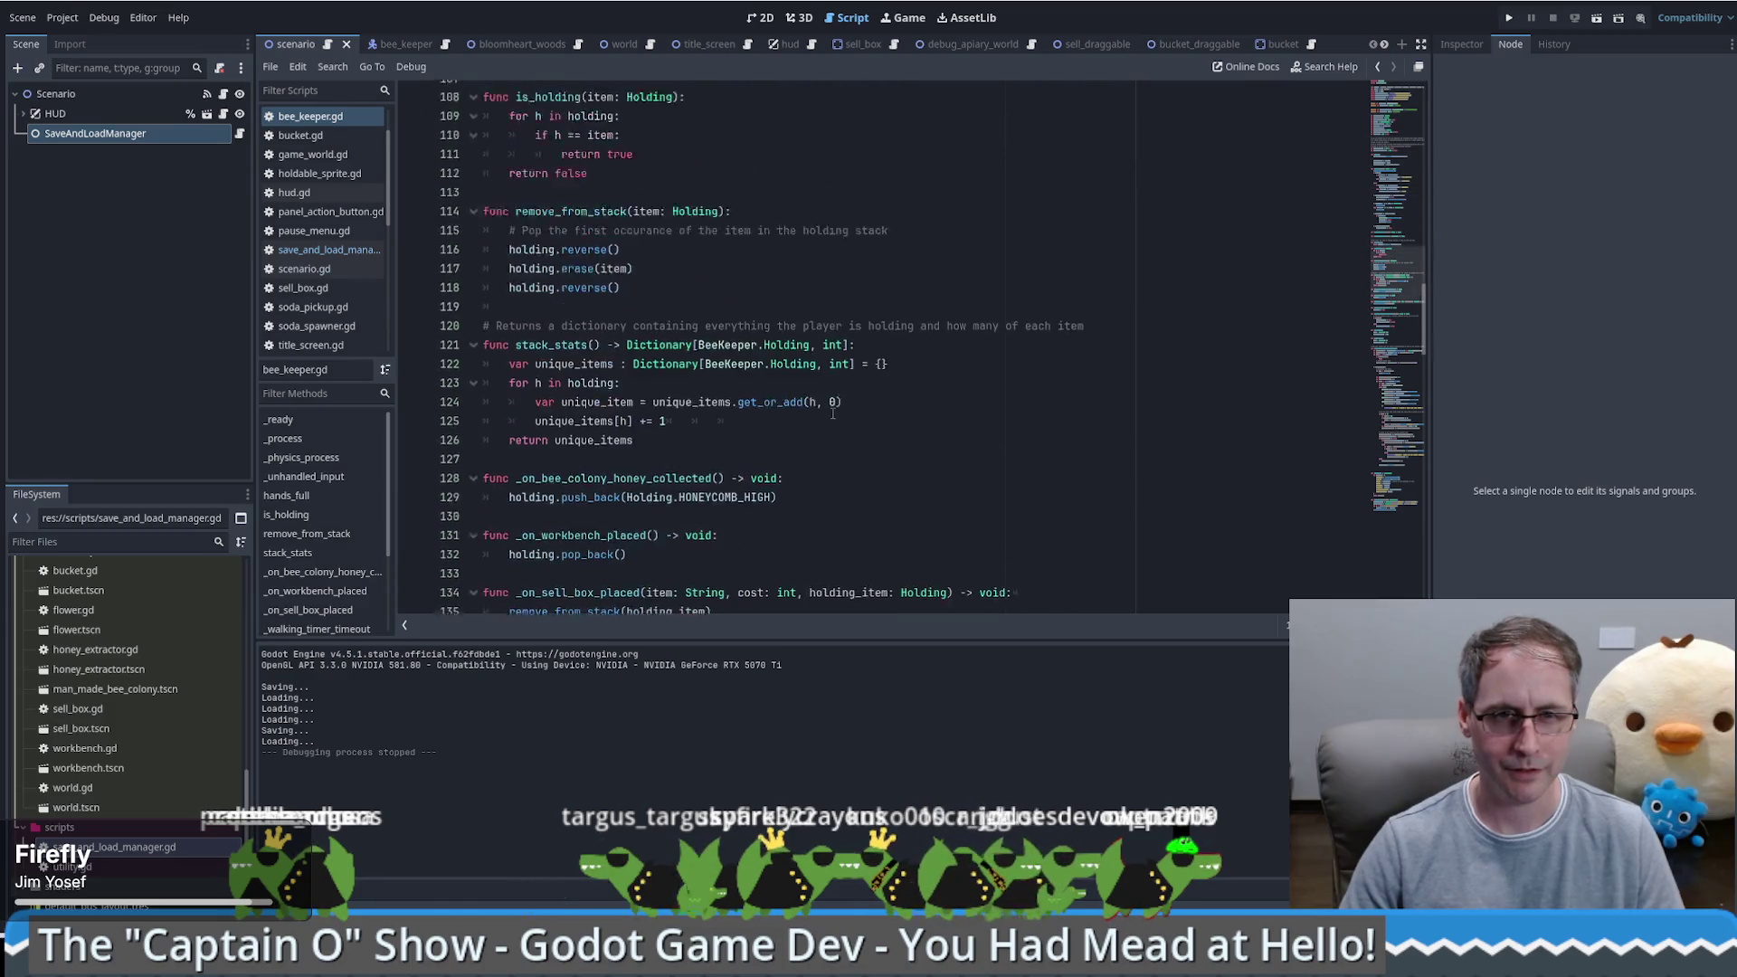
pyautogui.scroll(-20, 831, 419)
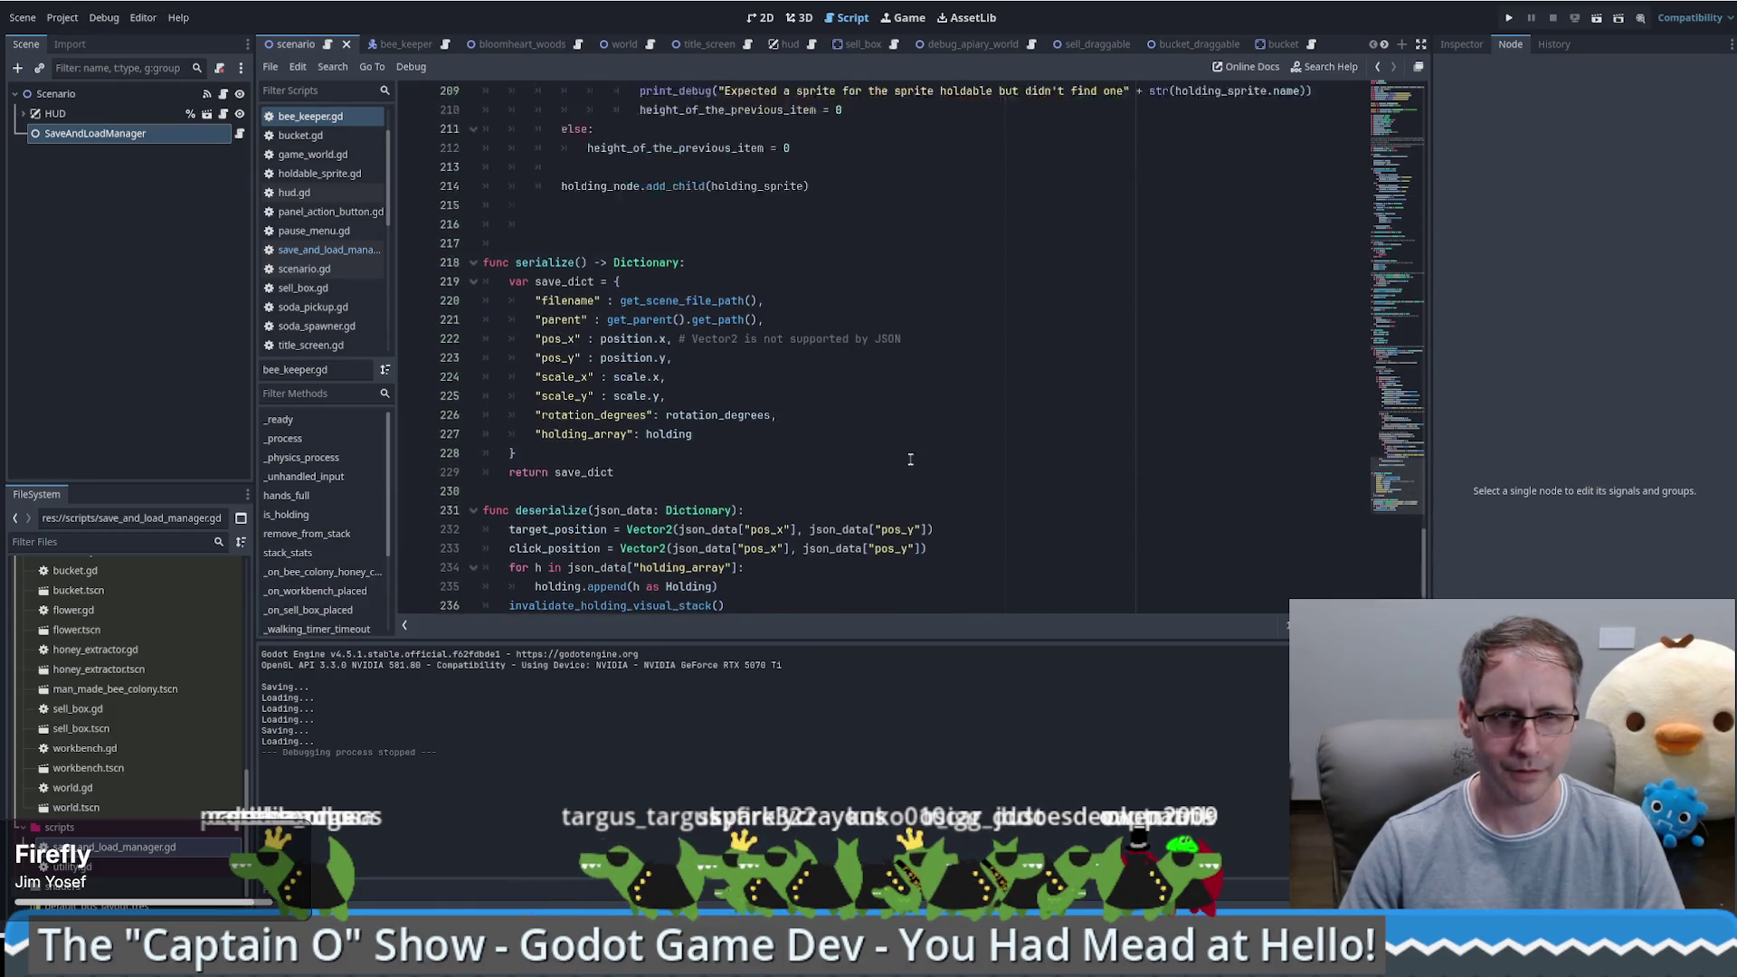
pyautogui.hotkey('alt', 'Left')
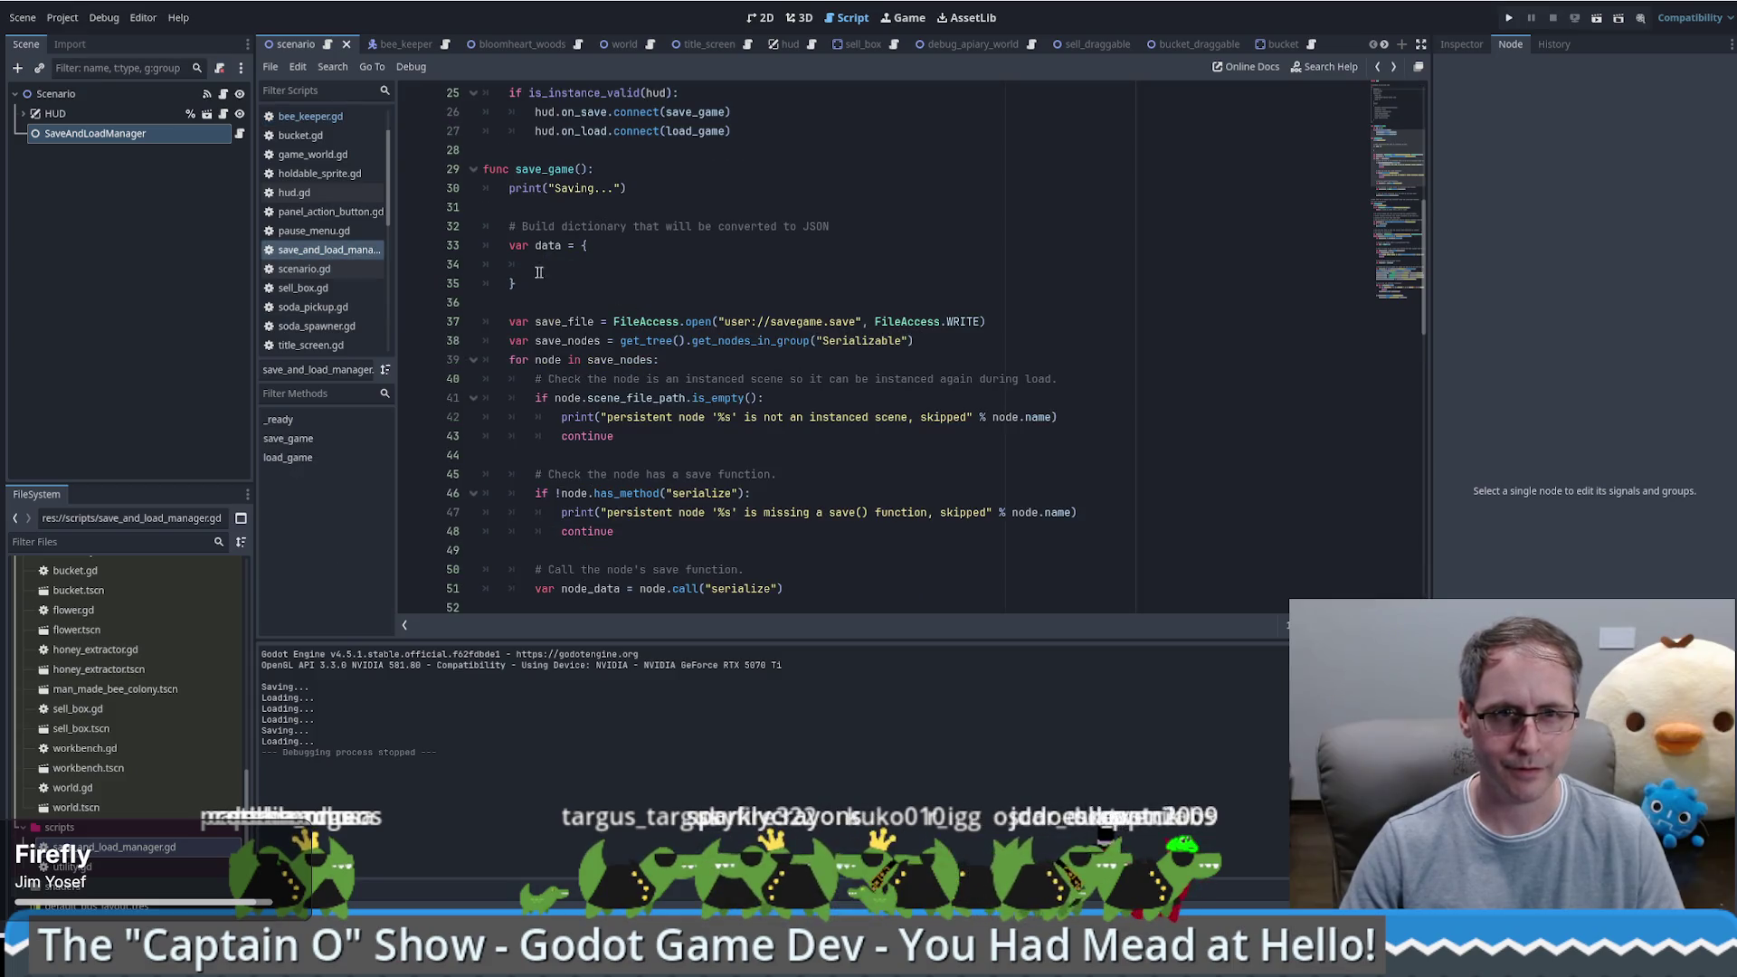
# Put "version": 1 and an unfinished "date": key inside the data dictionary
pyautogui.write('"')
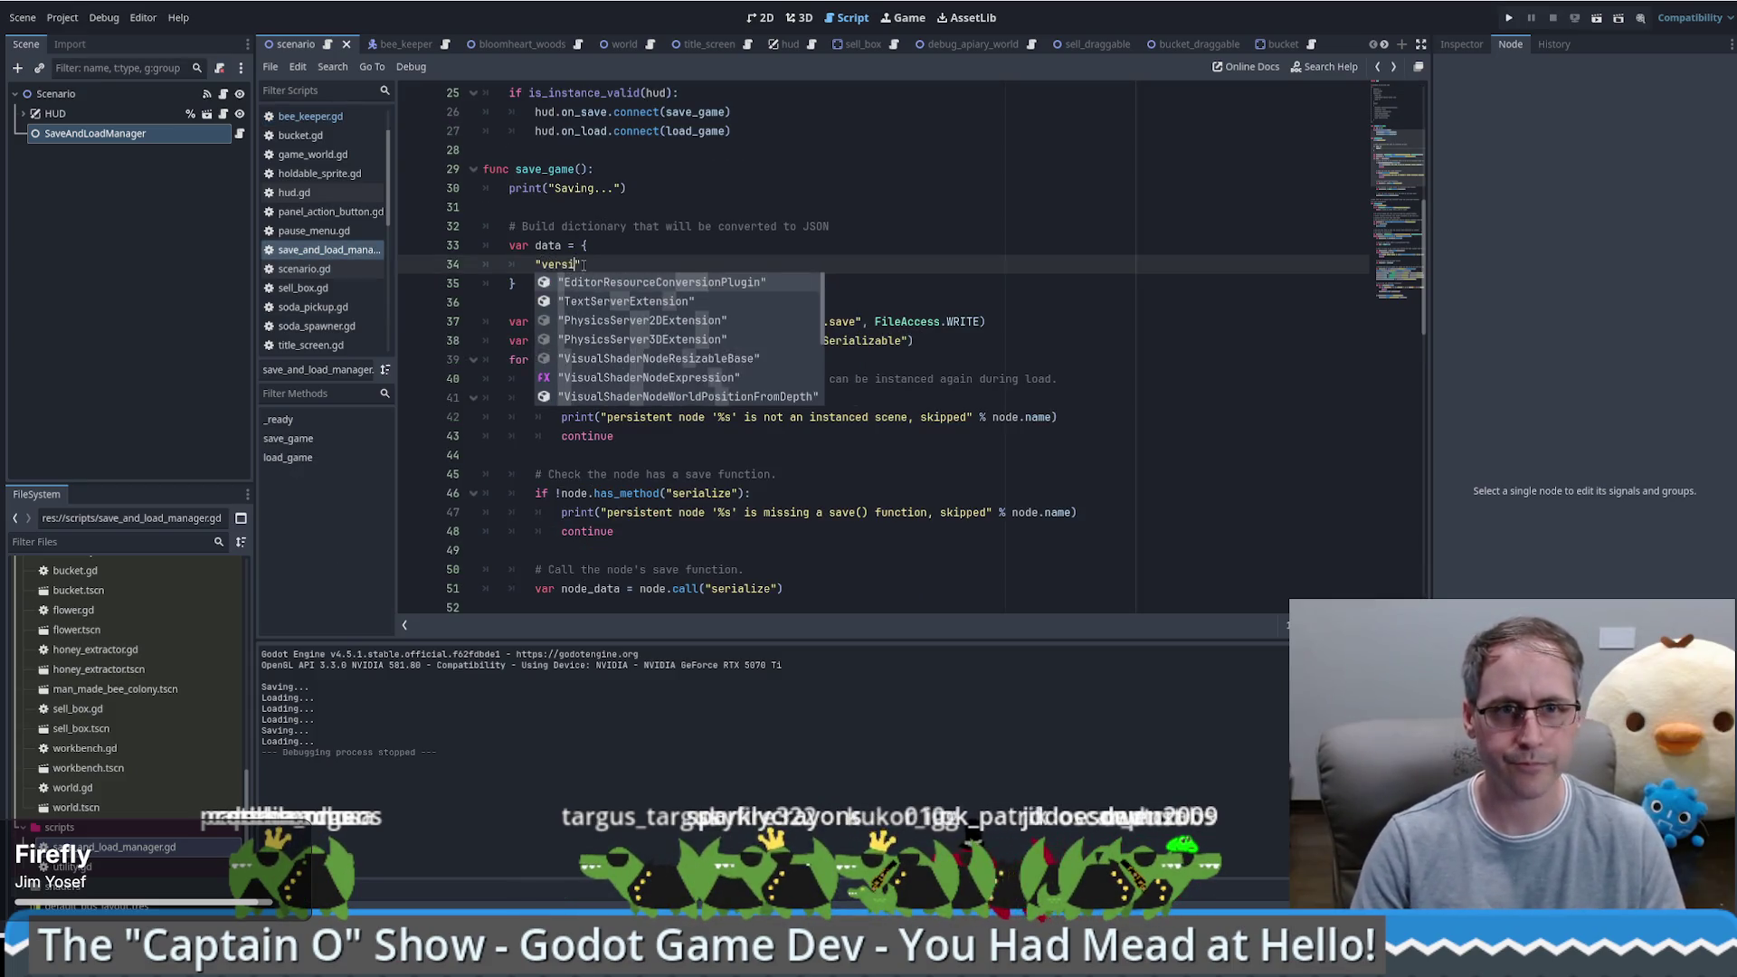
pyautogui.write('version": 1')
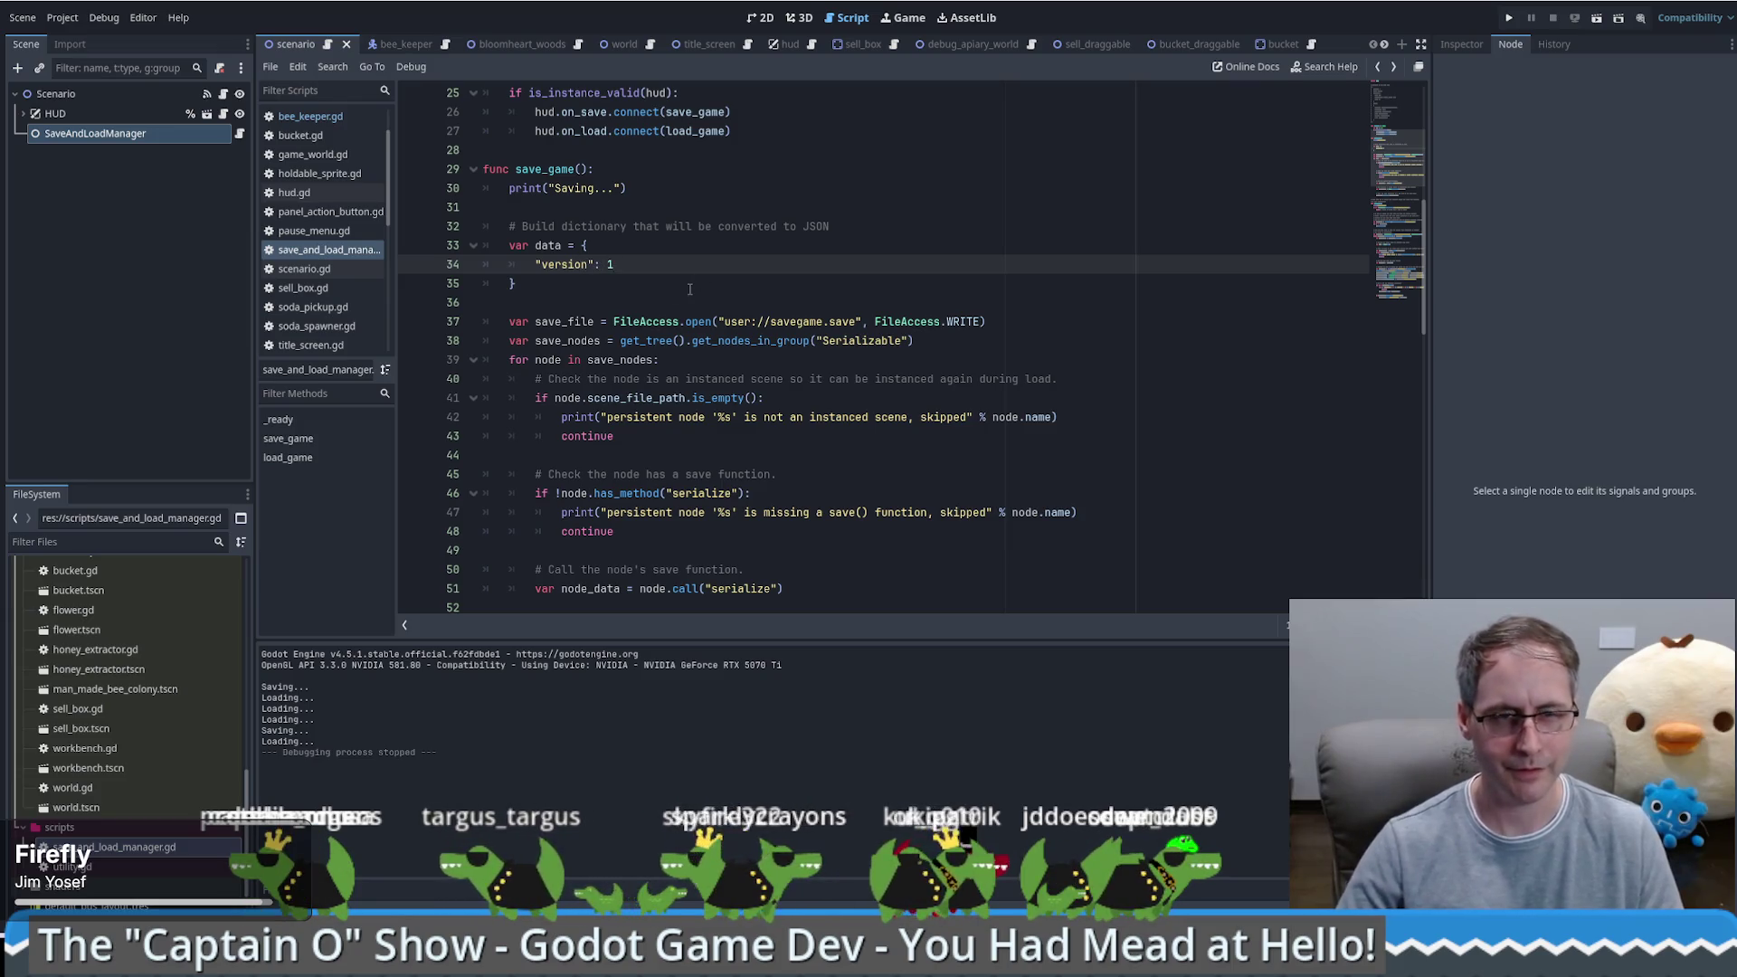
pyautogui.press('Return')
pyautogui.write('"date"')
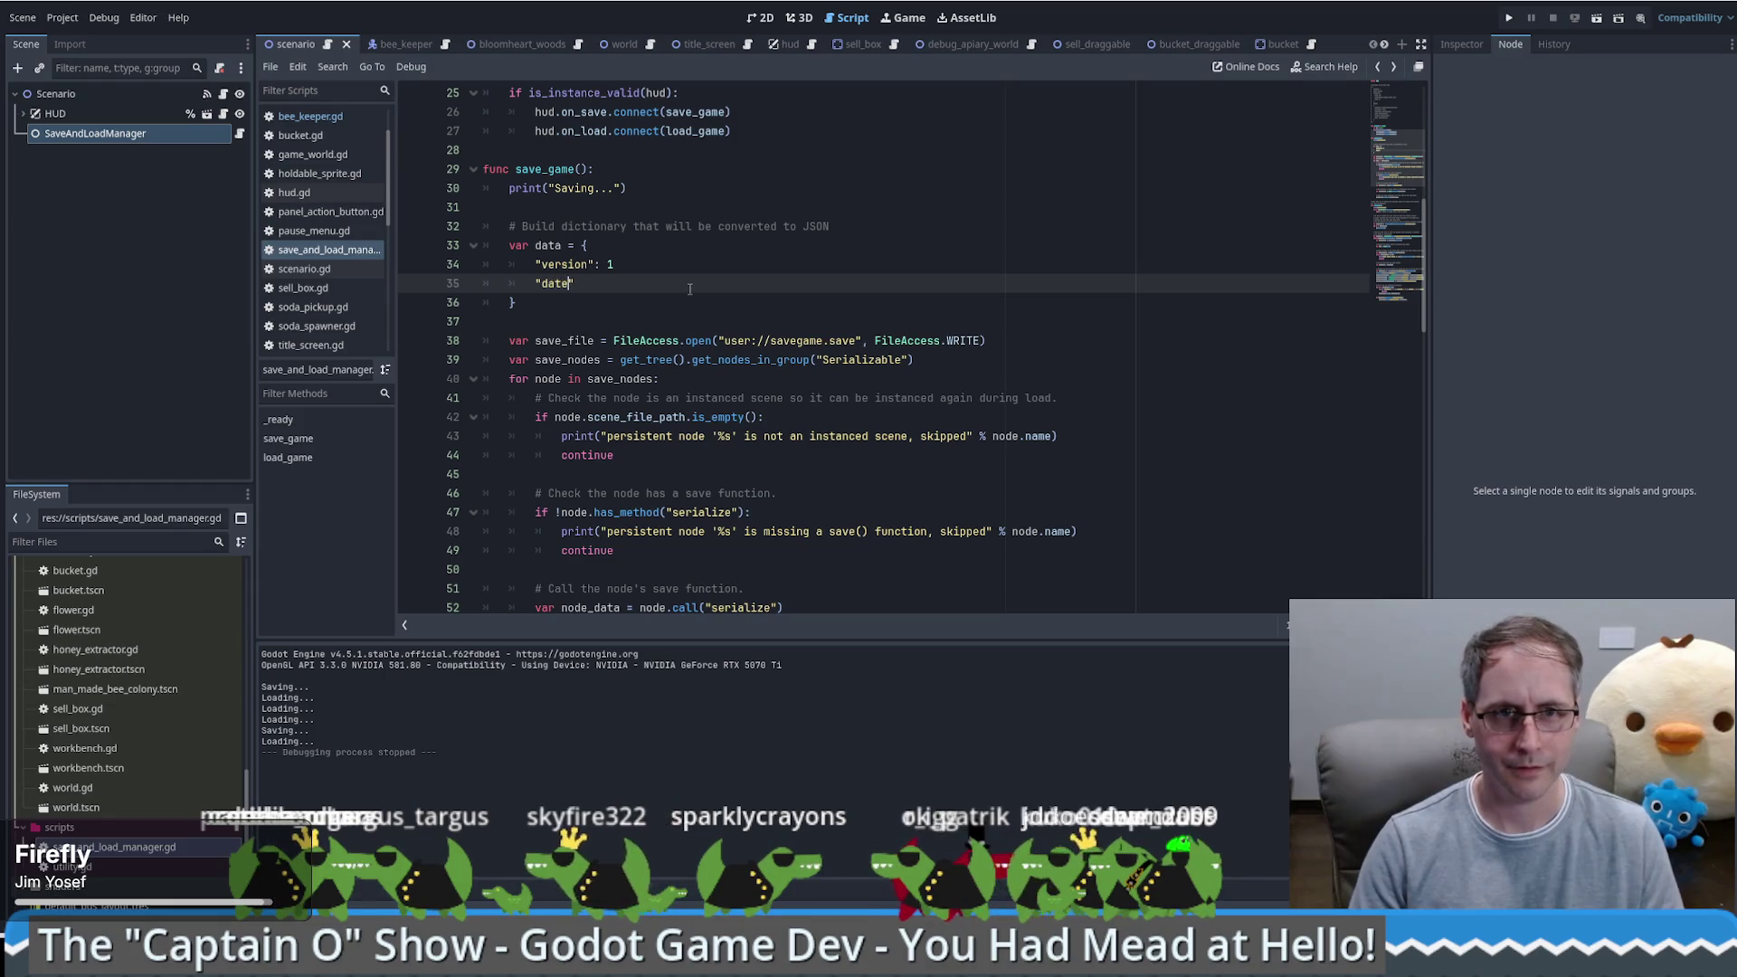
pyautogui.write(':')
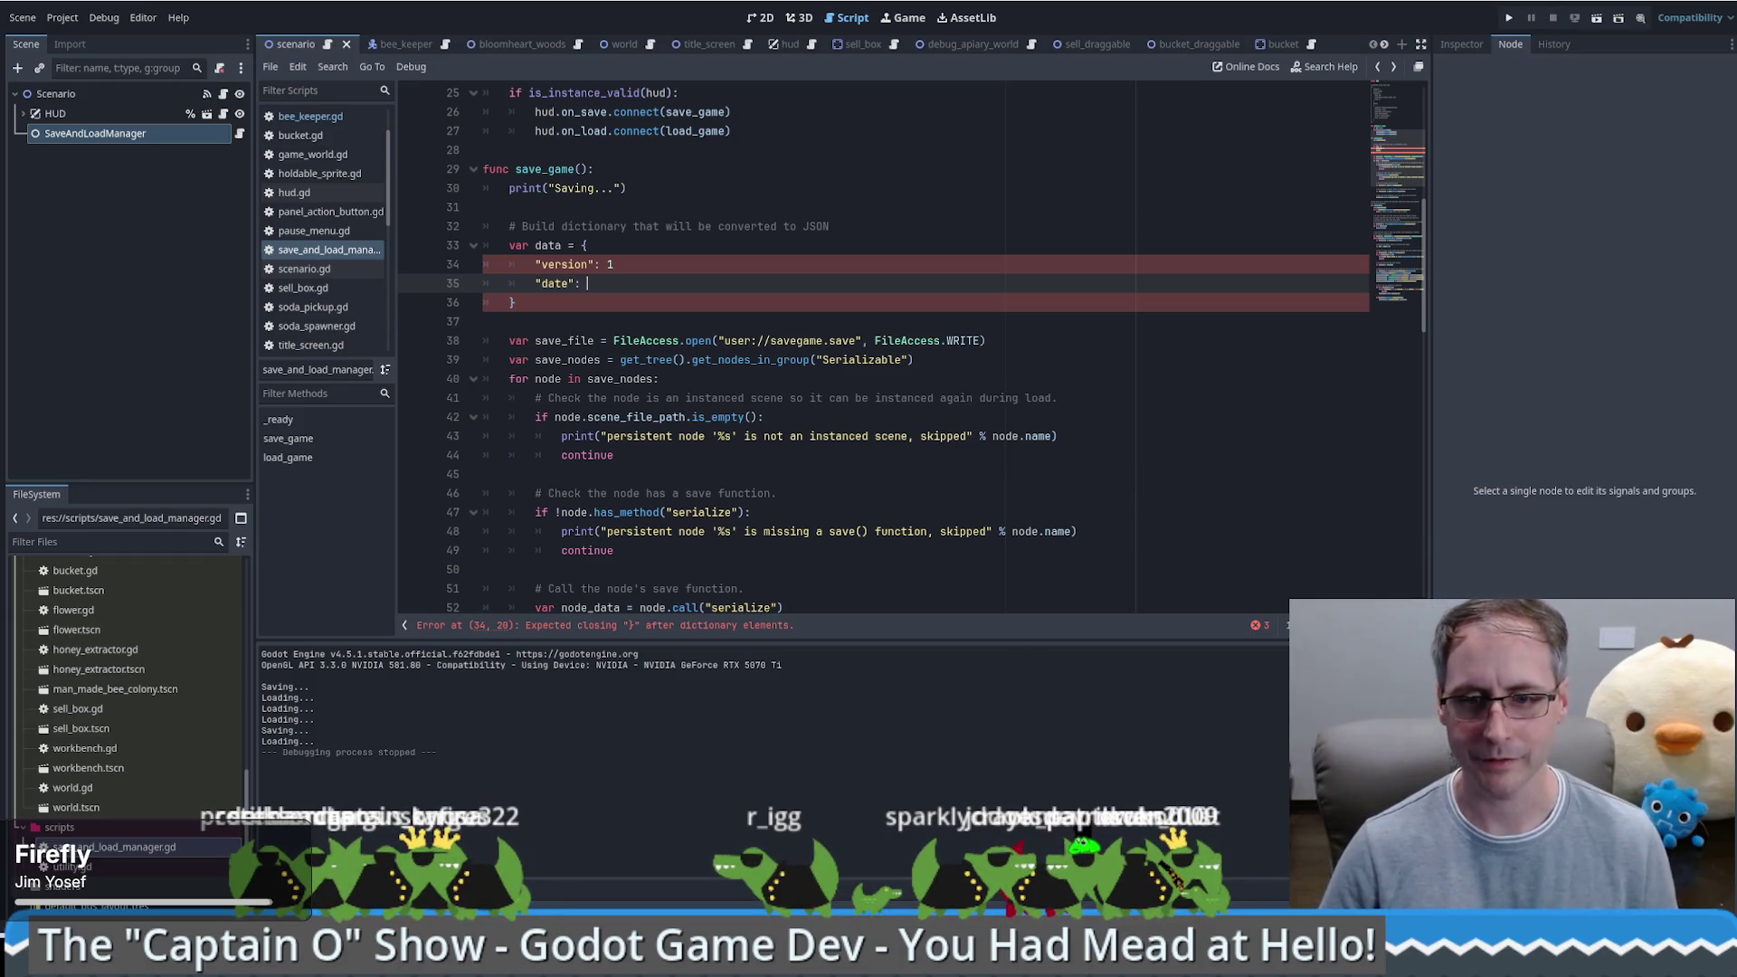
pyautogui.hotkey('alt', 'Tab')
# Search the web for 'godot current date to iso' and open the Godot docs page for Time
pyautogui.hotkey('ctrl', 't')
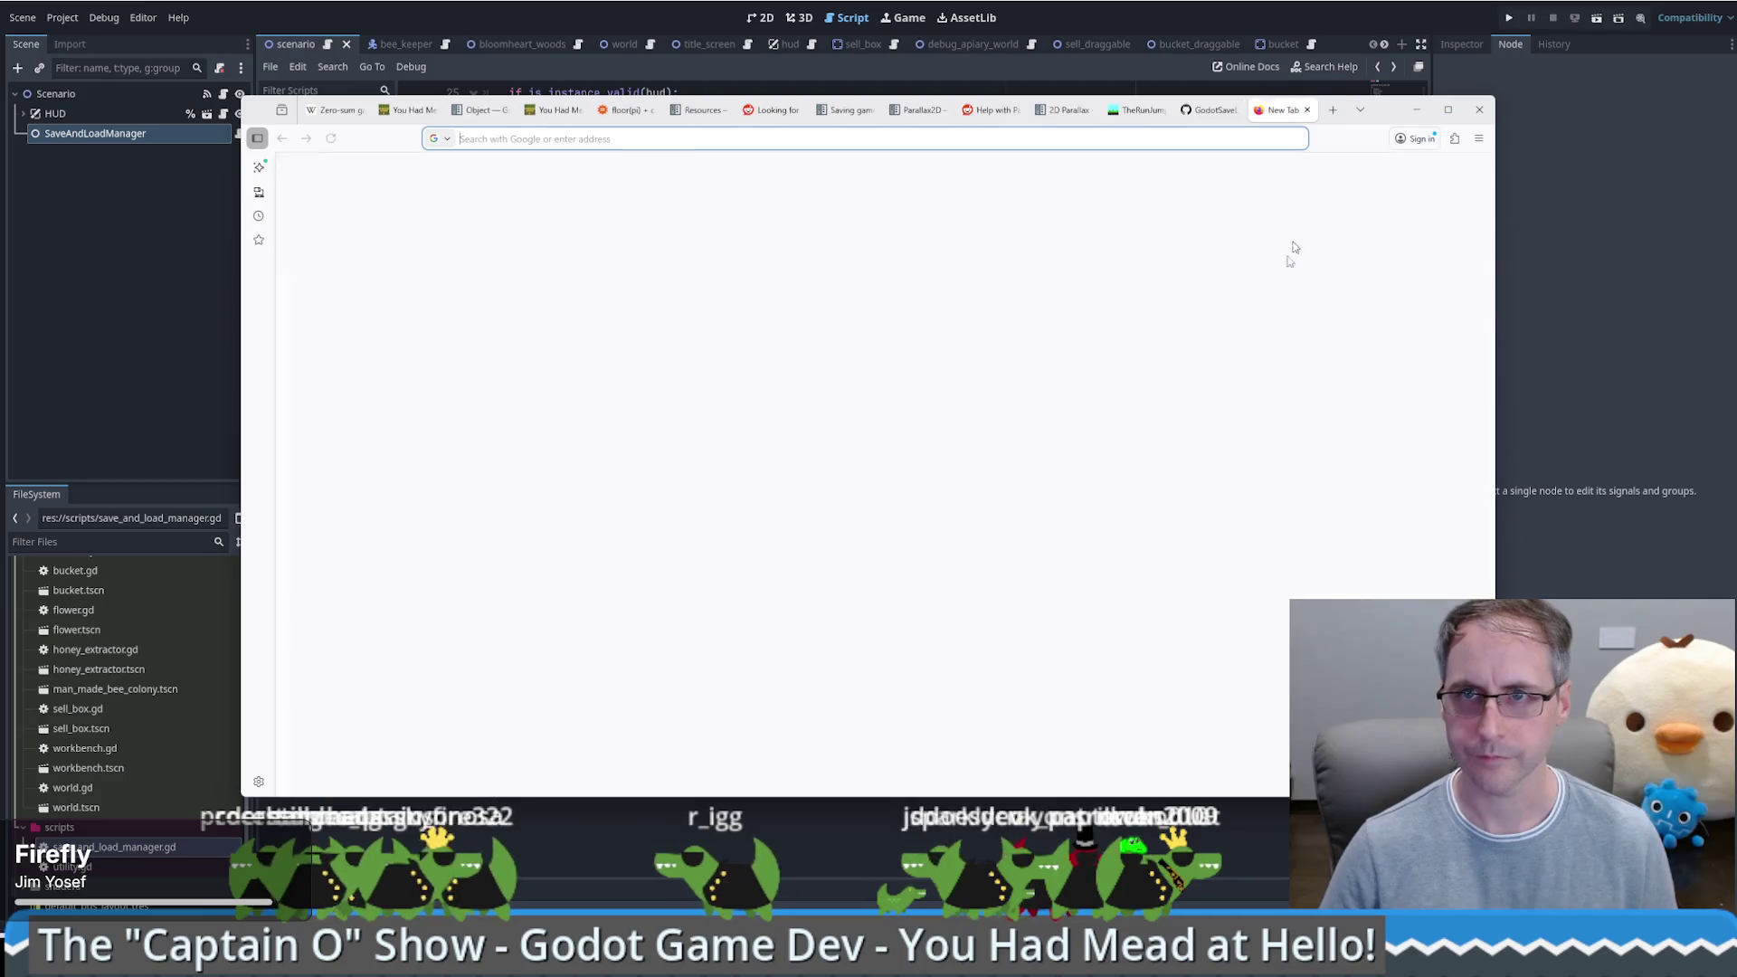
pyautogui.write('godot current date to stri')
pyautogui.press('BackSpace')
pyautogui.press('BackSpace')
pyautogui.press('BackSpace')
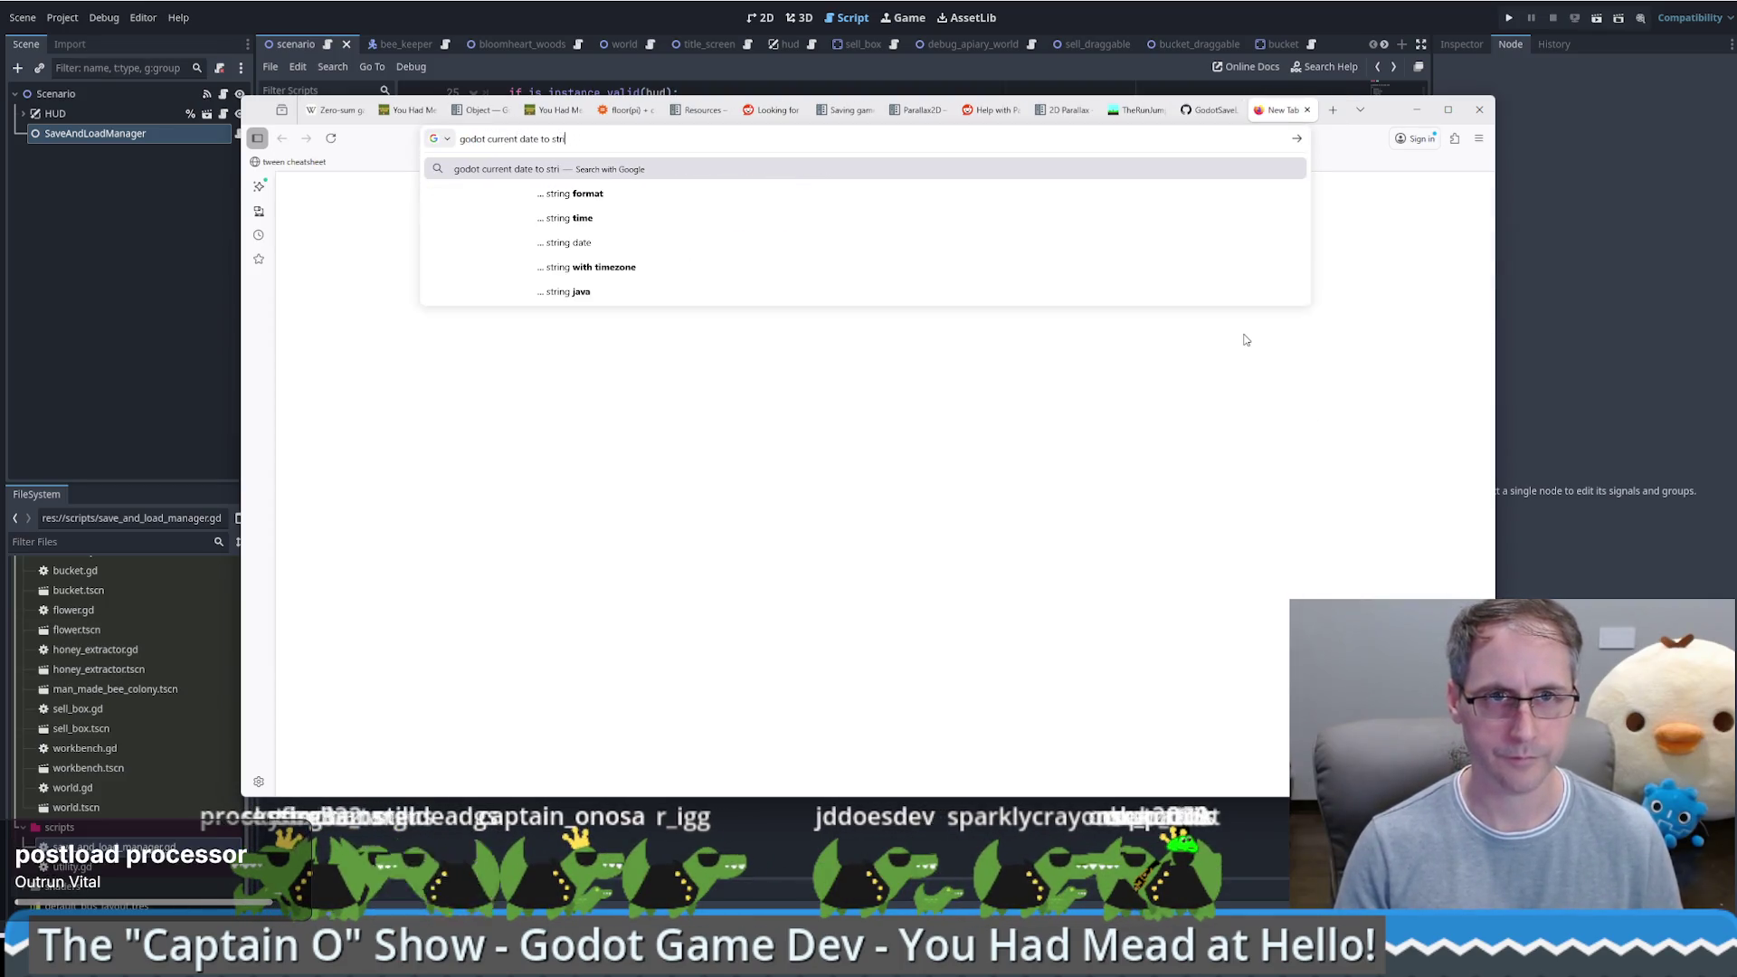
pyautogui.write('iso')
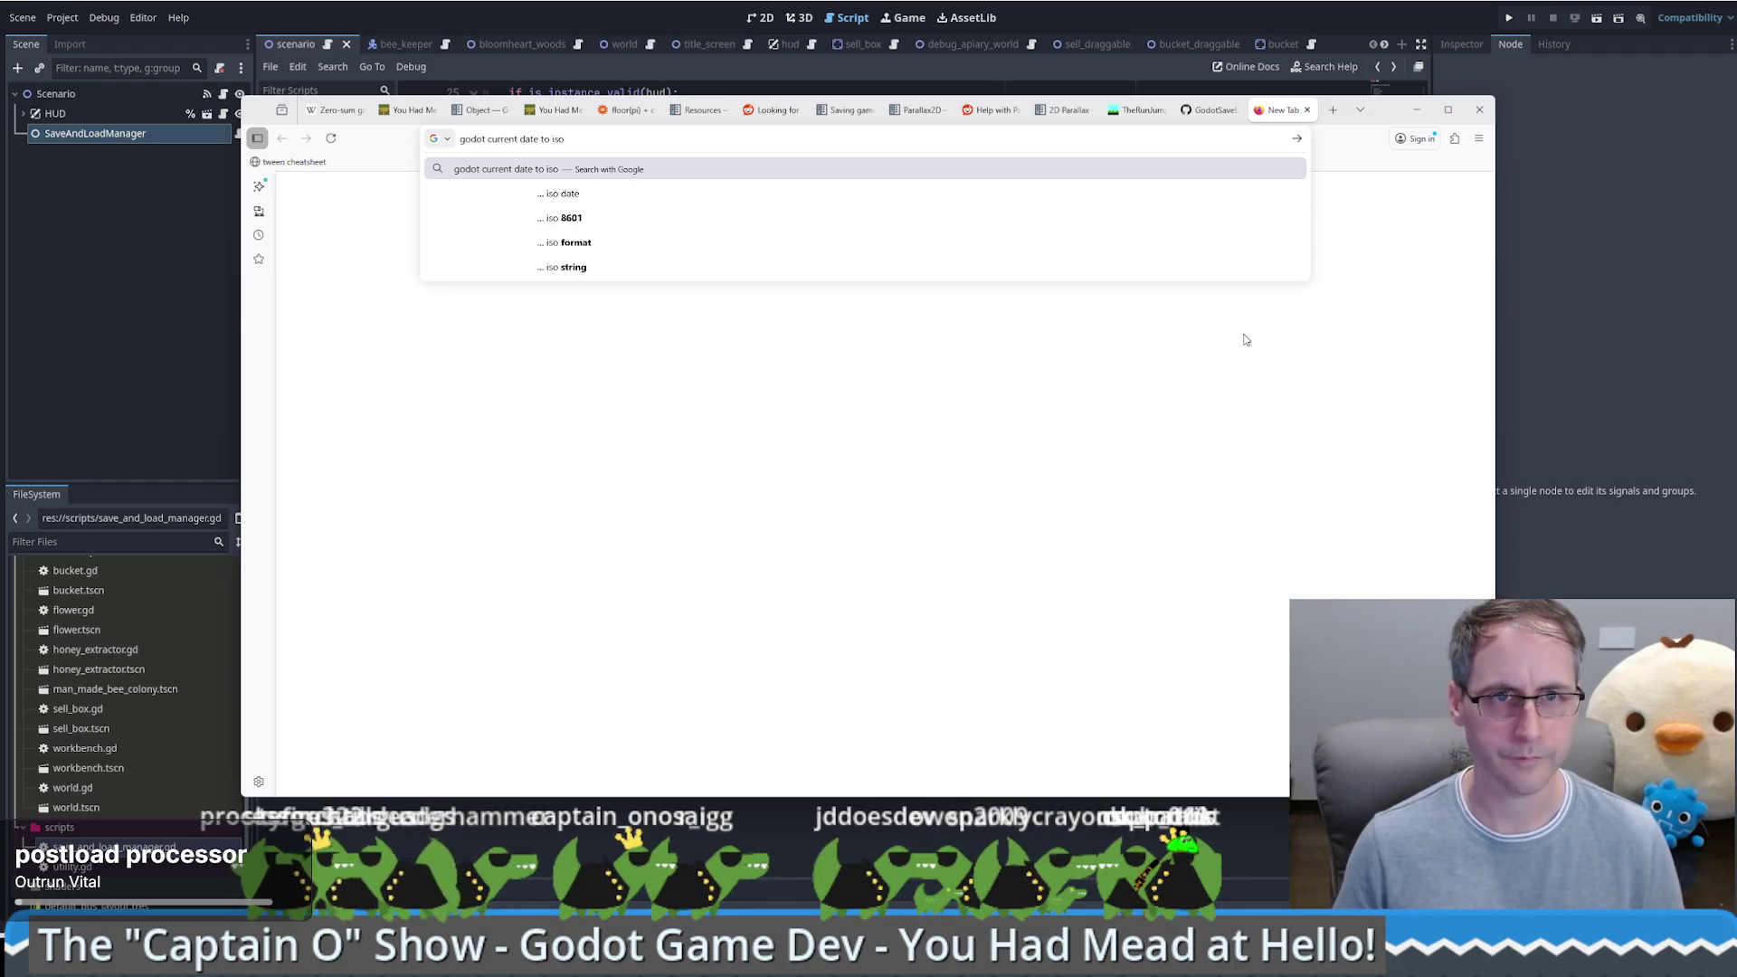
pyautogui.press('Down')
pyautogui.press('Return')
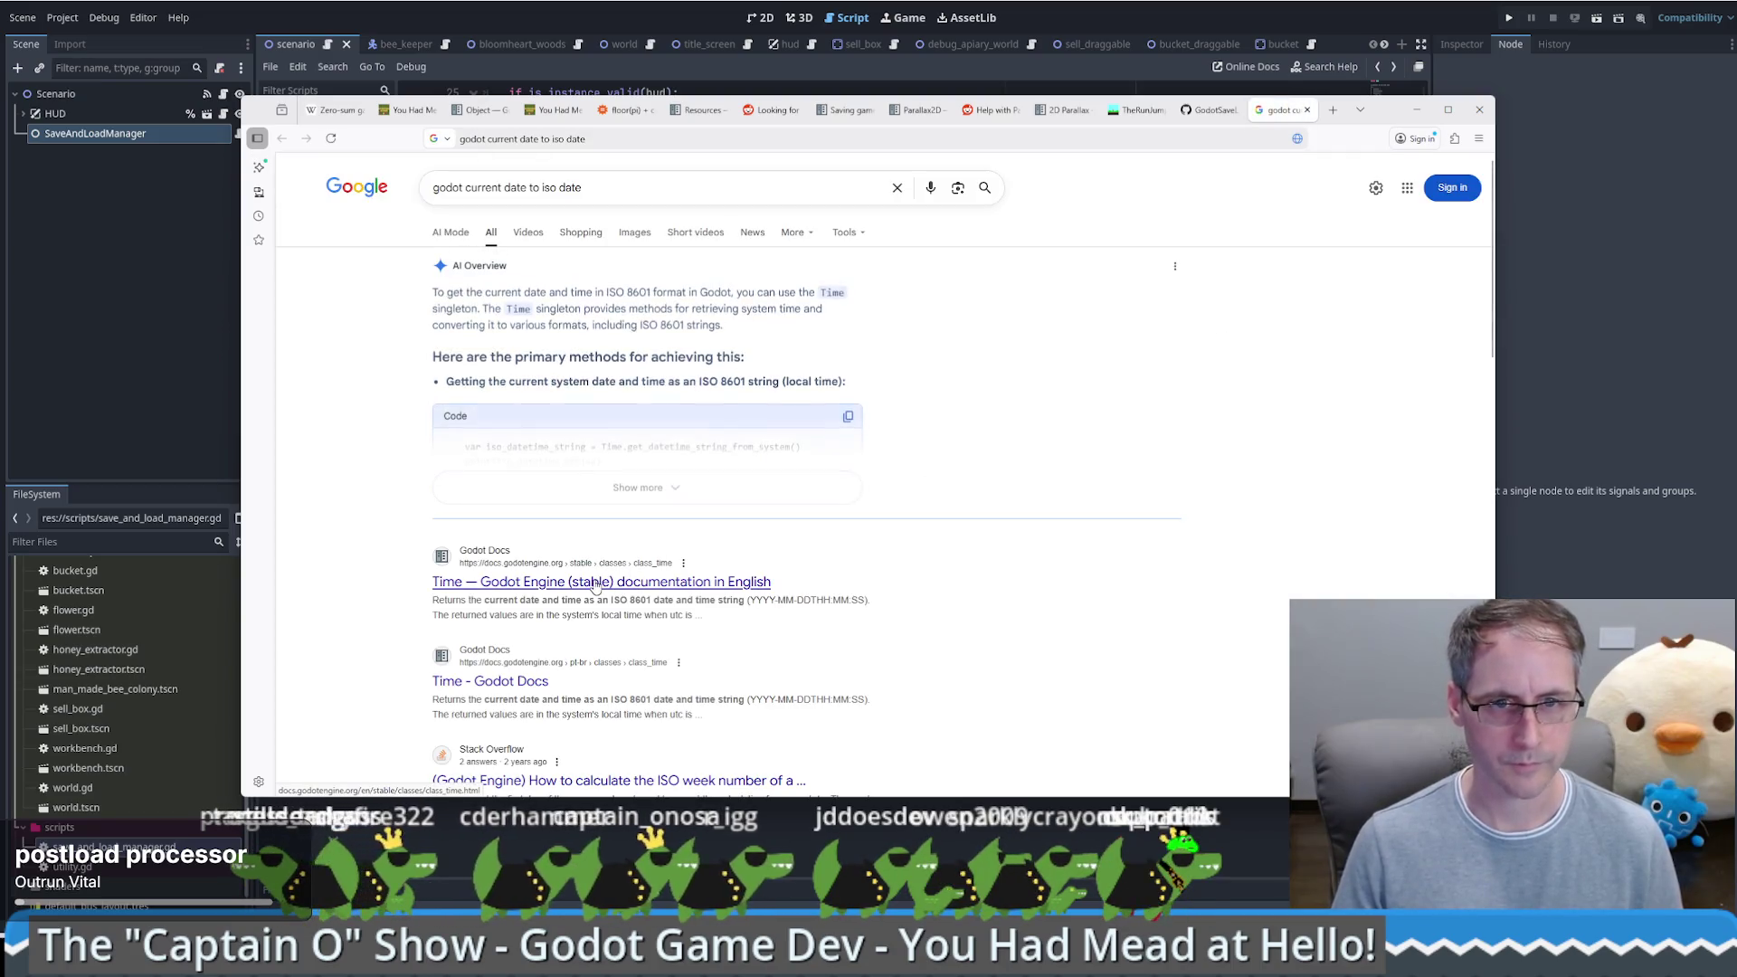
pyautogui.click(594, 584)
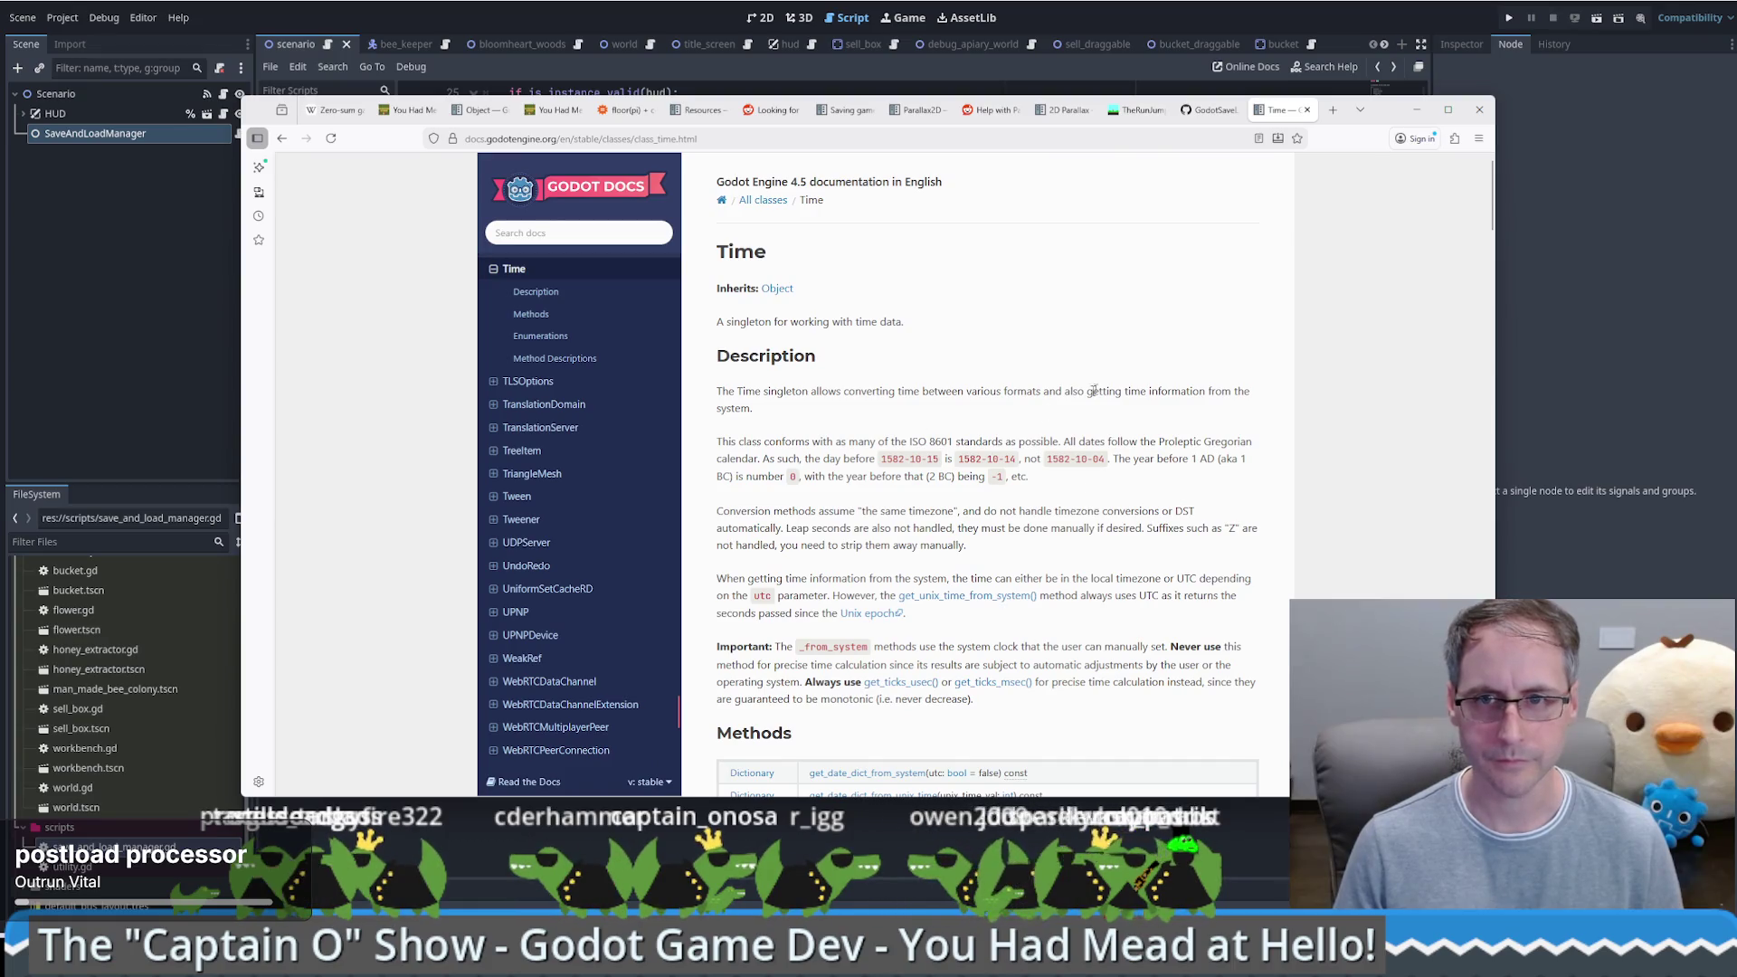
# Copy get_date_string_from_system from the Time method descriptions and paste it after "date":
pyautogui.scroll(-10, 1085, 394)
pyautogui.scroll(5, 1121, 456)
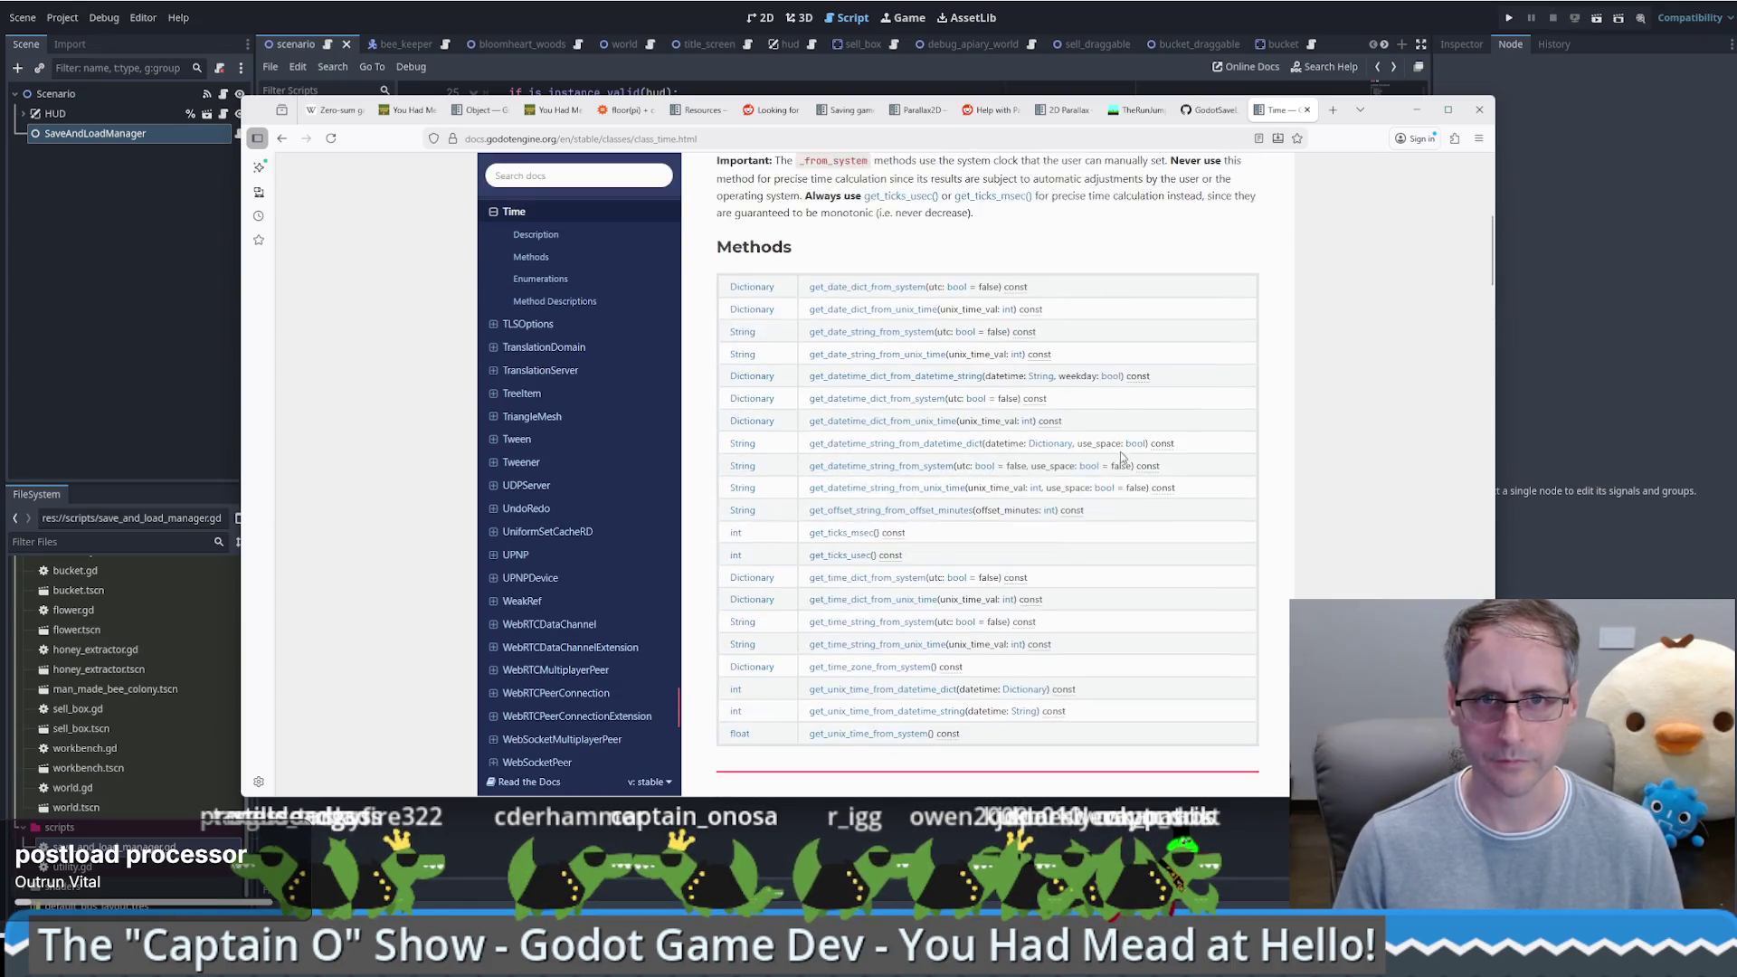
pyautogui.scroll(3, 1122, 457)
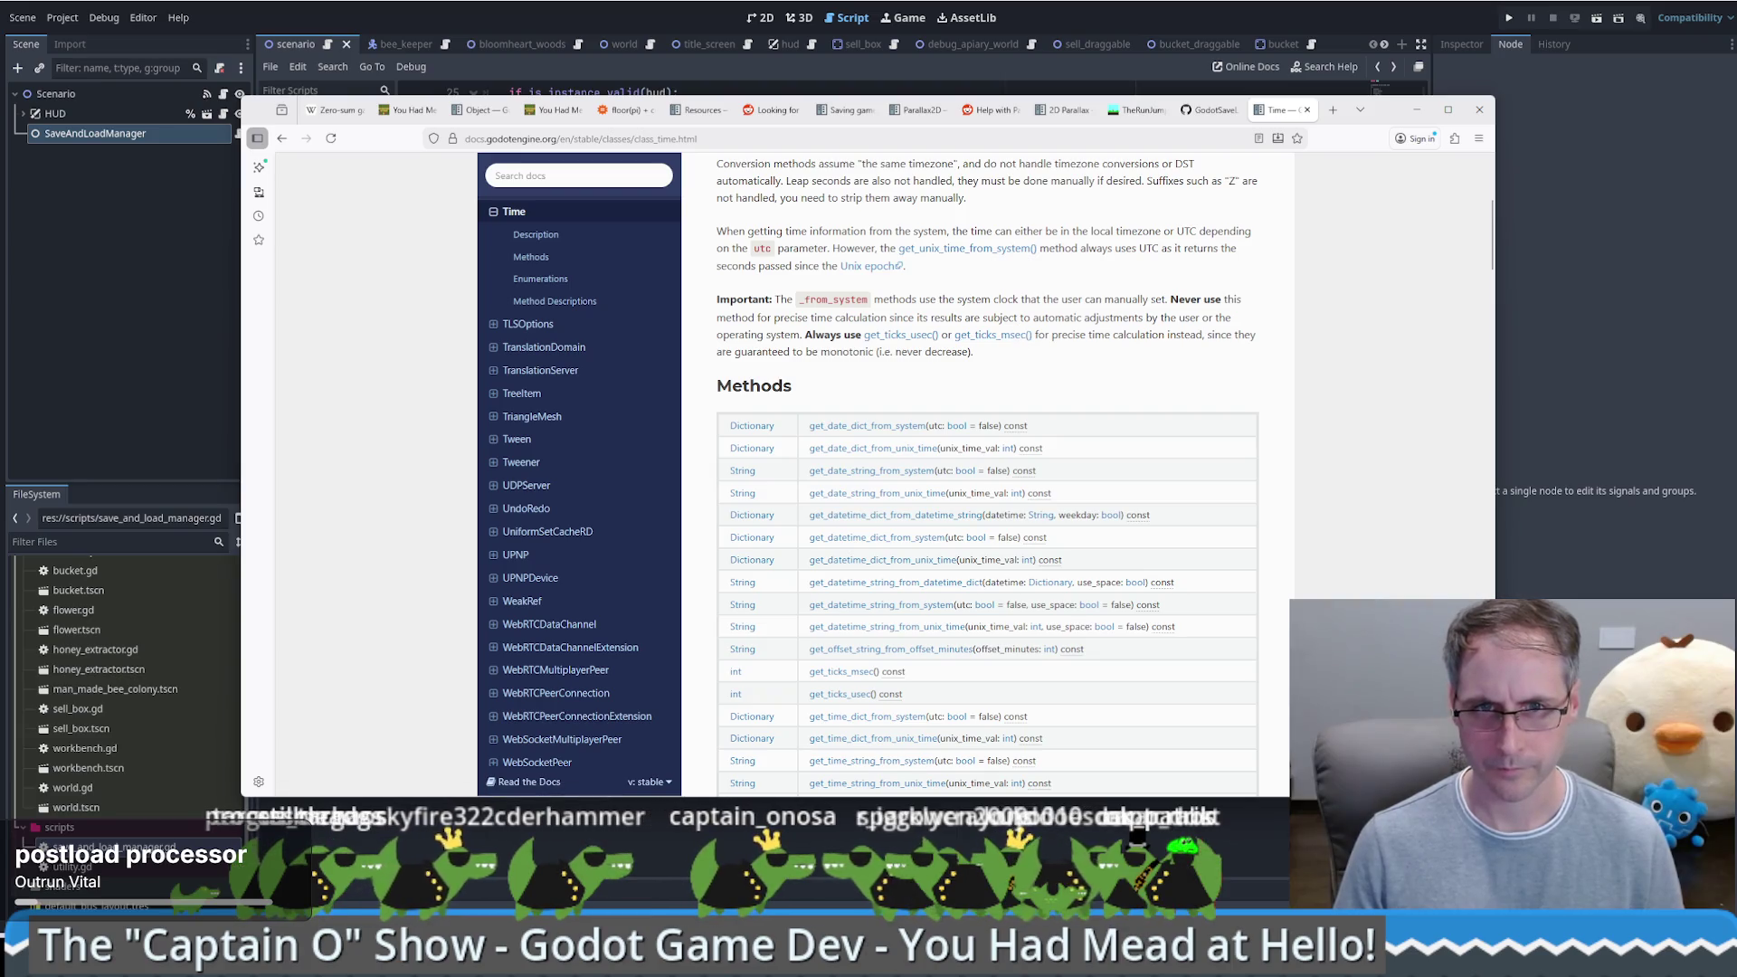
pyautogui.scroll(-5, 1097, 321)
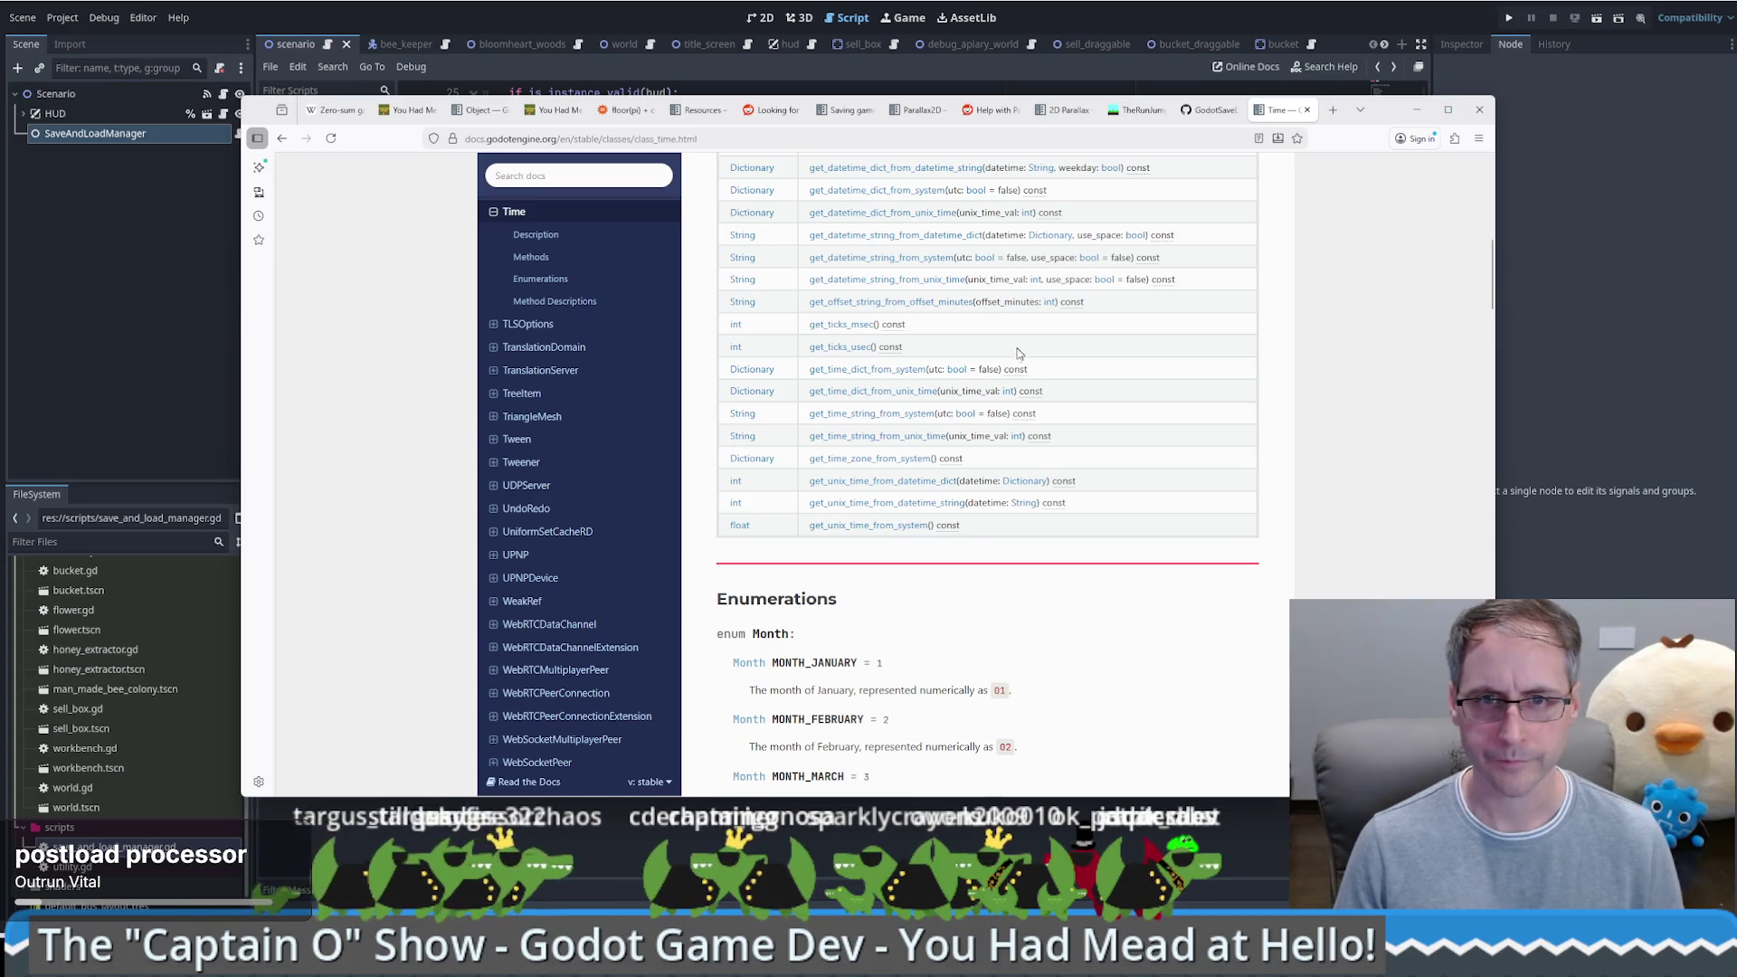
pyautogui.scroll(2, 1017, 353)
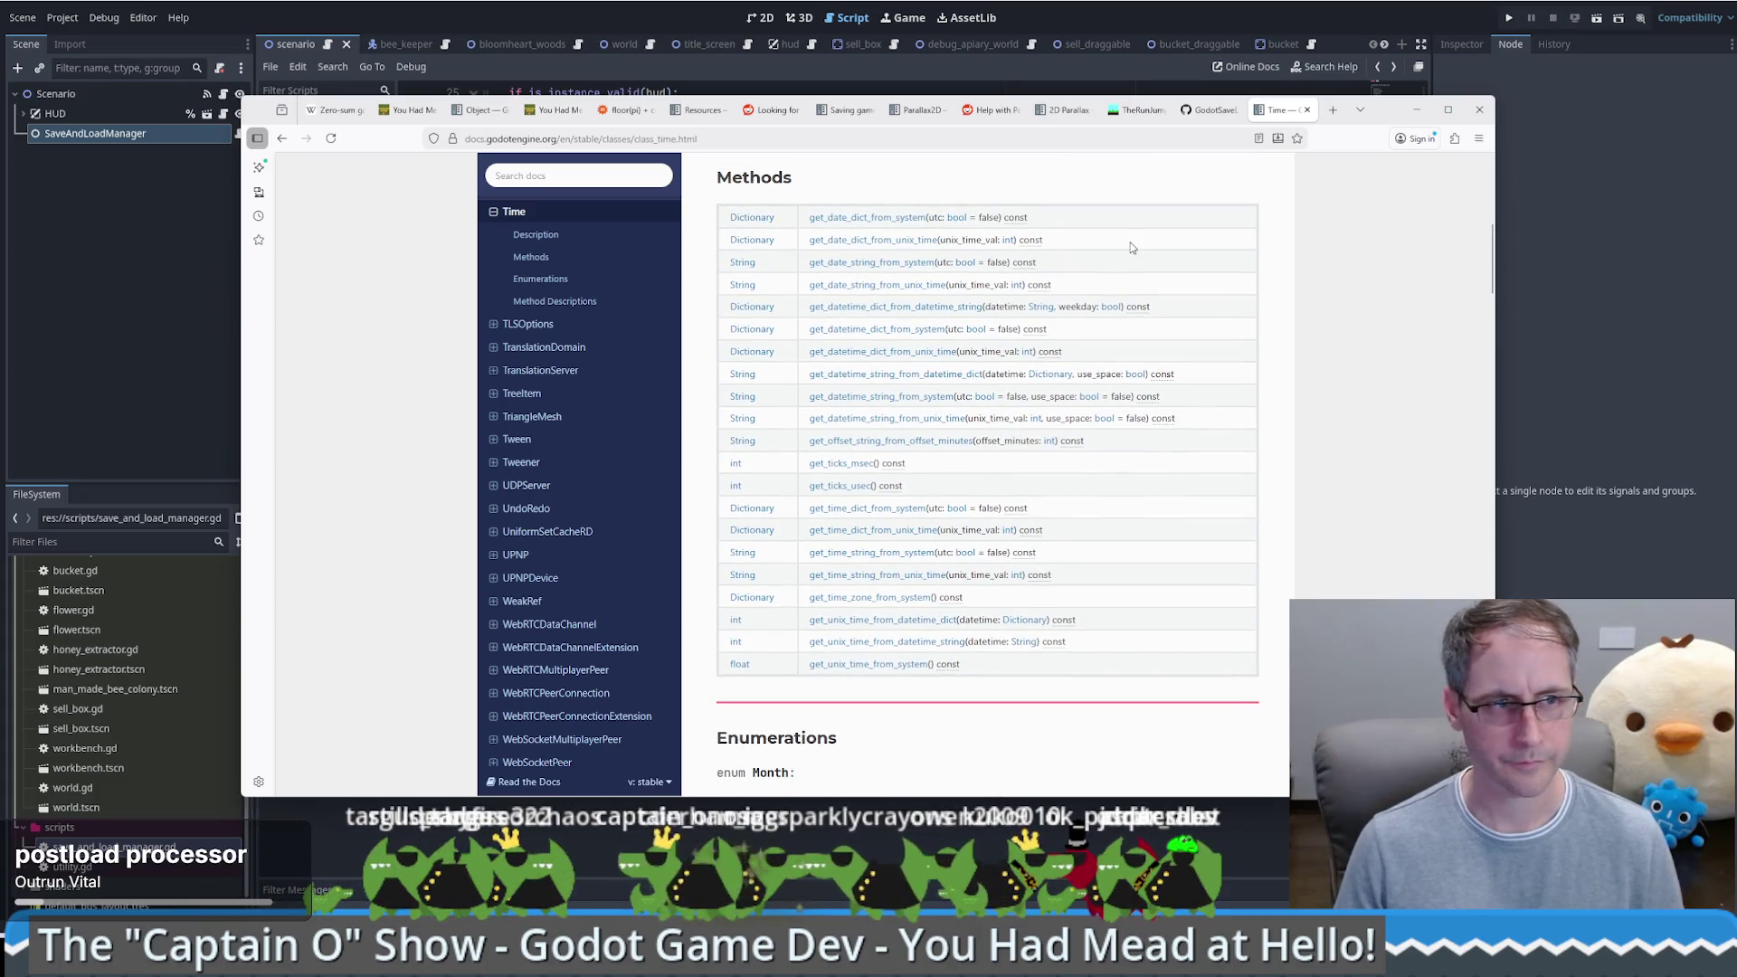
pyautogui.scroll(-4, 1135, 272)
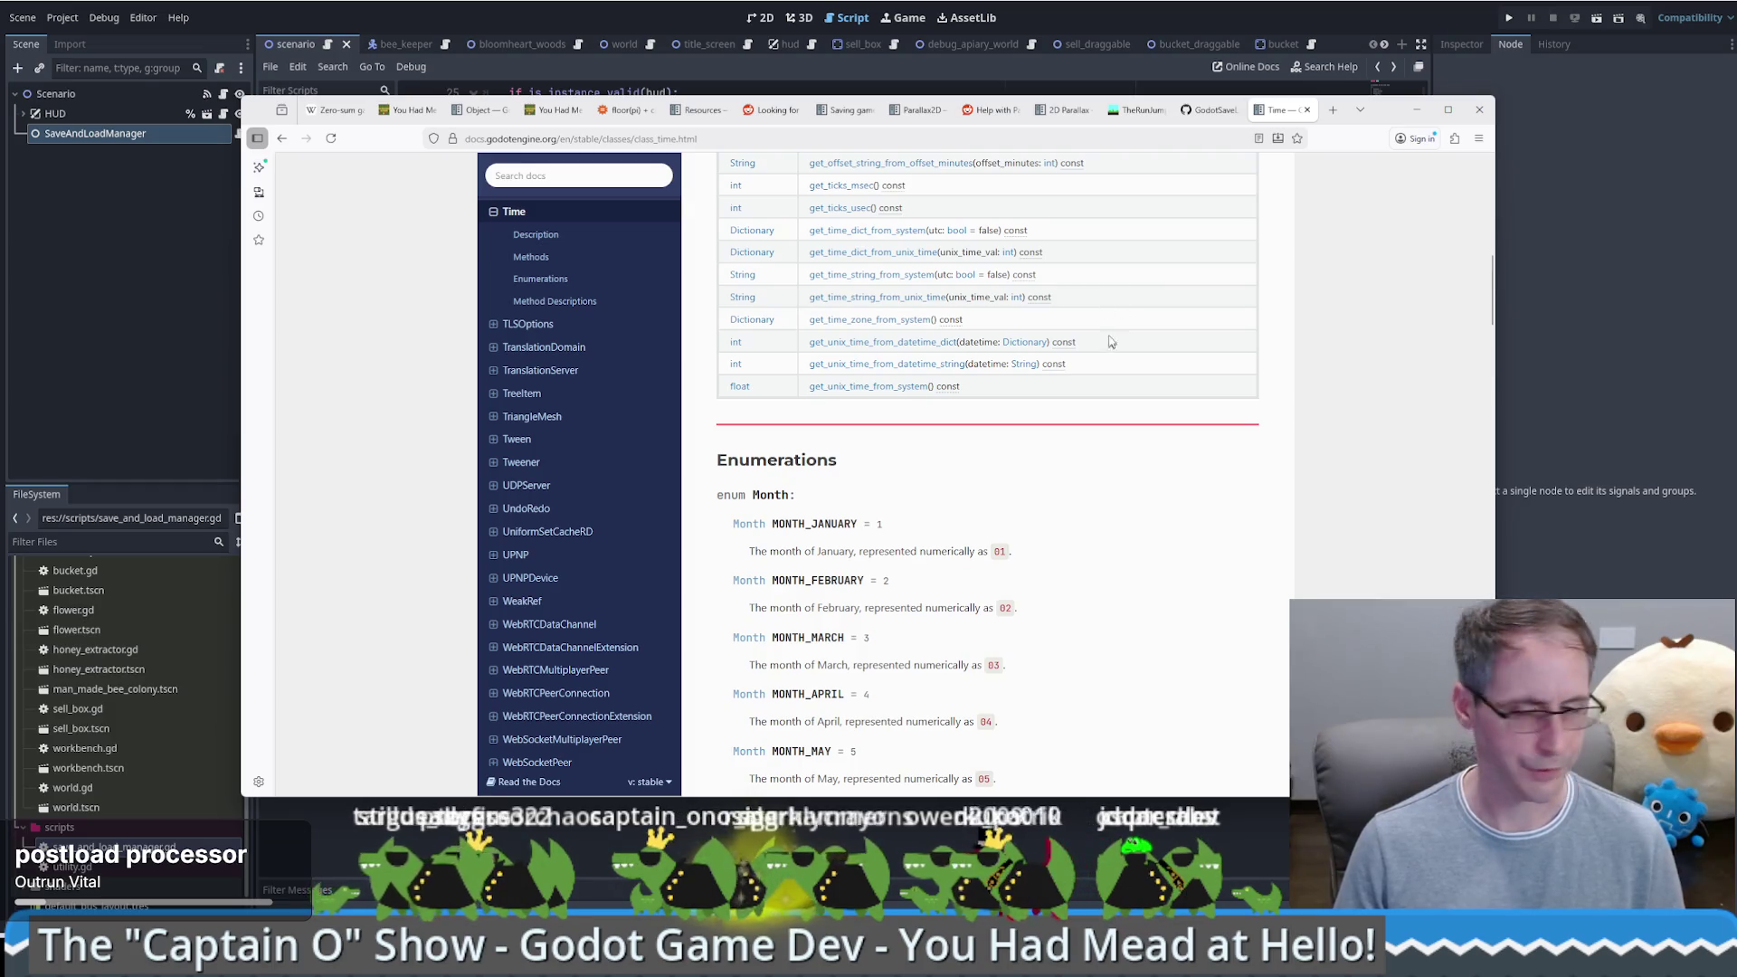
pyautogui.scroll(-15, 1112, 335)
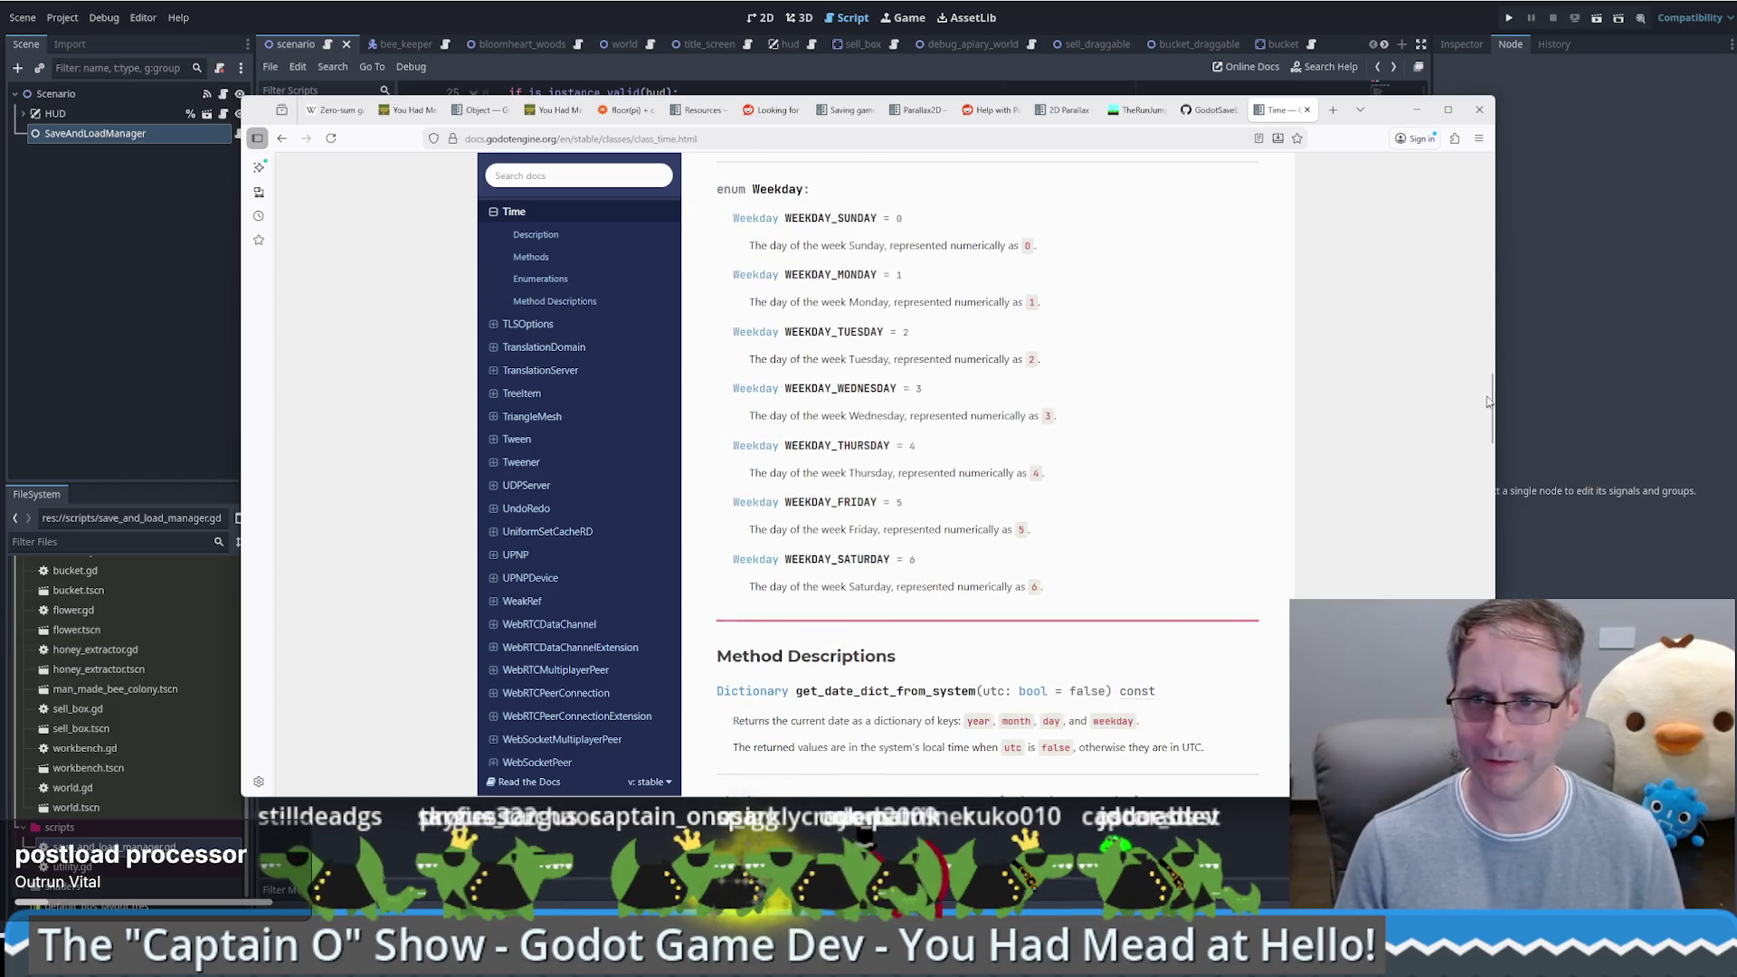
pyautogui.moveTo(1492, 414); pyautogui.dragTo(1498, 424)
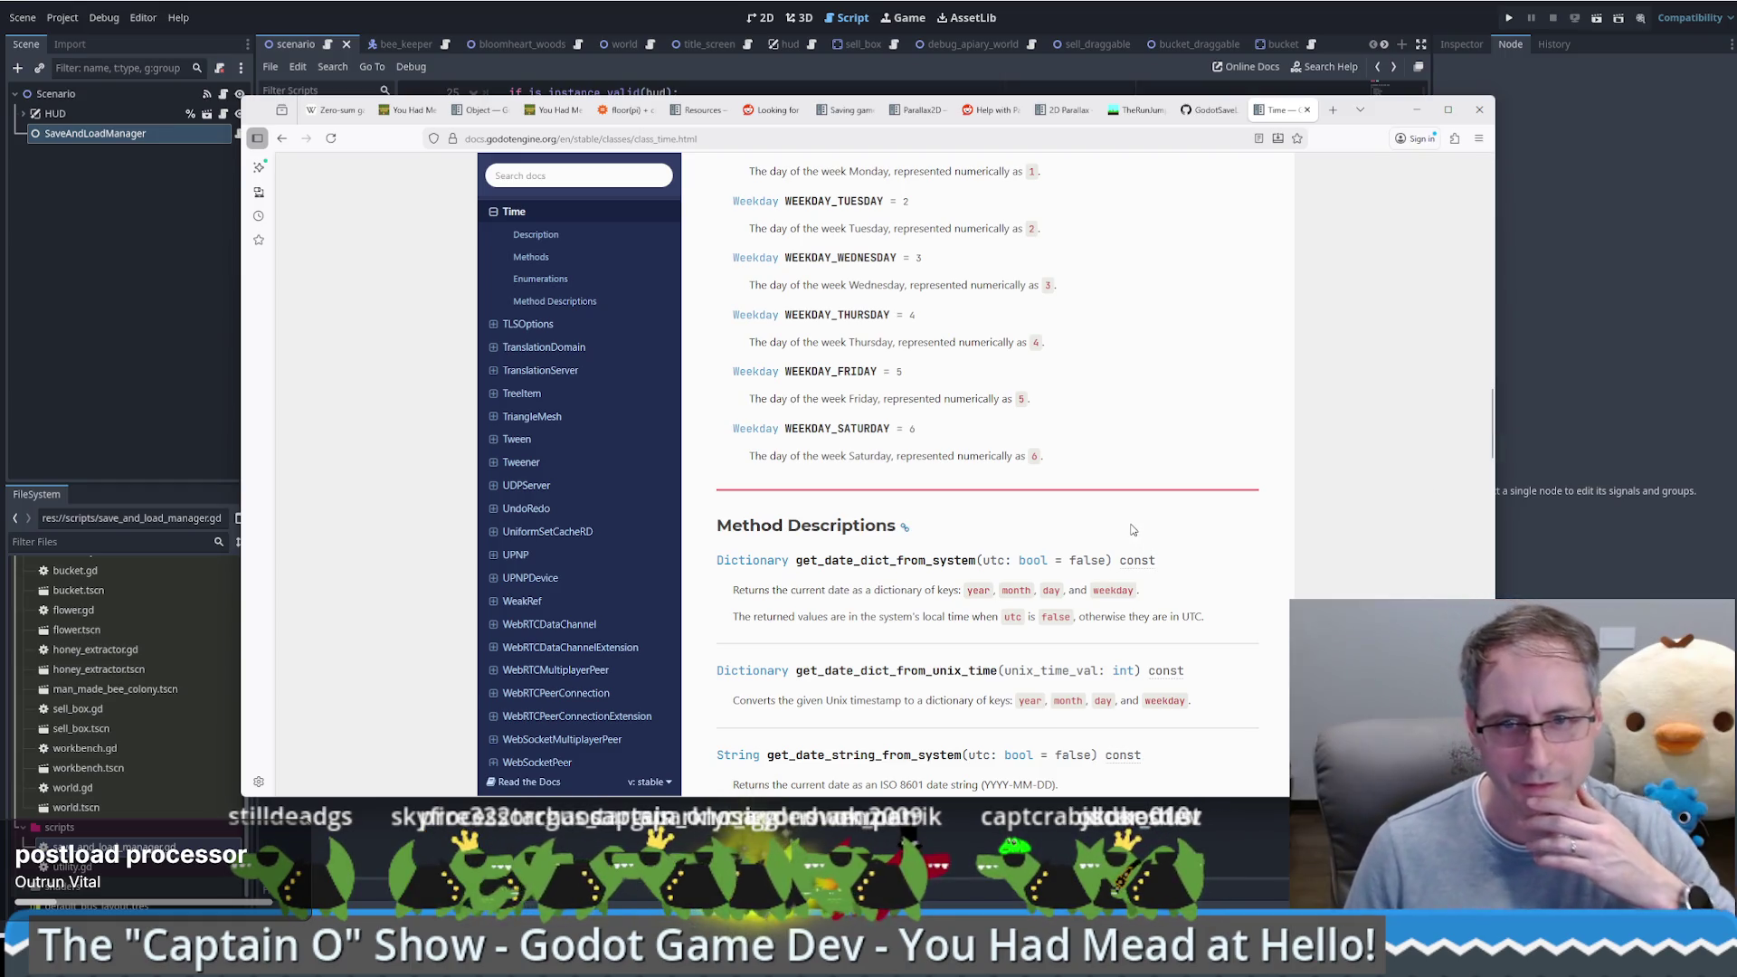
pyautogui.scroll(-2, 1134, 524)
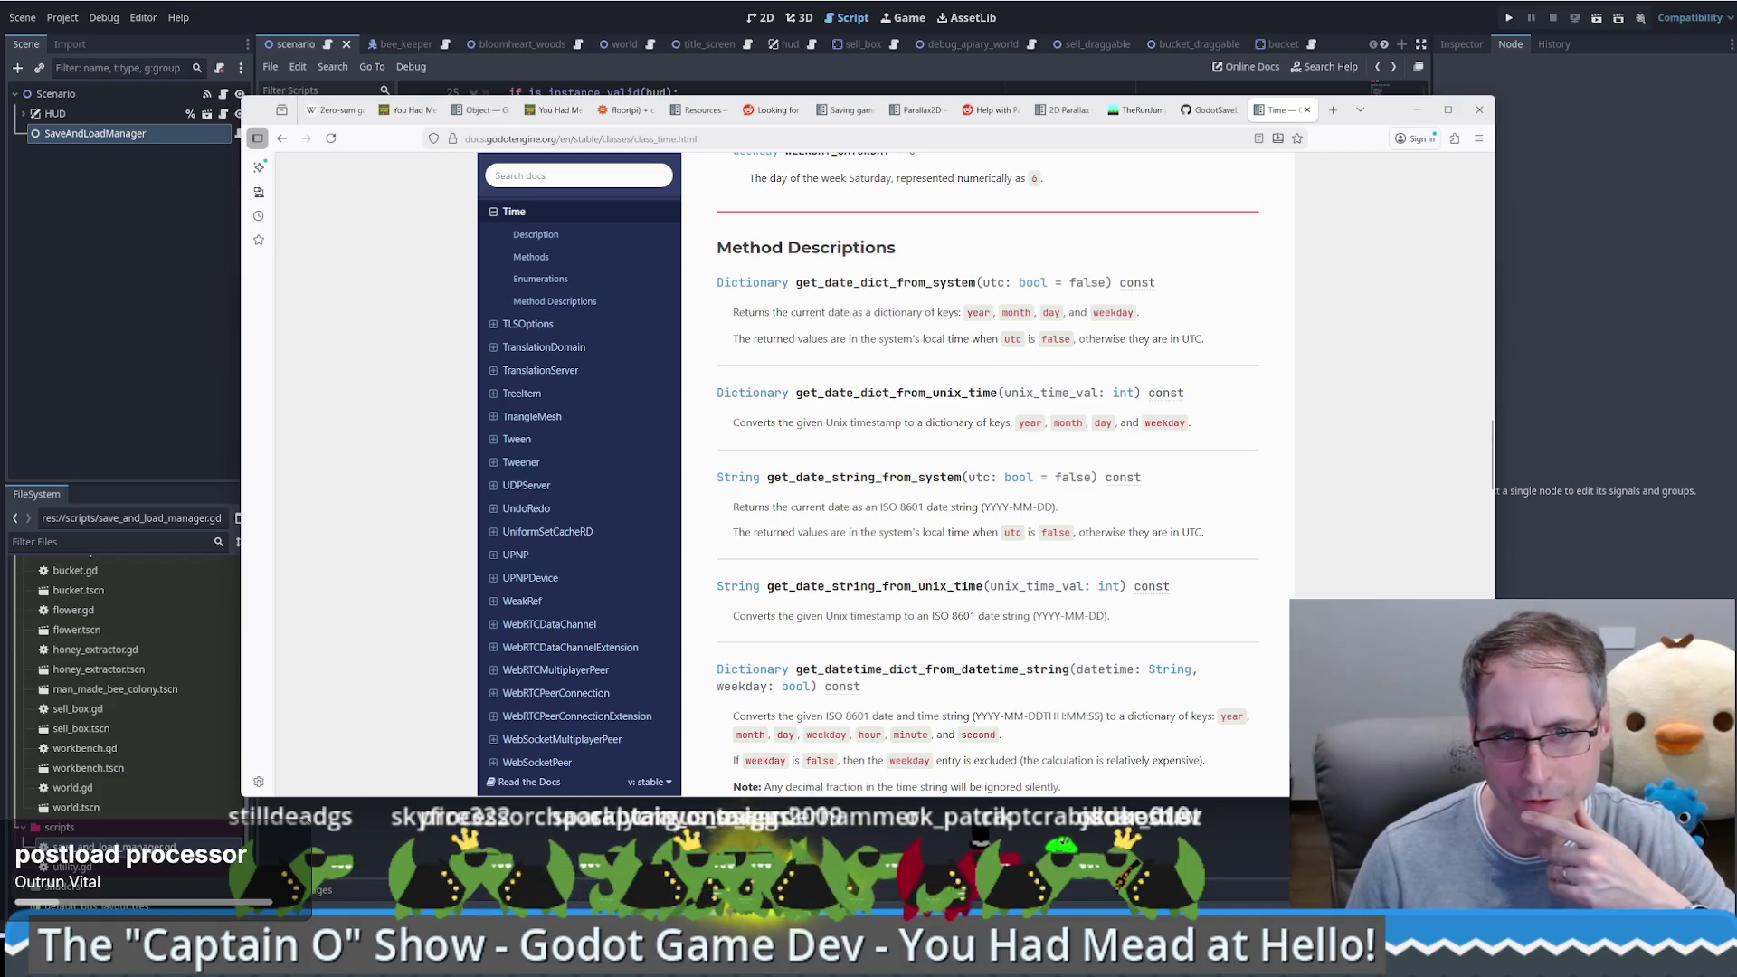
pyautogui.moveTo(877, 506); pyautogui.dragTo(998, 507)
pyautogui.click(1085, 477)
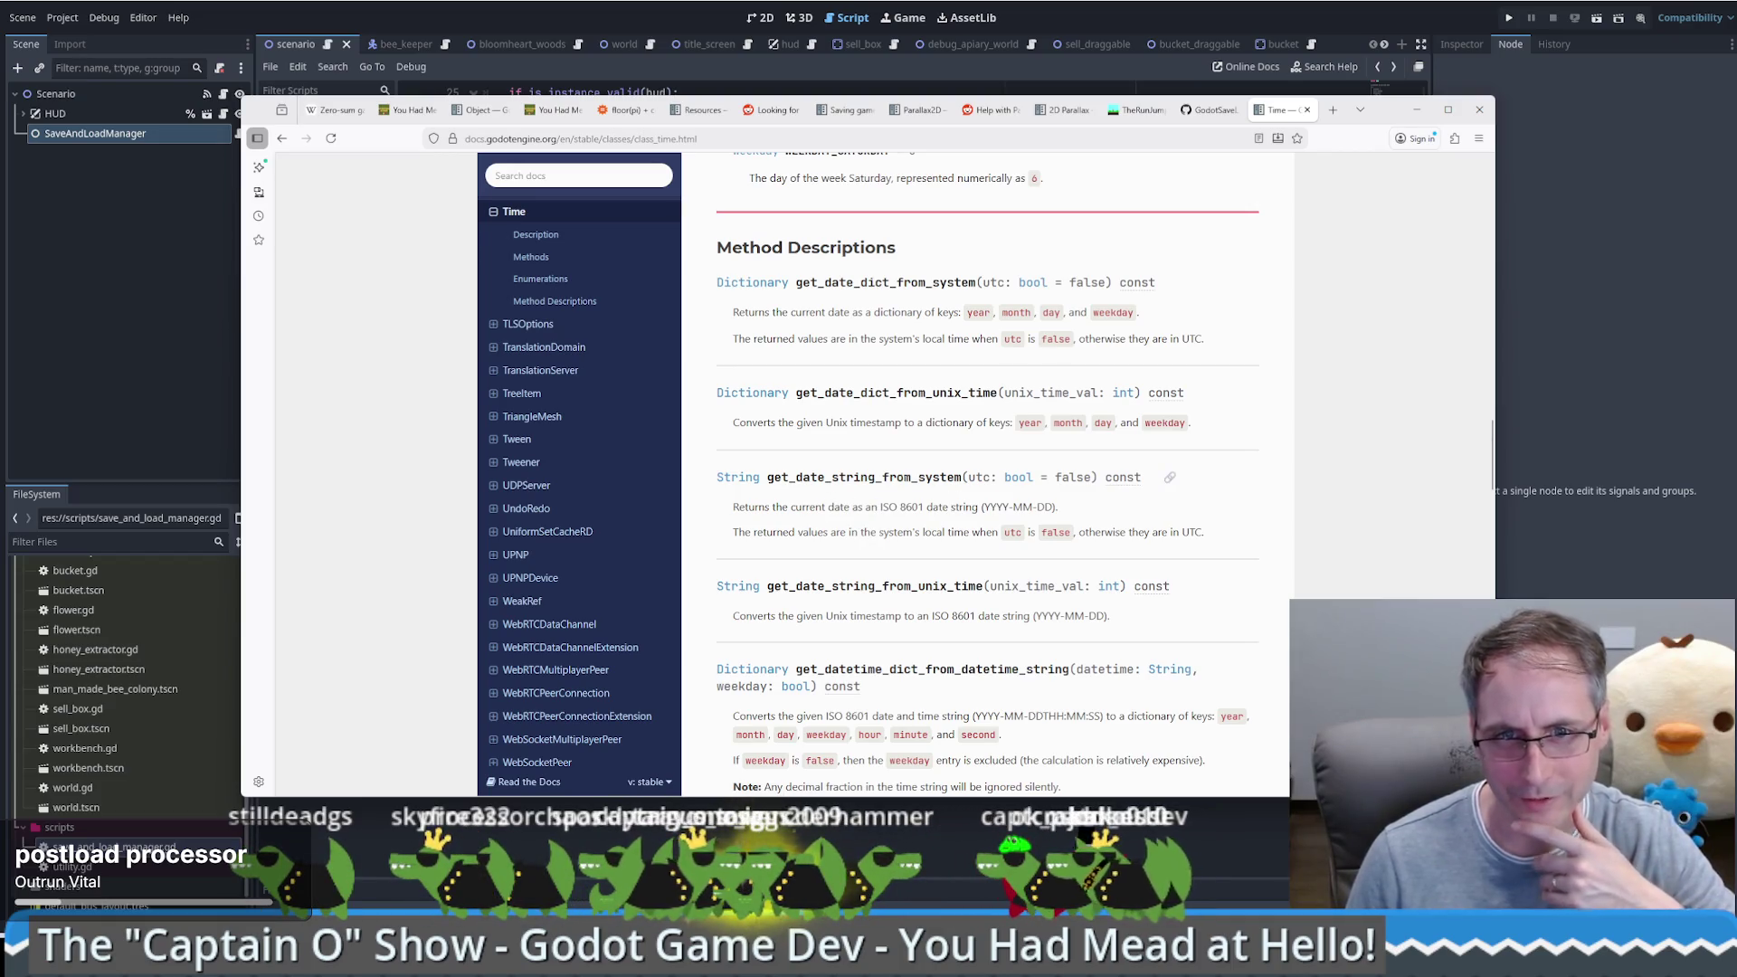
pyautogui.doubleClick(864, 476)
pyautogui.hotkey('ctrl', 'c')
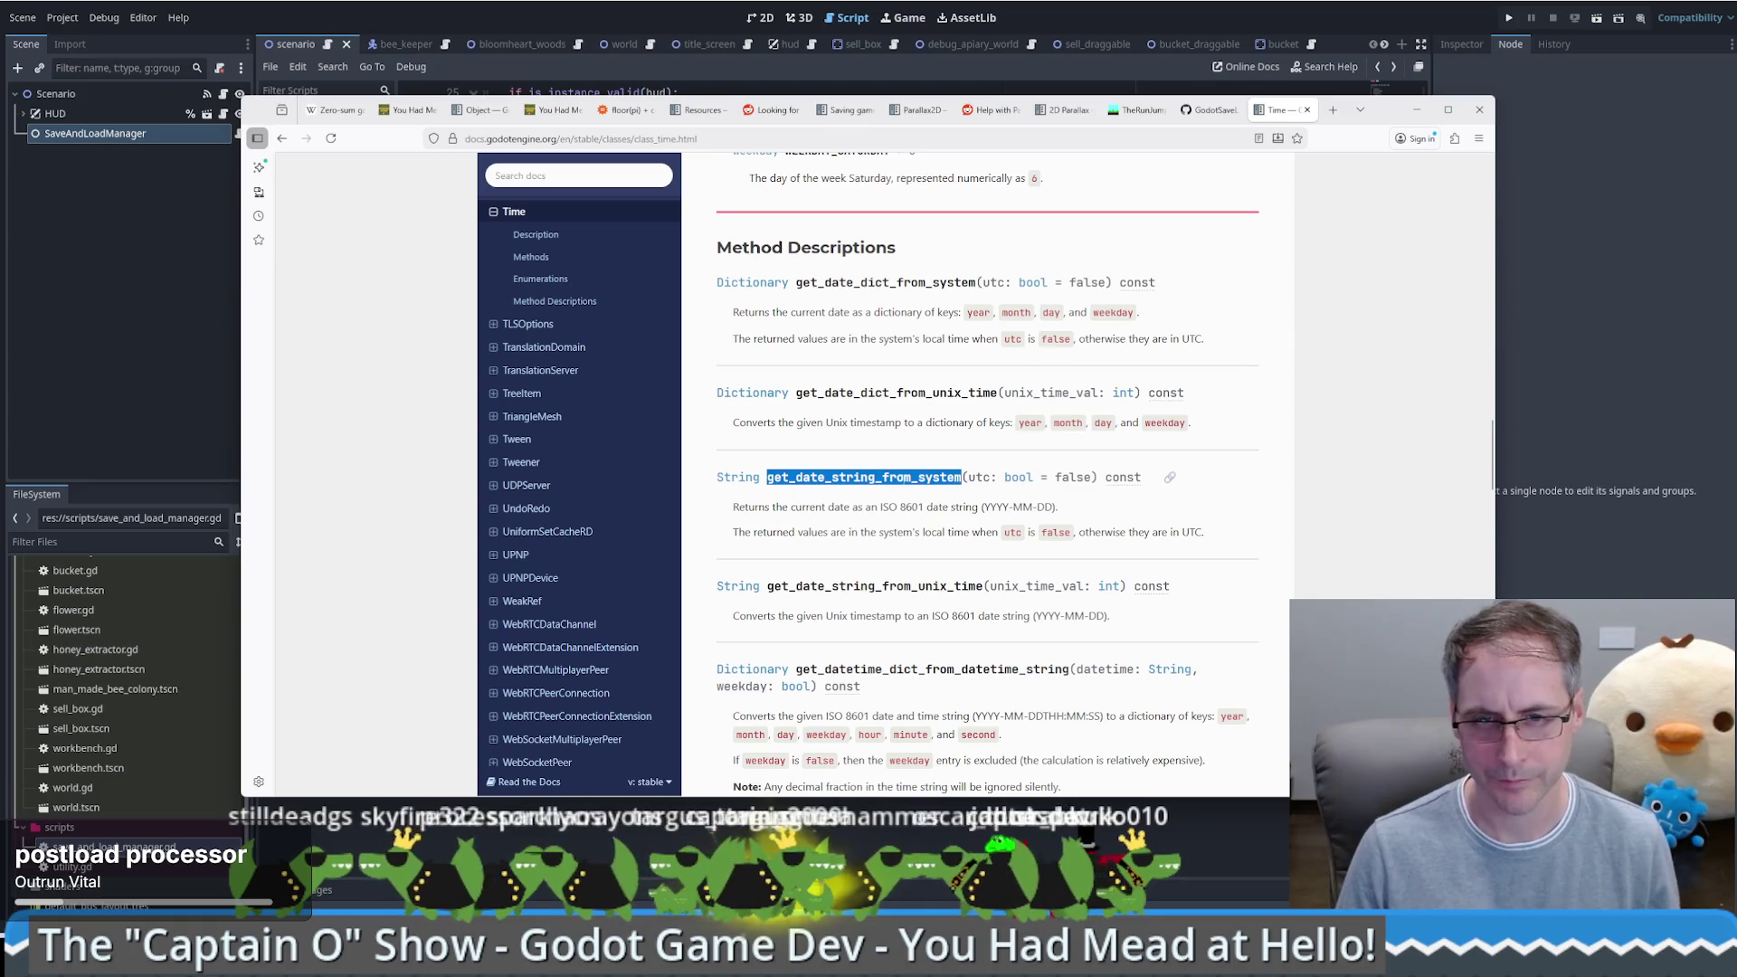
pyautogui.click(1547, 495)
pyautogui.hotkey('ctrl', 'v')
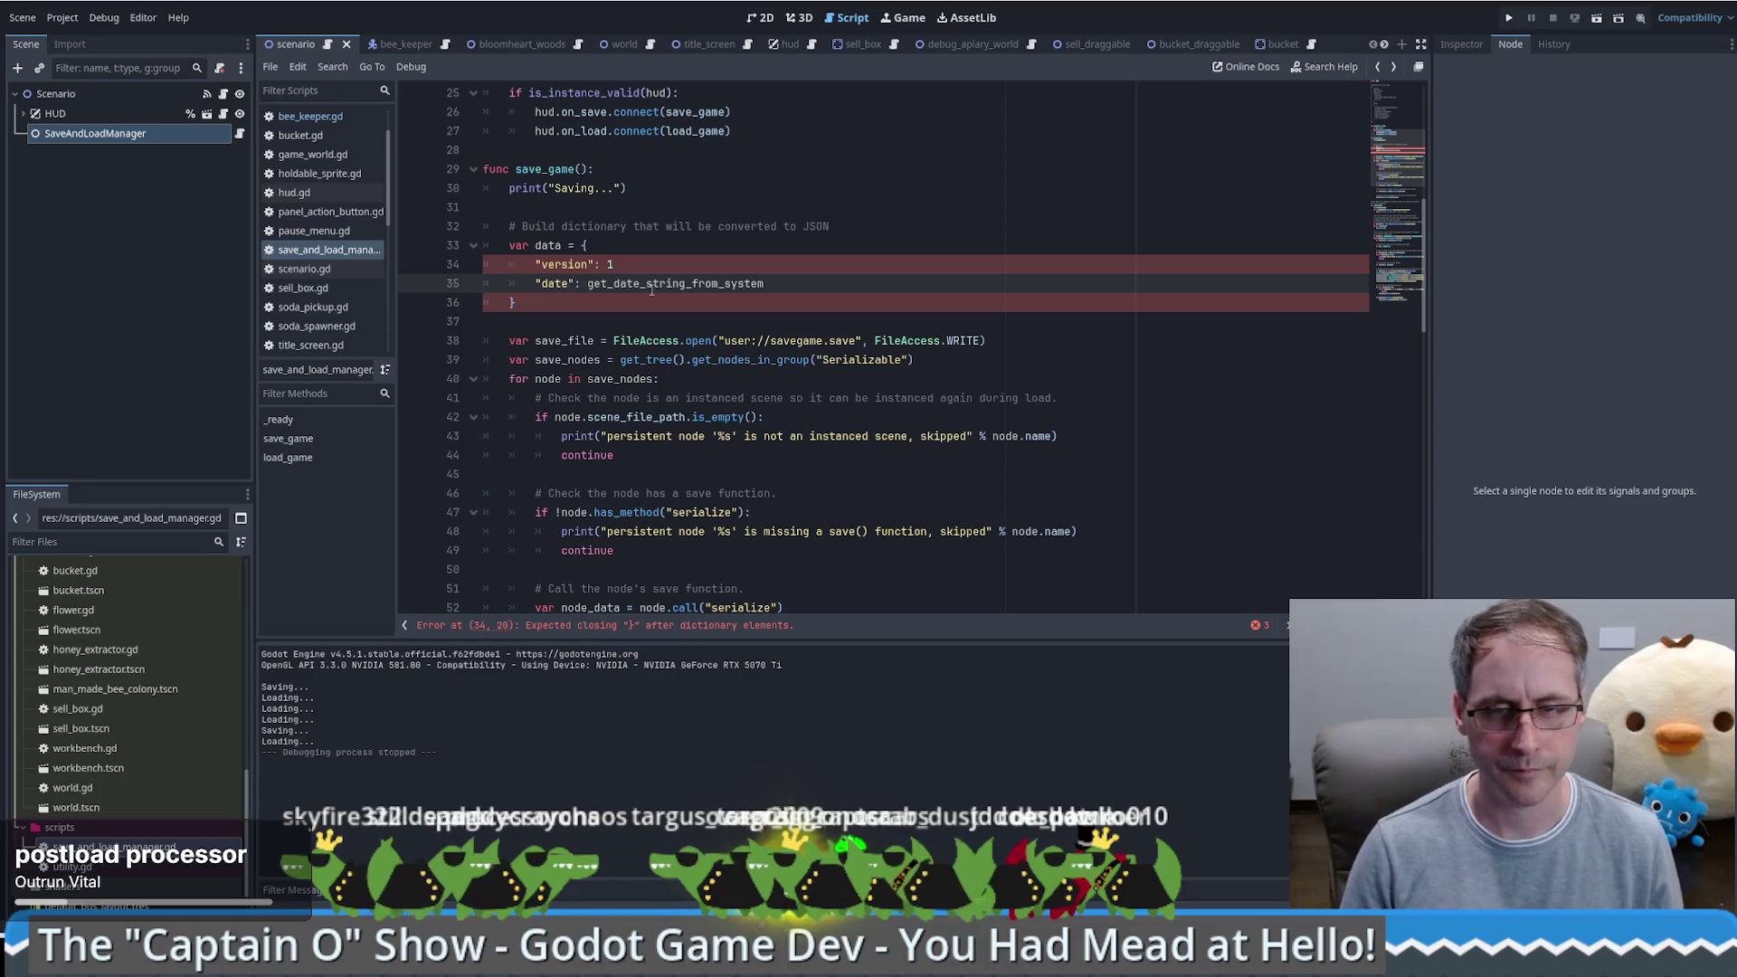
# Make the date entry call Time.get_date_string_from_system(true), checking the built-in Time help
pyautogui.write('(true')
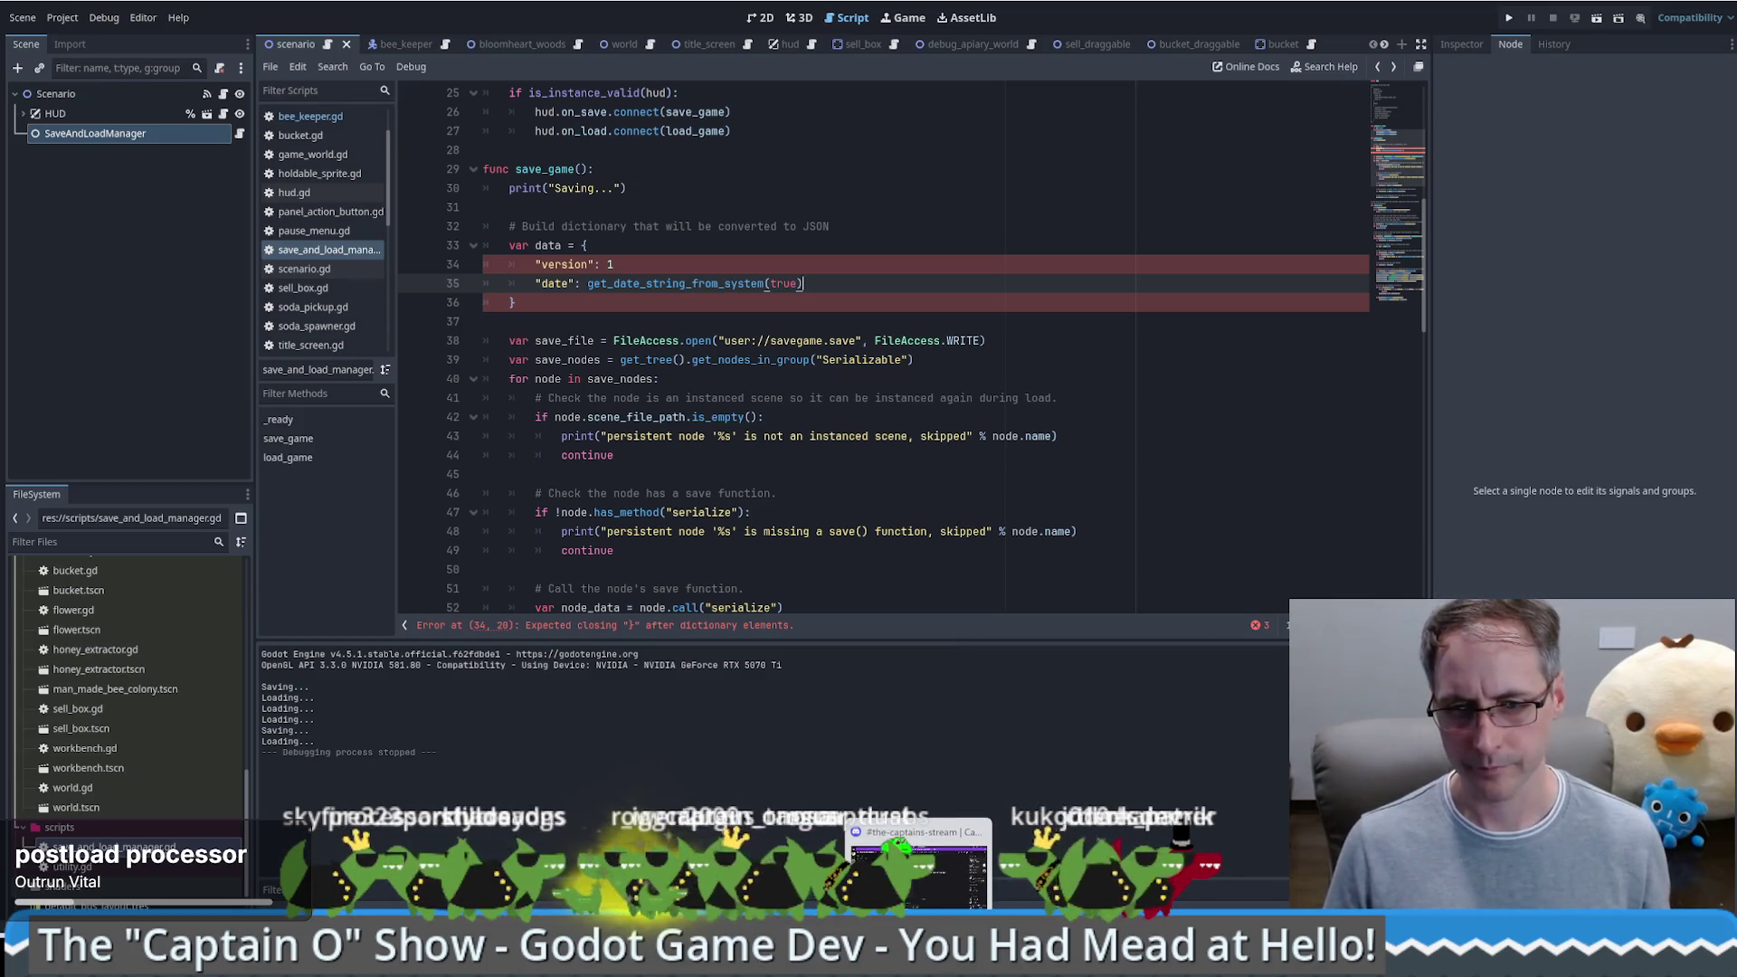
pyautogui.hotkey('alt', 'Tab')
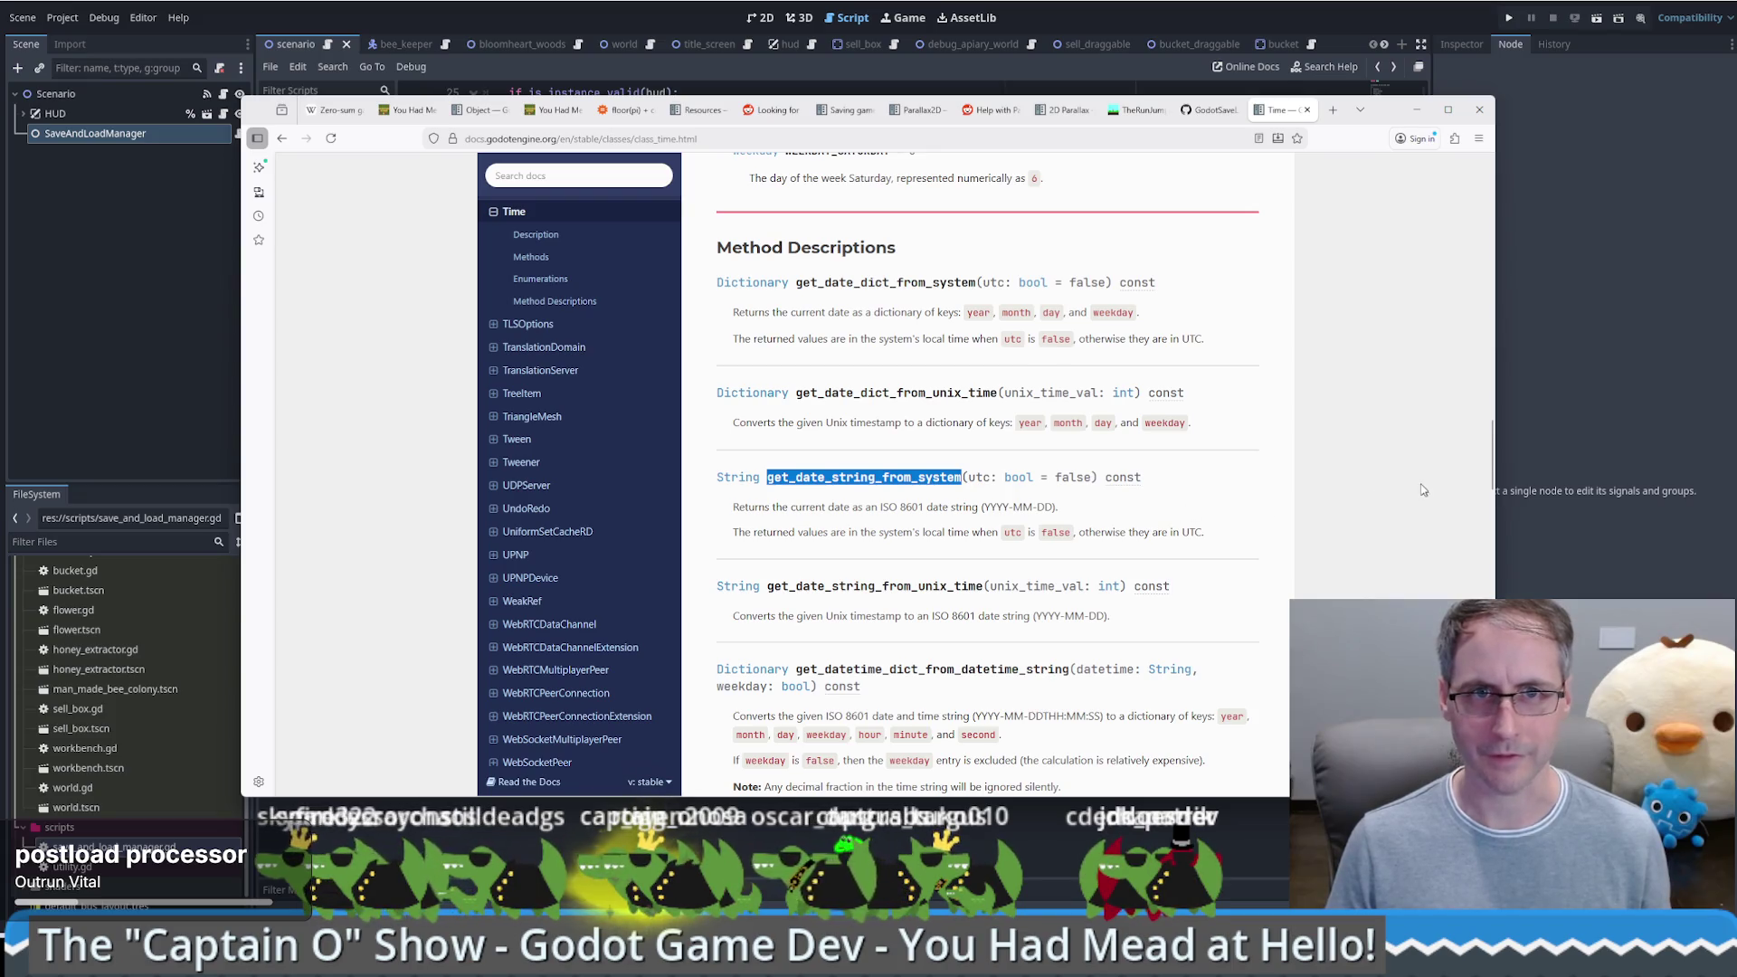
pyautogui.moveTo(1492, 452); pyautogui.dragTo(1475, 221)
pyautogui.scroll(2, 1476, 221)
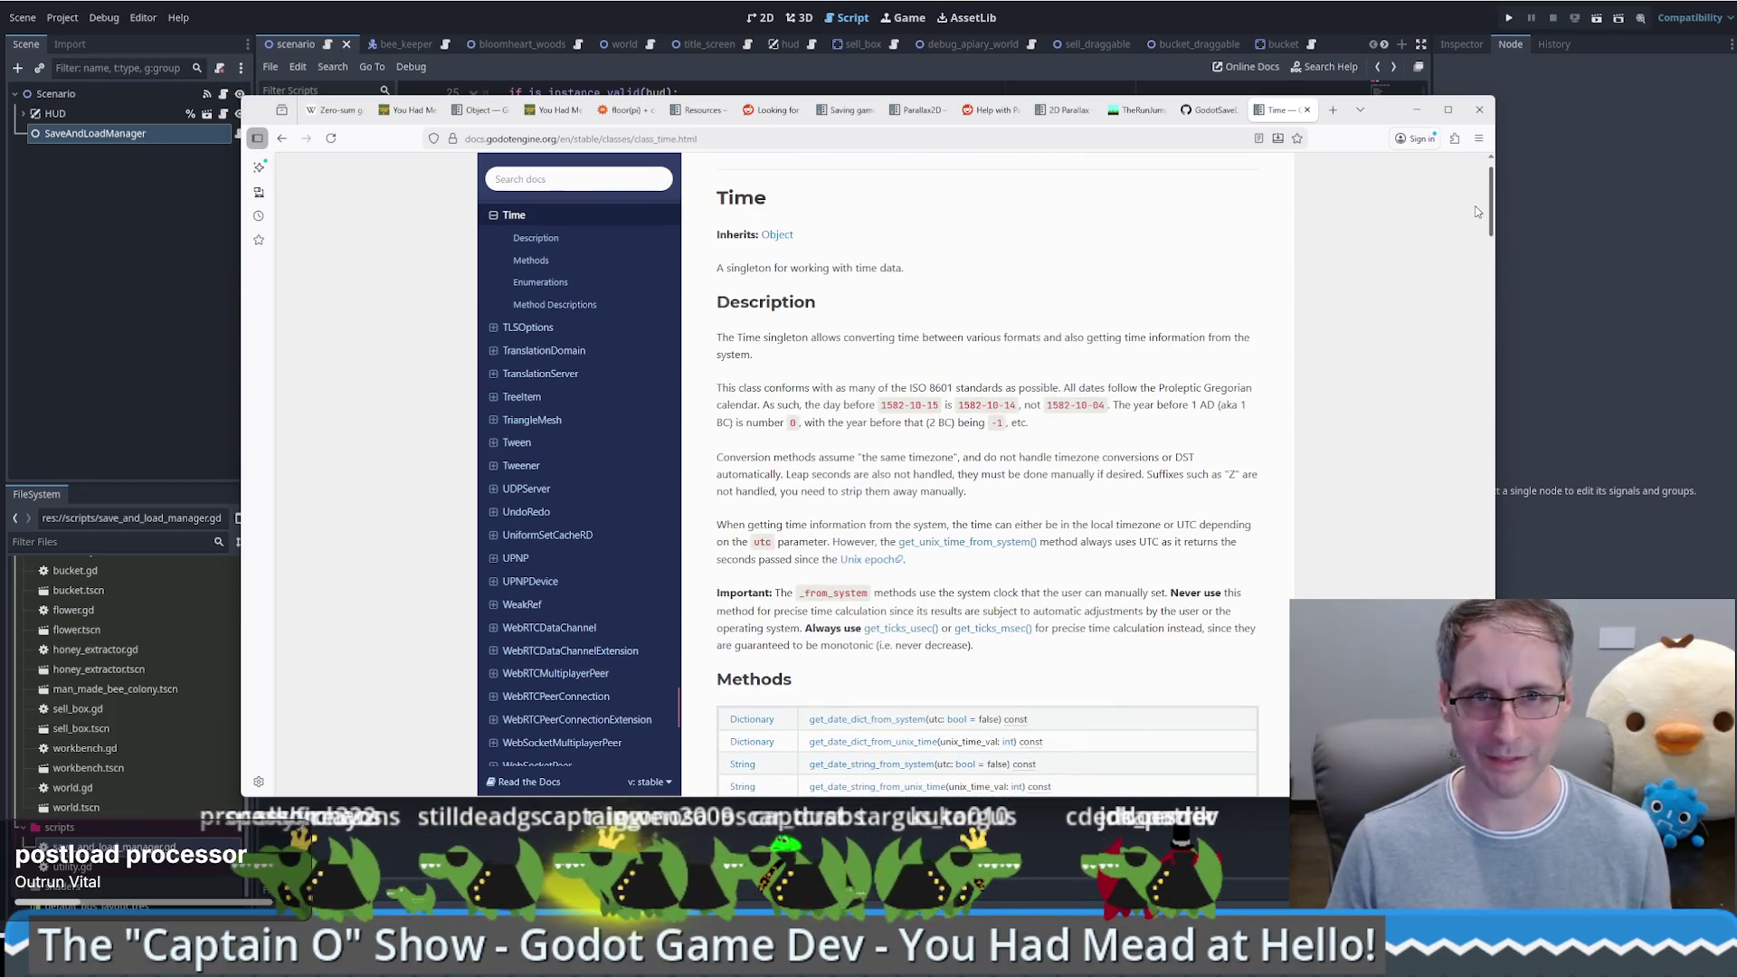
pyautogui.hotkey('alt', 'Tab')
pyautogui.click(587, 284)
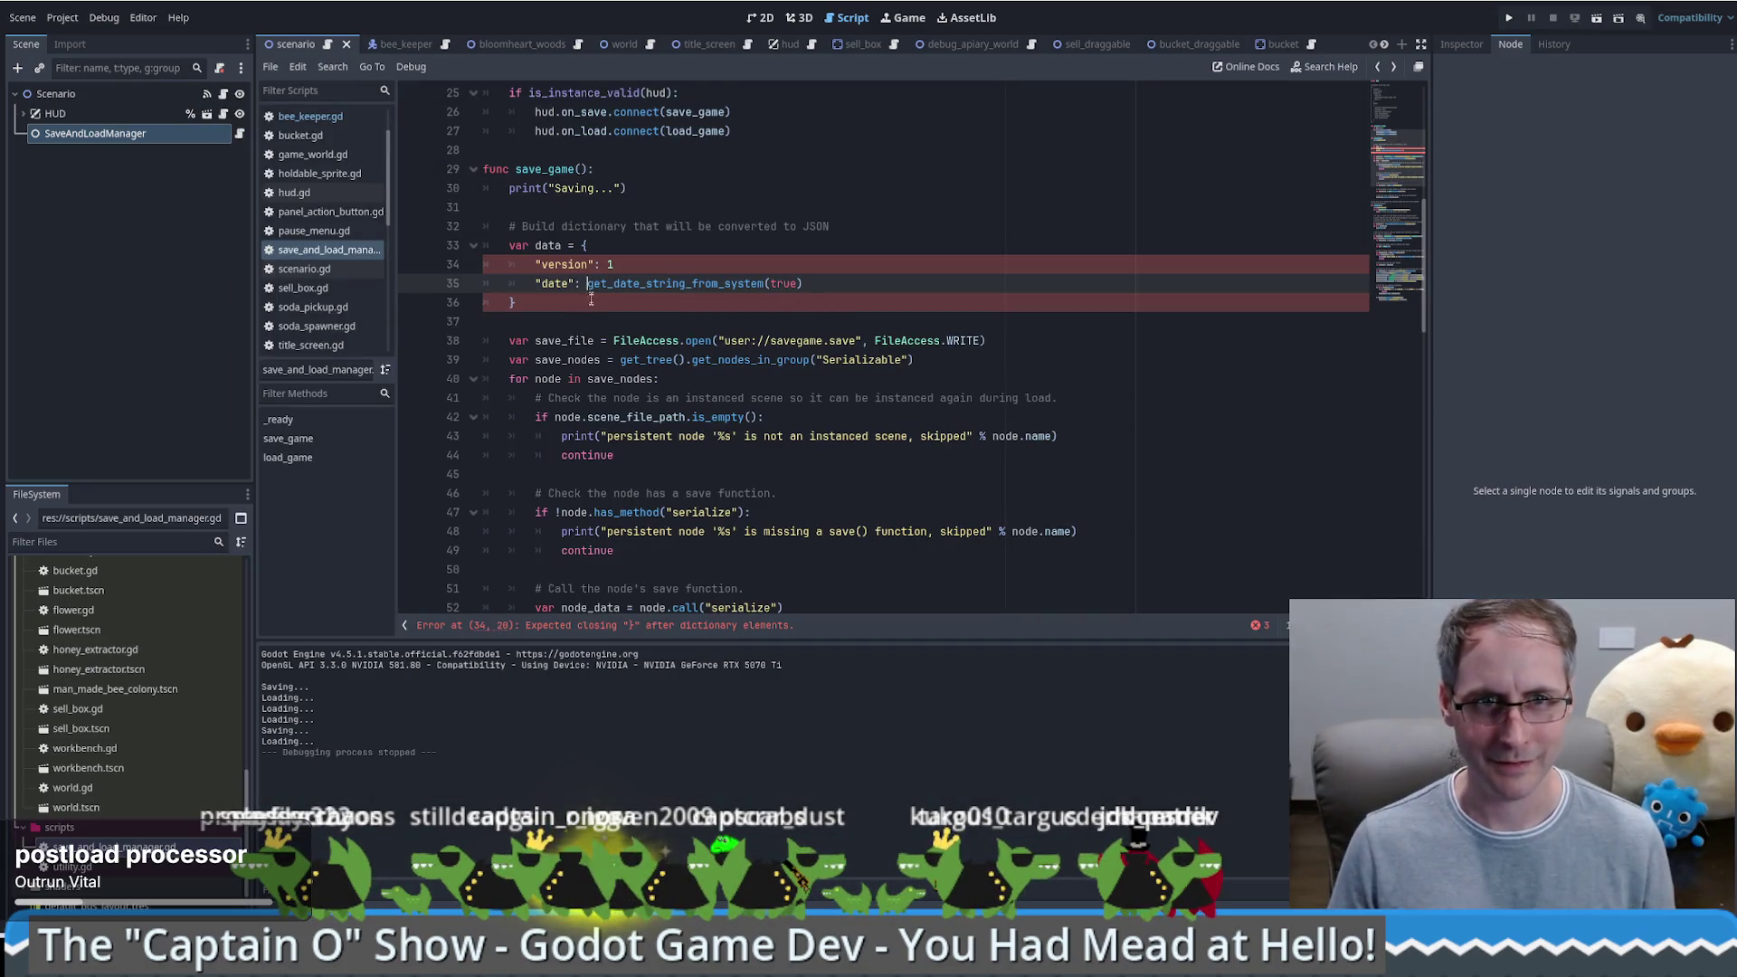
pyautogui.write('Time.')
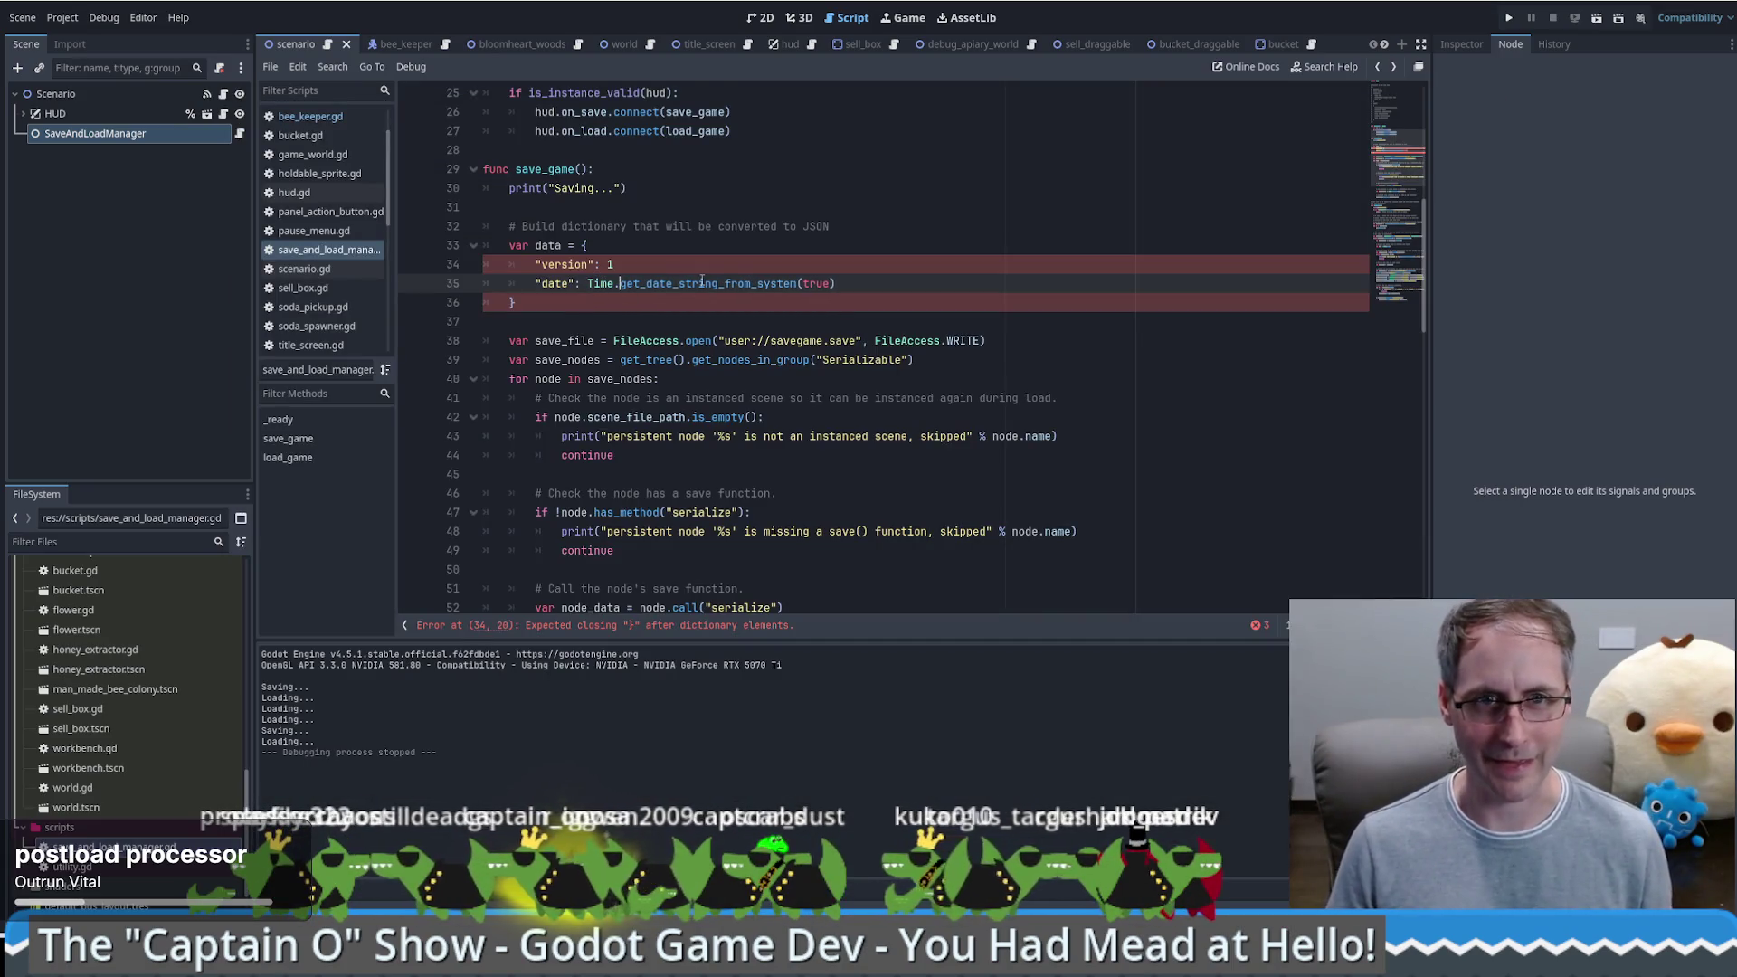
pyautogui.keyDown('ctrl'); pyautogui.click(600, 284); pyautogui.keyUp('ctrl')
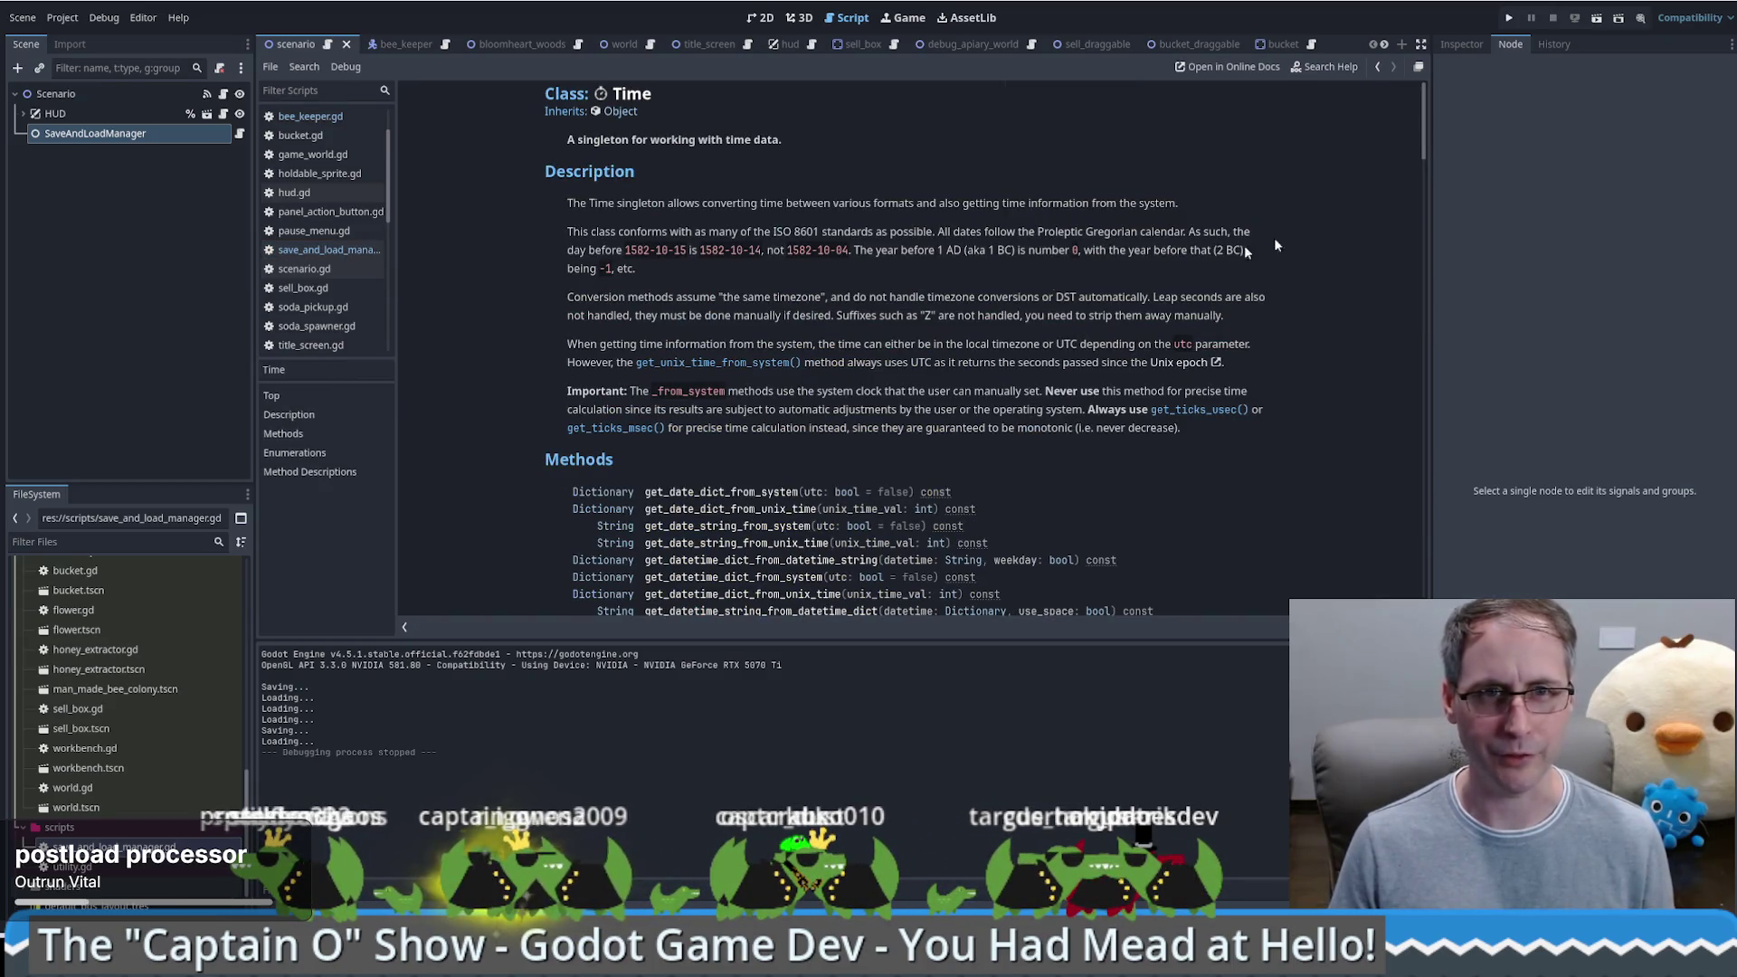
pyautogui.moveTo(1423, 122); pyautogui.dragTo(1402, 601)
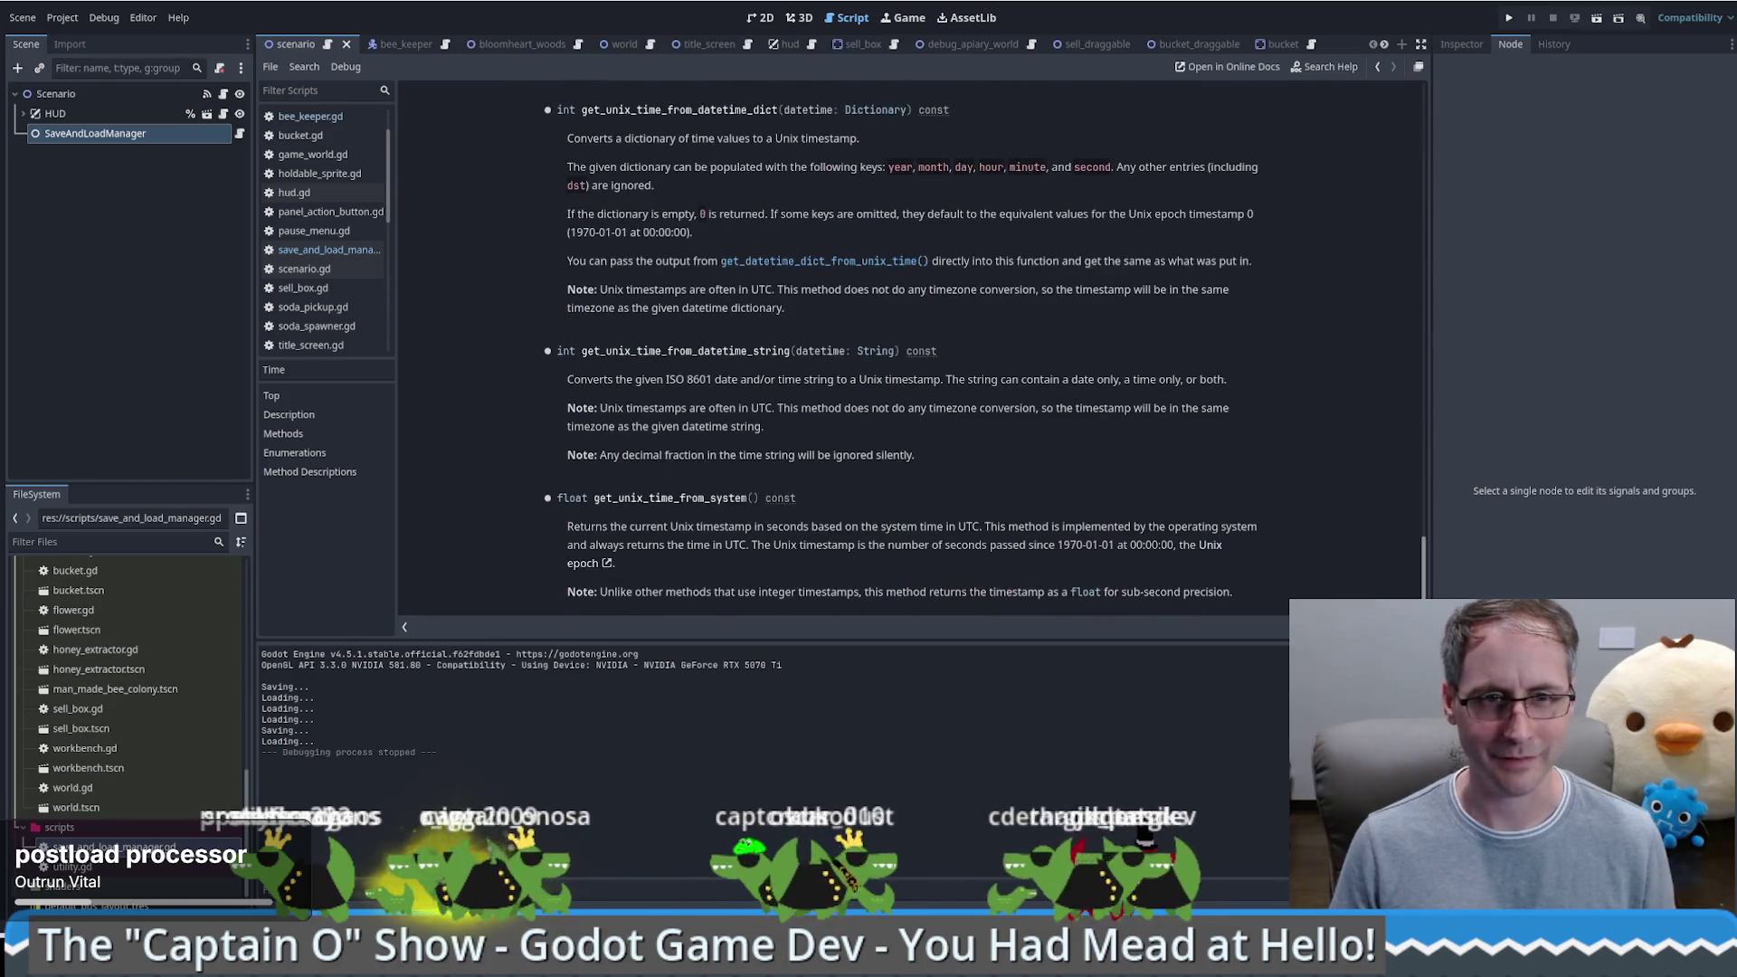
pyautogui.hotkey('alt', 'Left')
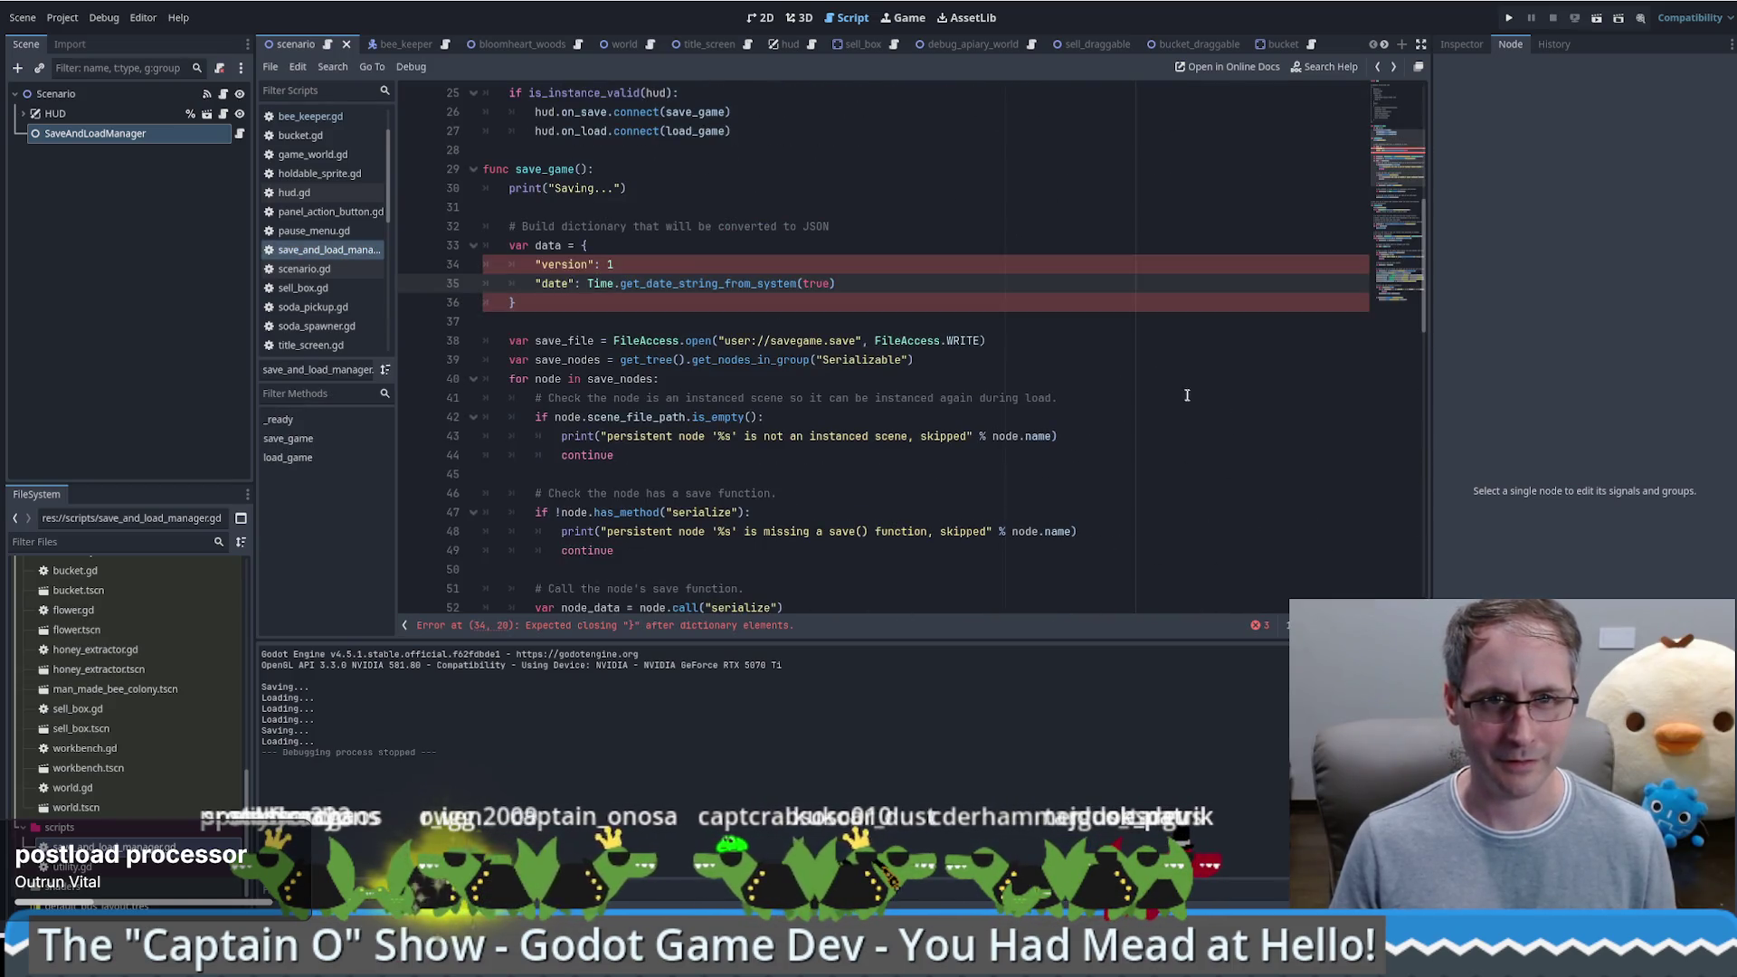
# Add the missing comma after "version": 1 and review the get_date_string_from_system help
pyautogui.doubleClick(592, 283)
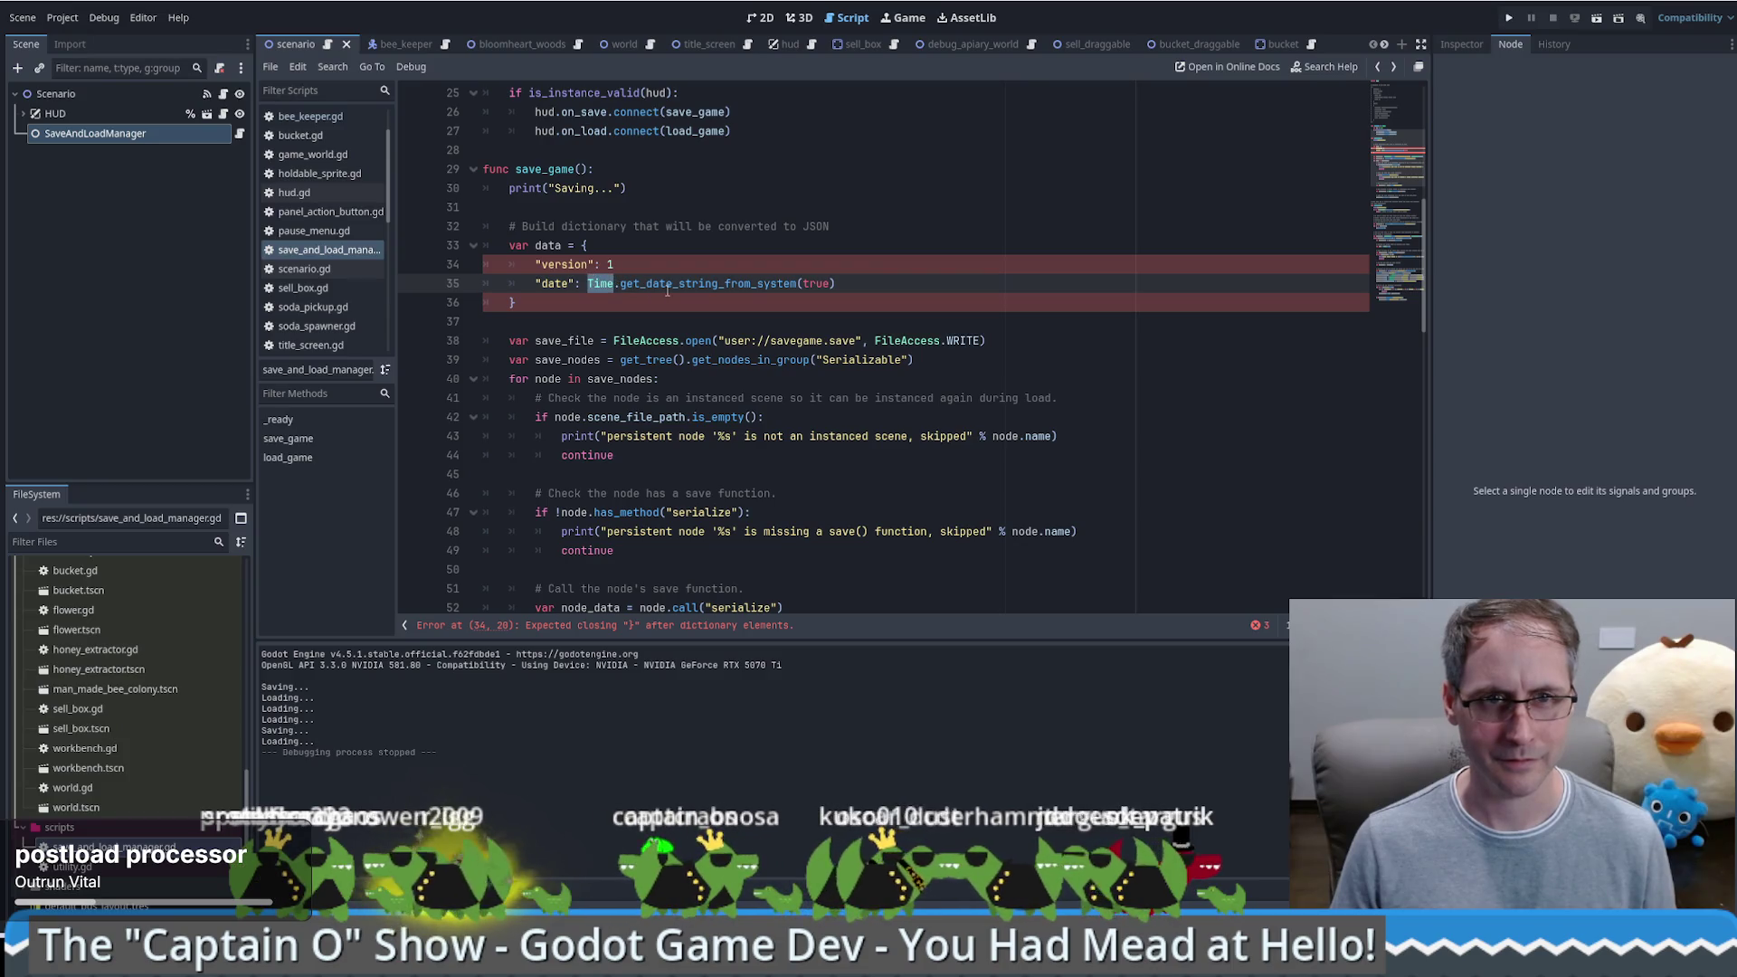
pyautogui.click(633, 264)
pyautogui.write(',')
pyautogui.click(739, 242)
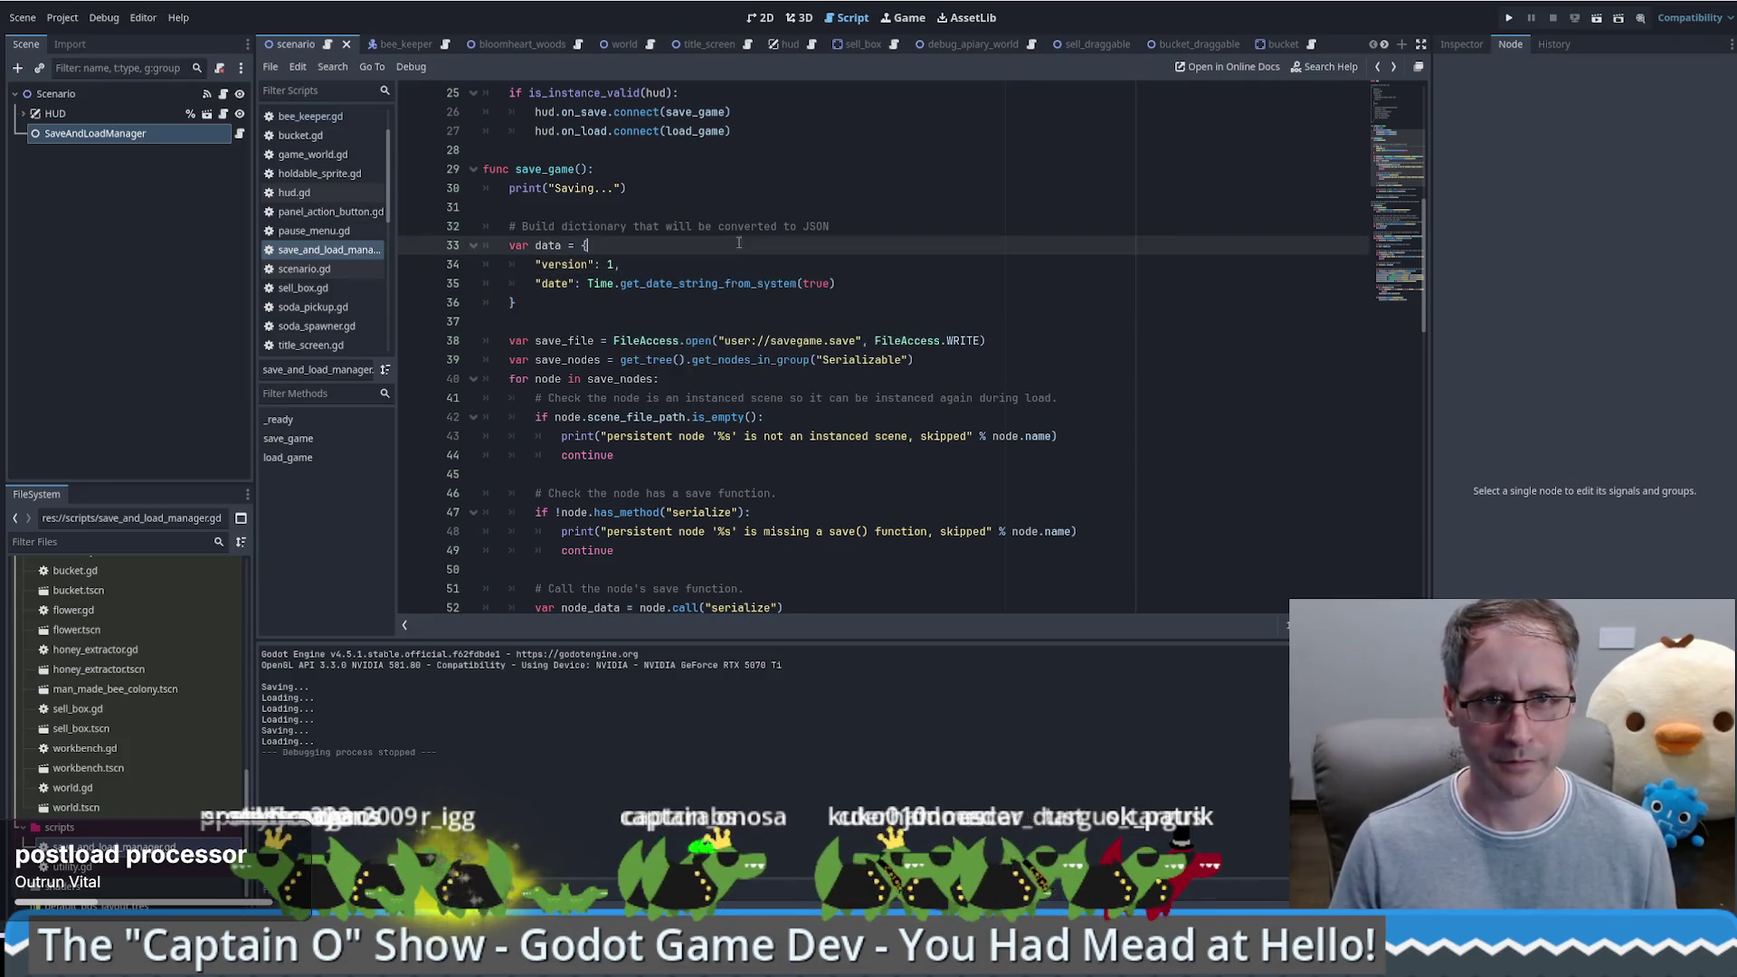
pyautogui.keyDown('ctrl'); pyautogui.click(705, 283); pyautogui.keyUp('ctrl')
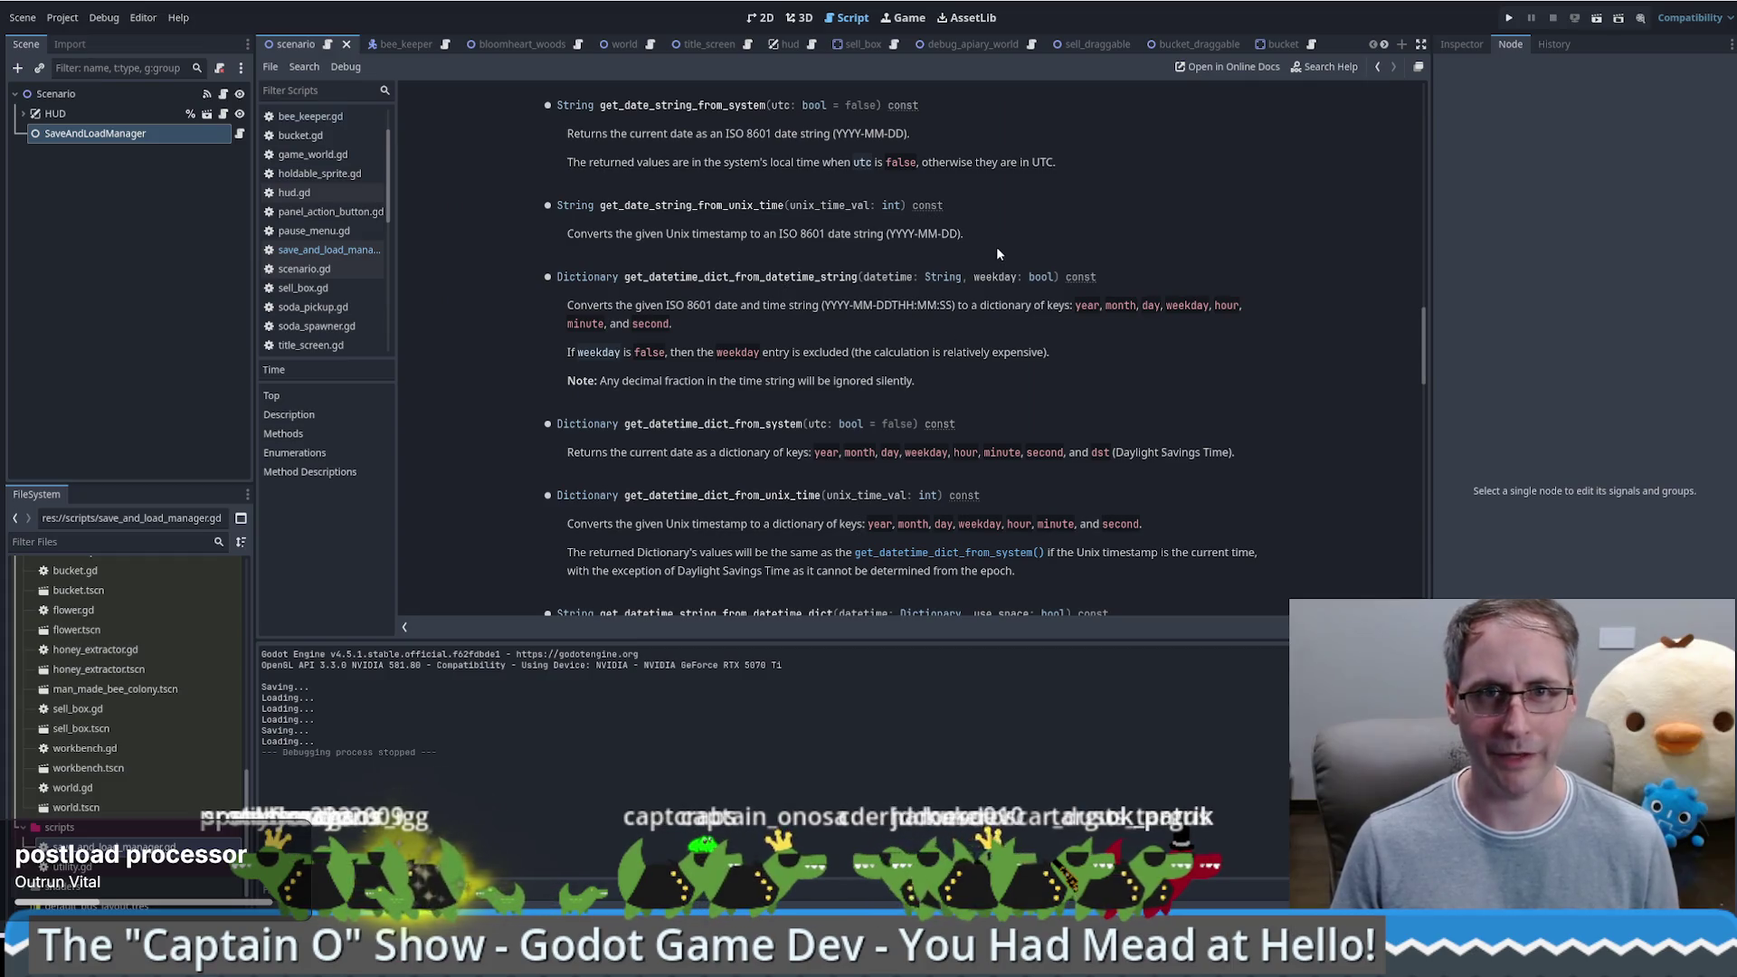
pyautogui.click(1377, 66)
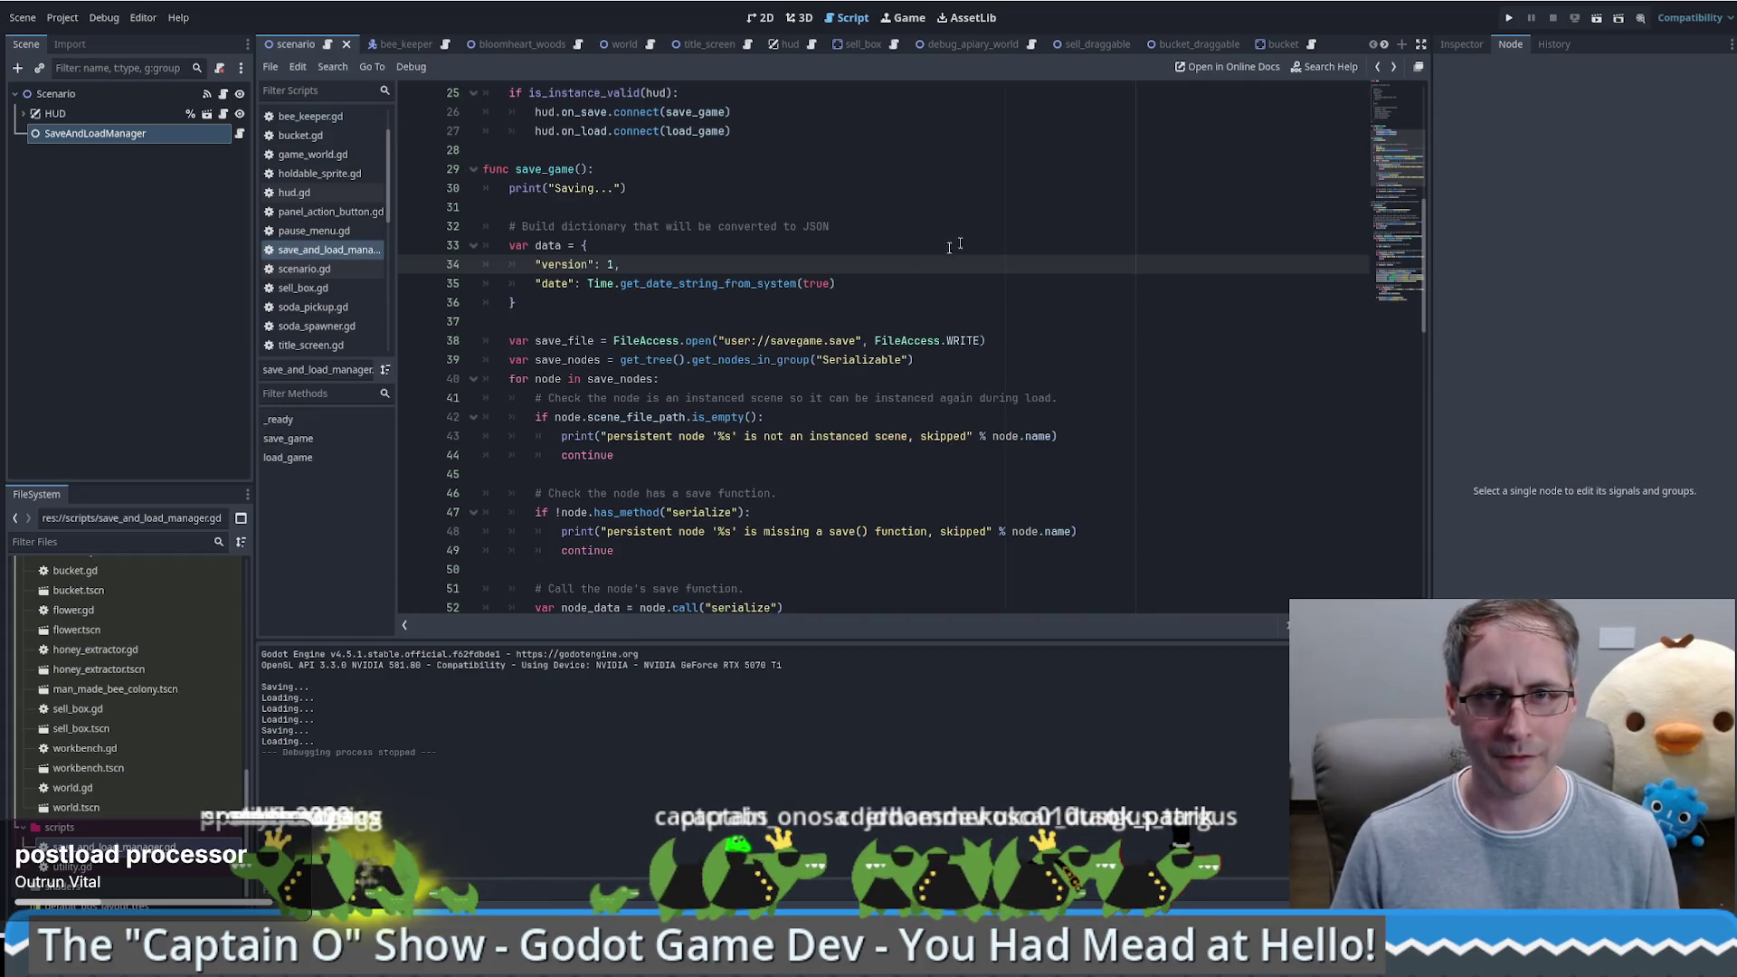
pyautogui.click(892, 286)
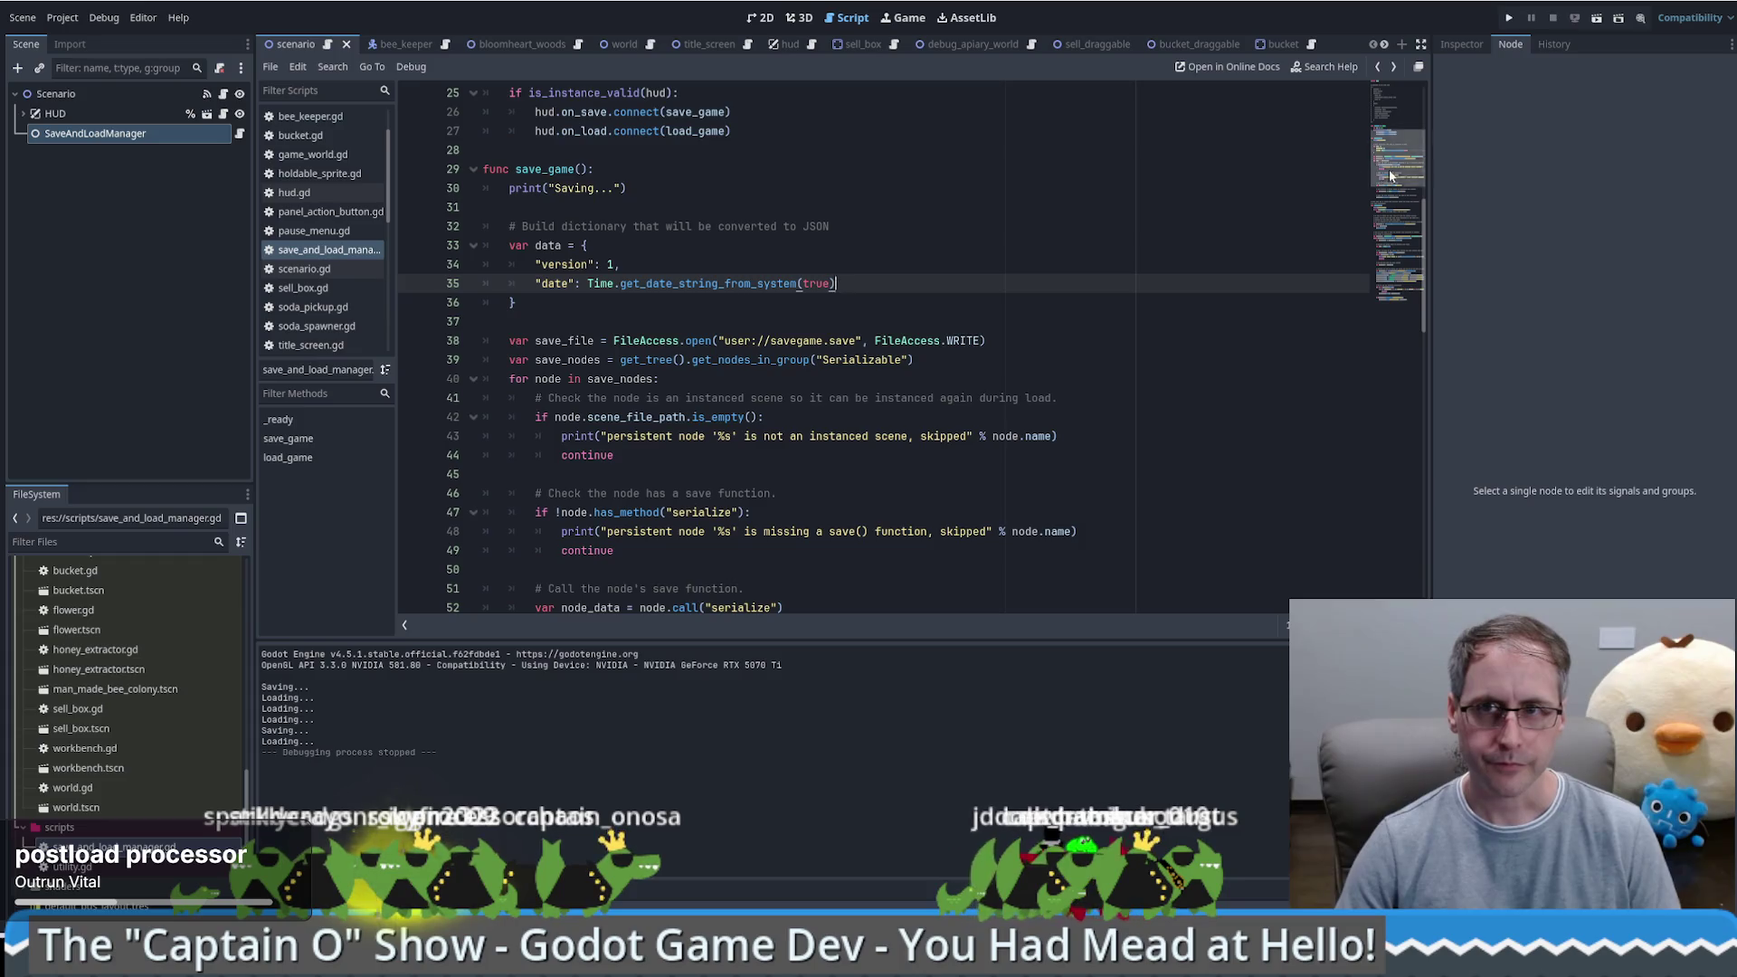
# Add a TotalPlaytime: 123.32 line below 'Song: ??' in the header comment's Scenario section
pyautogui.click(1387, 105)
pyautogui.click(650, 191)
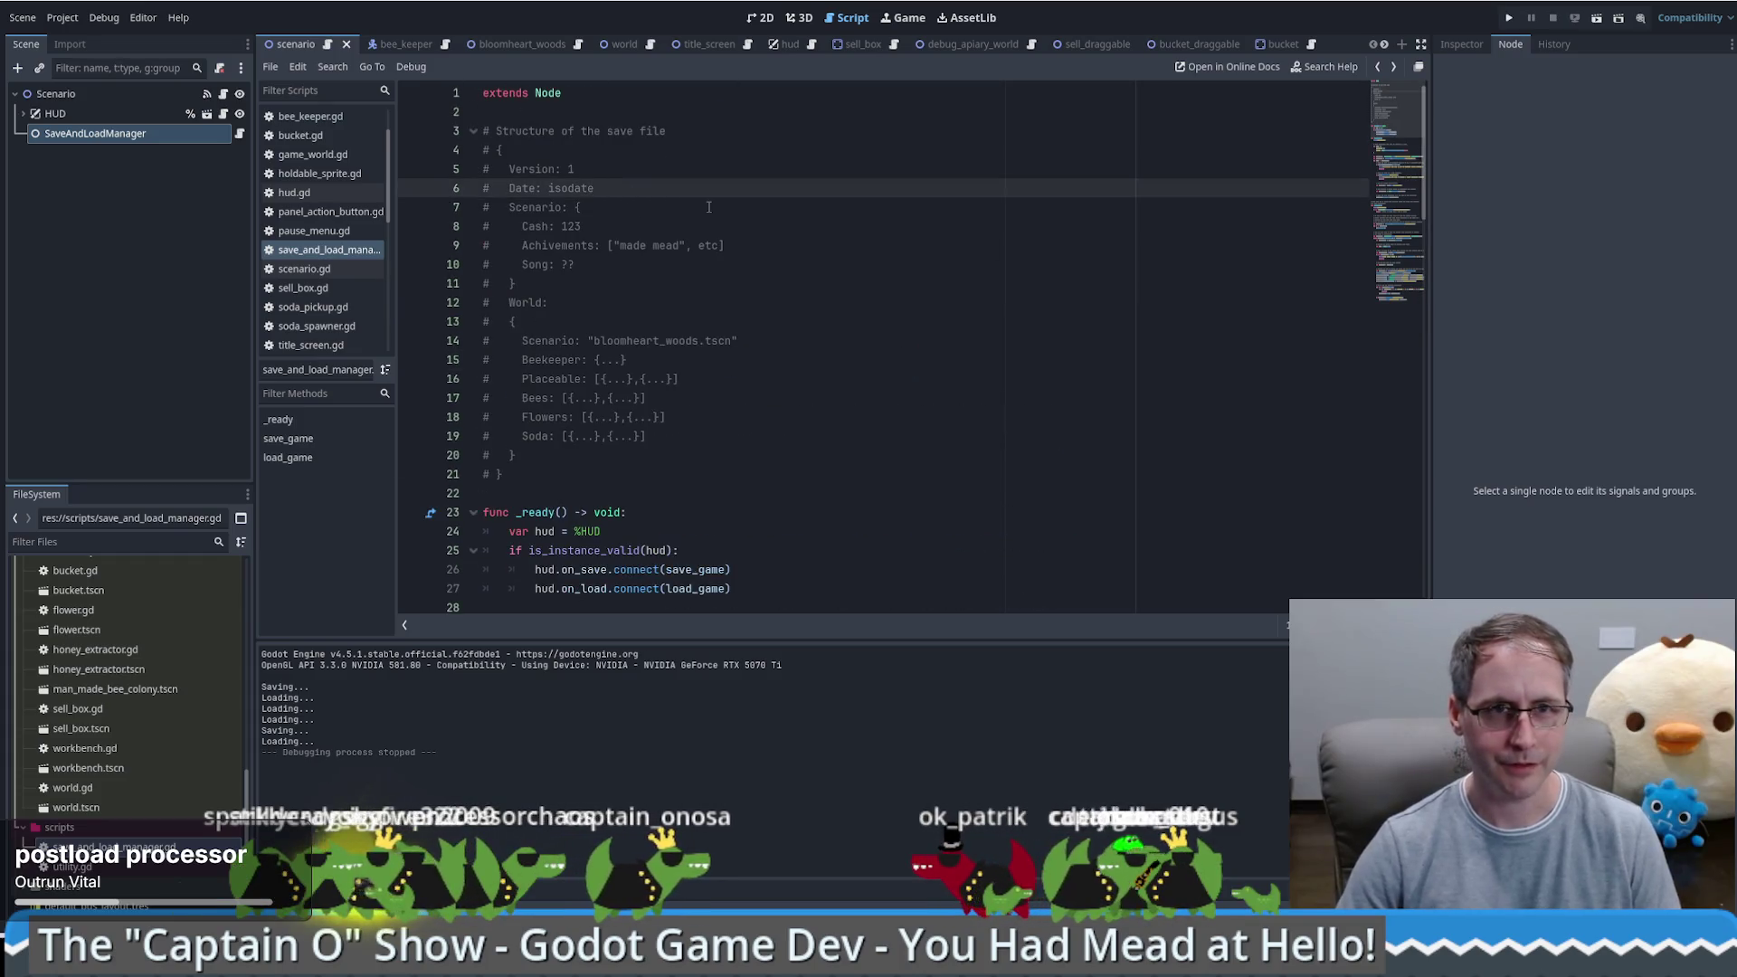
pyautogui.press('Return')
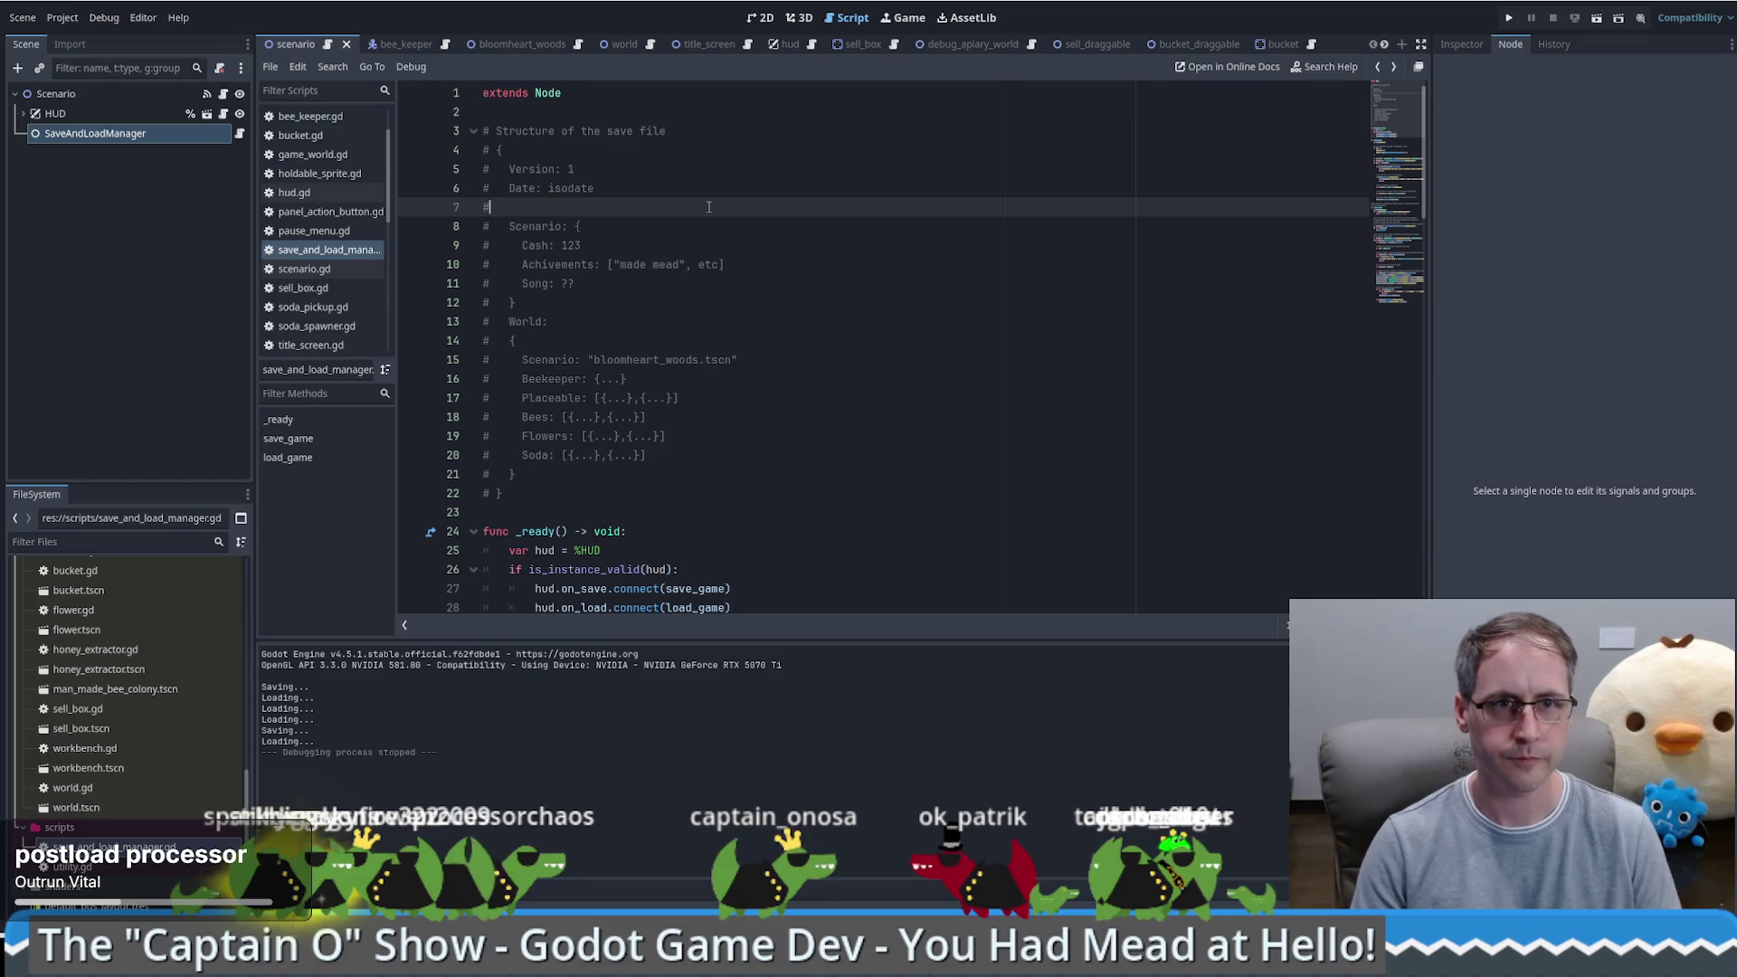
pyautogui.write('Total')
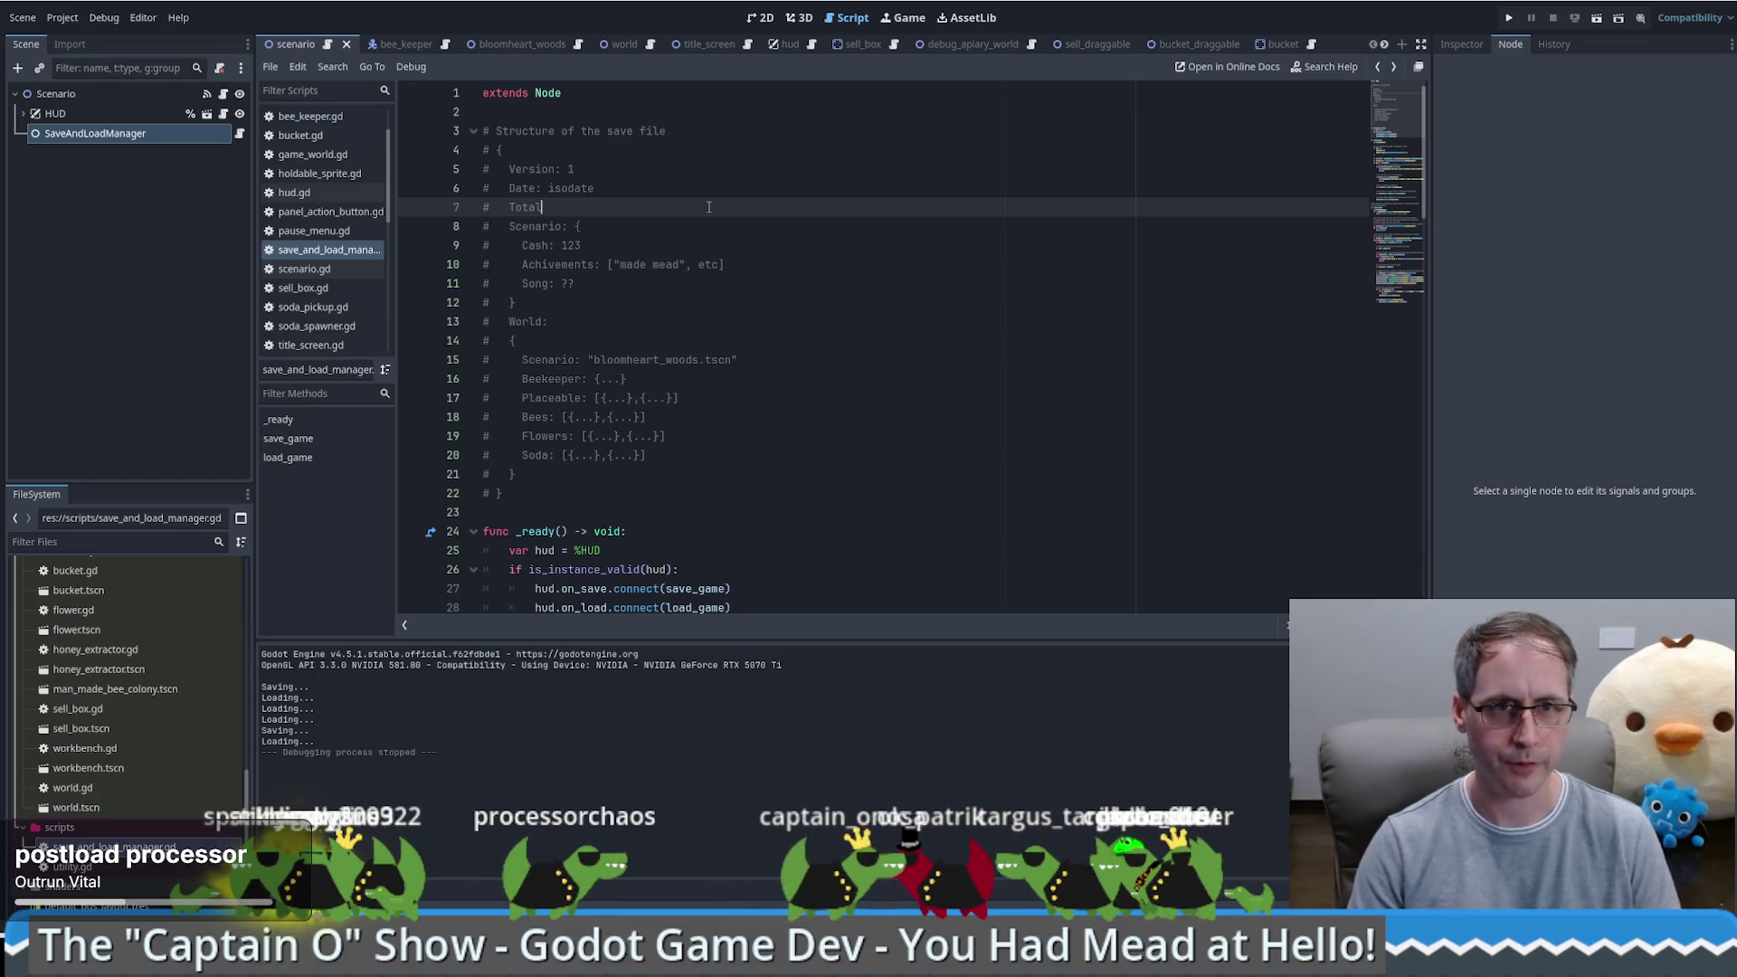
pyautogui.hotkey('ctrl', 'z')
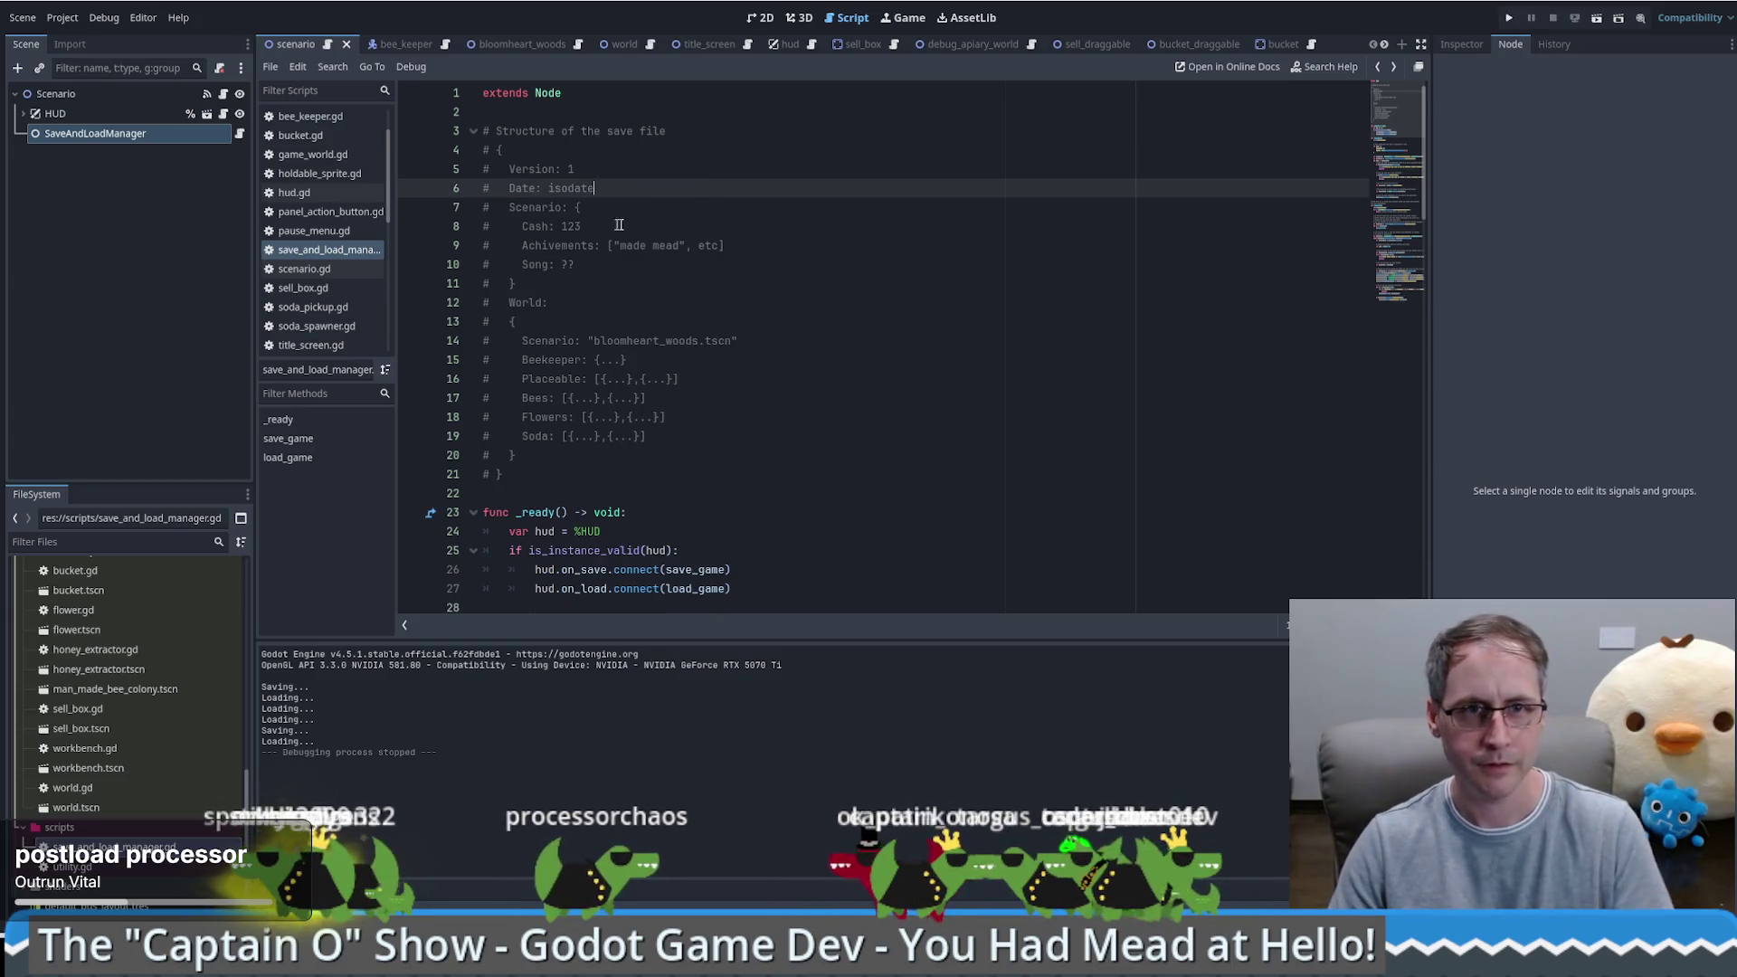
pyautogui.click(645, 272)
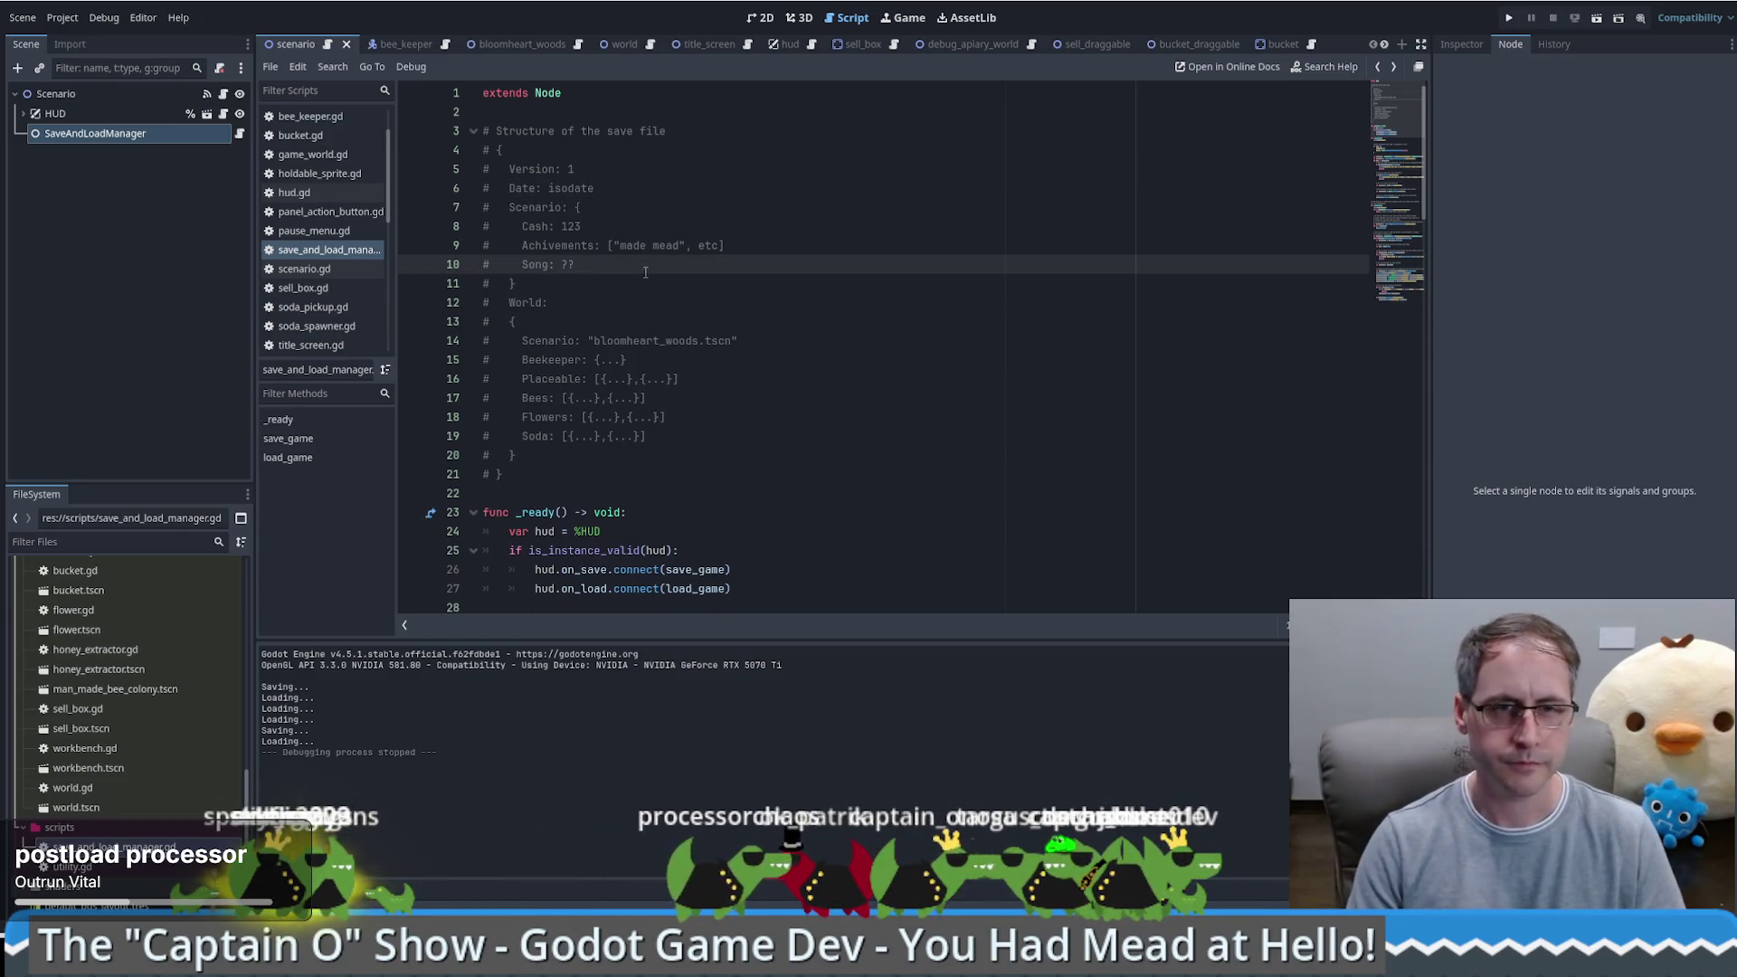
pyautogui.press('Return')
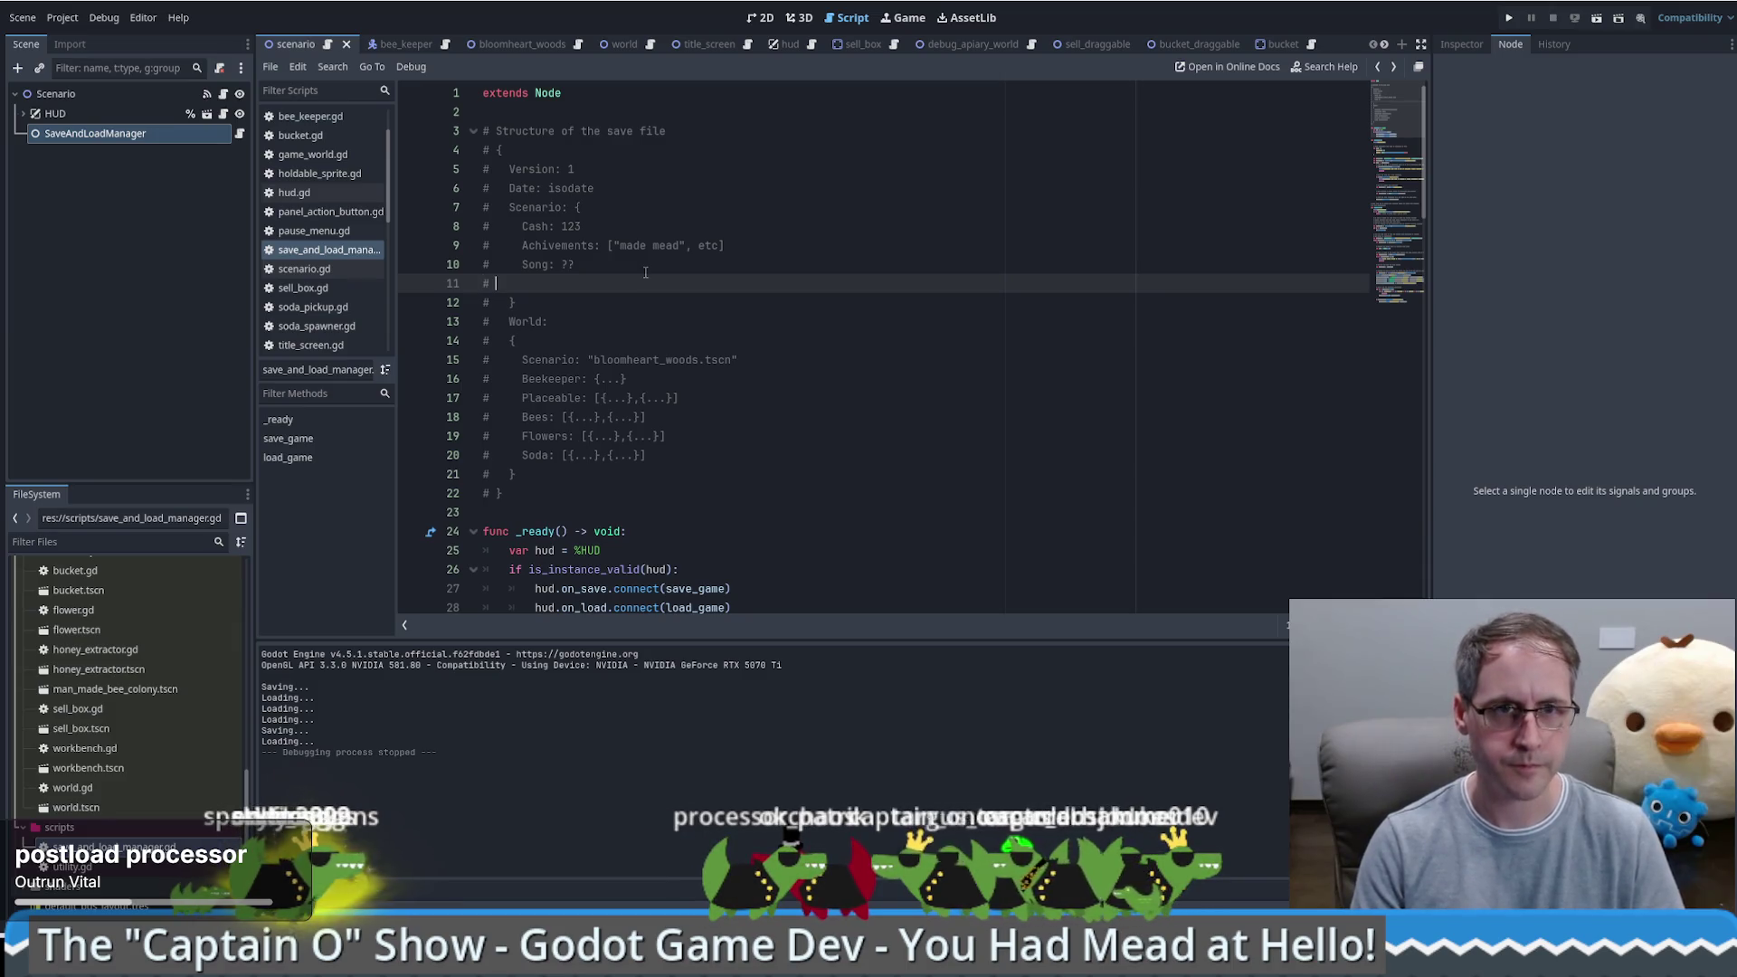
pyautogui.write('#    TotalPlayT')
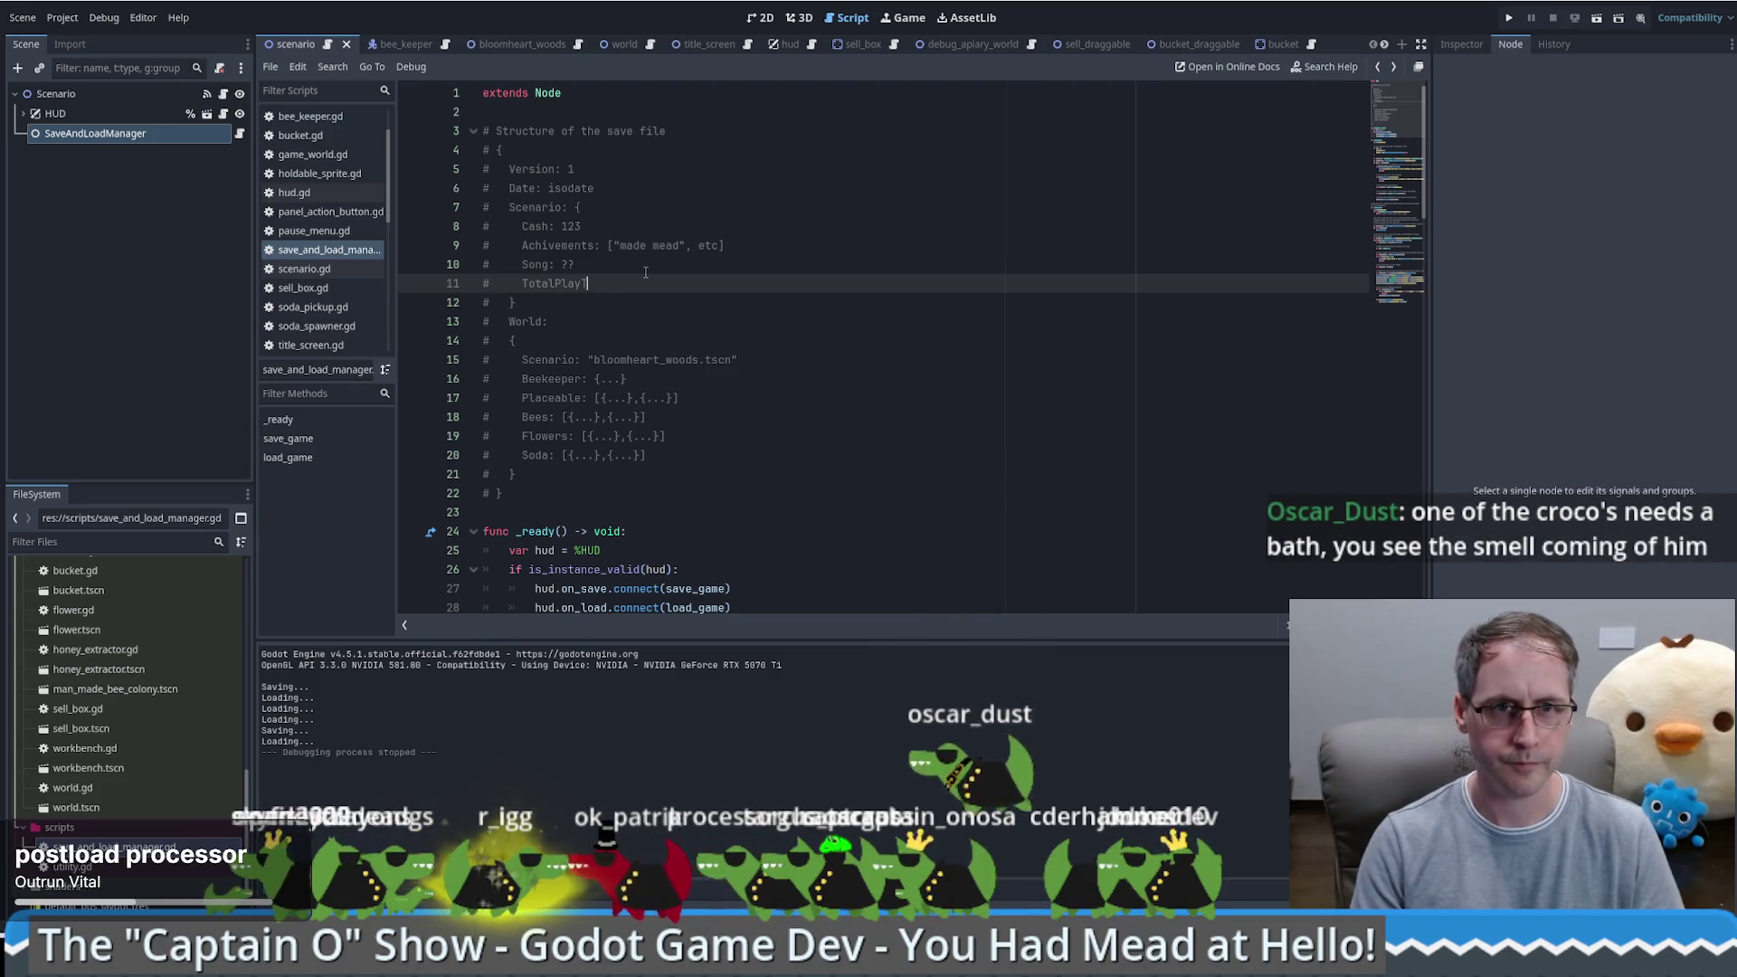
pyautogui.write('time: 123.32')
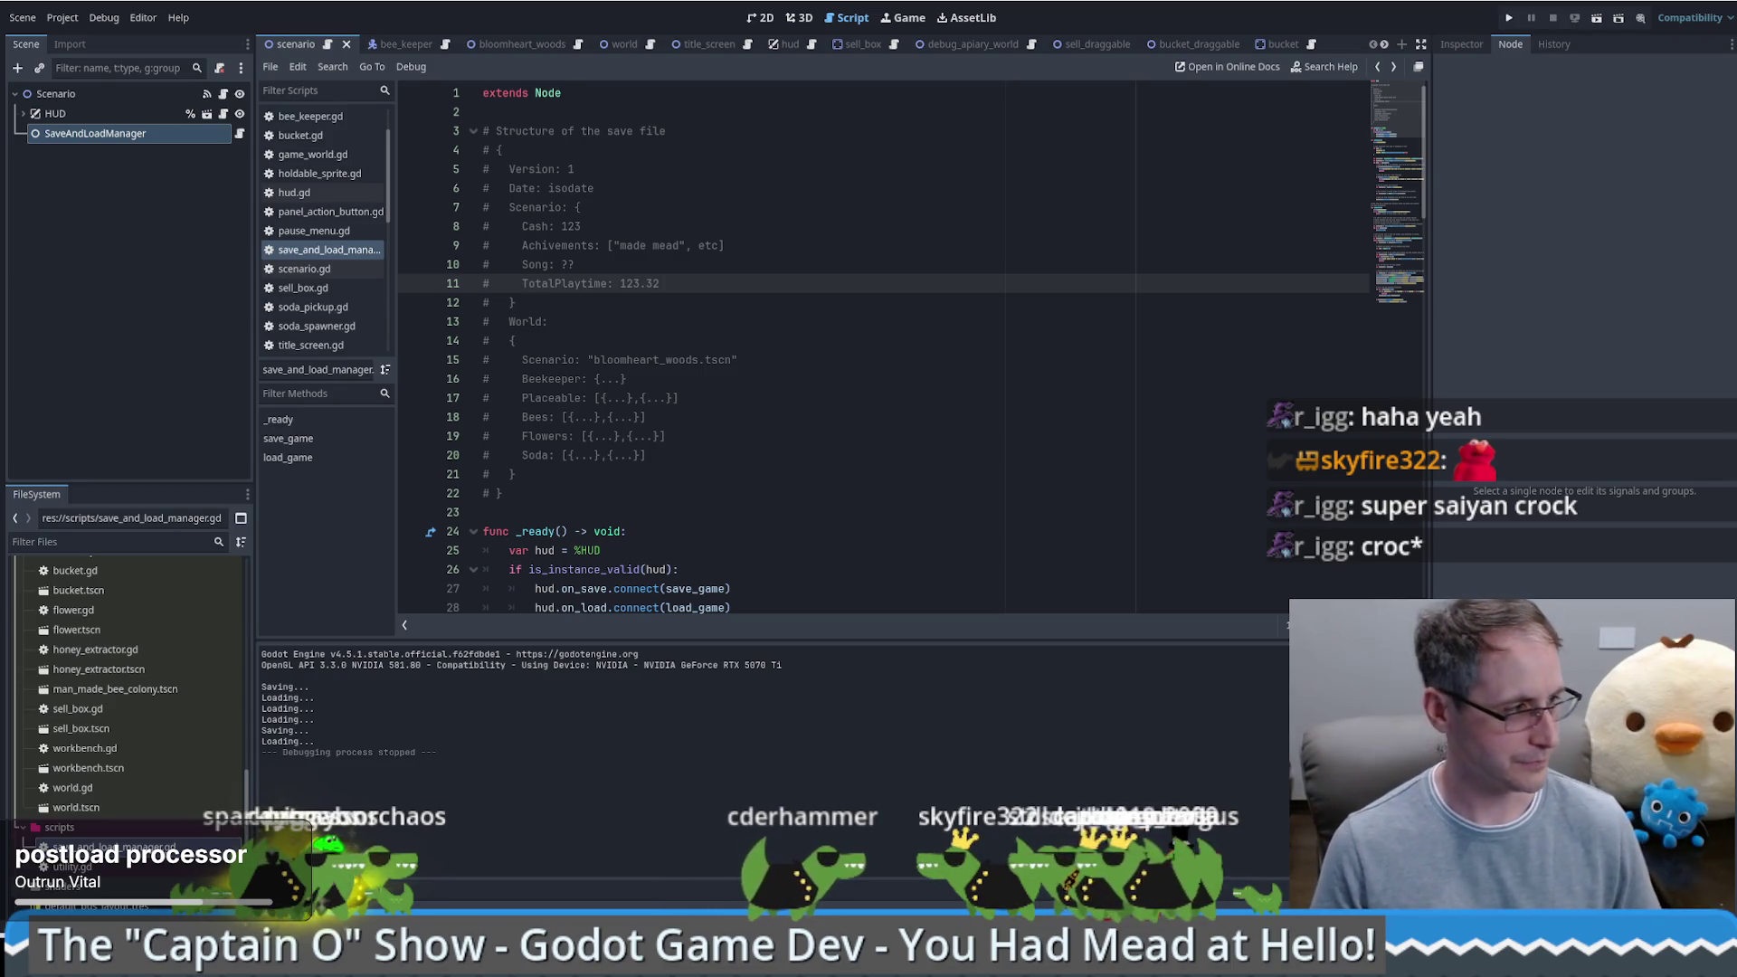
pyautogui.click(767, 431)
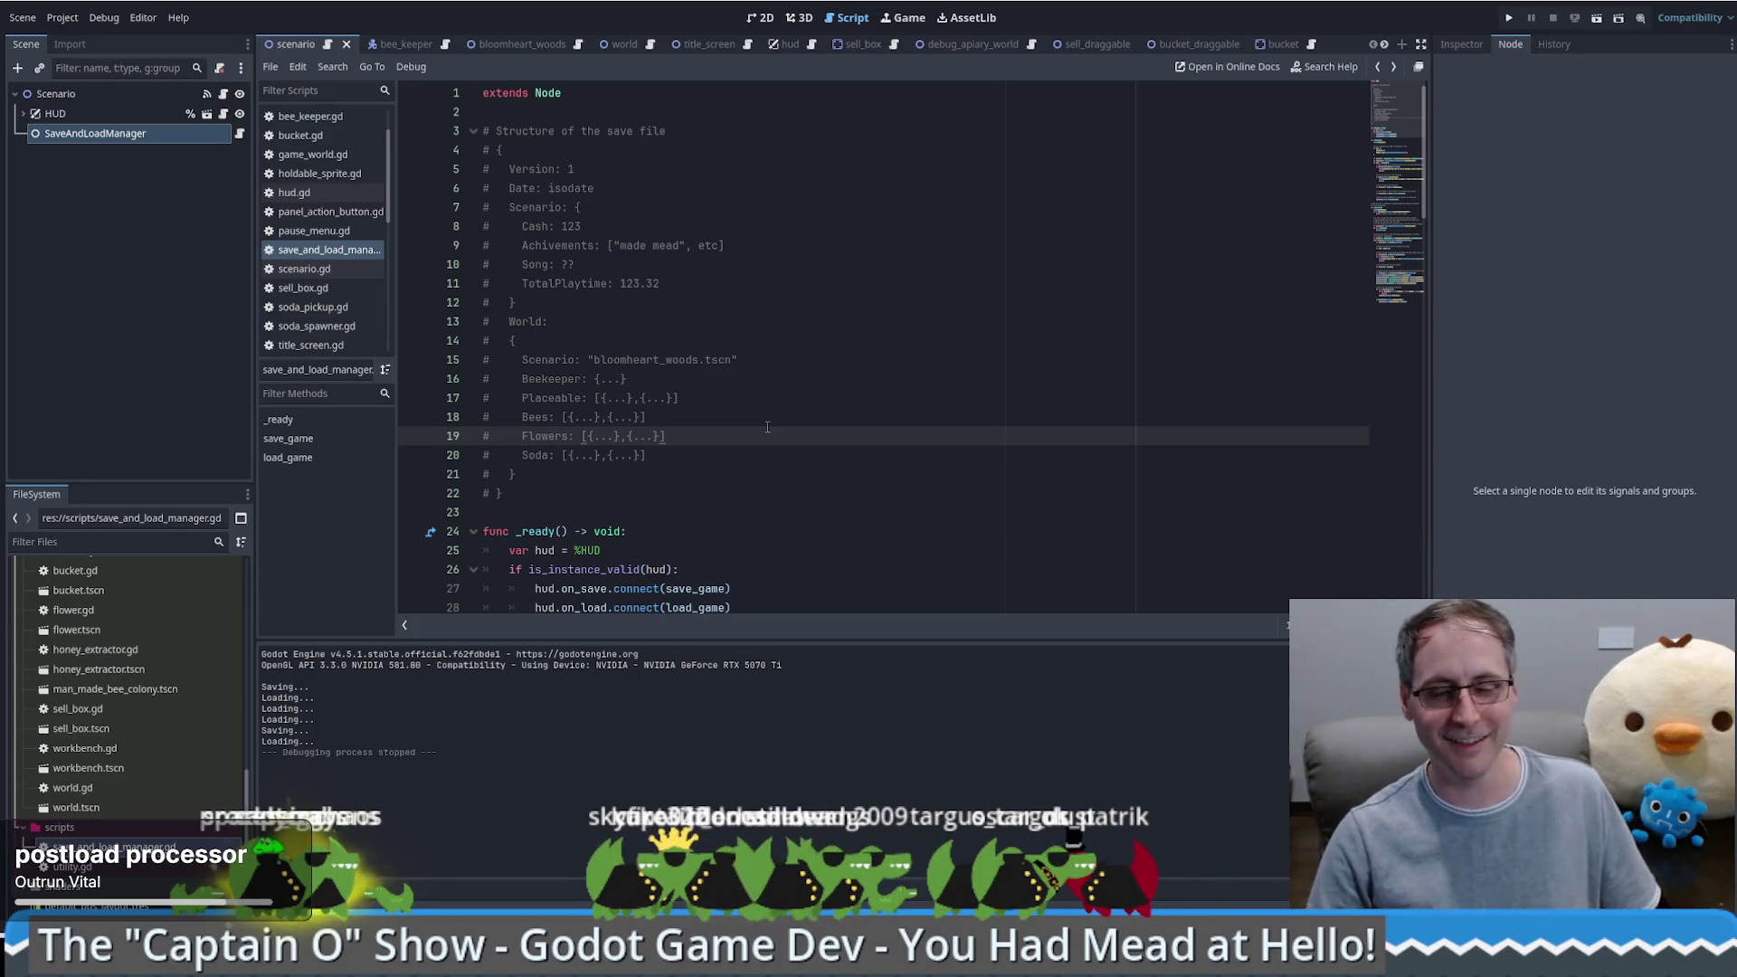
pyautogui.click(541, 283)
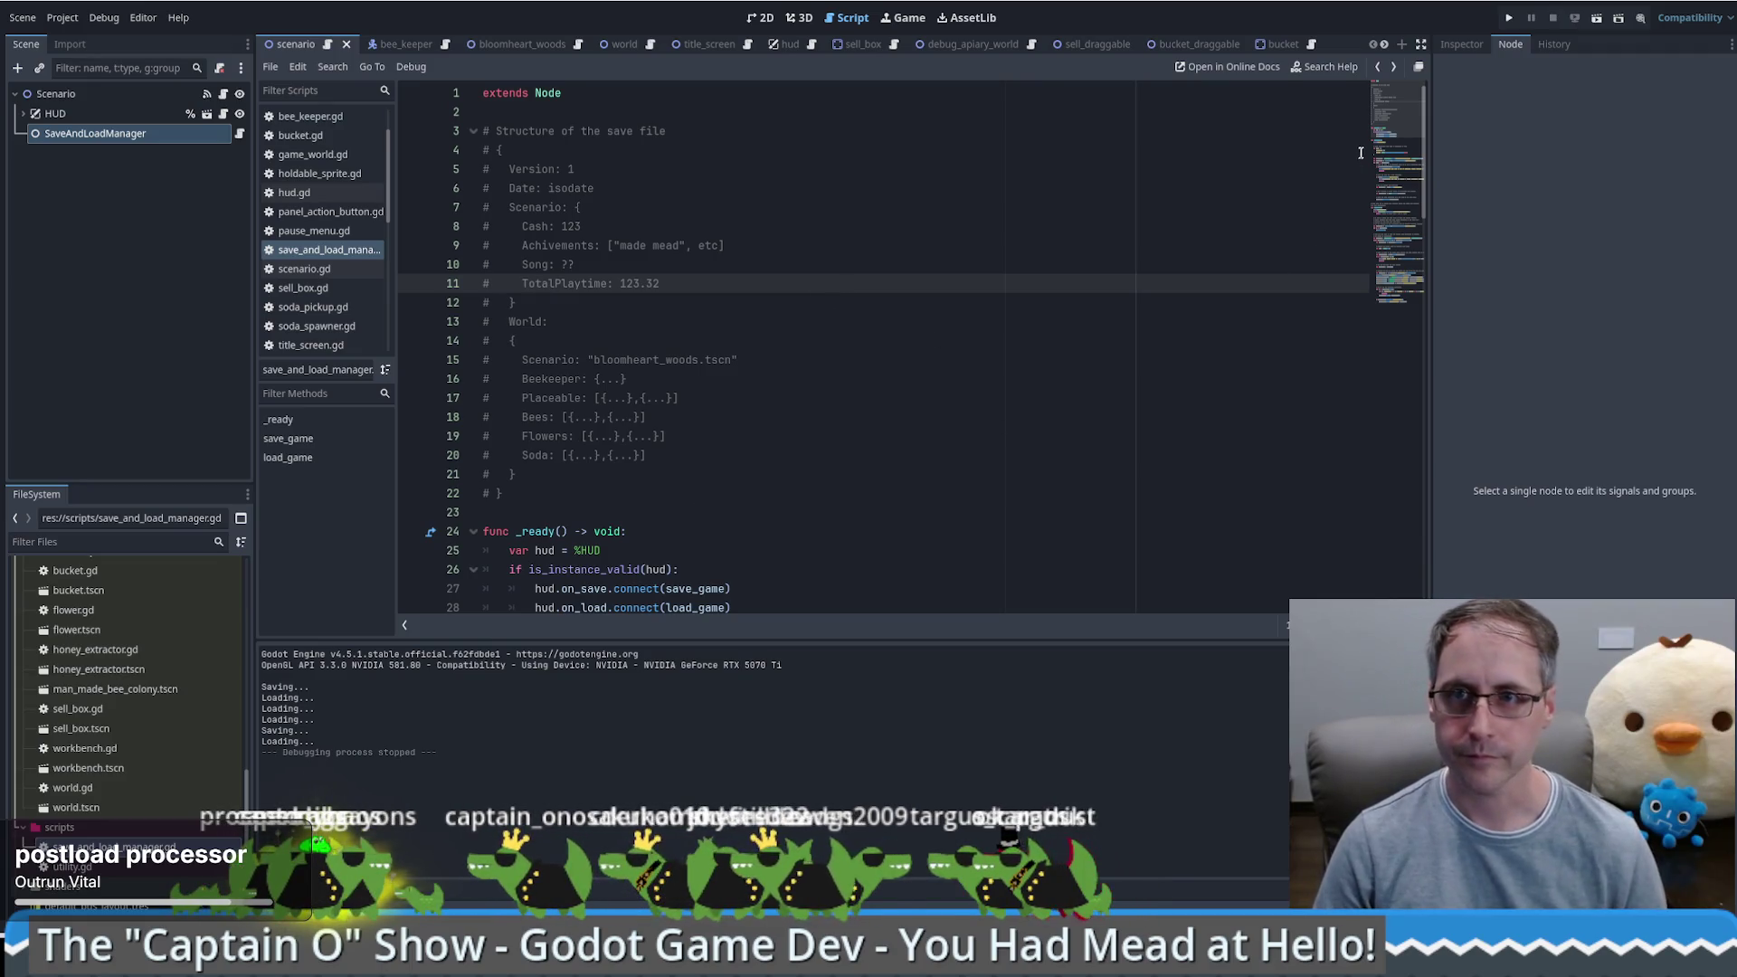
# Add a comma after the "date" entry and start a partial "scen" key on the next line
pyautogui.scroll(-15, 1385, 228)
pyautogui.moveTo(1398, 270); pyautogui.dragTo(1400, 219)
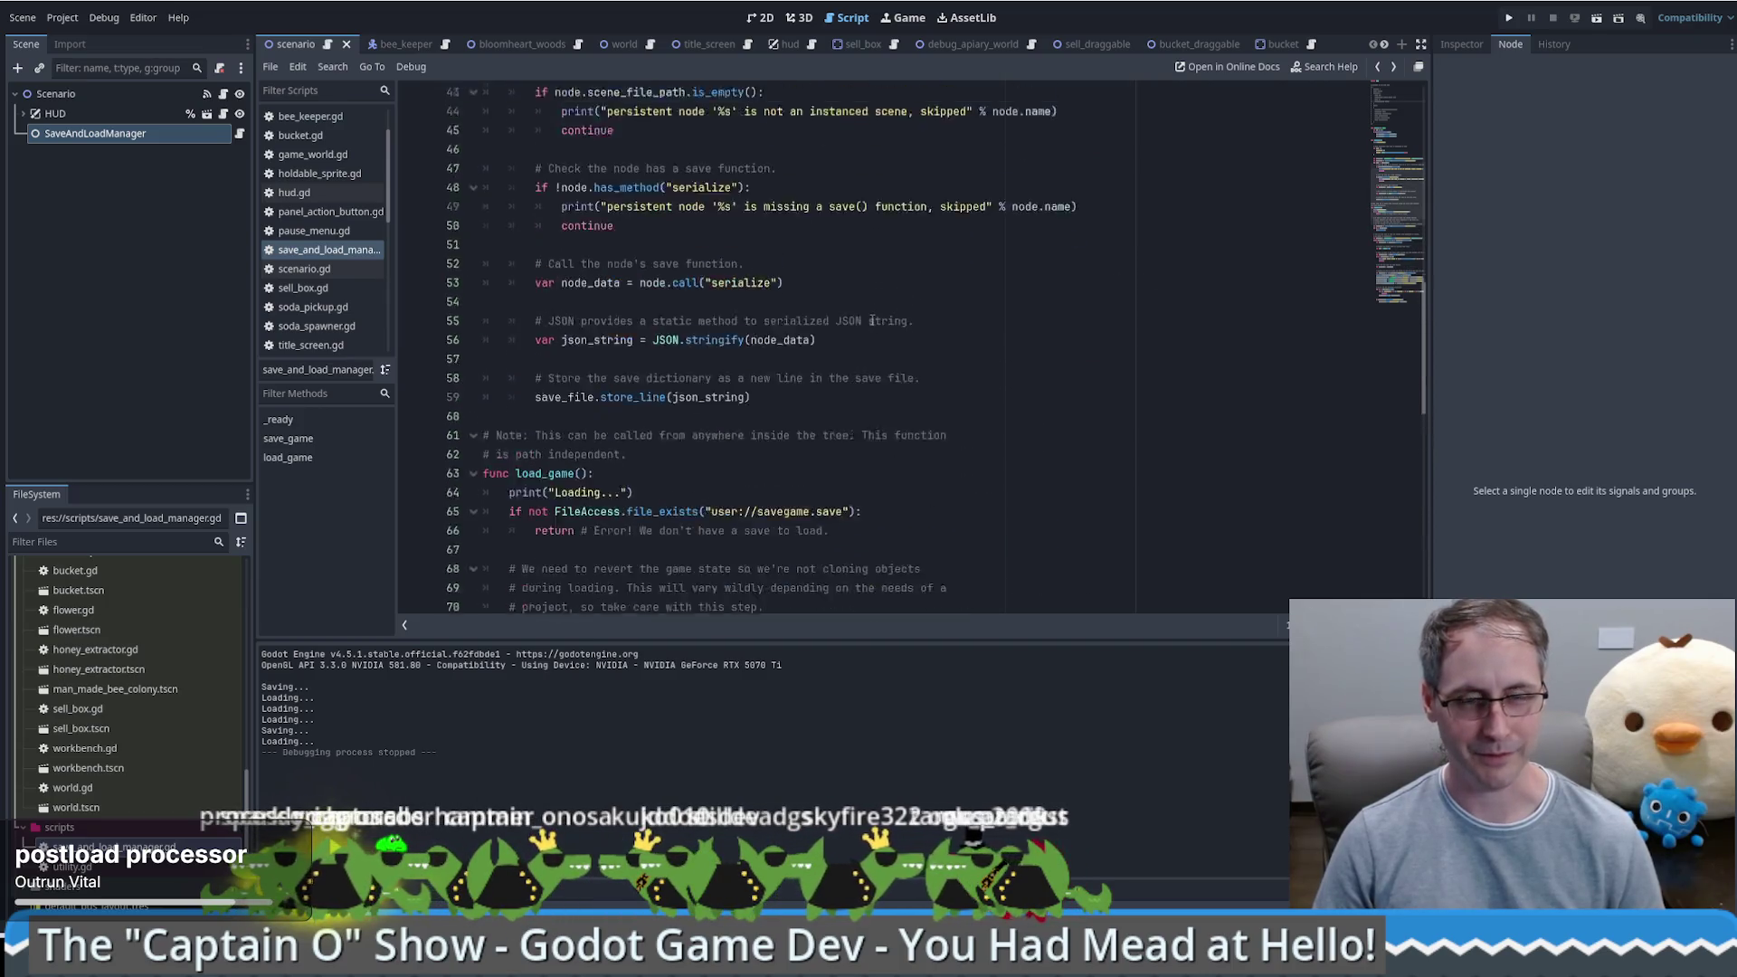
pyautogui.scroll(4, 872, 320)
pyautogui.scroll(7, 883, 378)
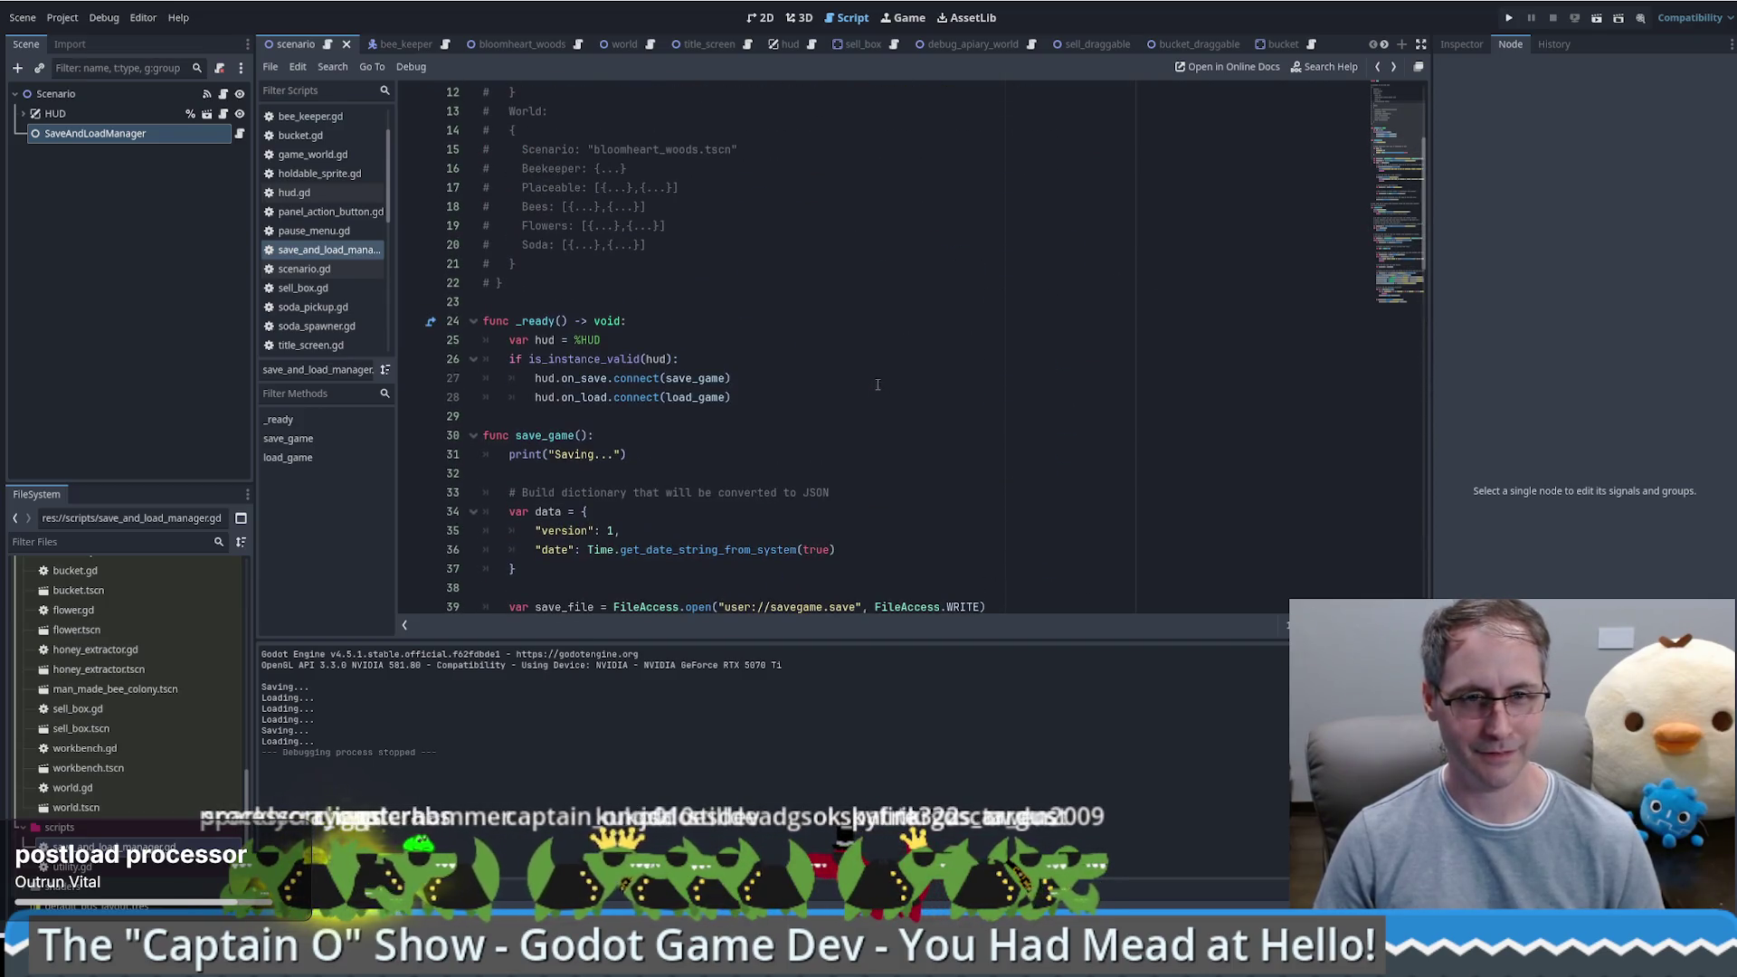
pyautogui.click(910, 549)
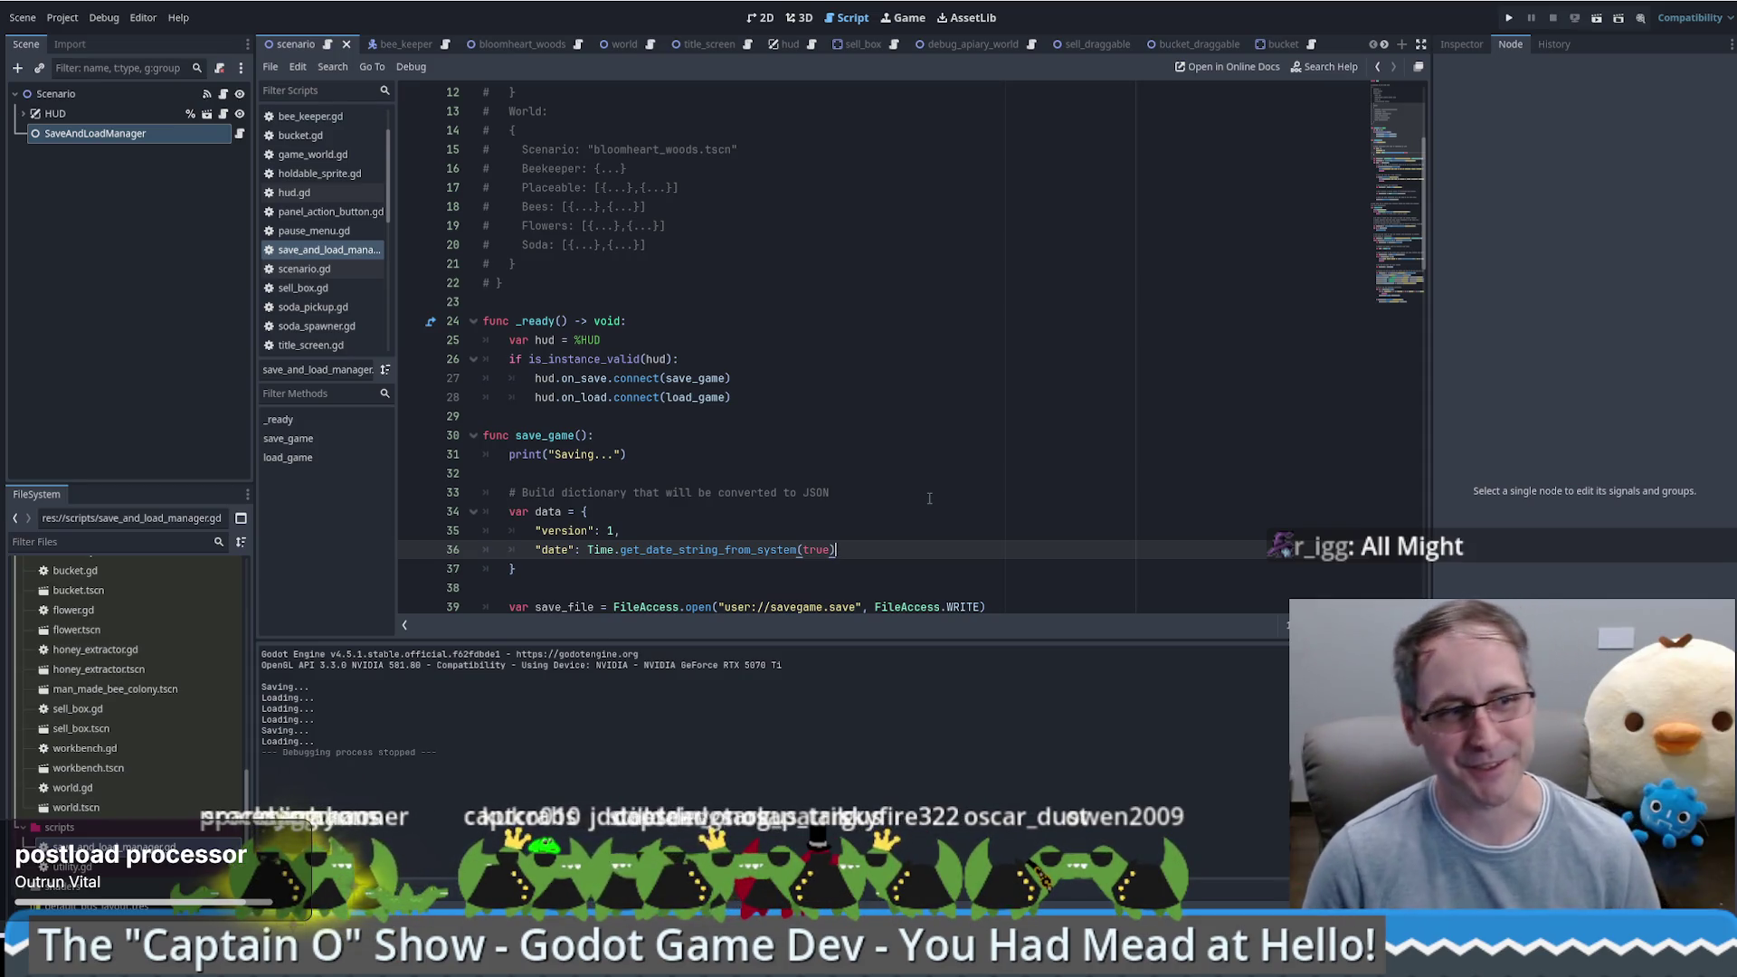
pyautogui.write(',')
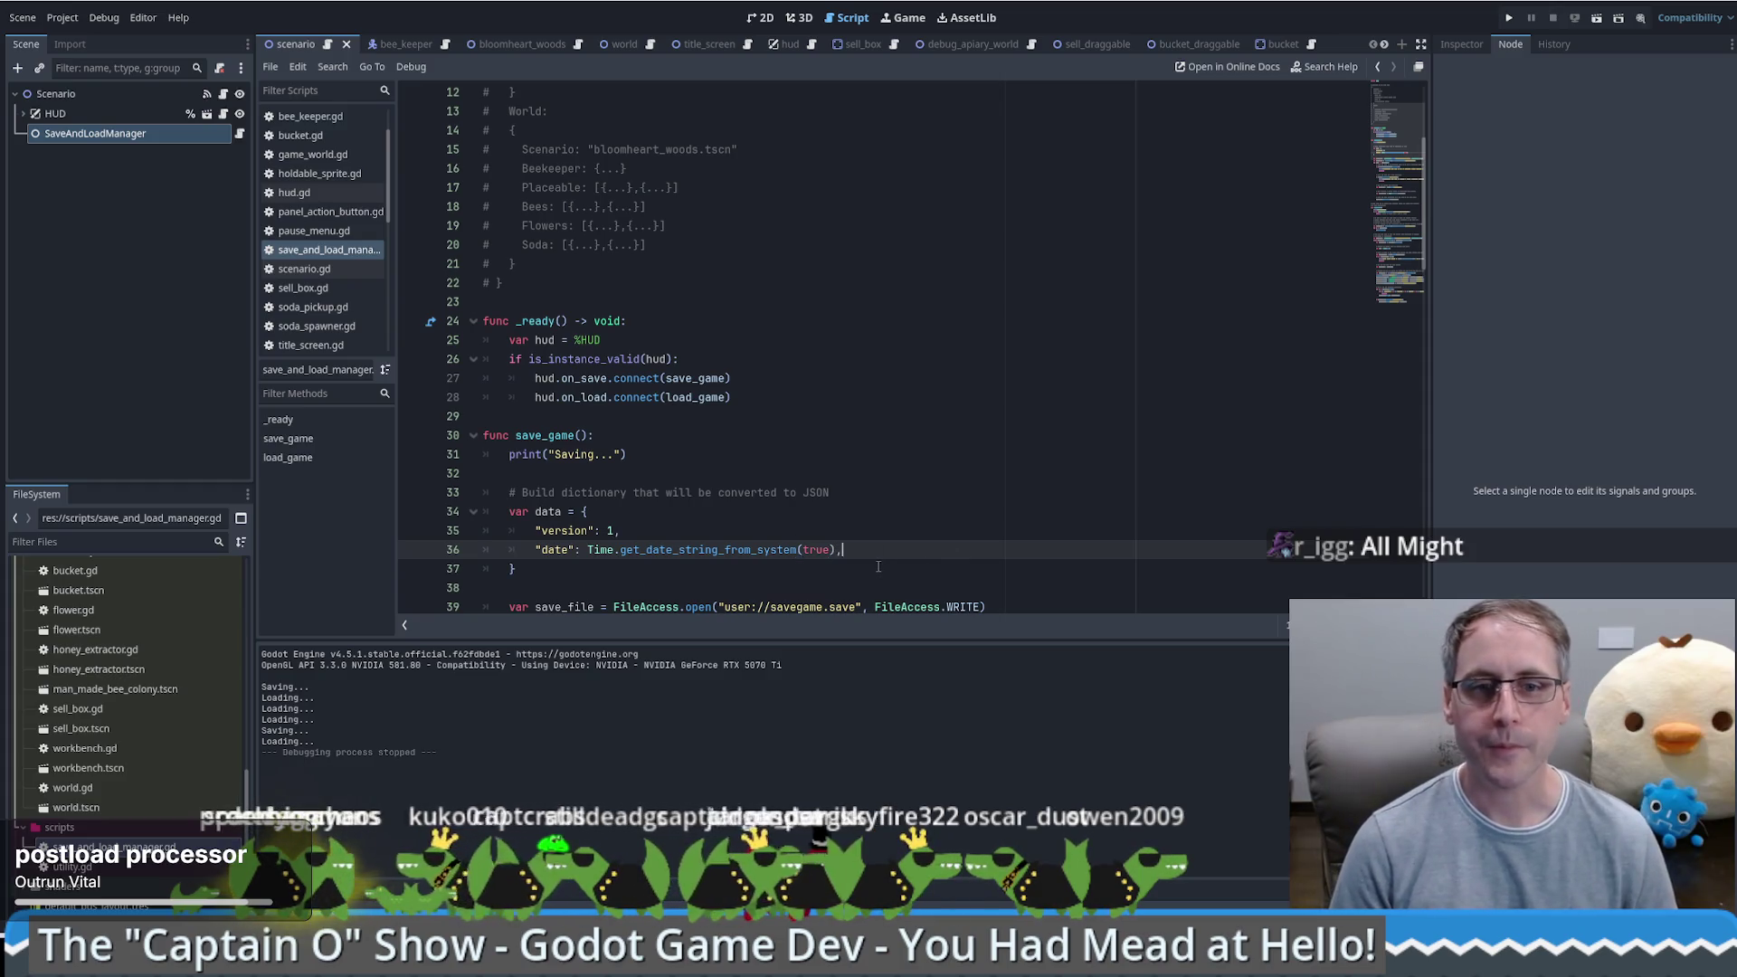
pyautogui.press('Return')
pyautogui.scroll(4, 864, 567)
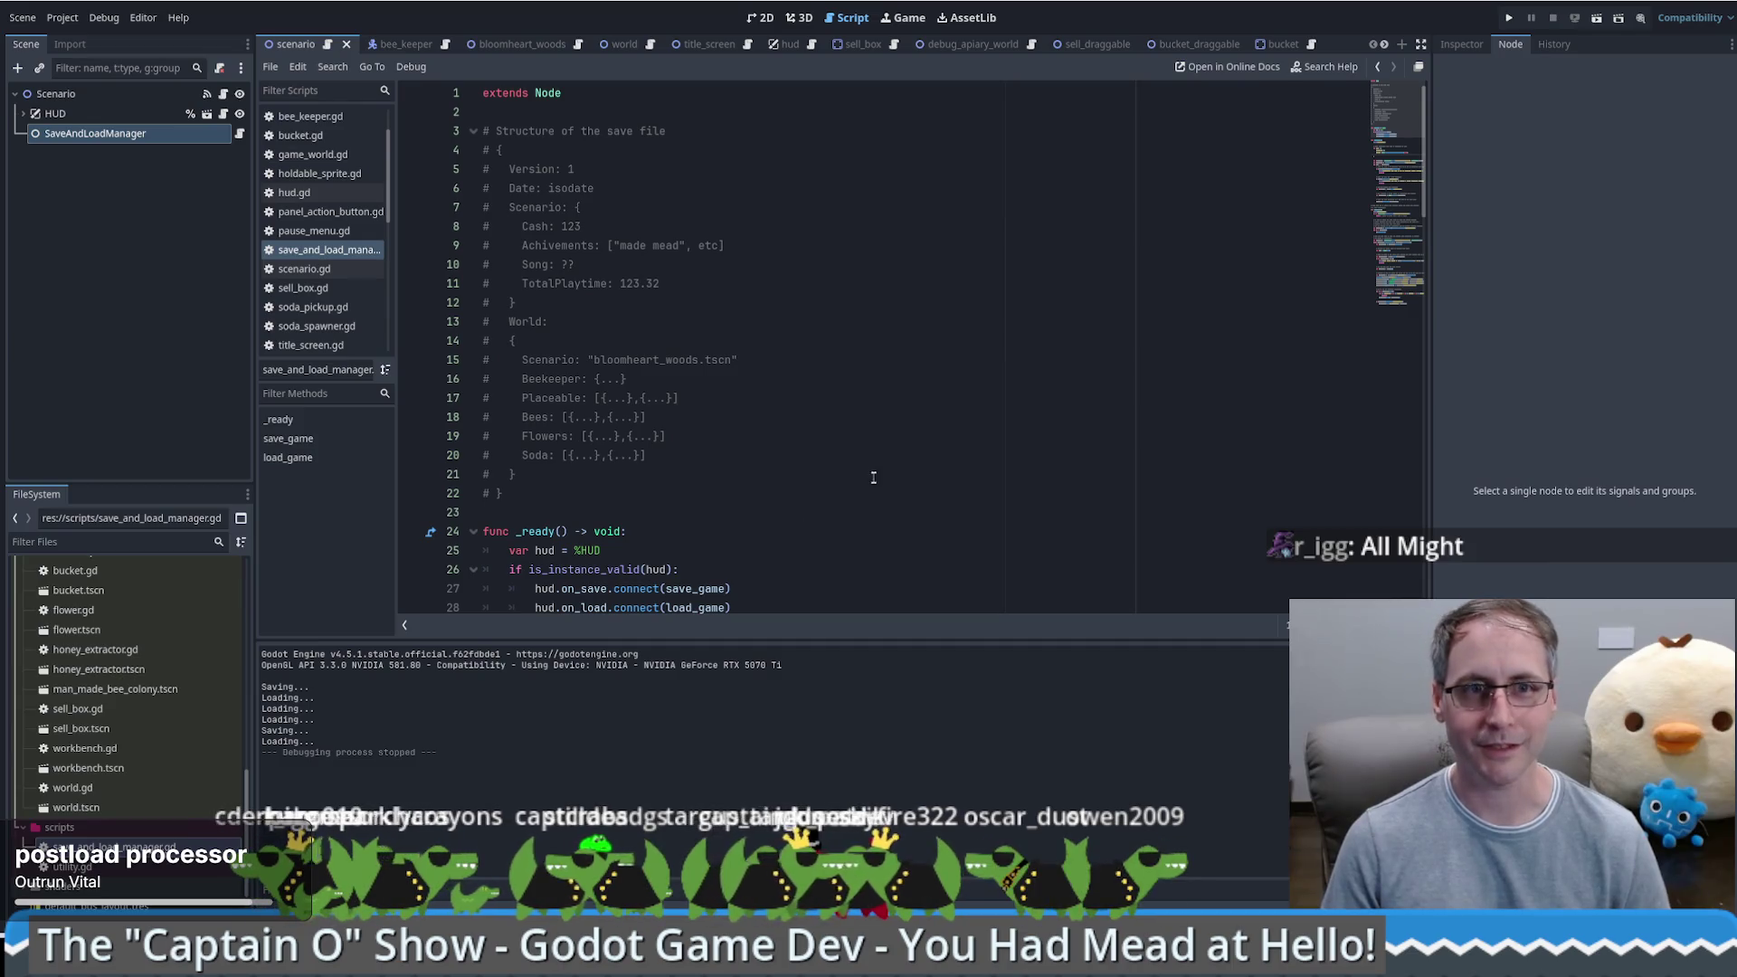
pyautogui.scroll(-6, 873, 480)
pyautogui.write('scen')
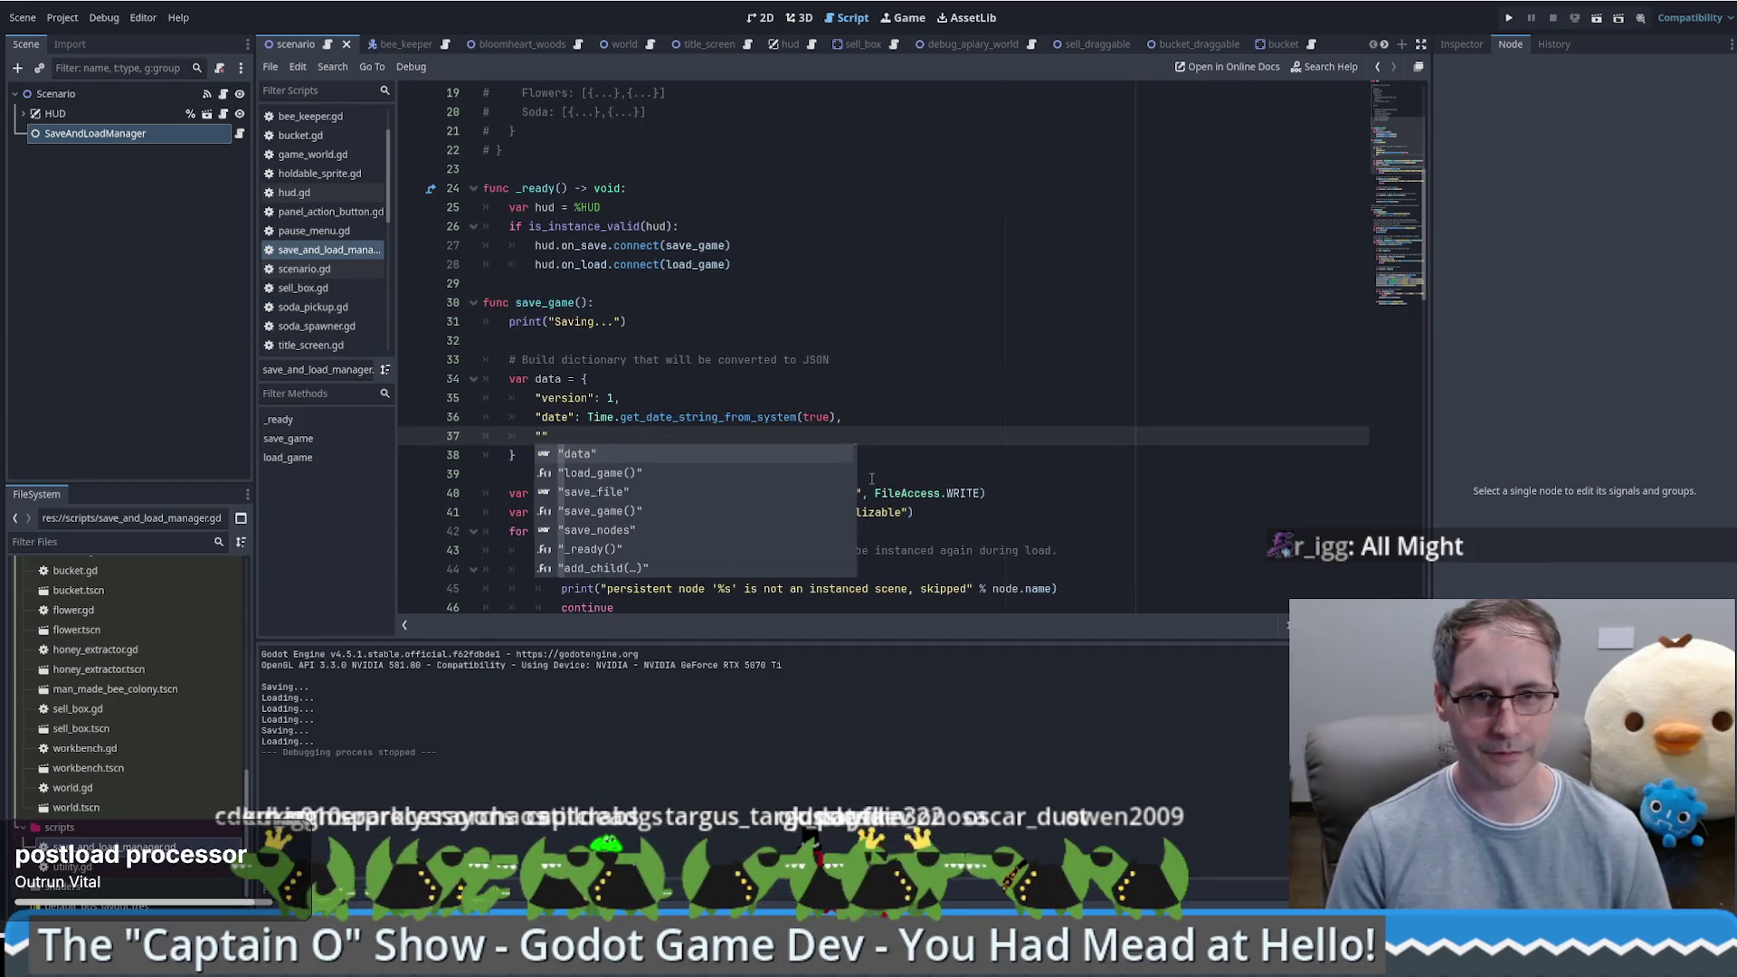
pyautogui.press('Escape')
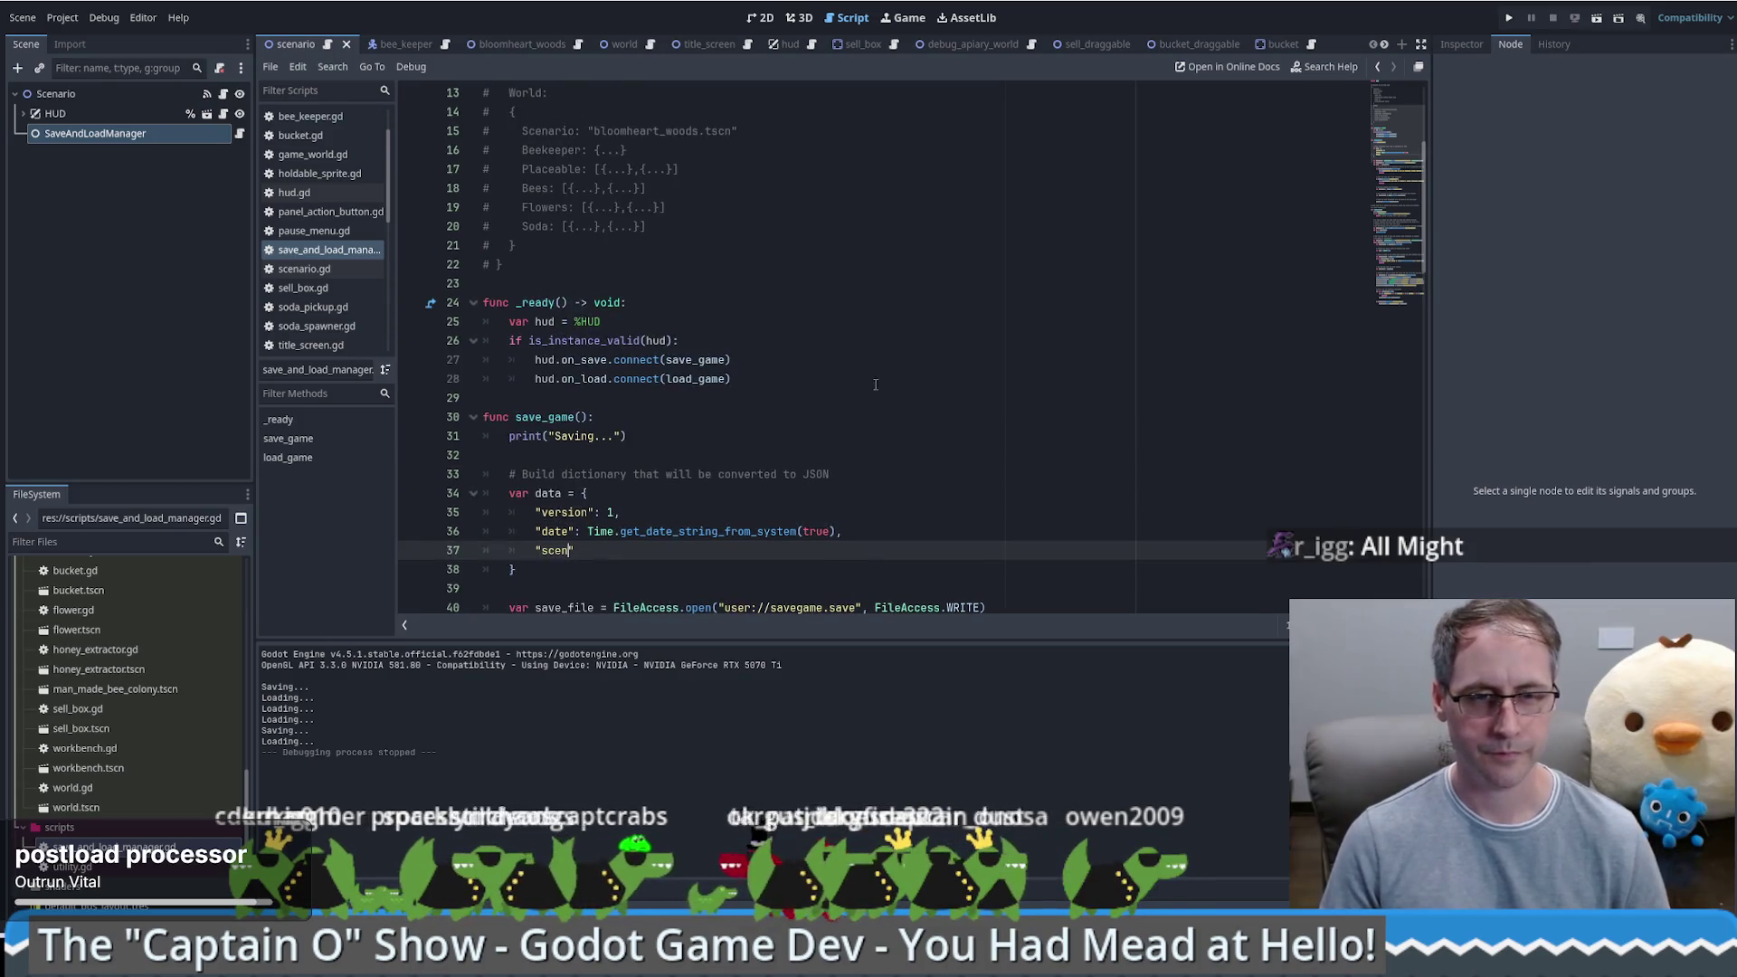
# Glance at bee_keeper.gd, then return to the save manager's header comment
pyautogui.scroll(-4, 869, 372)
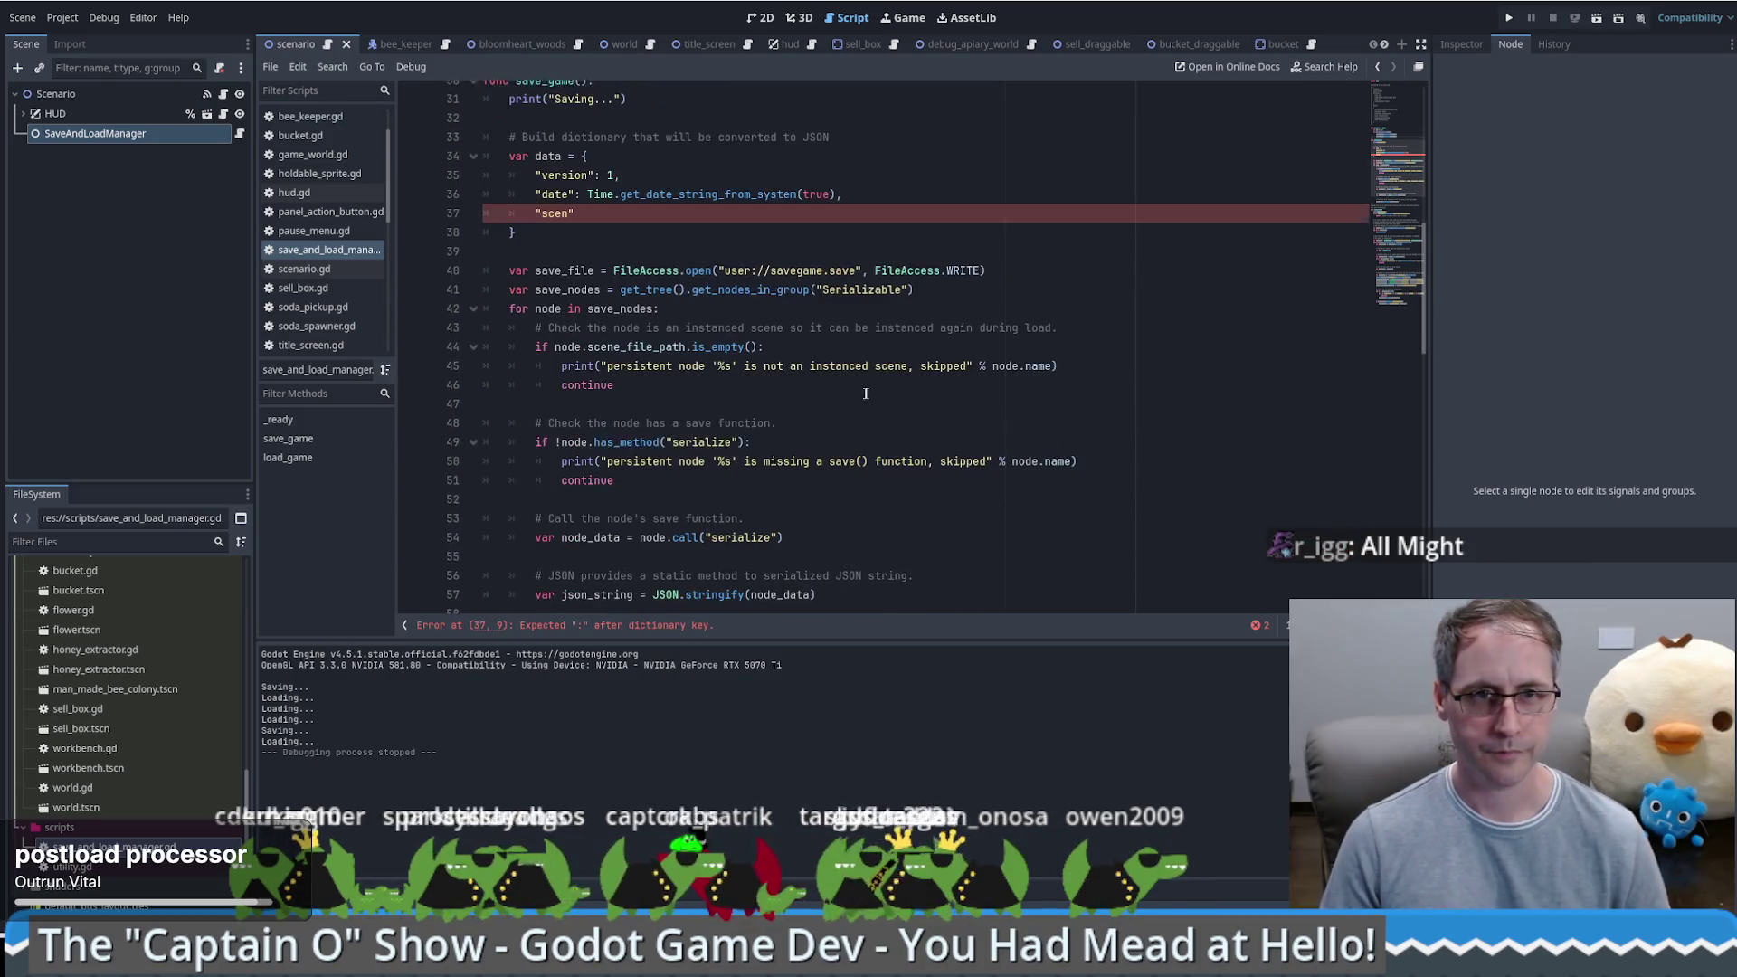
pyautogui.click(442, 51)
pyautogui.hotkey('alt', 'Left')
pyautogui.hotkey('alt', 'Left')
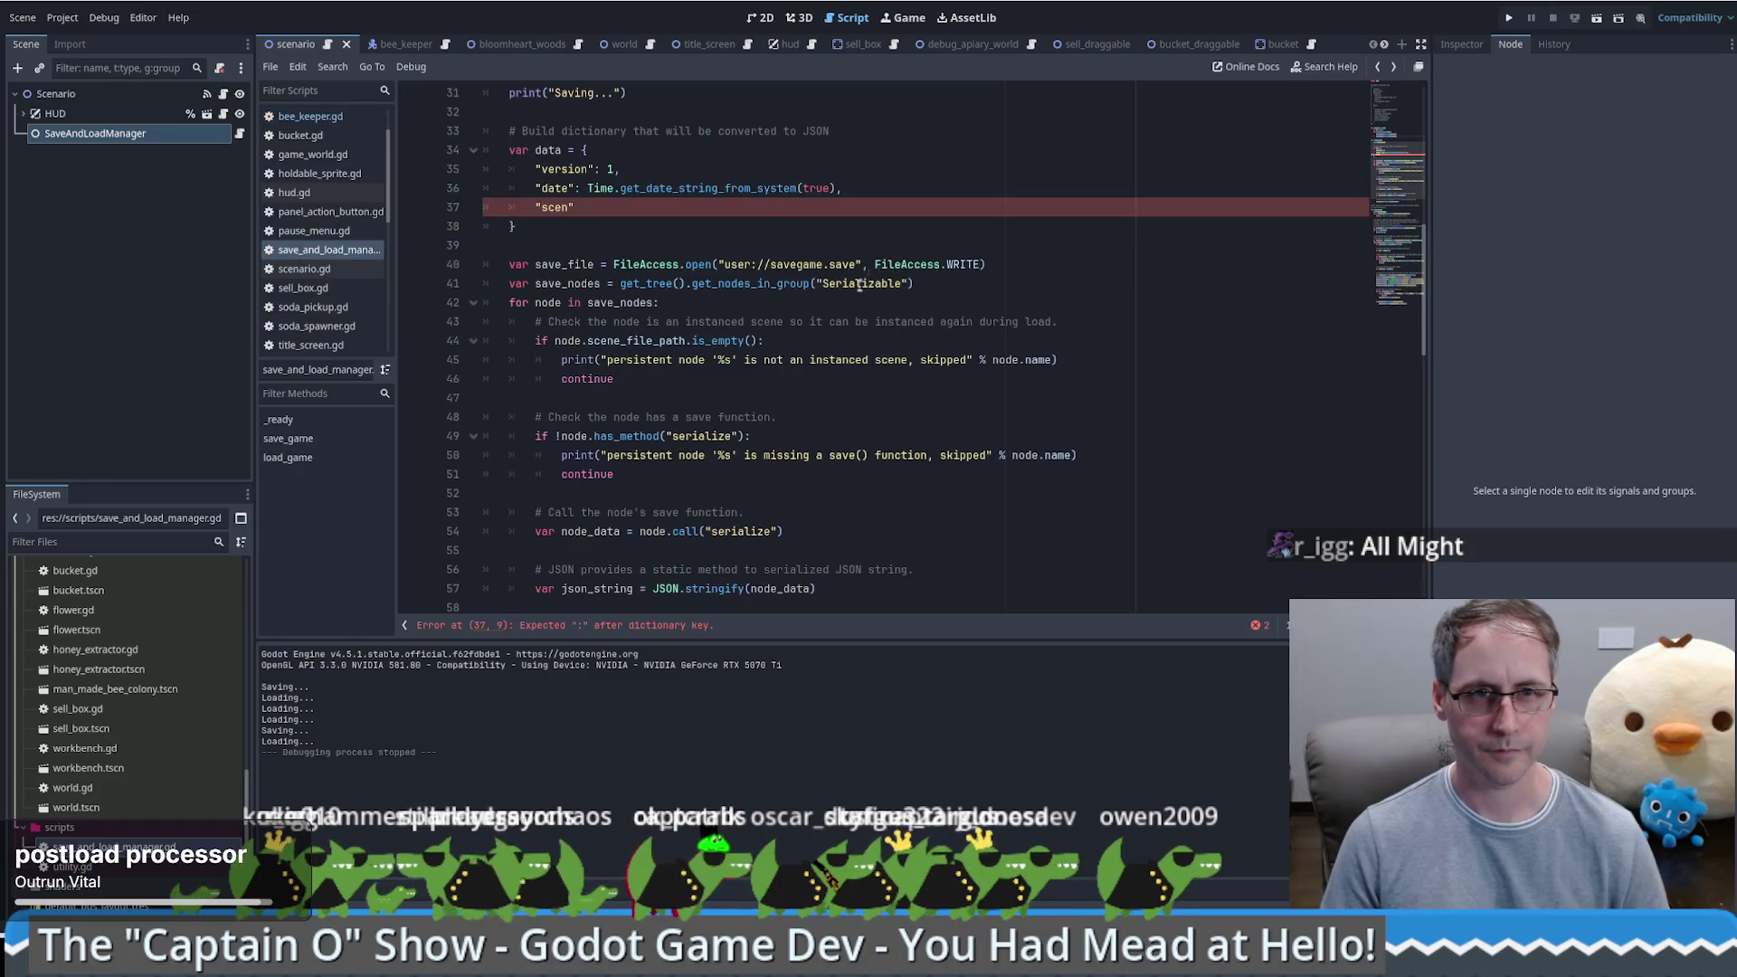
pyautogui.click(511, 169)
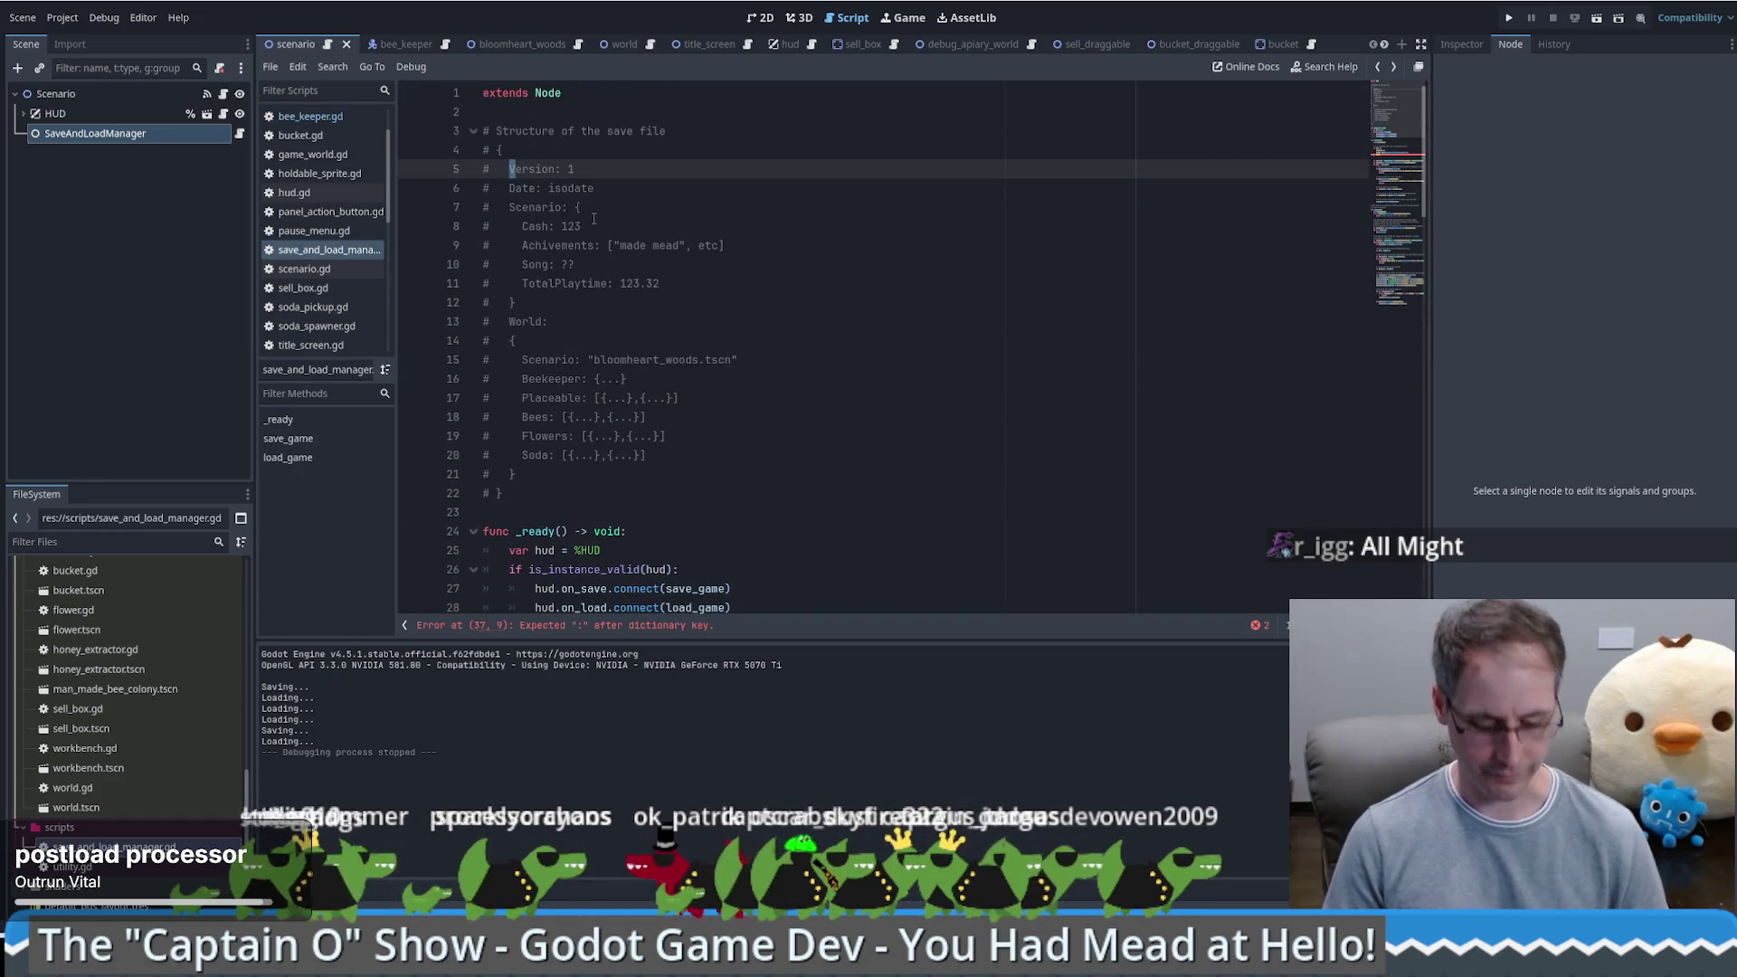
# Lowercase the keys in the save-file structure comment, from version and date down to bees and flowers
pyautogui.press('Delete')
pyautogui.write('v')
pyautogui.press('Down')
pyautogui.press('BackSpace')
pyautogui.write('d')
pyautogui.press('Down')
pyautogui.press('BackSpace')
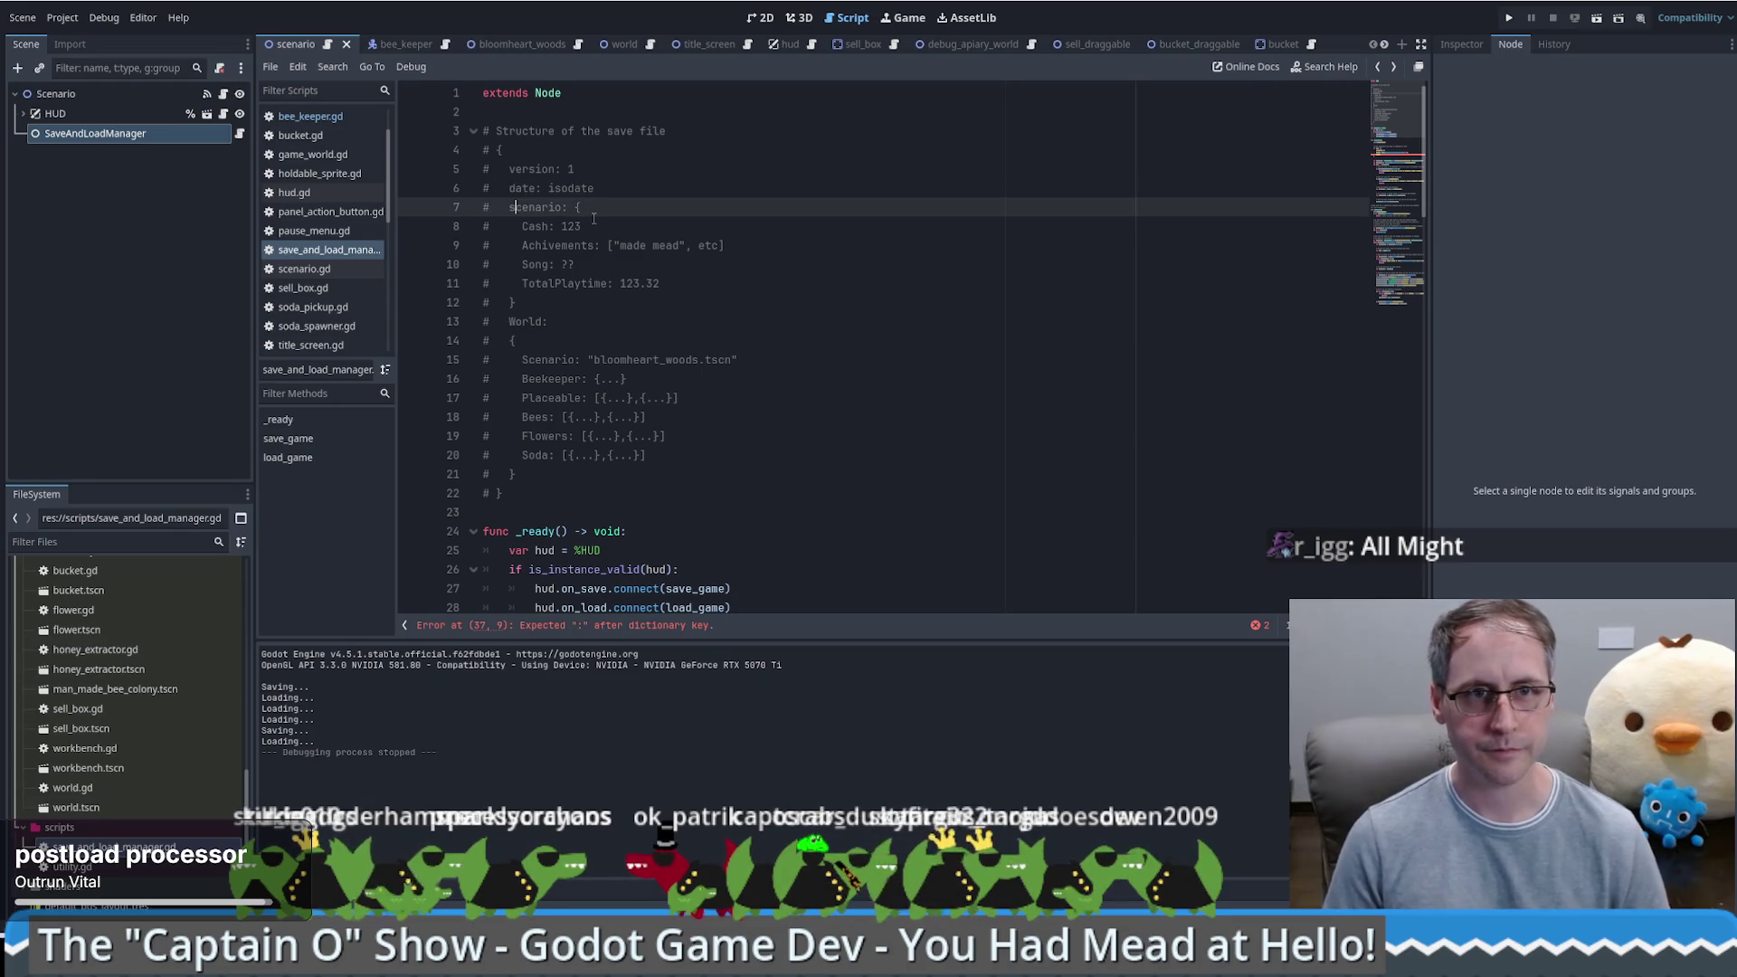
pyautogui.write('s')
pyautogui.press('Down')
pyautogui.write('c')
pyautogui.press('Down')
pyautogui.press('BackSpace')
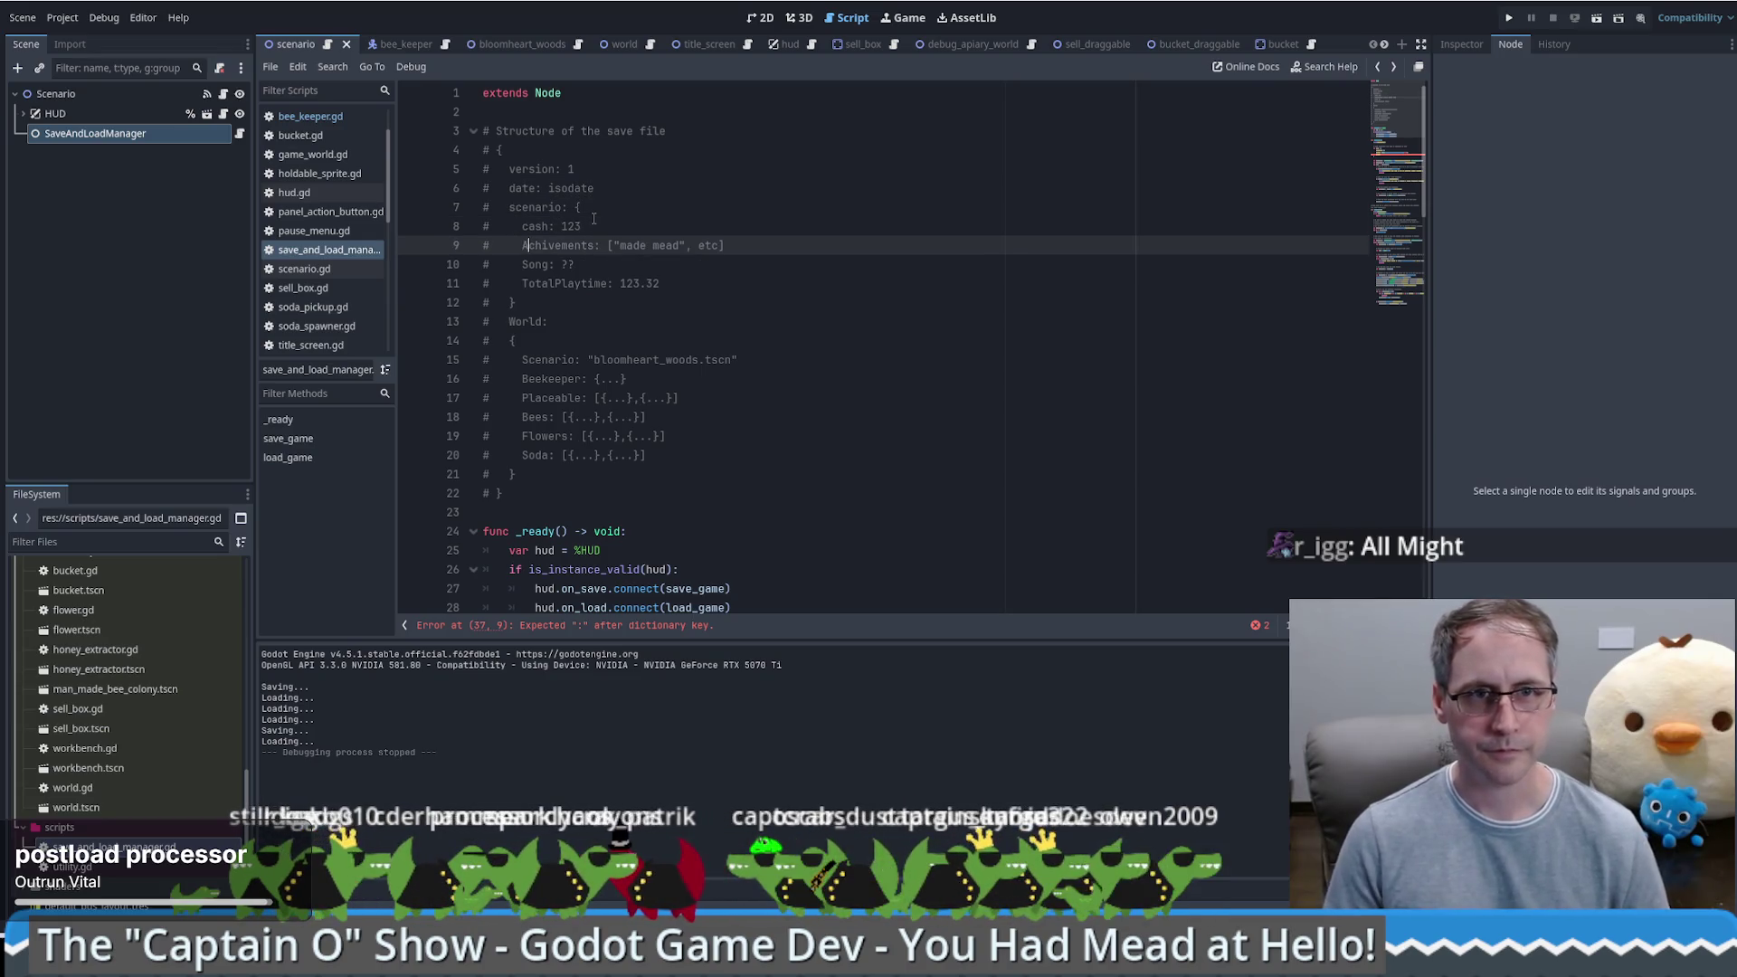
pyautogui.write('a')
pyautogui.press('Down')
pyautogui.press('BackSpace')
pyautogui.write('s')
pyautogui.press('Down')
pyautogui.press('BackSpace')
pyautogui.write('t')
pyautogui.press('Down')
pyautogui.press('Down')
pyautogui.press('BackSpace')
pyautogui.write('w')
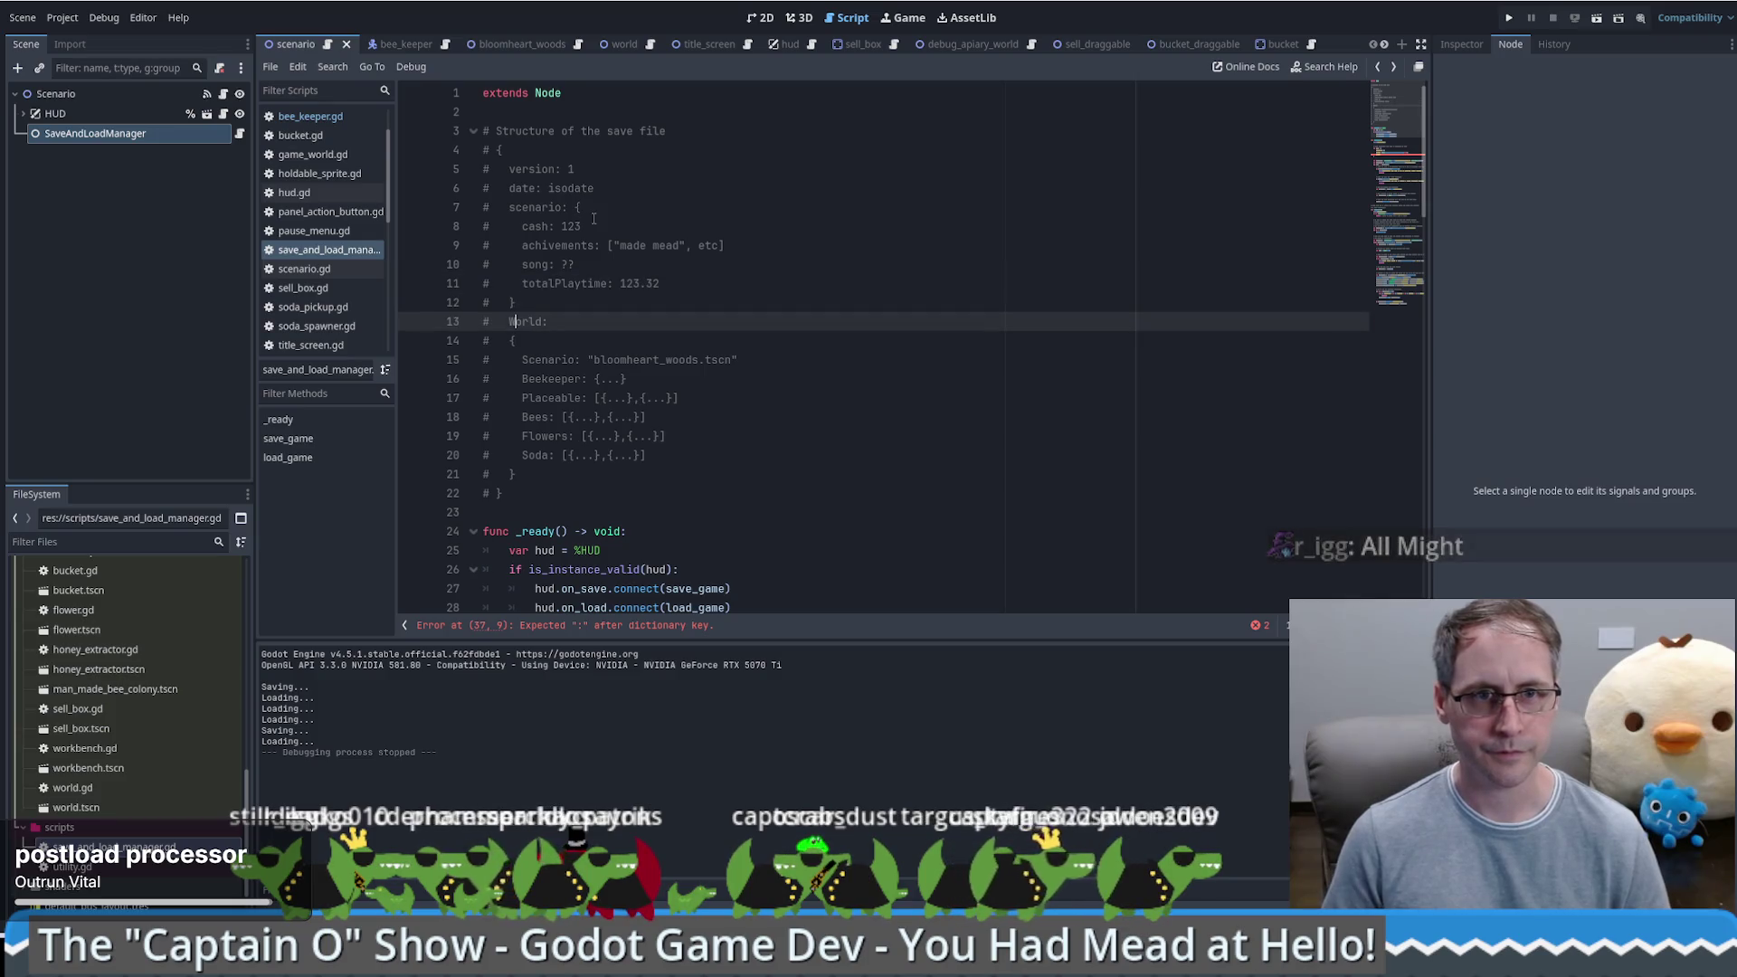
pyautogui.press('Down')
pyautogui.press('Down')
pyautogui.press('Down')
pyautogui.press('BackSpace')
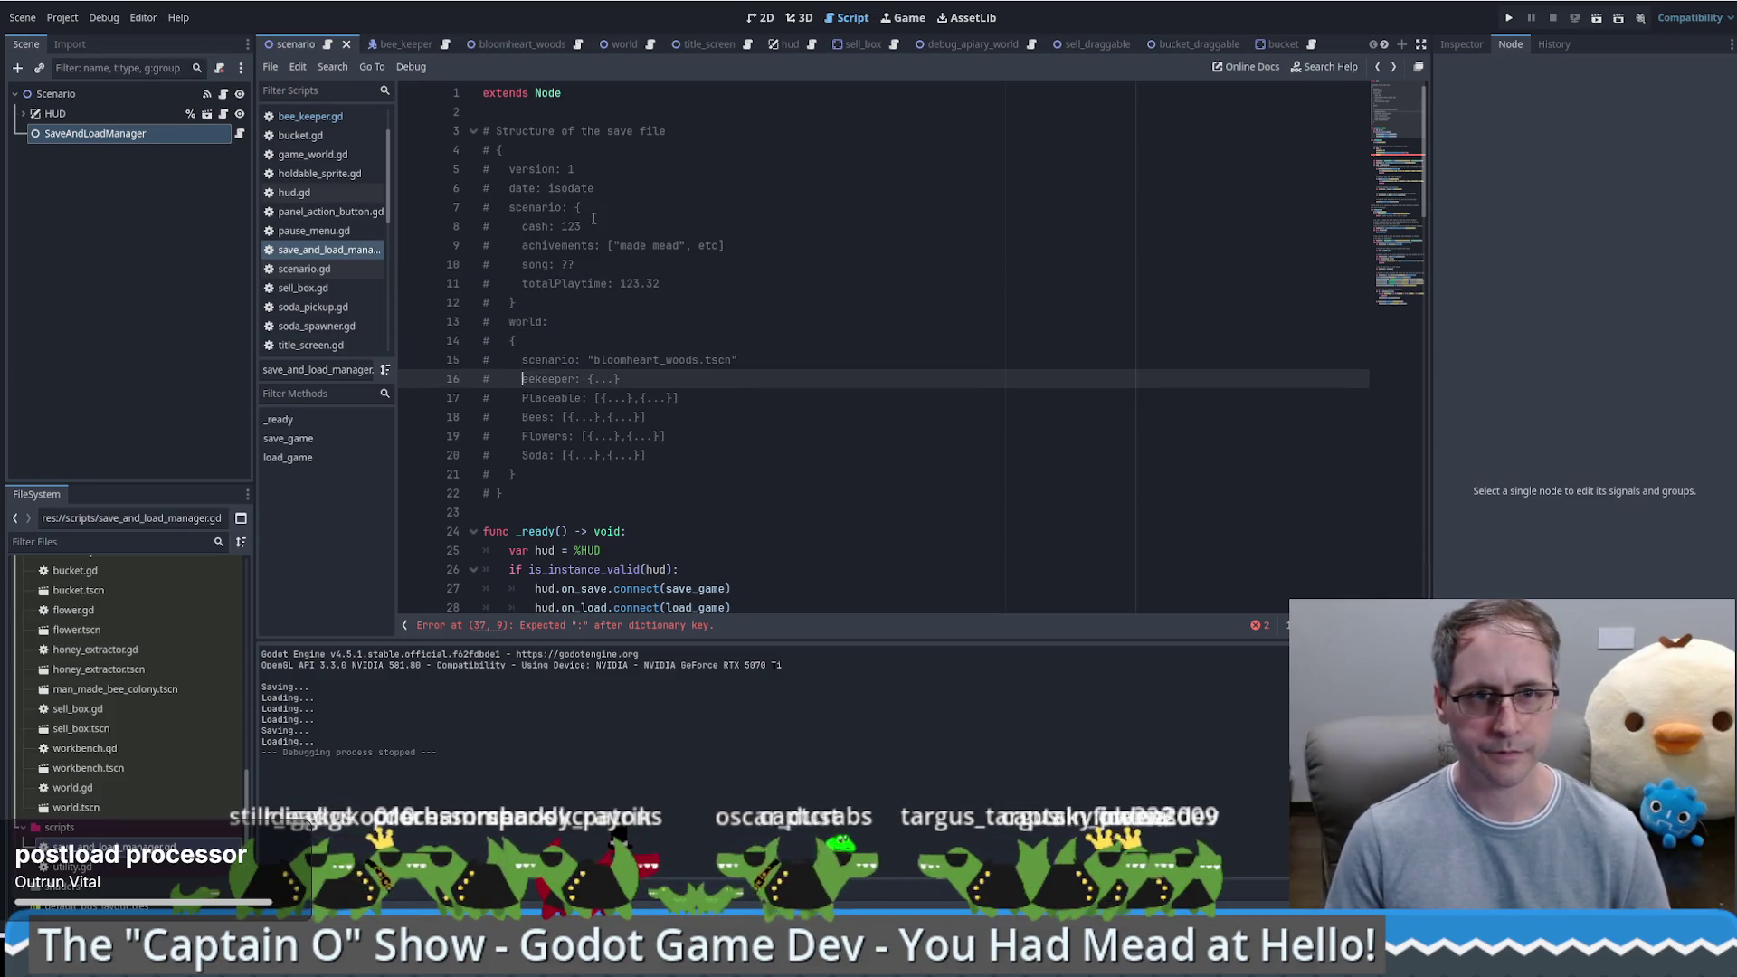
pyautogui.write('b')
pyautogui.press('Down')
pyautogui.press('BackSpace')
pyautogui.press('Down')
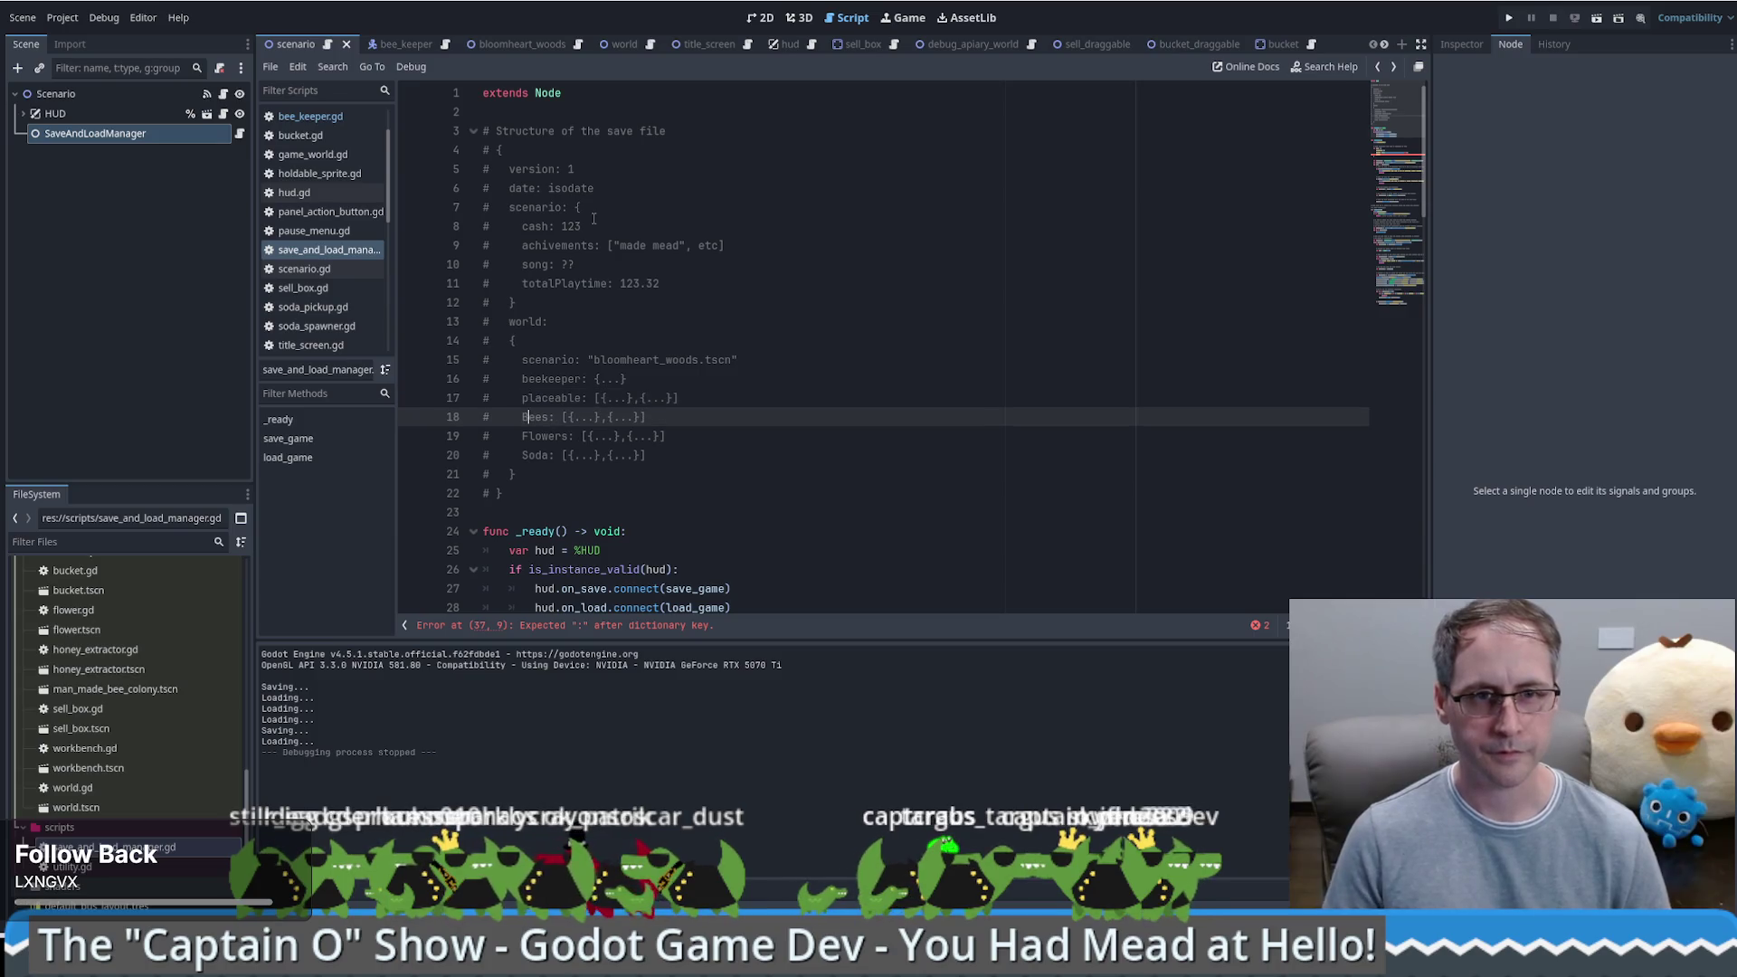
pyautogui.press('Delete')
pyautogui.write('b')
pyautogui.press('Down')
pyautogui.press('Delete')
pyautogui.write('f')
pyautogui.press('Down')
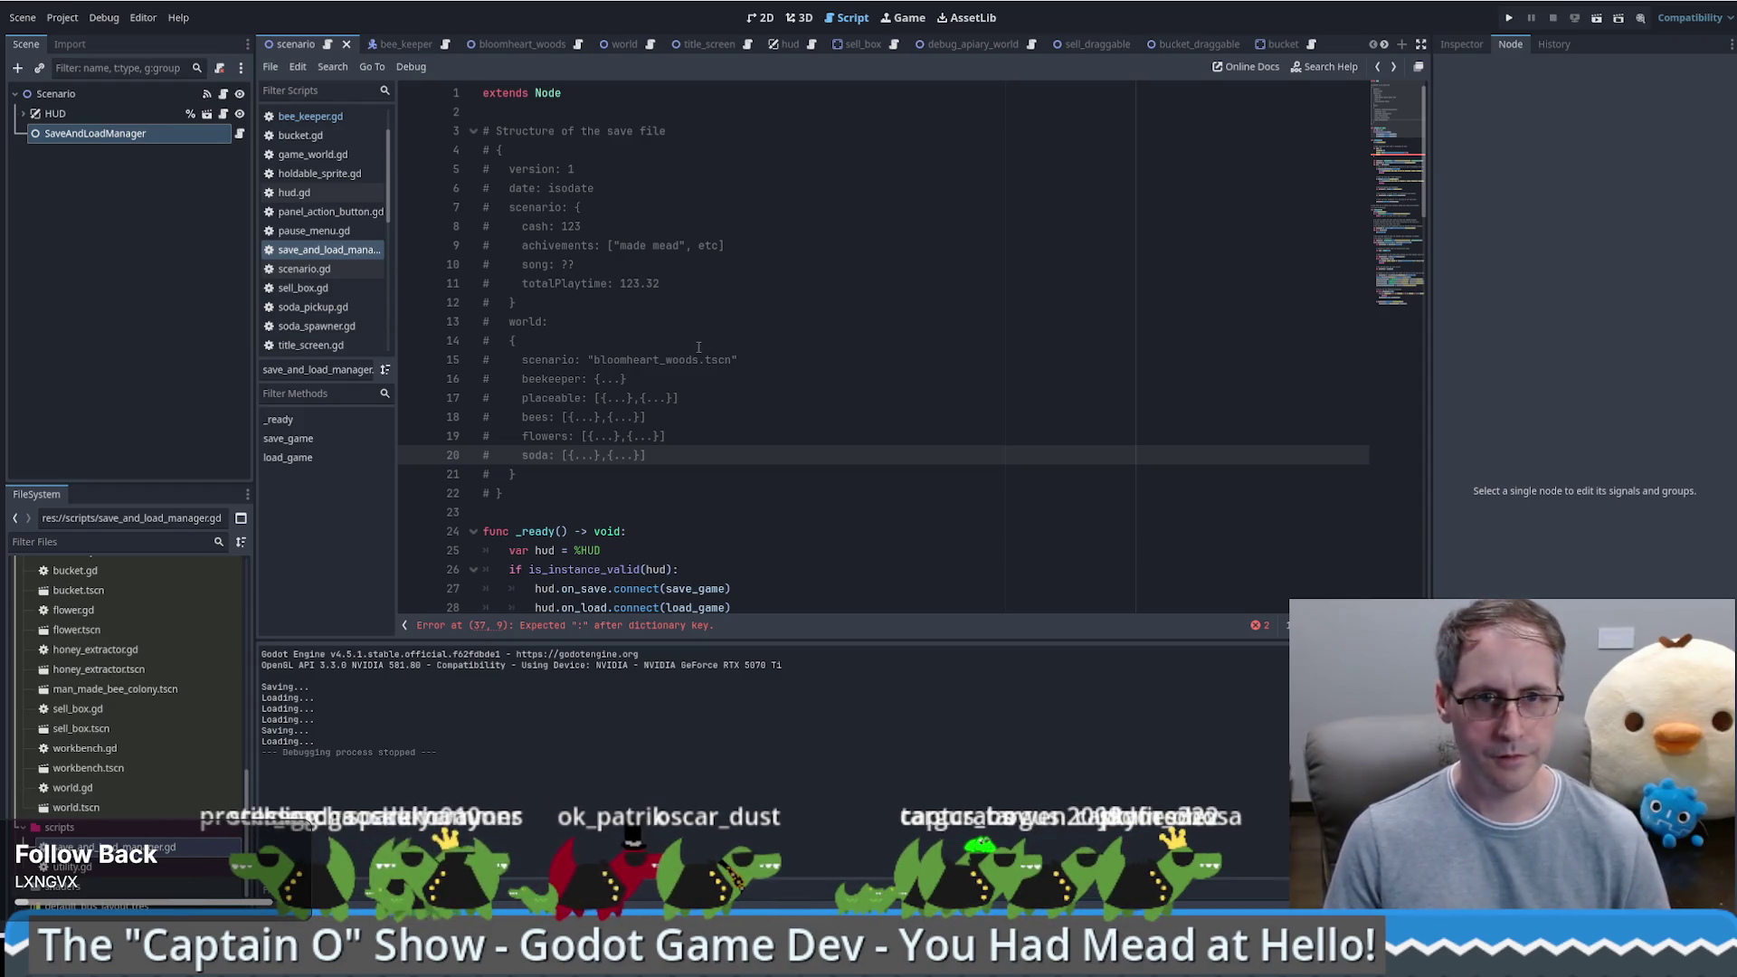
# Move the bloomheart_woods.tscn entry from world into scenario and rename its key to level
pyautogui.moveTo(520, 340); pyautogui.dragTo(784, 359)
pyautogui.hotkey('ctrl', 'c')
pyautogui.press('Delete')
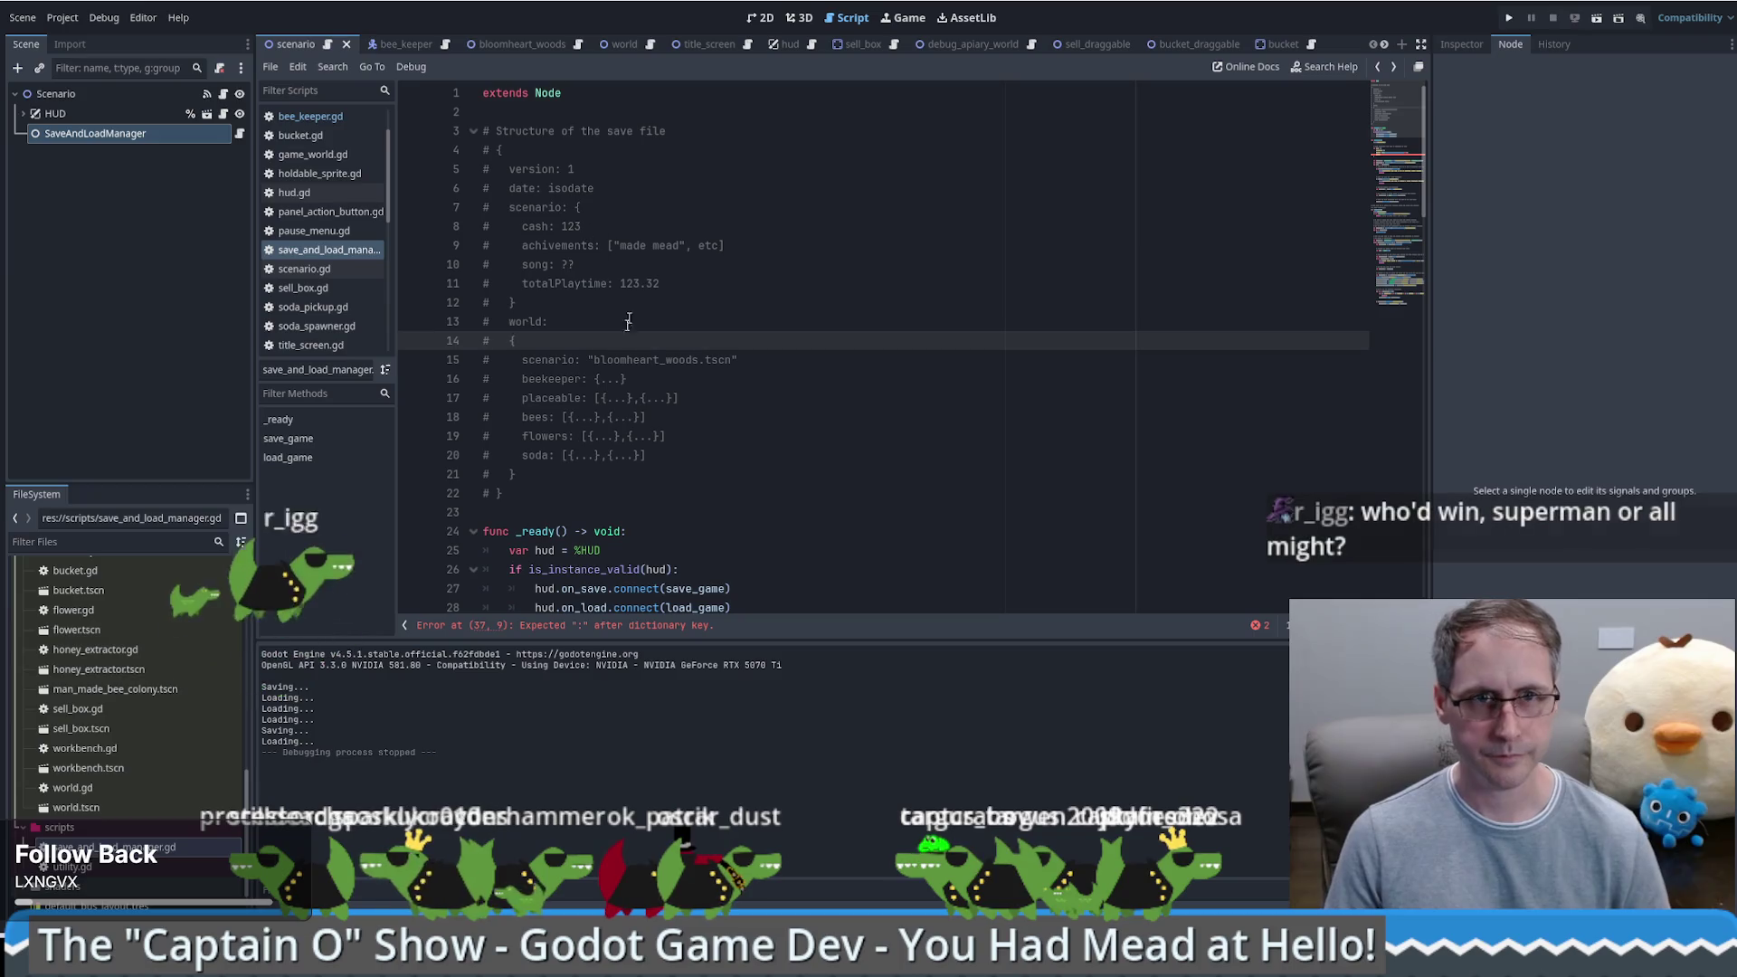
pyautogui.click(588, 207)
pyautogui.hotkey('ctrl', 'v')
pyautogui.doubleClick(543, 227)
pyautogui.write('level:')
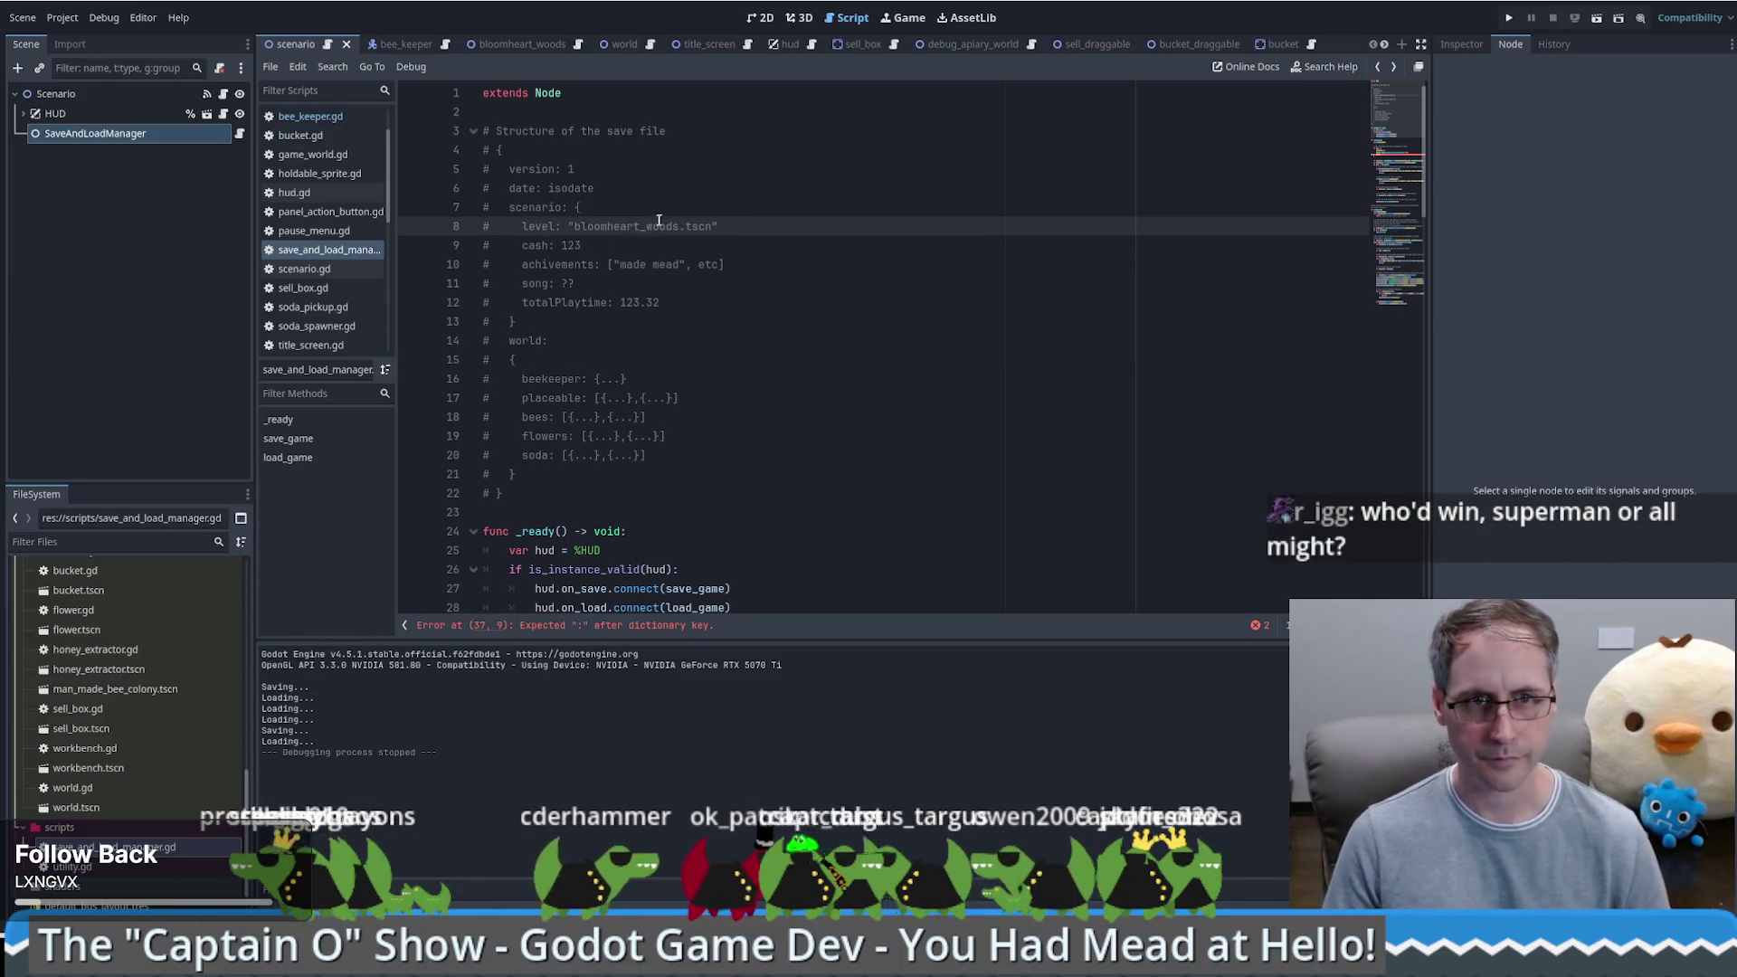
pyautogui.click(751, 222)
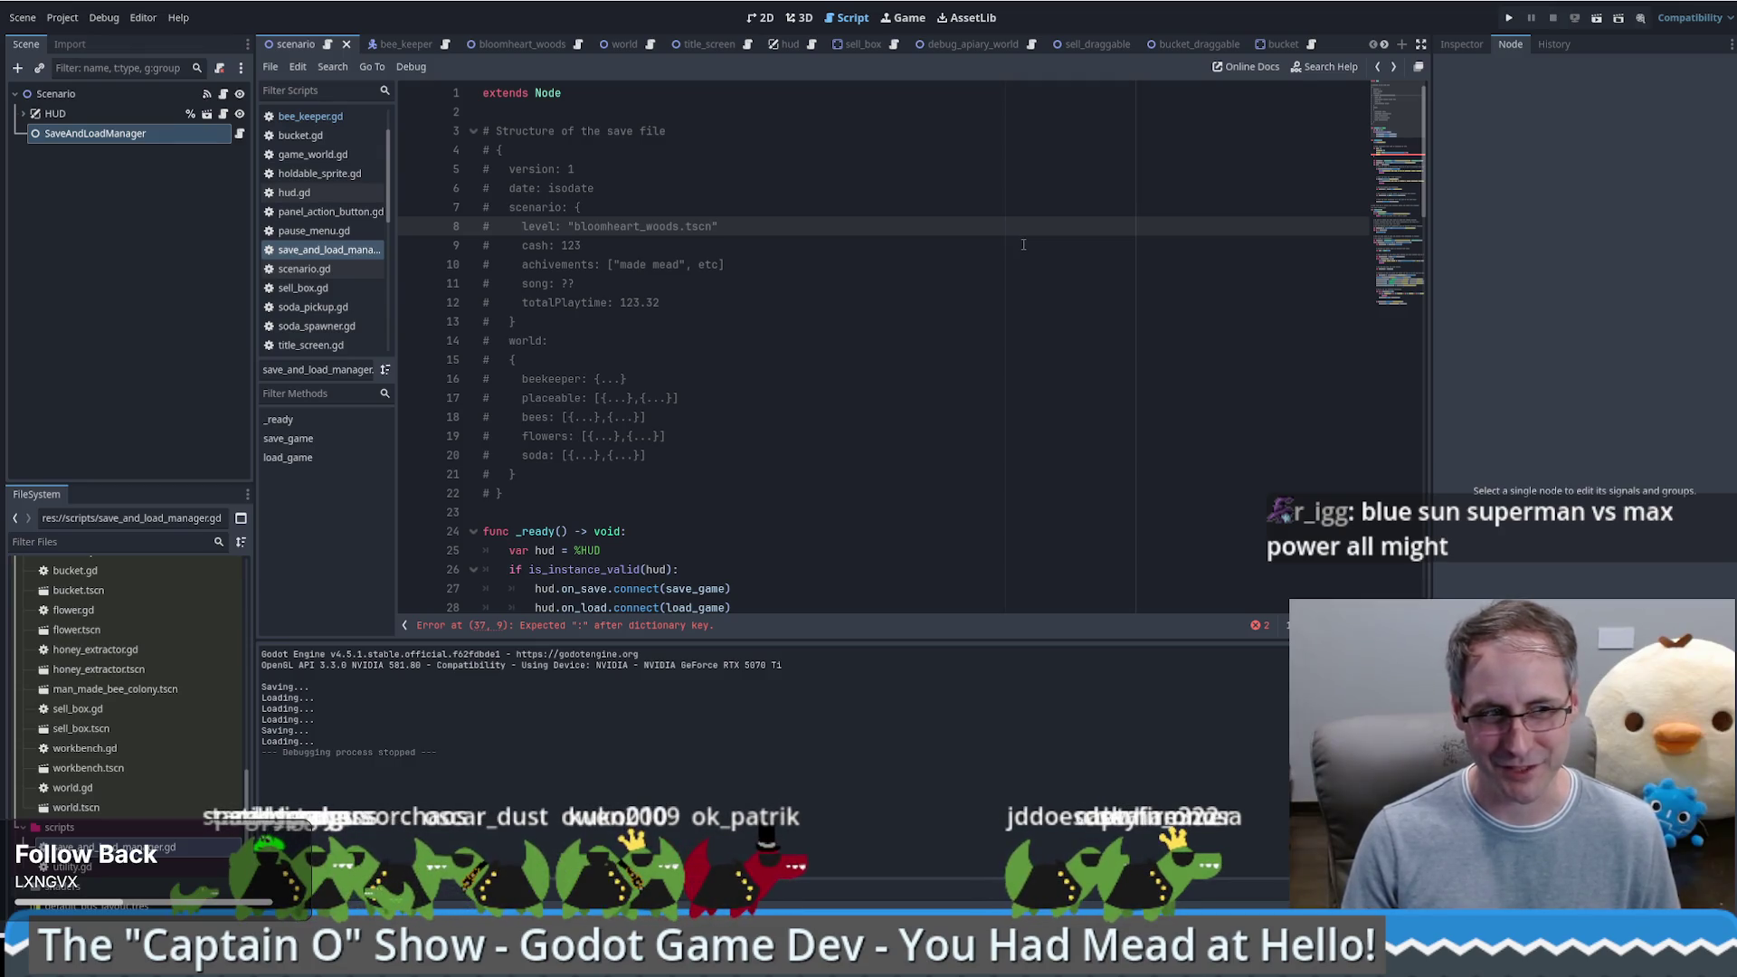
pyautogui.click(1020, 244)
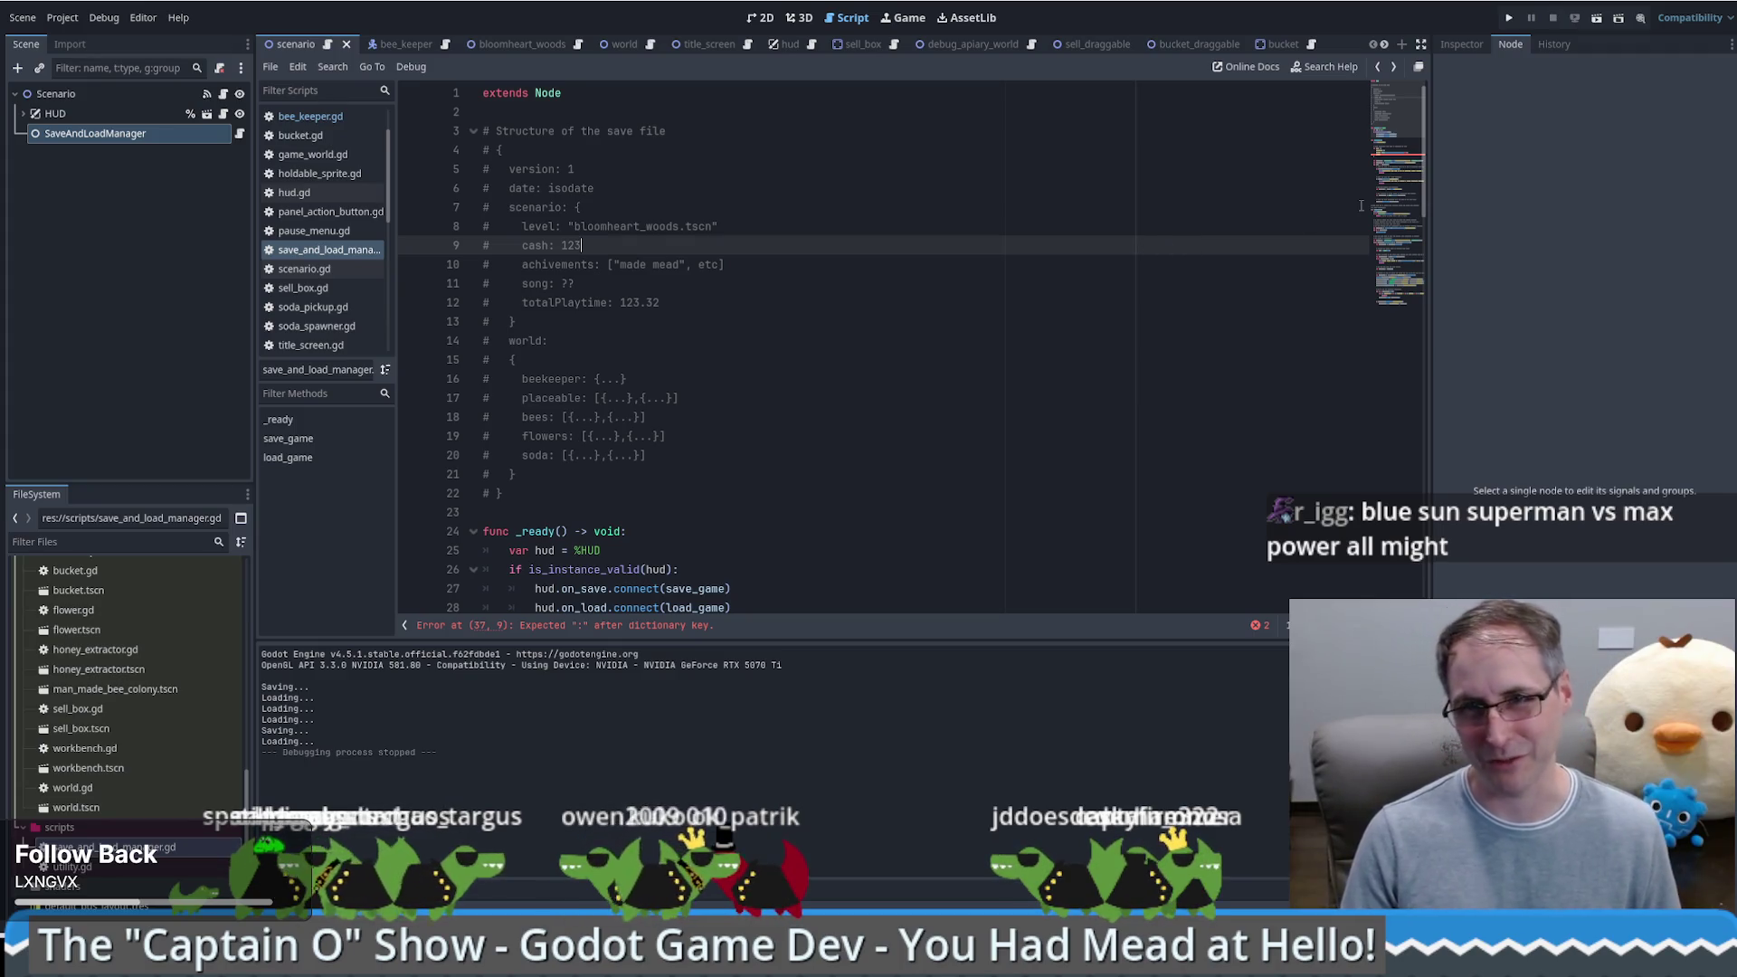
pyautogui.click(784, 313)
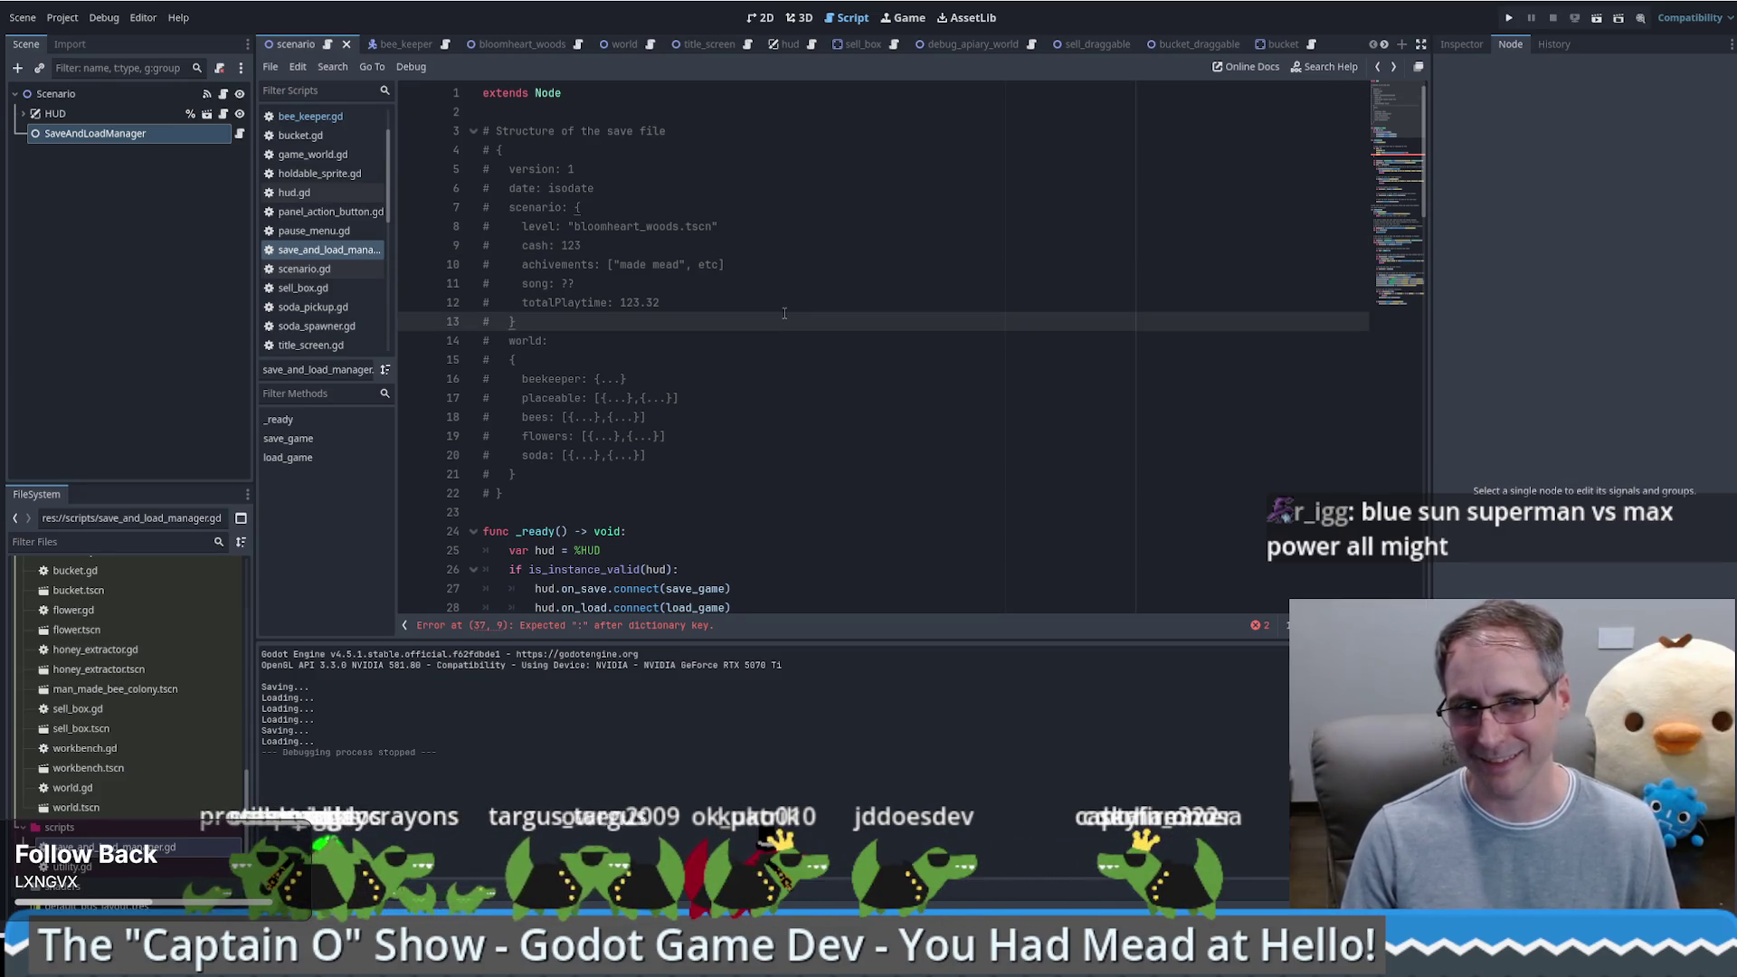
pyautogui.scroll(-5, 779, 312)
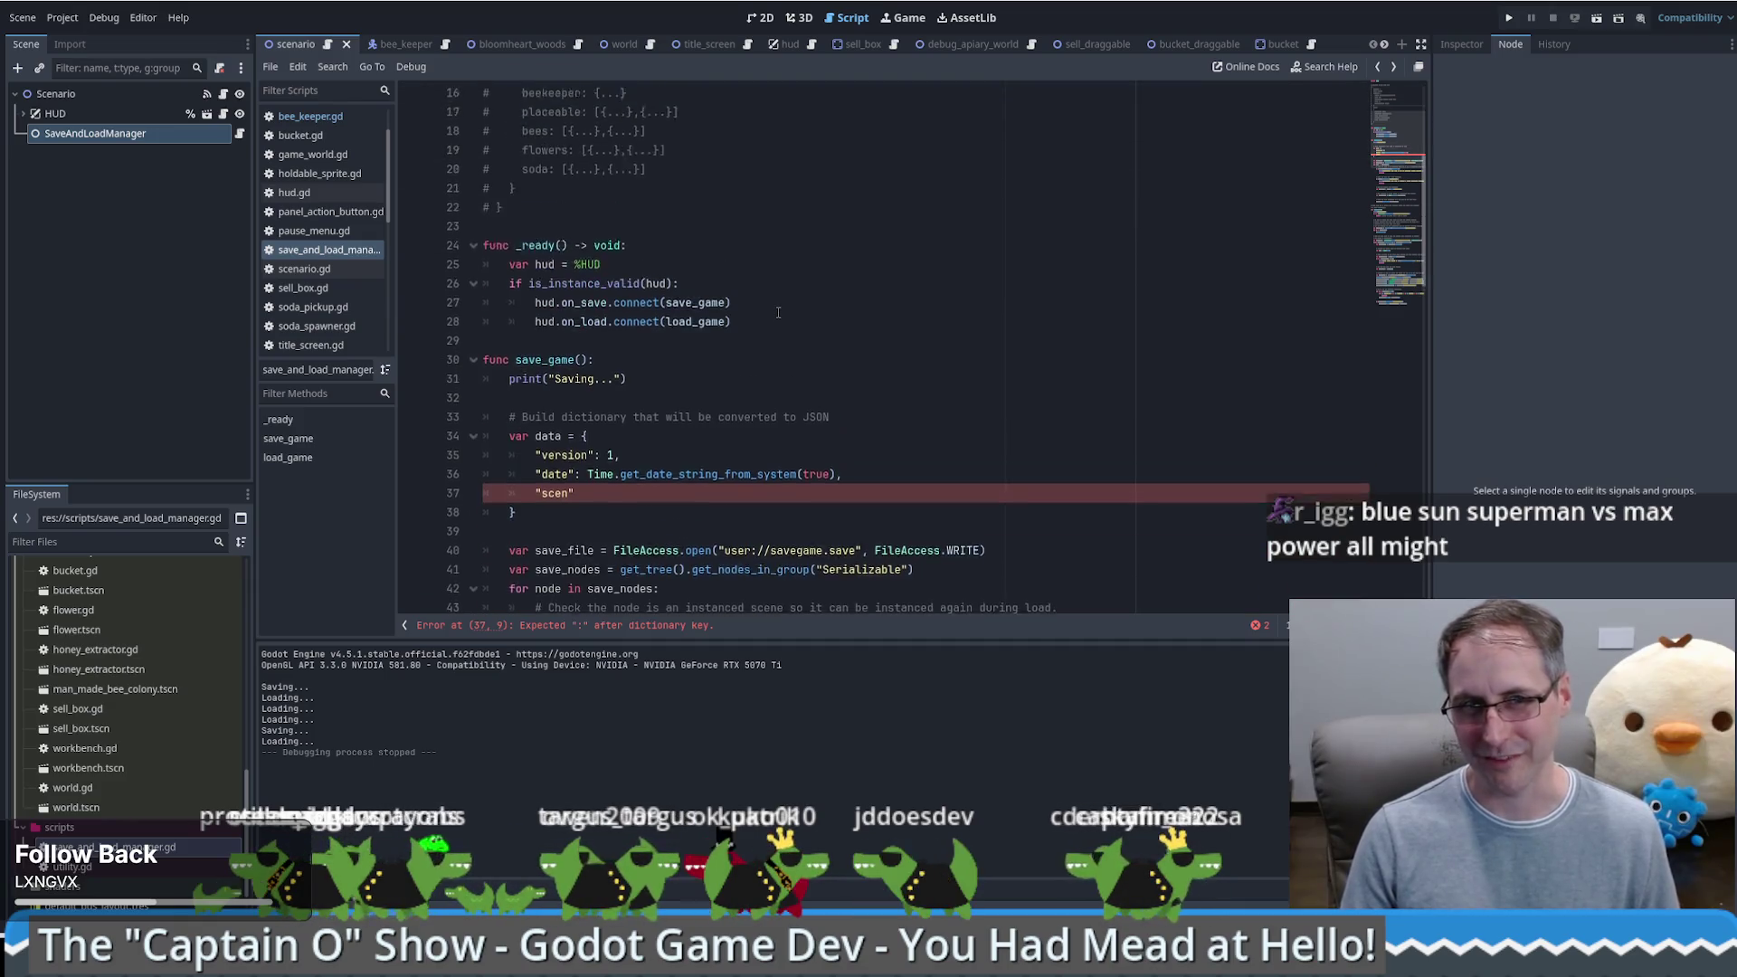
pyautogui.scroll(5, 774, 312)
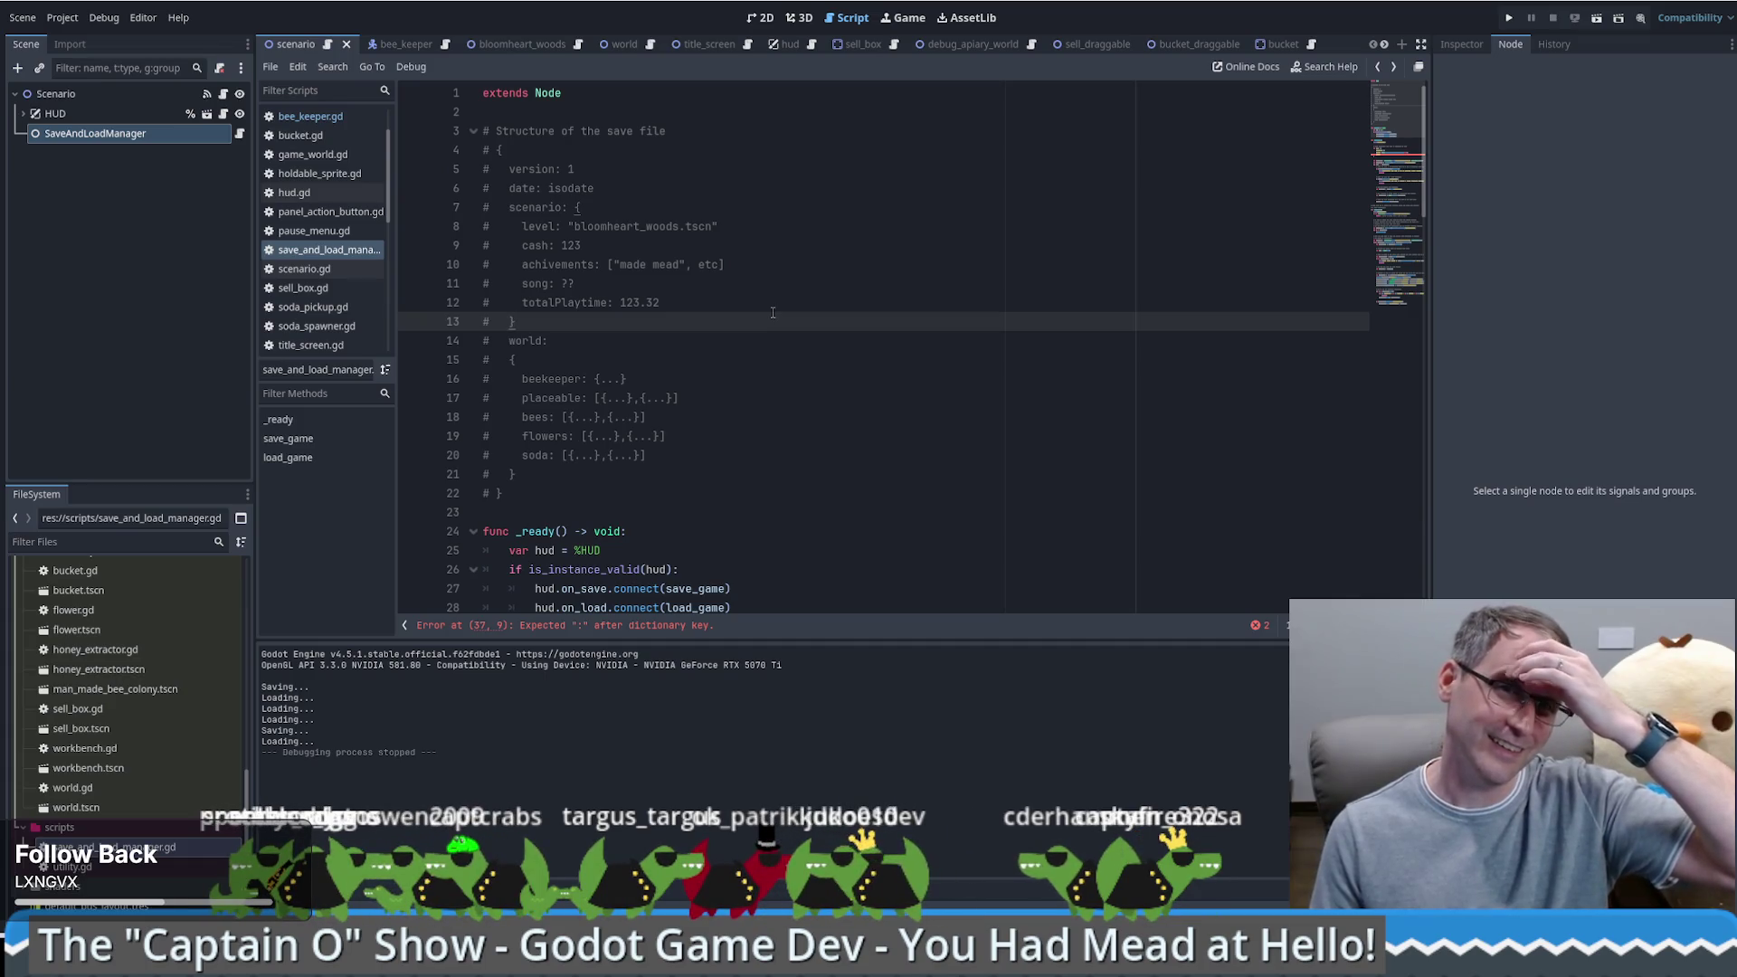
pyautogui.press('Up')
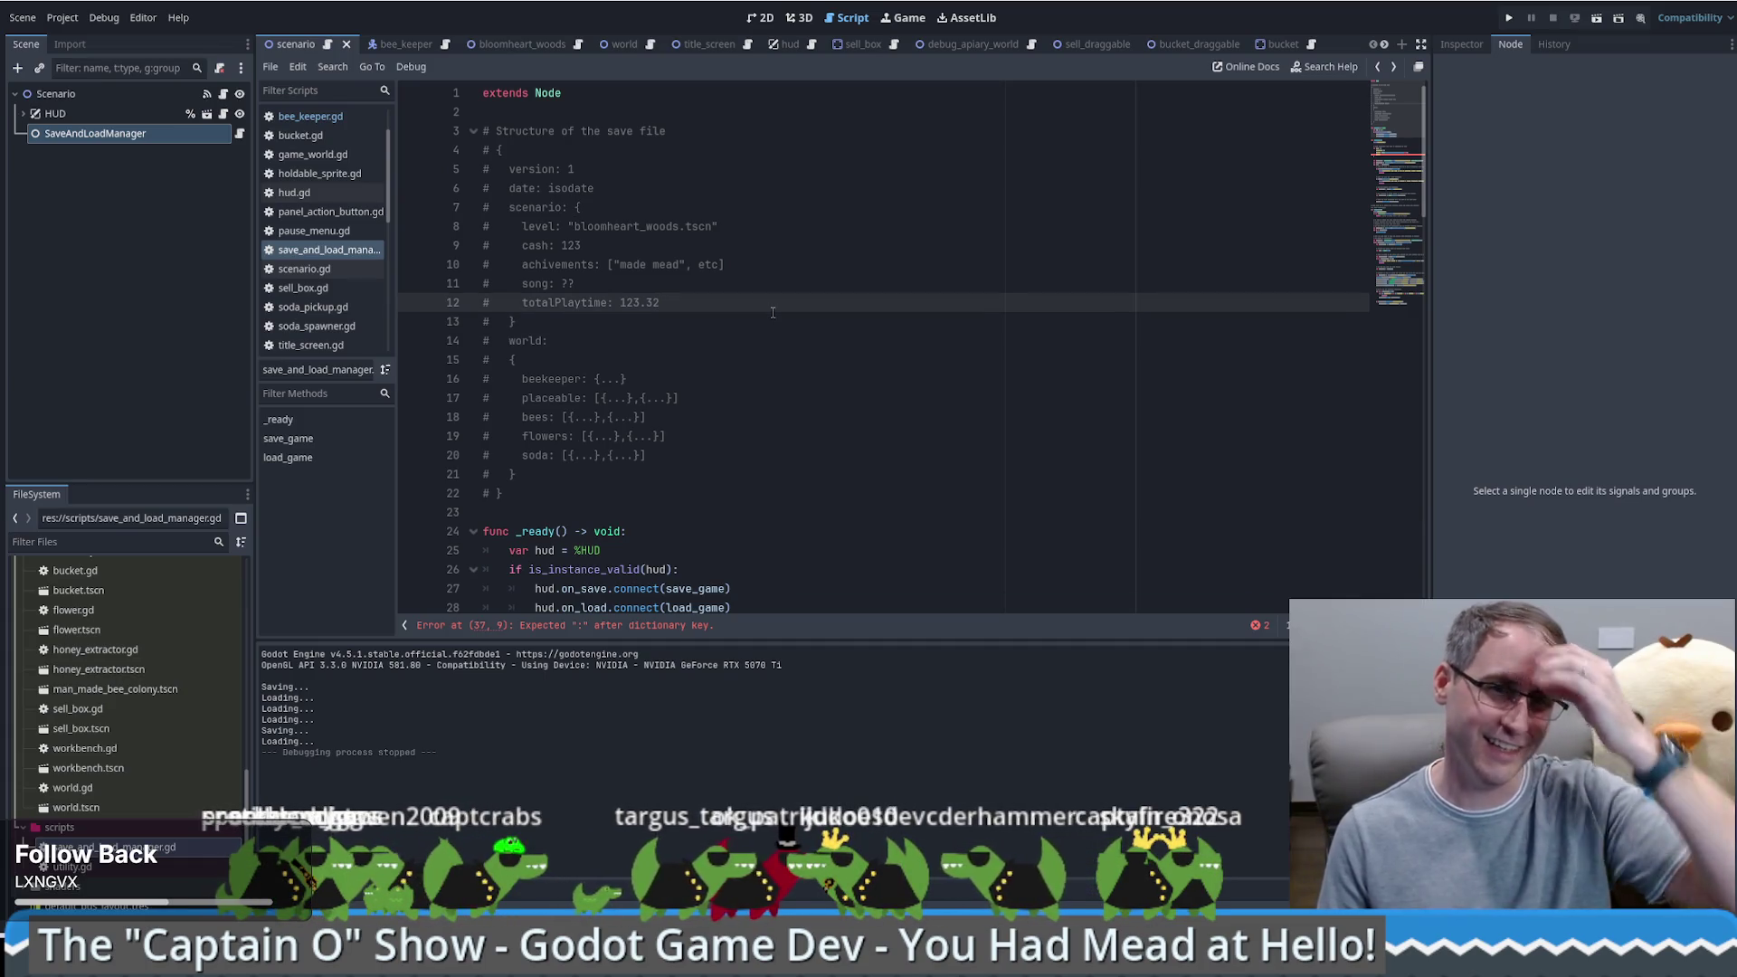
pyautogui.scroll(-5, 774, 312)
pyautogui.scroll(-1, 746, 303)
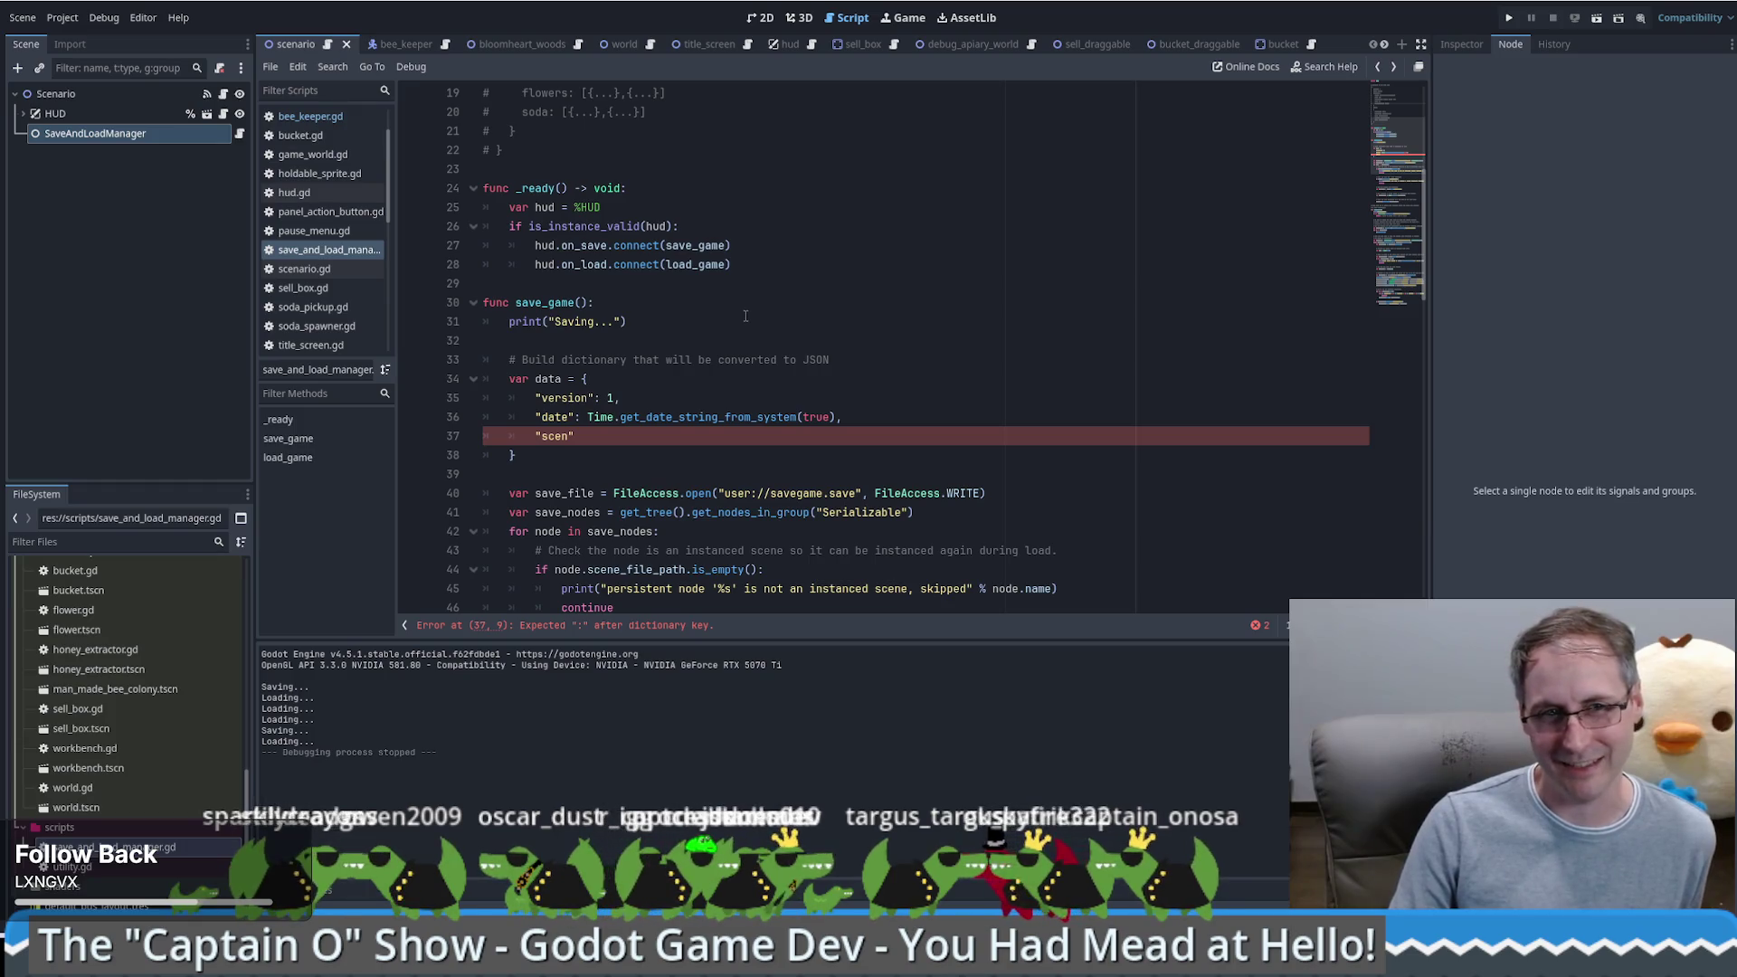
pyautogui.scroll(-3, 749, 326)
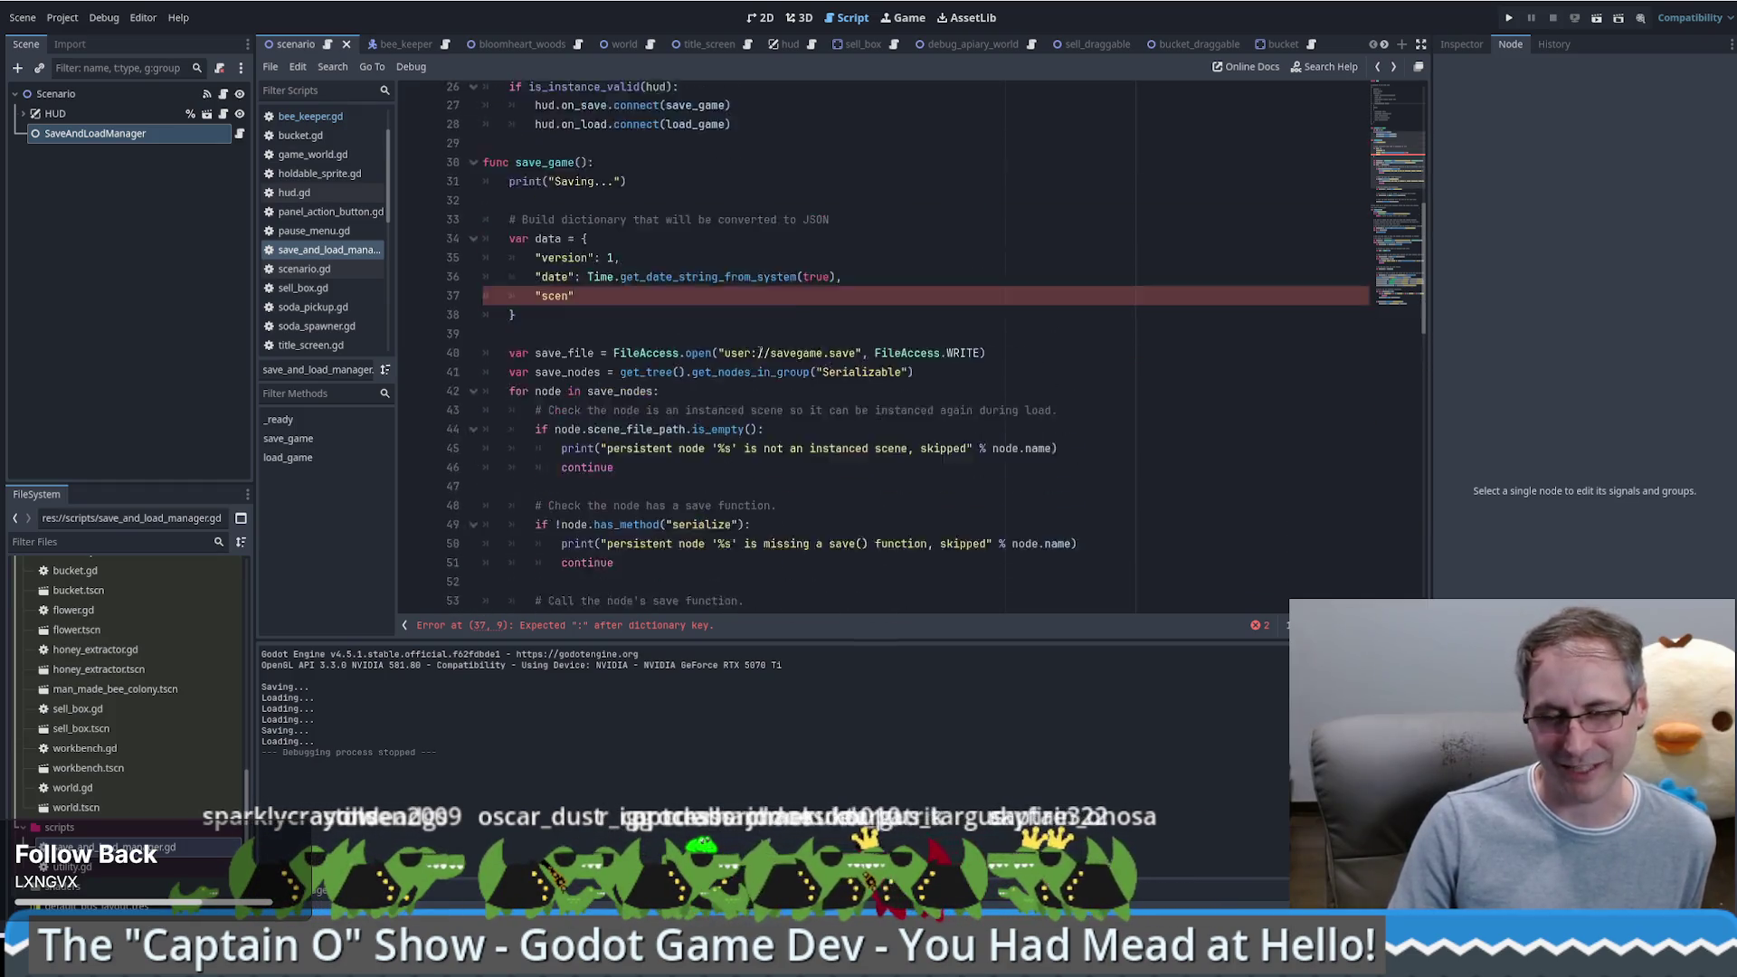
pyautogui.scroll(5, 760, 352)
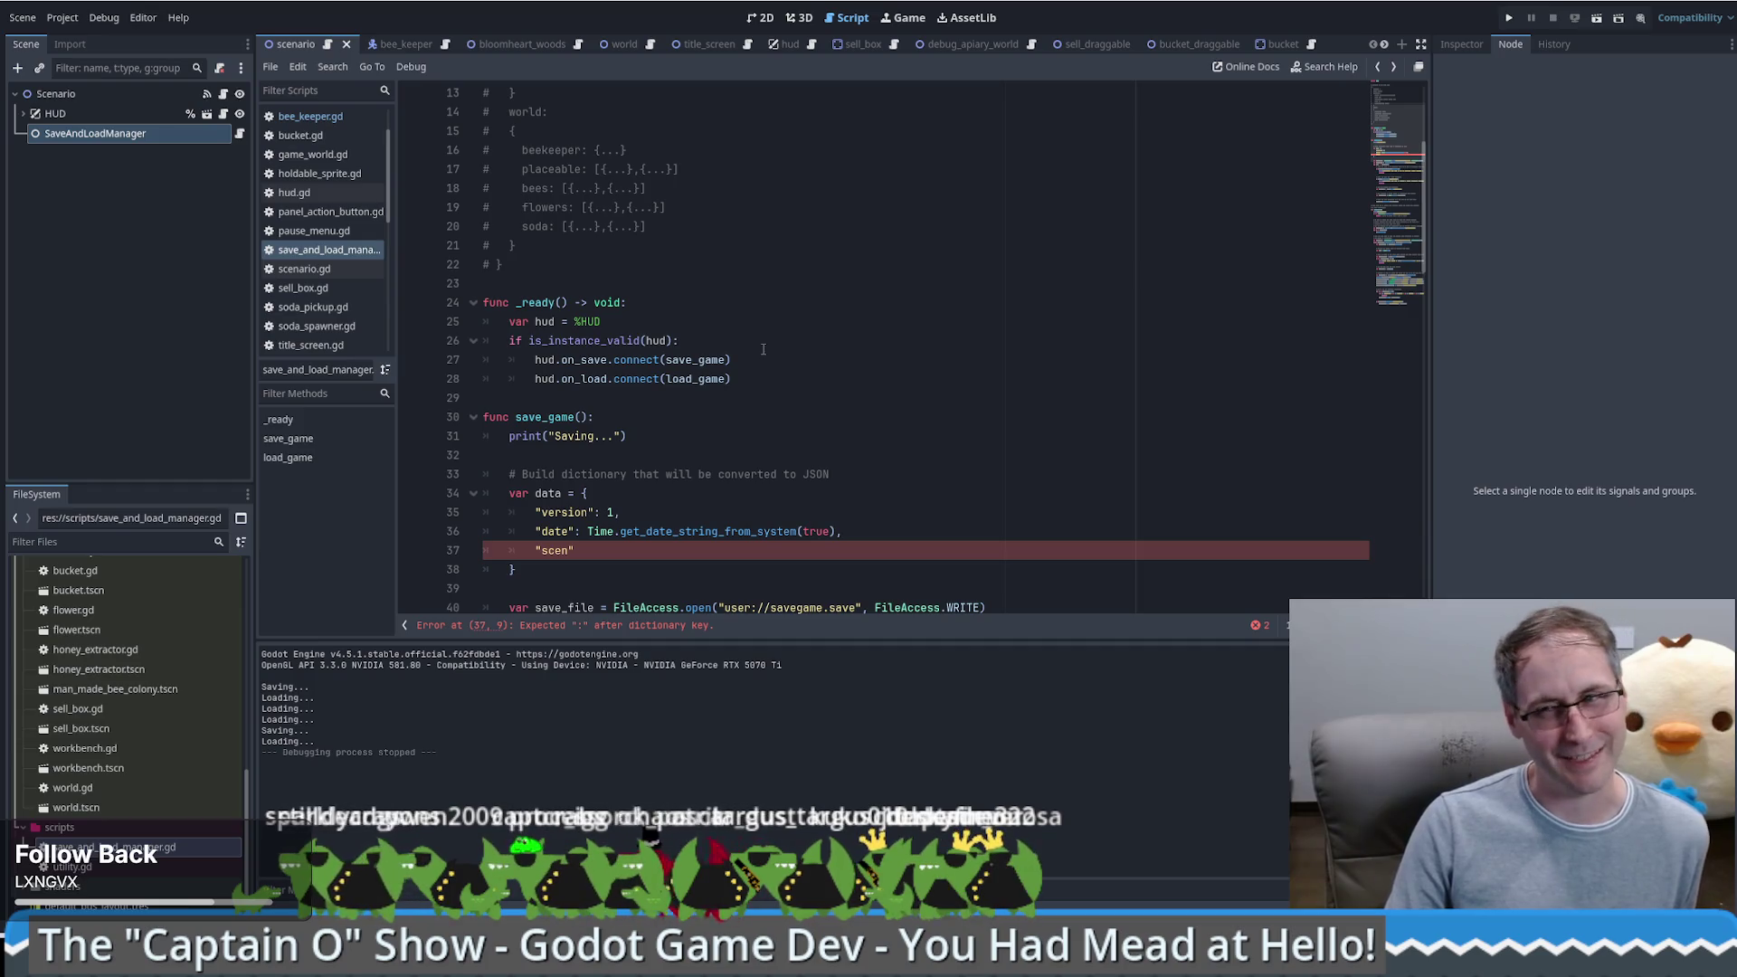
pyautogui.scroll(-1, 763, 349)
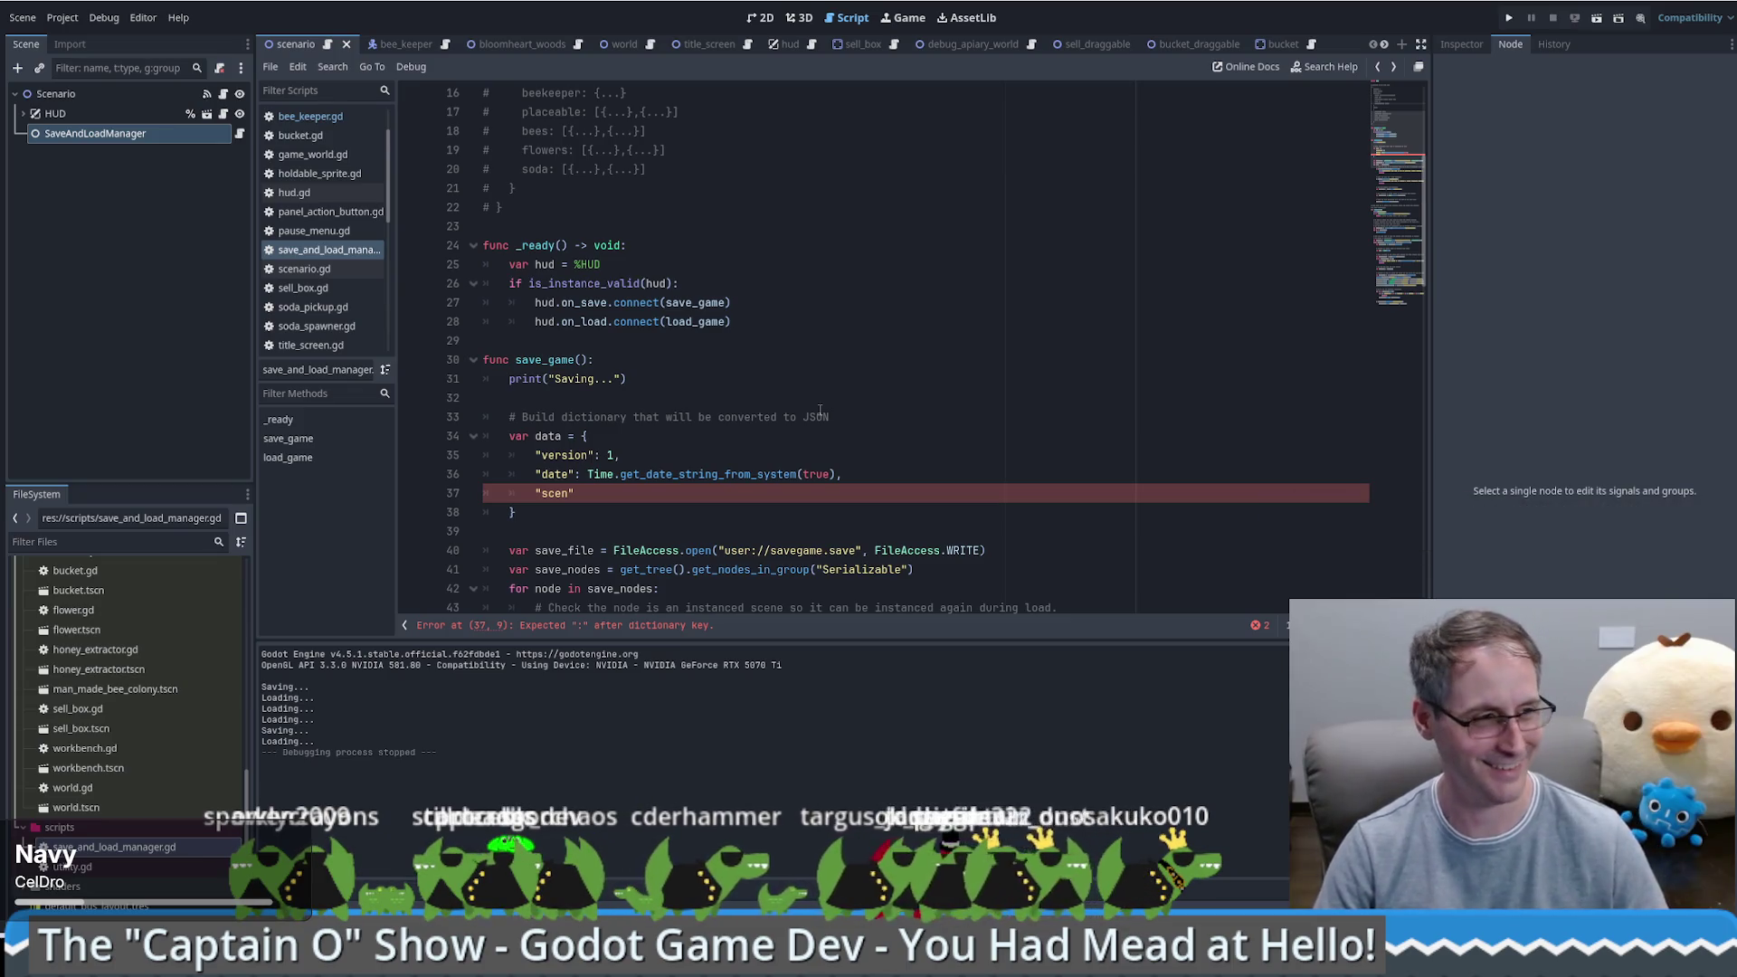
pyautogui.moveTo(816, 433)
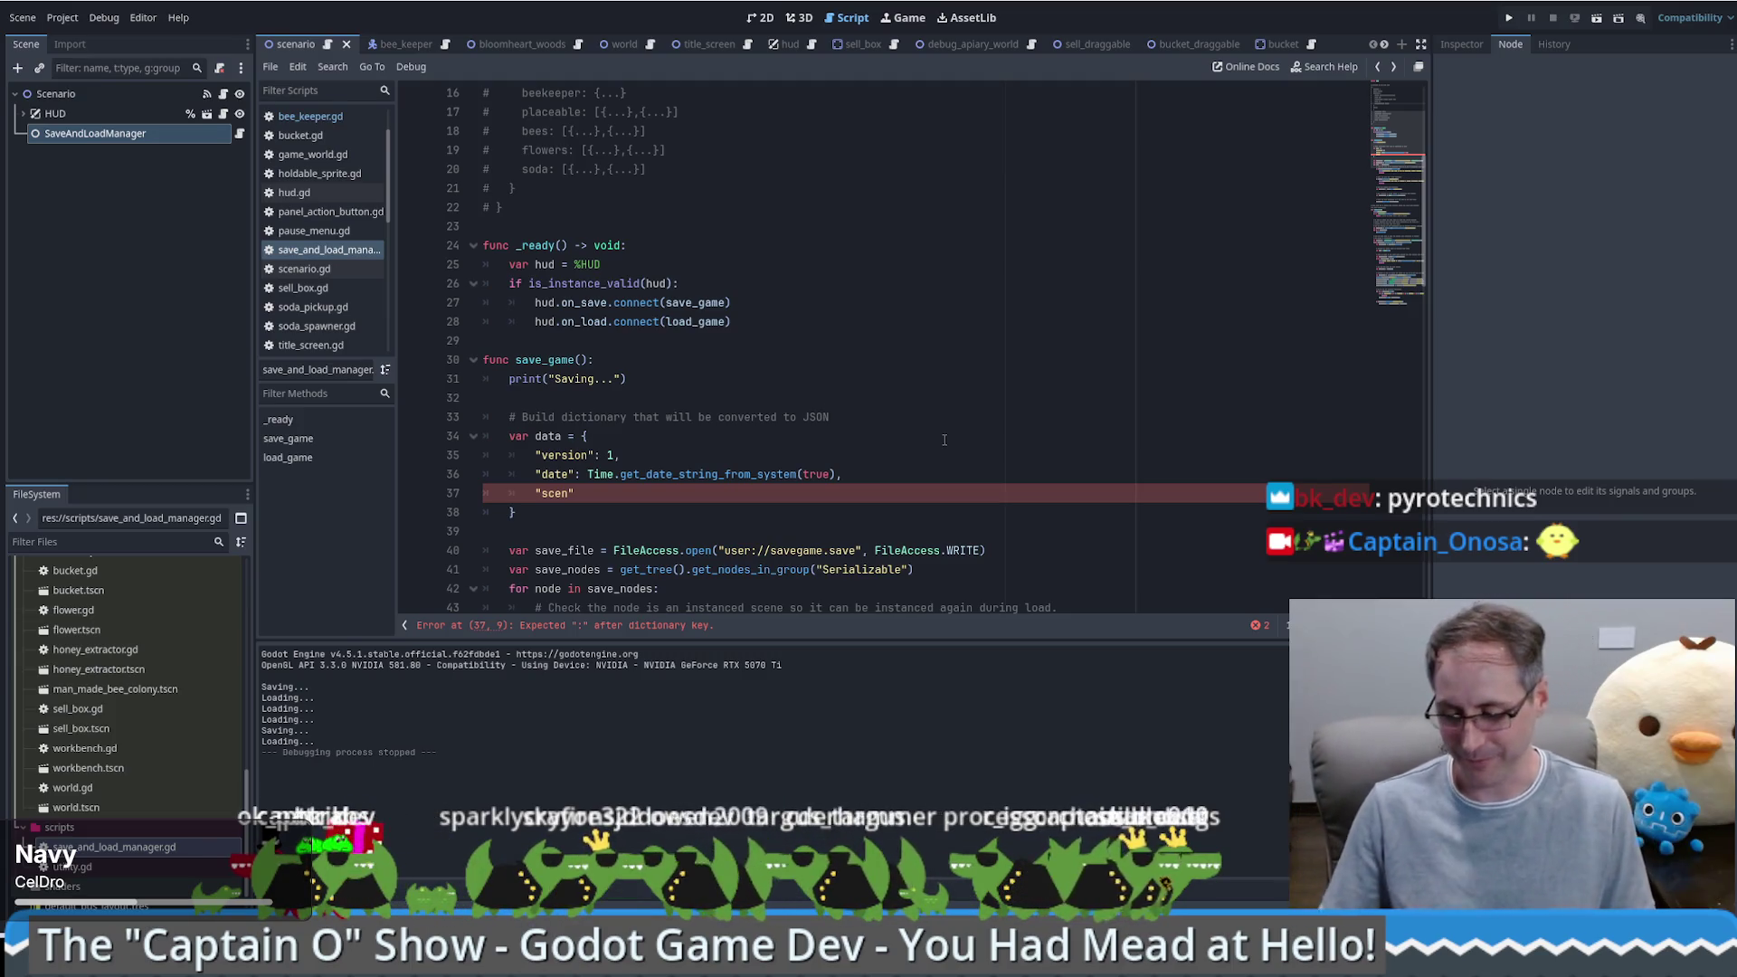
# Finish the partial 'scen' key on line 37 so the data dictionary entry reads "scenario":
pyautogui.click(573, 492)
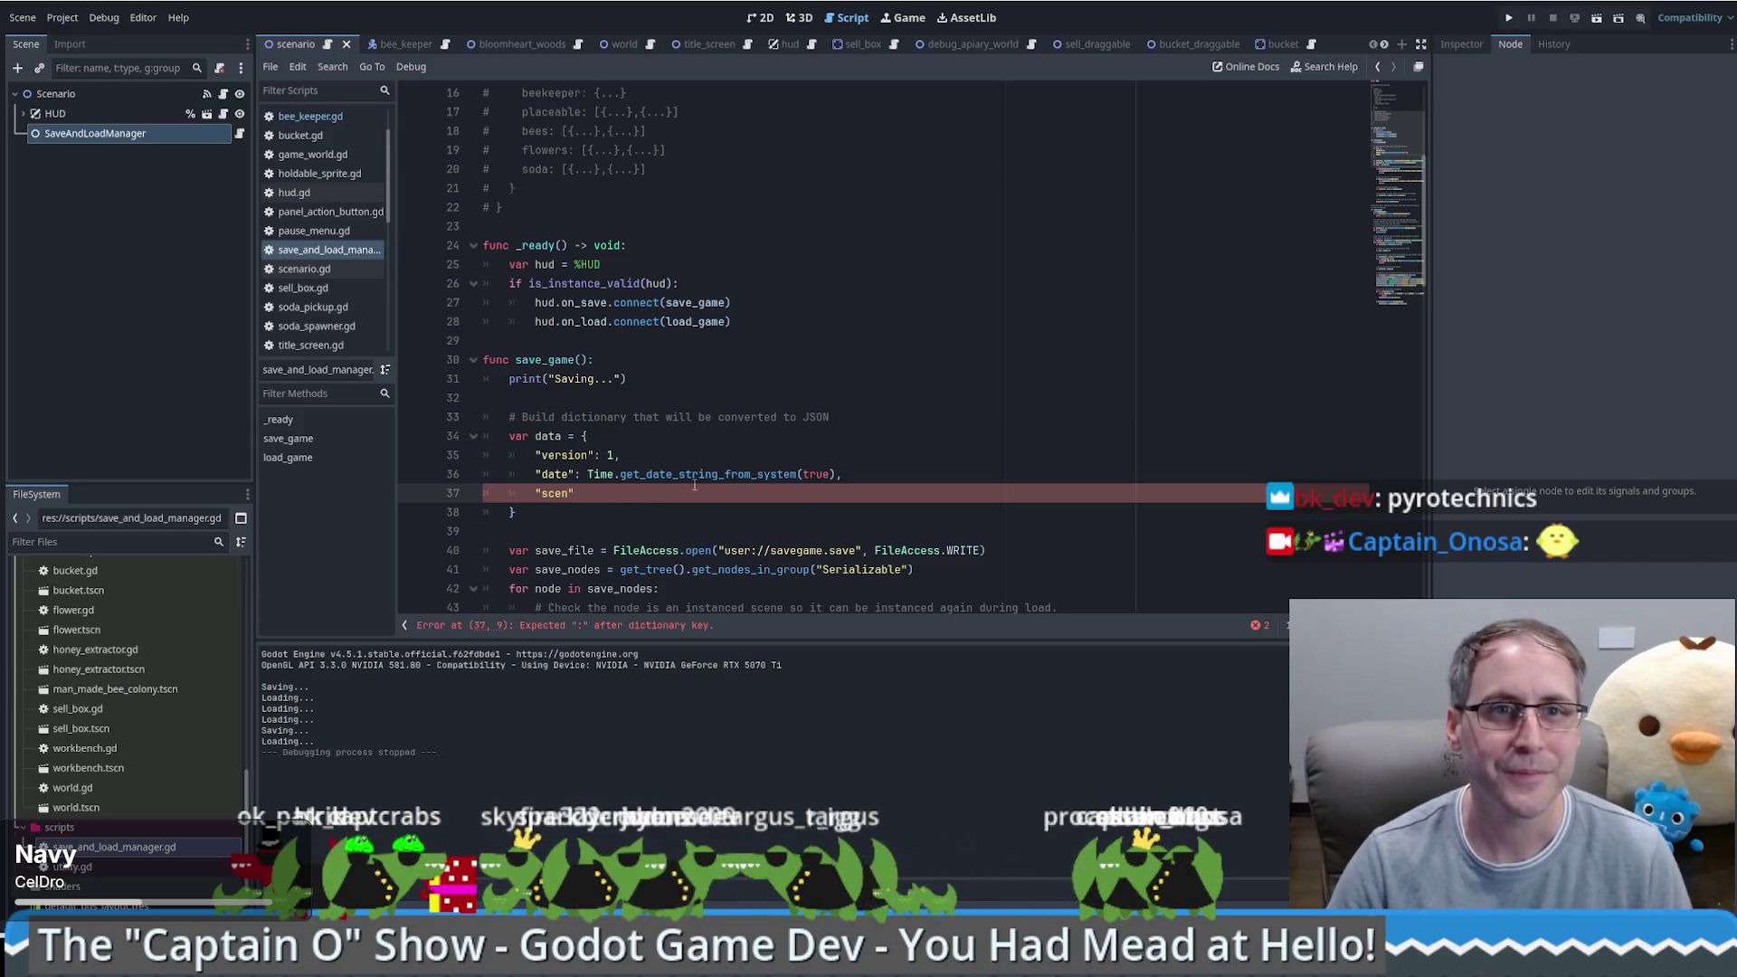
pyautogui.scroll(-1, 694, 485)
pyautogui.scroll(6, 589, 382)
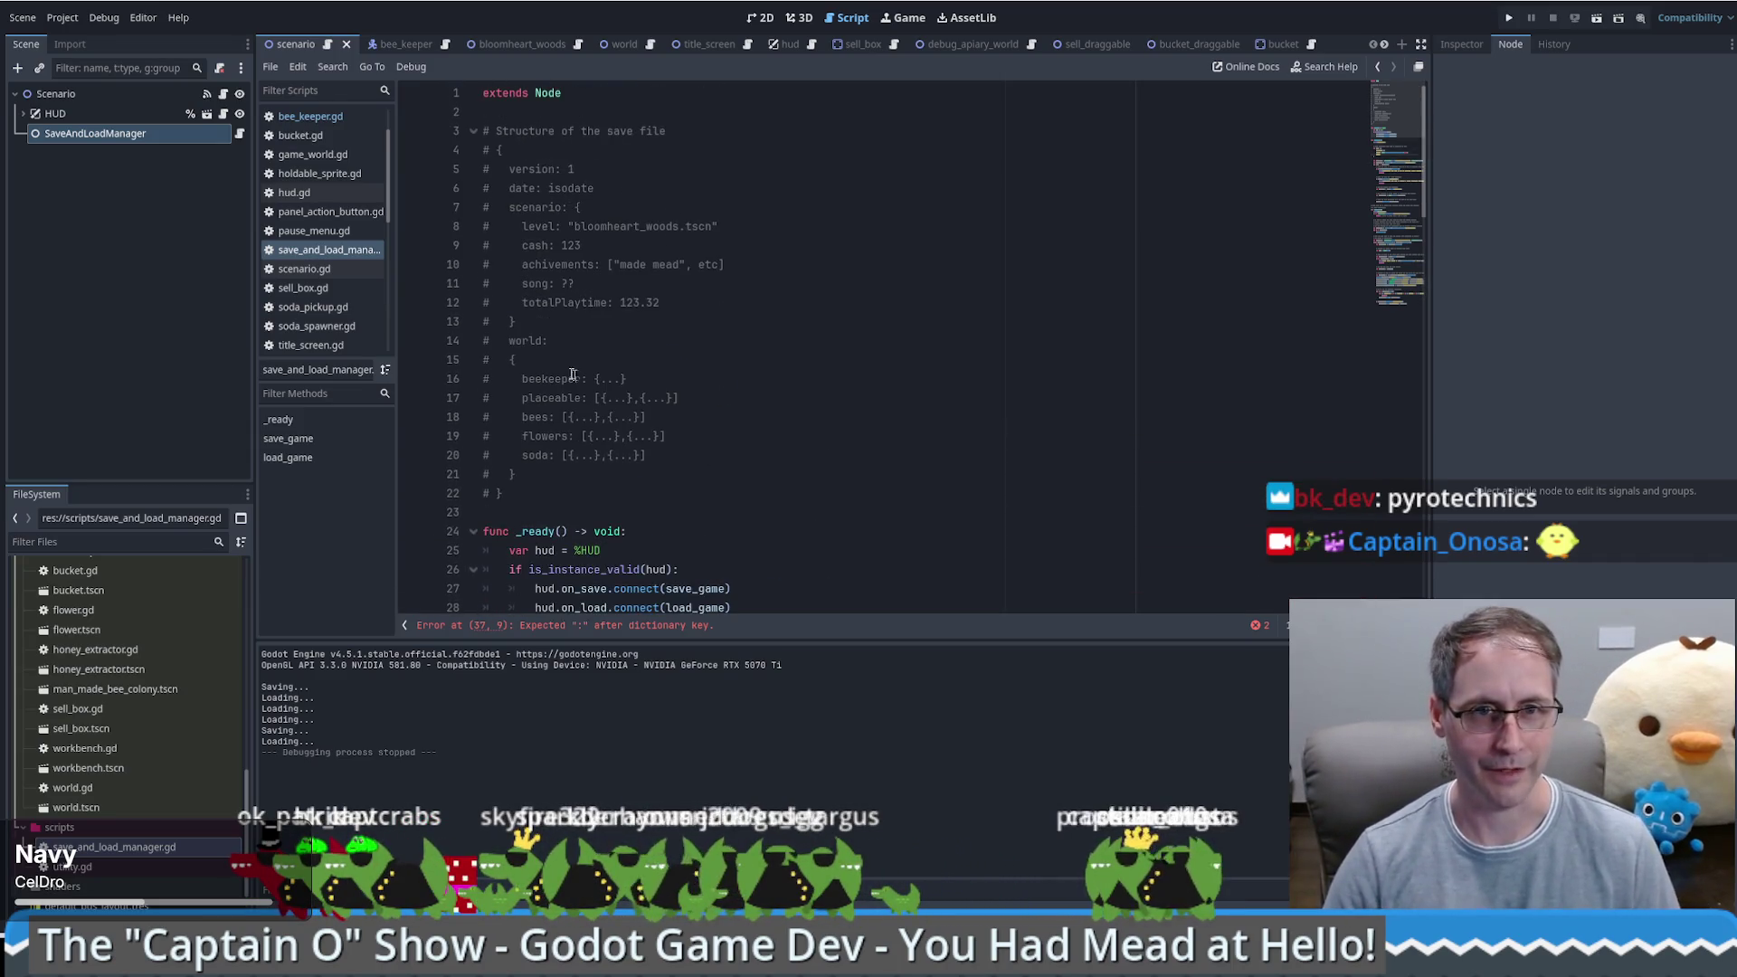
pyautogui.doubleClick(540, 207)
pyautogui.scroll(-7, 540, 209)
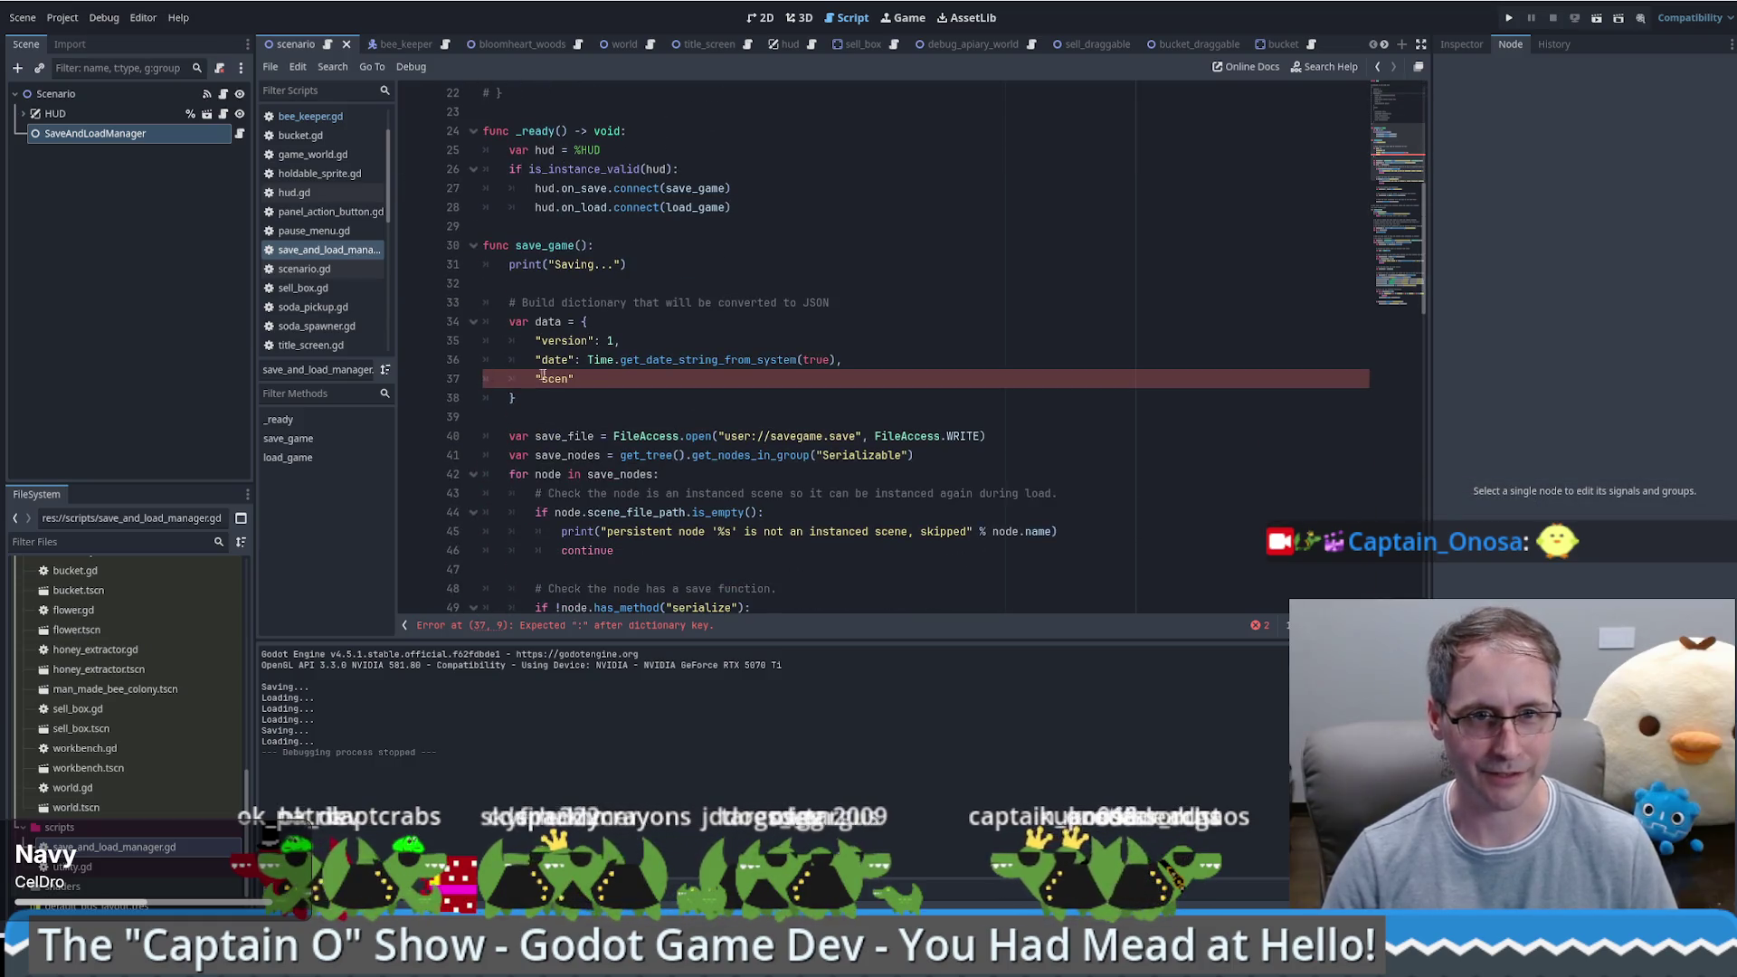
pyautogui.doubleClick(555, 378)
pyautogui.write('ario')
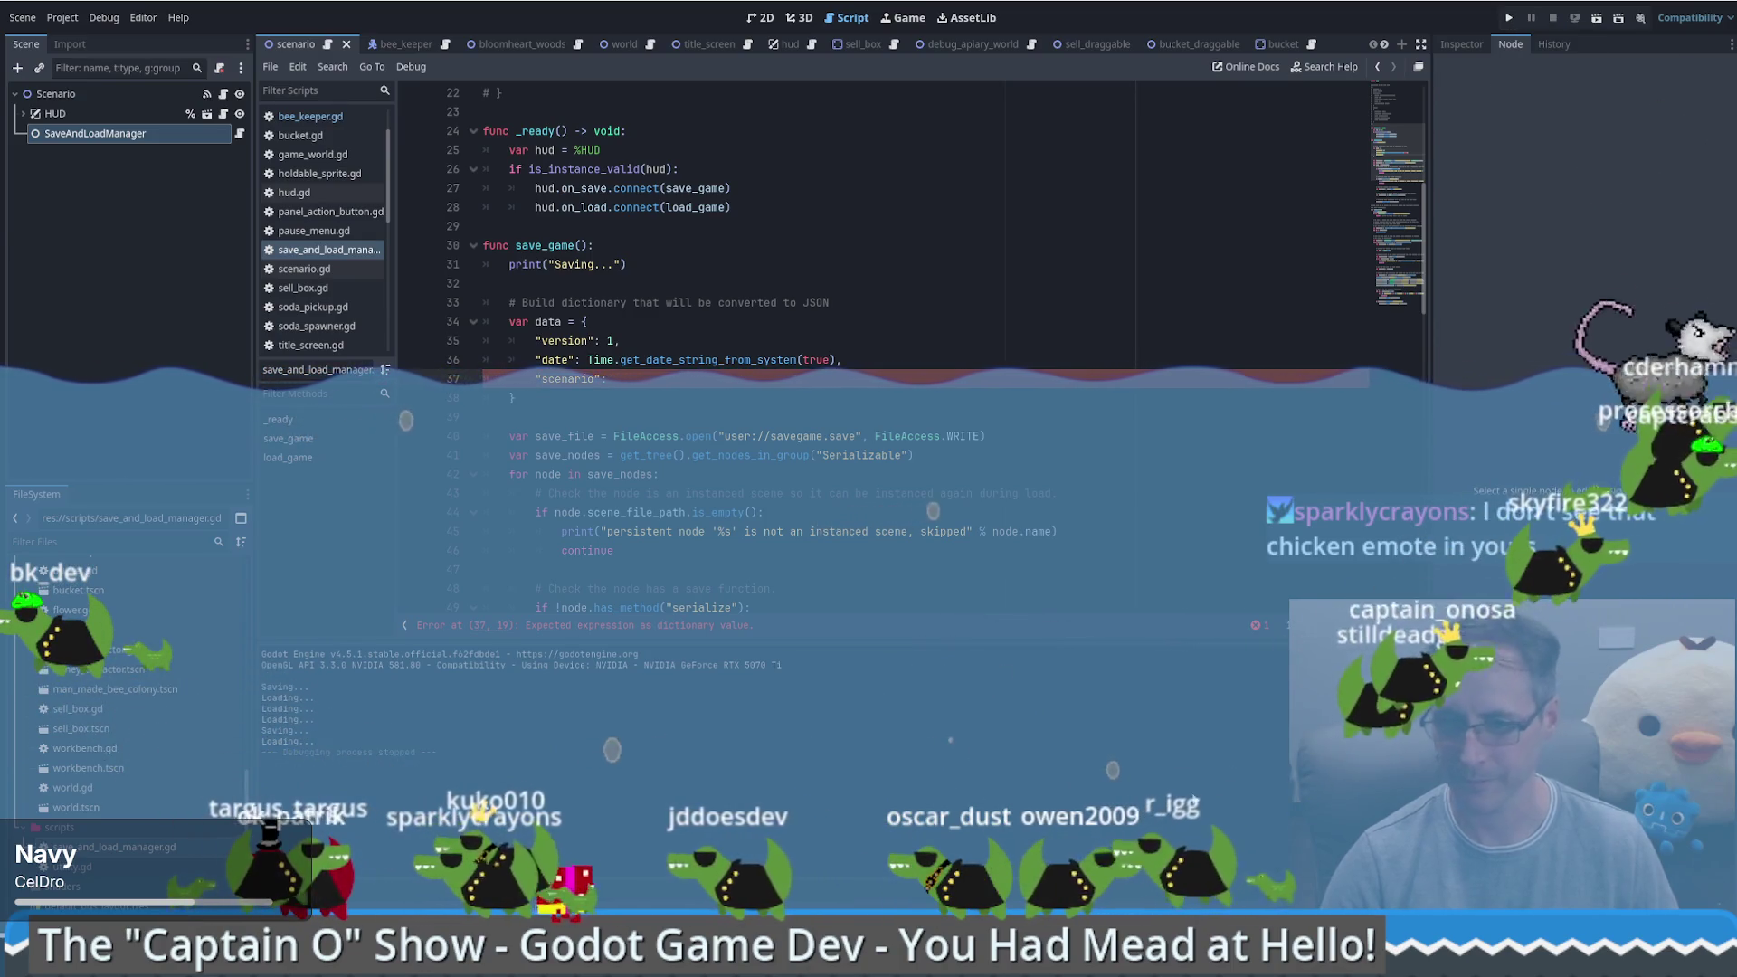
pyautogui.moveTo(1070, 875)
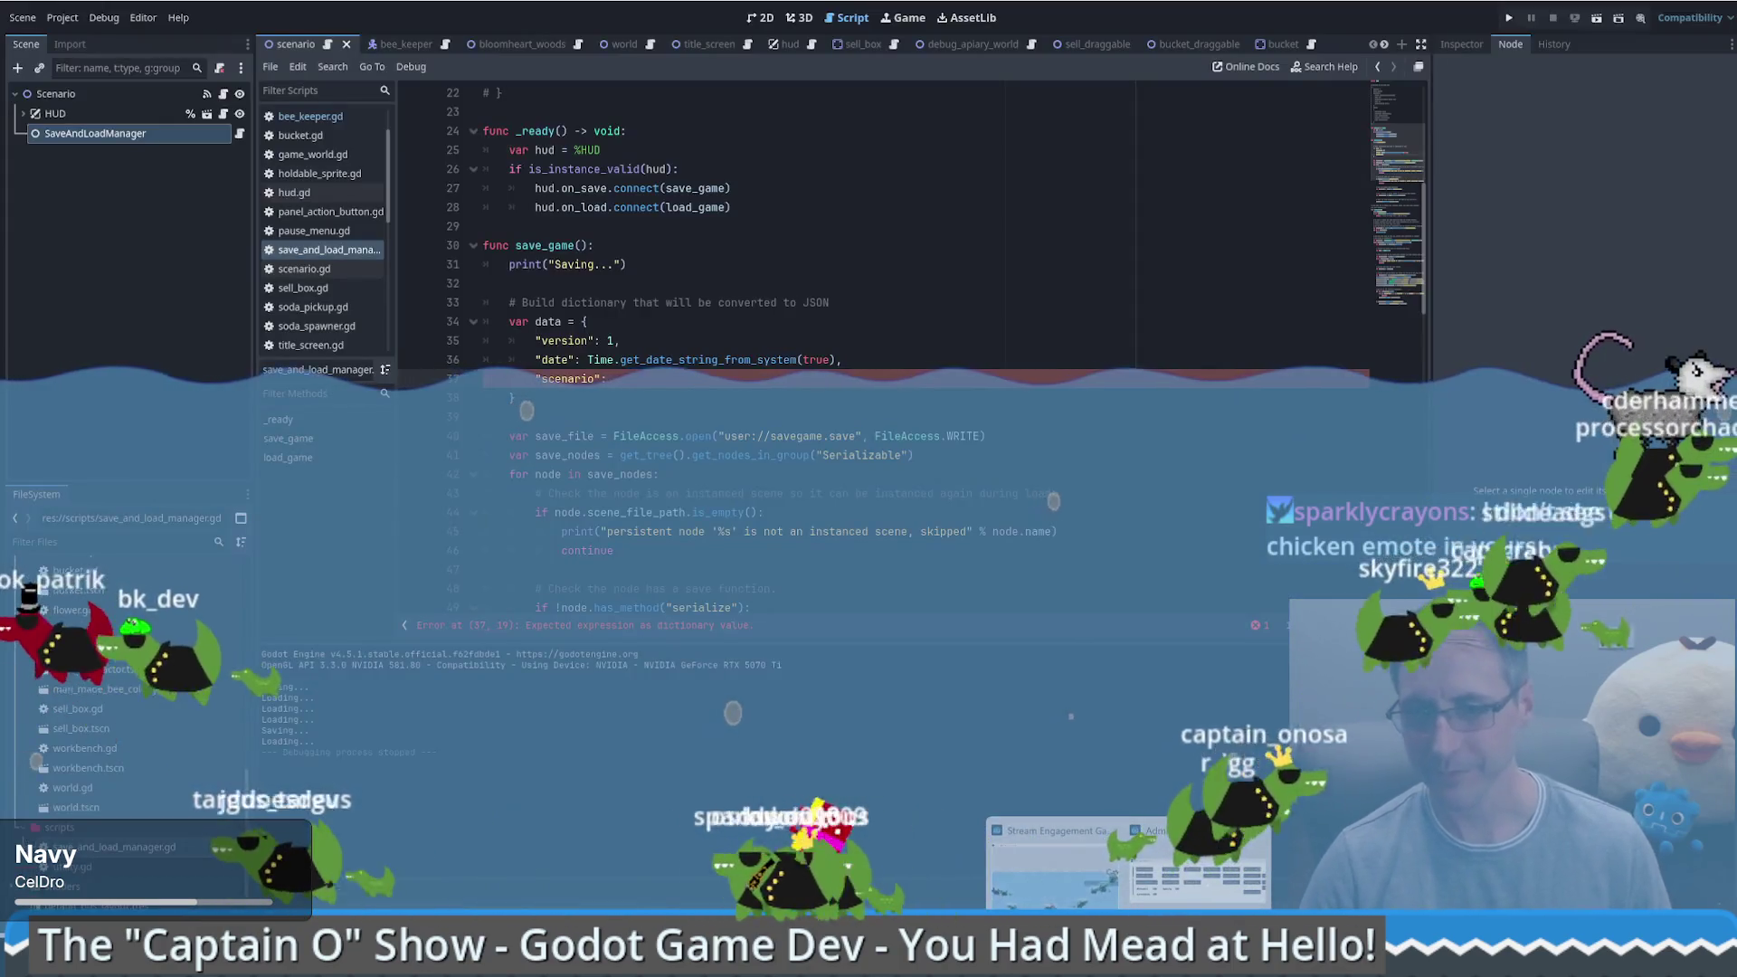
# Run the croco project's game with F5, move its window aside and minimize it, then return to the script
pyautogui.click(855, 887)
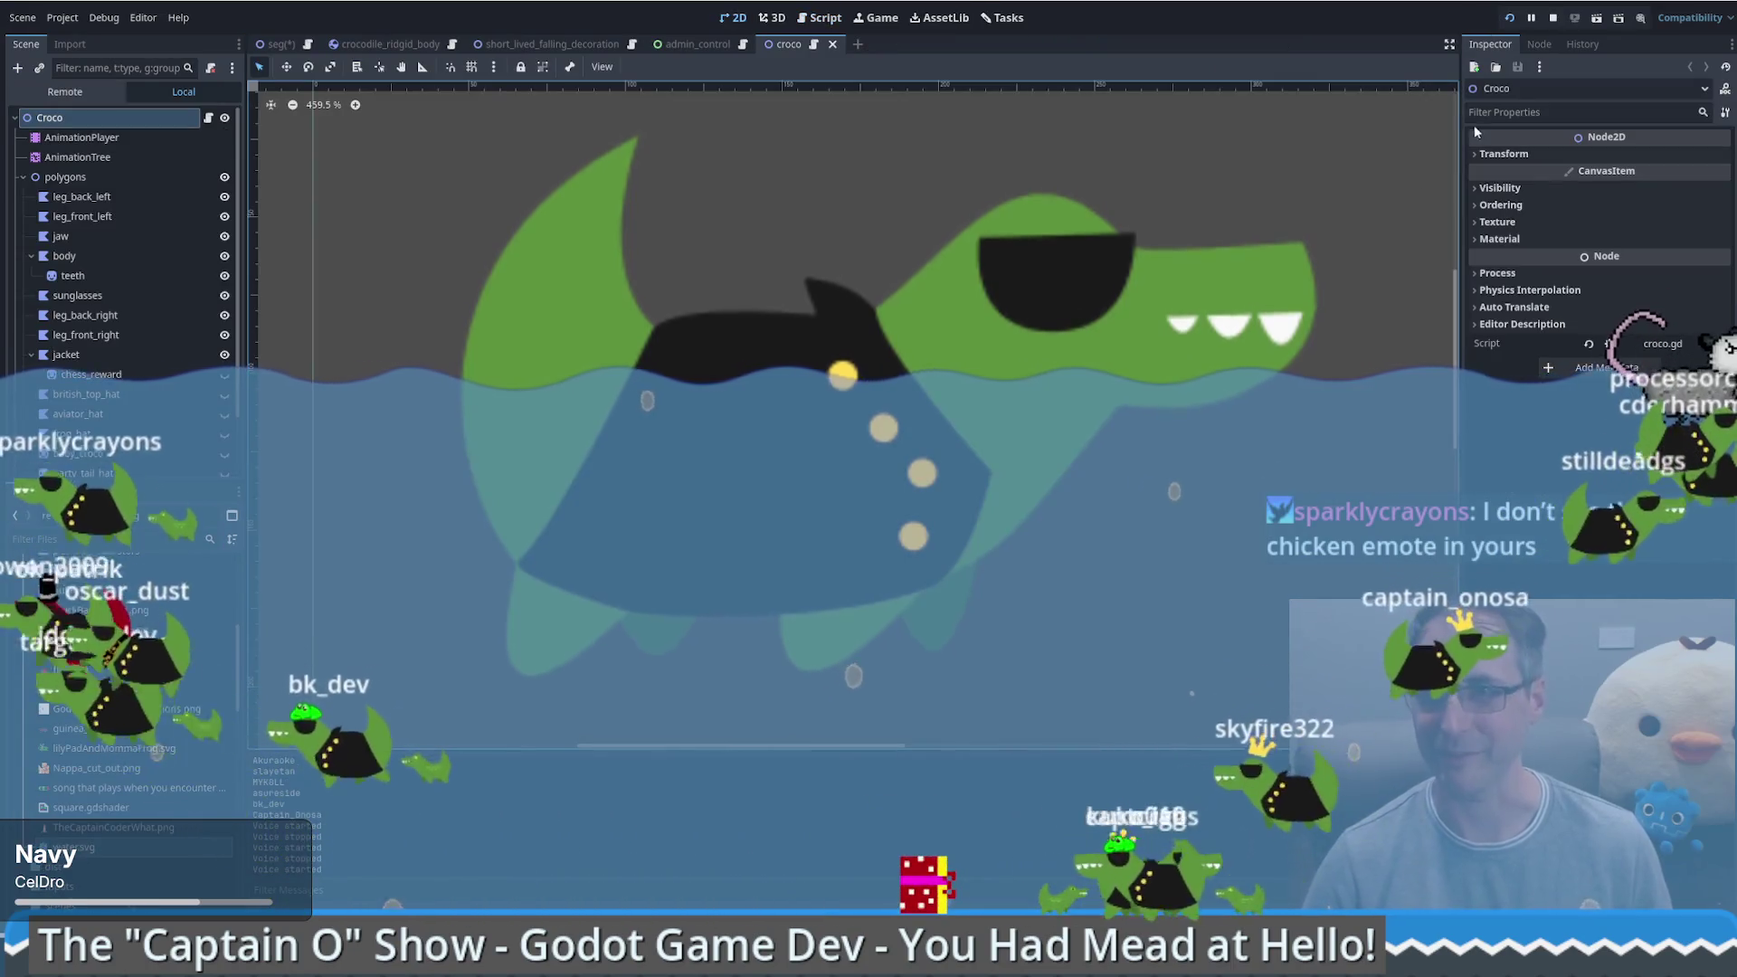
pyautogui.press('F5')
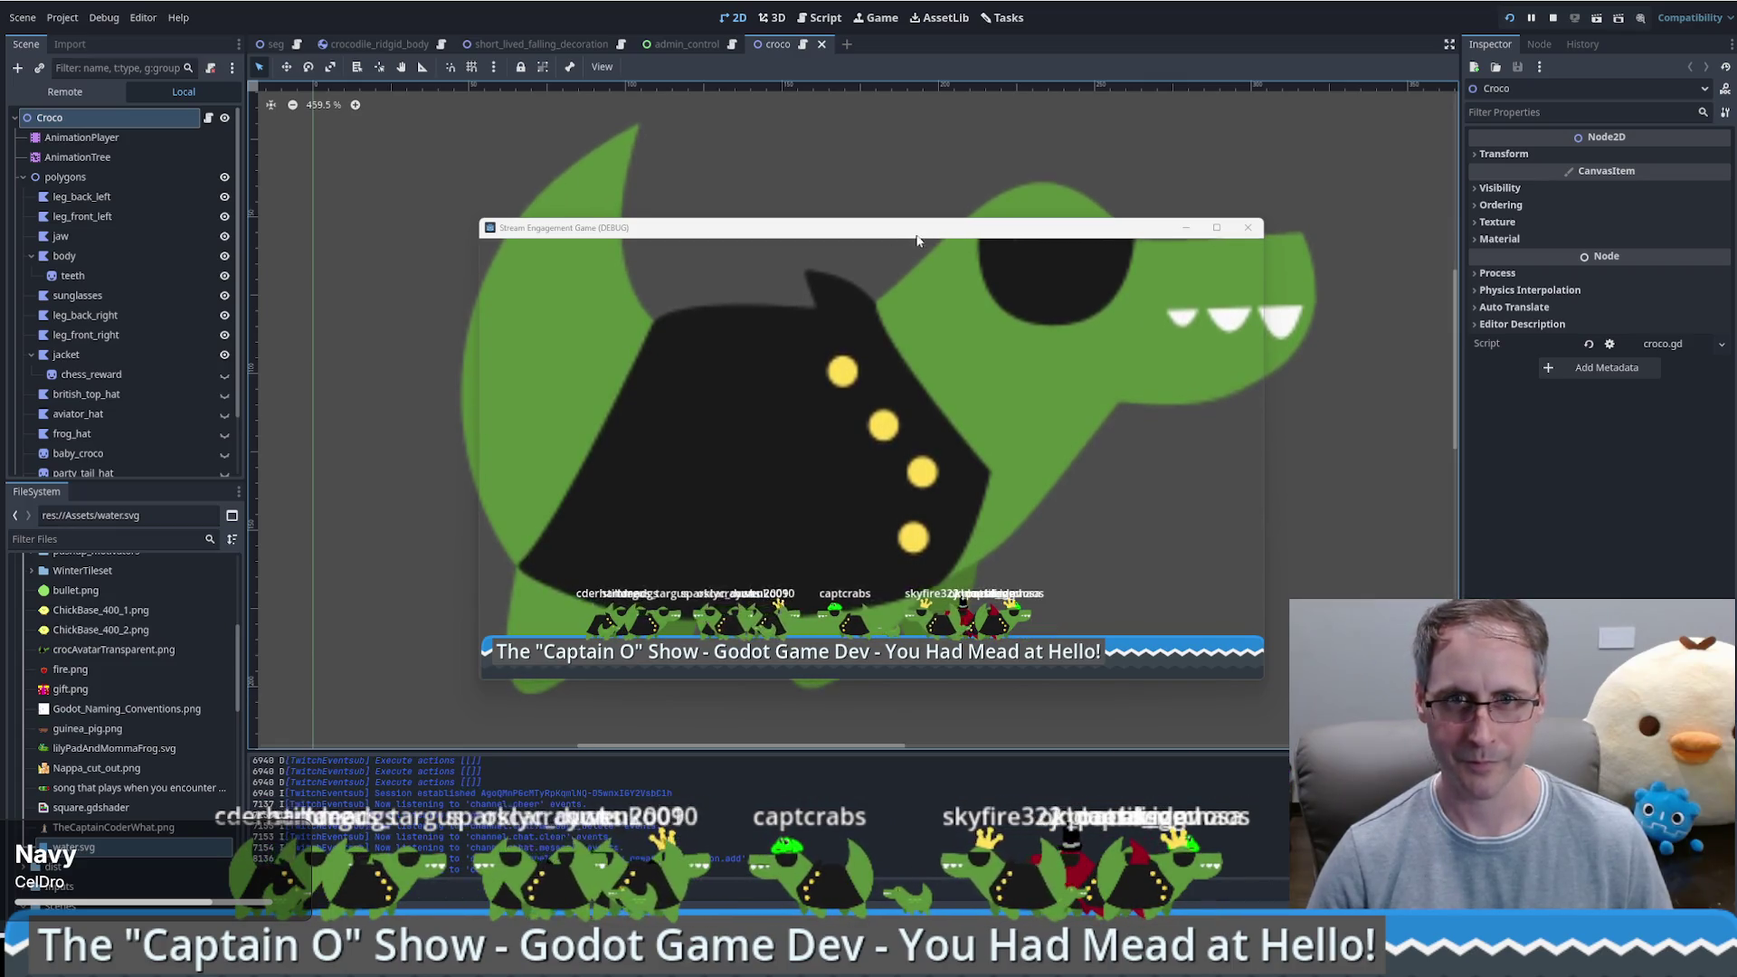
pyautogui.moveTo(963, 252); pyautogui.dragTo(0, 281)
pyautogui.click(4, 257)
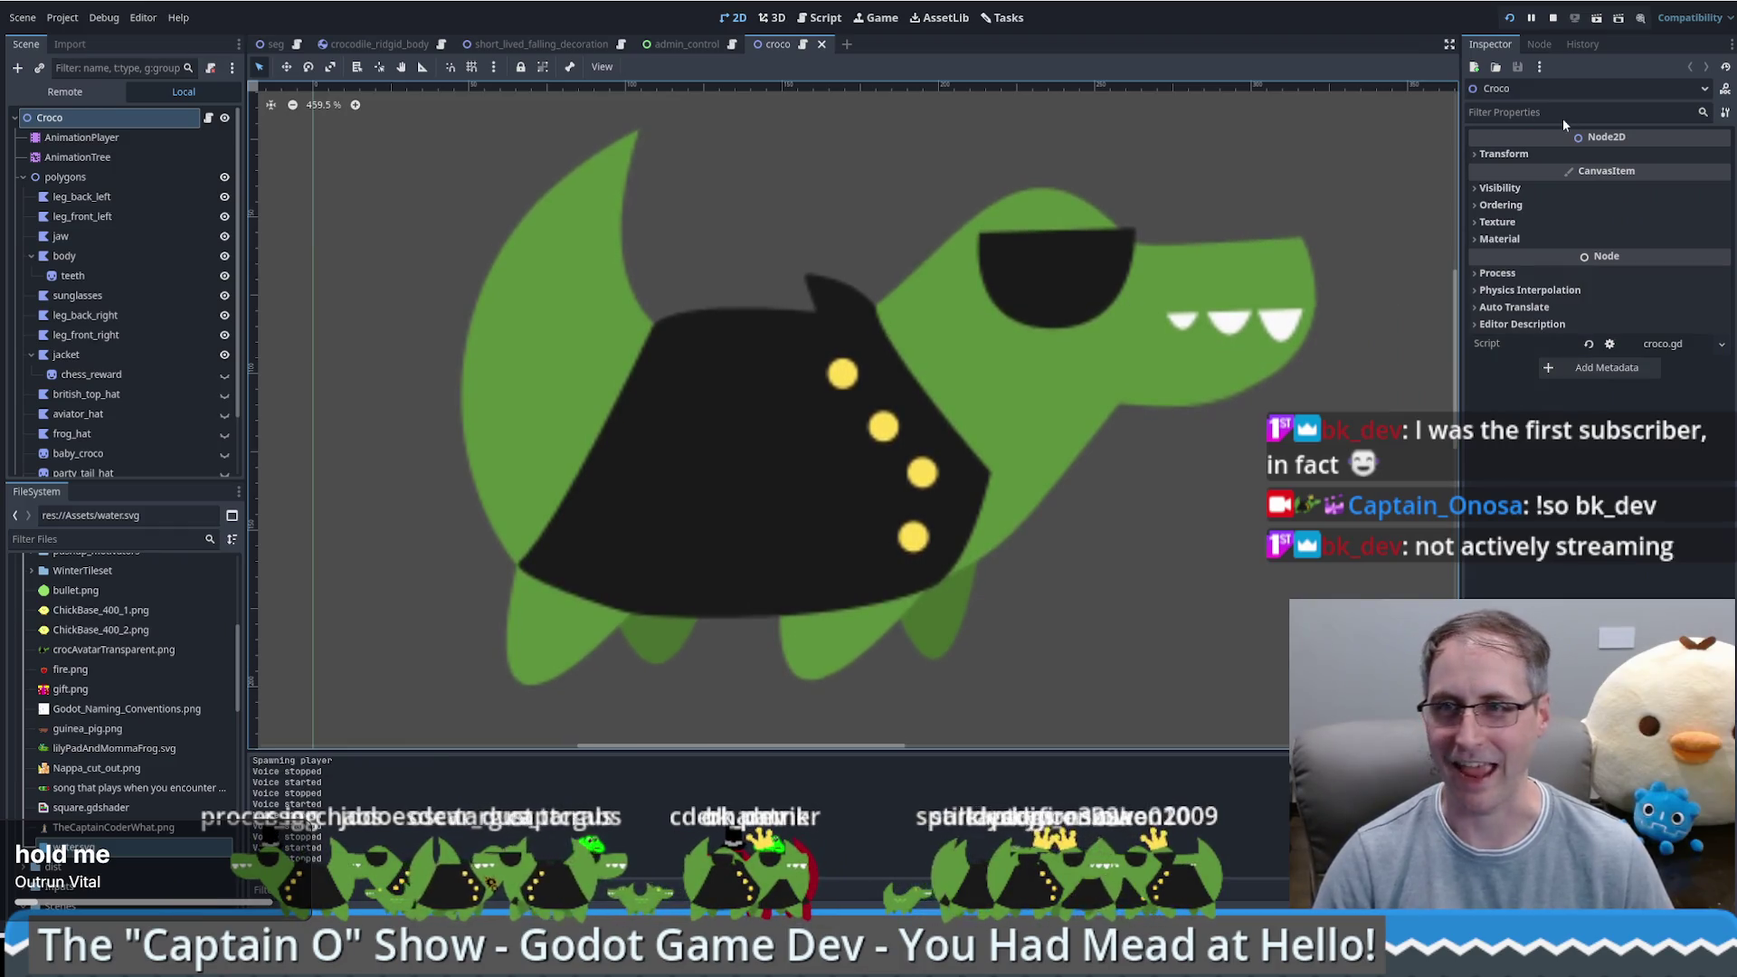
pyautogui.hotkey('alt', 'Tab')
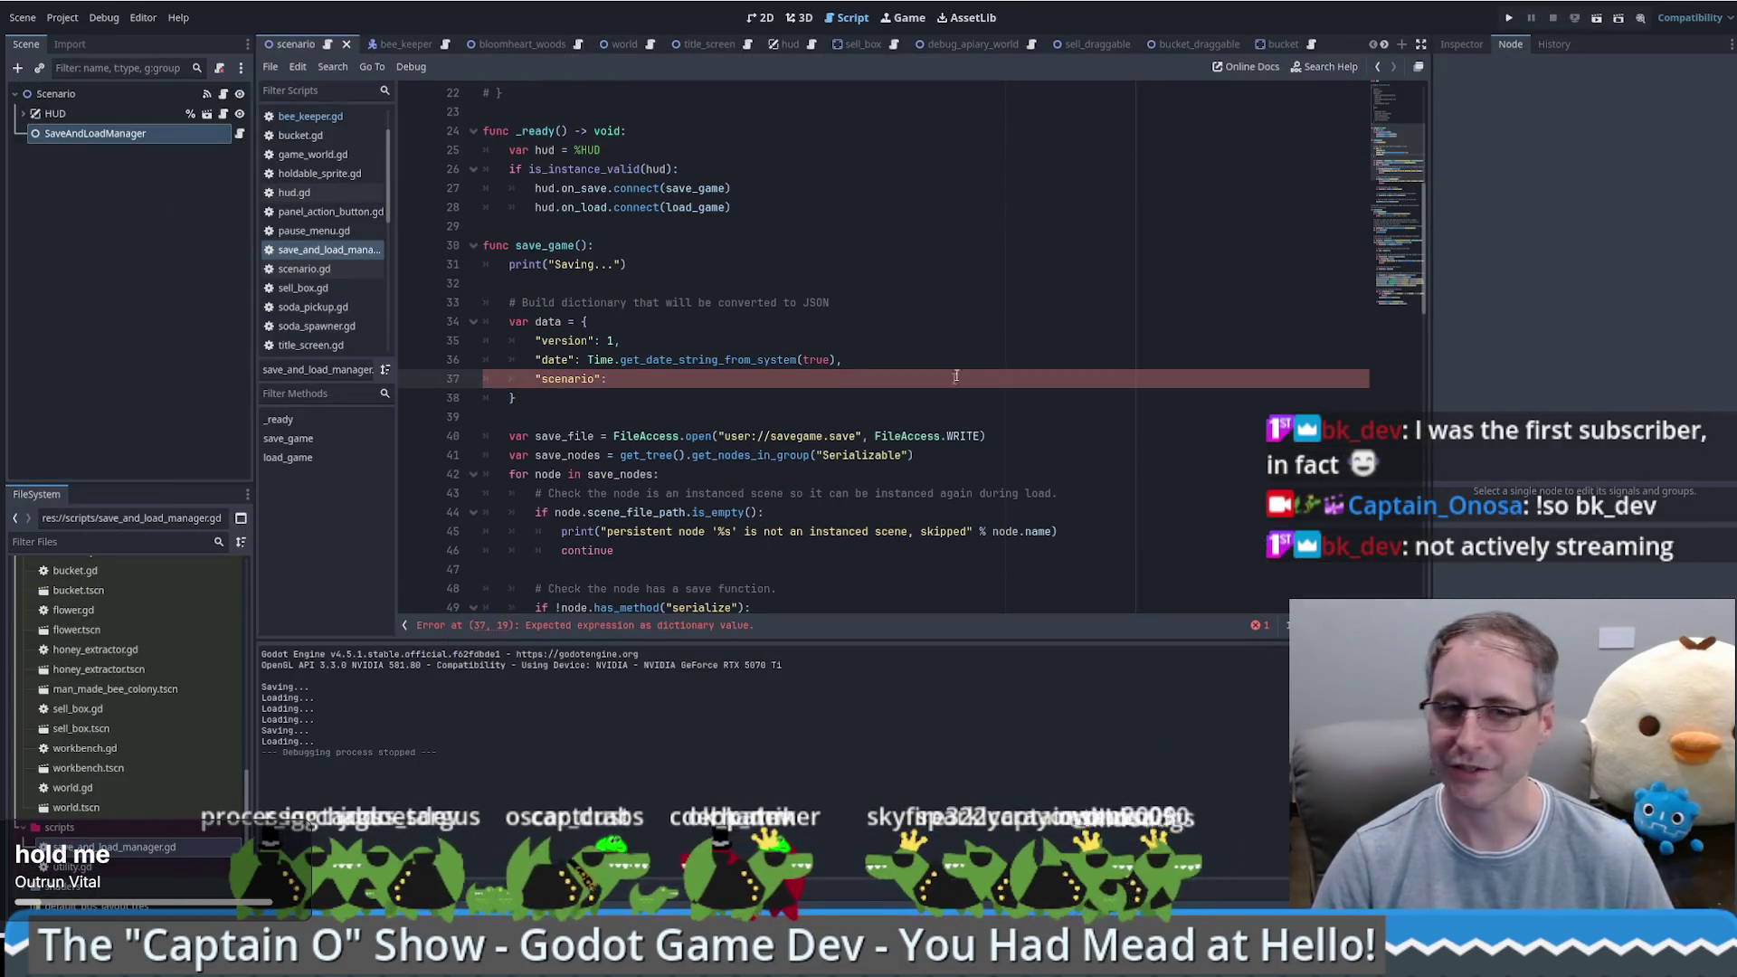
# Make "scenario" a nested dictionary beginning with a "cash": key, then show the Scenario node's signals
pyautogui.click(969, 360)
pyautogui.click(895, 383)
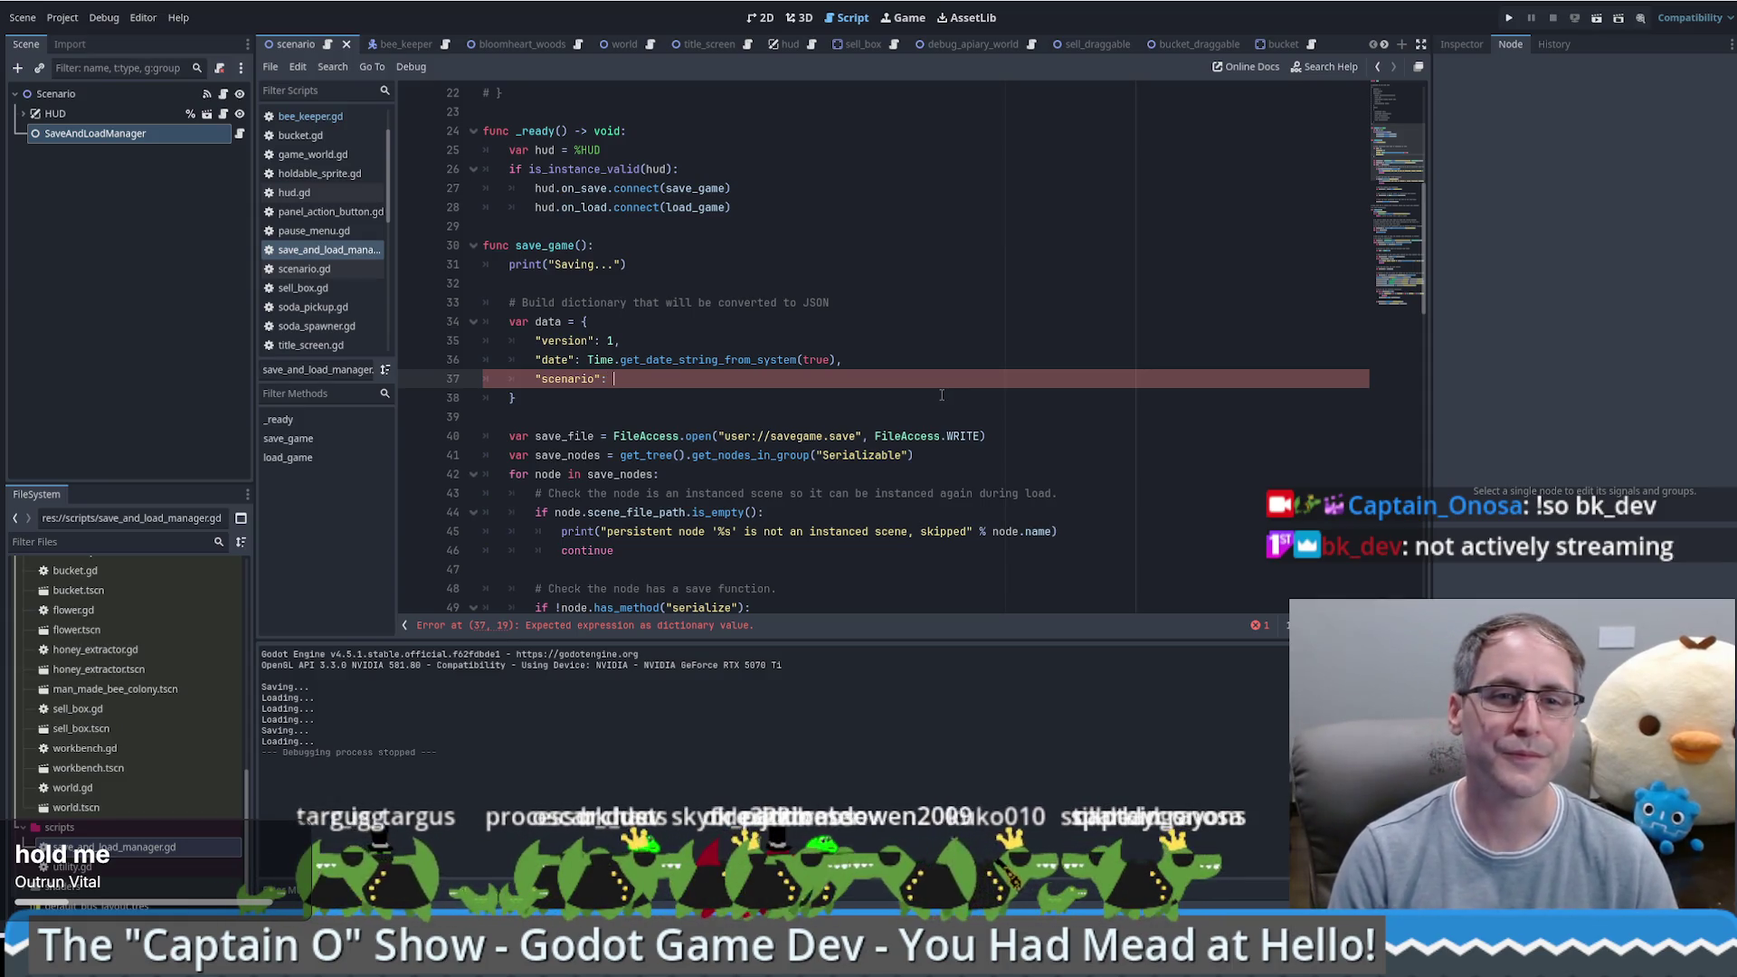
pyautogui.write('@{')
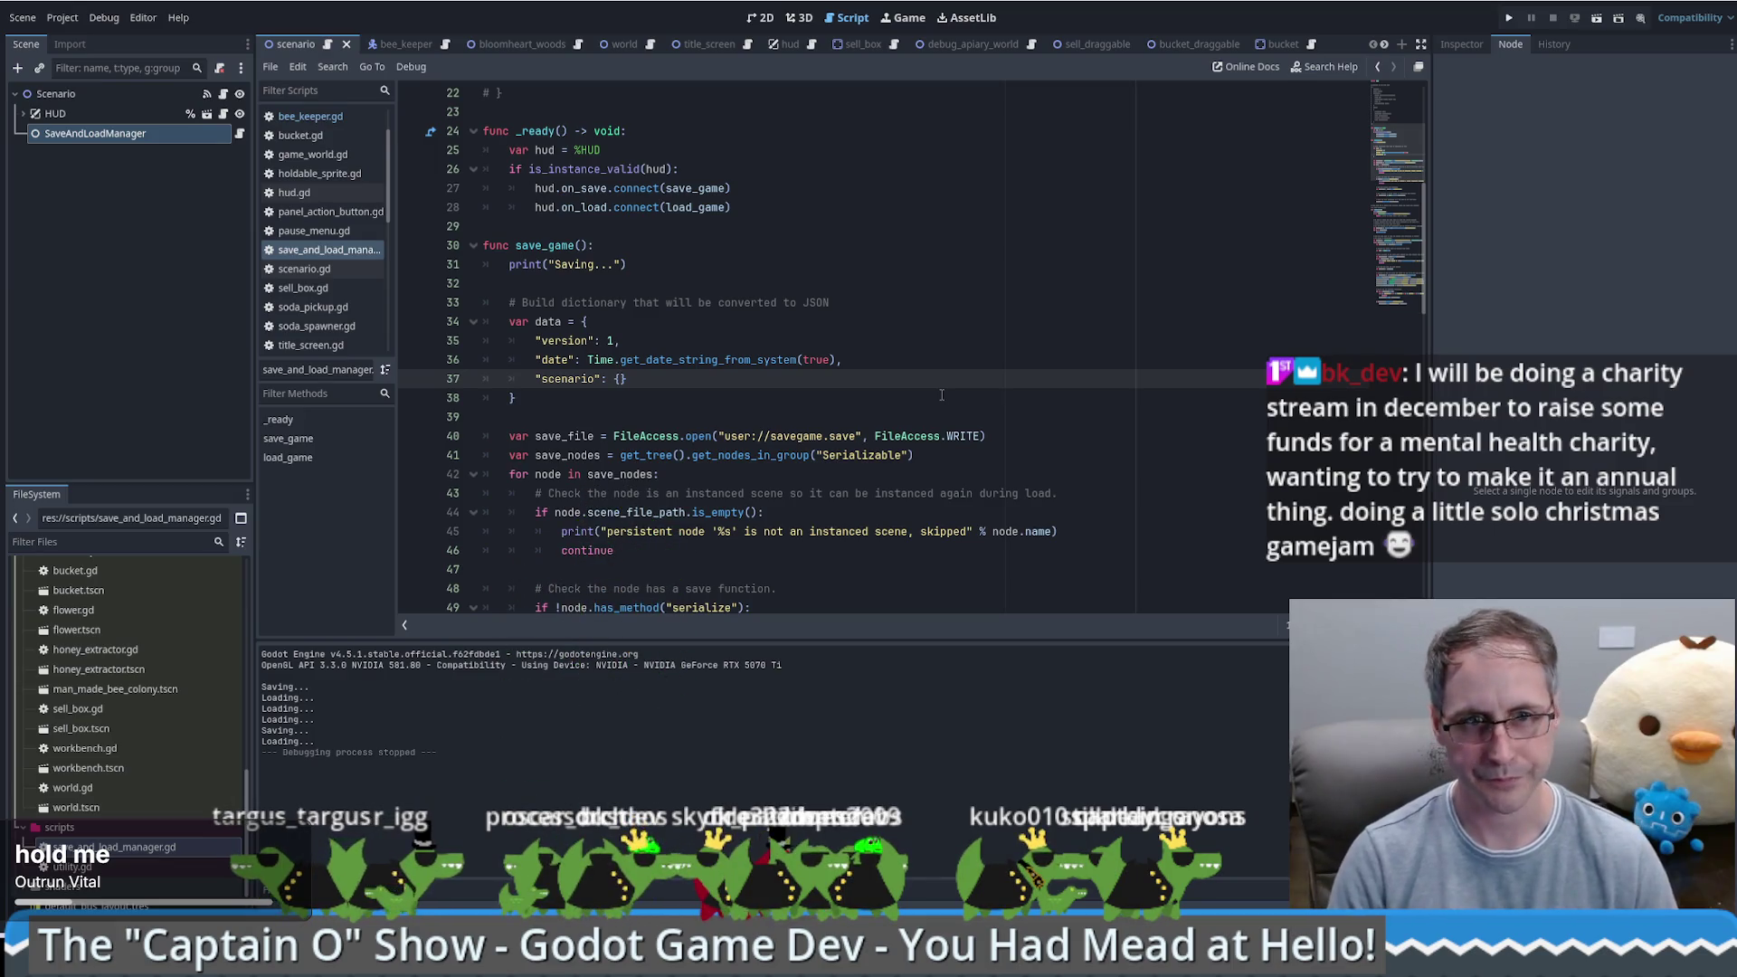
pyautogui.press('Return')
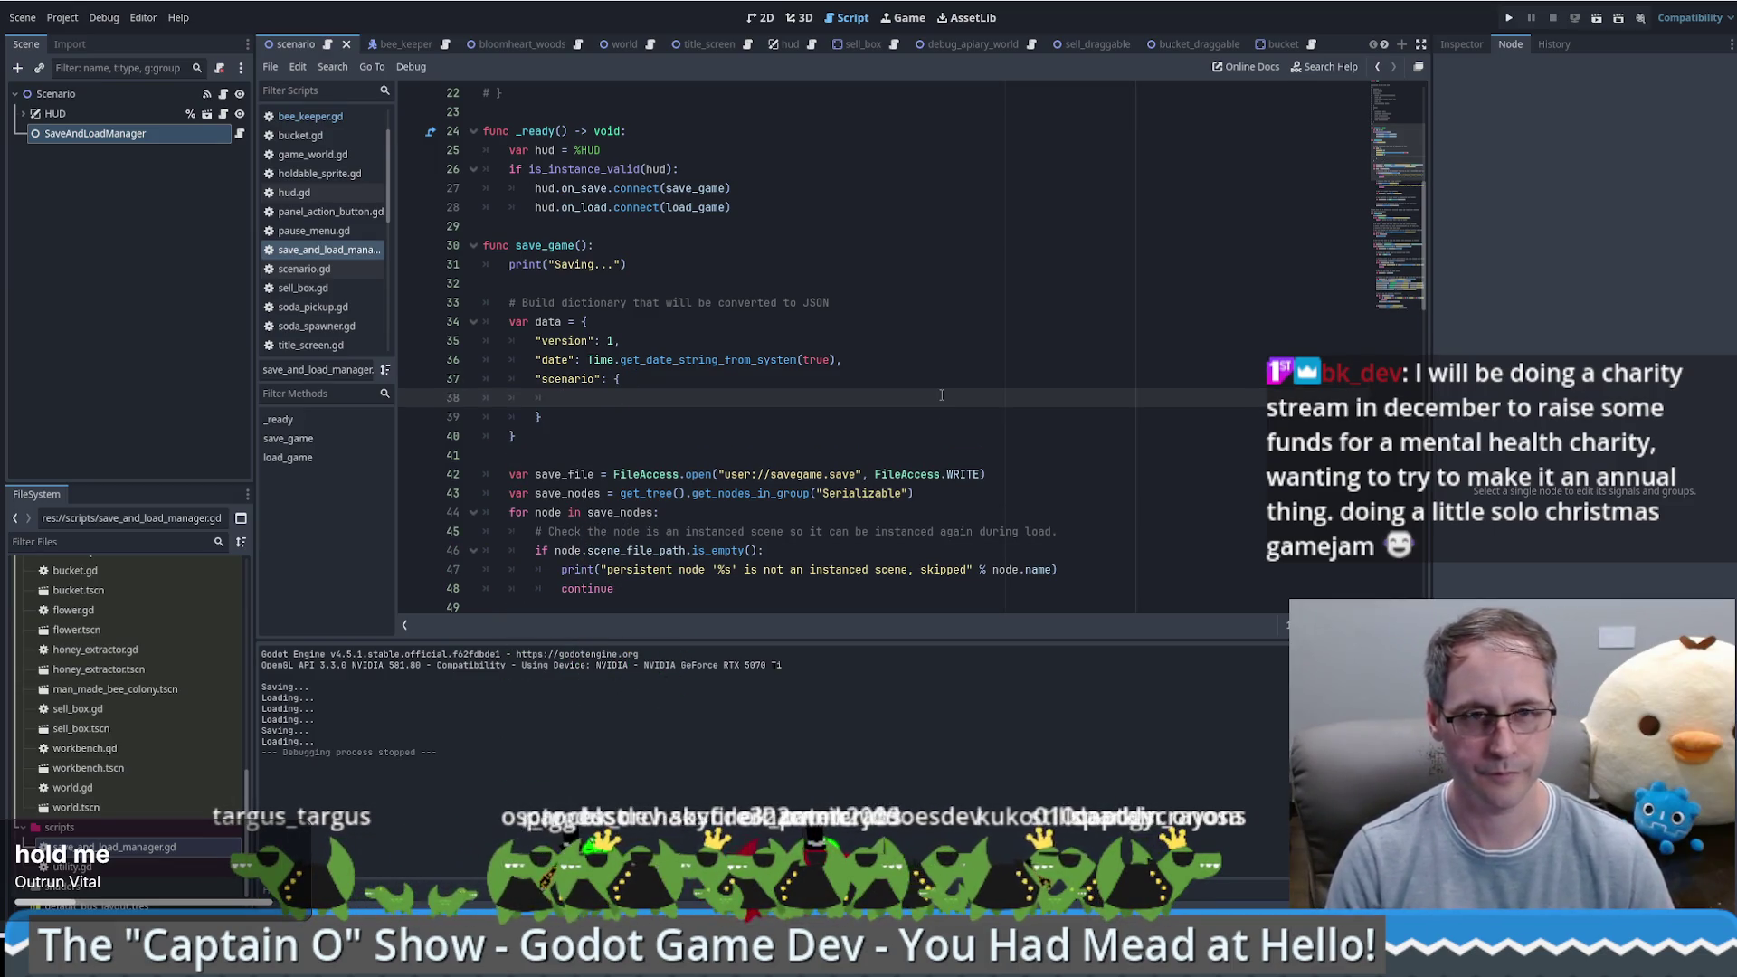
pyautogui.write('"cash": sc')
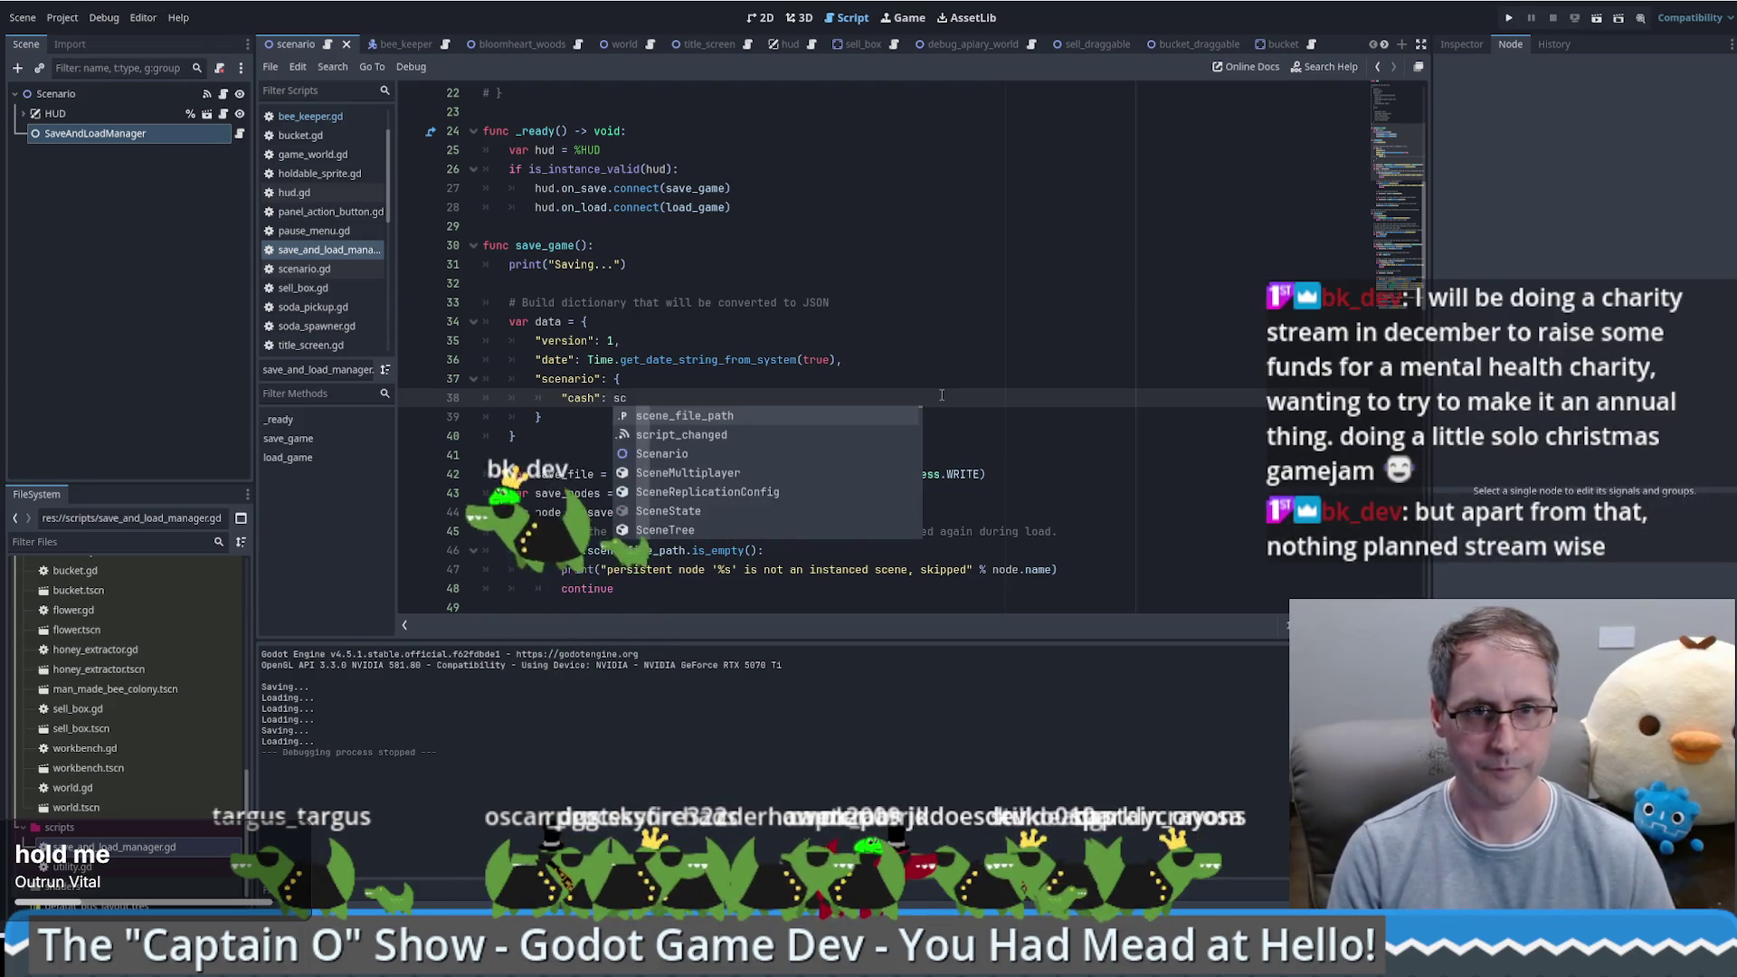
pyautogui.press('Escape')
pyautogui.write(':')
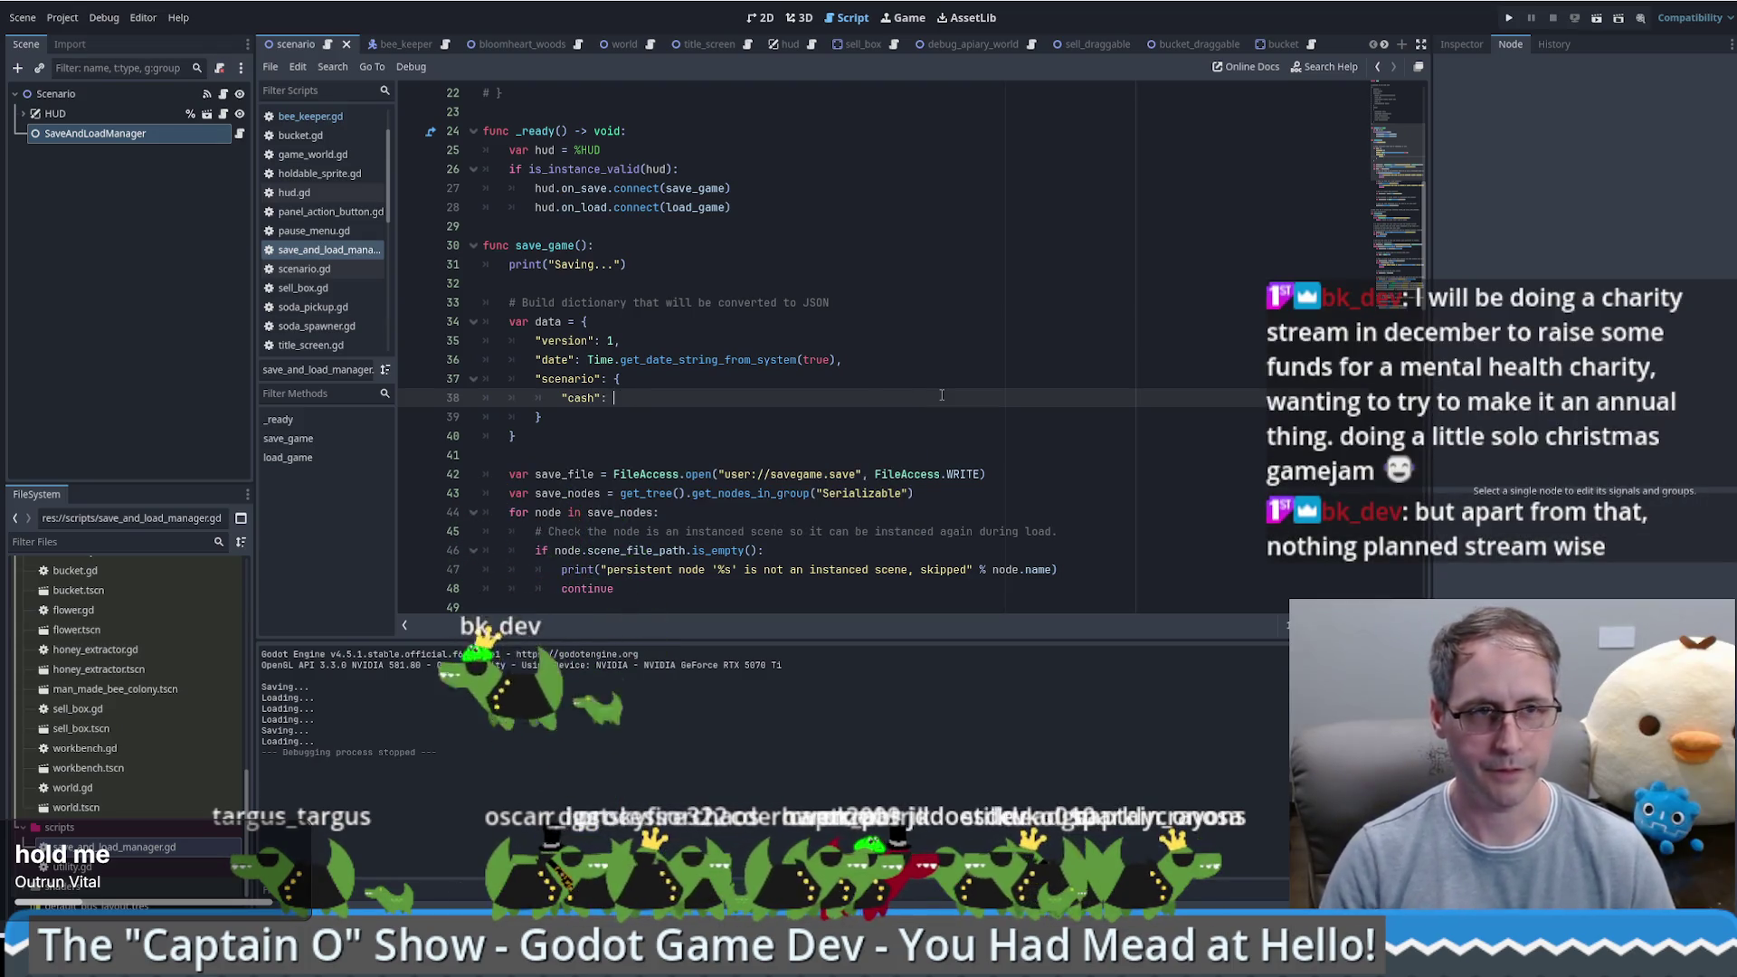
pyautogui.scroll(3, 833, 331)
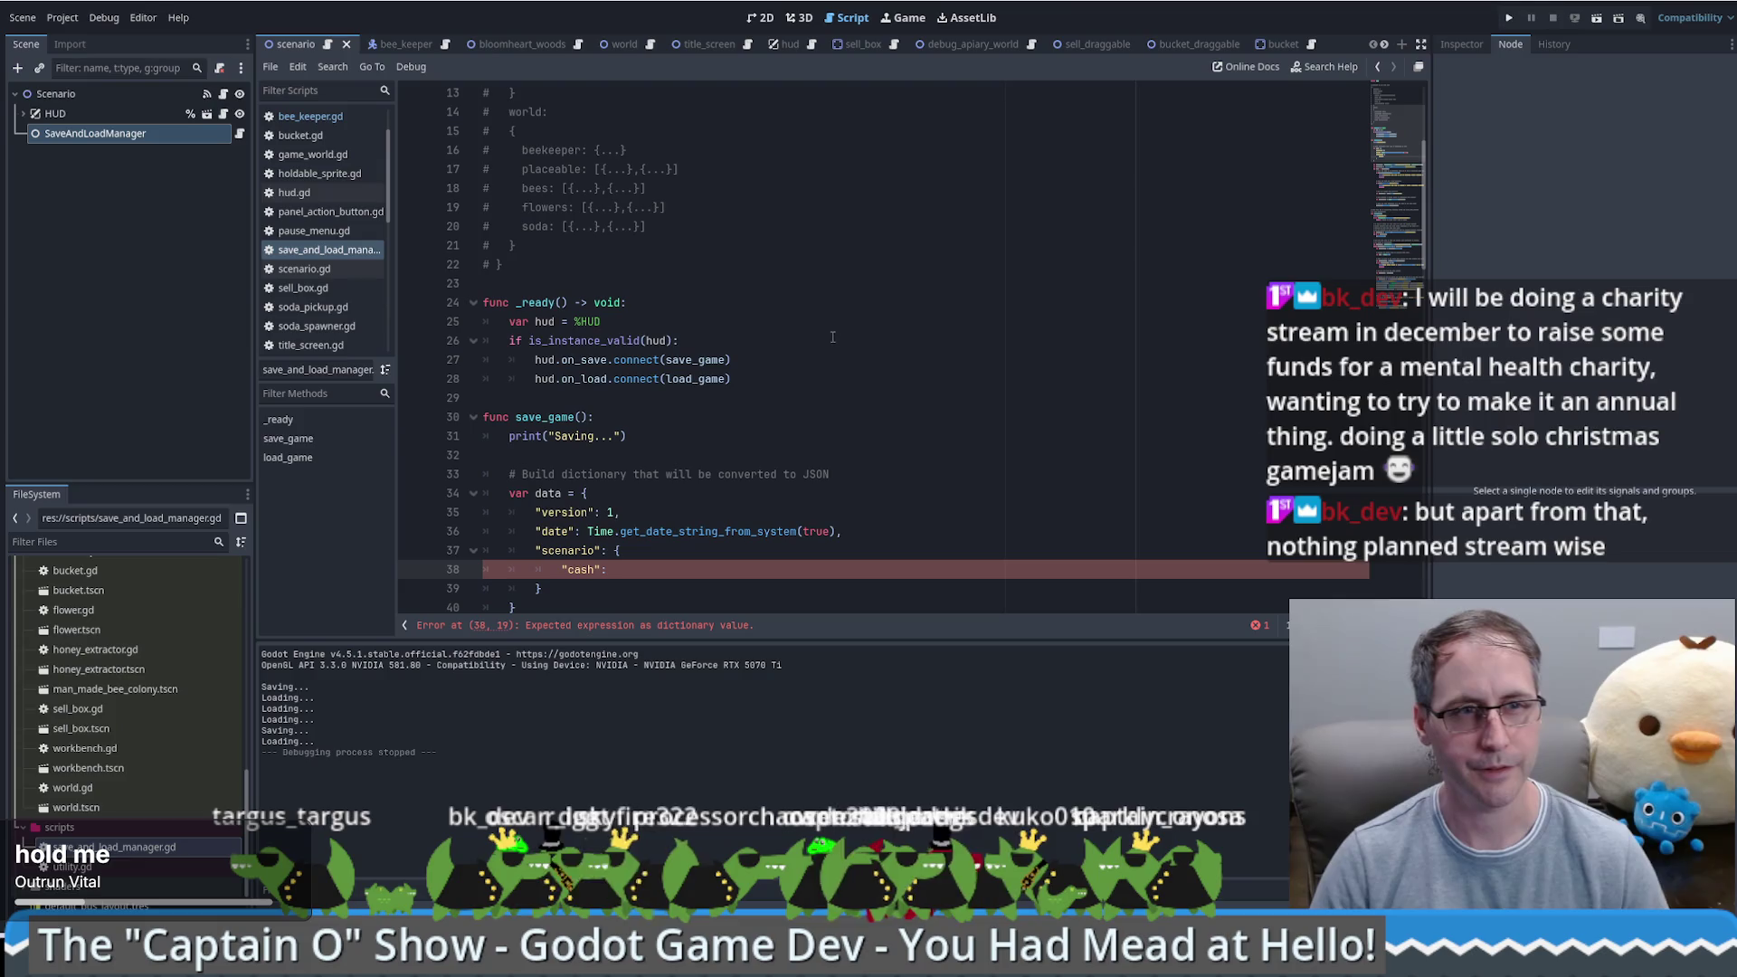
pyautogui.click(150, 88)
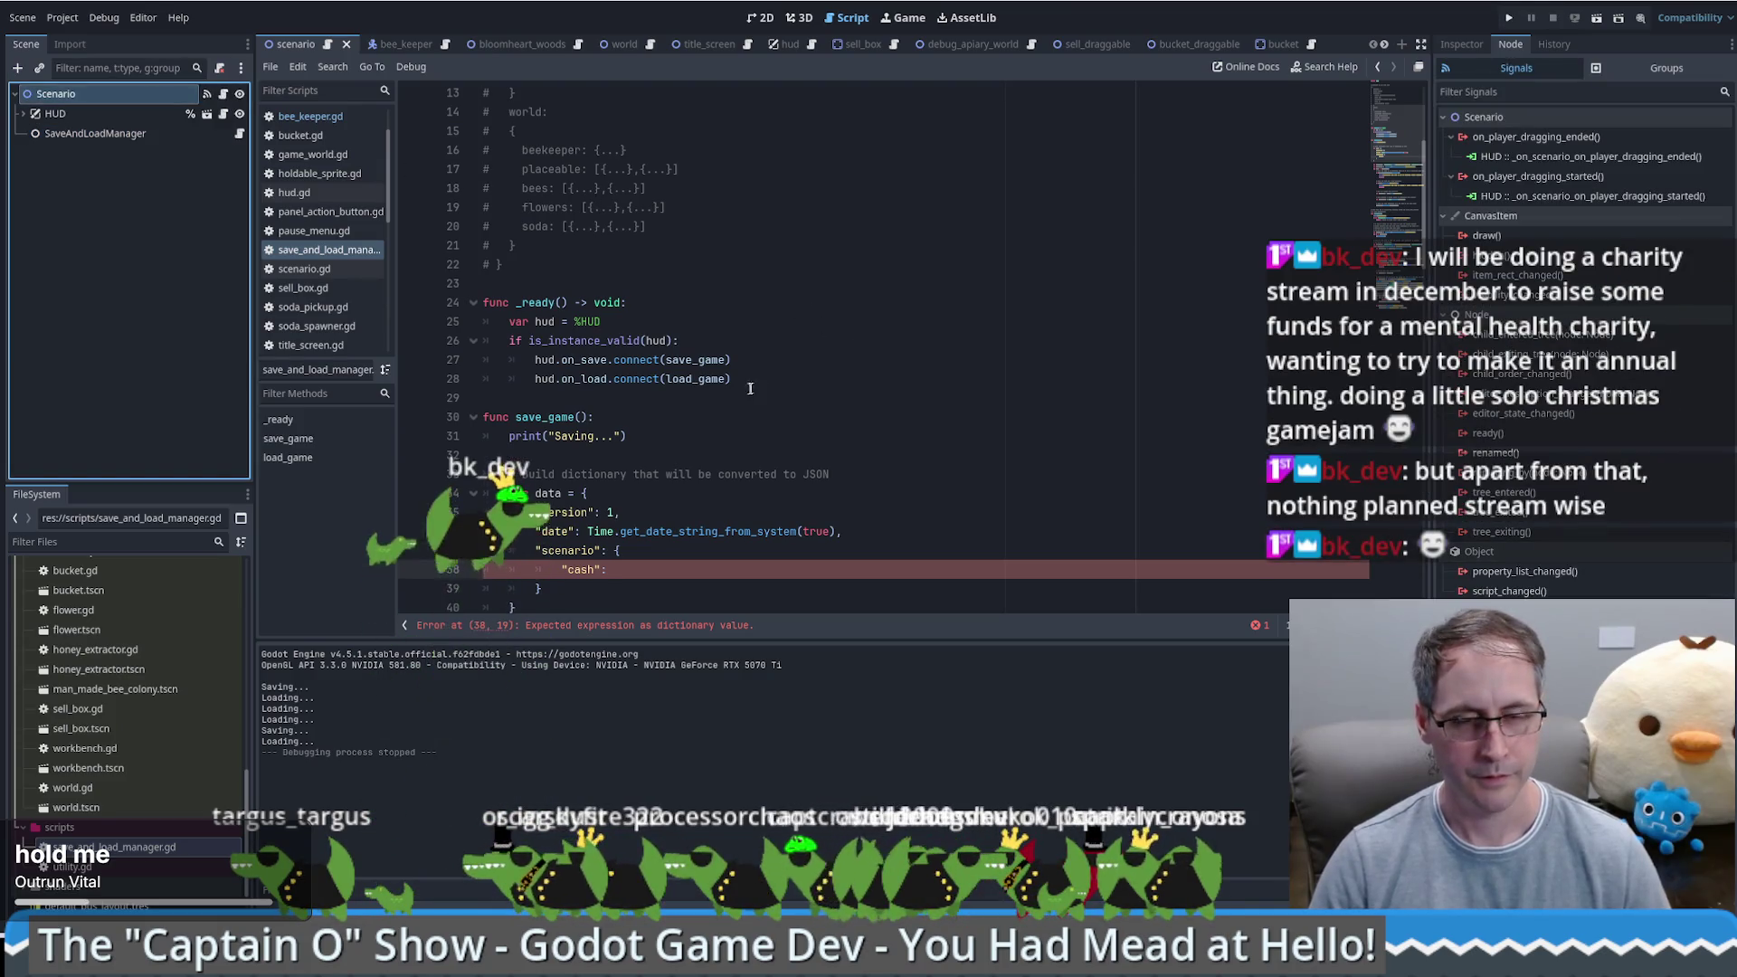
pyautogui.click(581, 416)
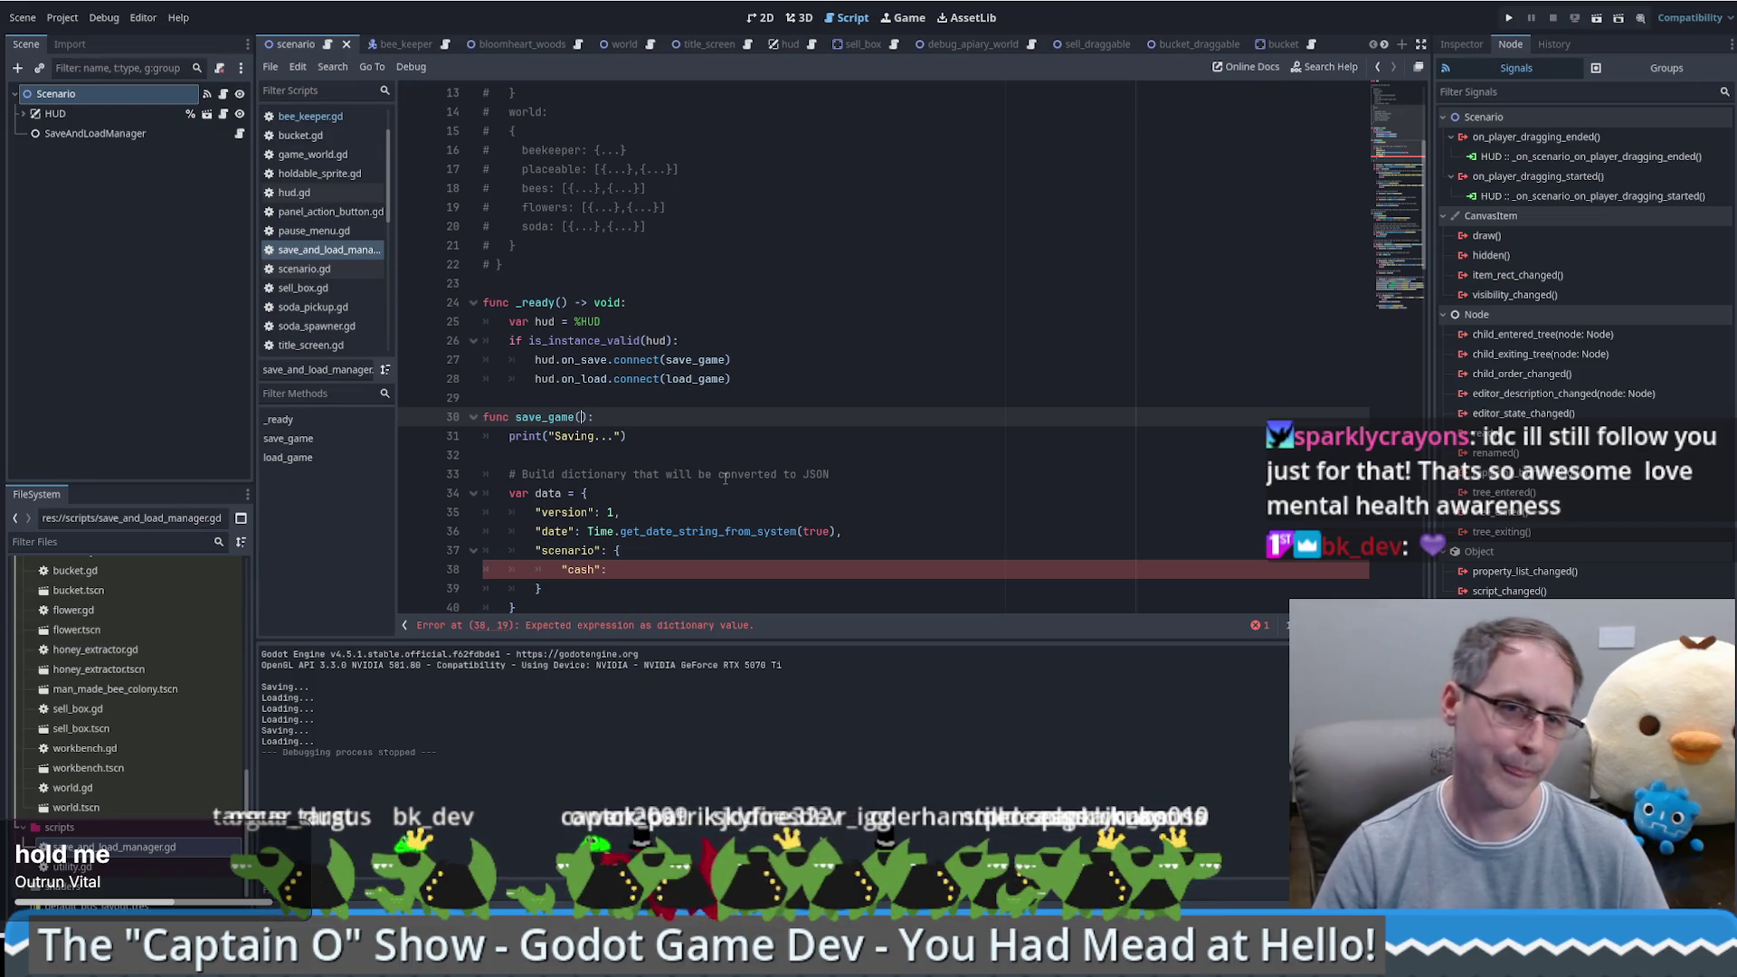
# Delete the unfinished "cash": line on line 38, leaving "scenario" as an empty dictionary
pyautogui.click(797, 474)
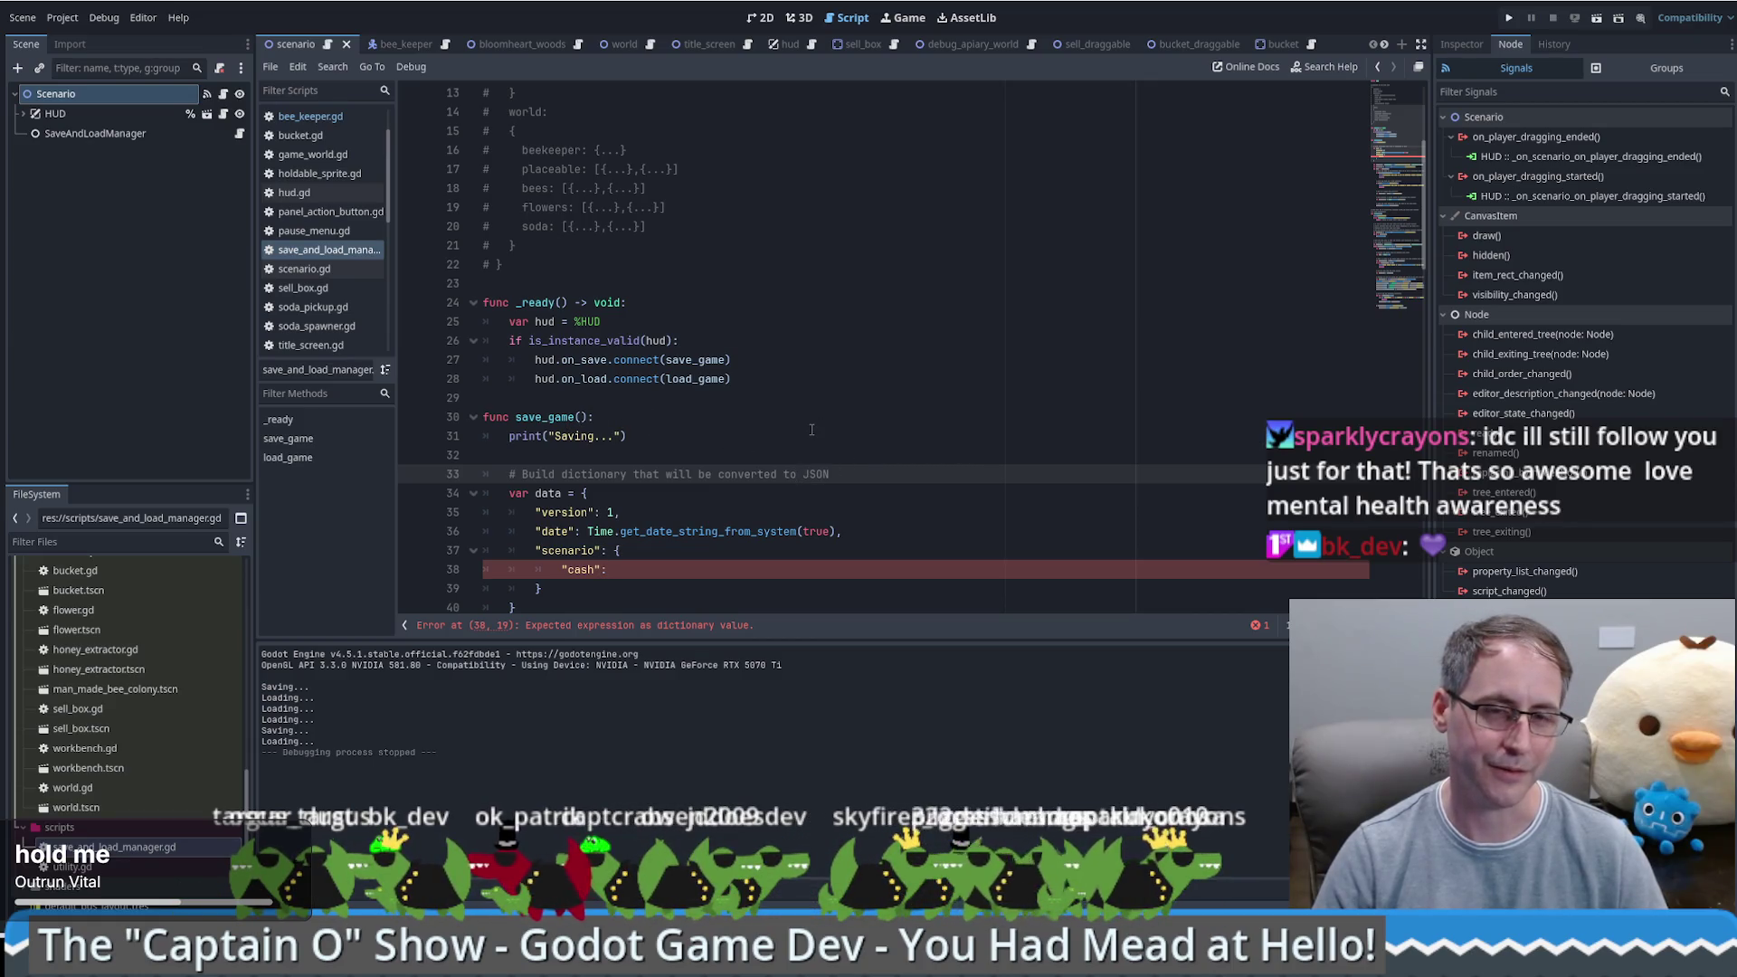
pyautogui.click(1005, 432)
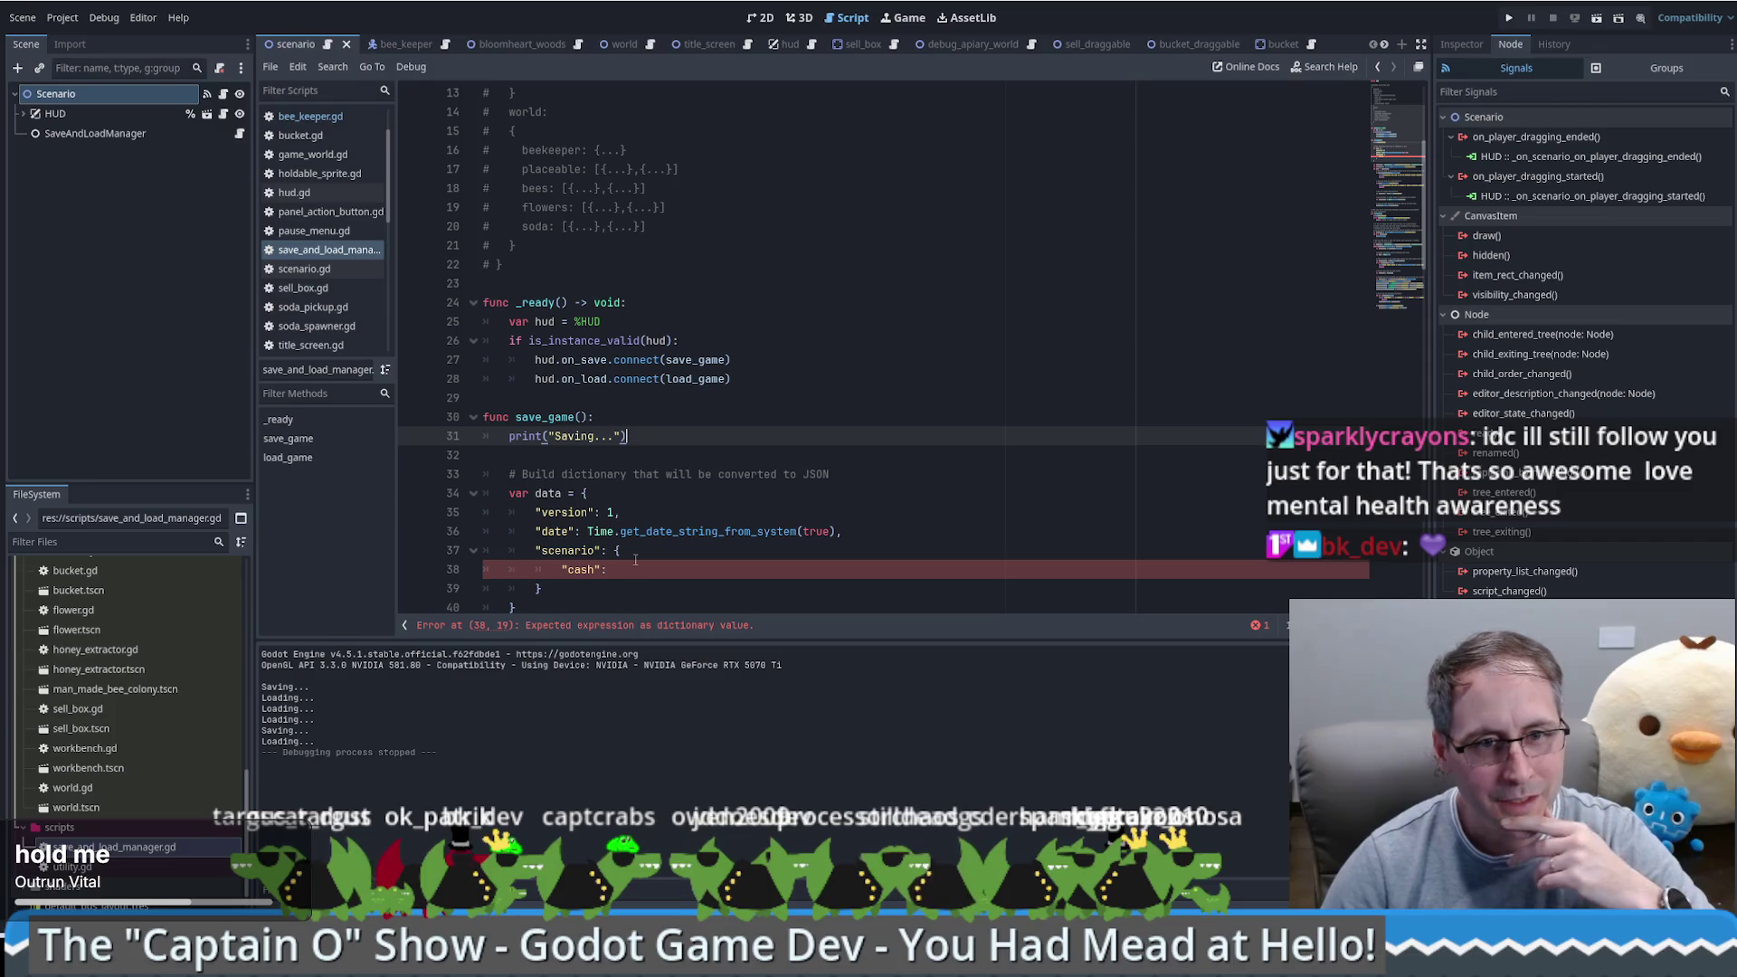
pyautogui.moveTo(636, 560); pyautogui.dragTo(643, 550)
pyautogui.press('BackSpace')
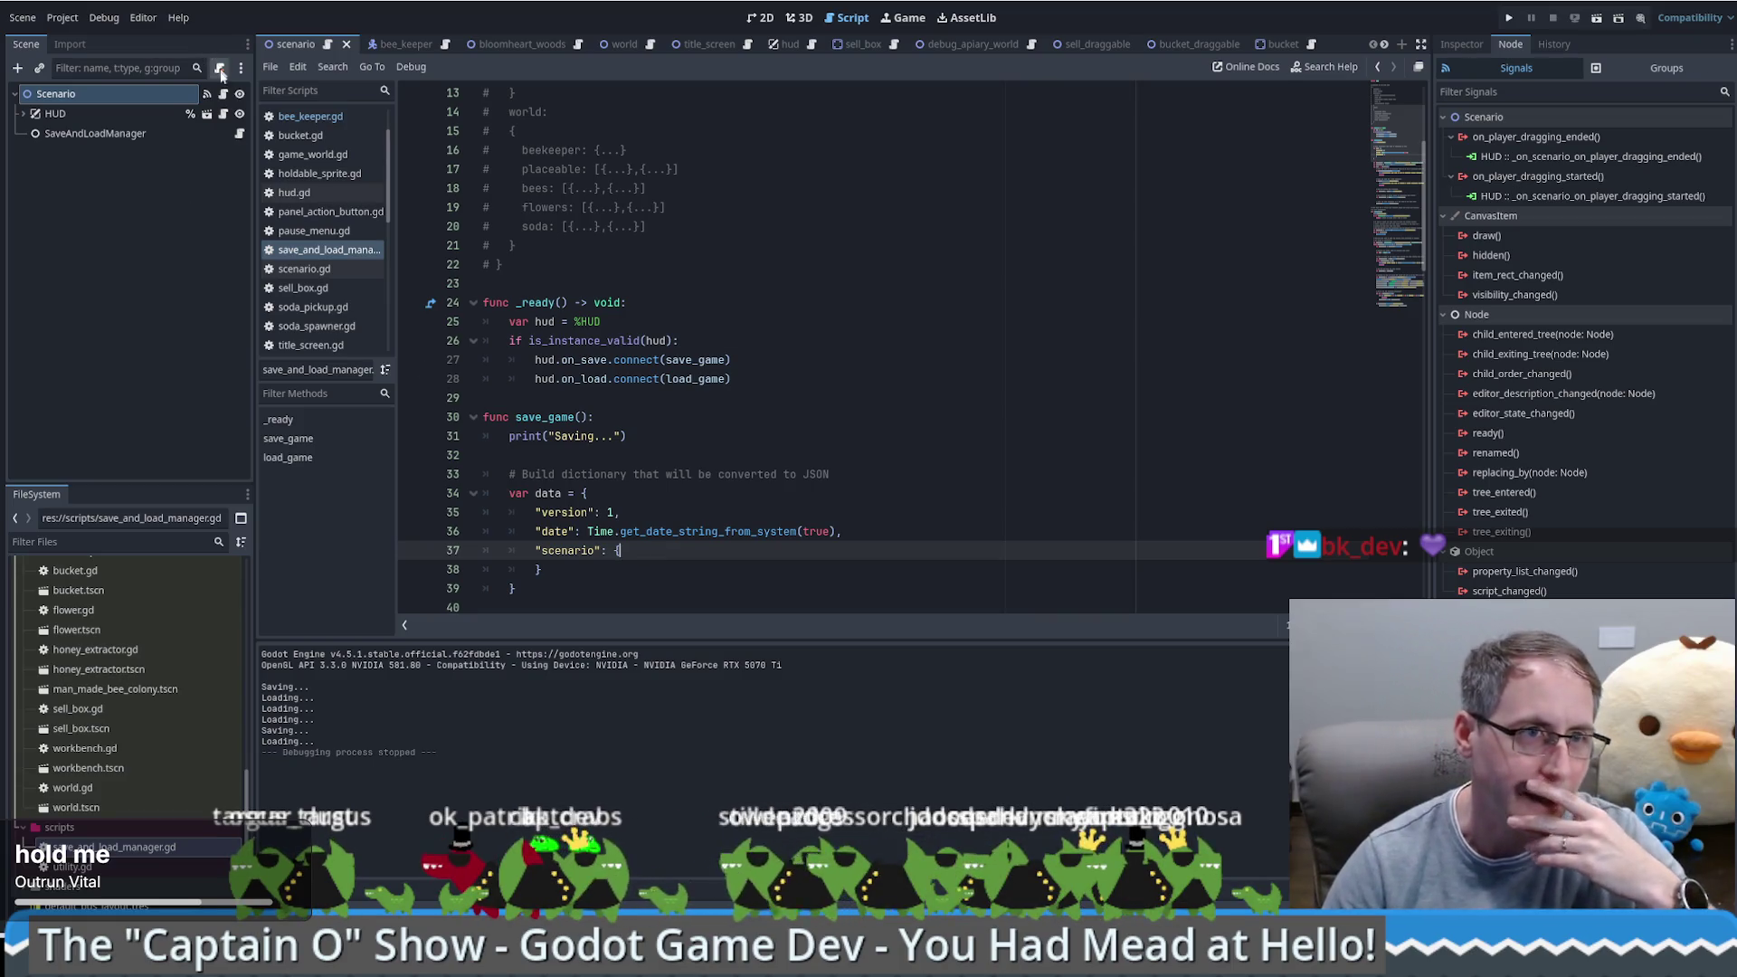
# Open scenario.gd from the script list
pyautogui.click(304, 269)
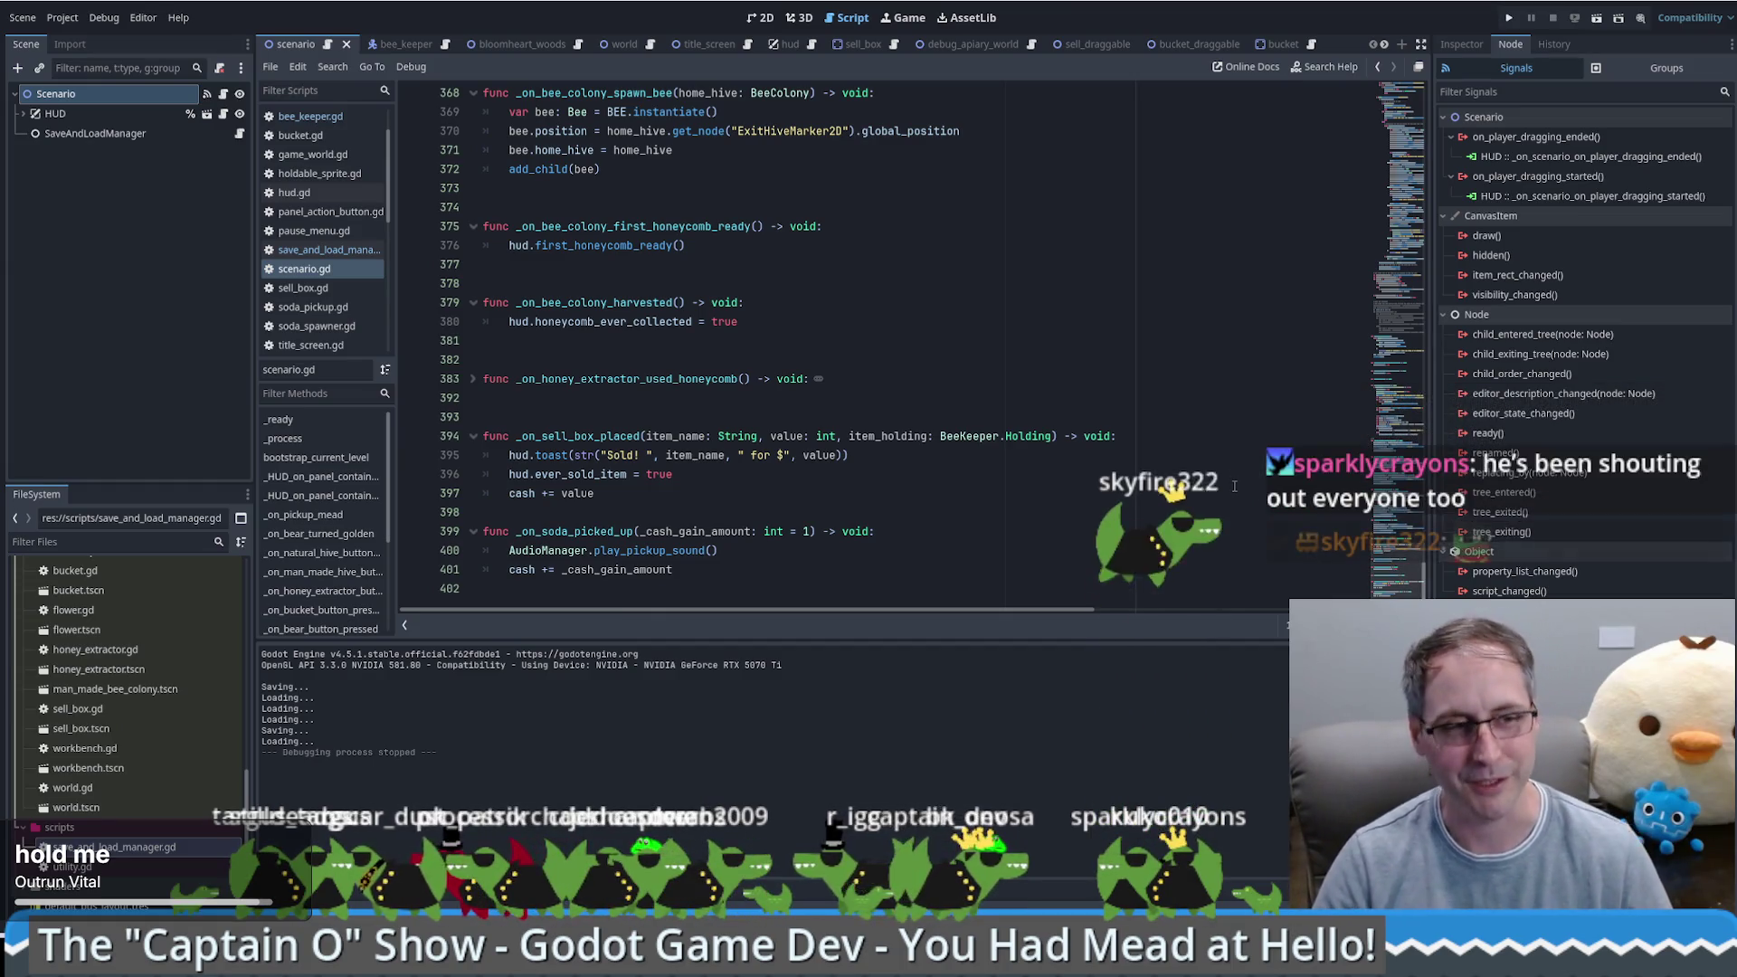
# Remove the extra blank line before _on_sell_box_placed in scenario.gd
pyautogui.click(1418, 370)
pyautogui.moveTo(1417, 370)
pyautogui.mouseDown()
pyautogui.moveTo(1384, 99)
pyautogui.moveTo(1419, 394)
pyautogui.moveTo(1393, 583)
pyautogui.mouseUp()
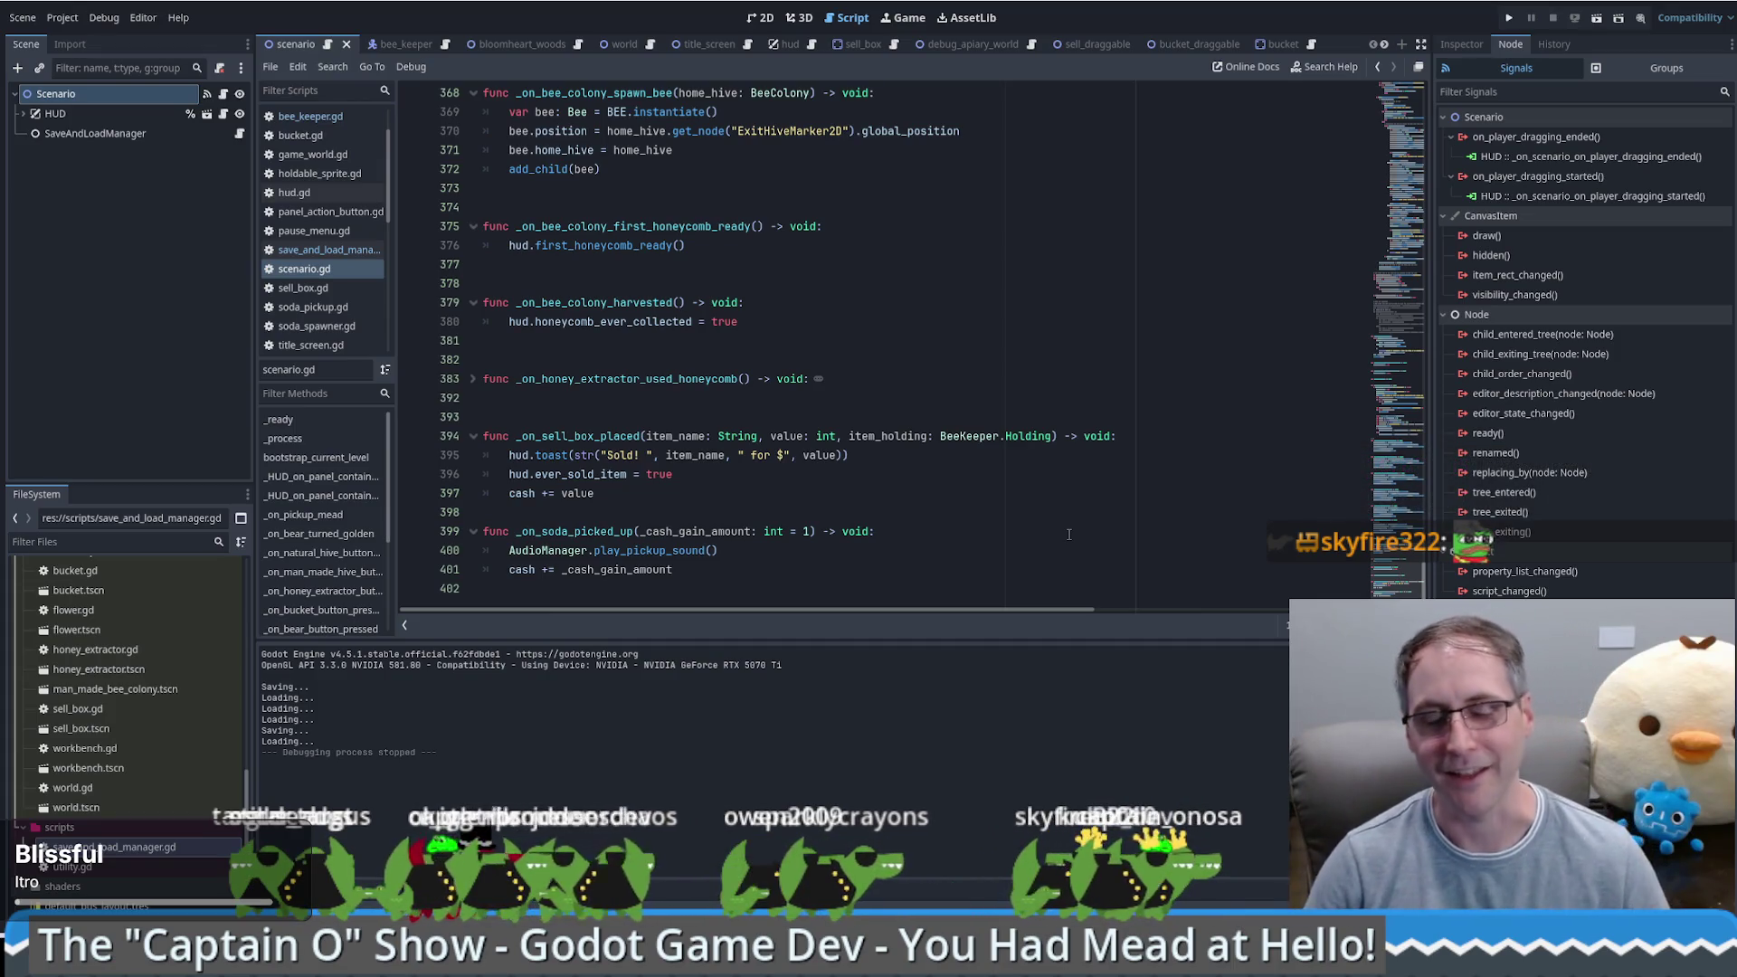
pyautogui.click(774, 398)
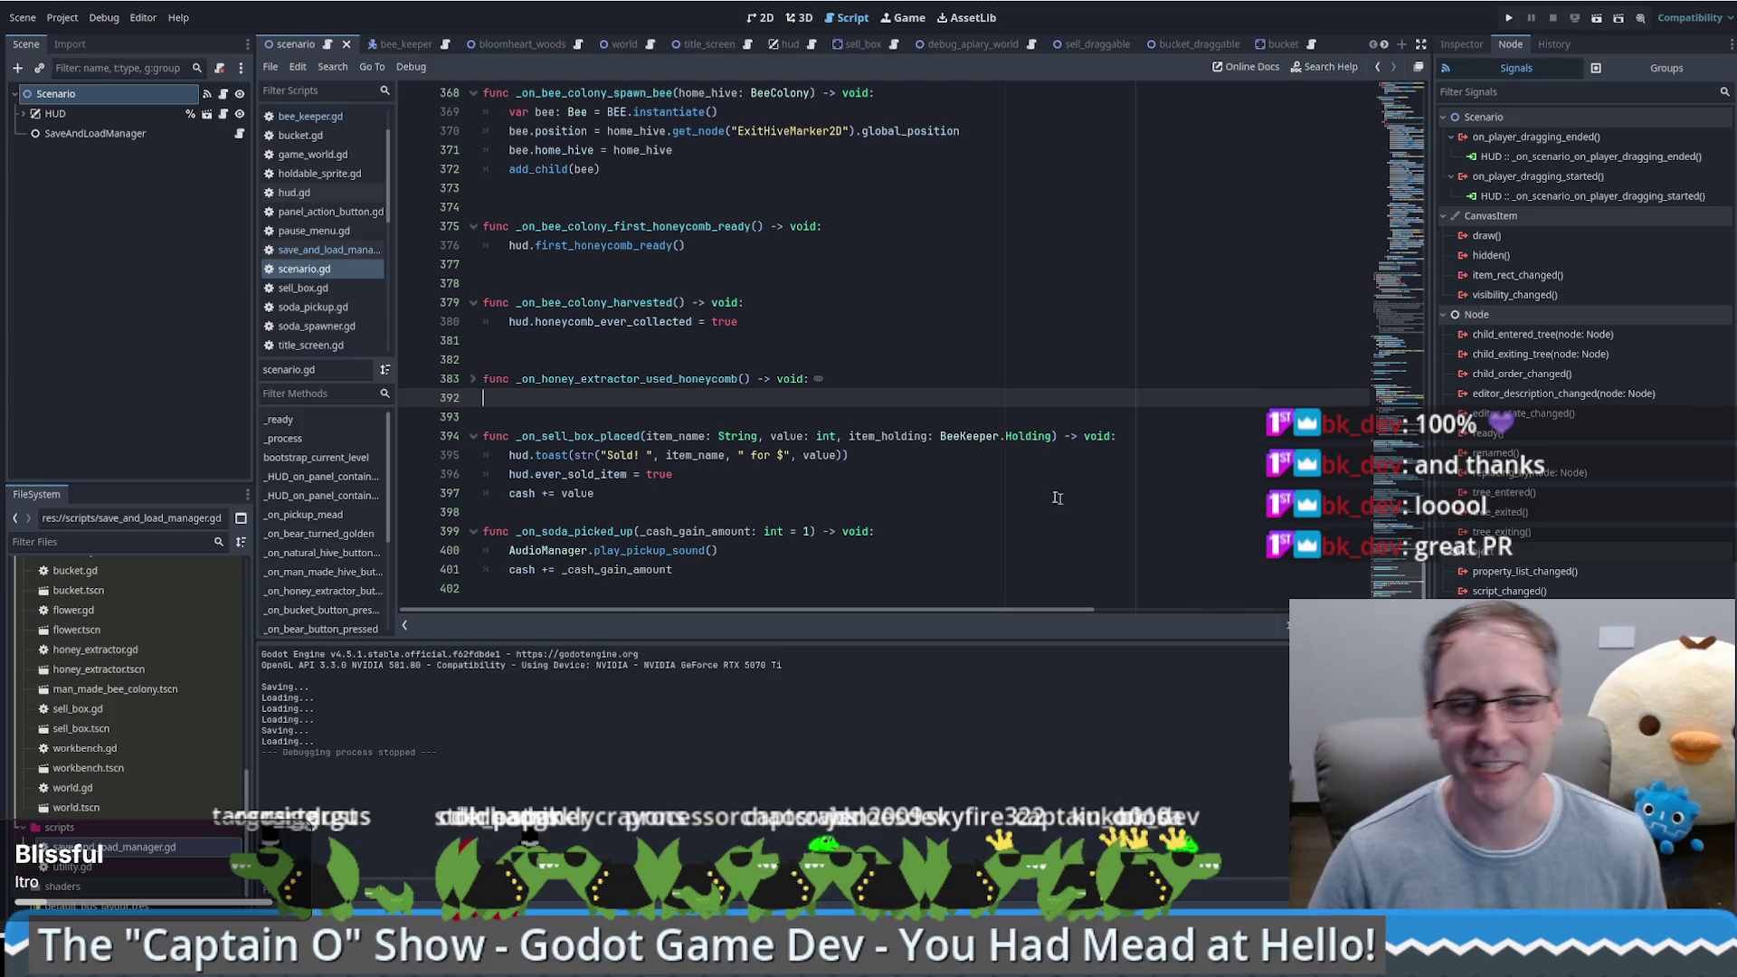
pyautogui.click(1038, 437)
pyautogui.press('Up')
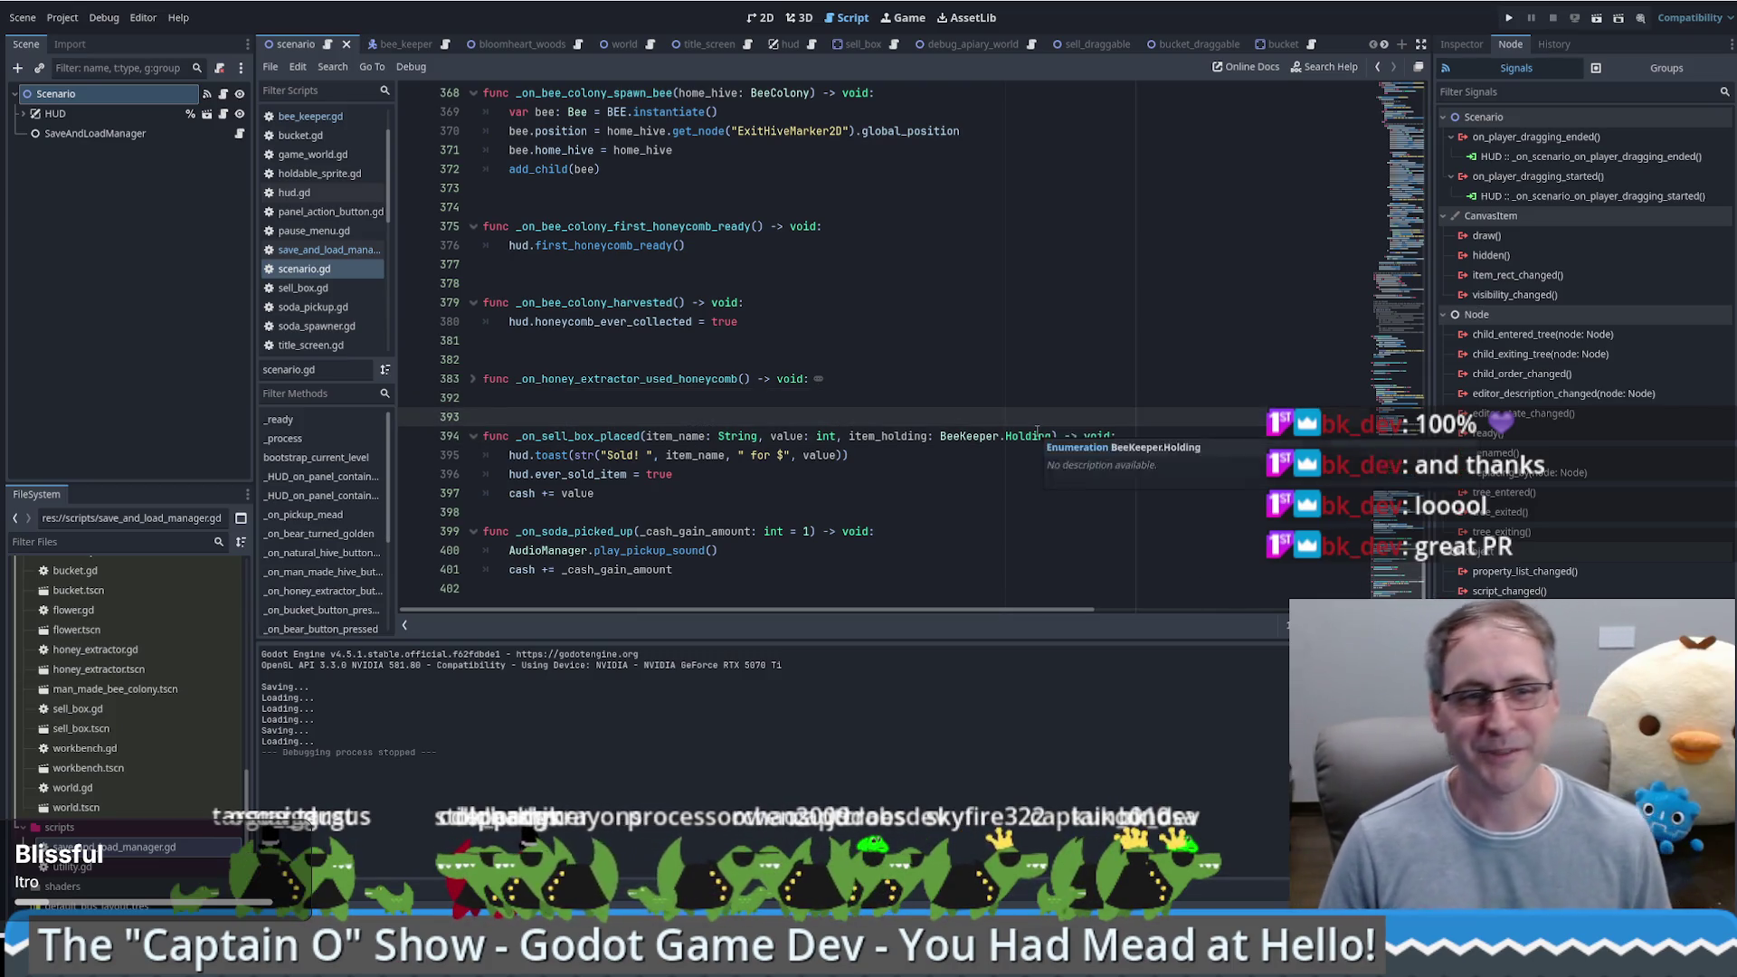
pyautogui.press('BackSpace')
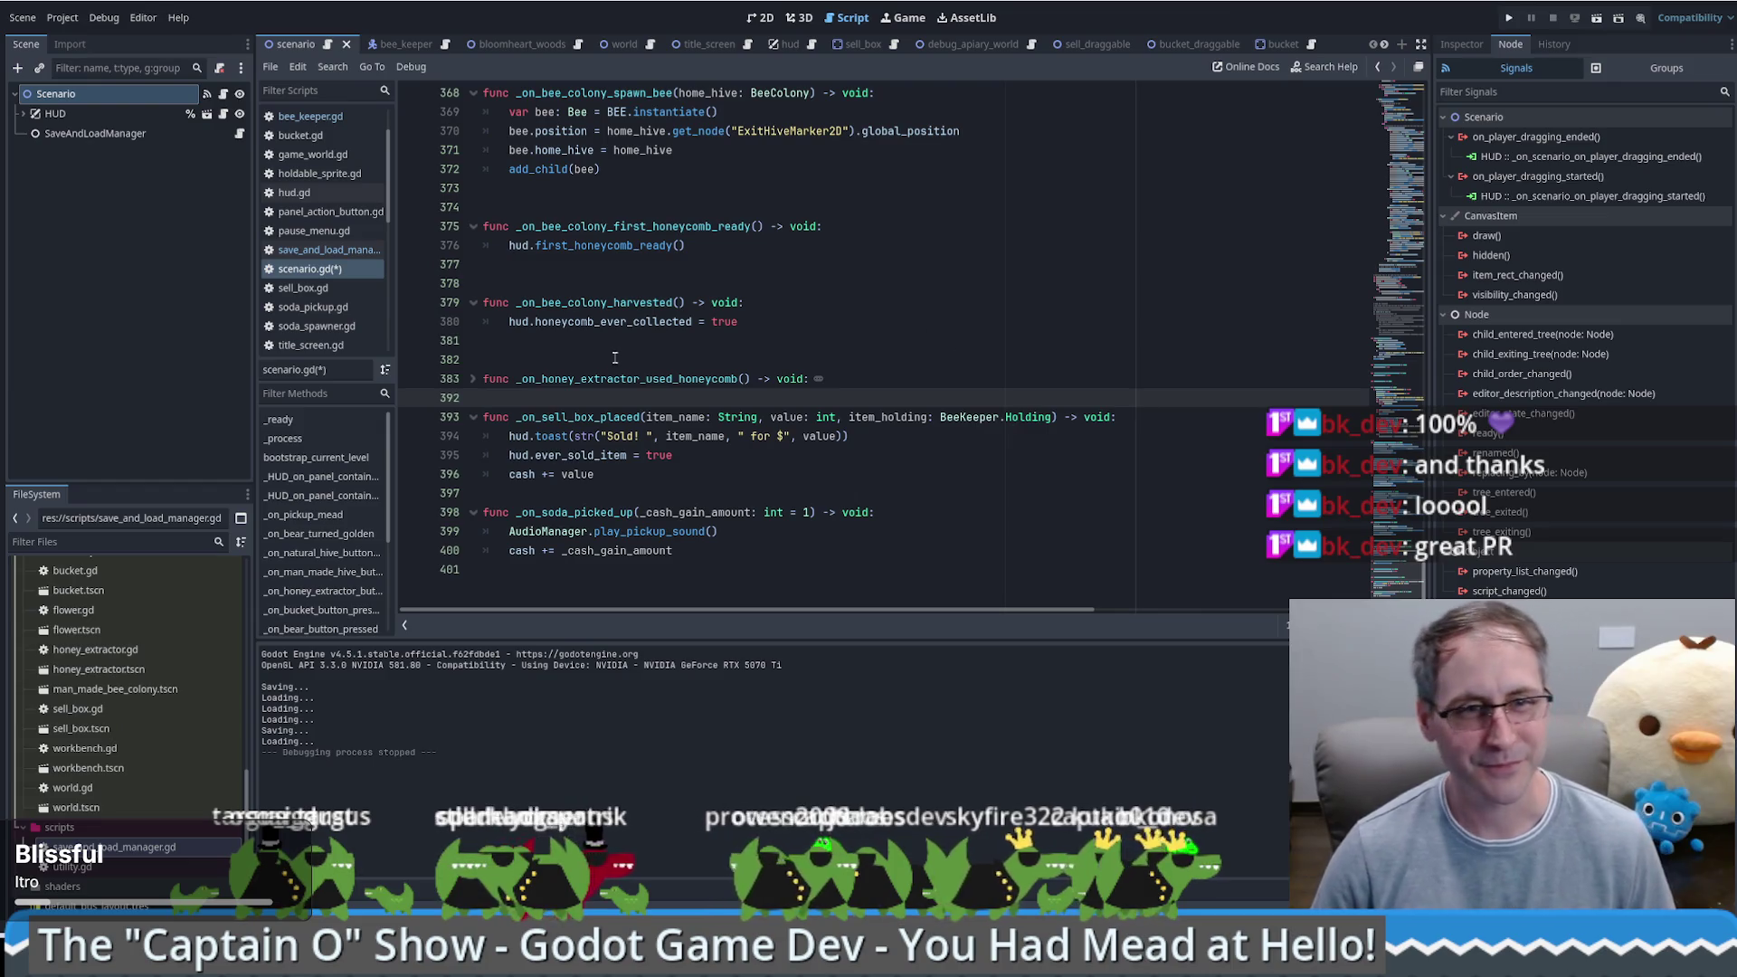
# Delete the remaining stray blank lines after the honeycomb and spawn handlers, then switch to bee_keeper.gd
pyautogui.click(614, 358)
pyautogui.press('BackSpace')
pyautogui.click(577, 284)
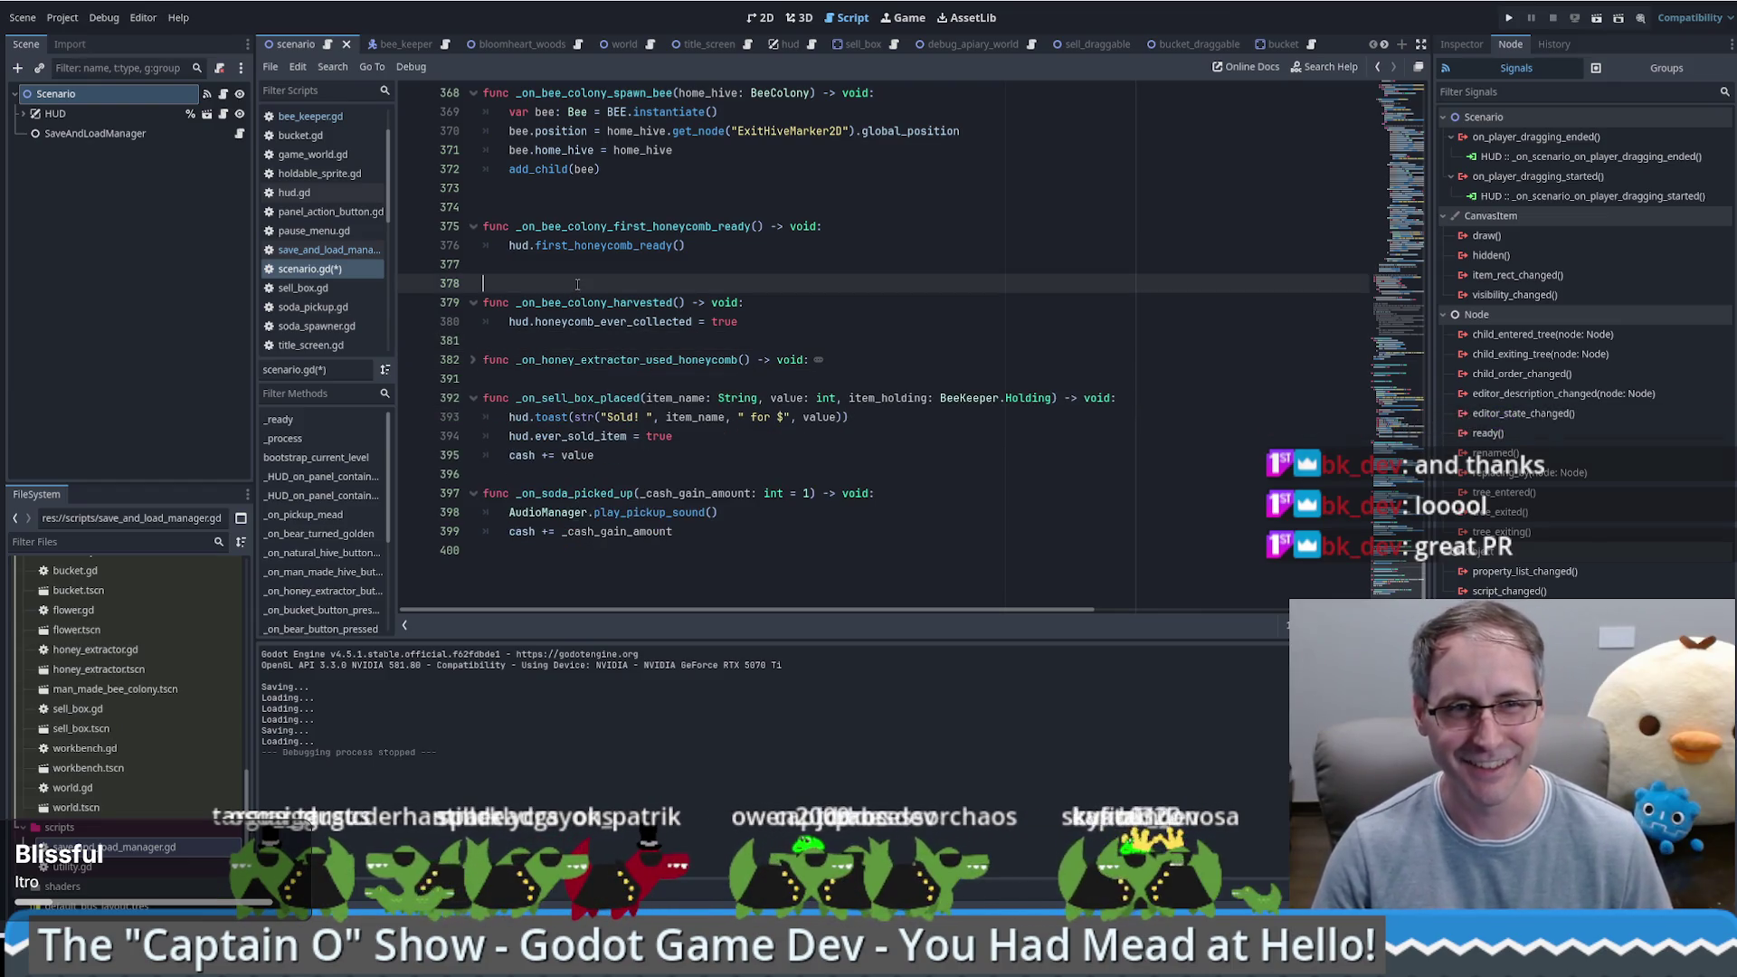
pyautogui.press('BackSpace')
pyautogui.click(523, 206)
pyautogui.press('BackSpace')
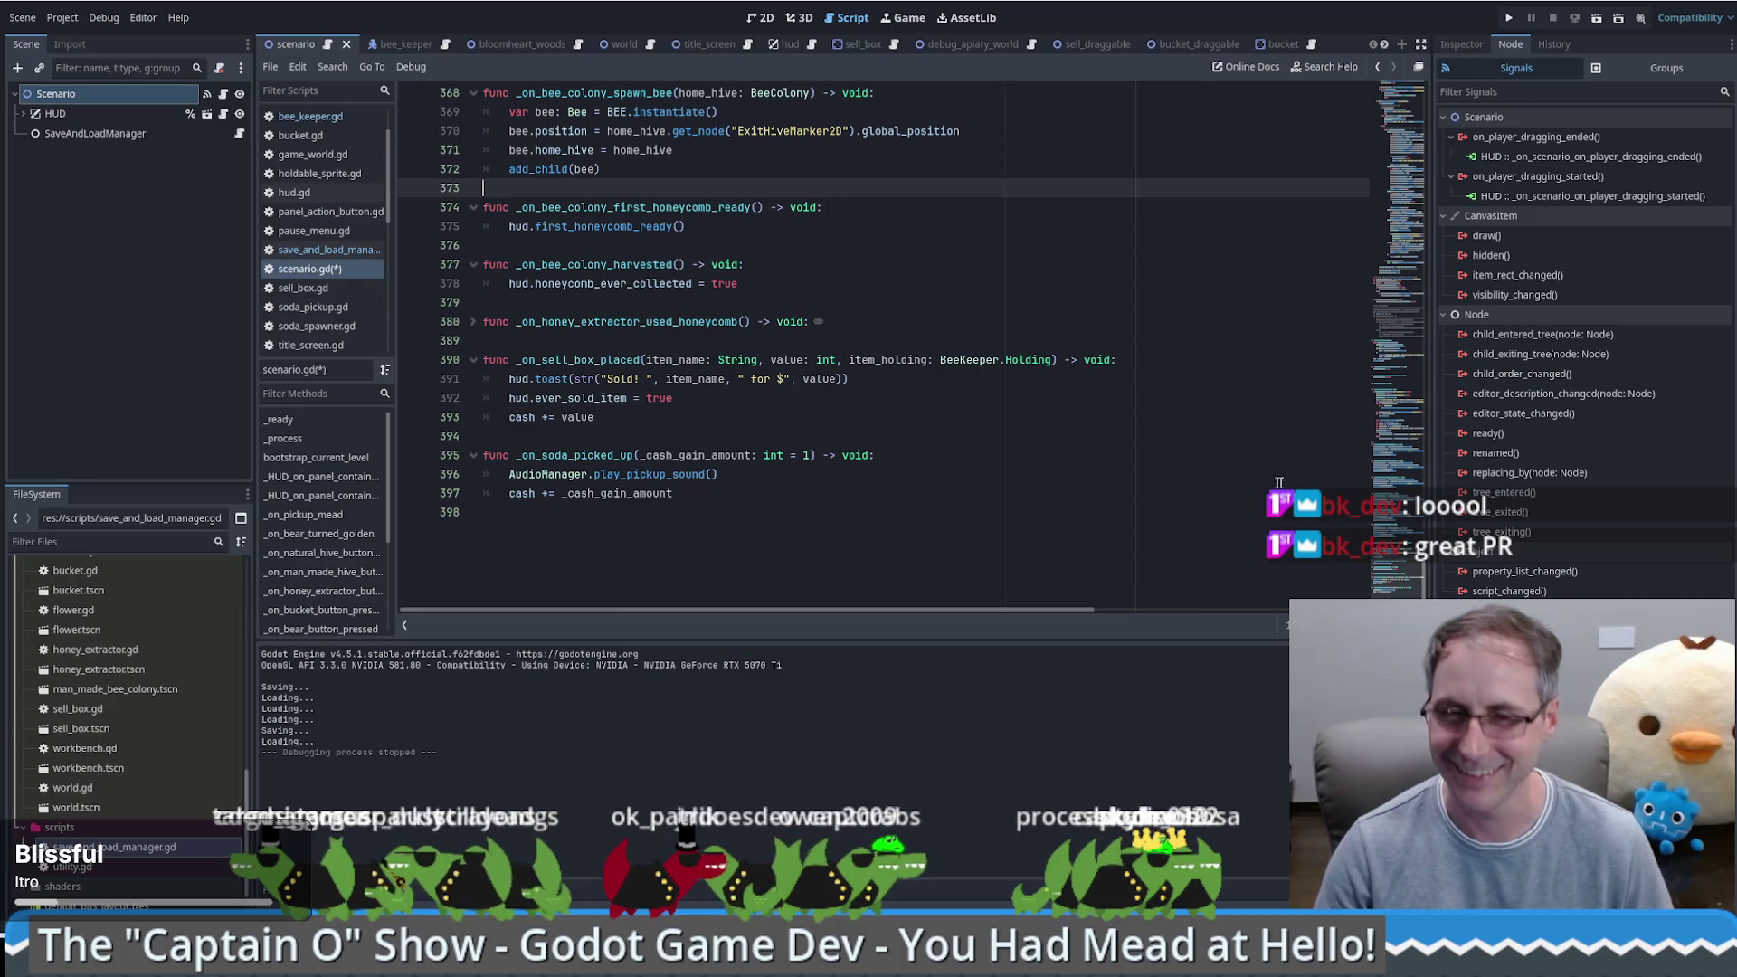
pyautogui.moveTo(1392, 520); pyautogui.dragTo(1394, 593)
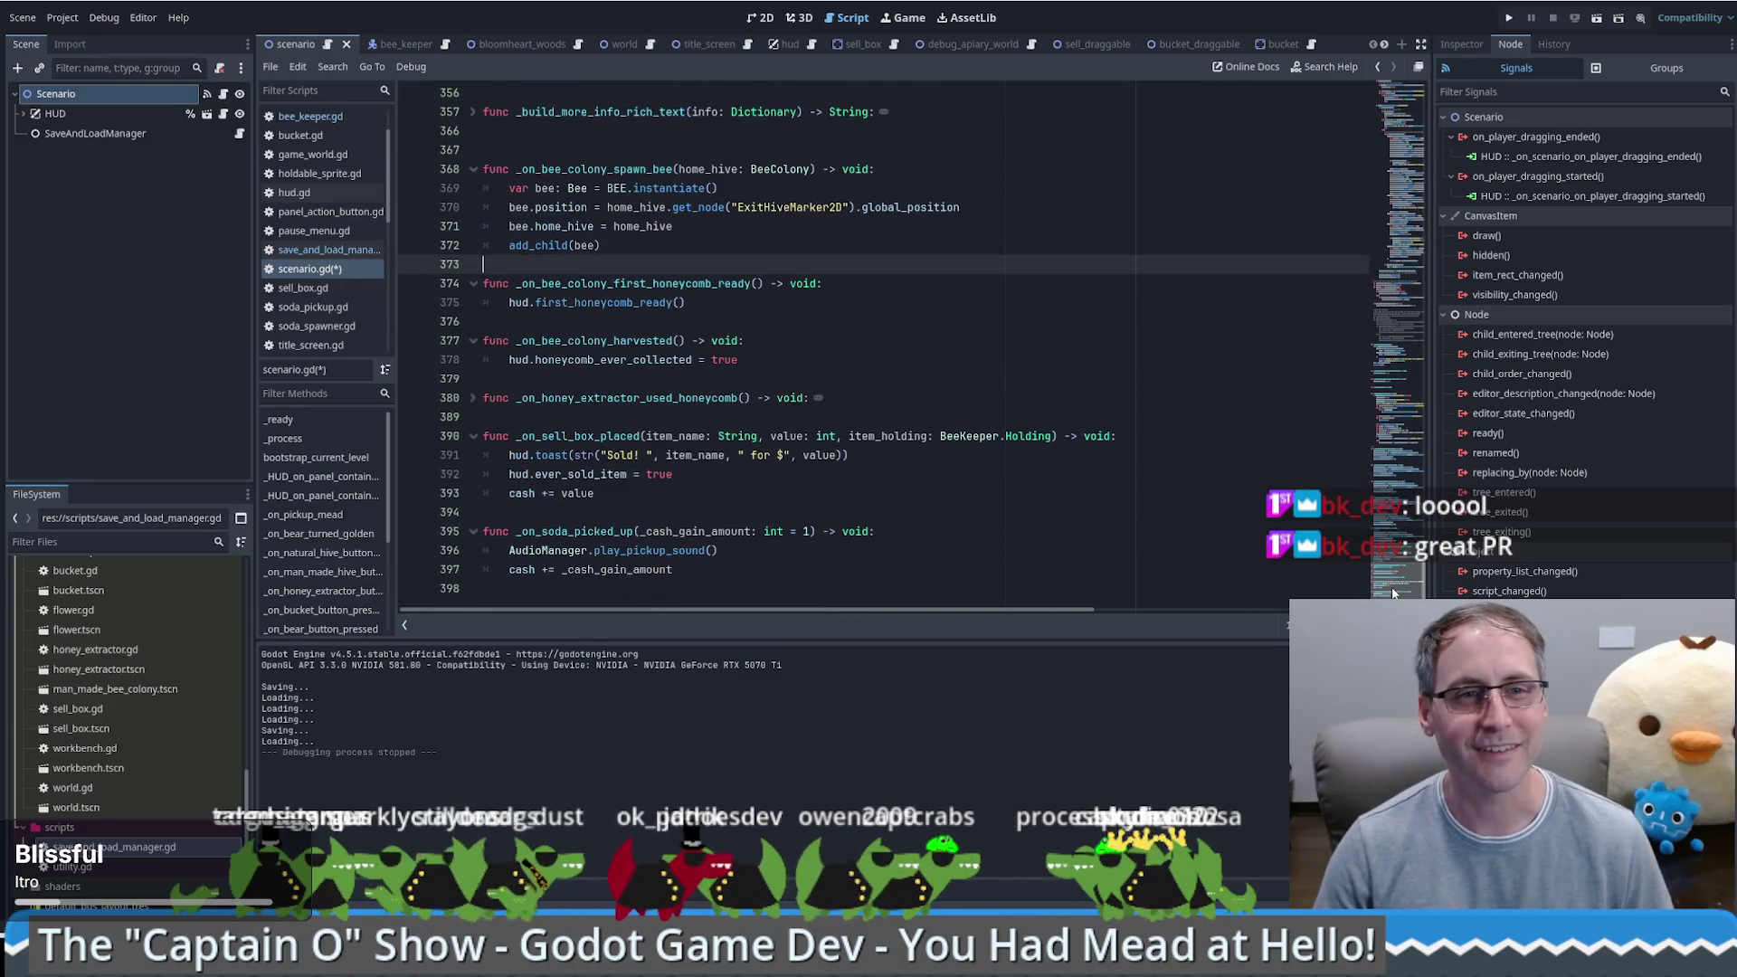
pyautogui.click(748, 556)
pyautogui.hotkey('alt', 'Left')
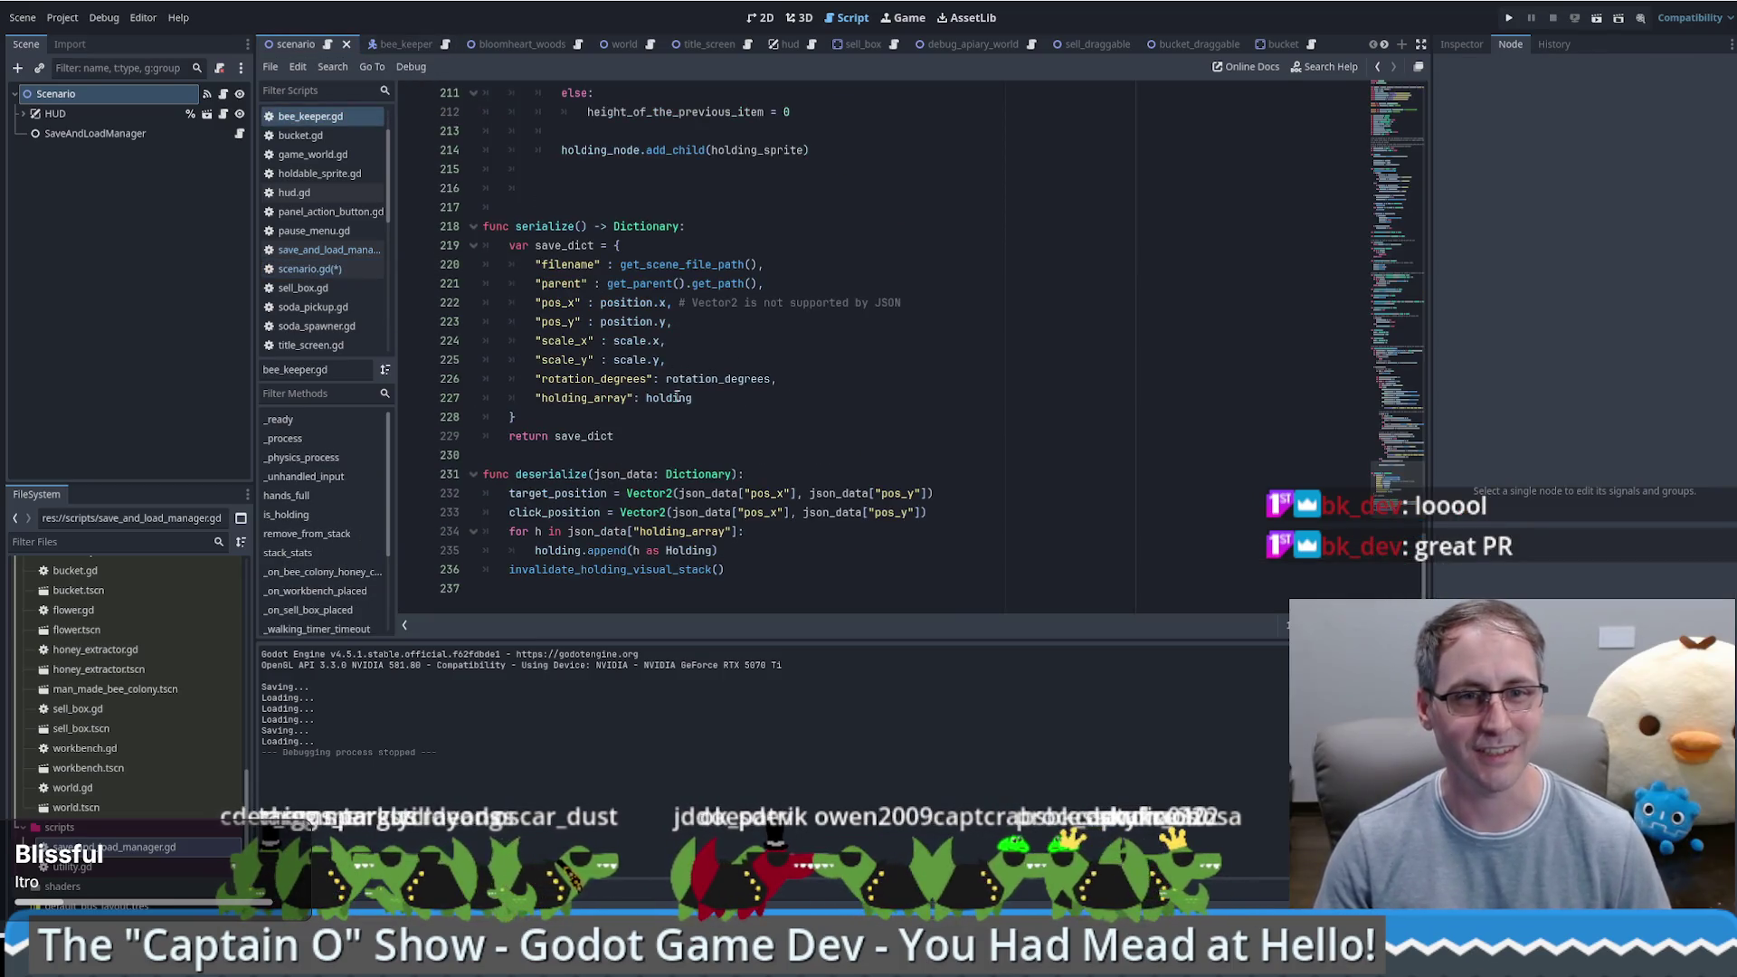
# Copy bee_keeper.gd's serialize and deserialize functions to the end of scenario.gd
pyautogui.moveTo(505, 214)
pyautogui.mouseDown()
pyautogui.moveTo(860, 533)
pyautogui.moveTo(864, 575)
pyautogui.mouseUp()
pyautogui.hotkey('ctrl', 'c')
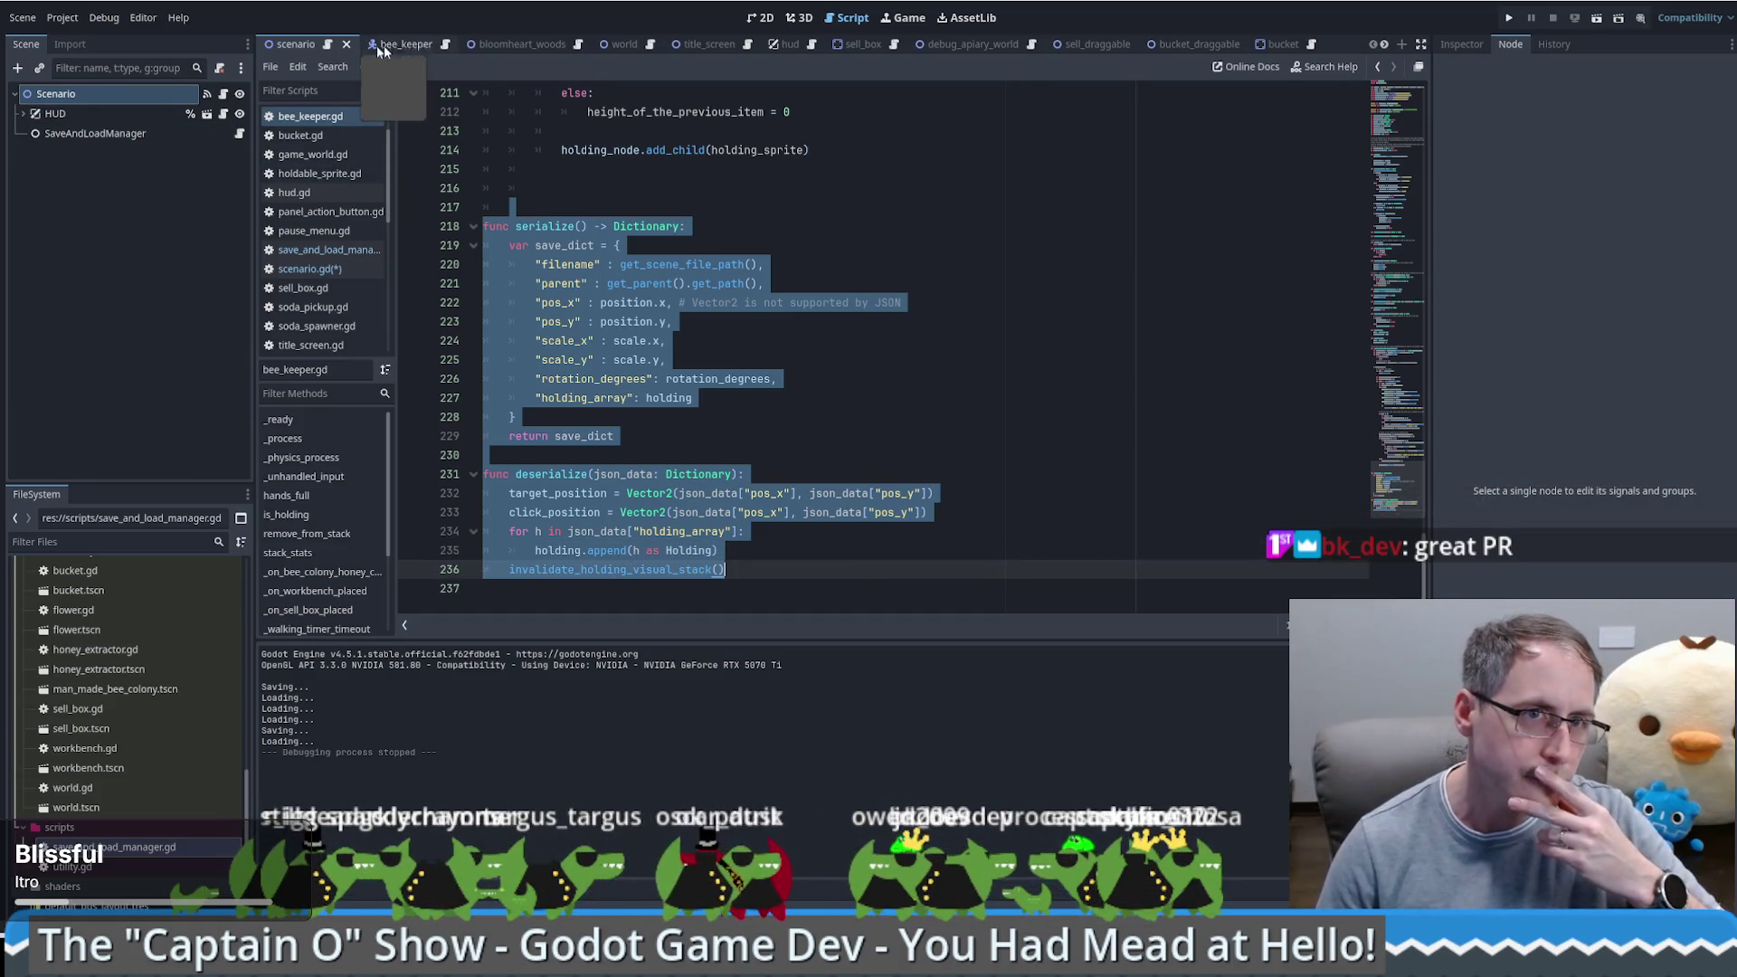
pyautogui.hotkey('alt', 'Right')
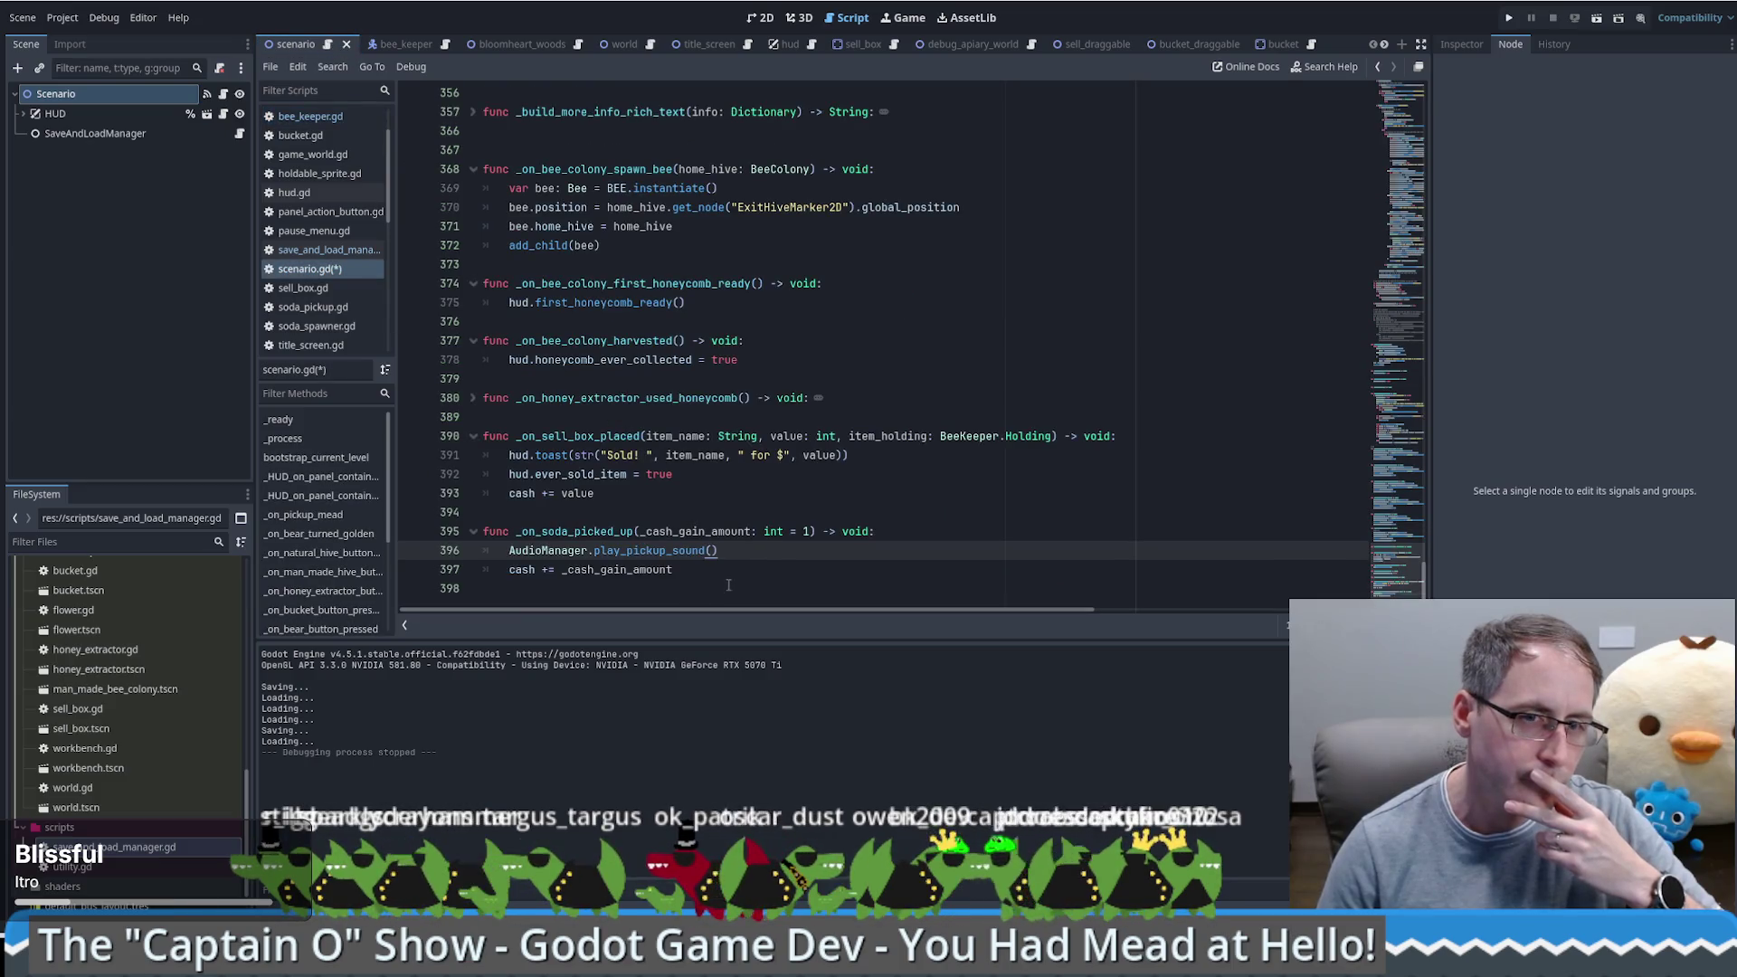
pyautogui.click(727, 571)
pyautogui.press('Return')
pyautogui.press('BackSpace')
pyautogui.press('Return')
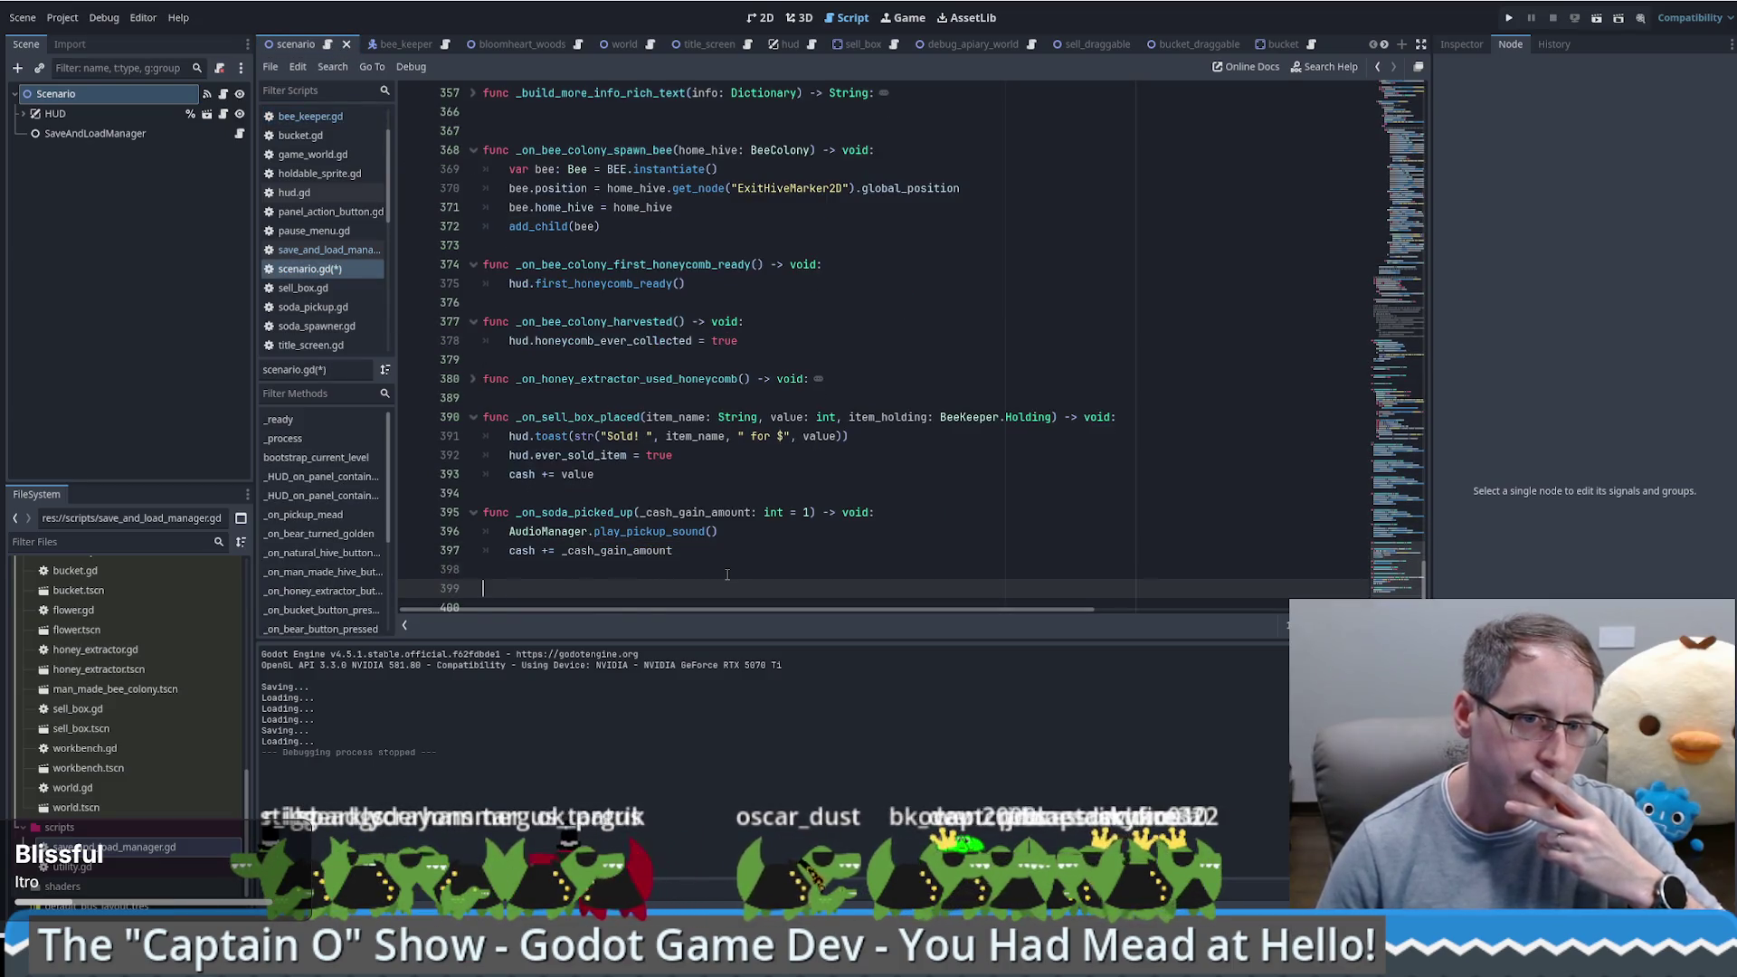
pyautogui.hotkey('ctrl', 'v')
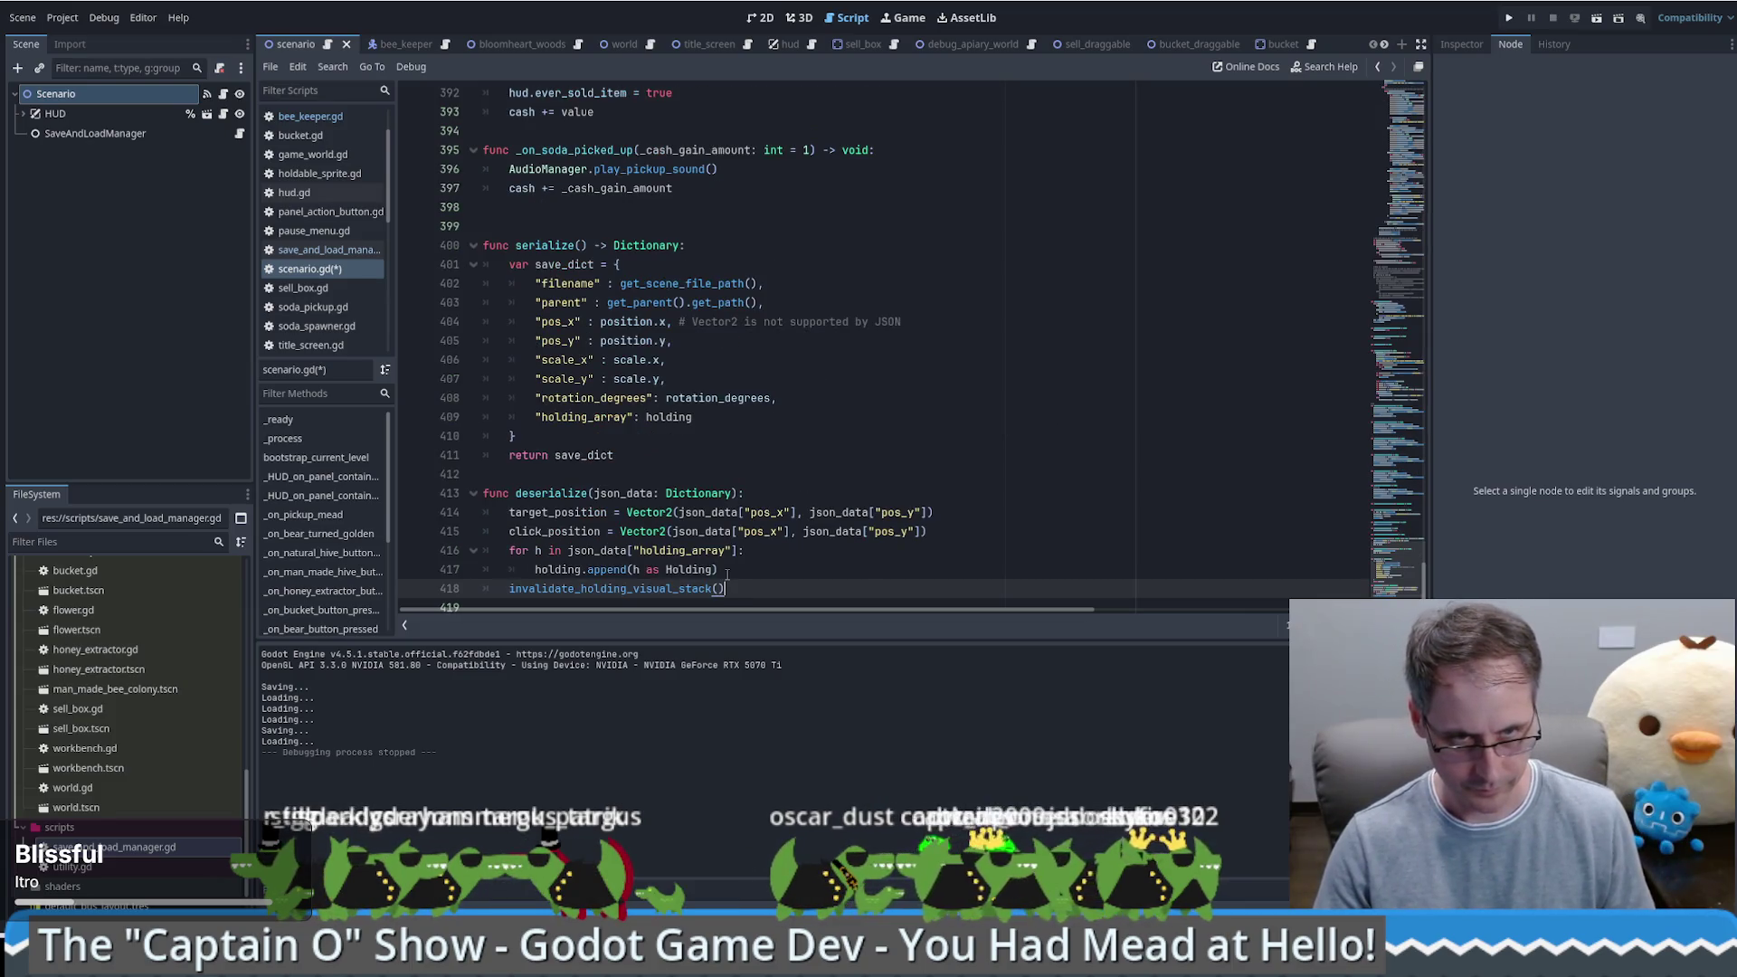
# Add the Scenario node to the Serializable group and select the position, scale, rotation and holding entries
pyautogui.click(56, 93)
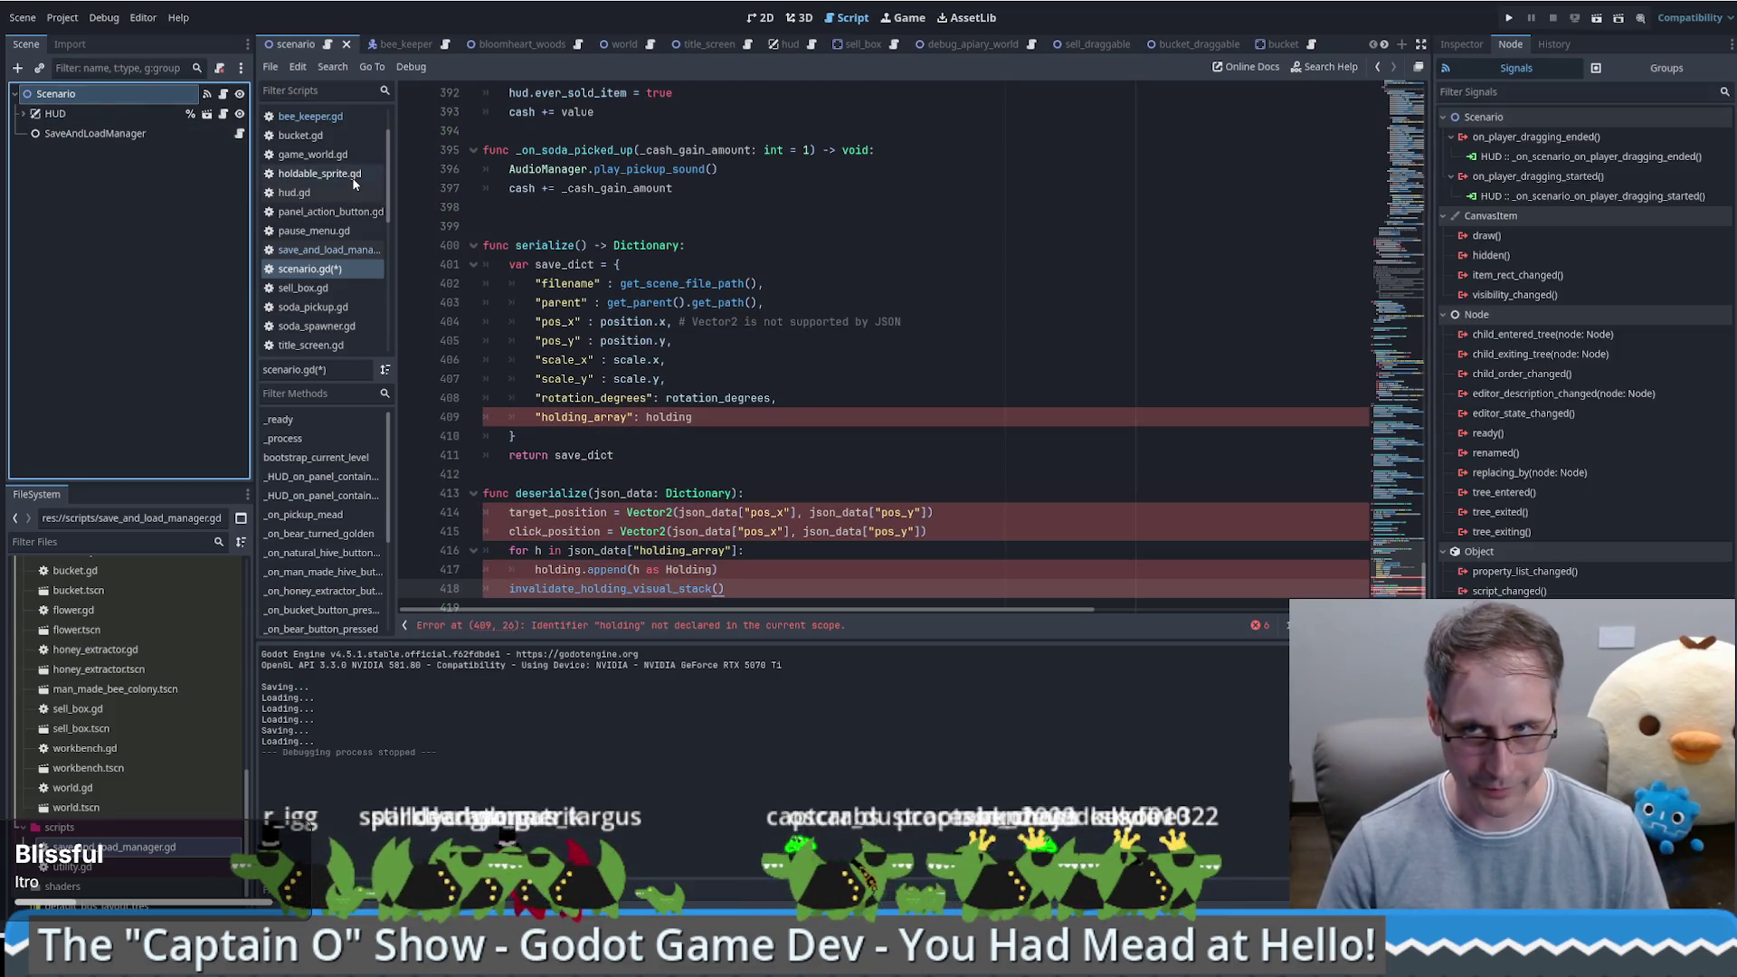
pyautogui.click(1667, 69)
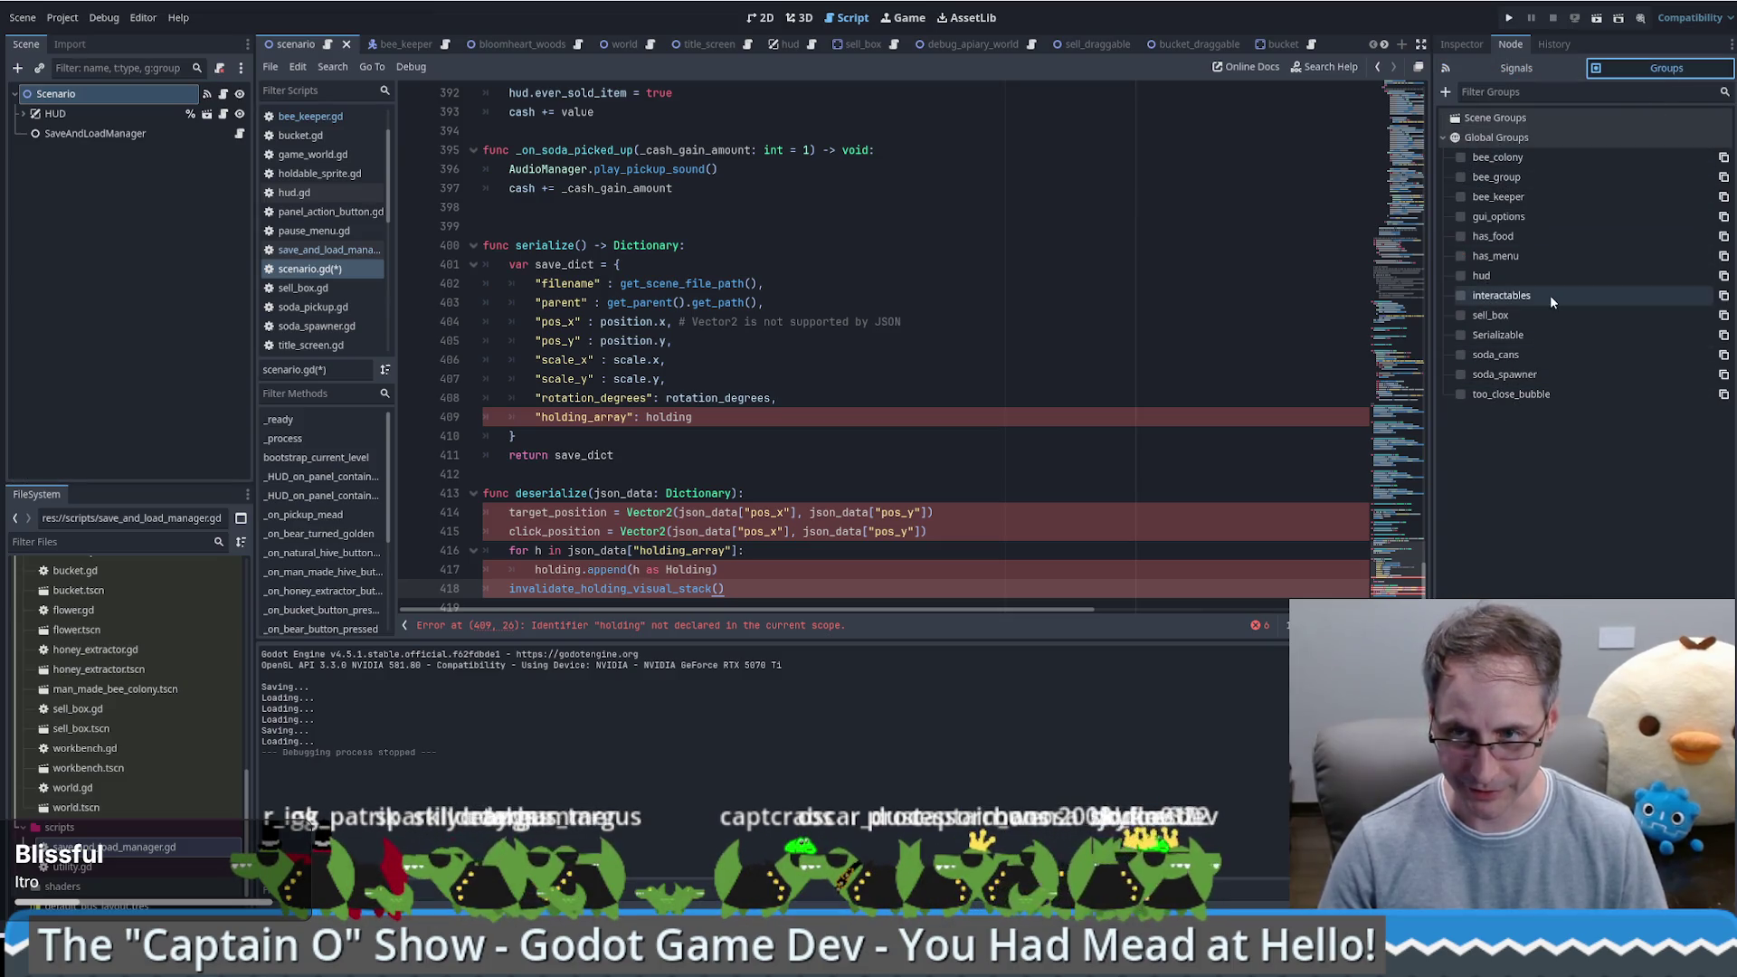
pyautogui.click(1460, 334)
pyautogui.click(523, 465)
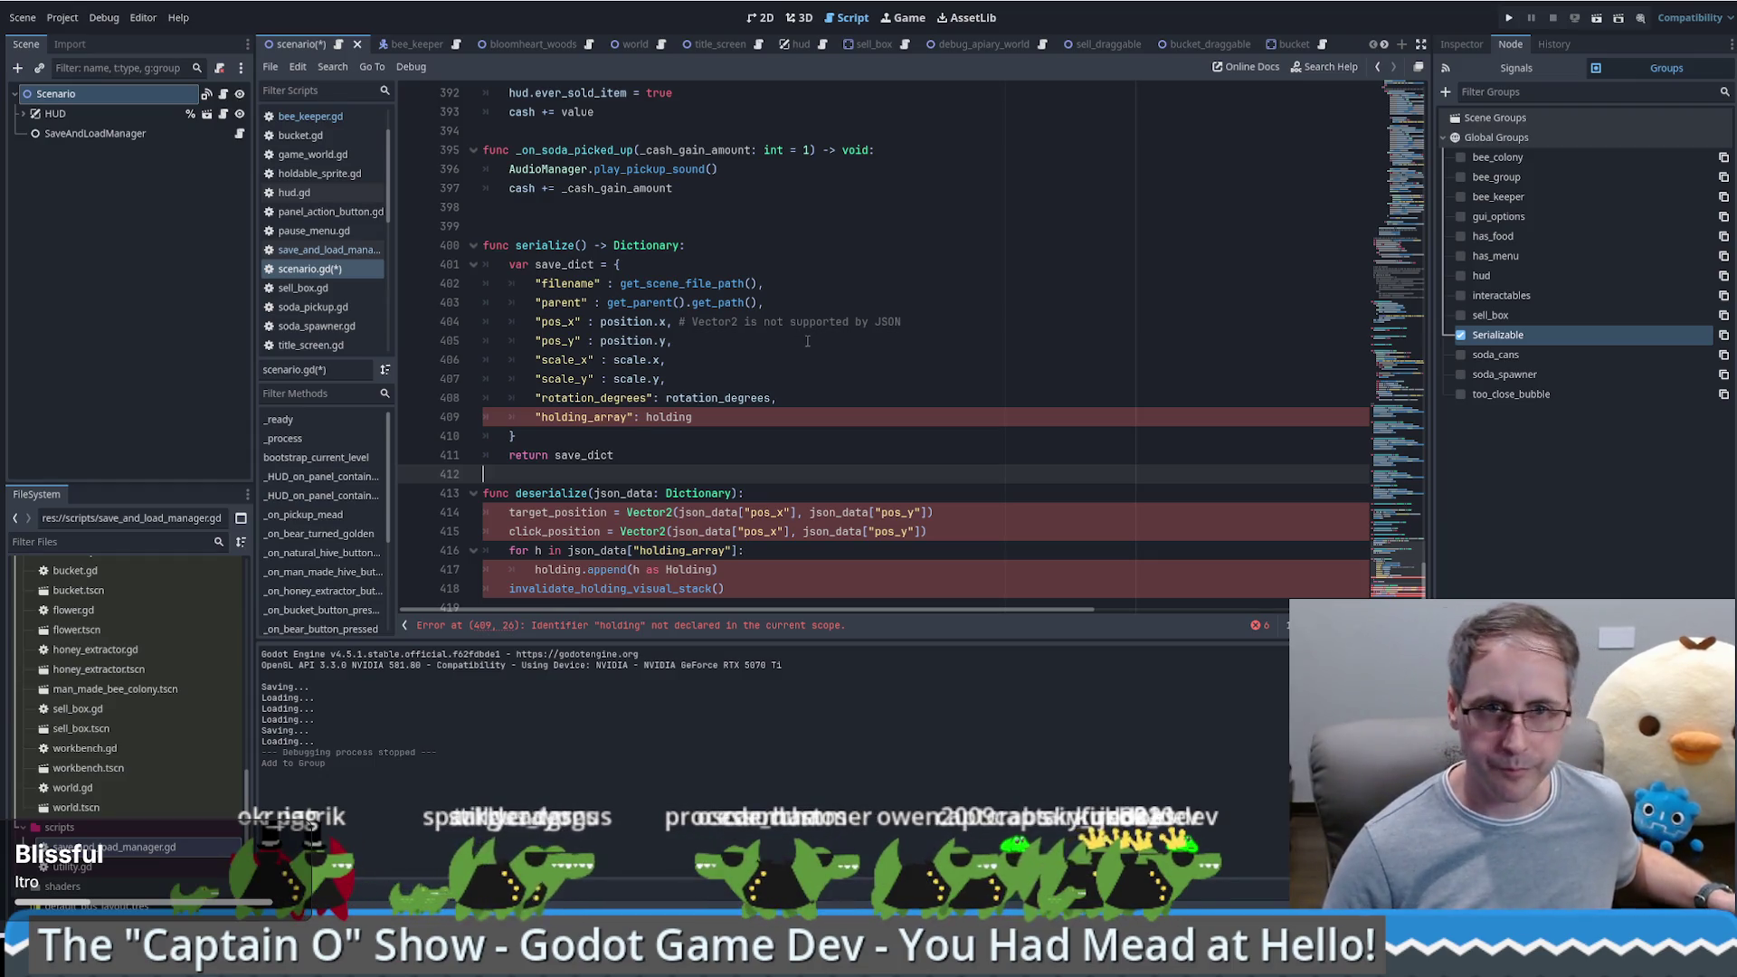
pyautogui.click(720, 268)
pyautogui.moveTo(784, 303); pyautogui.dragTo(797, 423)
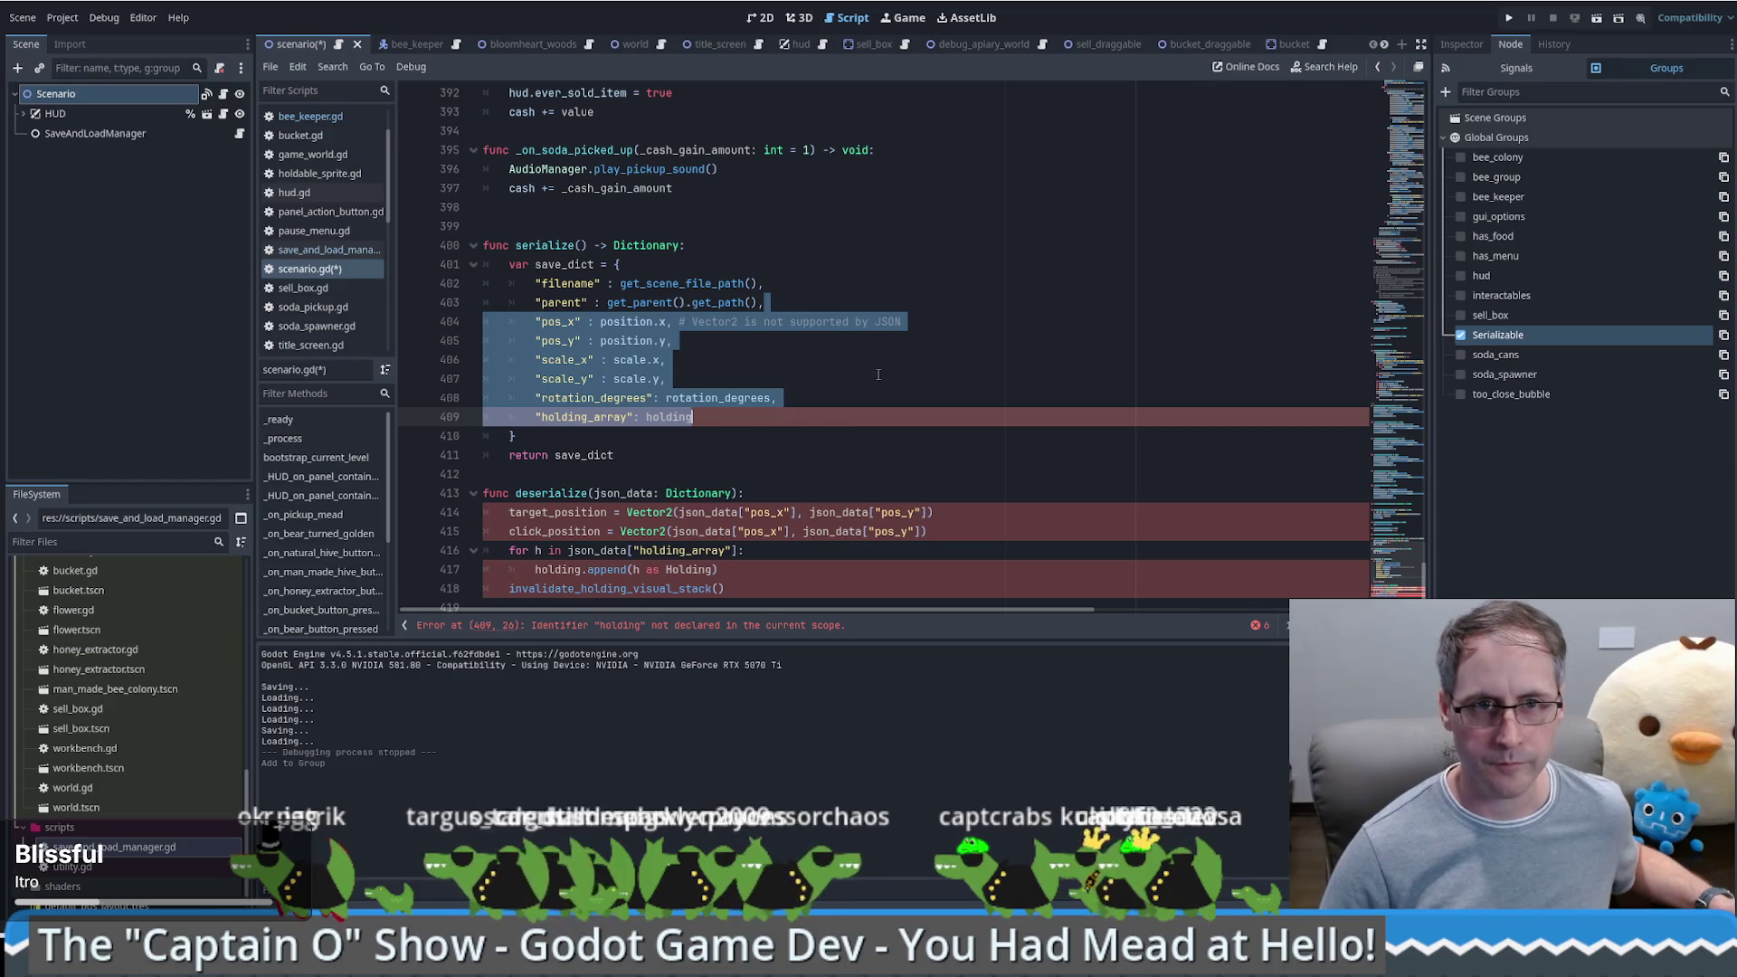
# Delete the position, scale, rotation and holding entries so save_dict keeps only filename and parent
pyautogui.press('BackSpace')
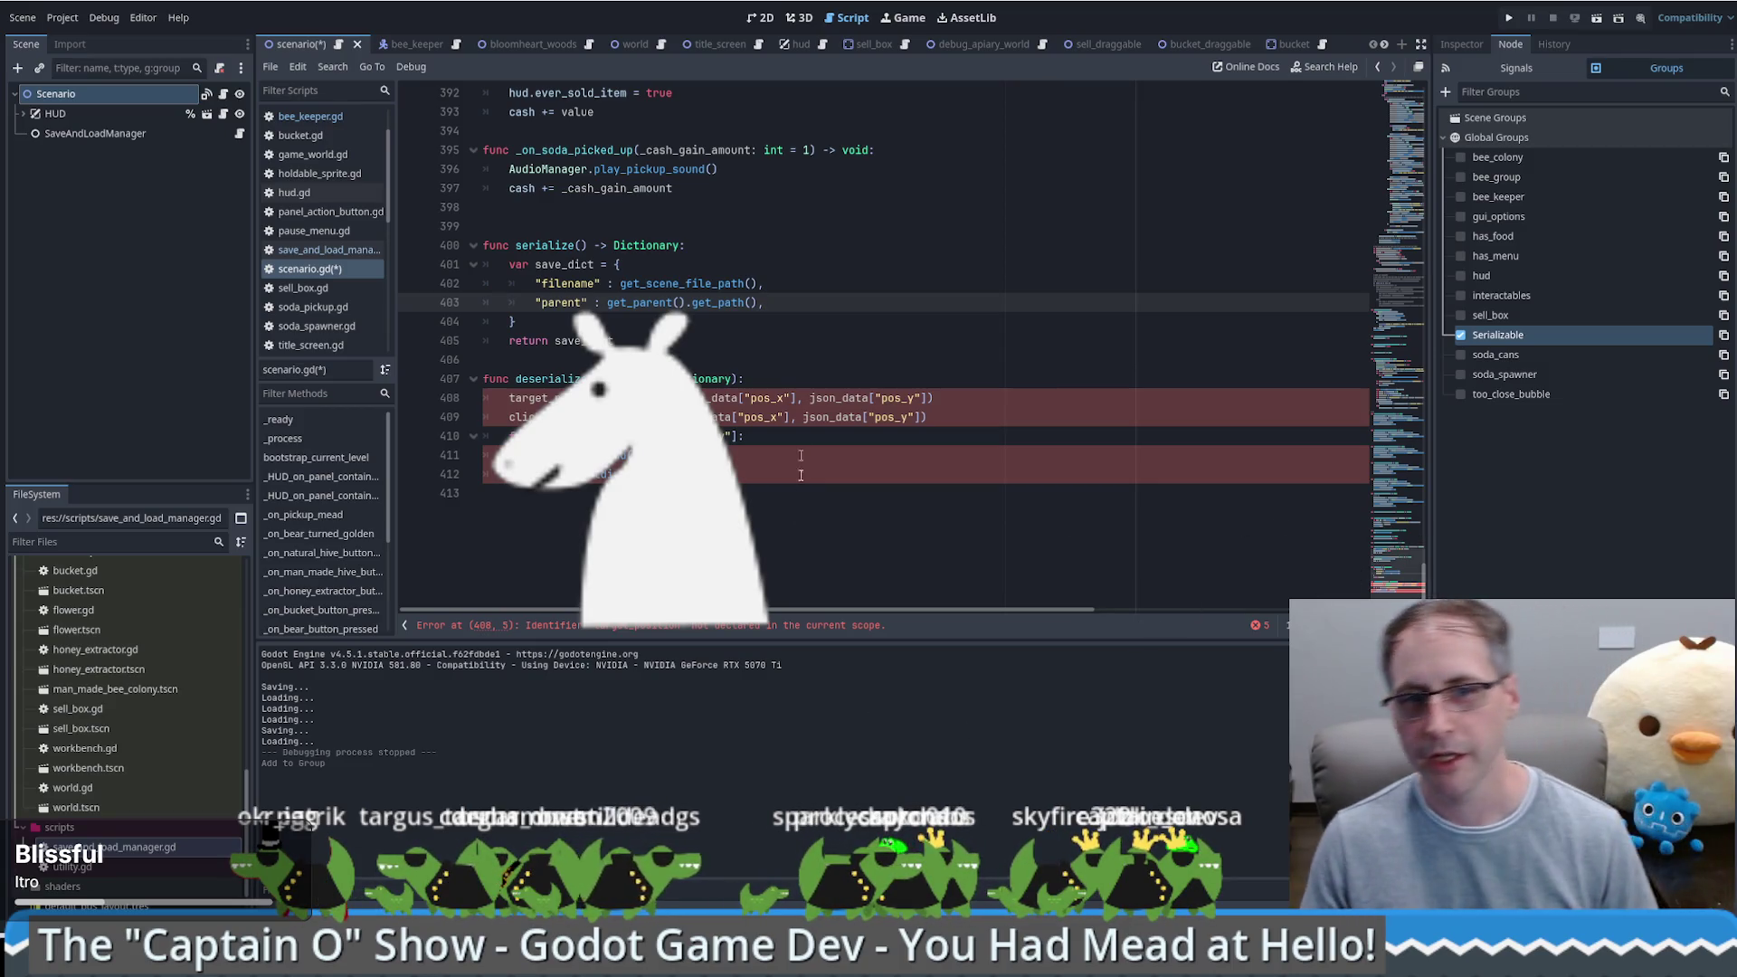
pyautogui.hotkey('alt', 'Tab')
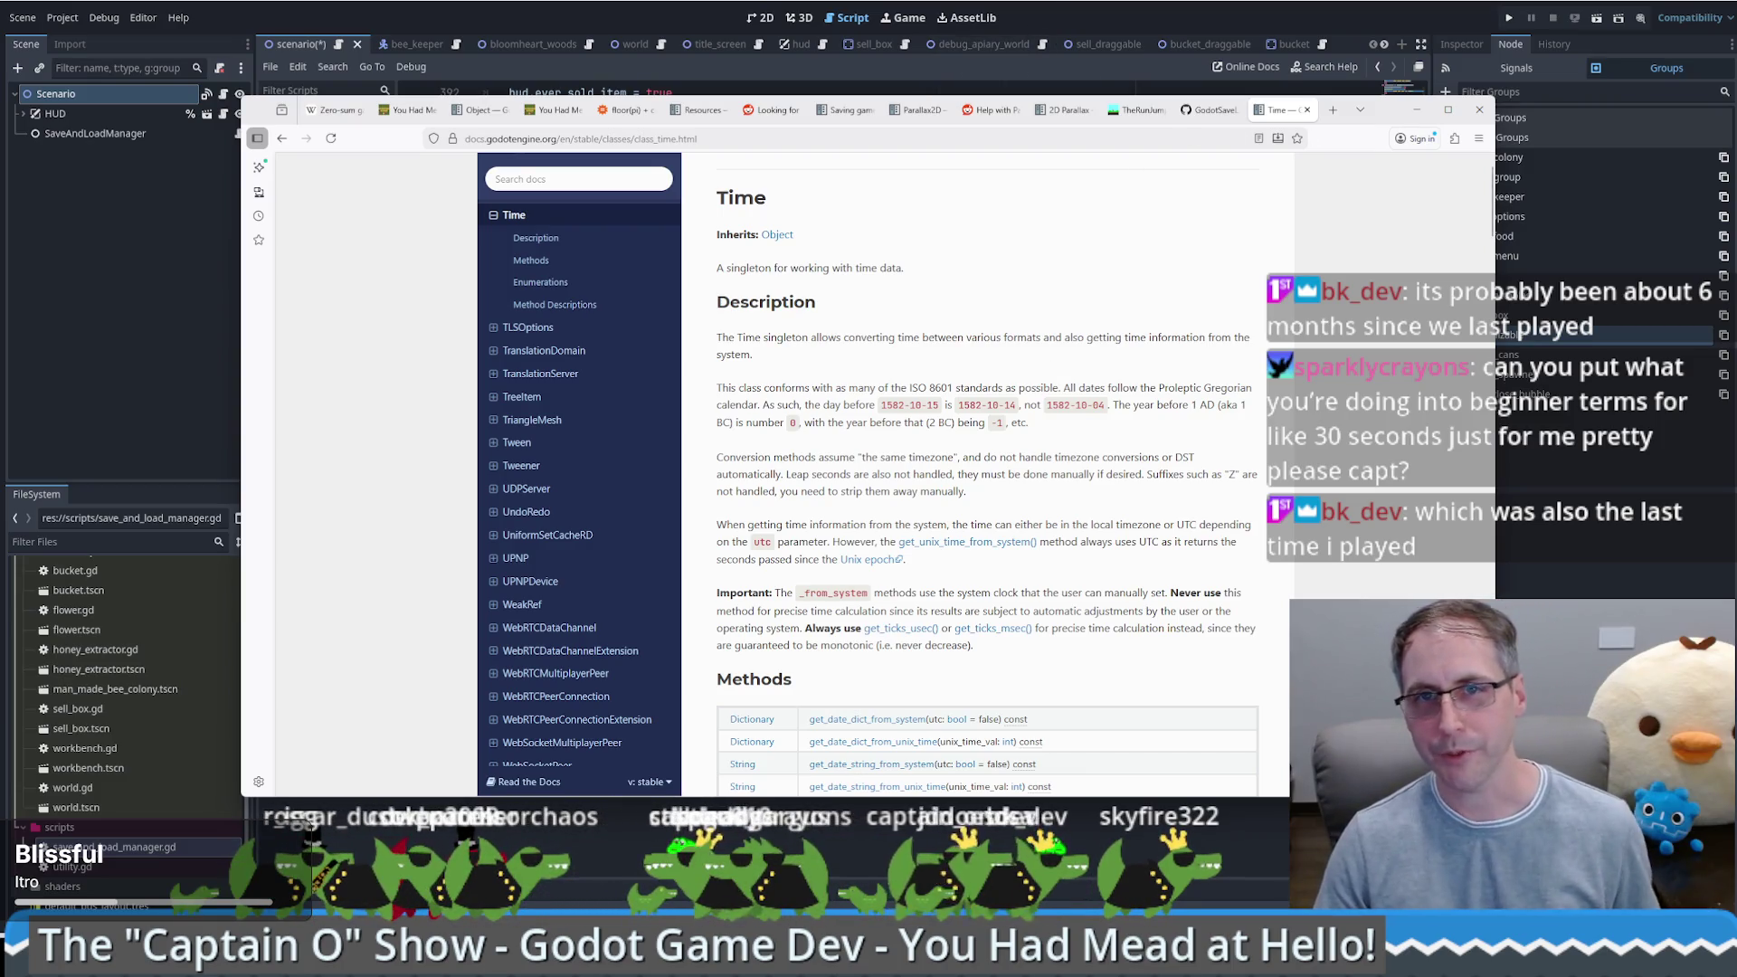
pyautogui.hotkey('alt', 'Tab')
# Comment out the pasted serialize and deserialize functions with Ctrl+K, save scenario.gd, and run the game
pyautogui.moveTo(810, 521); pyautogui.dragTo(484, 245)
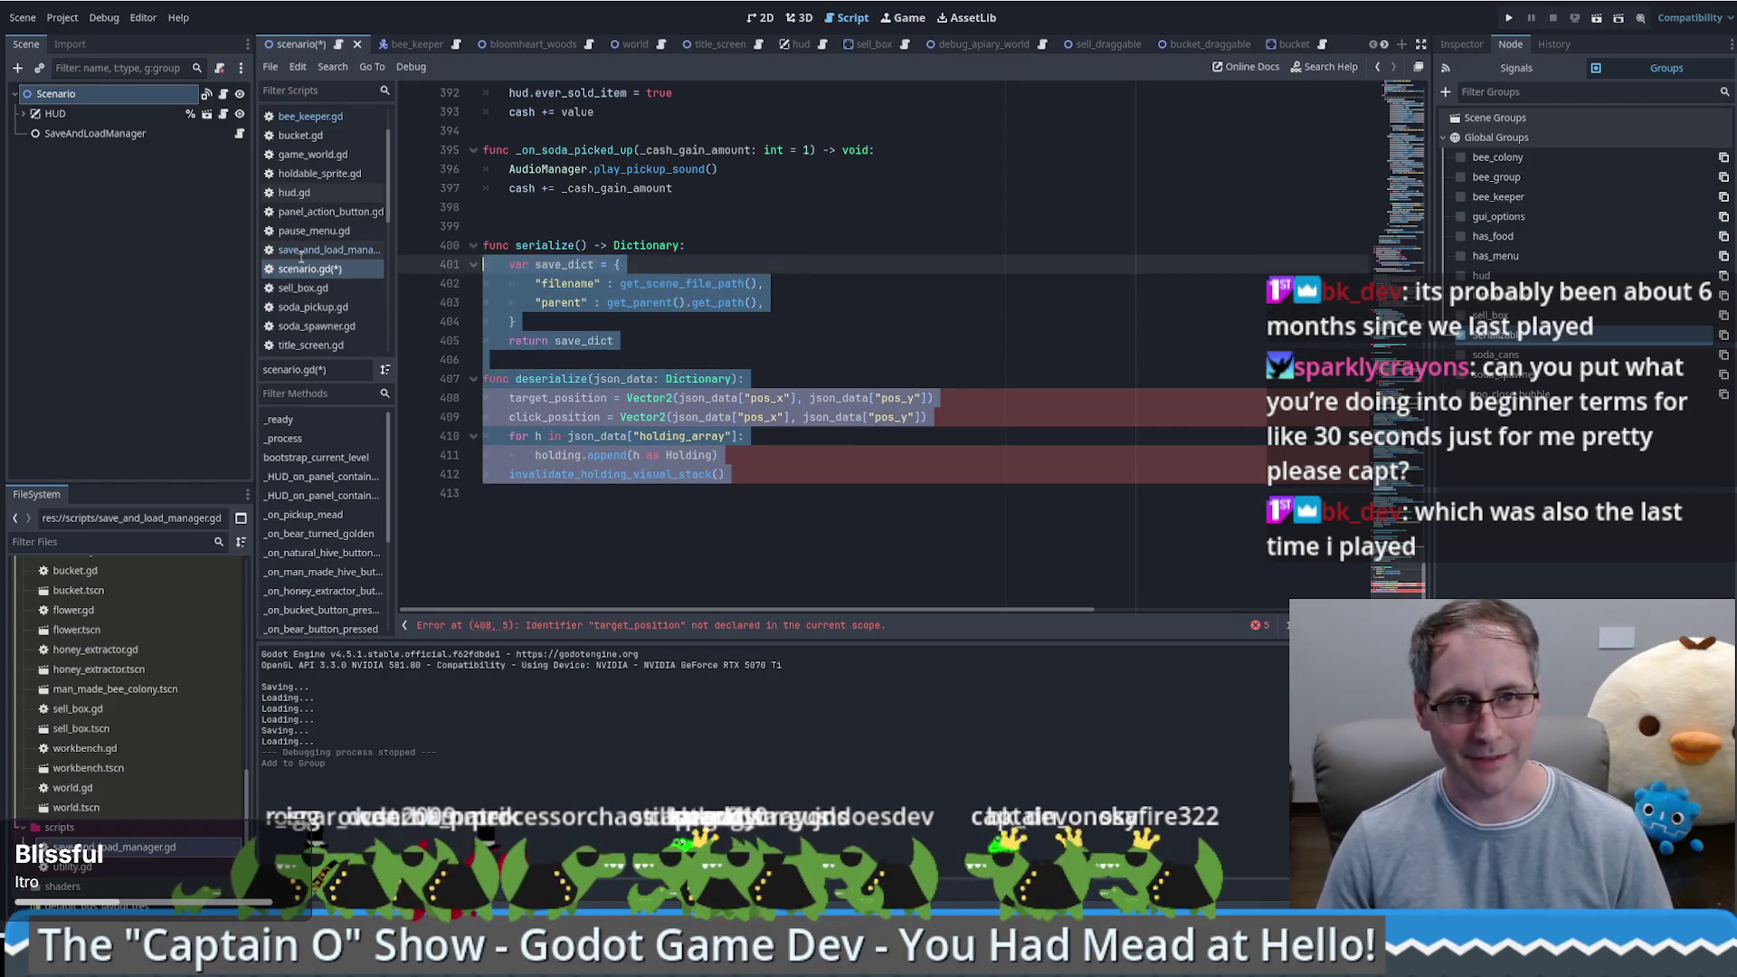
pyautogui.hotkey('ctrl', 'k')
pyautogui.hotkey('ctrl', 's')
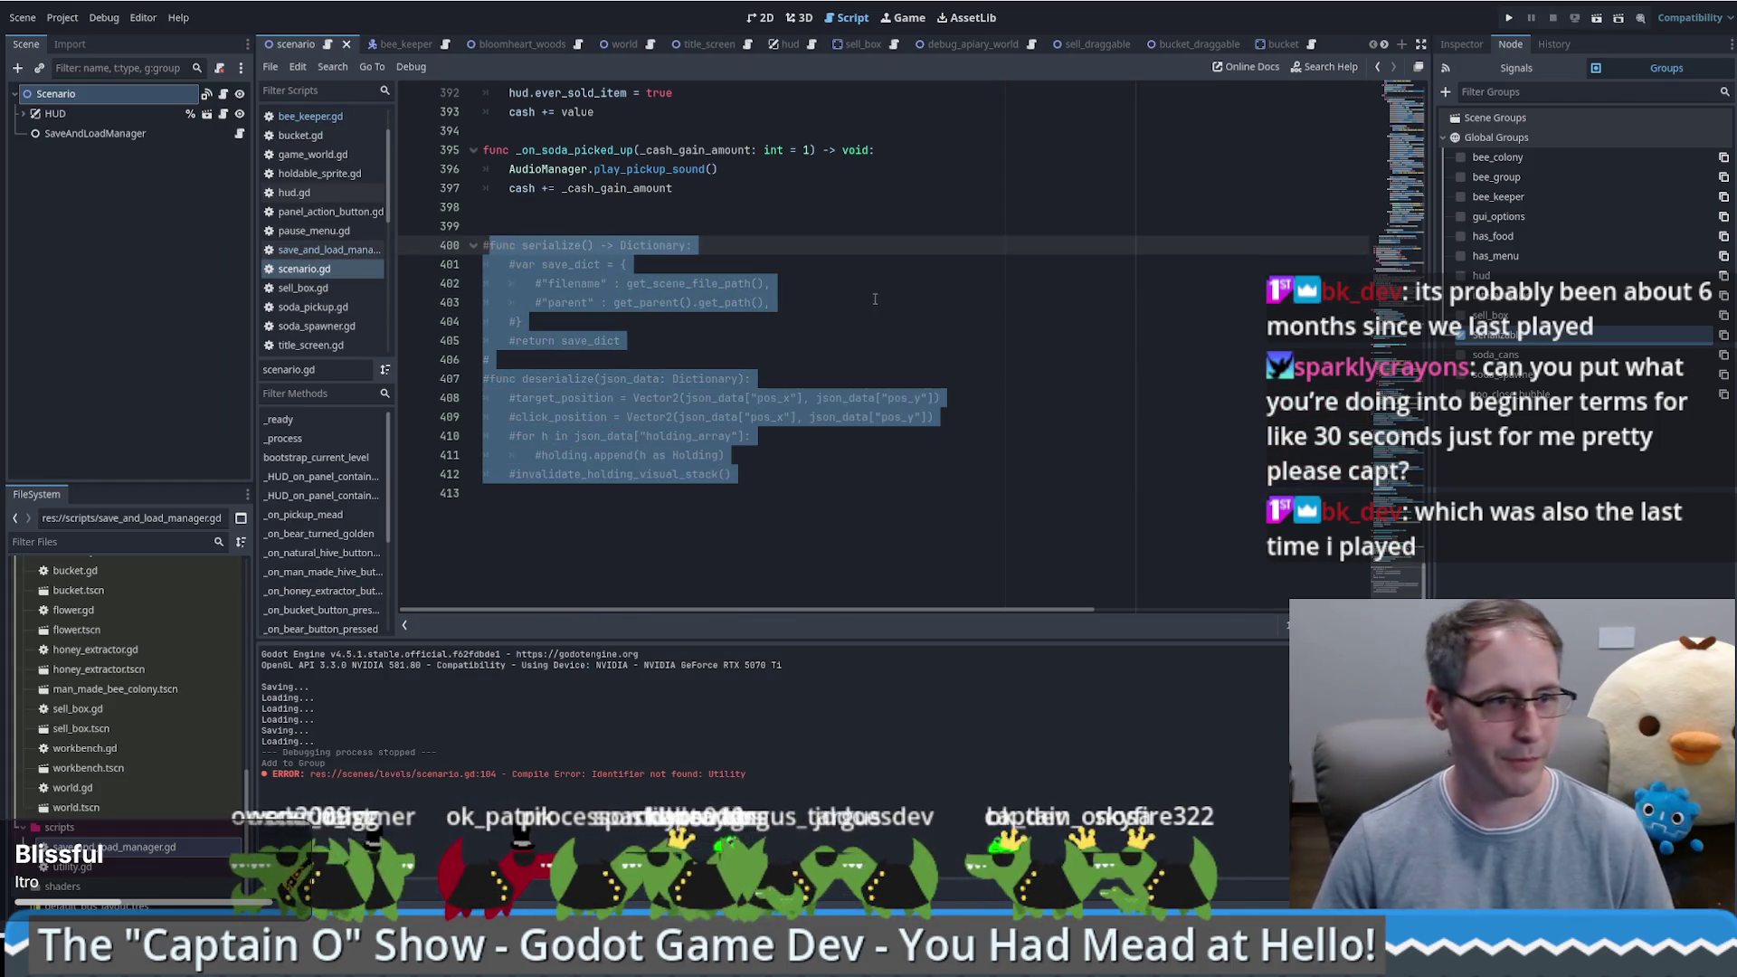
pyautogui.click(874, 302)
pyautogui.click(1511, 18)
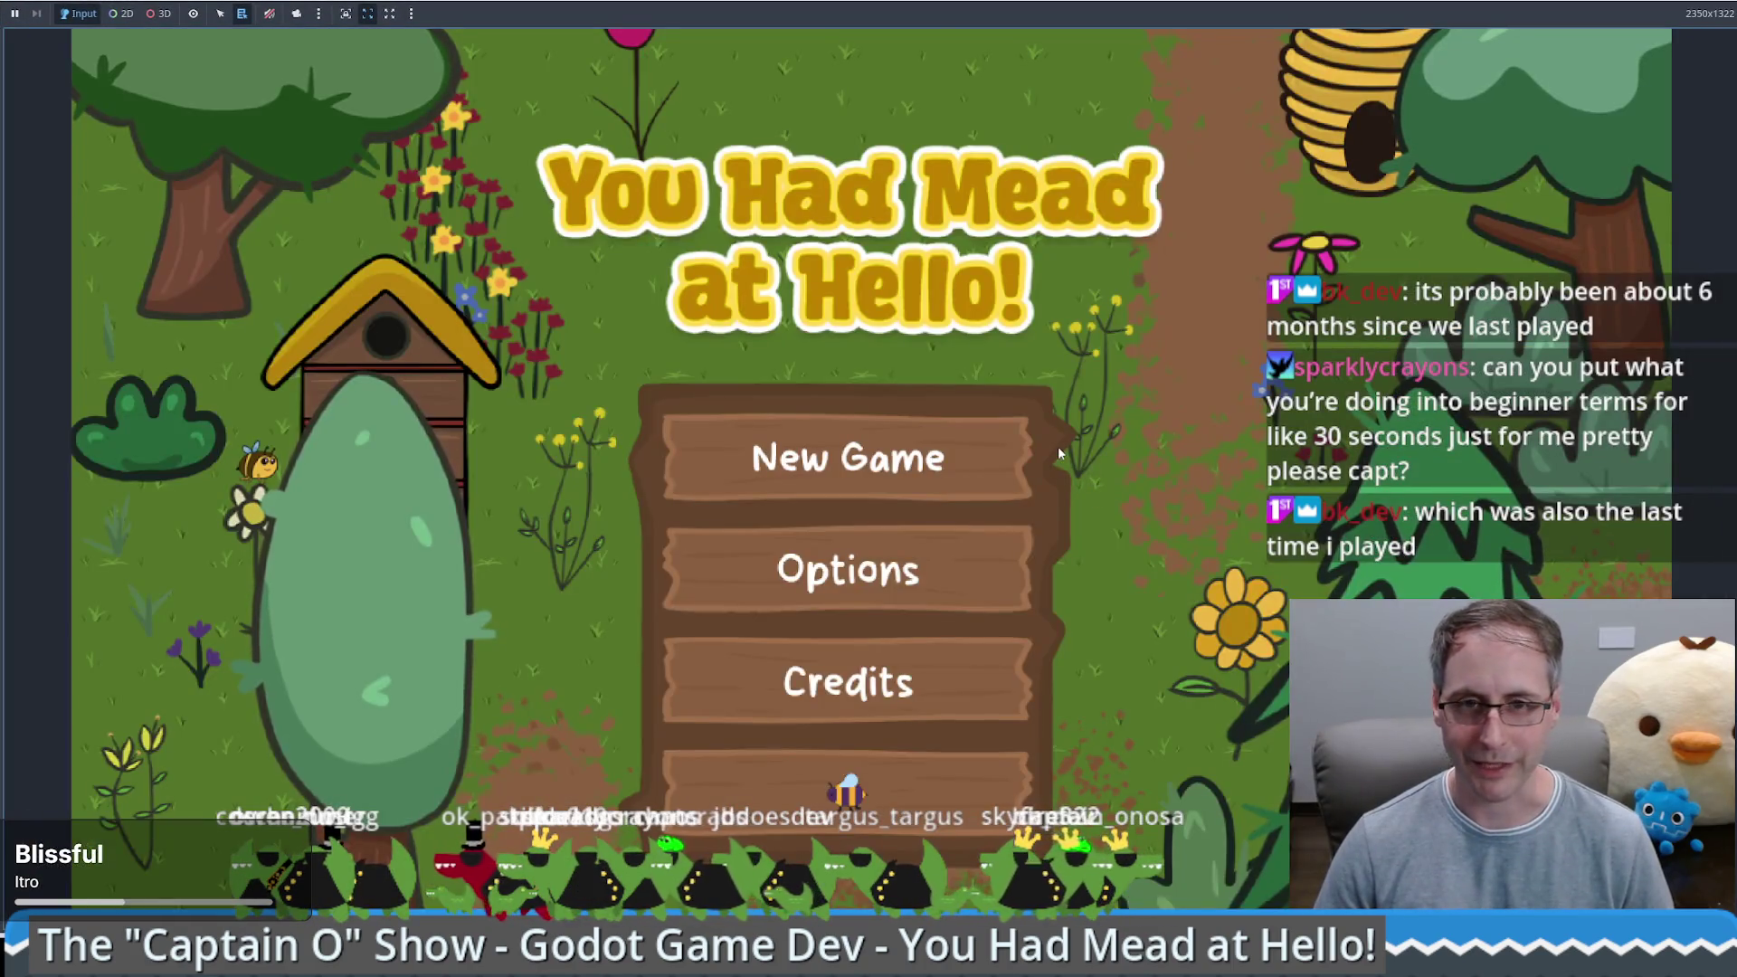
# Start a new game and place a bee hive beside the path, leaving $9,700 cash
pyautogui.click(1011, 465)
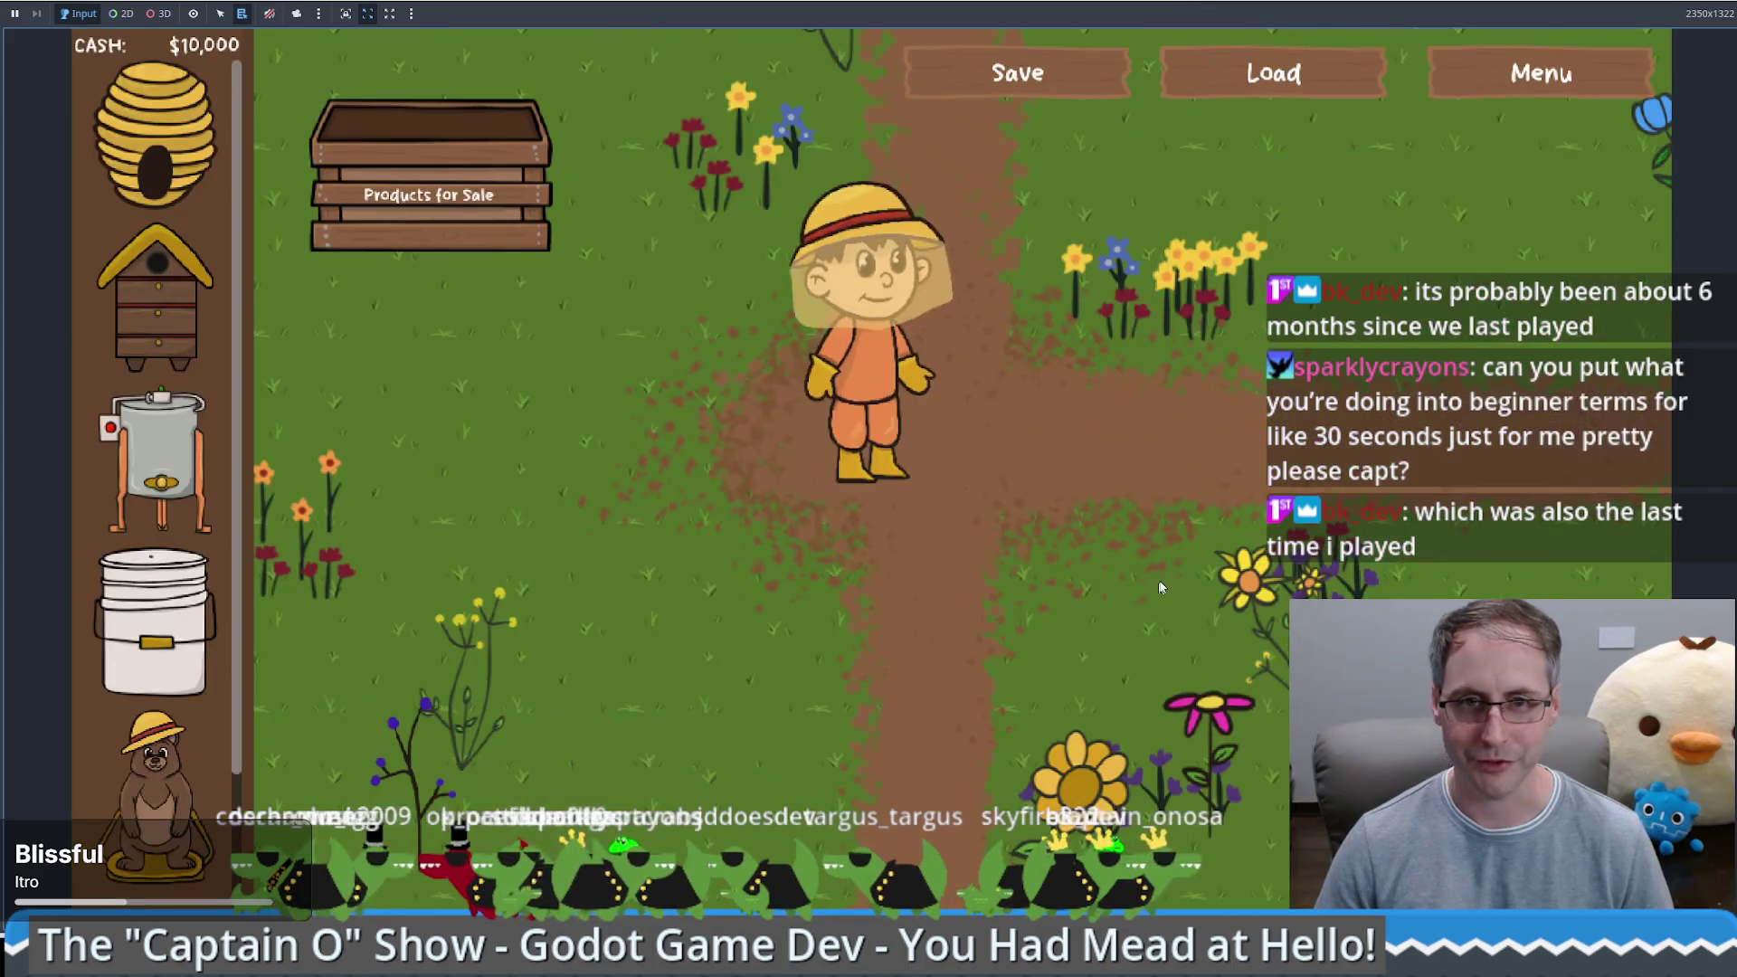
pyautogui.click(155, 299)
pyautogui.click(1086, 317)
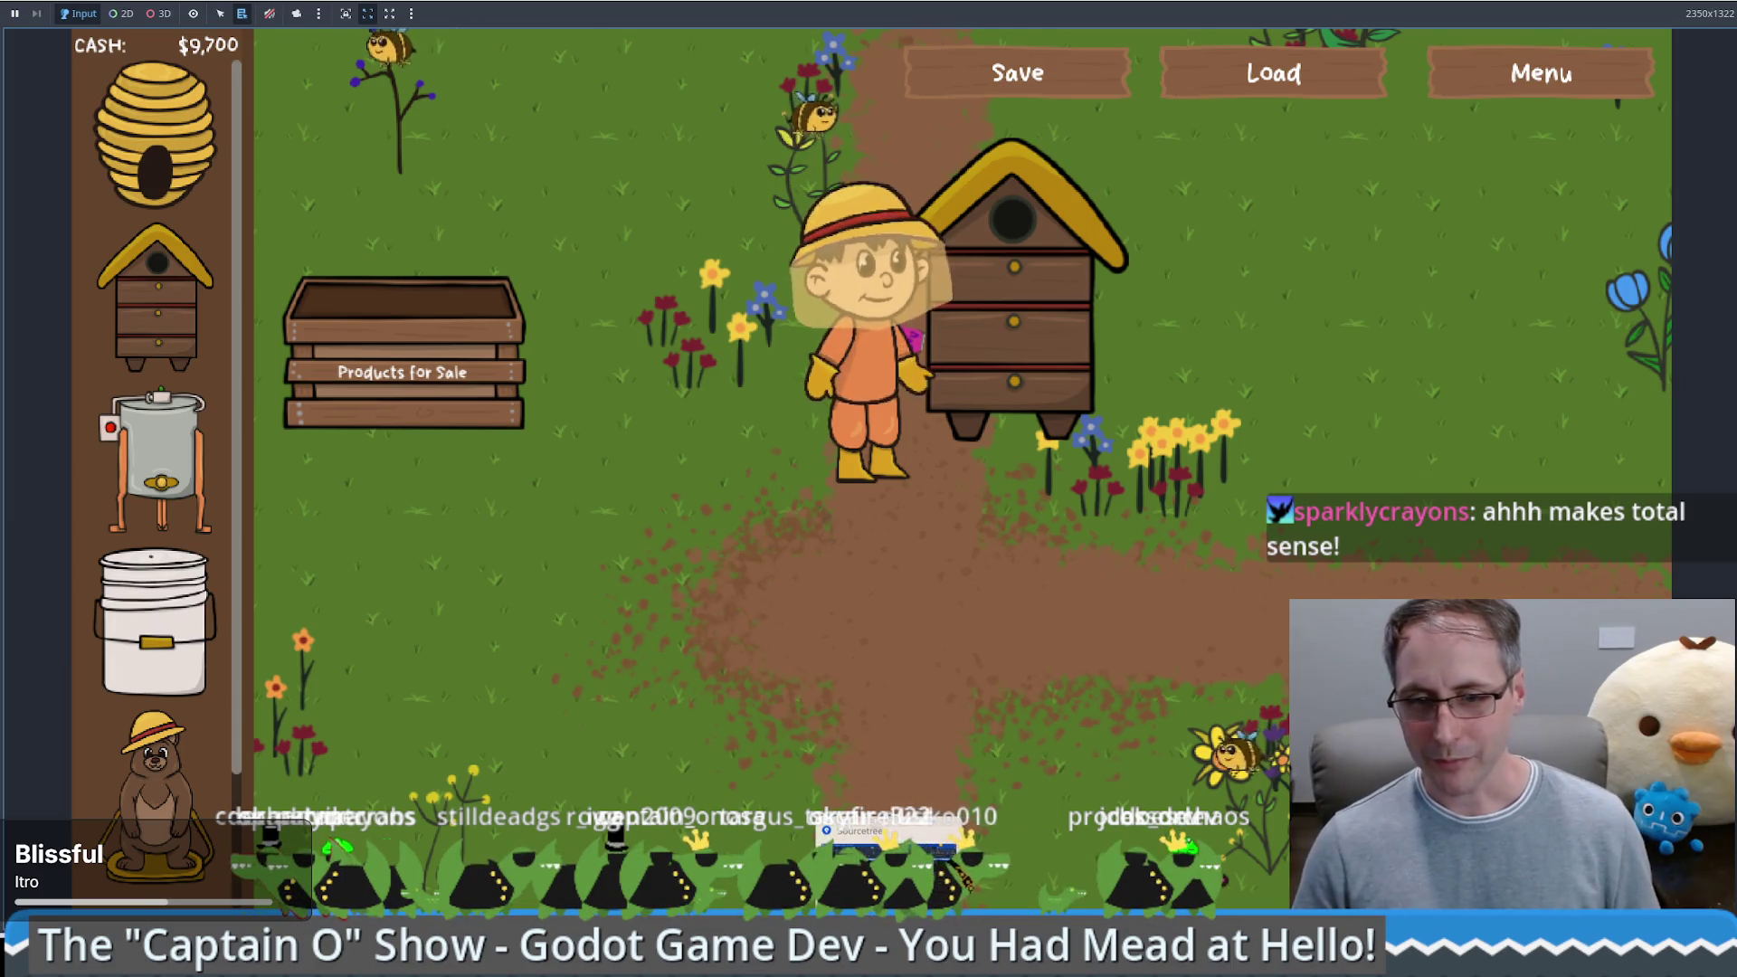
pyautogui.hotkey('alt', 'Tab')
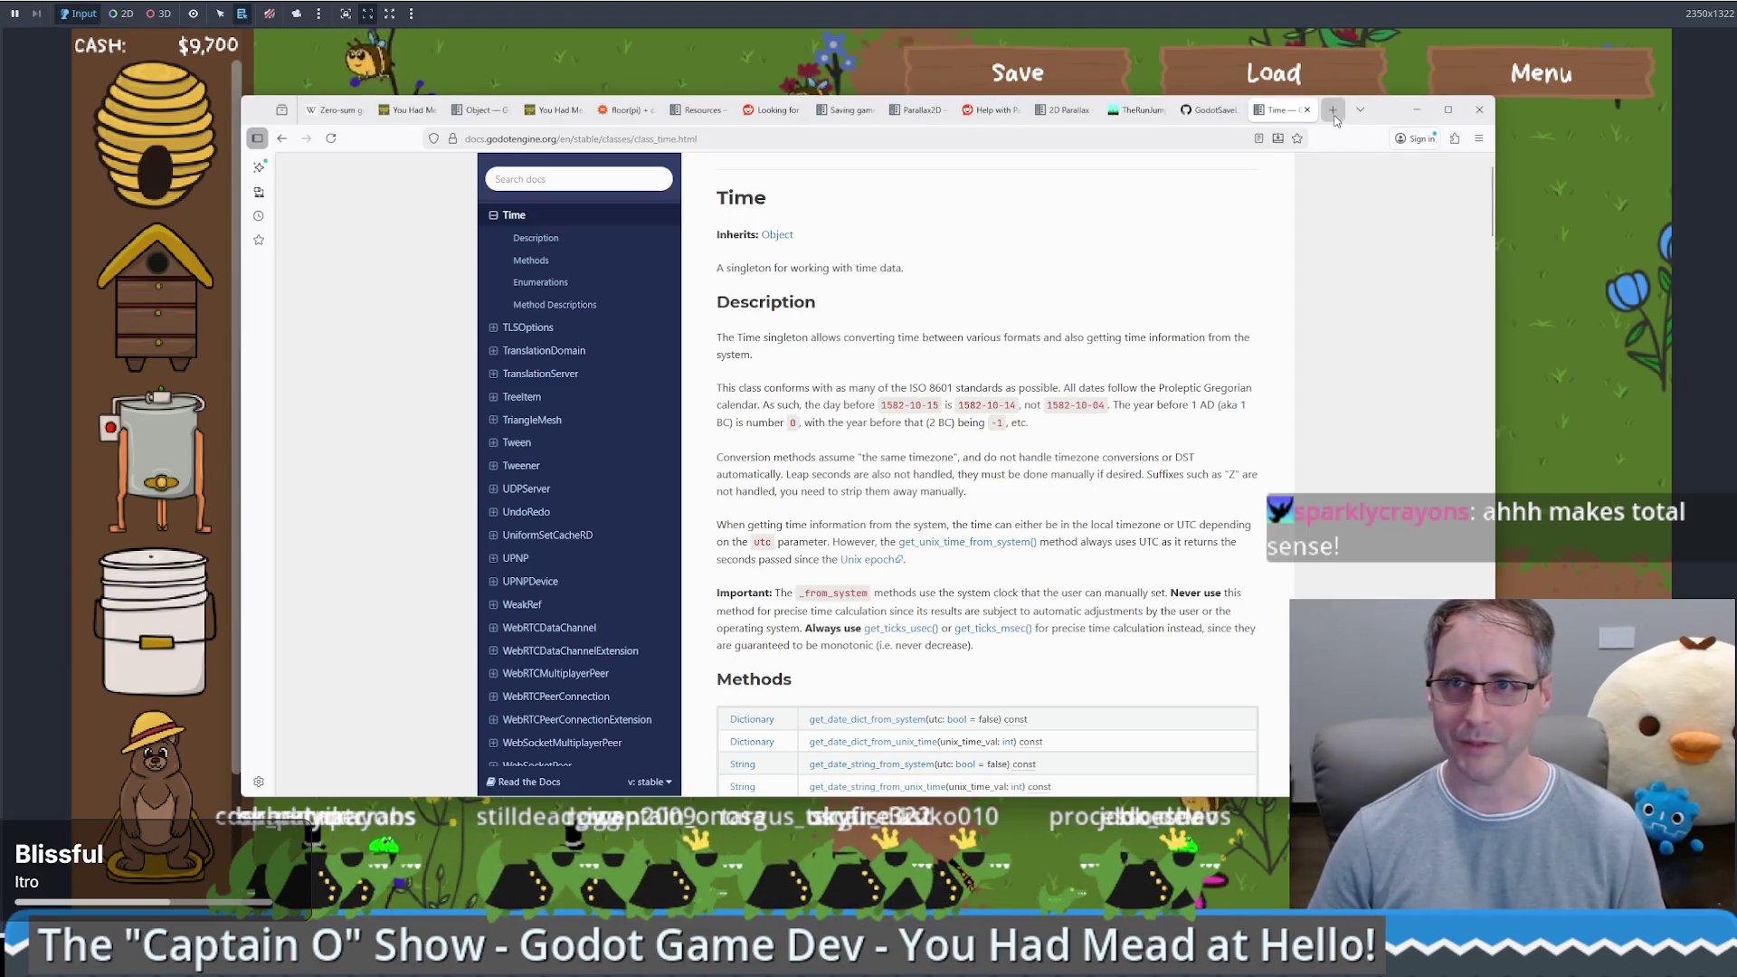
# Load lichess.org in a new tab and open the Challenge a friend game setup
pyautogui.click(1332, 110)
pyautogui.write('l')
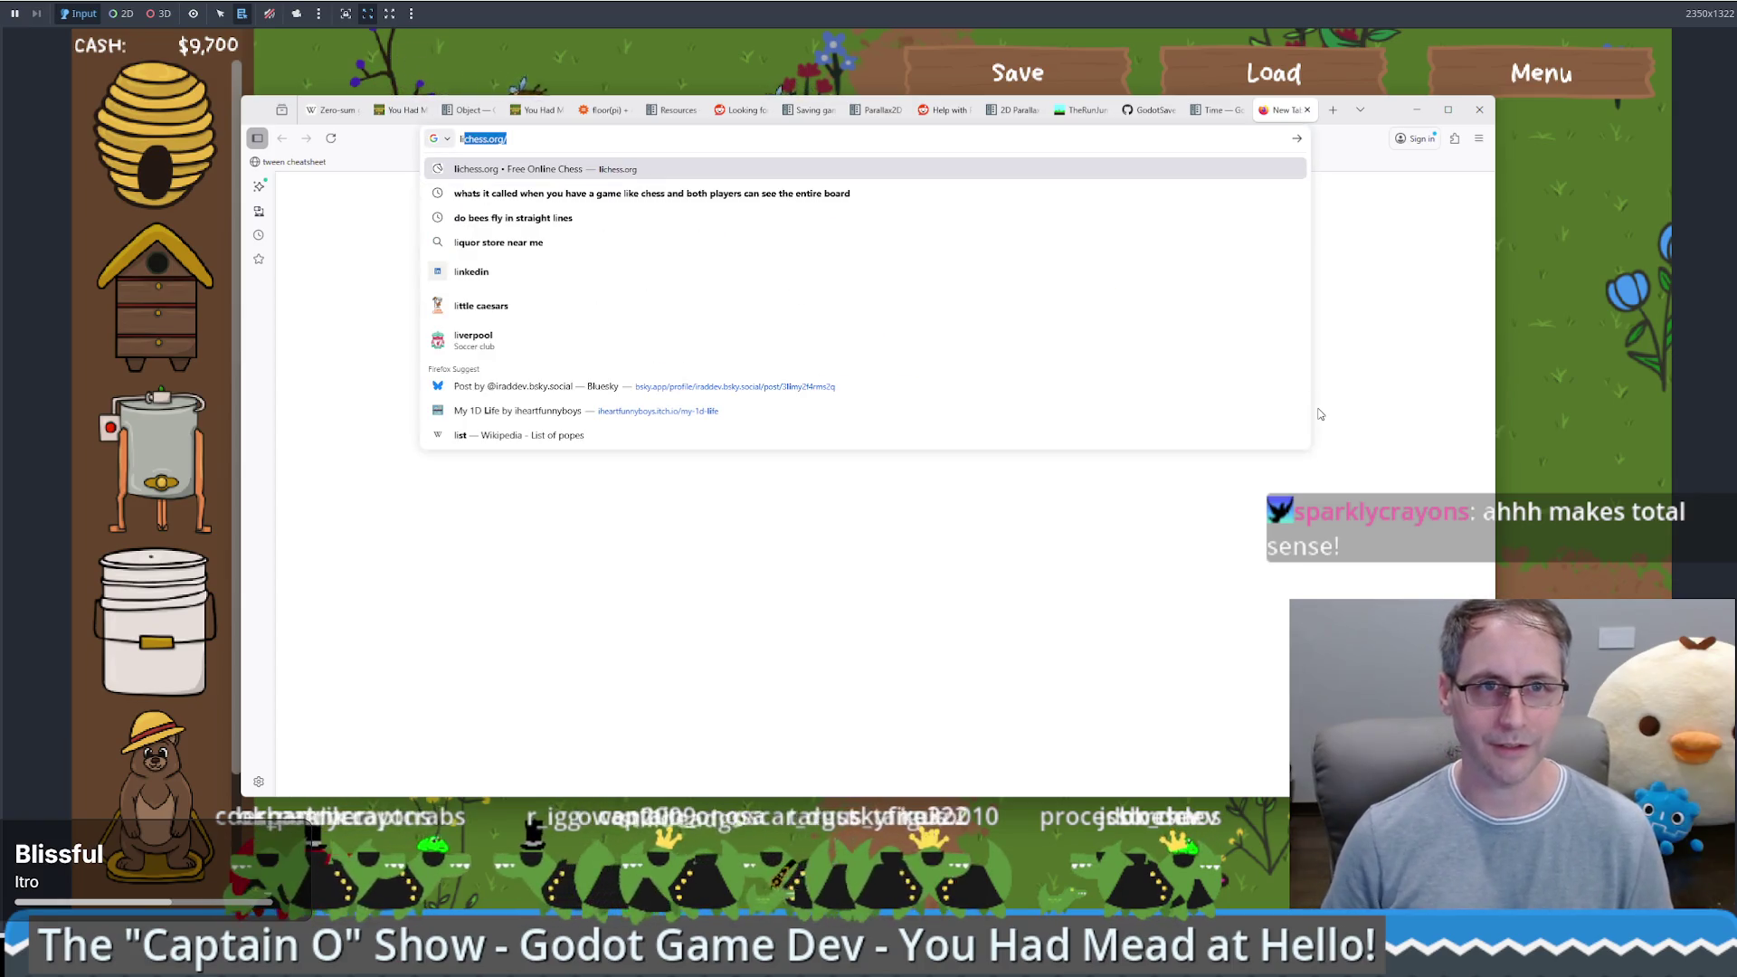
pyautogui.press('Return')
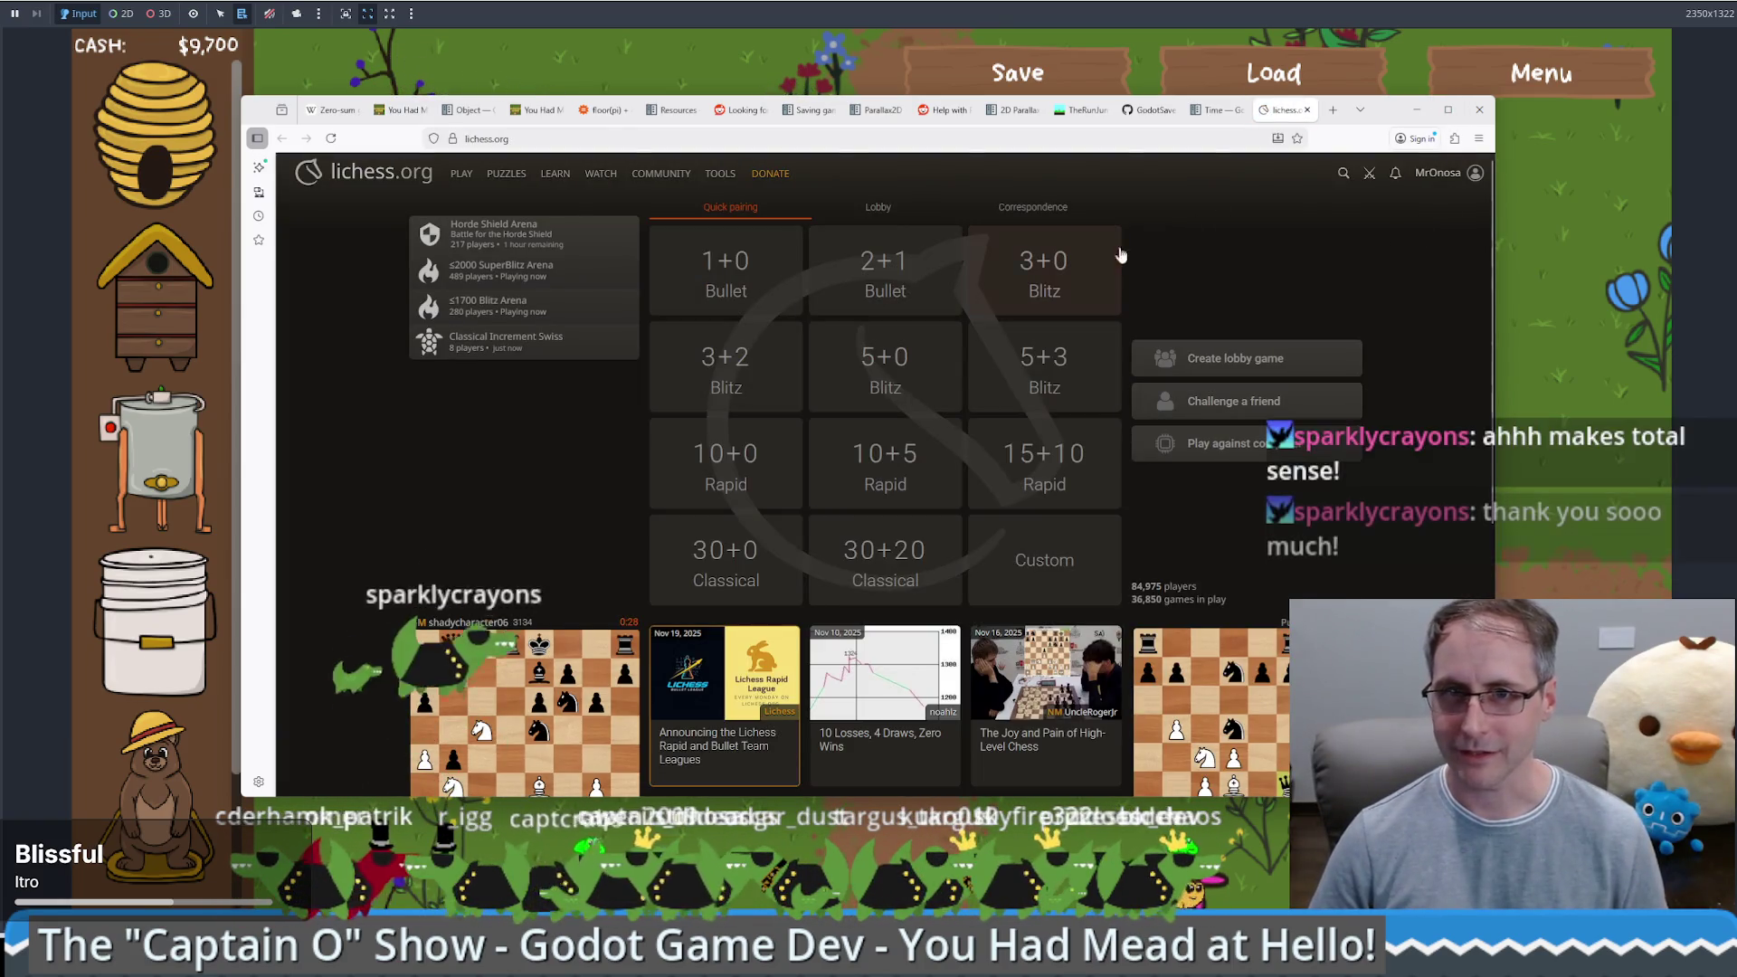
pyautogui.click(1258, 409)
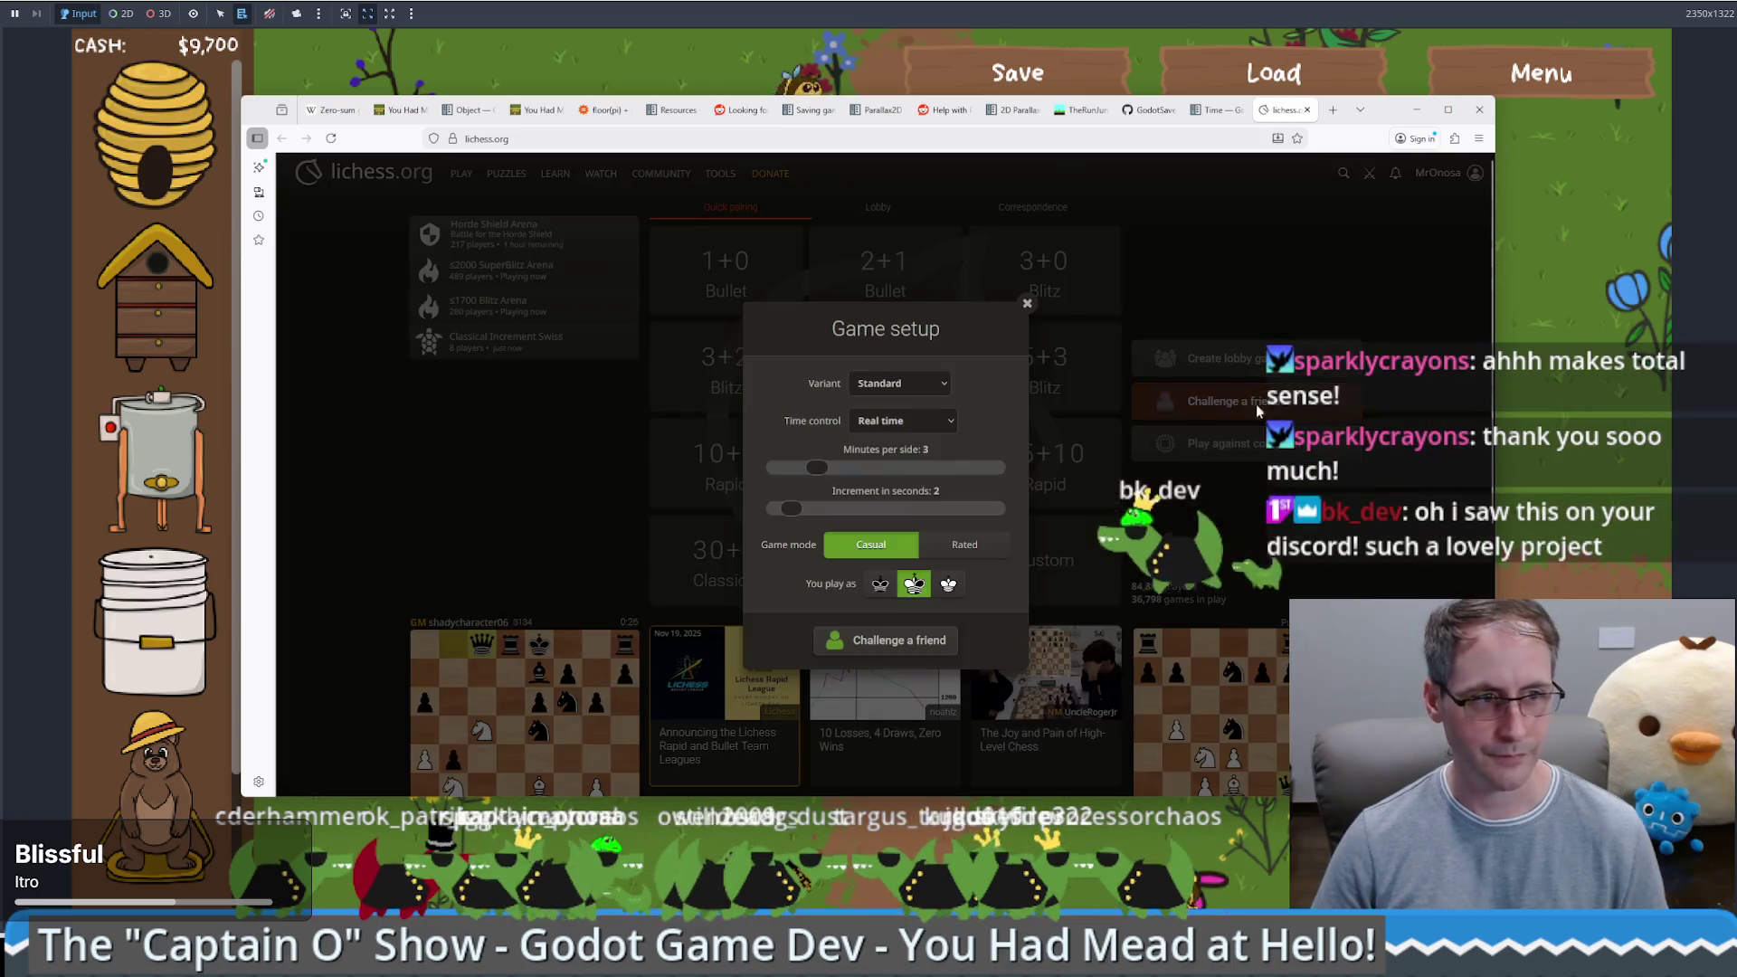
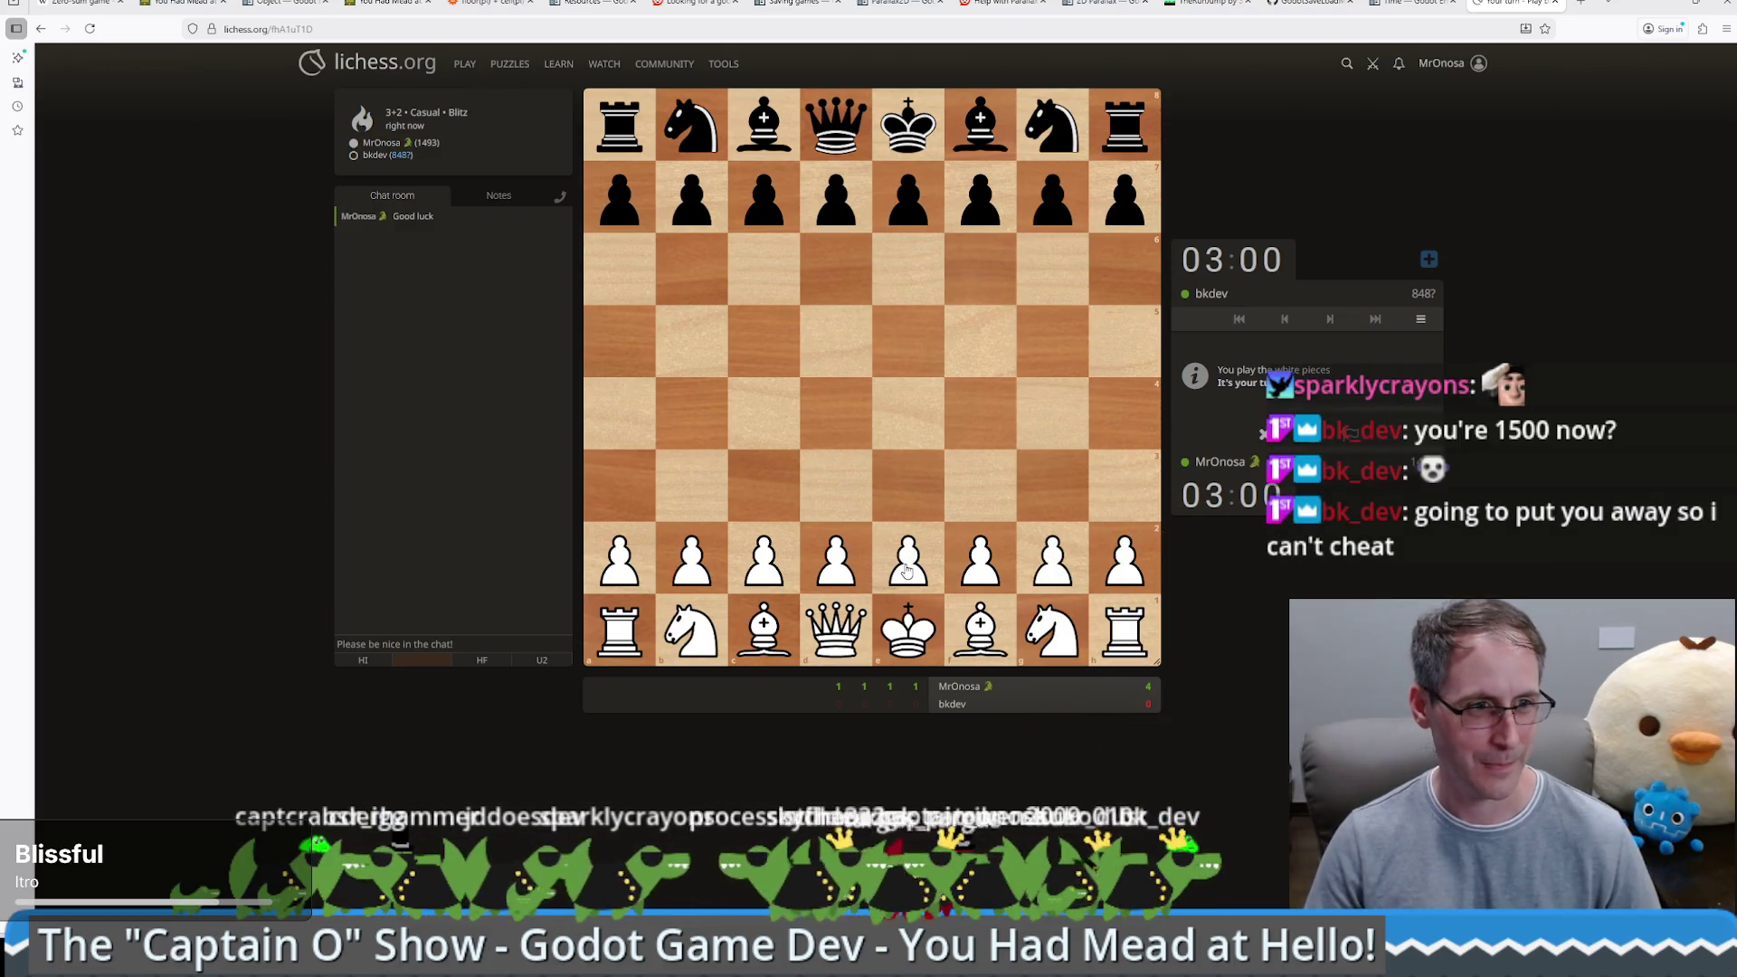
# Open as White with e4, Nf3 and c3 in the Lichess game
pyautogui.moveTo(906, 570); pyautogui.dragTo(917, 430)
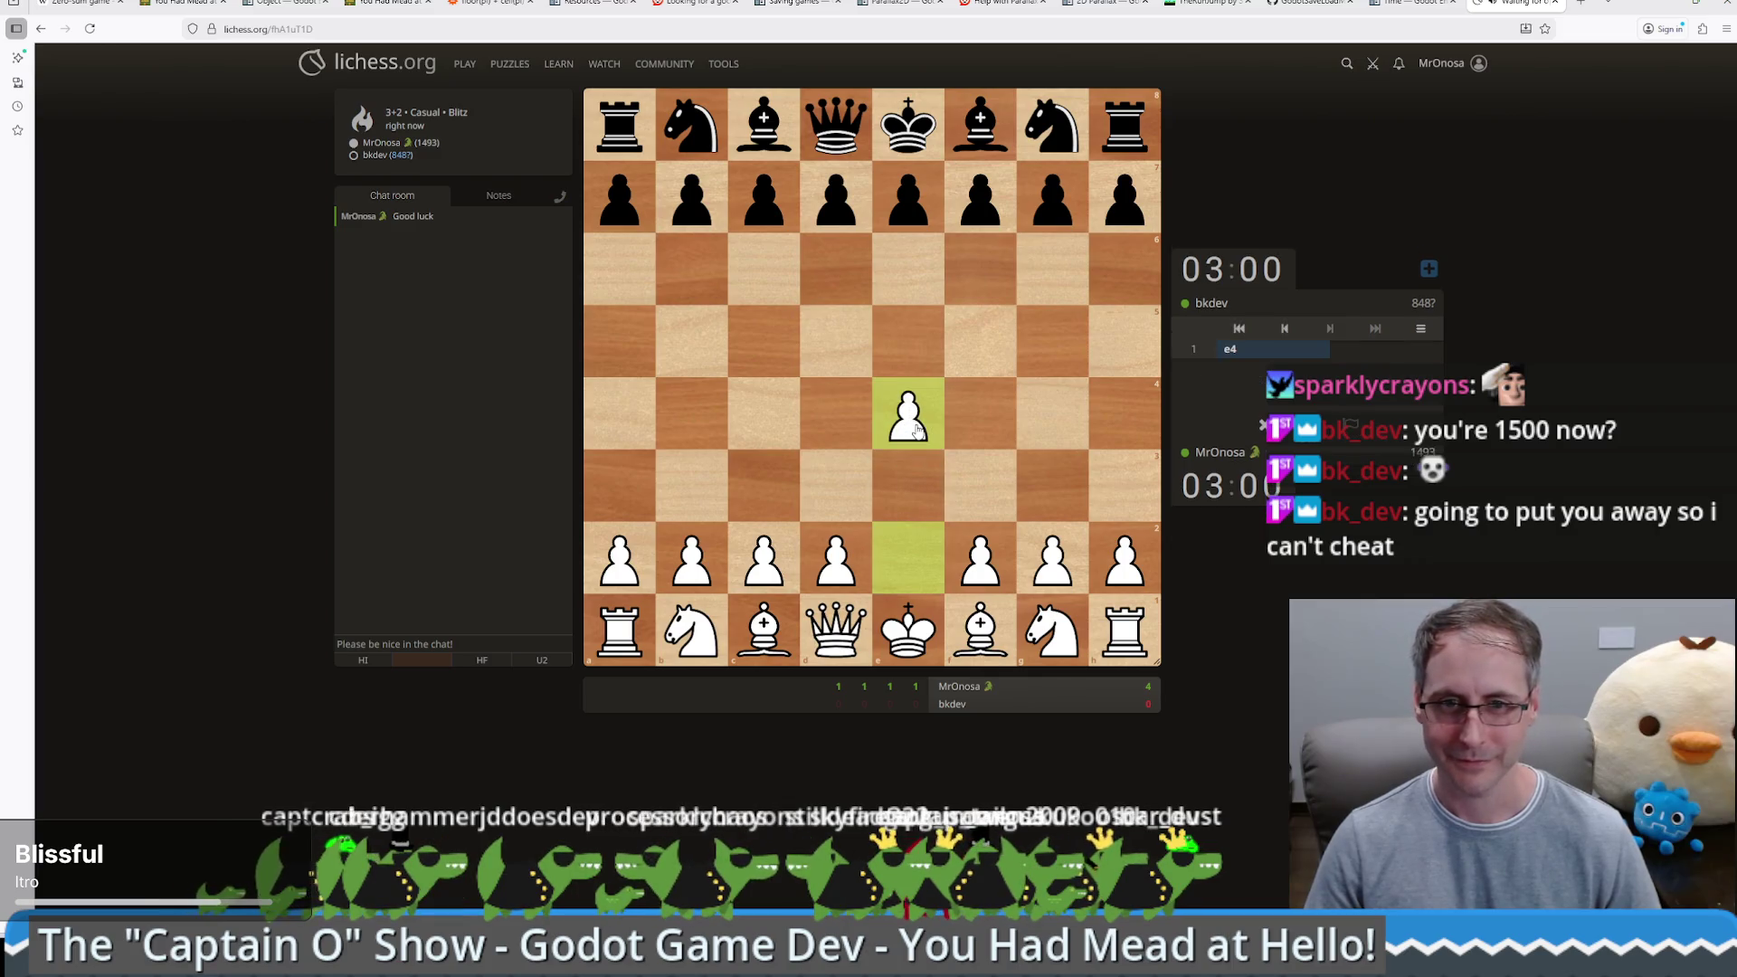
pyautogui.click(1034, 656)
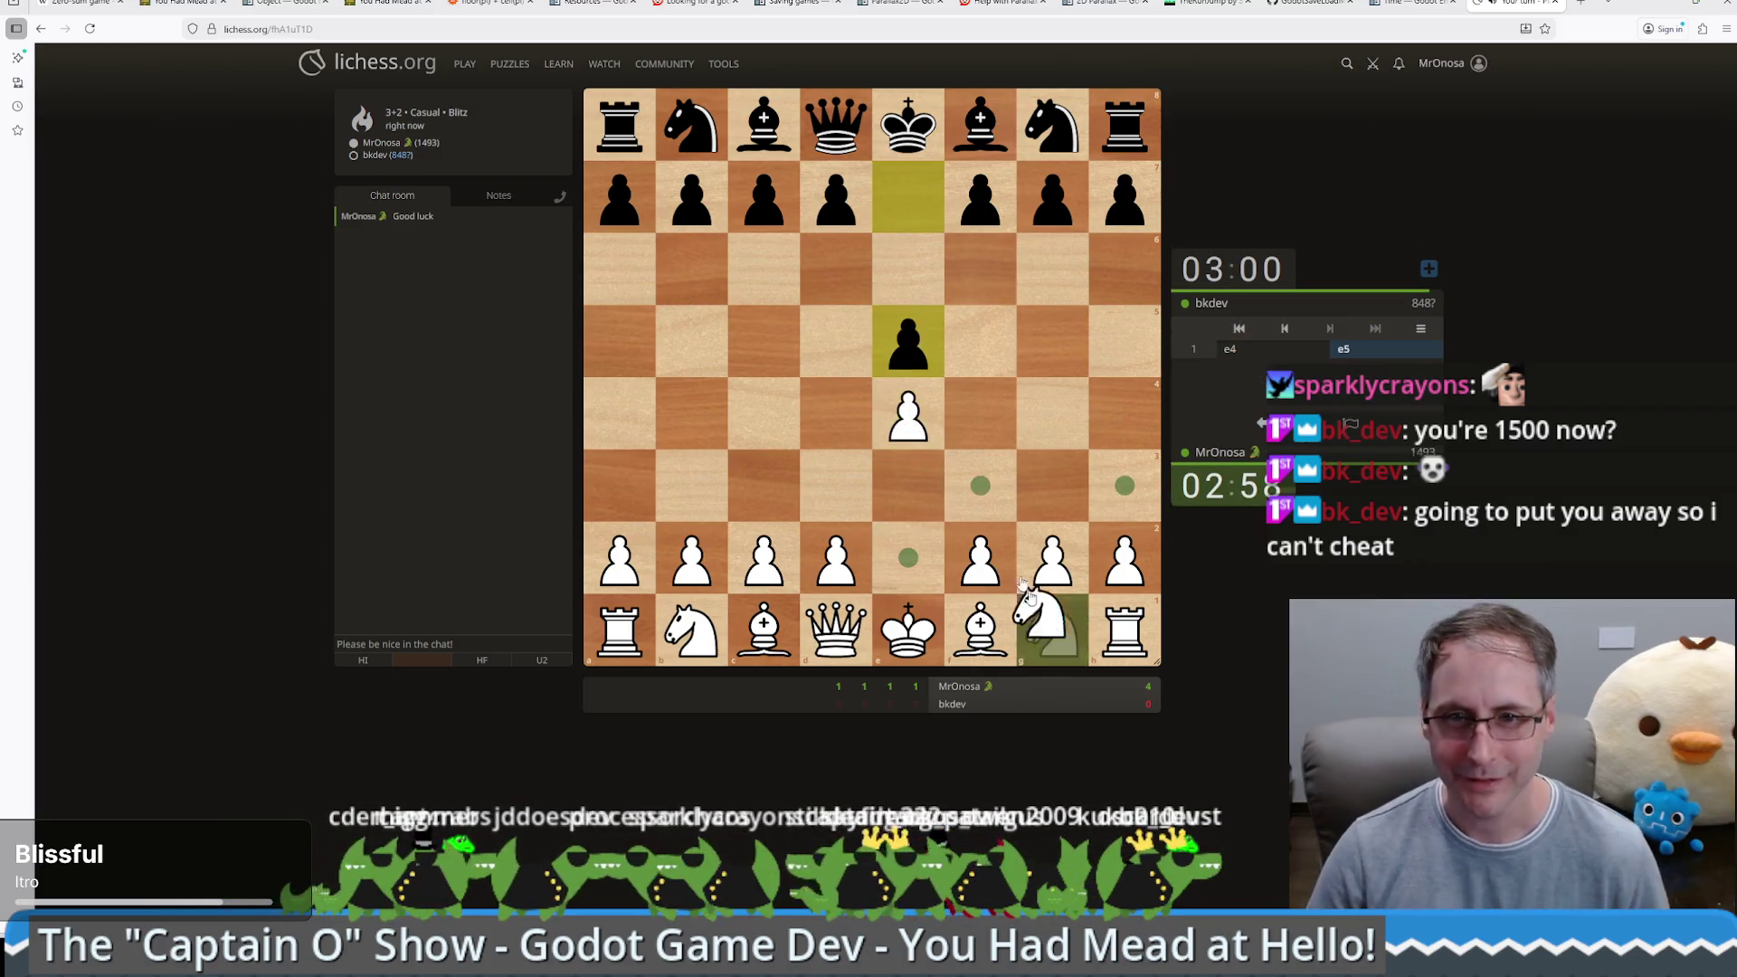
pyautogui.click(986, 512)
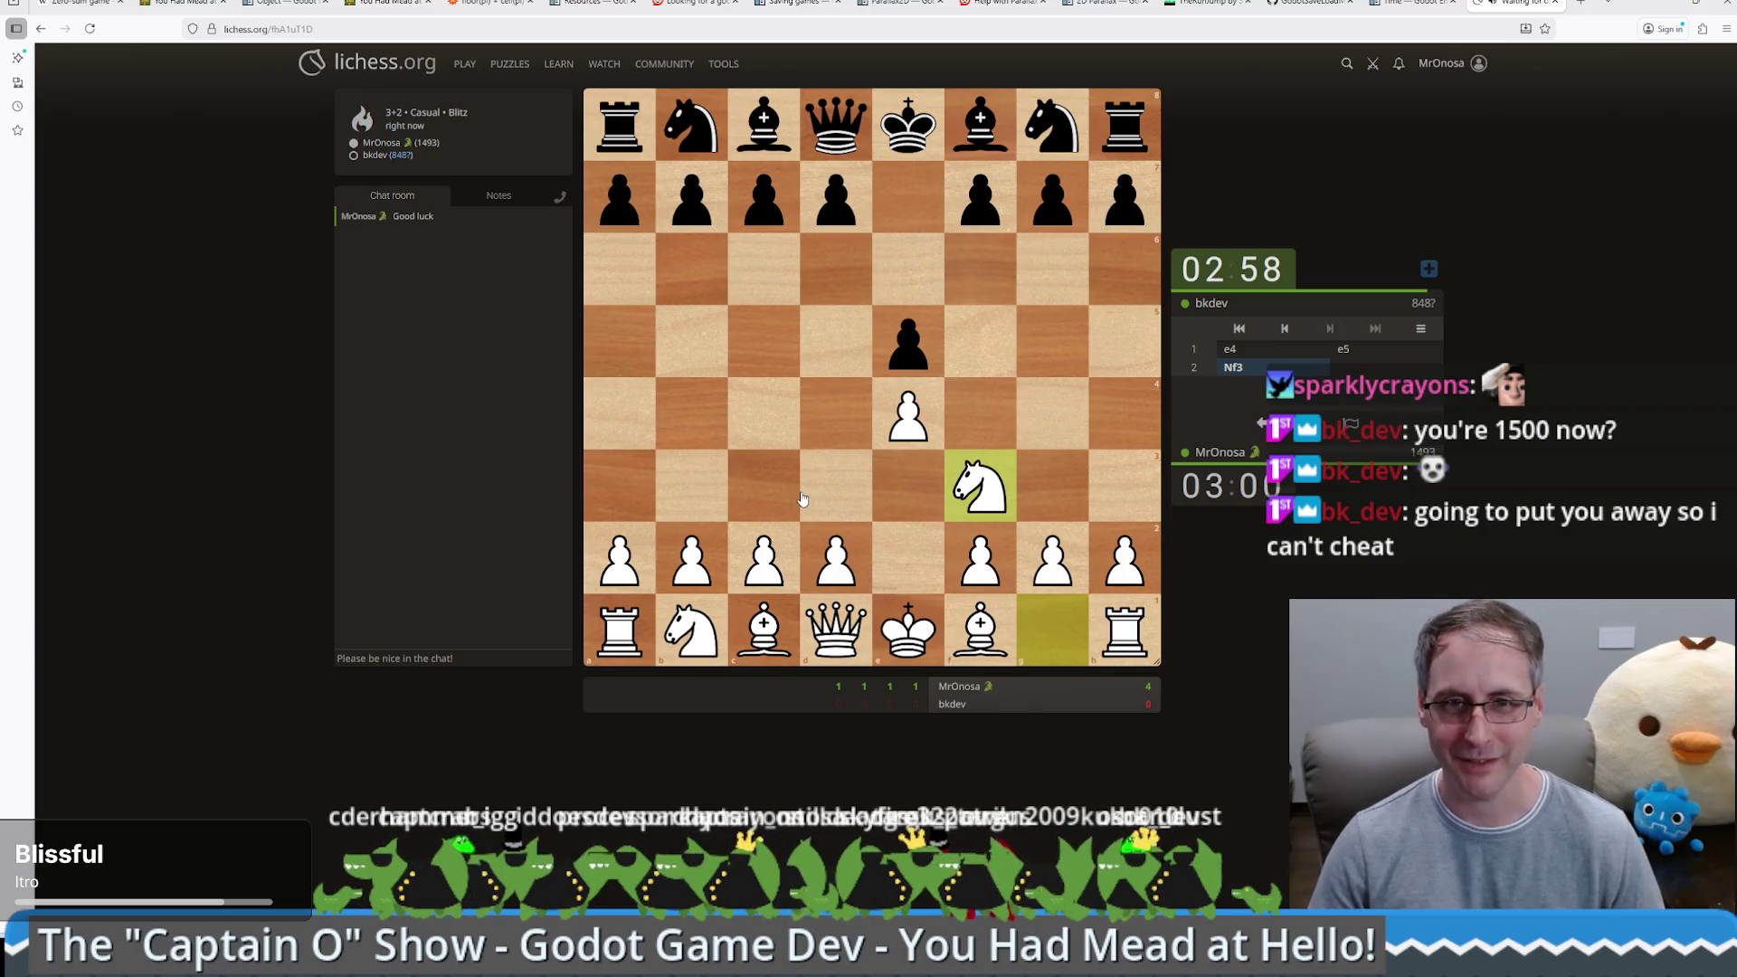
pyautogui.moveTo(767, 570); pyautogui.dragTo(767, 488)
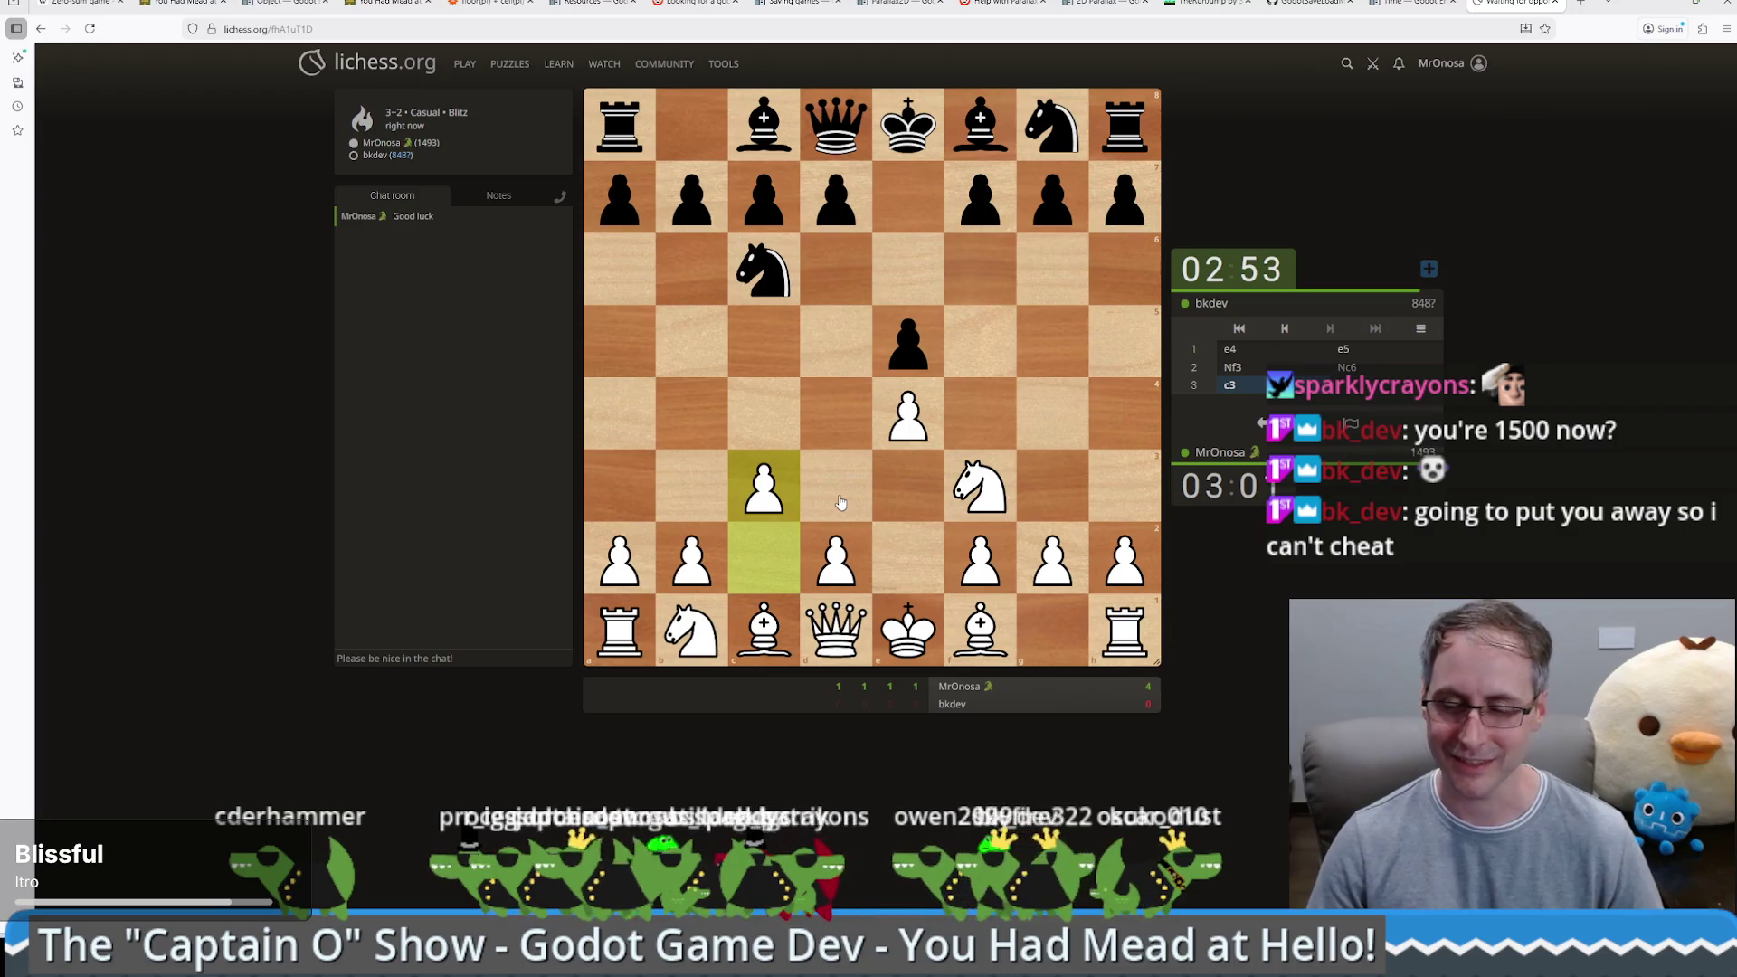
# Push d4, advance the e-pawn to e5, then begin recapturing on d4 with the c-pawn
pyautogui.moveTo(834, 565); pyautogui.dragTo(844, 425)
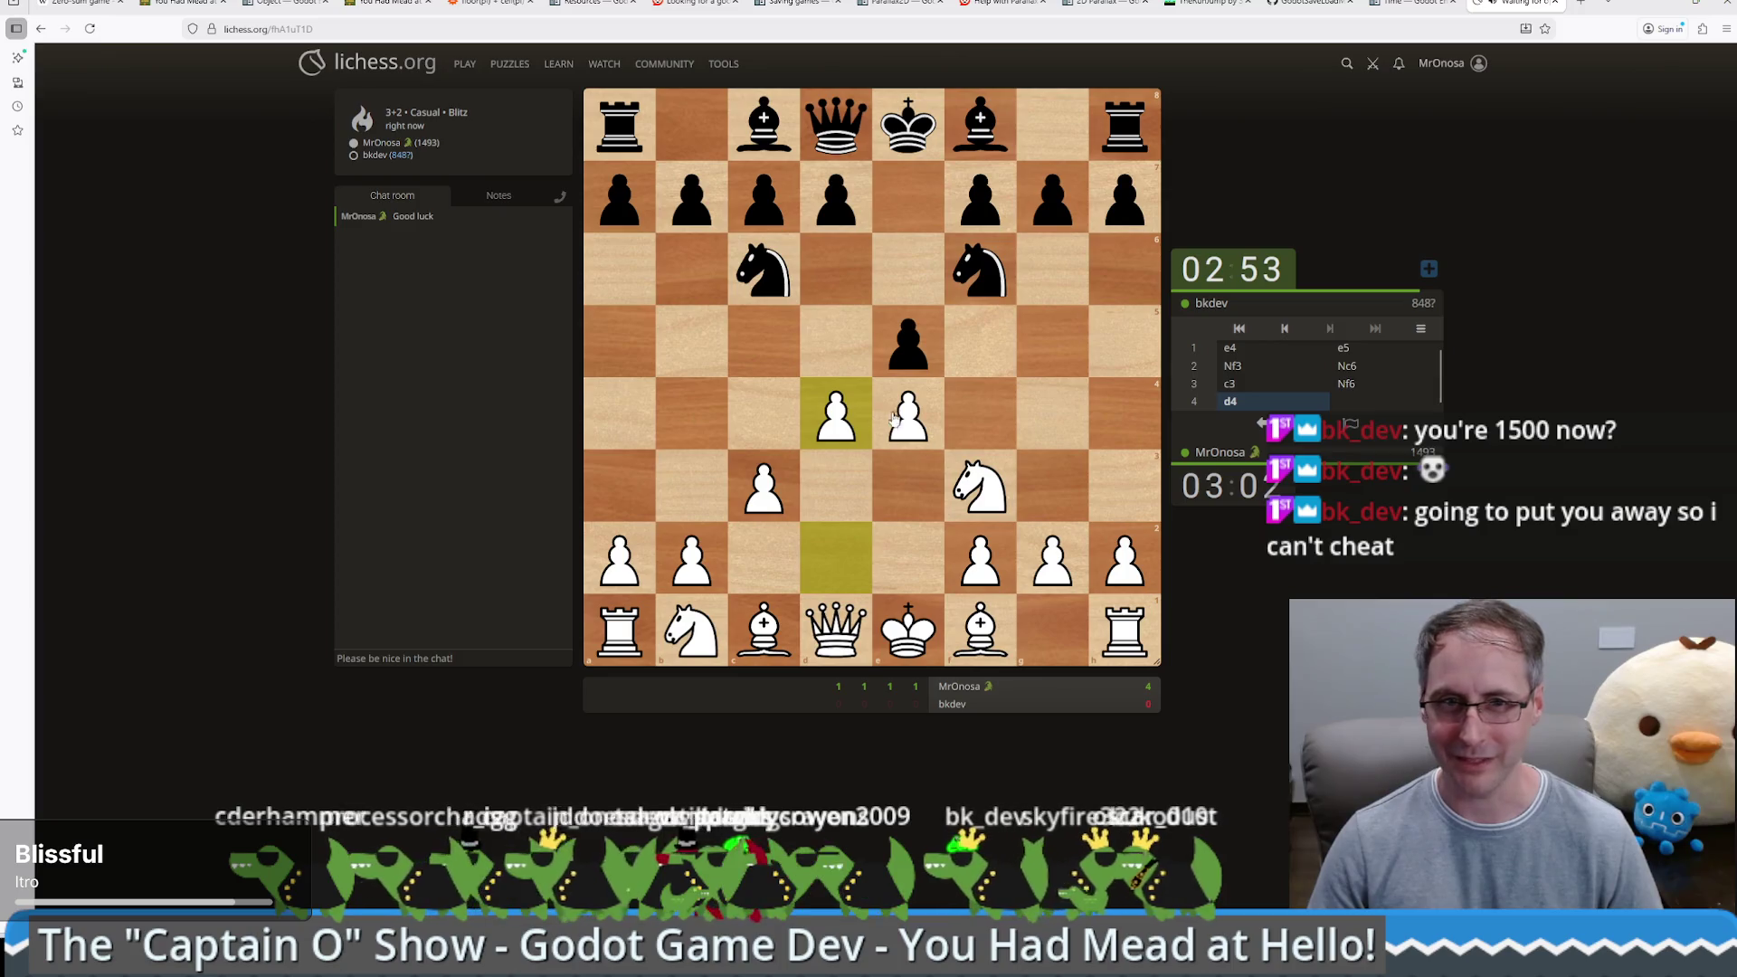
pyautogui.moveTo(909, 412); pyautogui.dragTo(918, 353)
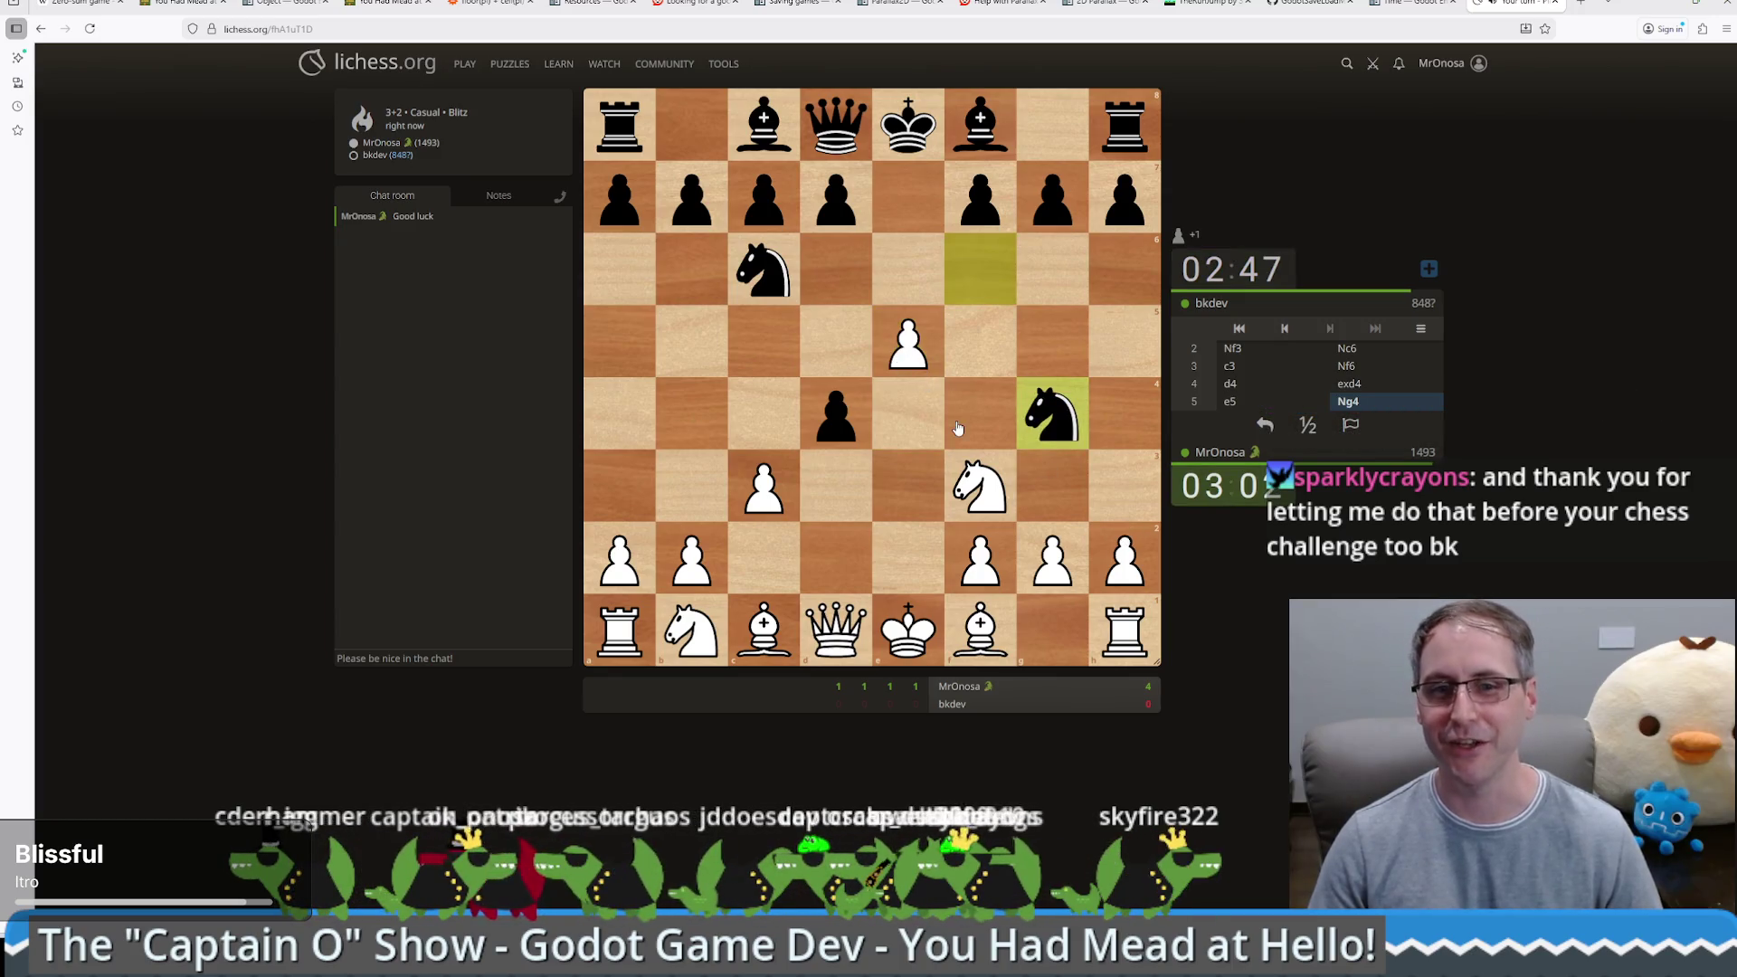
pyautogui.click(774, 464)
# Play cxd4, block the Bb4 check with Nc3, jump the knight to g5, and take d4 with the queen
pyautogui.click(868, 417)
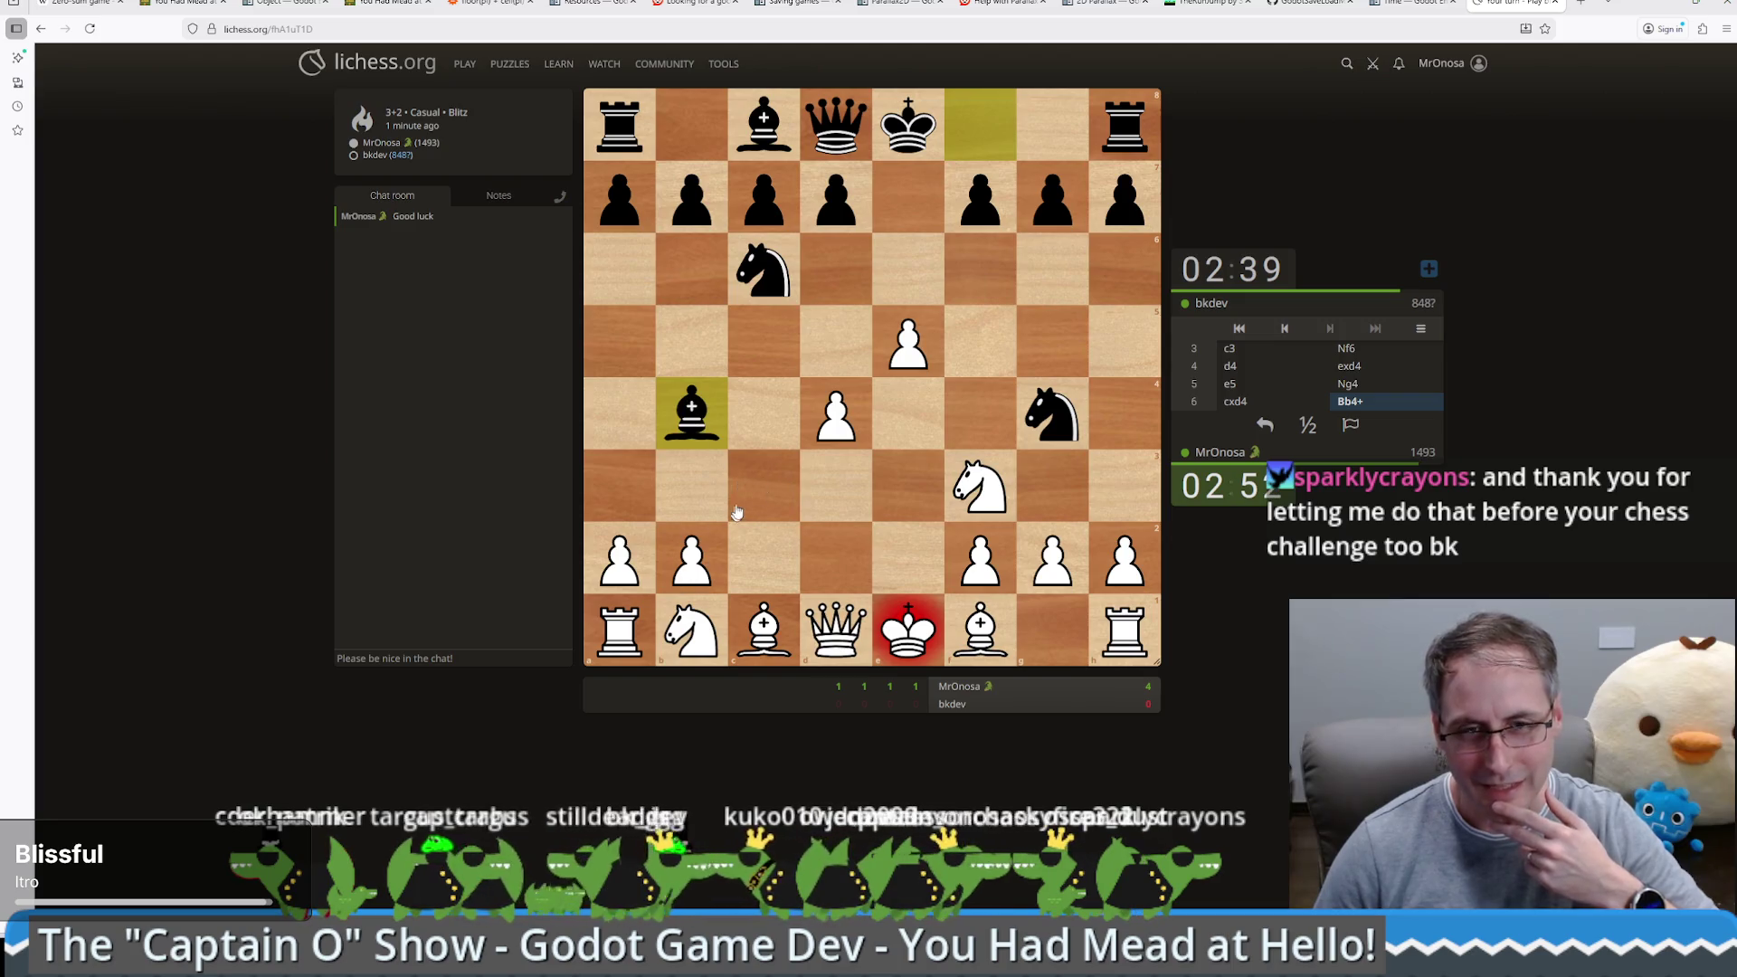
pyautogui.moveTo(674, 633); pyautogui.dragTo(760, 491)
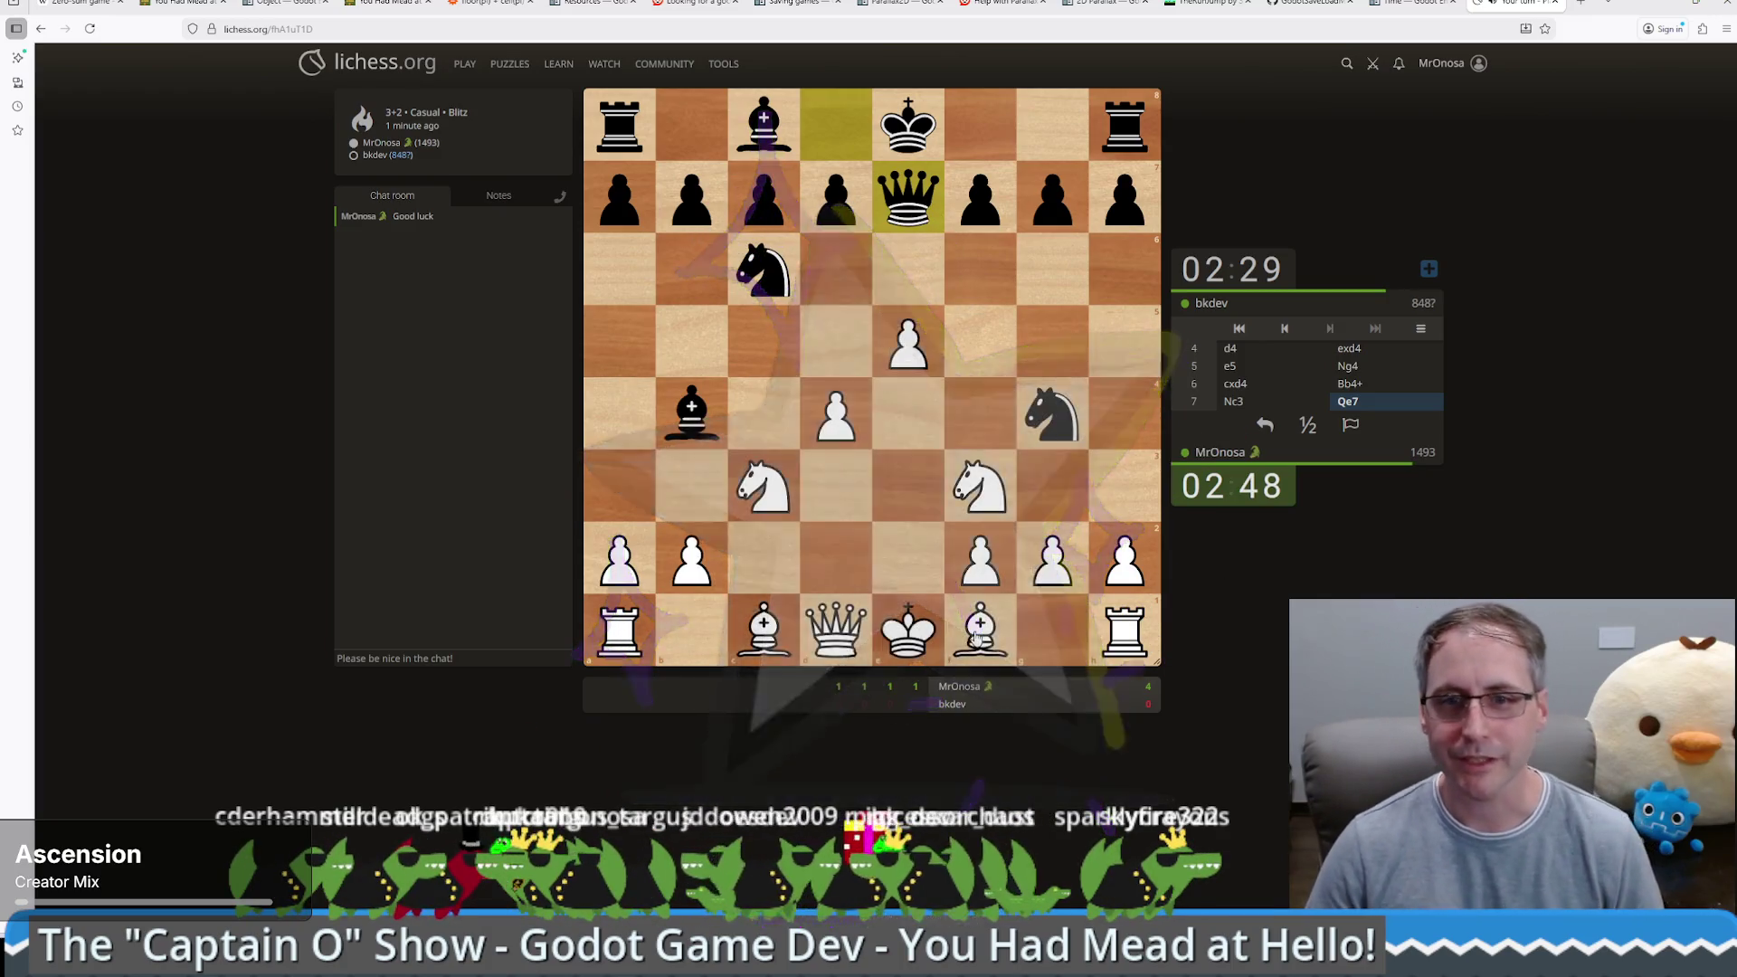
pyautogui.click(972, 633)
pyautogui.moveTo(972, 633); pyautogui.dragTo(912, 565)
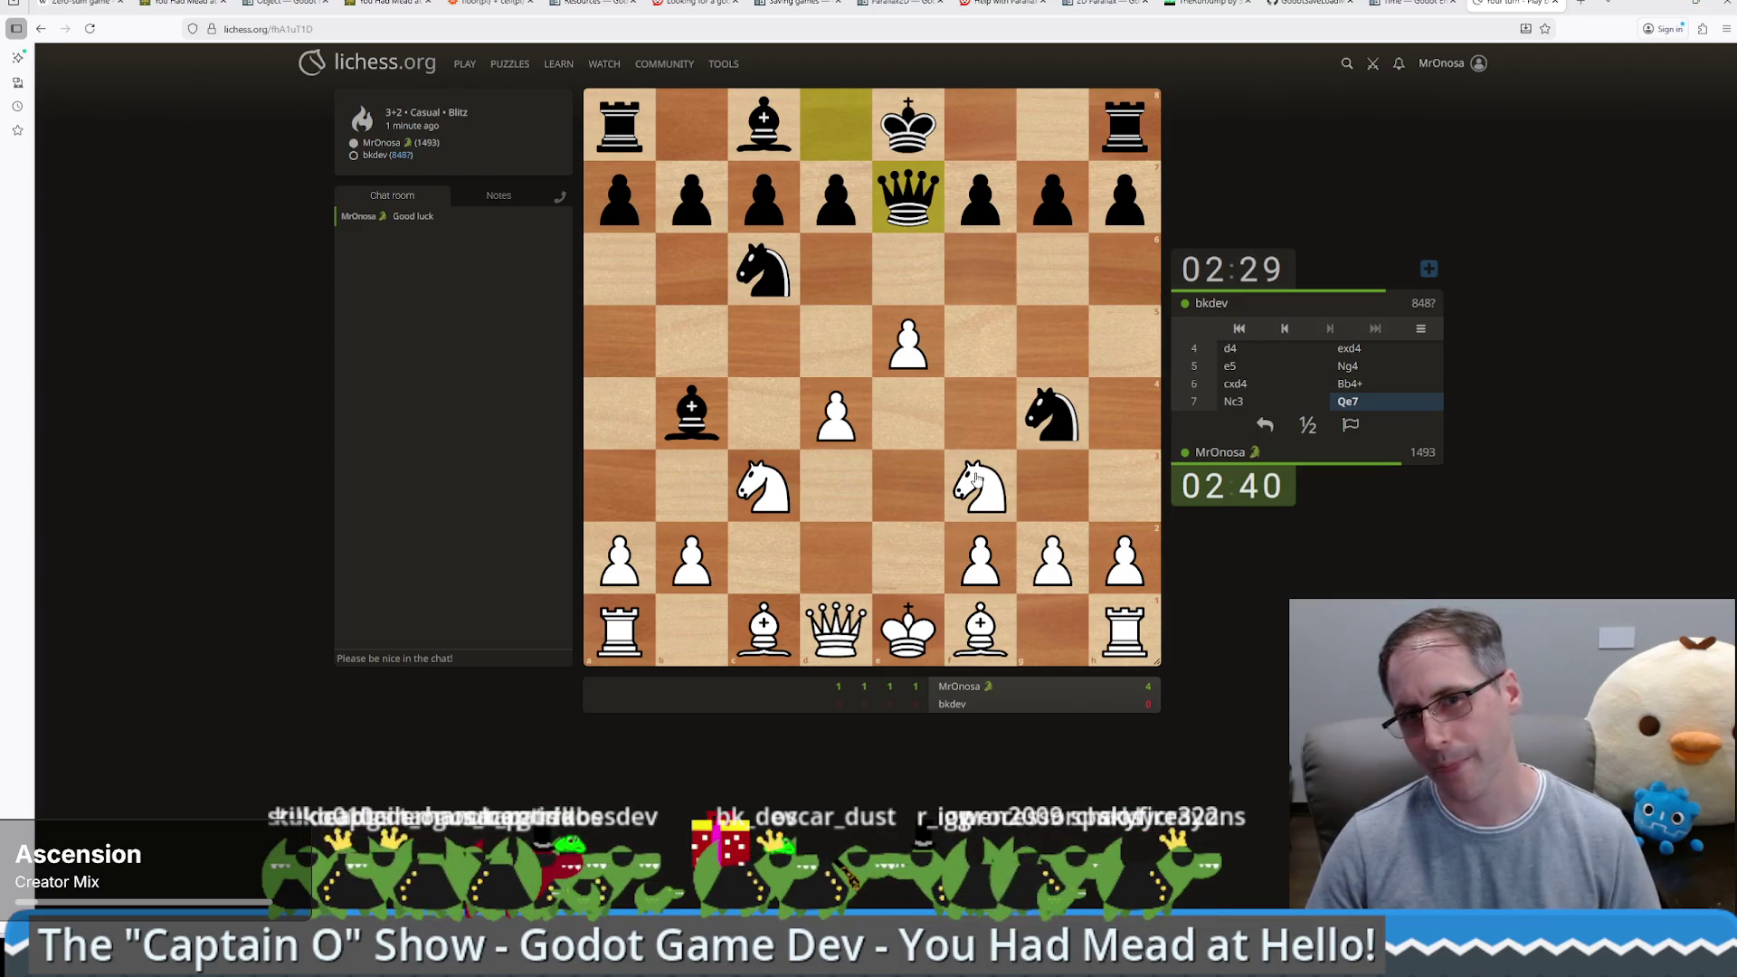
pyautogui.moveTo(975, 479); pyautogui.dragTo(1037, 345)
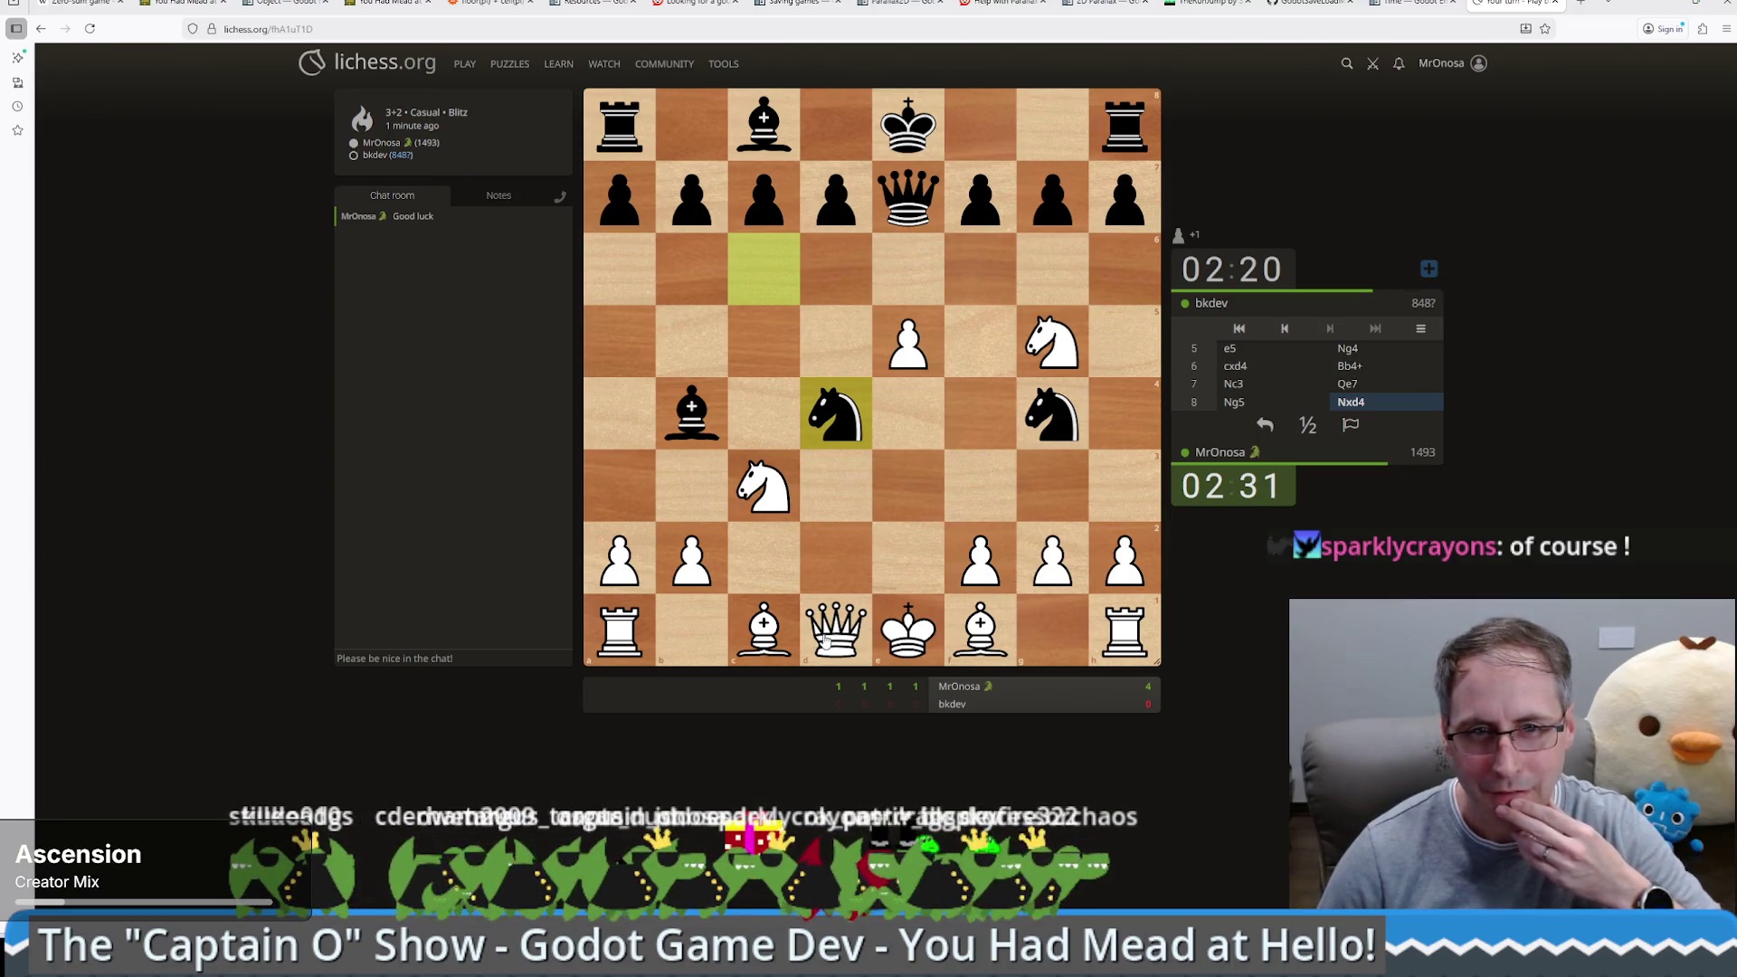
pyautogui.moveTo(825, 638); pyautogui.dragTo(835, 427)
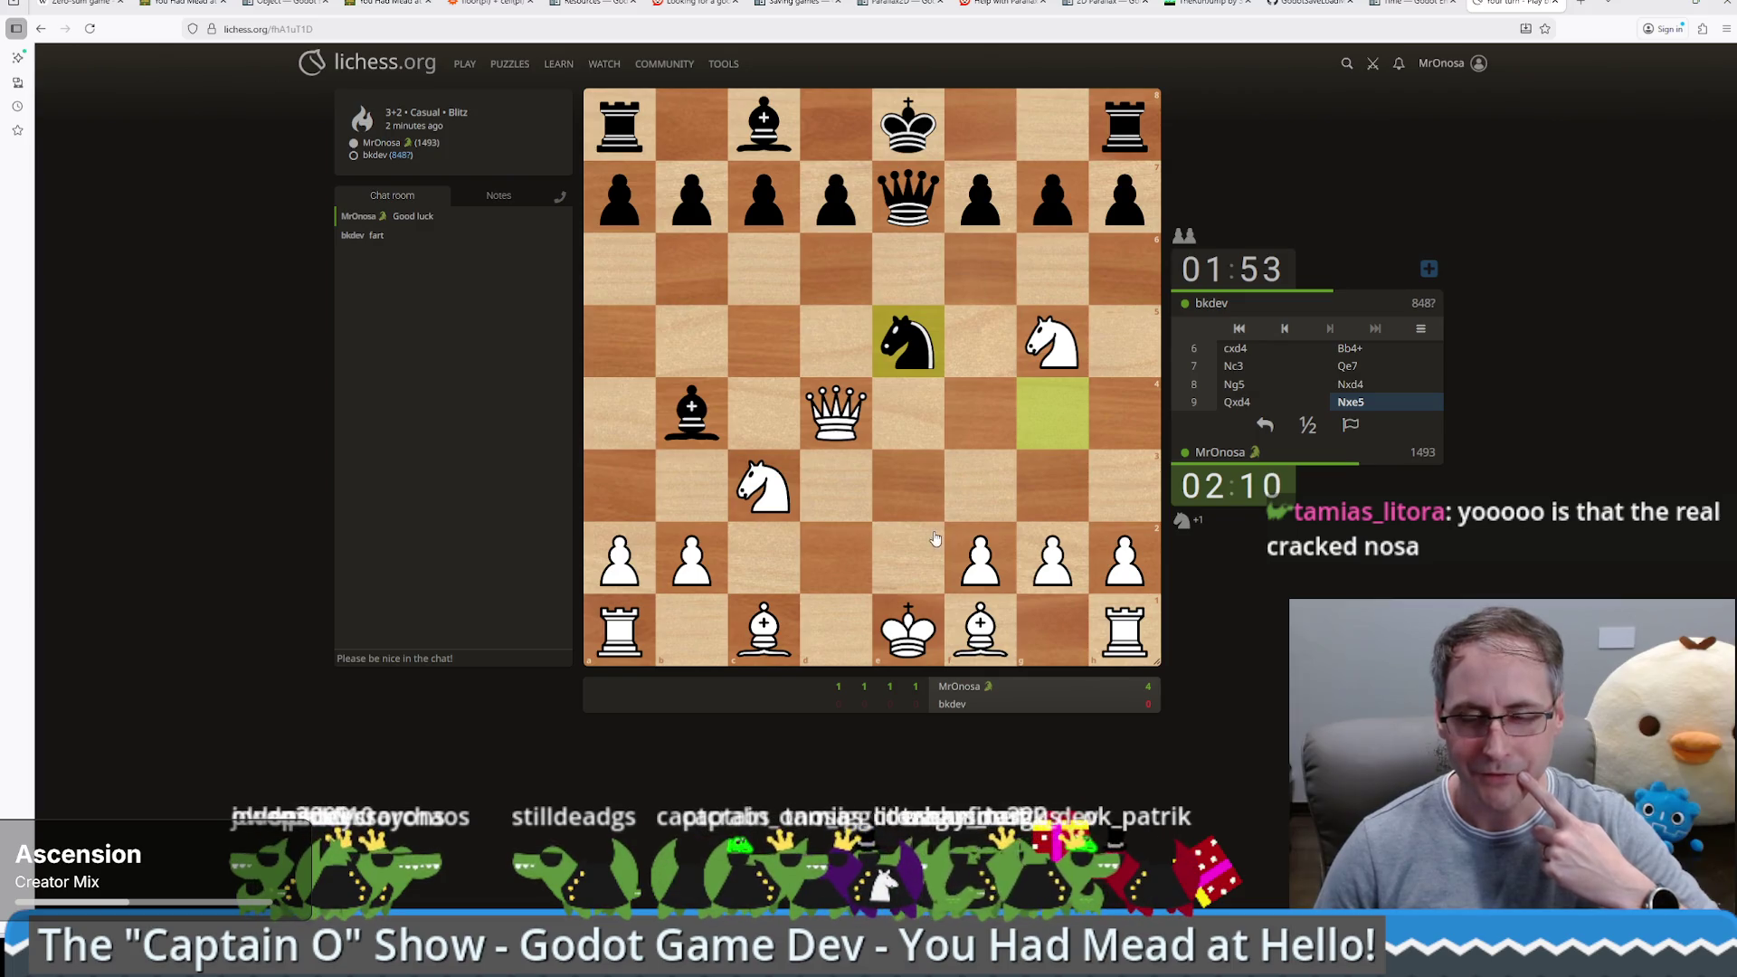
# Develop the f1 bishop to e2 after the queen recaptures on d4
pyautogui.moveTo(991, 644); pyautogui.dragTo(904, 573)
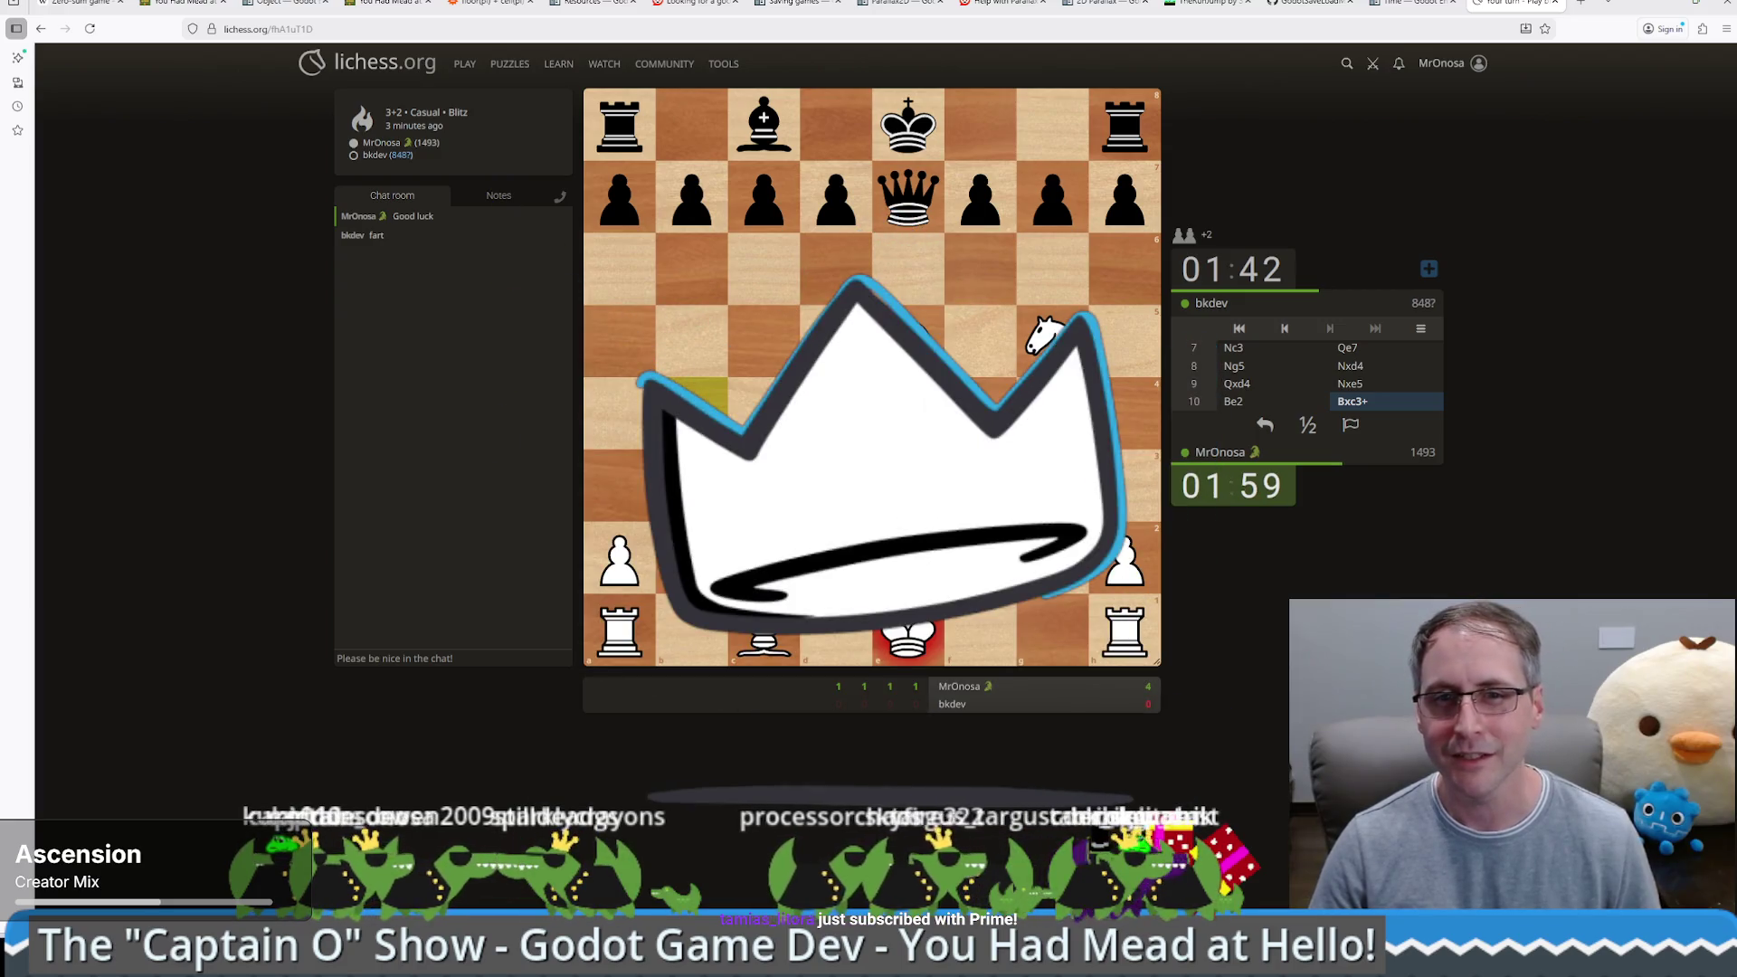
# Capture the bishop on c3 with the queen and develop the c1 bishop to e3
pyautogui.moveTo(836, 413)
pyautogui.mouseDown()
pyautogui.moveTo(774, 482)
pyautogui.moveTo(836, 413)
pyautogui.mouseUp()
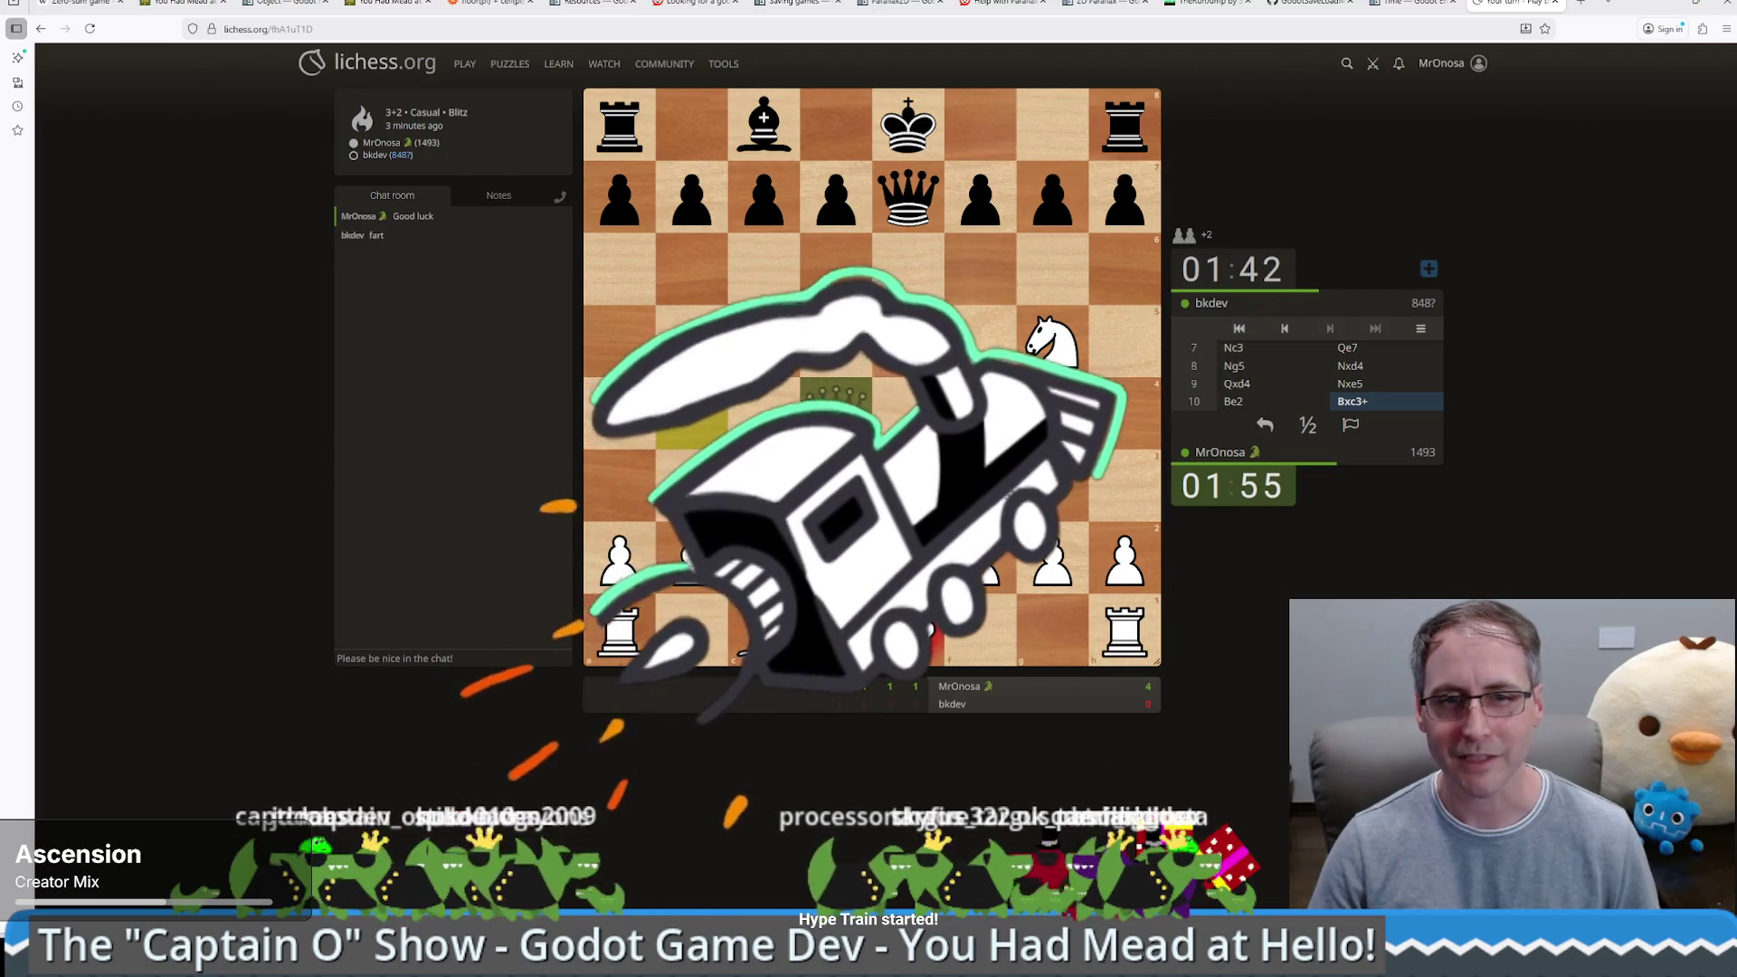
pyautogui.click(764, 486)
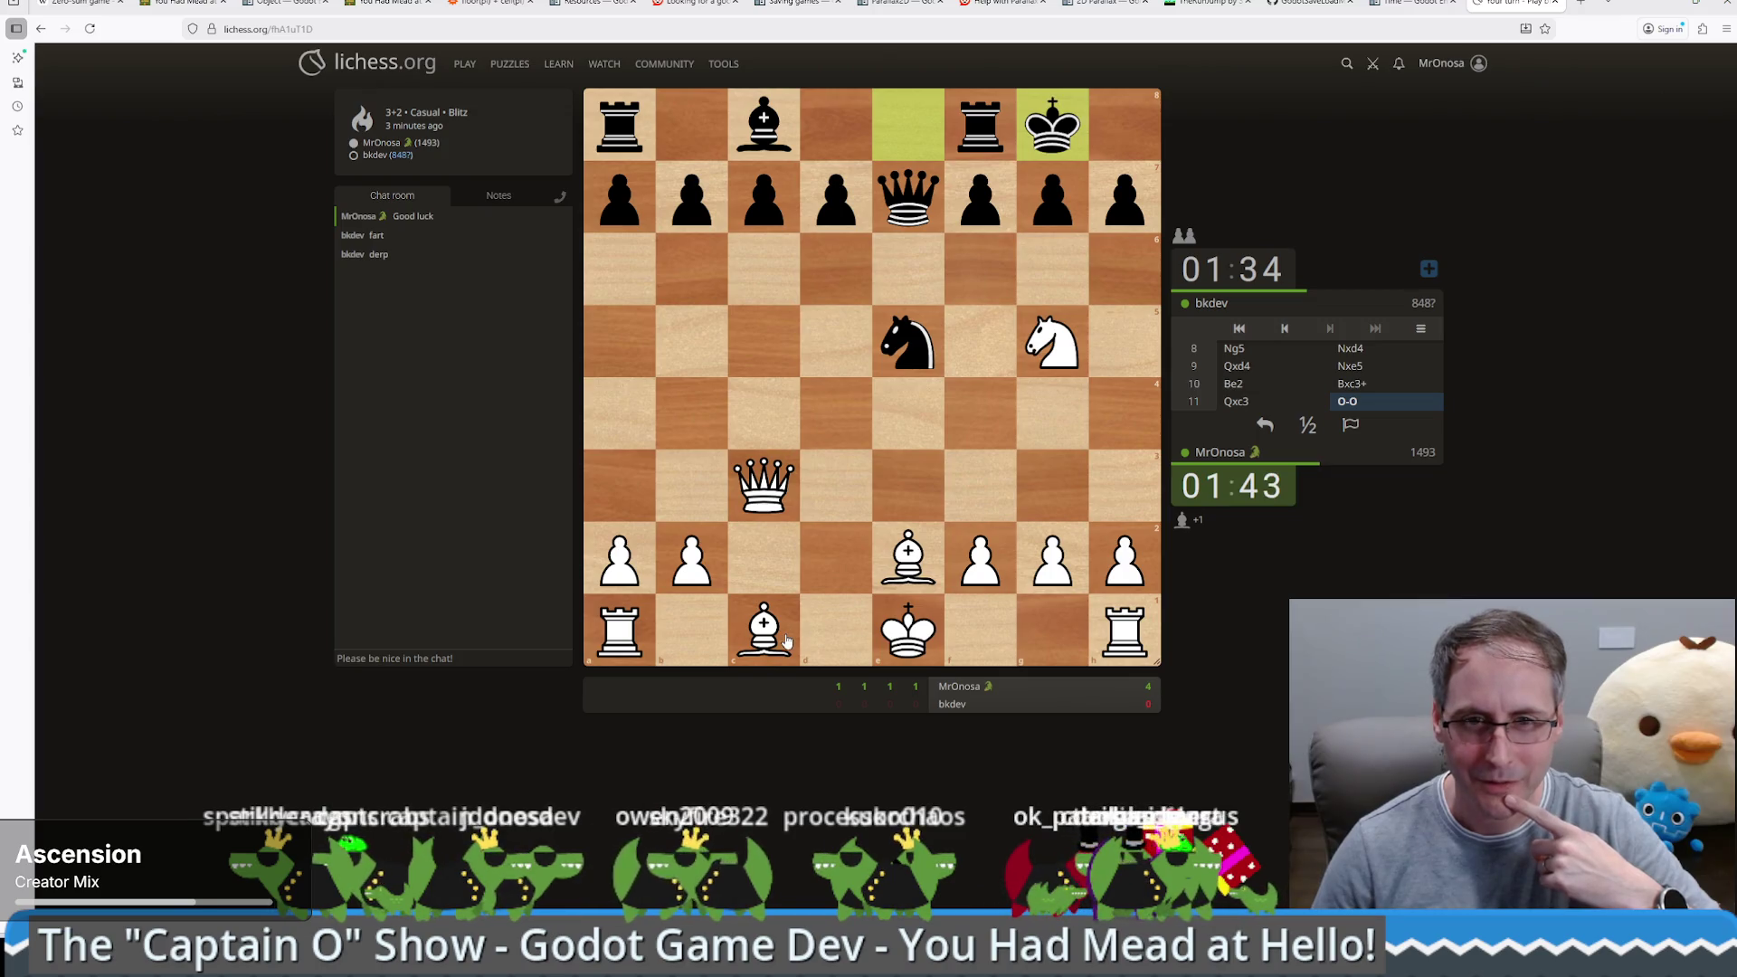
pyautogui.moveTo(762, 642); pyautogui.dragTo(909, 496)
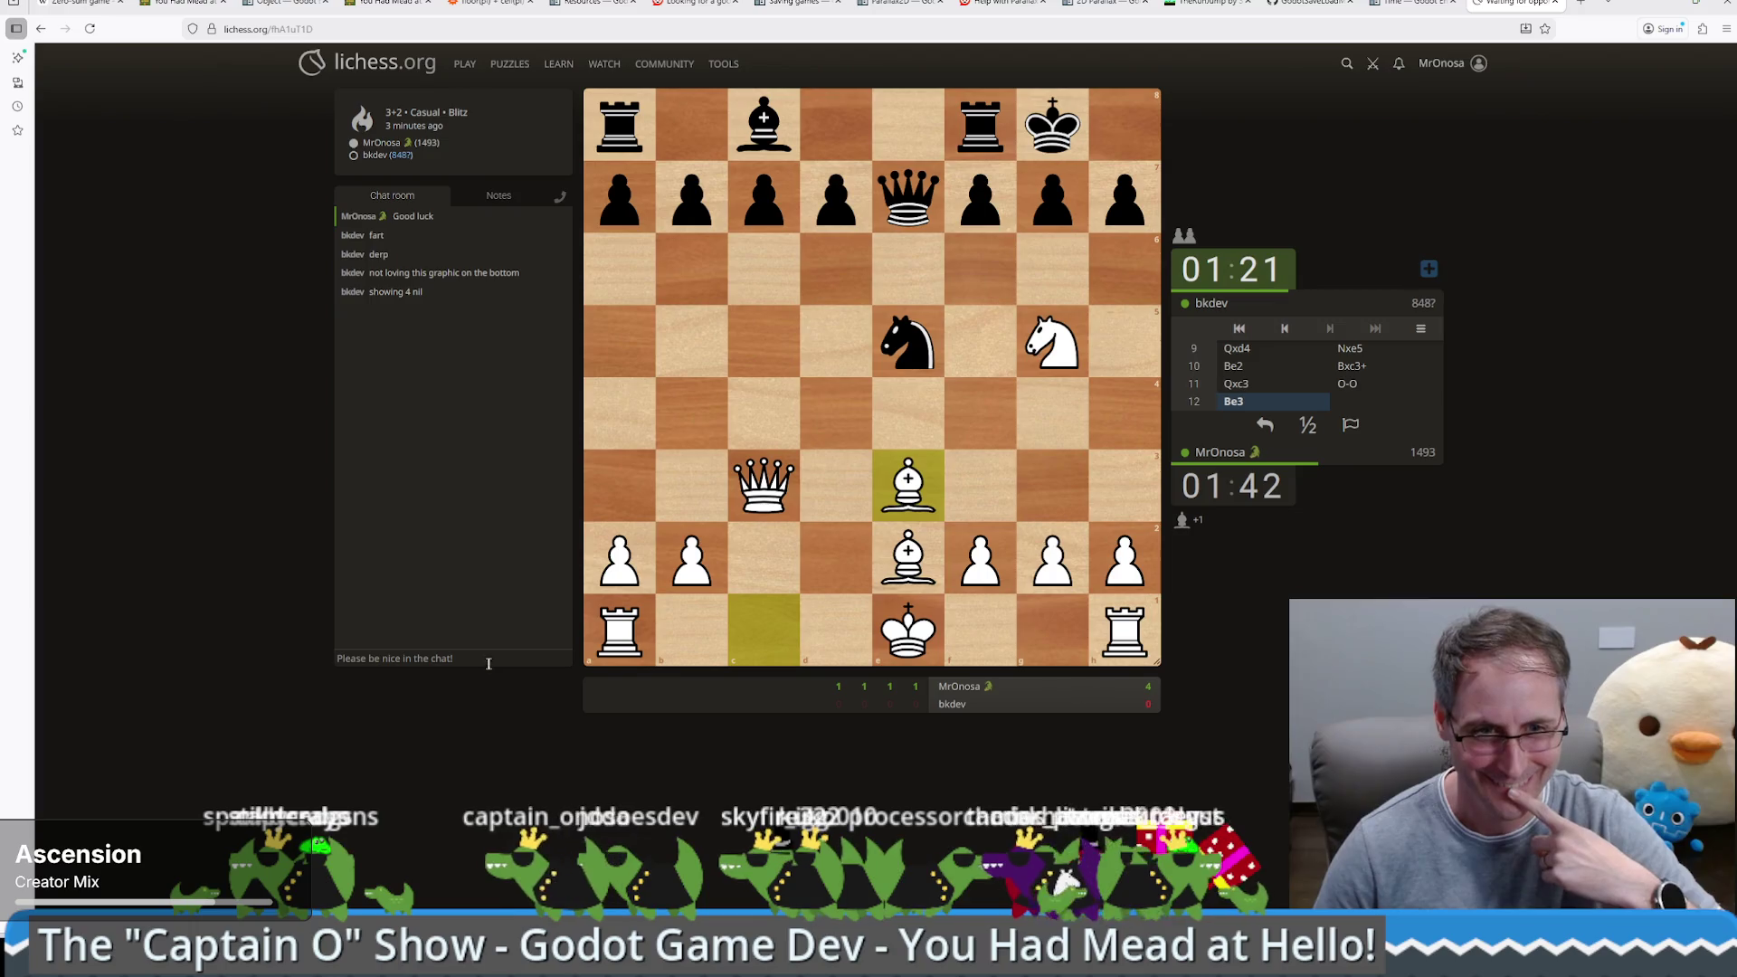
# Retreat the g5 knight to f3
pyautogui.press('c')
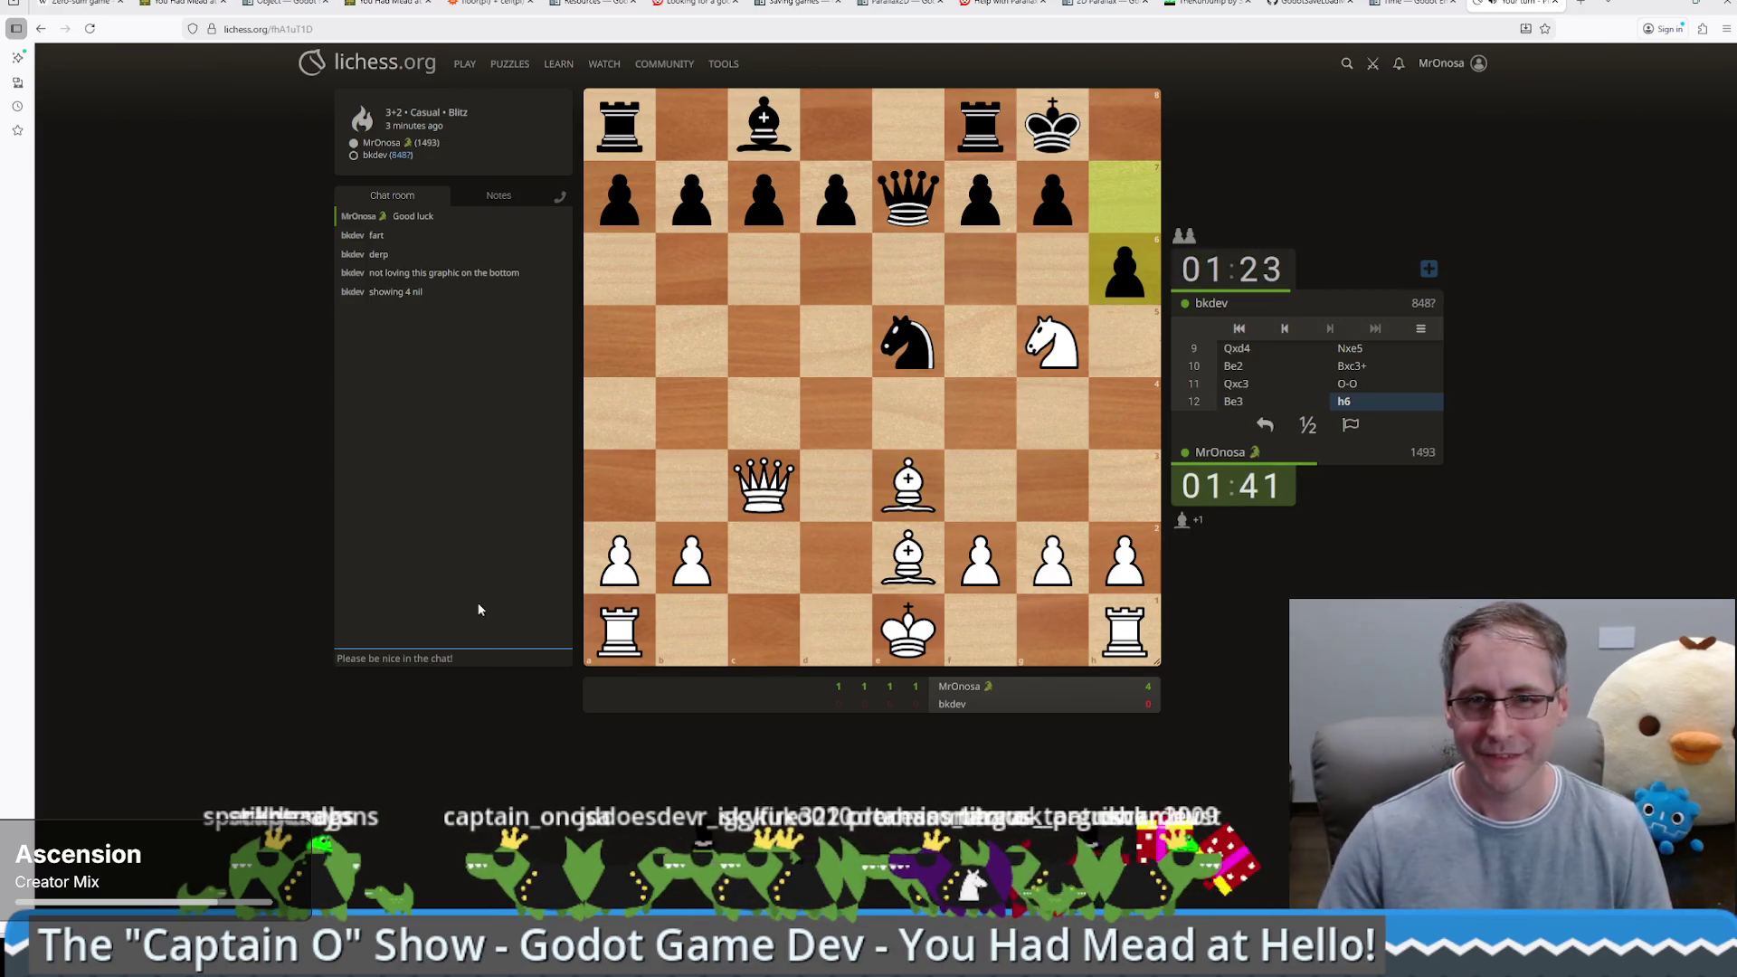
pyautogui.click(1044, 349)
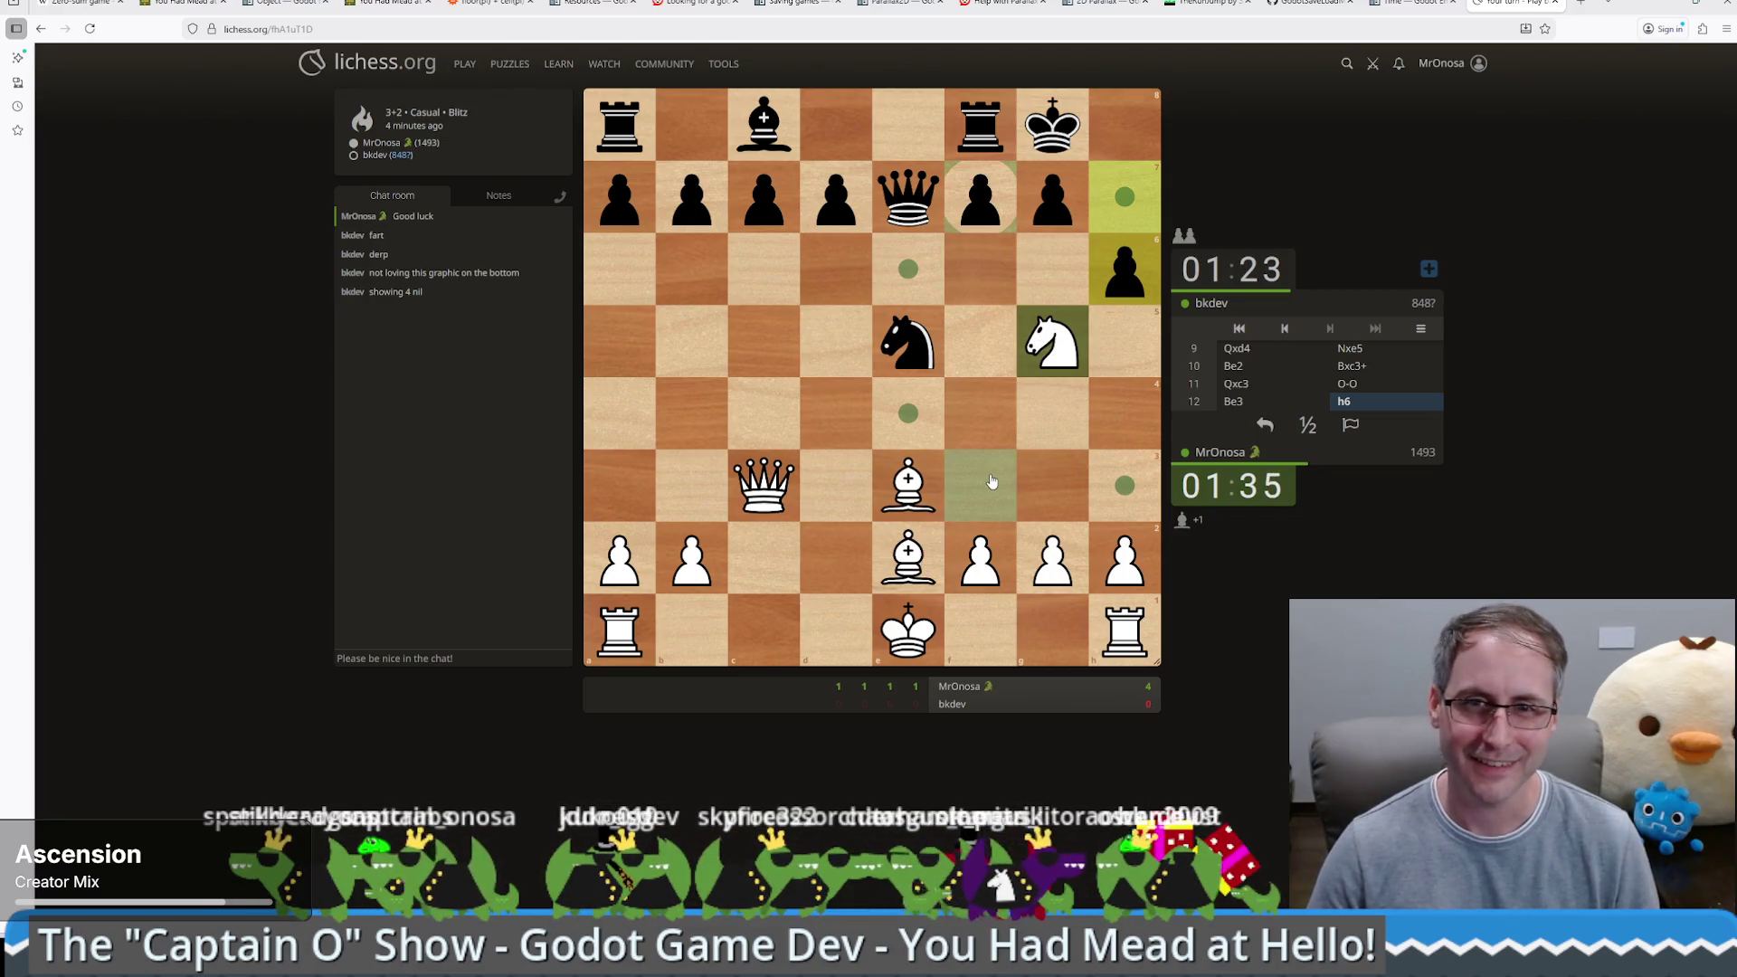
pyautogui.click(1064, 355)
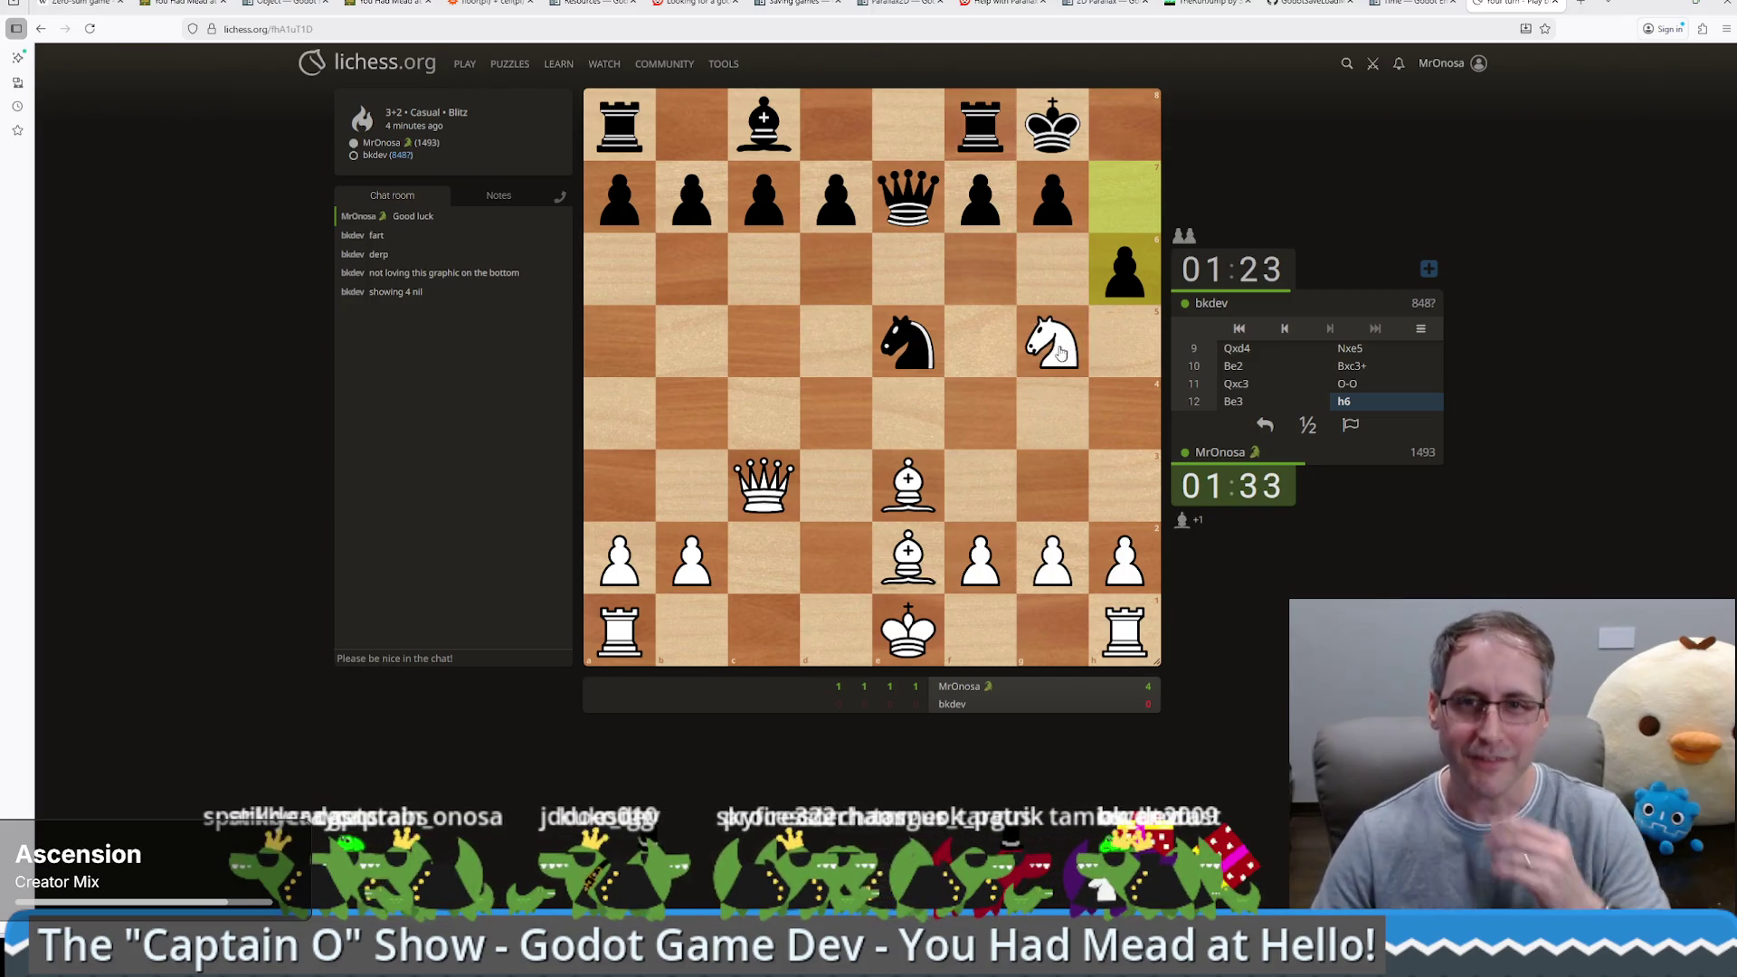
pyautogui.click(1061, 351)
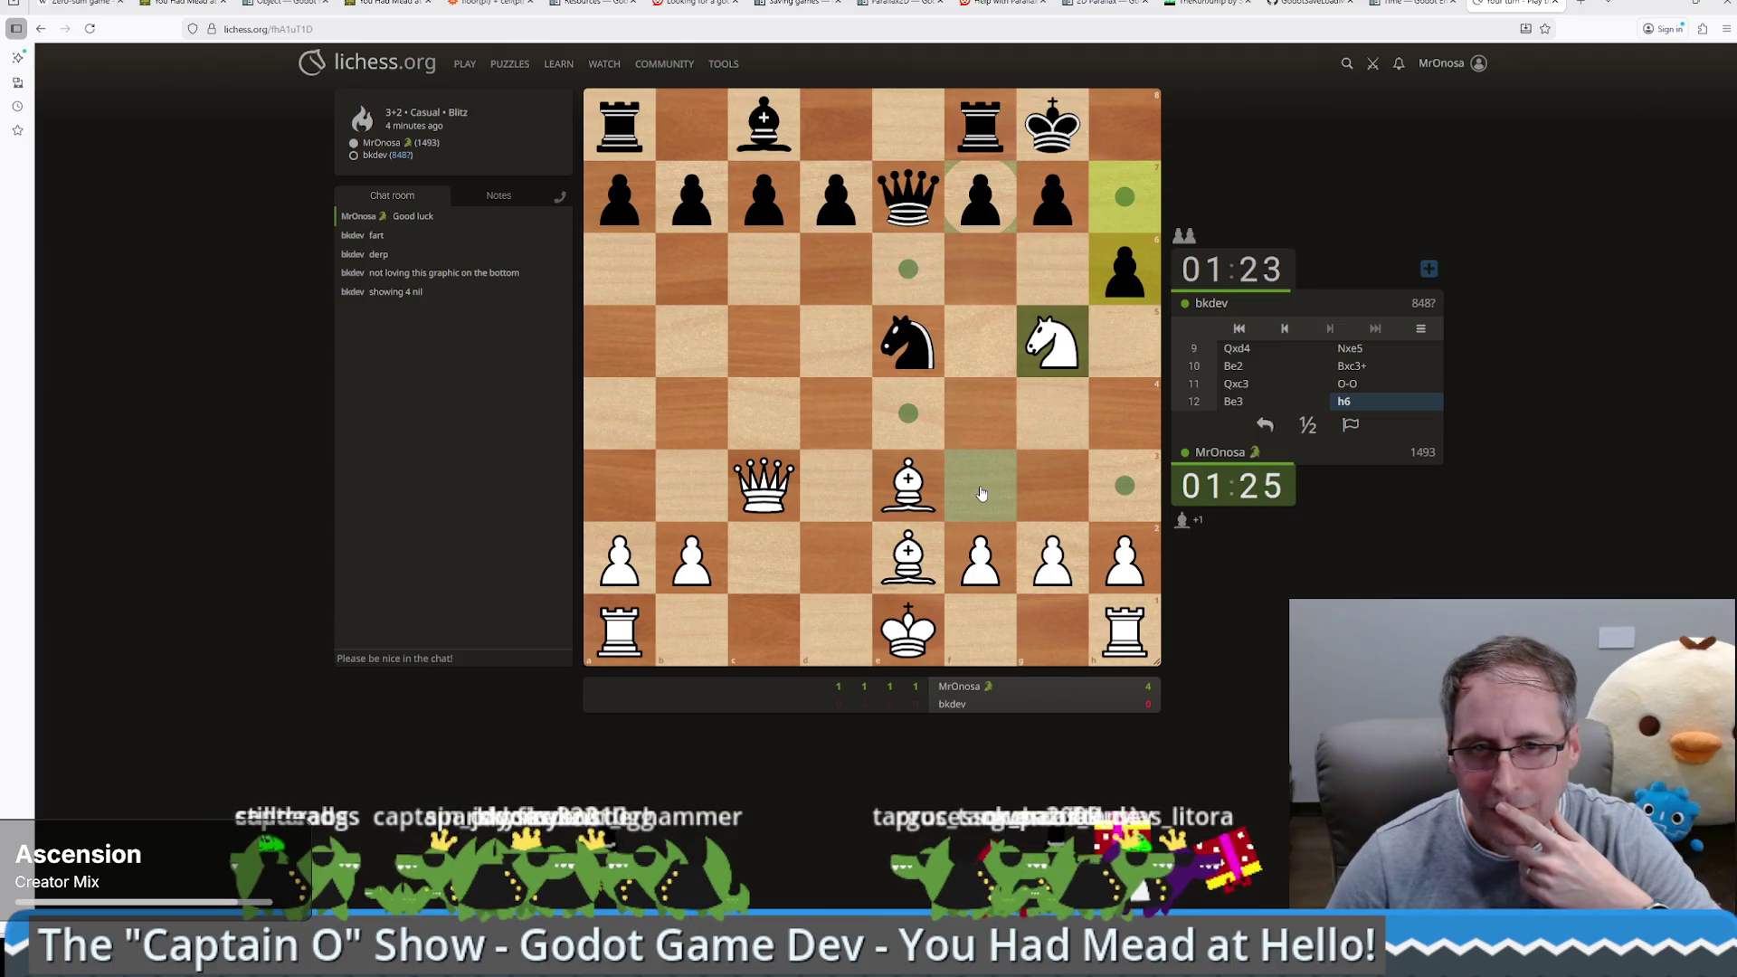
pyautogui.click(981, 493)
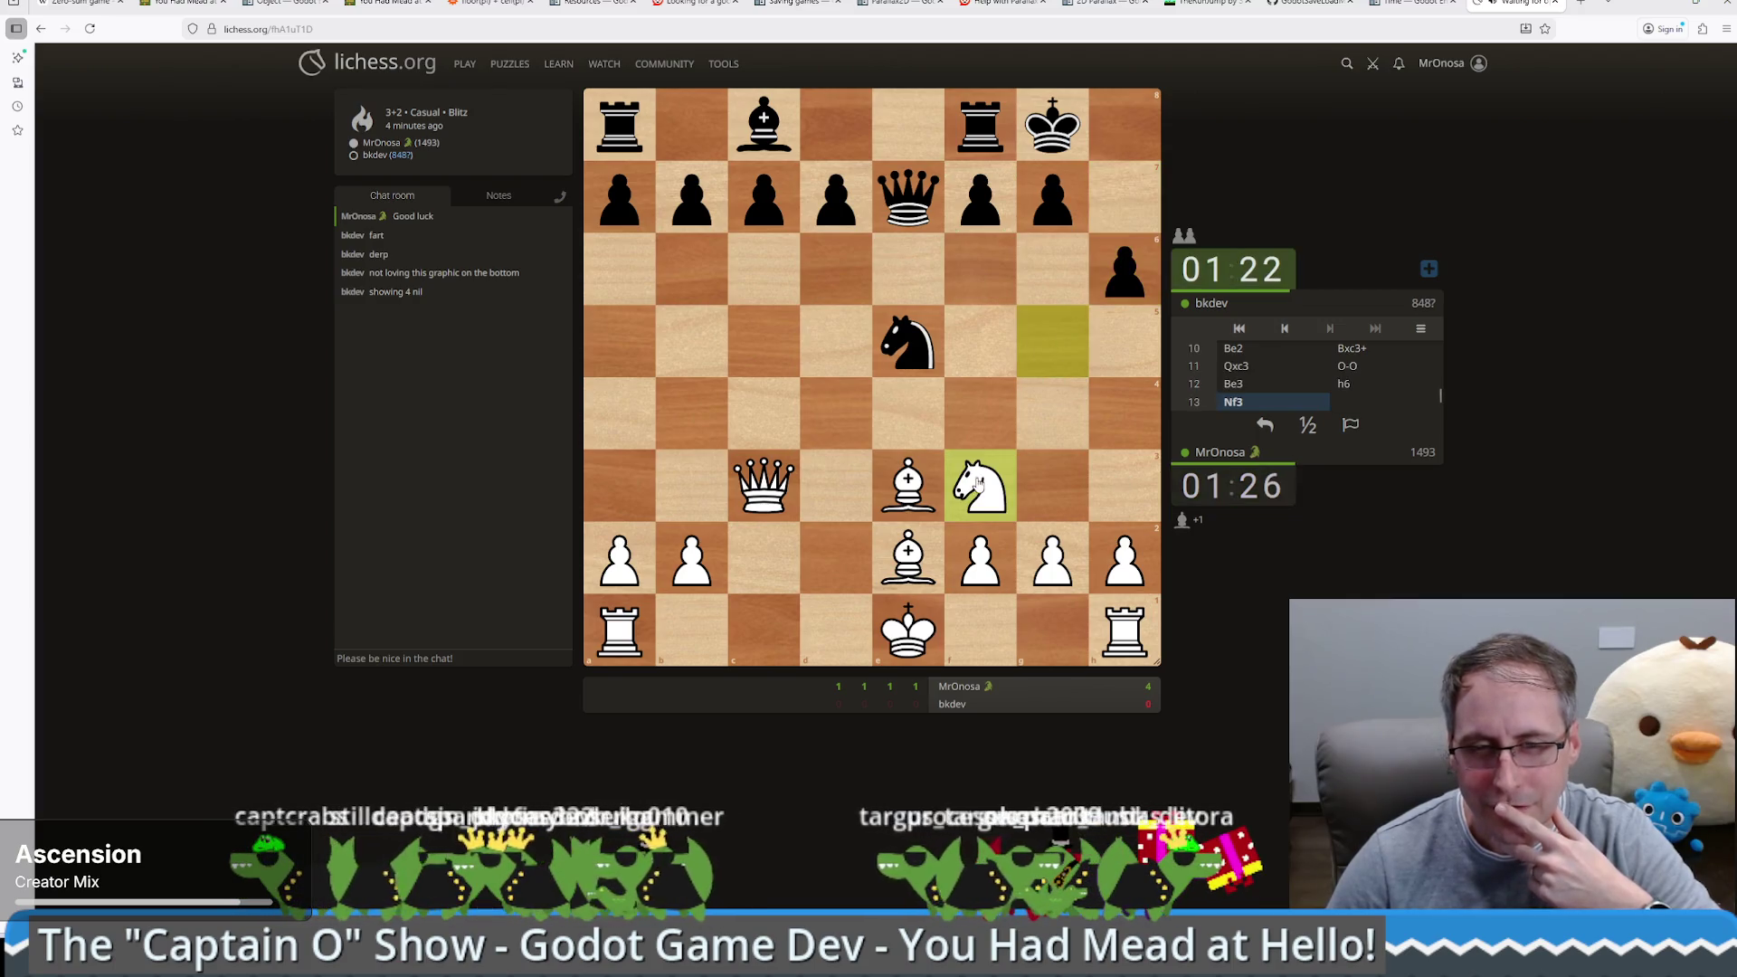
pyautogui.moveTo(939, 535); pyautogui.dragTo(982, 496)
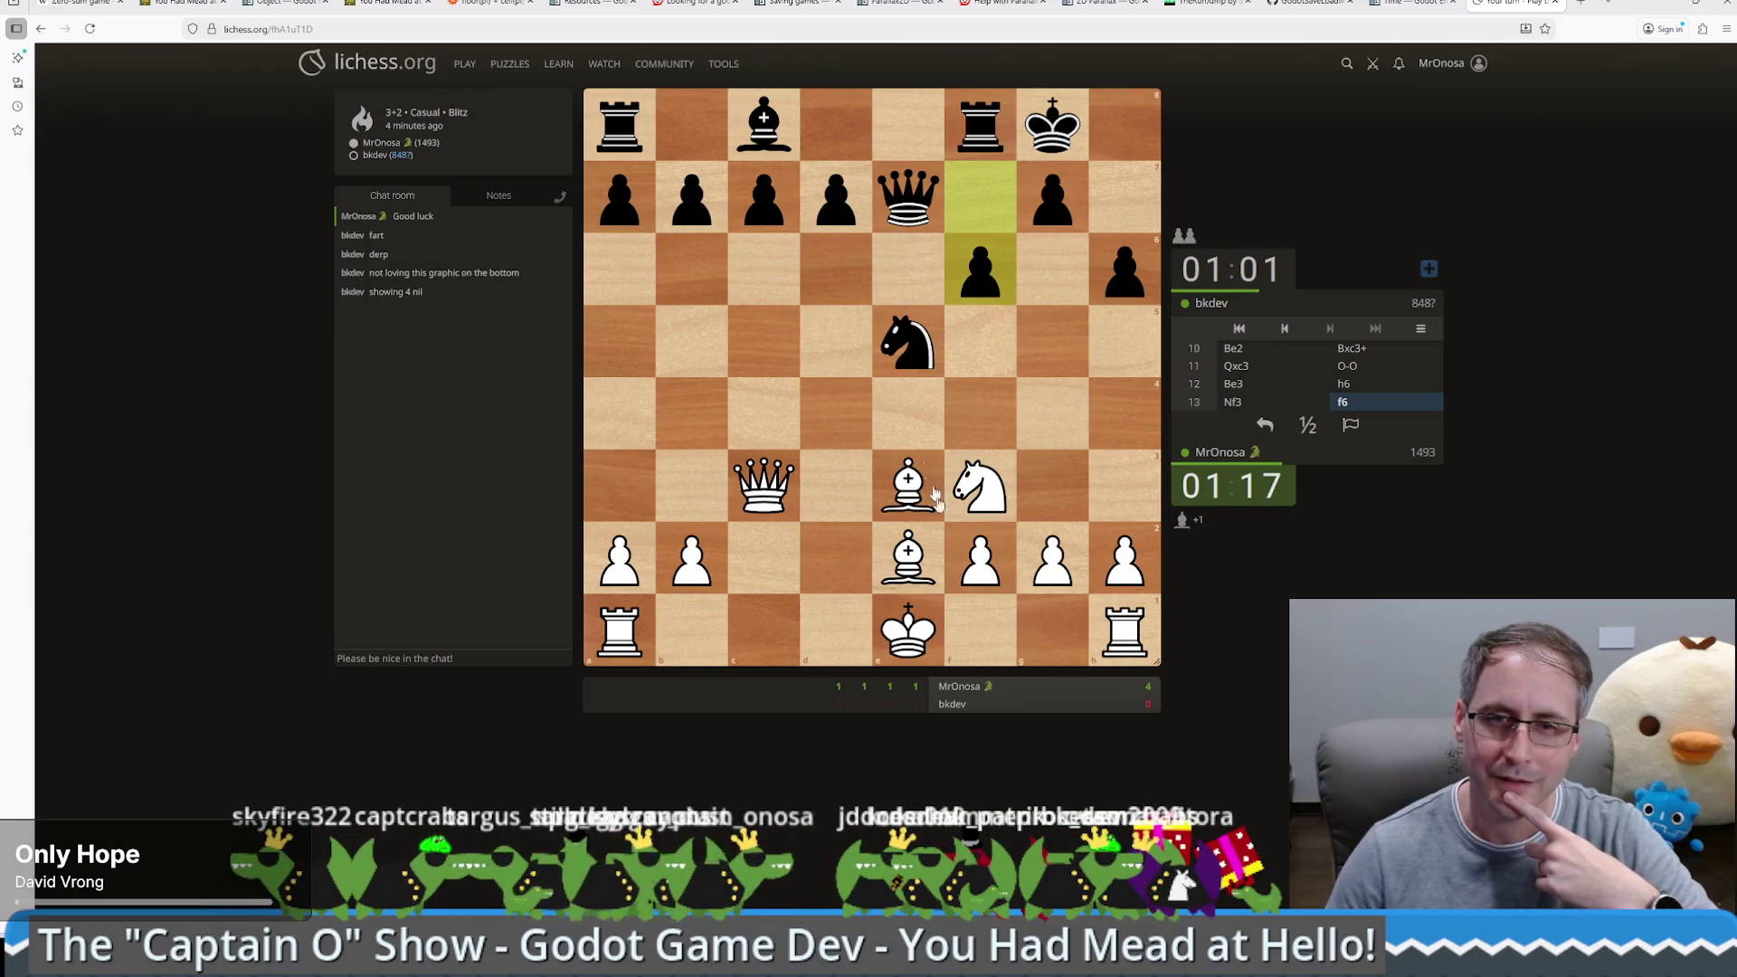
# Castle White's king to g1 and move the f1 rook to e1
pyautogui.moveTo(907, 649); pyautogui.dragTo(1058, 641)
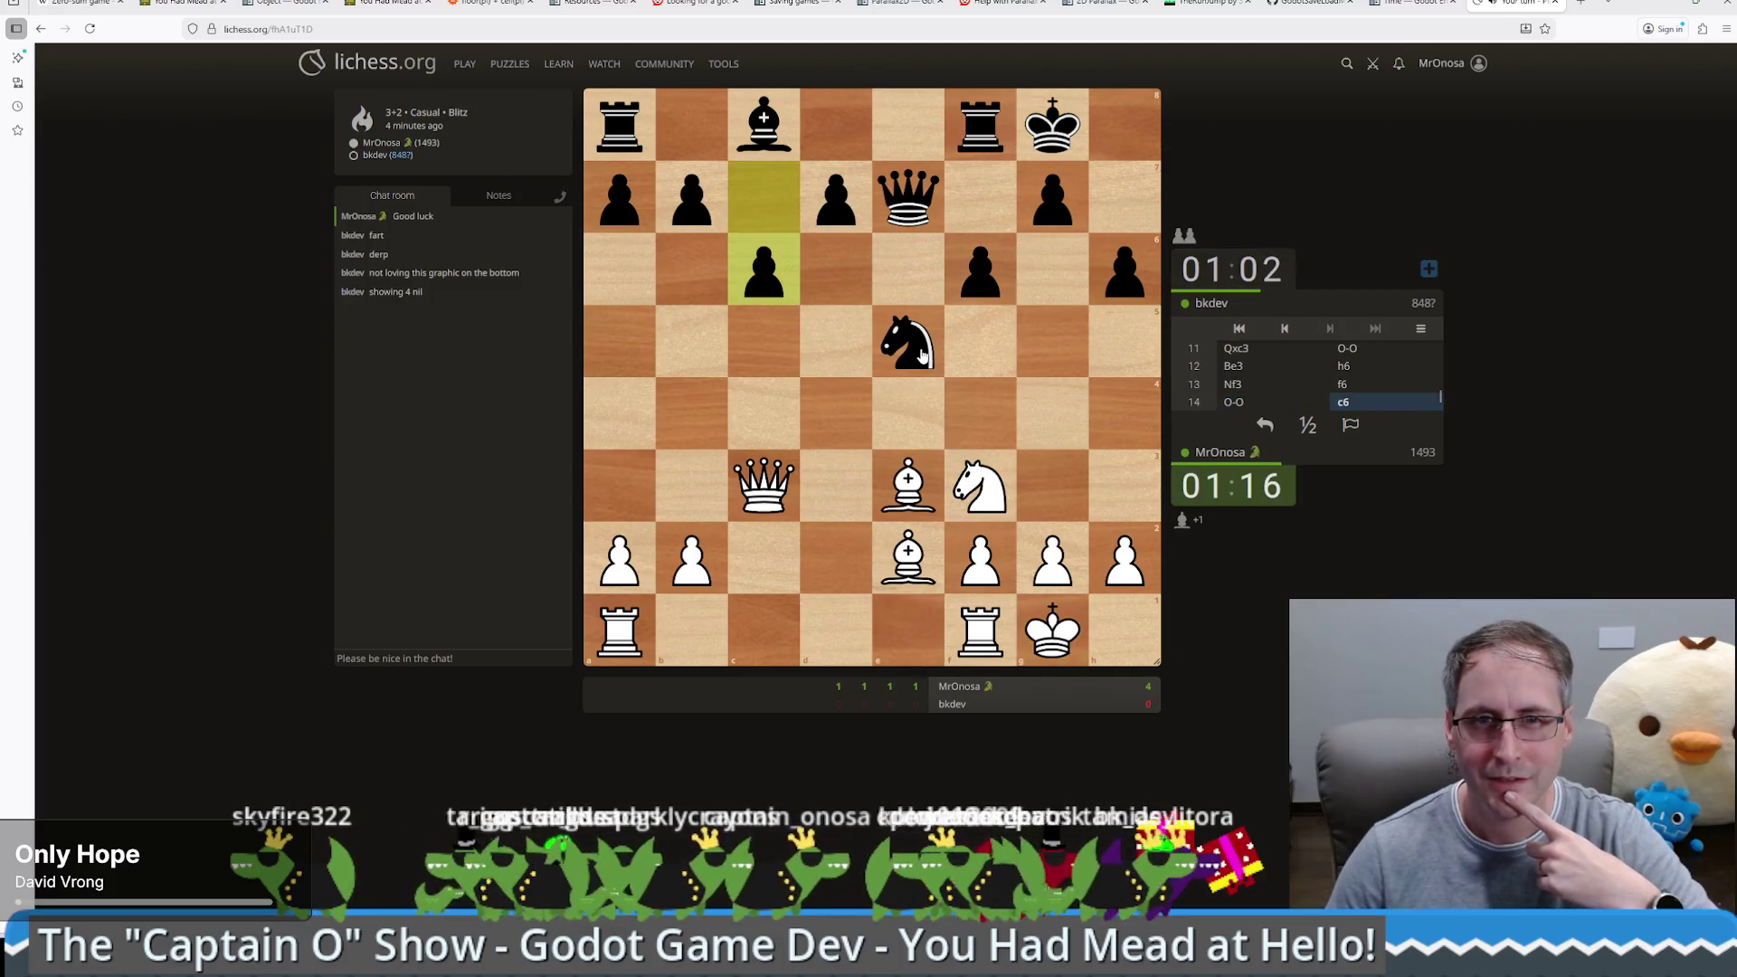
pyautogui.moveTo(907, 570)
pyautogui.mouseDown()
pyautogui.moveTo(783, 435)
pyautogui.moveTo(907, 558)
pyautogui.mouseUp()
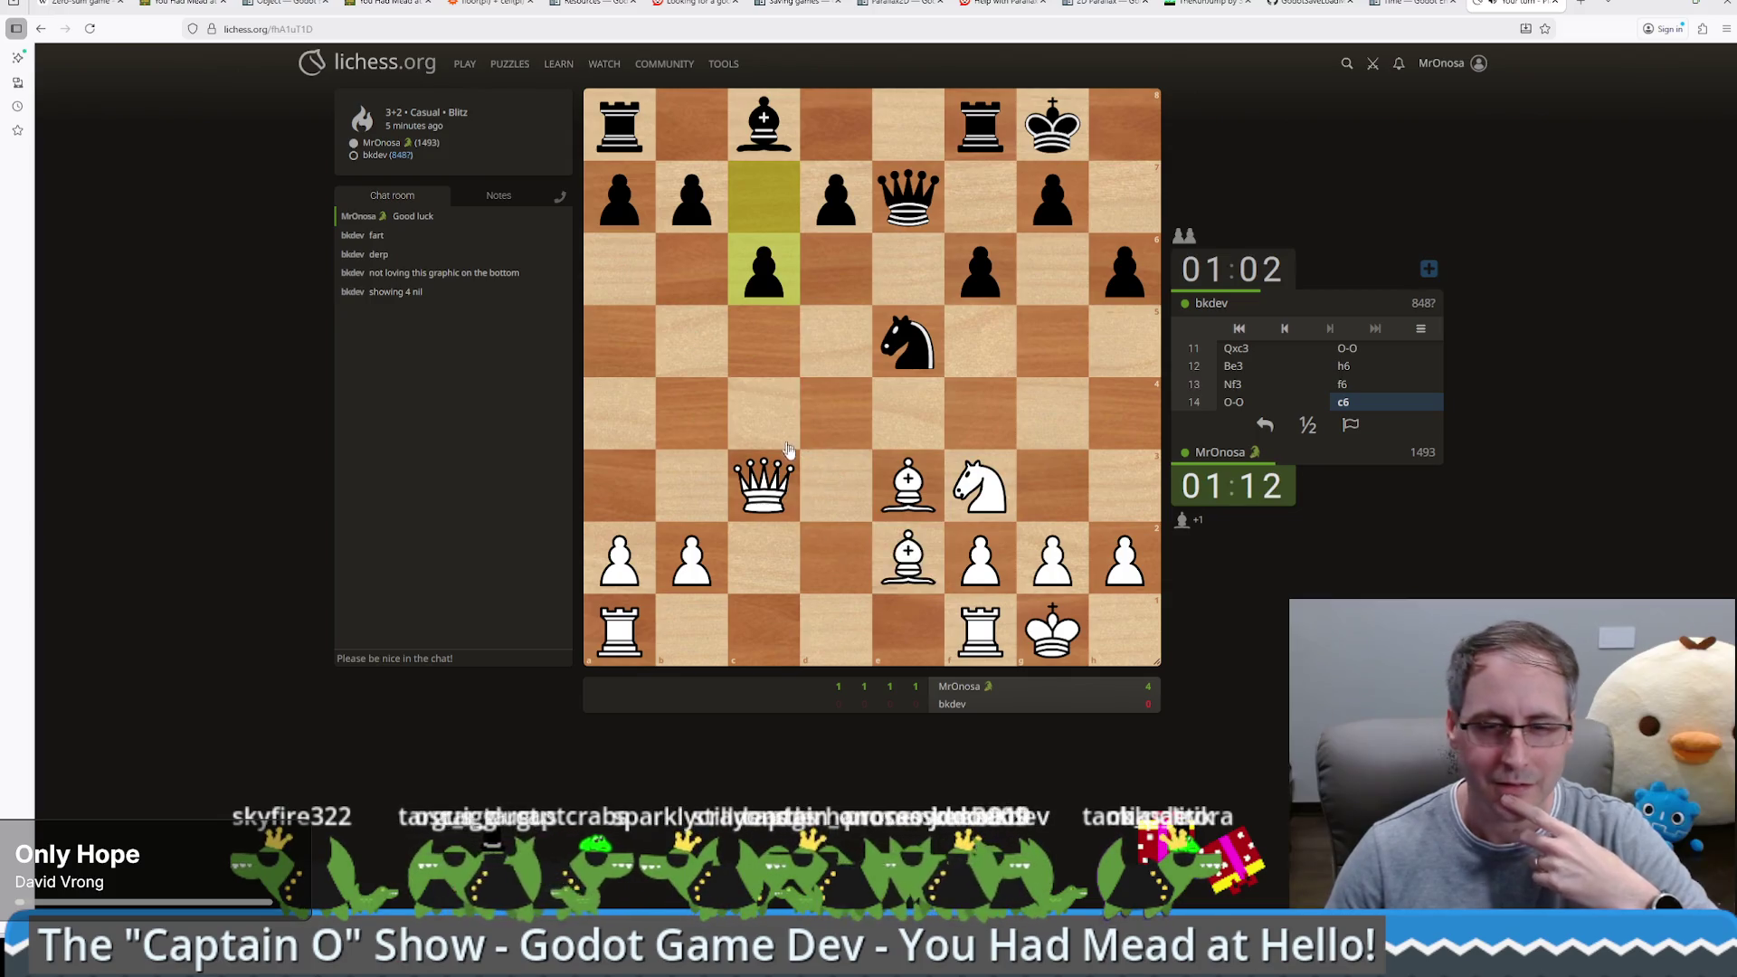
pyautogui.moveTo(620, 644)
pyautogui.mouseDown()
pyautogui.moveTo(893, 624)
pyautogui.moveTo(788, 646)
pyautogui.mouseUp()
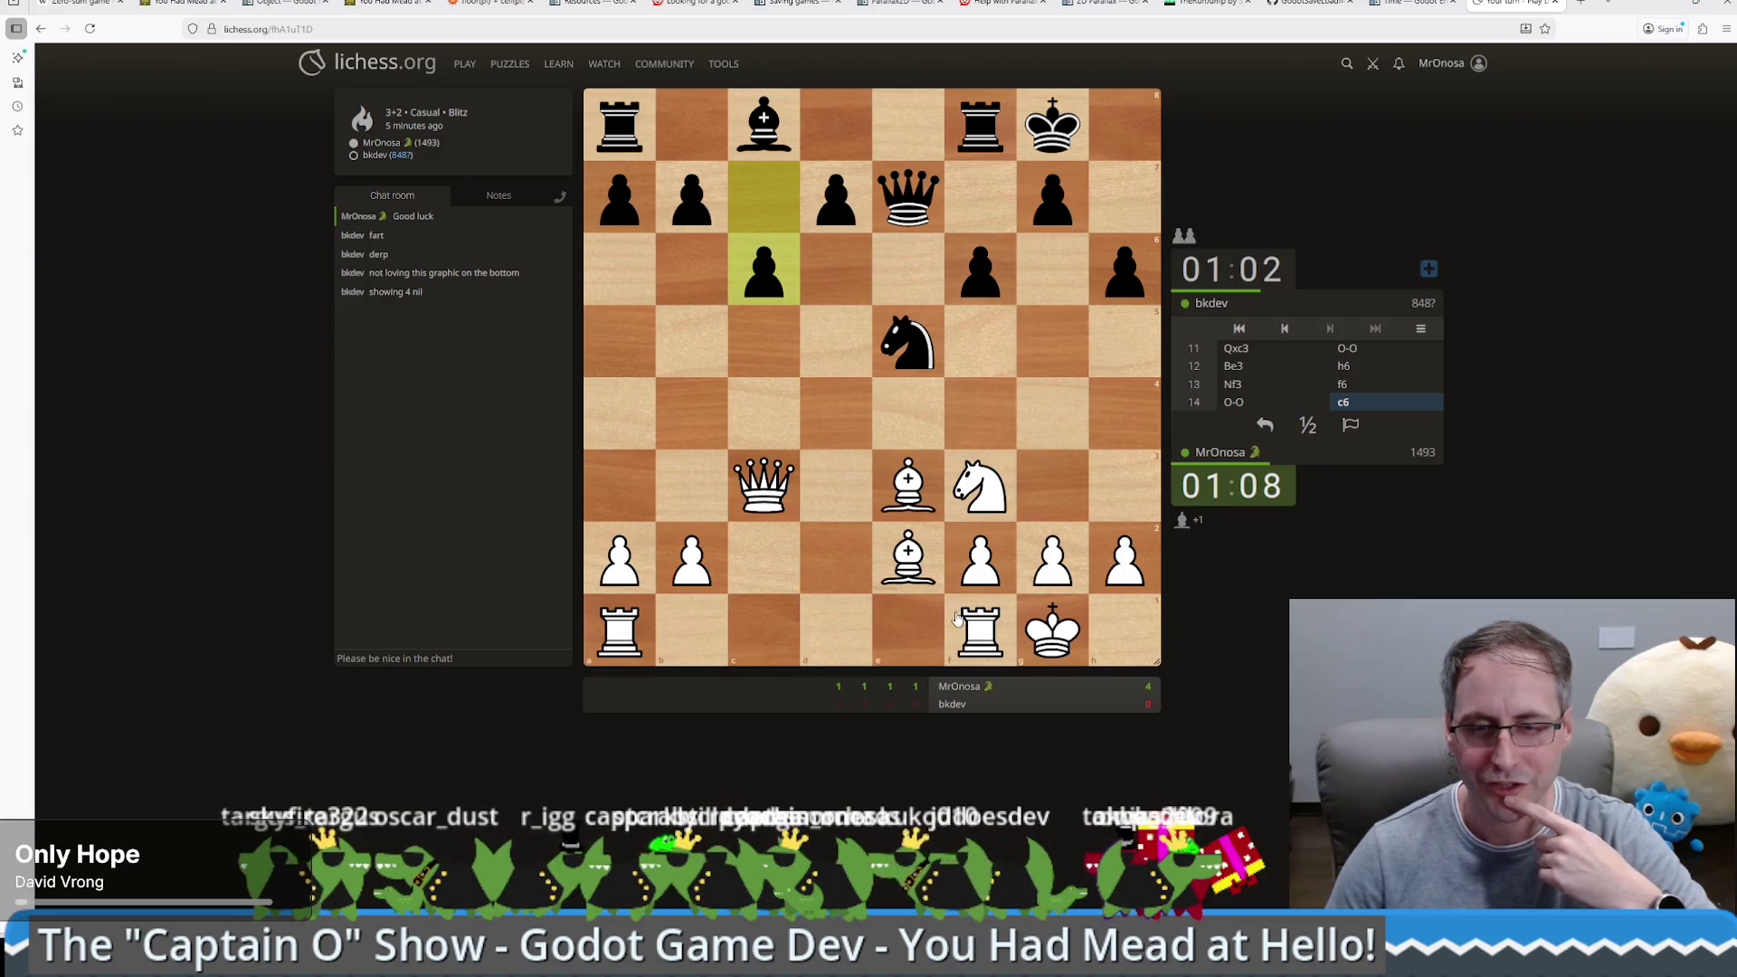
pyautogui.moveTo(983, 636); pyautogui.dragTo(920, 636)
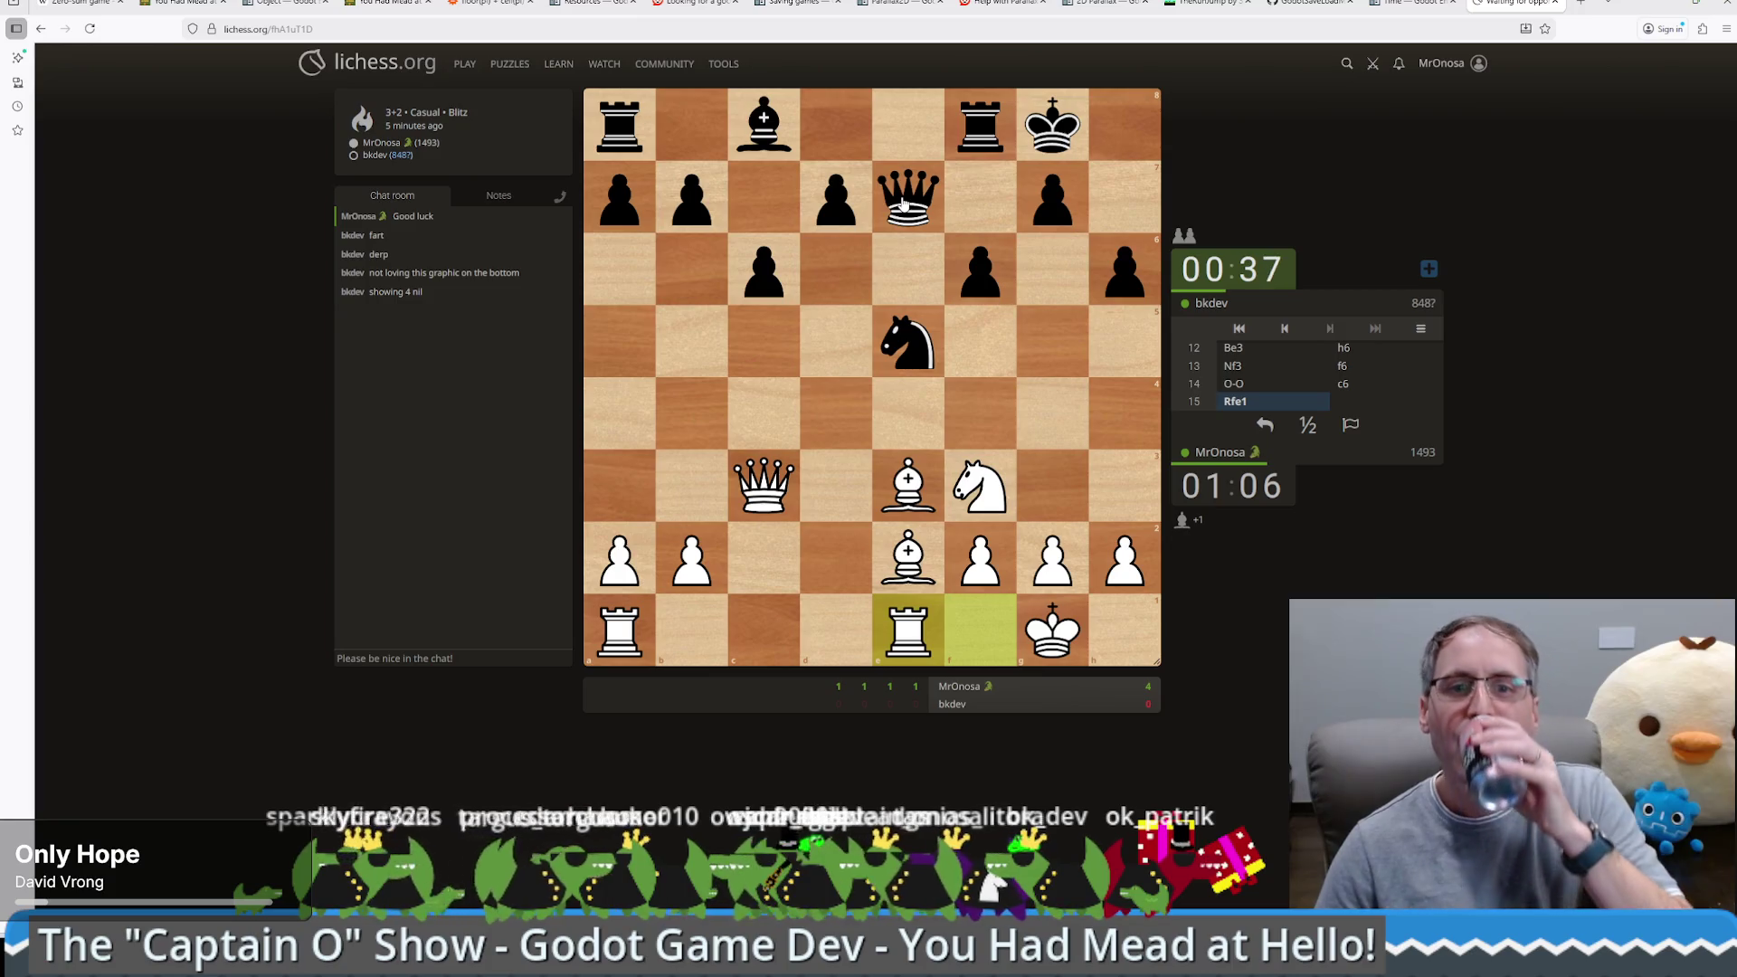
# Play Bxf3, Bc5, Rxe7 winning the queen, Qxc5, Rxe8, Qxf5 and h3
pyautogui.moveTo(907, 559); pyautogui.dragTo(981, 489)
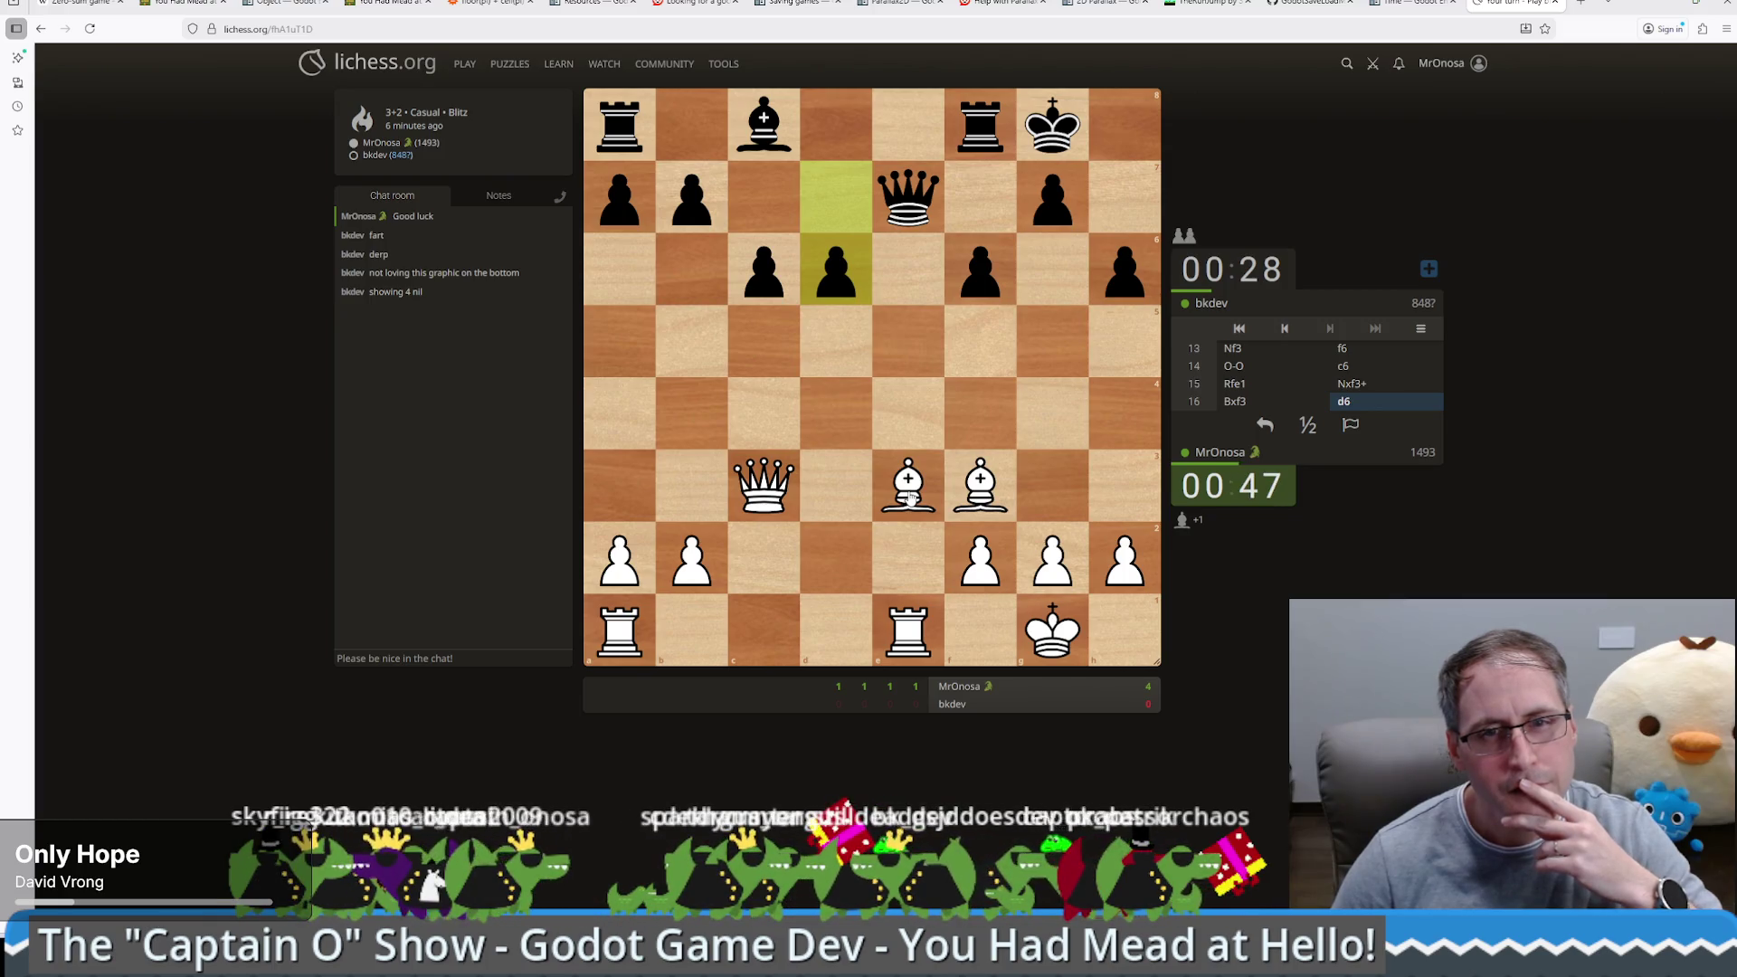
pyautogui.moveTo(910, 496); pyautogui.dragTo(765, 342)
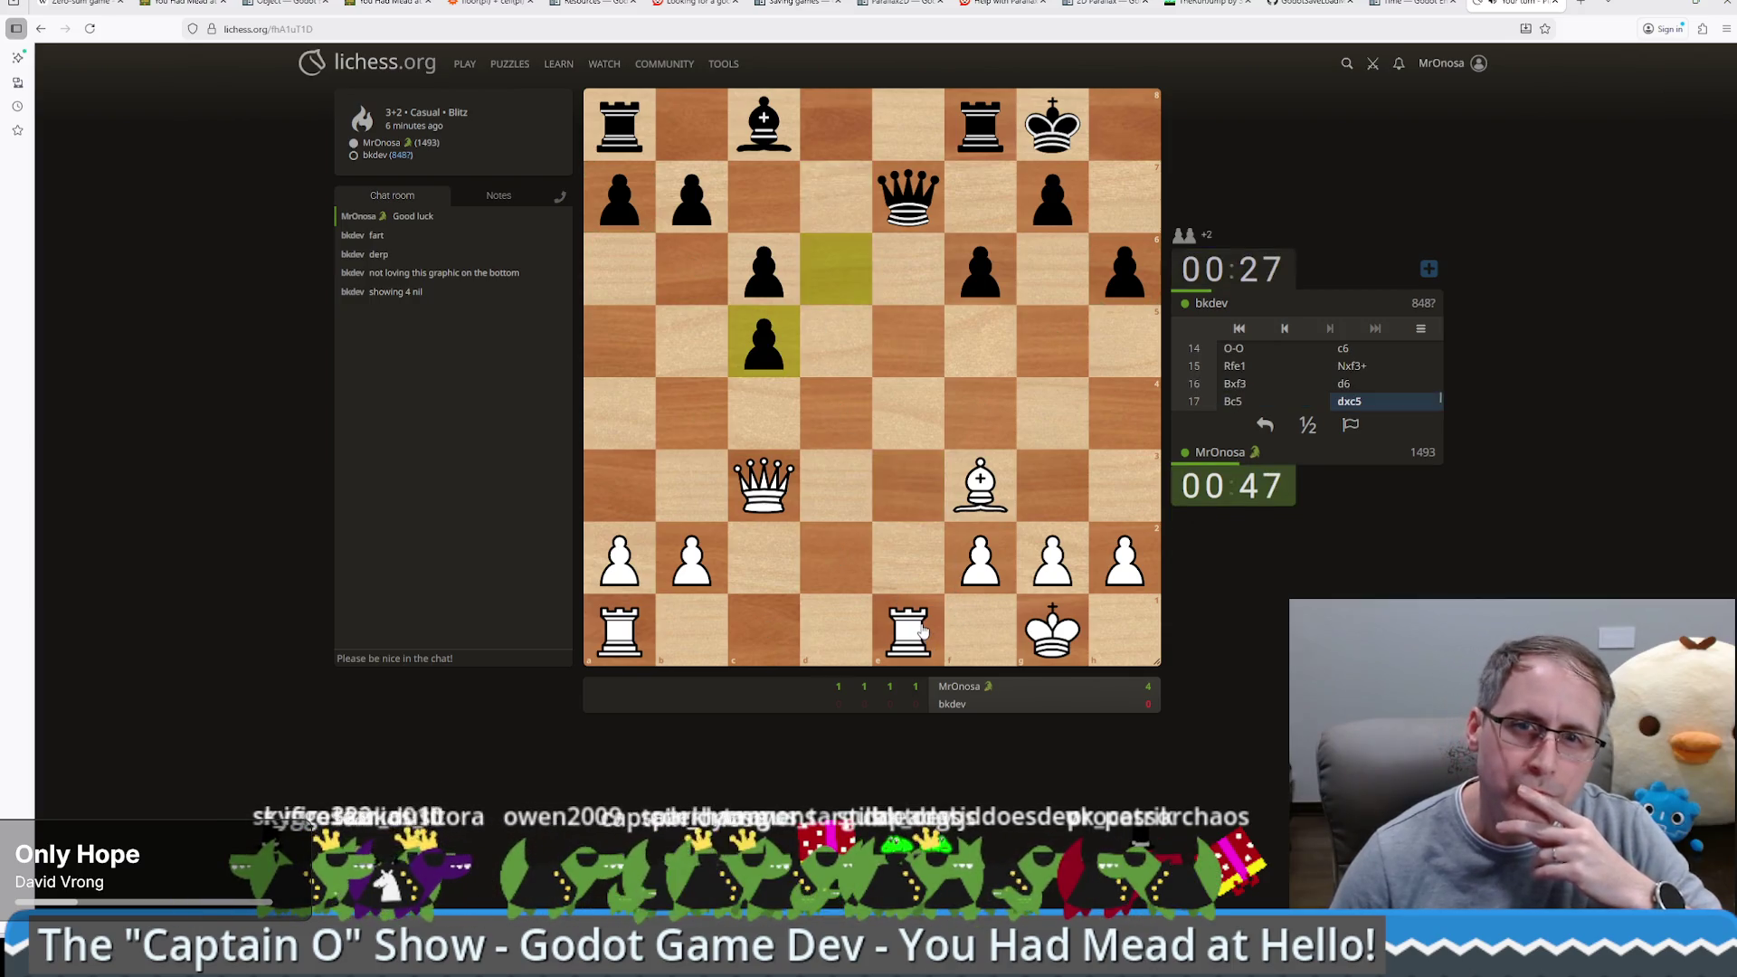
pyautogui.moveTo(921, 631); pyautogui.dragTo(912, 204)
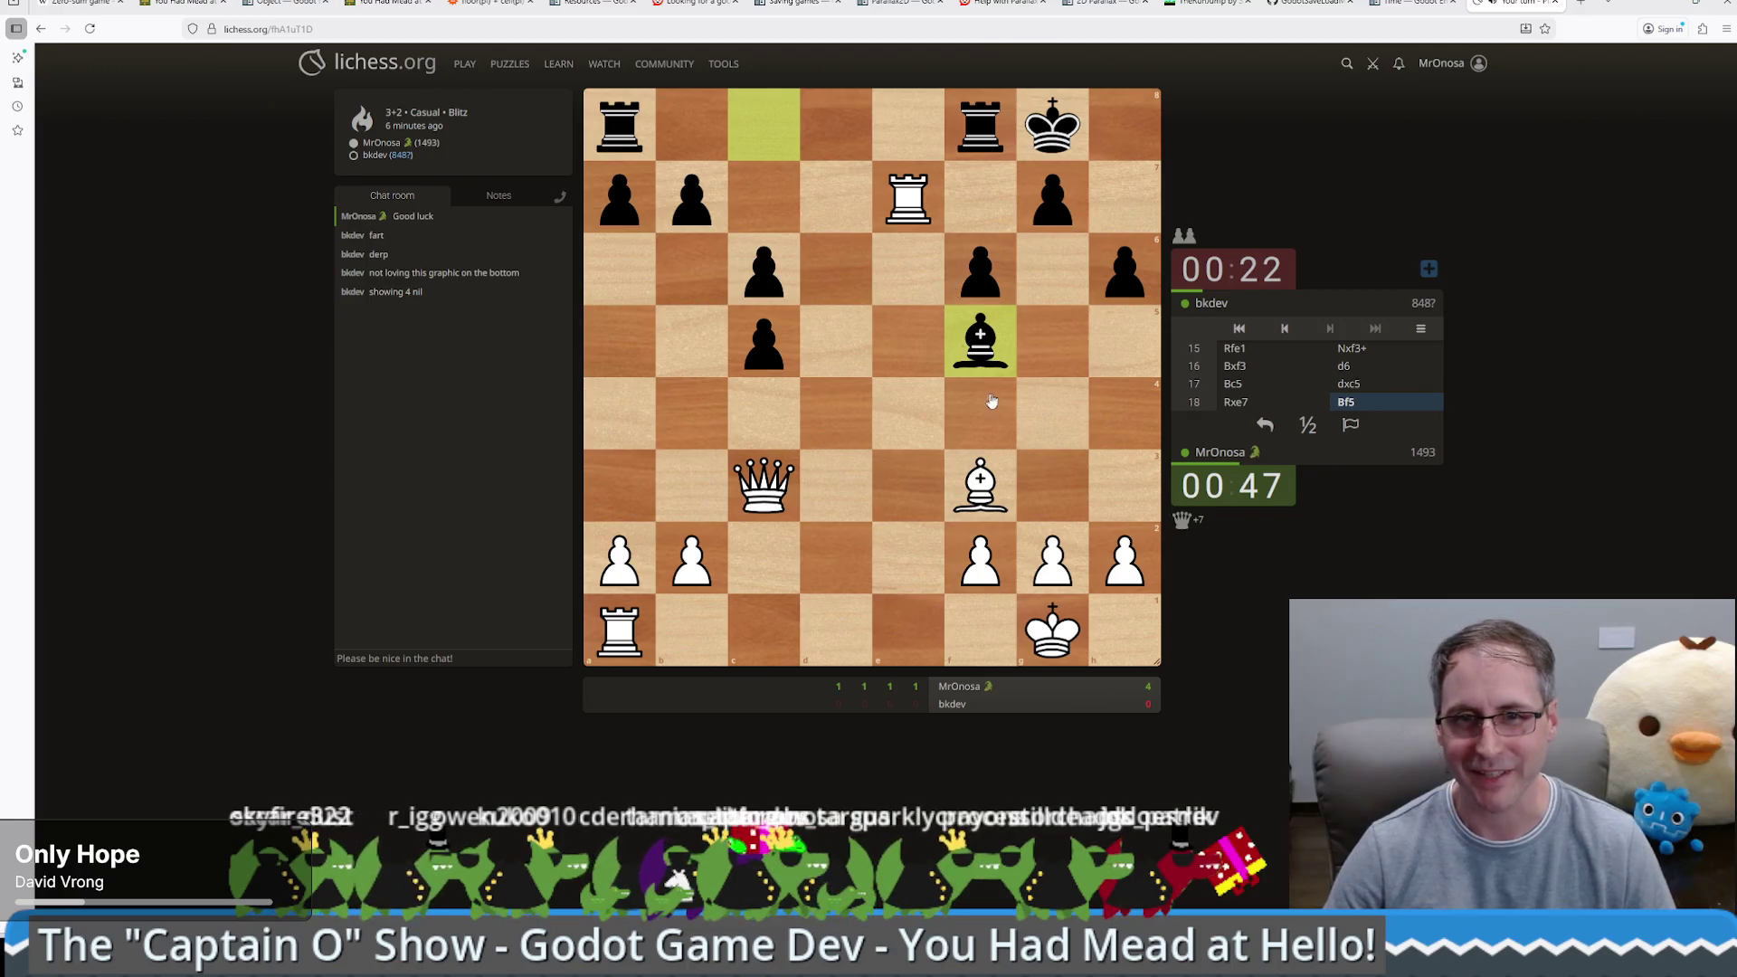
pyautogui.moveTo(760, 499); pyautogui.dragTo(766, 345)
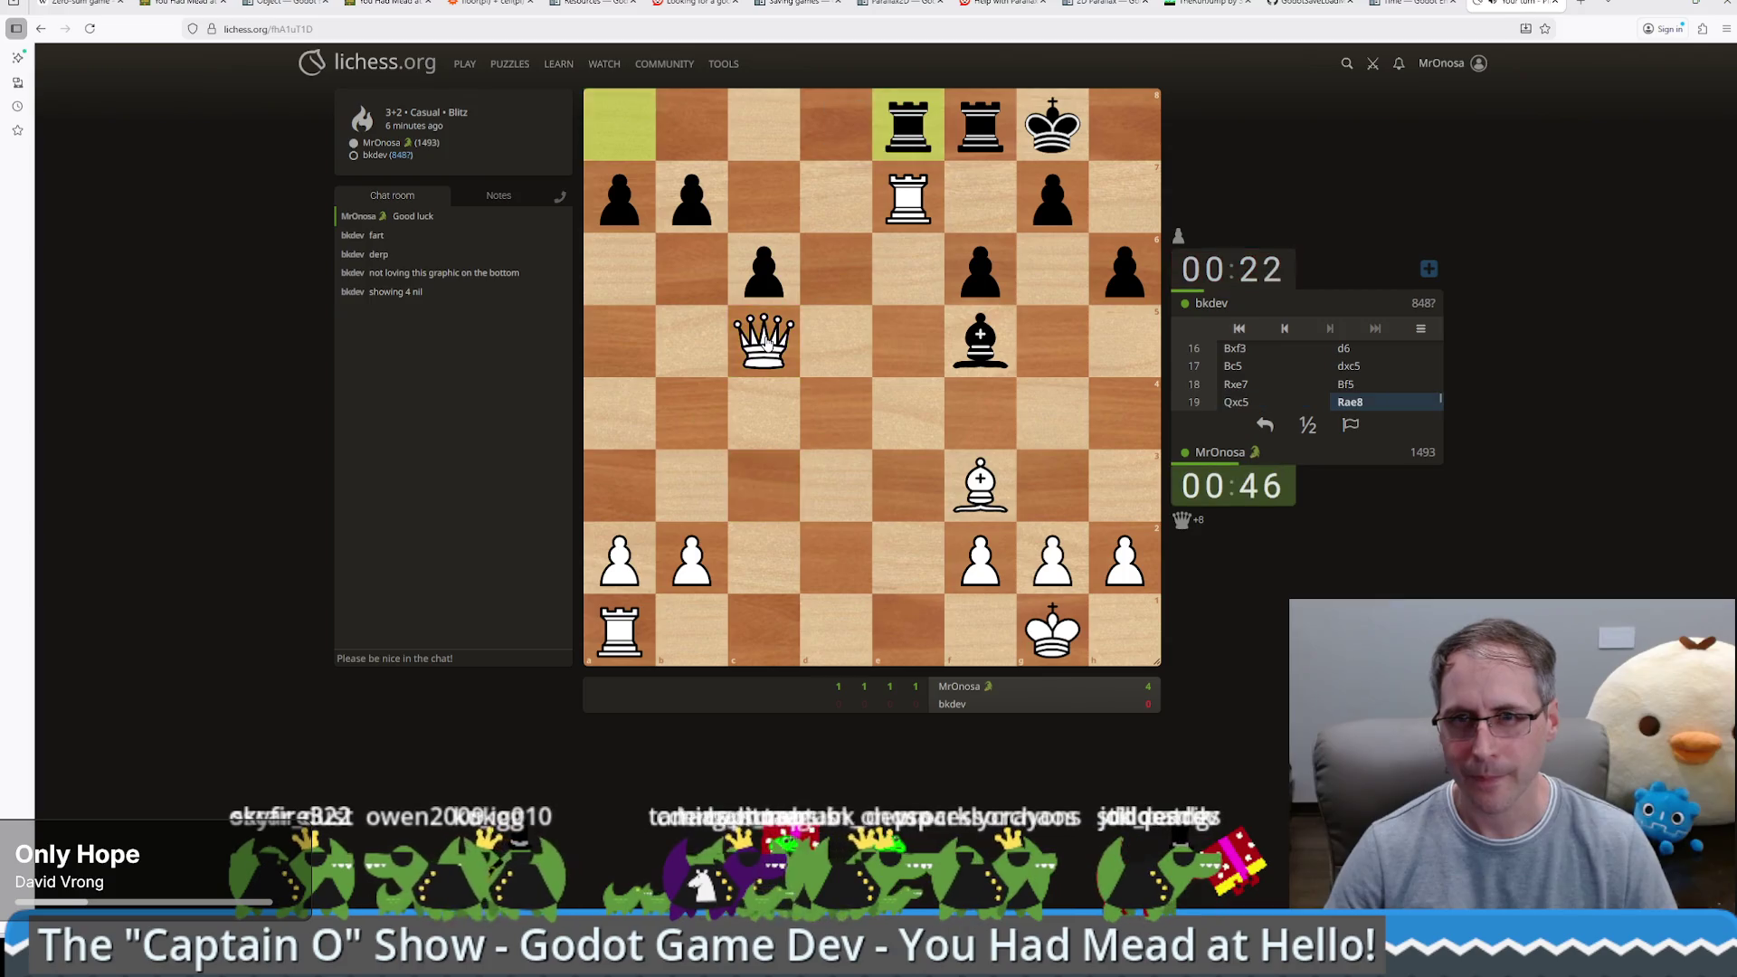
pyautogui.moveTo(909, 206); pyautogui.dragTo(908, 124)
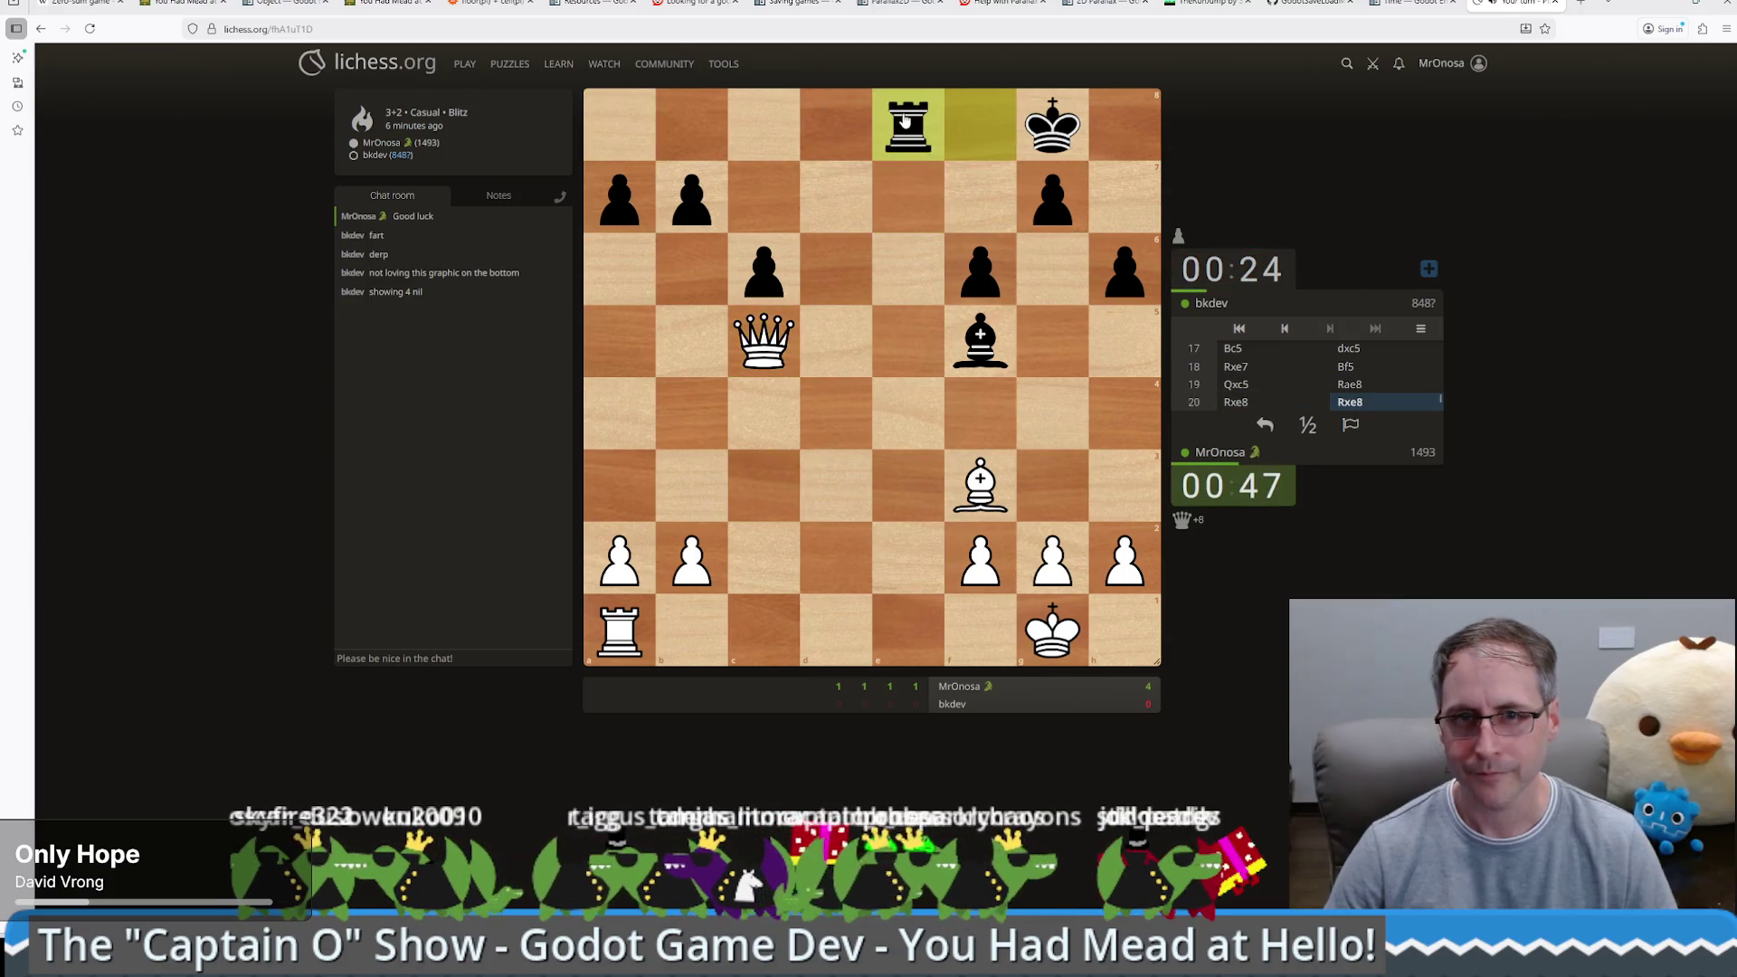
pyautogui.moveTo(776, 356); pyautogui.dragTo(985, 344)
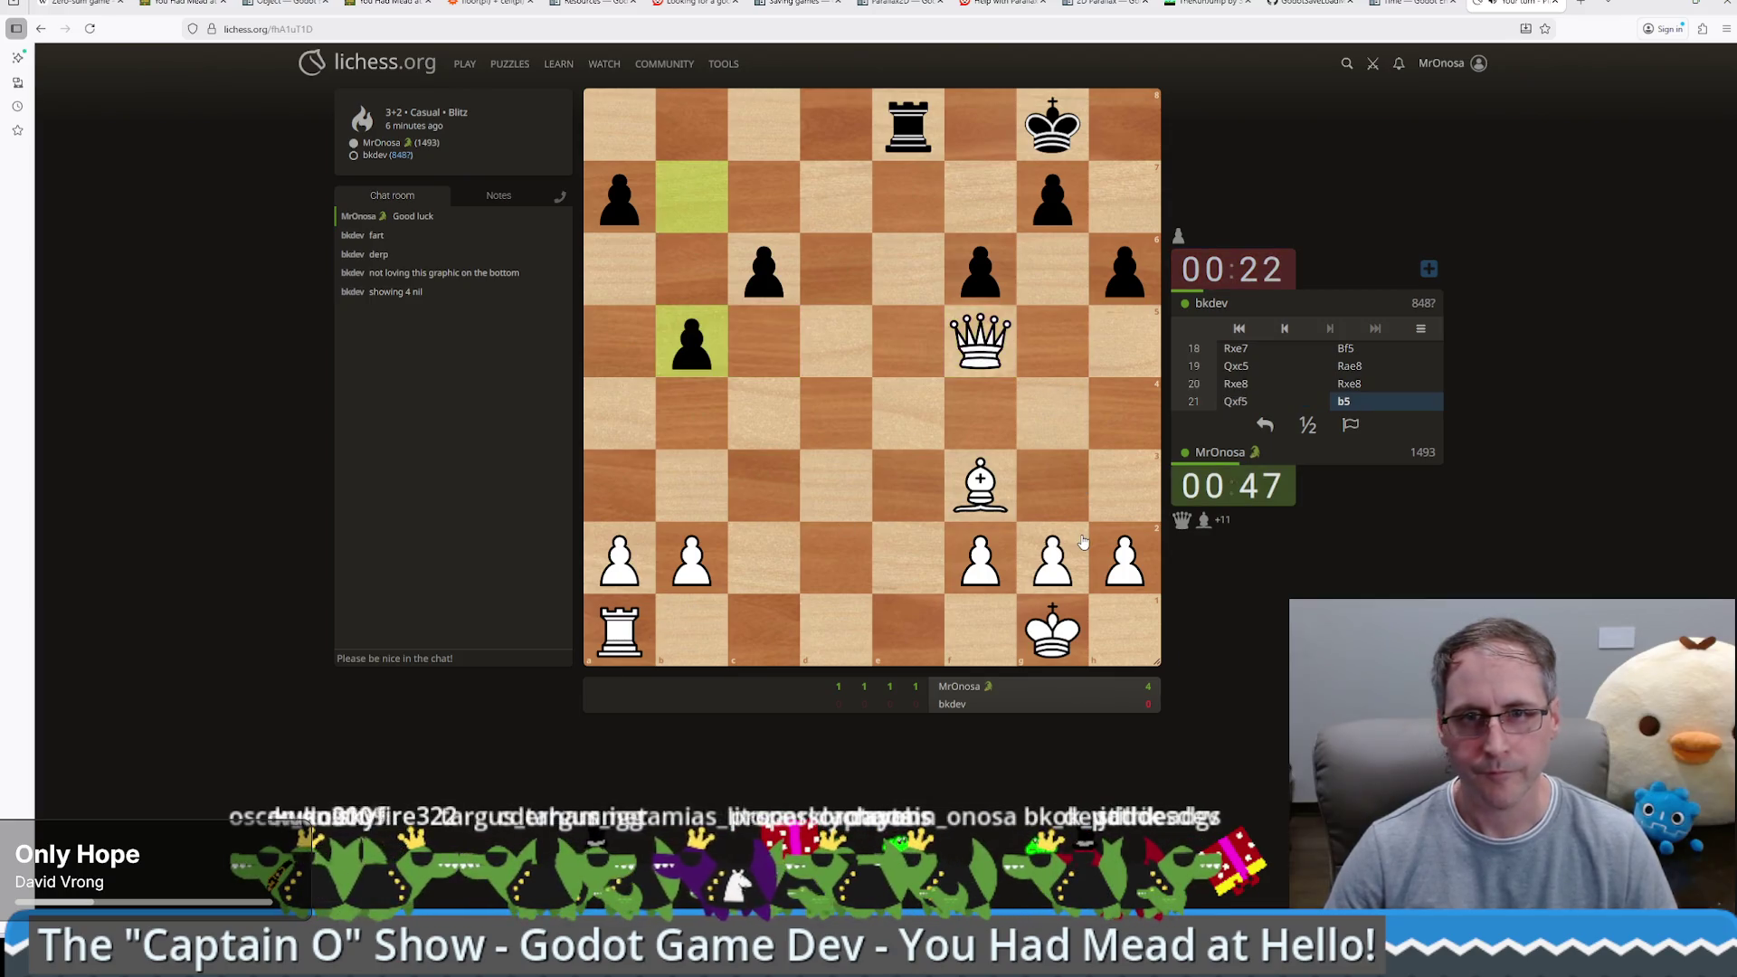
pyautogui.moveTo(1125, 570); pyautogui.dragTo(1133, 497)
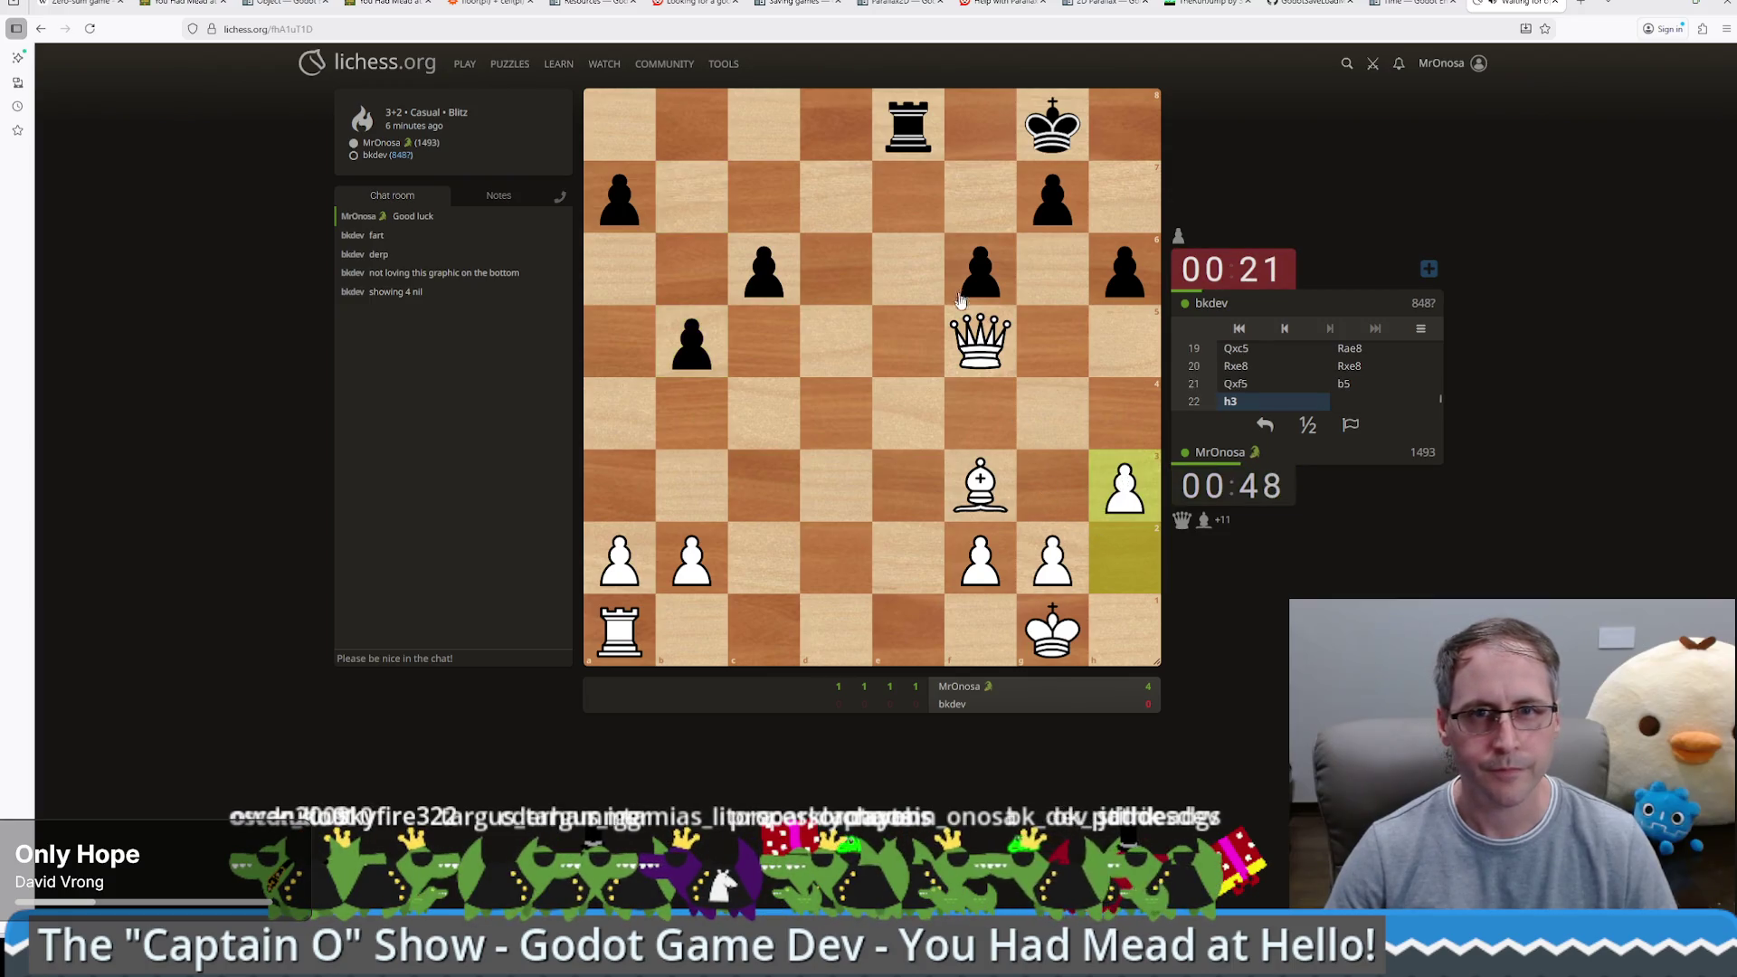
# Continue with Qd3, Bc6, Bxb5, Qd7+ and Re1
pyautogui.moveTo(620, 630)
pyautogui.mouseDown()
pyautogui.moveTo(857, 644)
pyautogui.moveTo(900, 633)
pyautogui.moveTo(921, 557)
pyautogui.mouseUp()
pyautogui.moveTo(979, 341)
pyautogui.mouseDown()
pyautogui.moveTo(805, 541)
pyautogui.moveTo(794, 531)
pyautogui.moveTo(980, 338)
pyautogui.mouseUp()
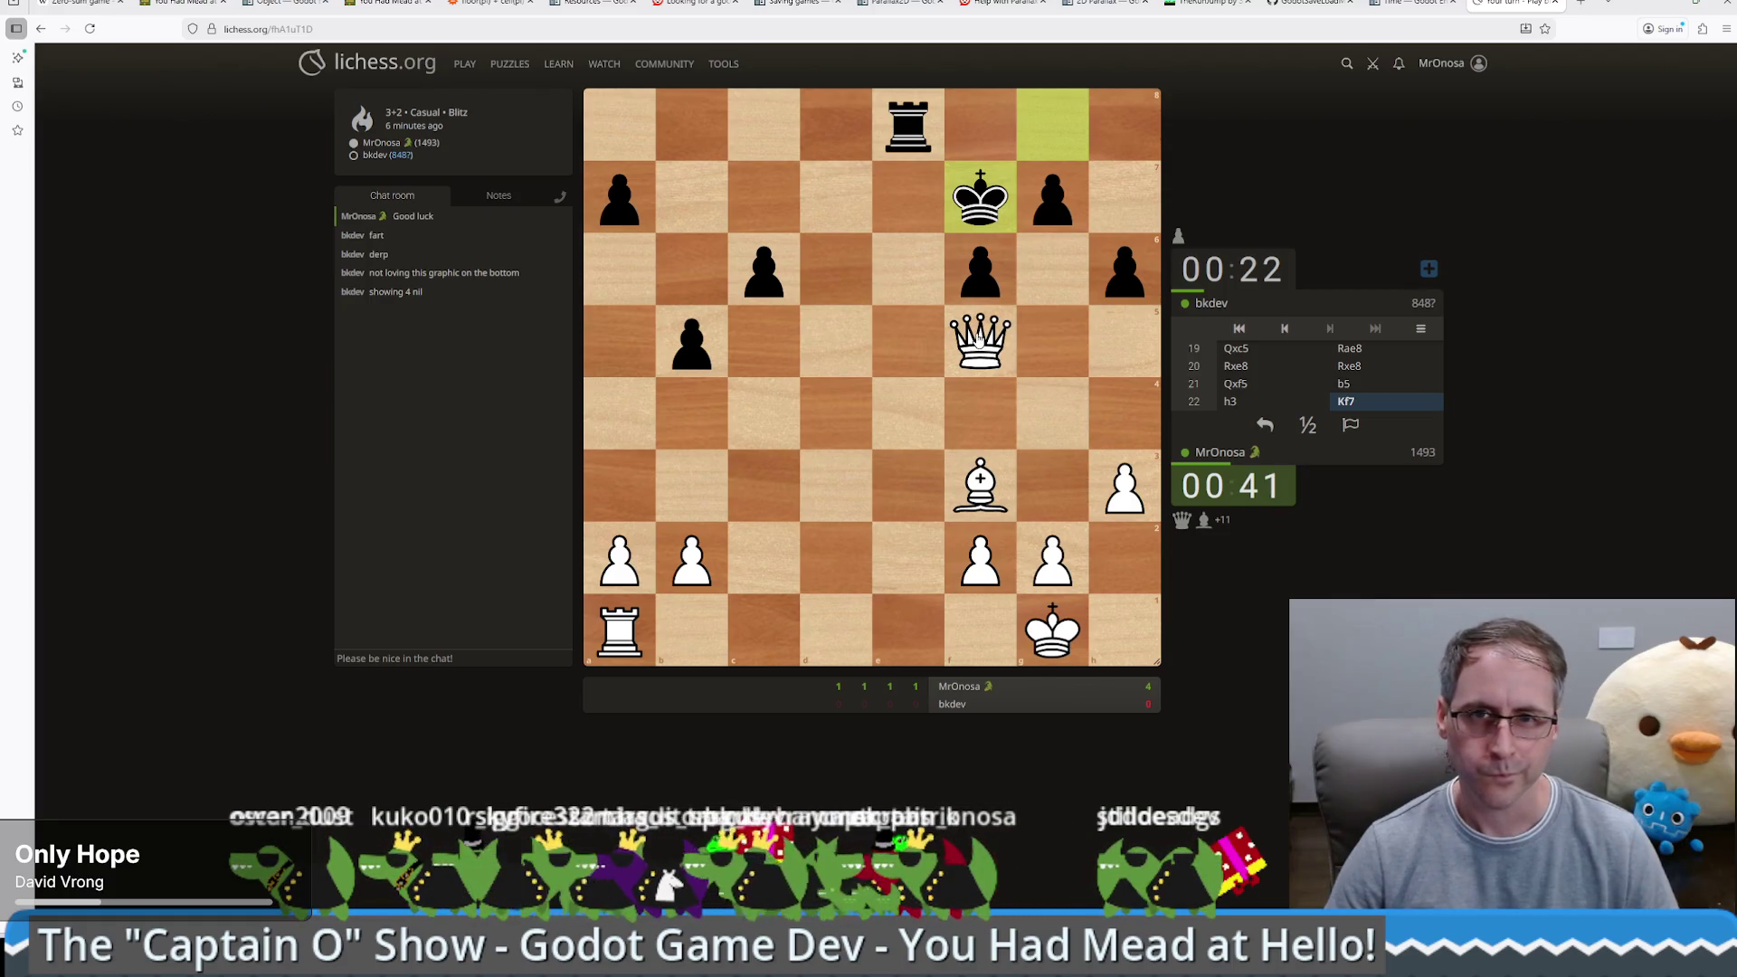
pyautogui.moveTo(978, 337)
pyautogui.mouseDown()
pyautogui.moveTo(847, 433)
pyautogui.moveTo(841, 486)
pyautogui.mouseUp()
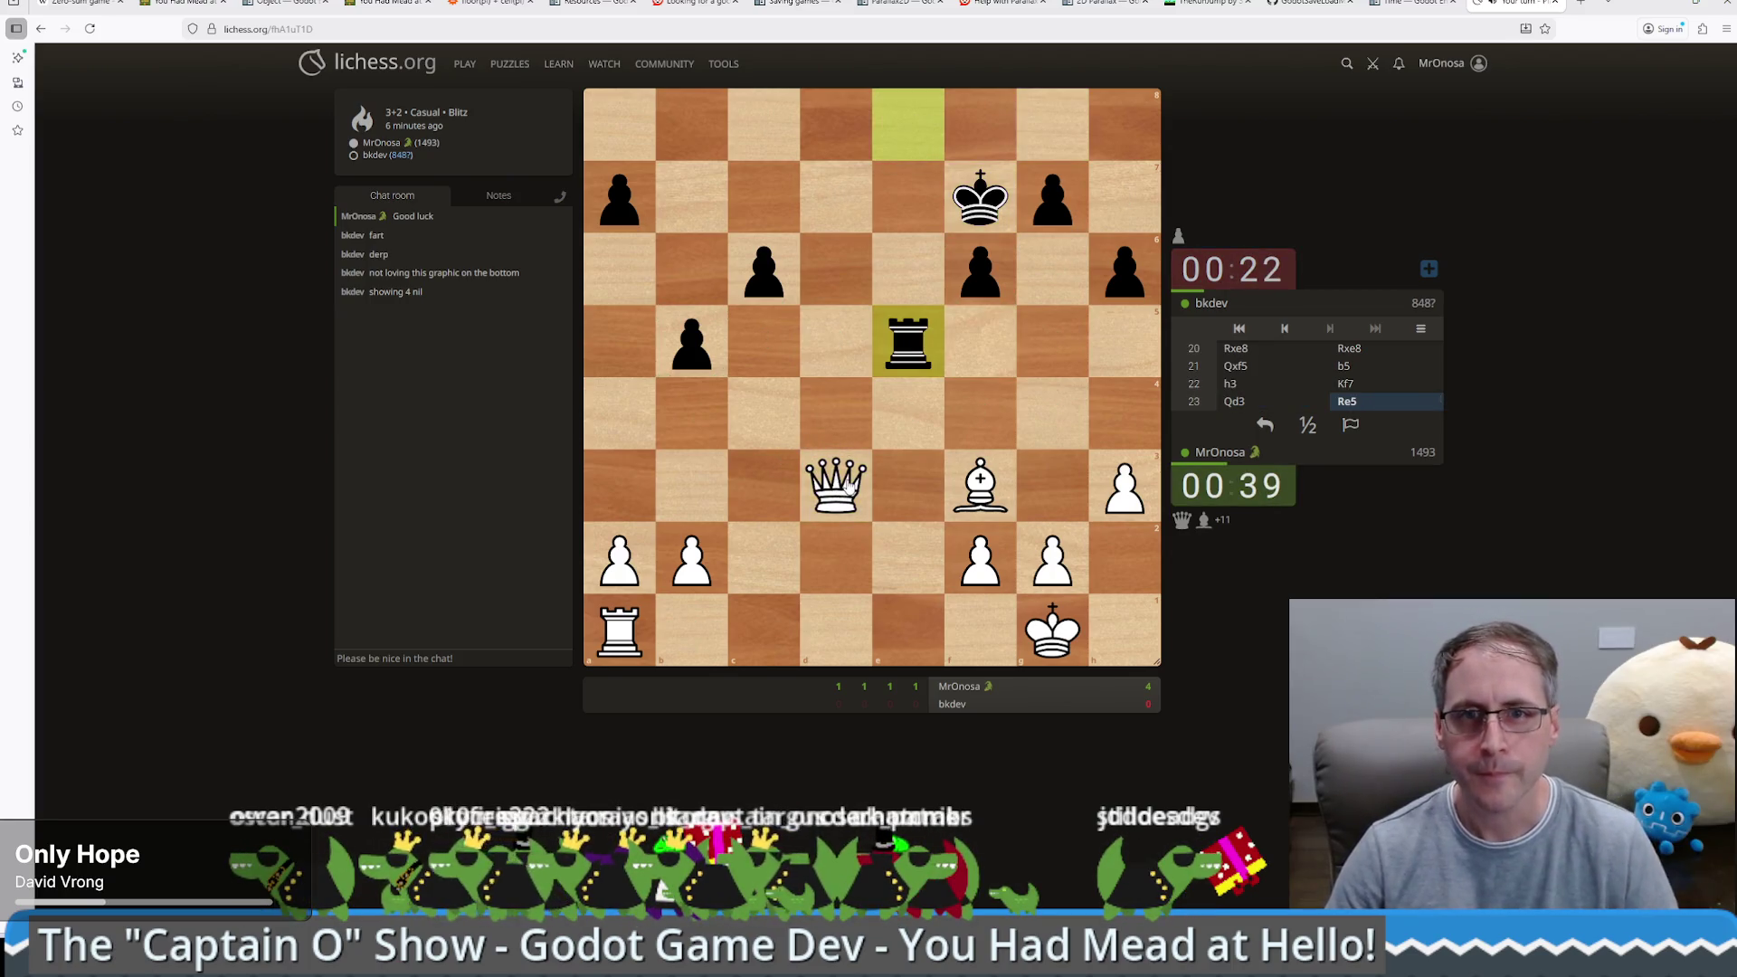
pyautogui.moveTo(980, 485); pyautogui.dragTo(769, 269)
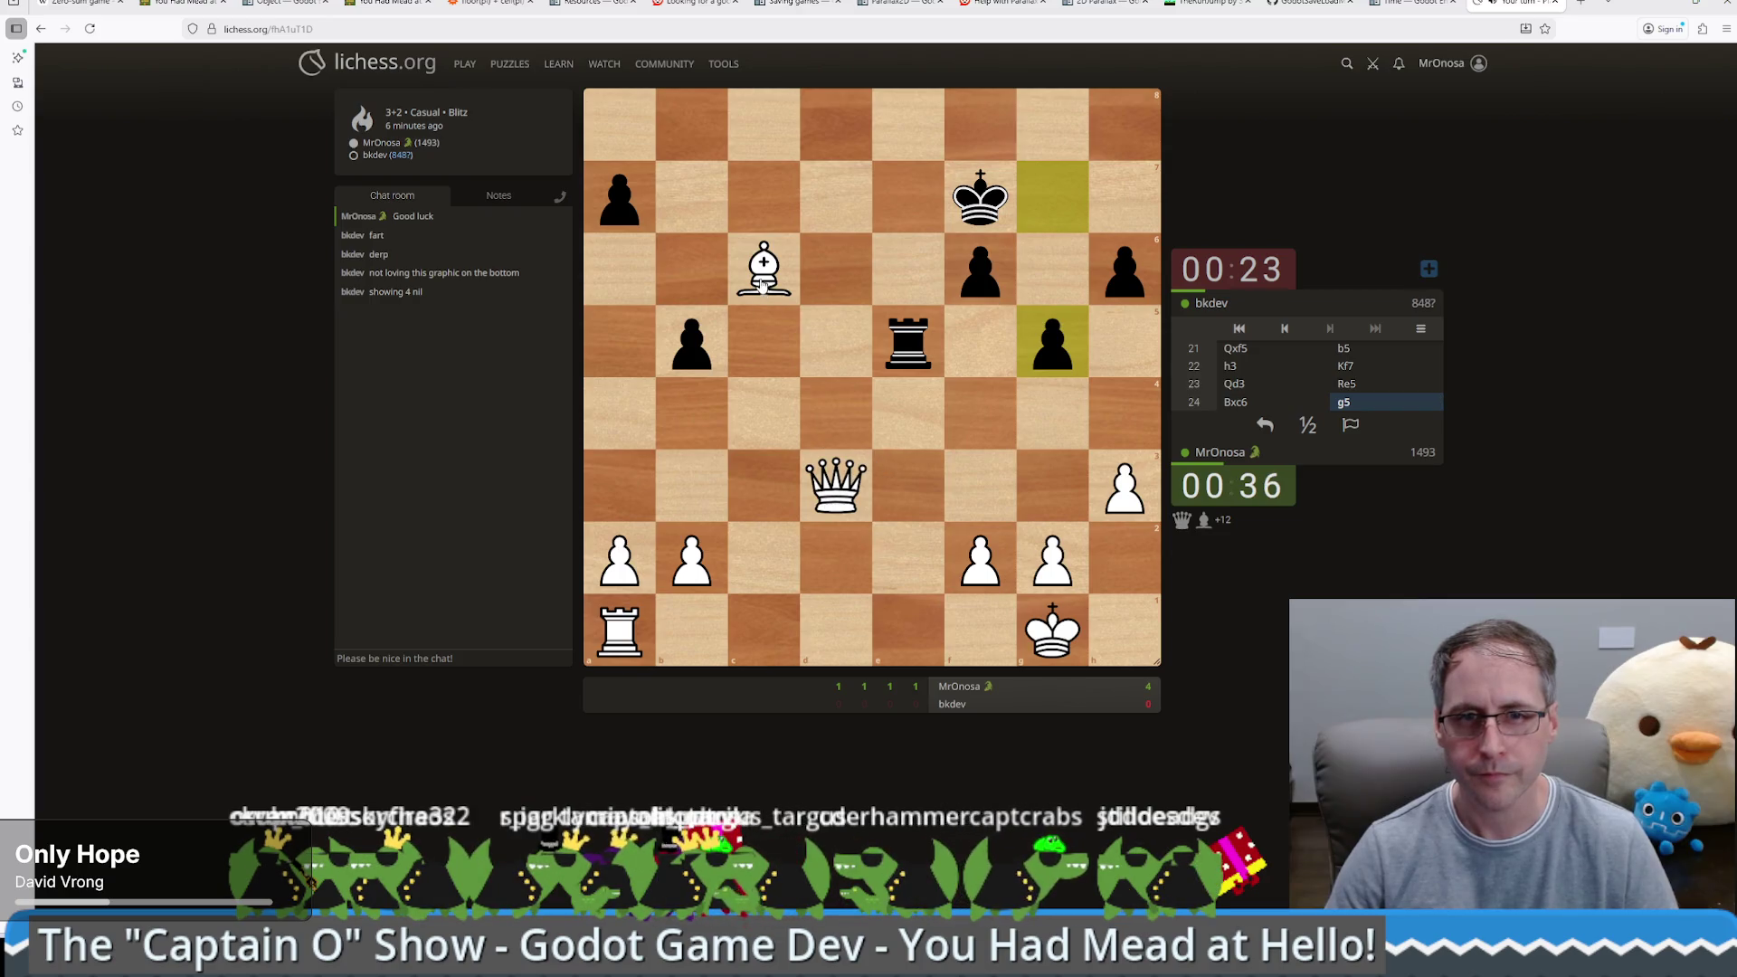
pyautogui.moveTo(819, 505)
pyautogui.mouseDown()
pyautogui.moveTo(826, 565)
pyautogui.moveTo(839, 559)
pyautogui.moveTo(678, 325)
pyautogui.moveTo(833, 485)
pyautogui.mouseUp()
pyautogui.moveTo(764, 272)
pyautogui.mouseDown()
pyautogui.moveTo(738, 285)
pyautogui.moveTo(710, 356)
pyautogui.mouseUp()
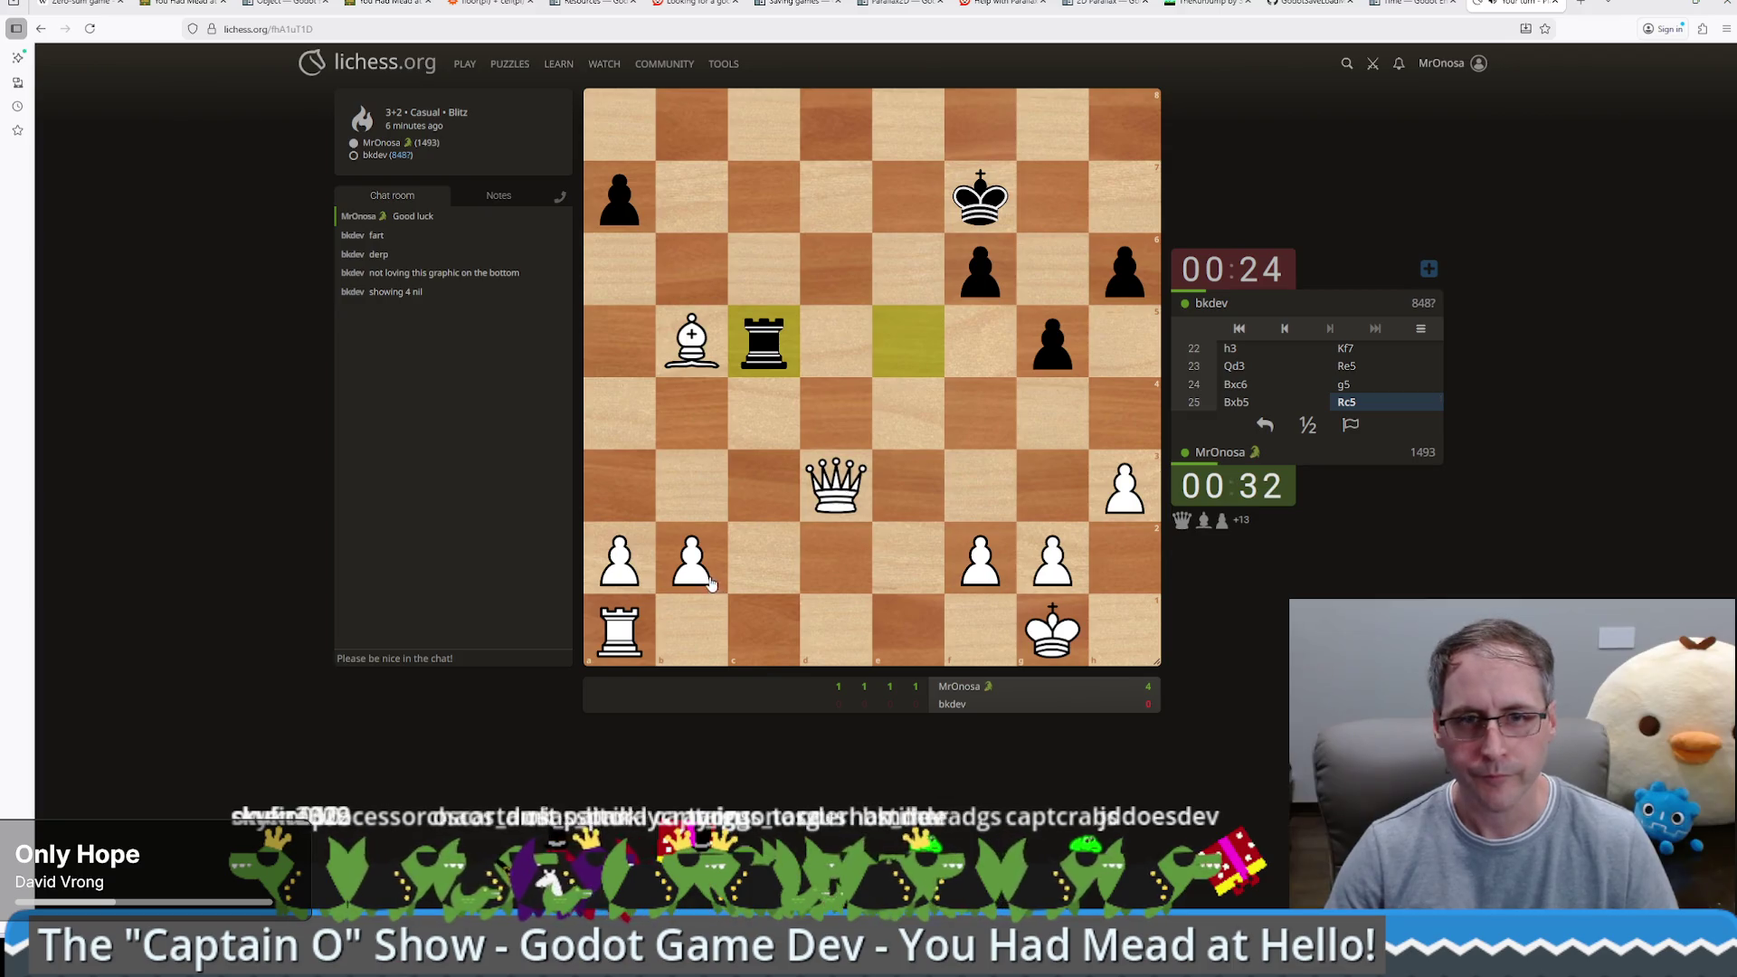
pyautogui.moveTo(828, 488)
pyautogui.mouseDown()
pyautogui.moveTo(853, 263)
pyautogui.moveTo(843, 213)
pyautogui.moveTo(833, 489)
pyautogui.moveTo(841, 218)
pyautogui.mouseUp()
pyautogui.click(833, 499)
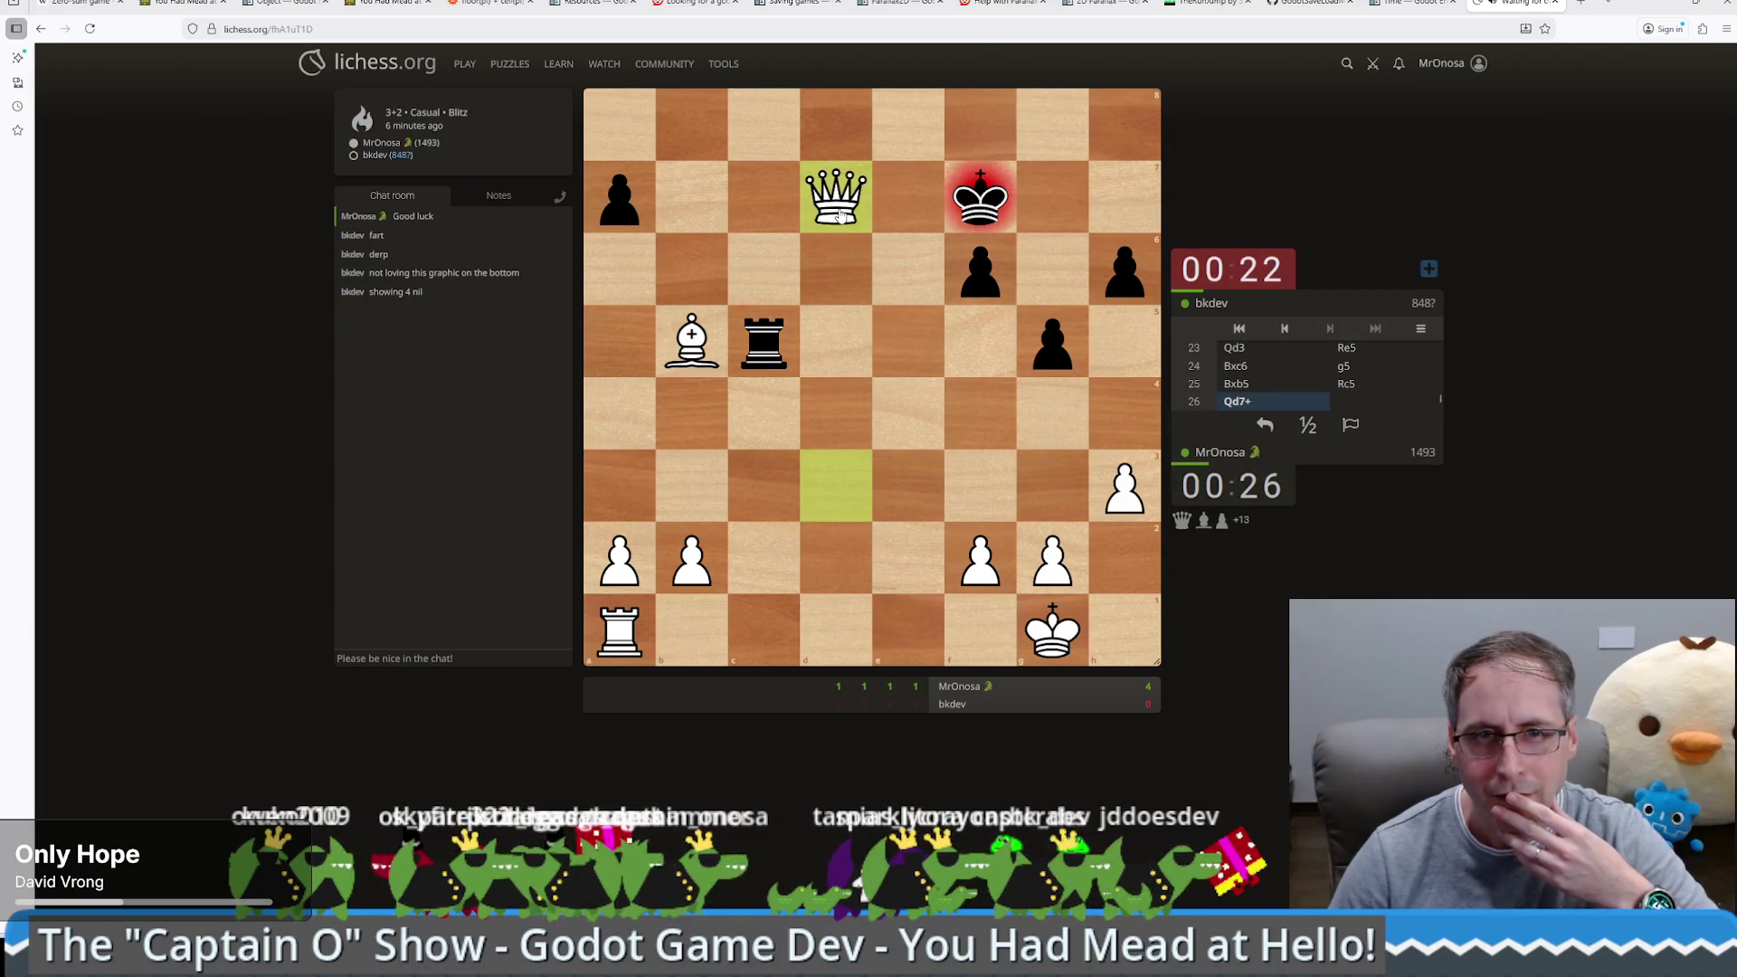
pyautogui.moveTo(633, 647)
pyautogui.mouseDown()
pyautogui.moveTo(927, 644)
pyautogui.moveTo(905, 639)
pyautogui.mouseUp()
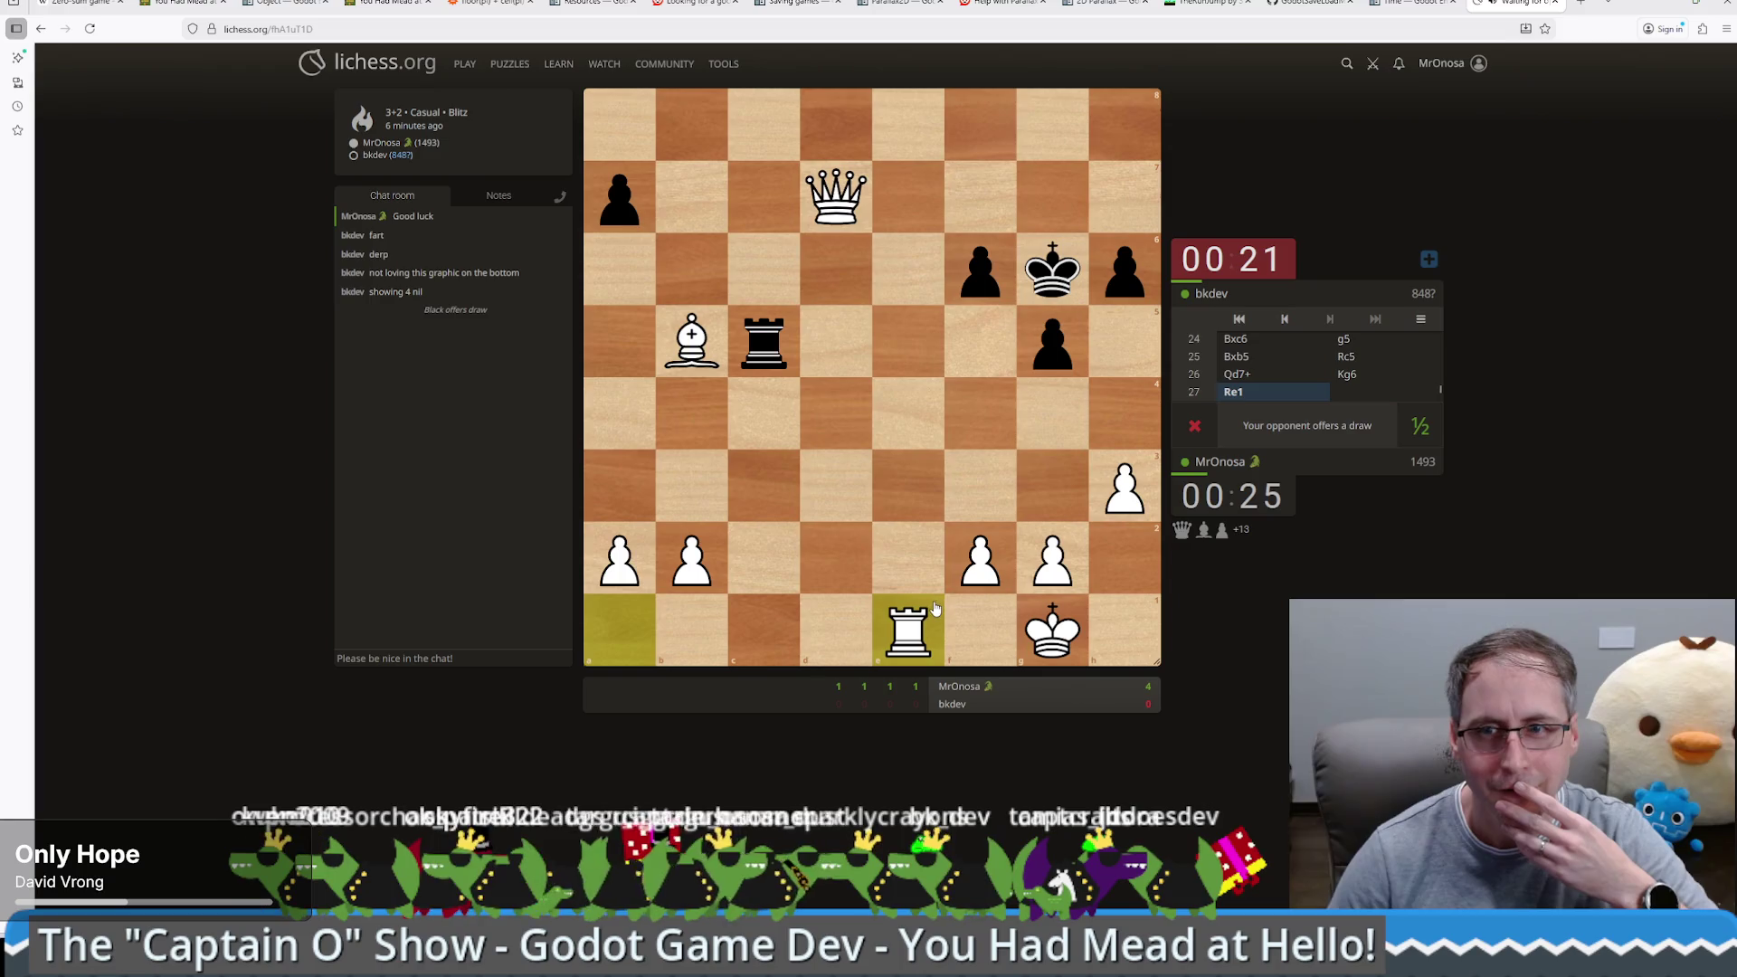
# Decline Black's draw offer and play Qd3+, g4 and Re7+ until Black resigns
pyautogui.click(1194, 426)
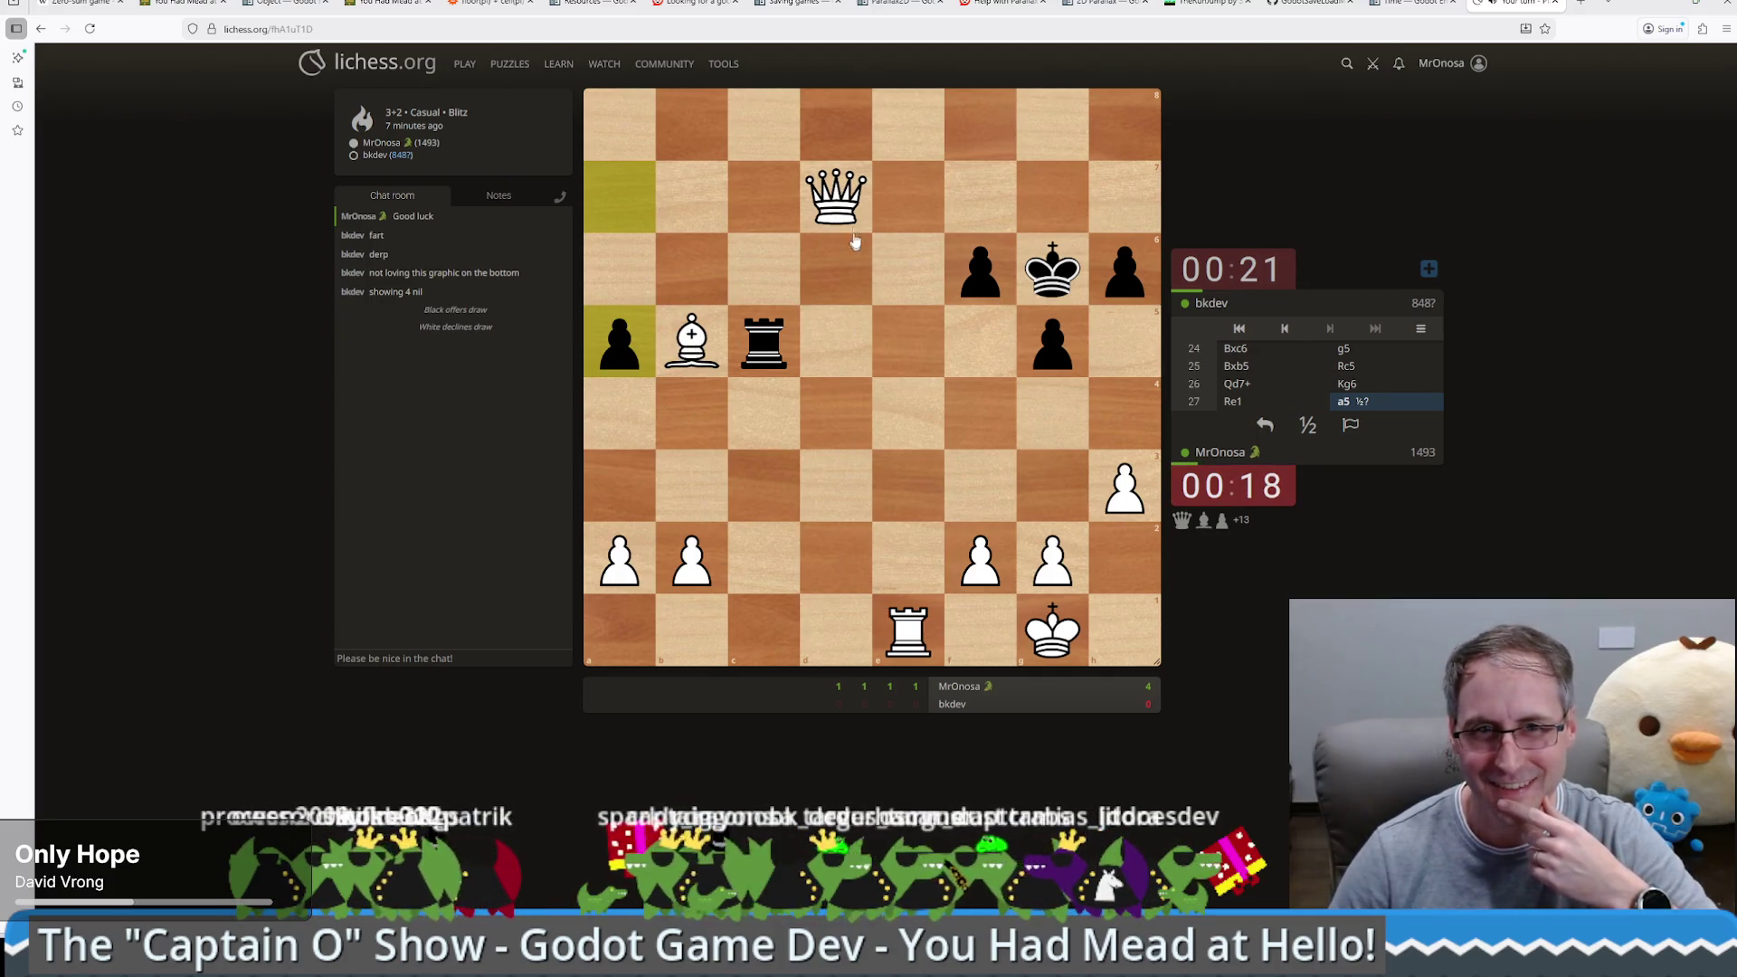
pyautogui.moveTo(842, 201); pyautogui.dragTo(840, 493)
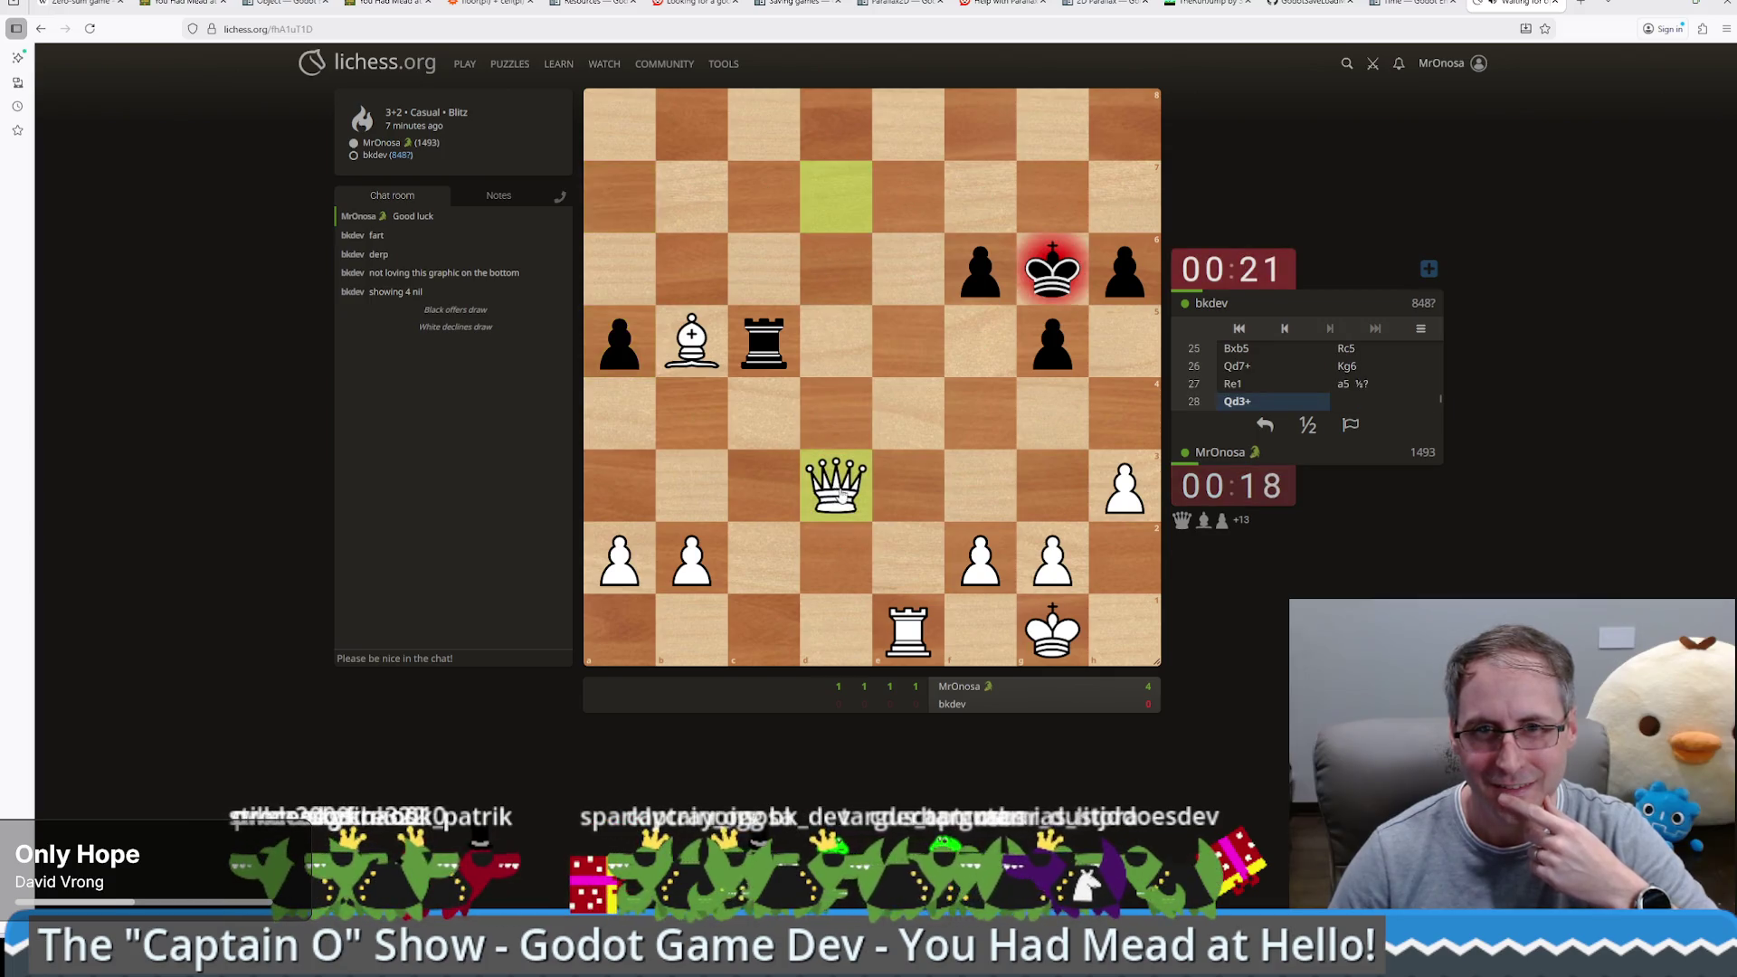
pyautogui.moveTo(1066, 571); pyautogui.dragTo(1056, 425)
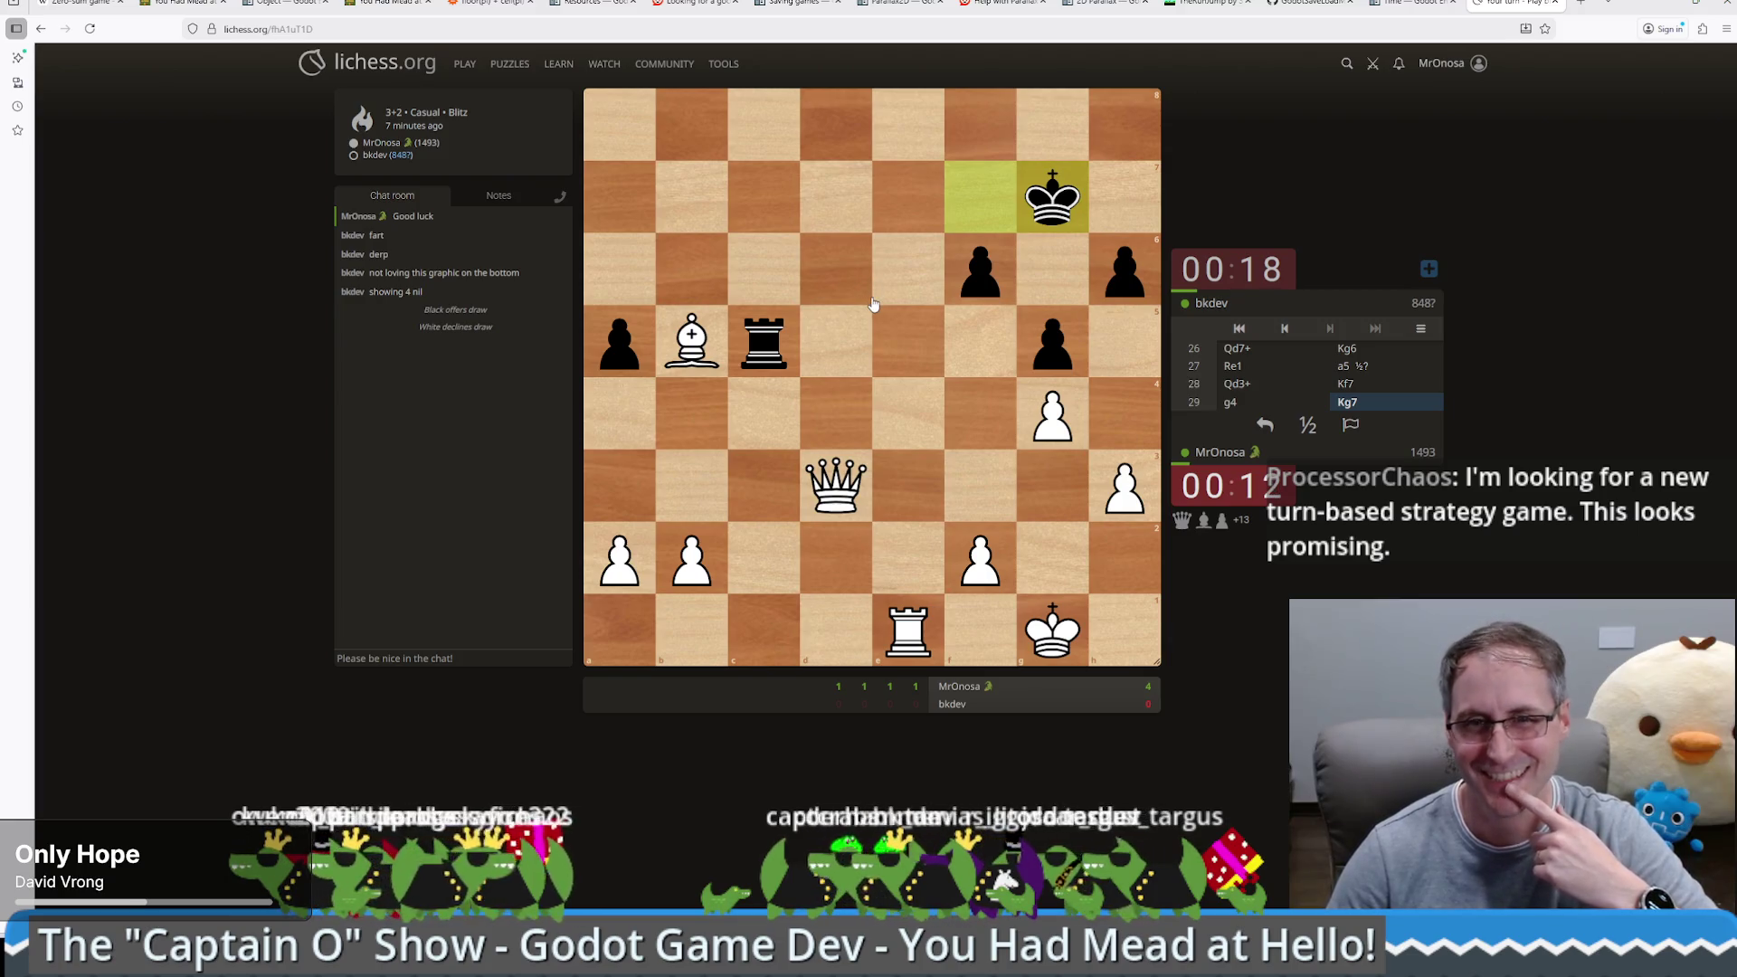
pyautogui.moveTo(909, 634); pyautogui.dragTo(909, 204)
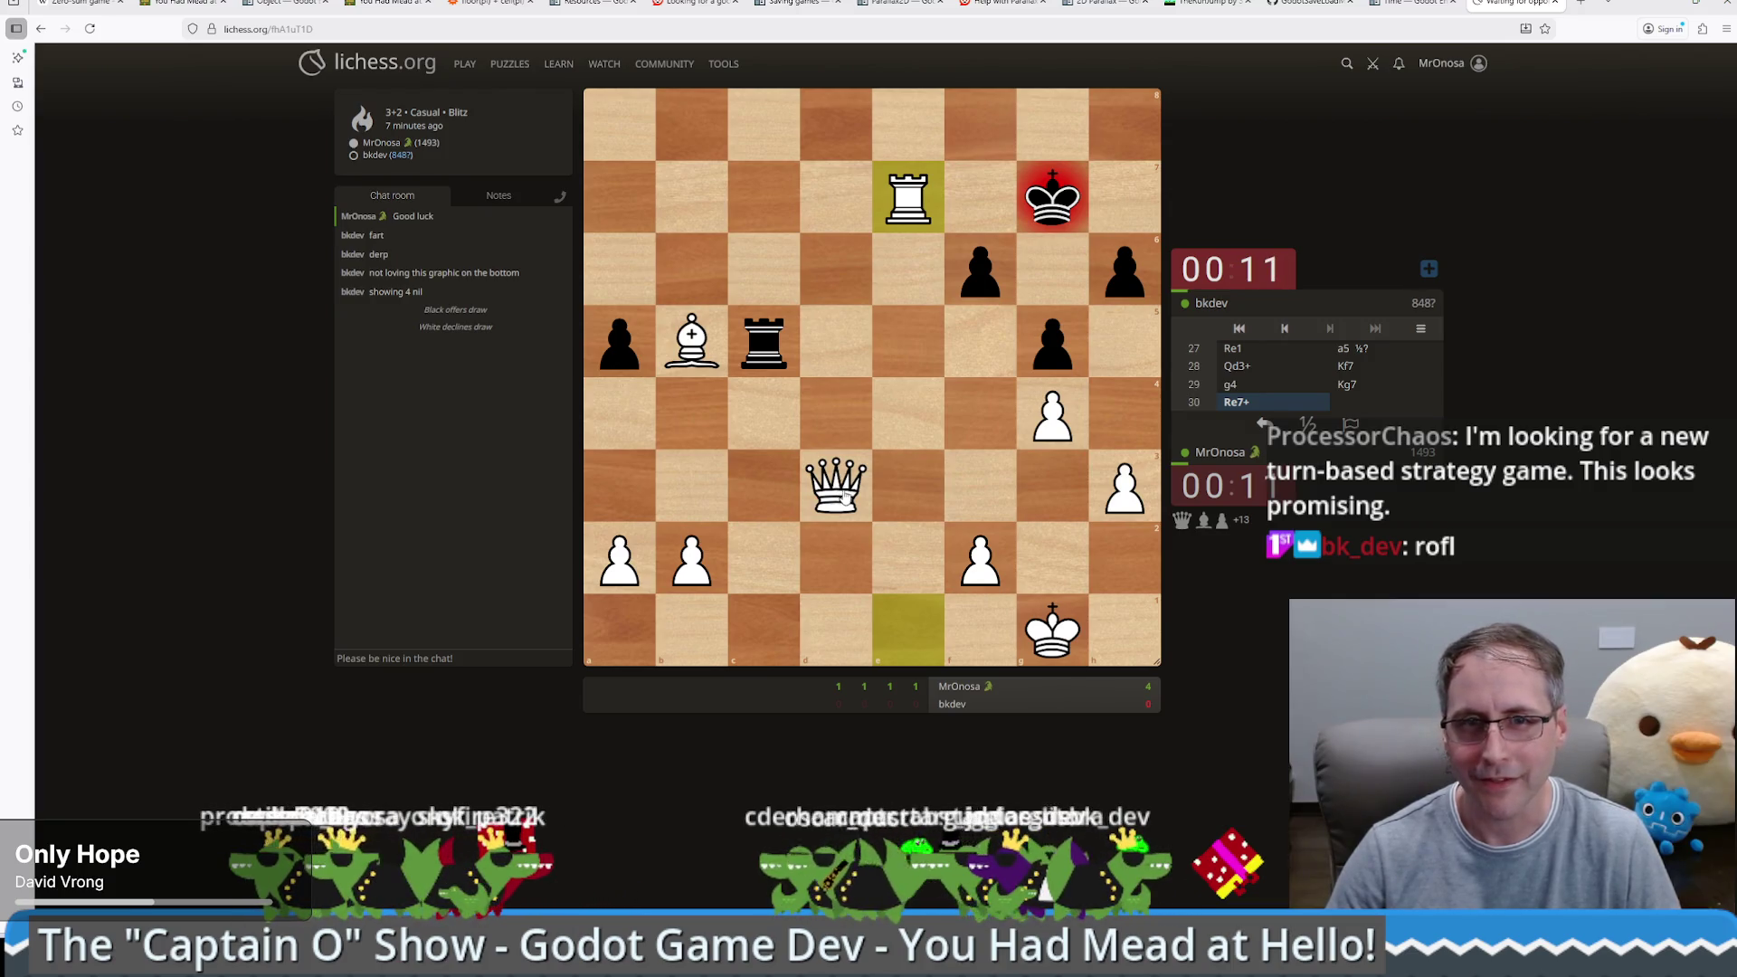
pyautogui.moveTo(844, 500); pyautogui.dragTo(844, 137)
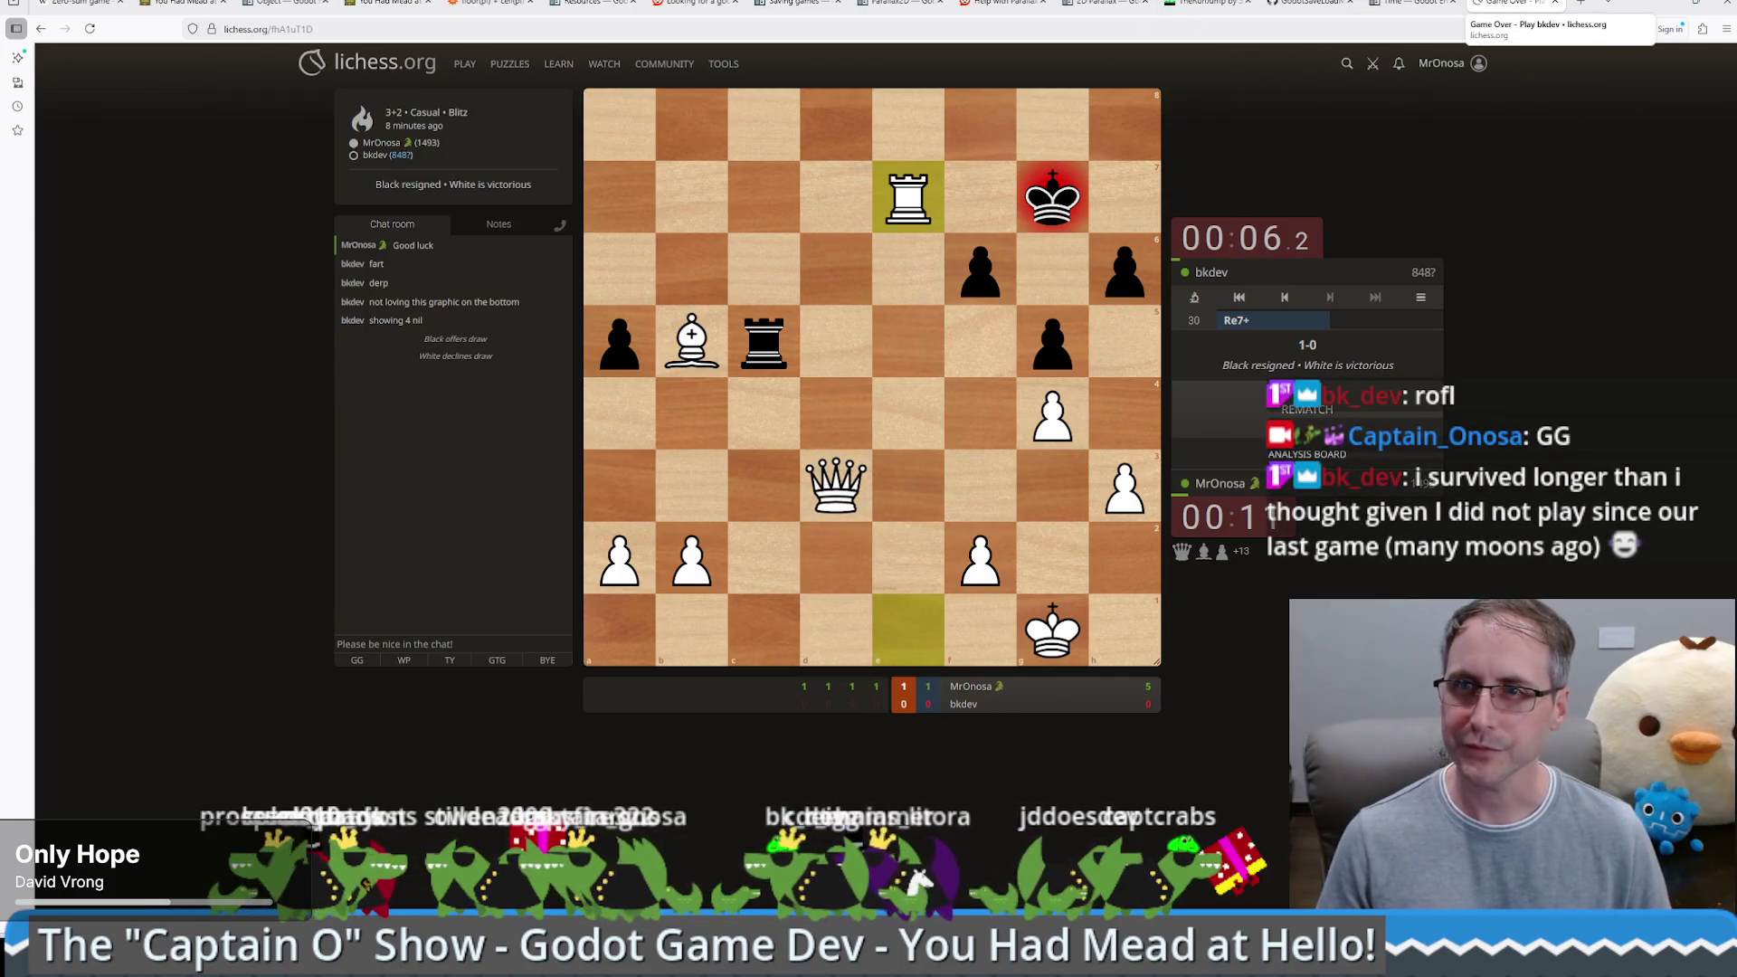
pyautogui.click(1407, 3)
# Walk the beekeeper to the hive and take its ready honeycombs
pyautogui.hotkey('alt', 'Tab')
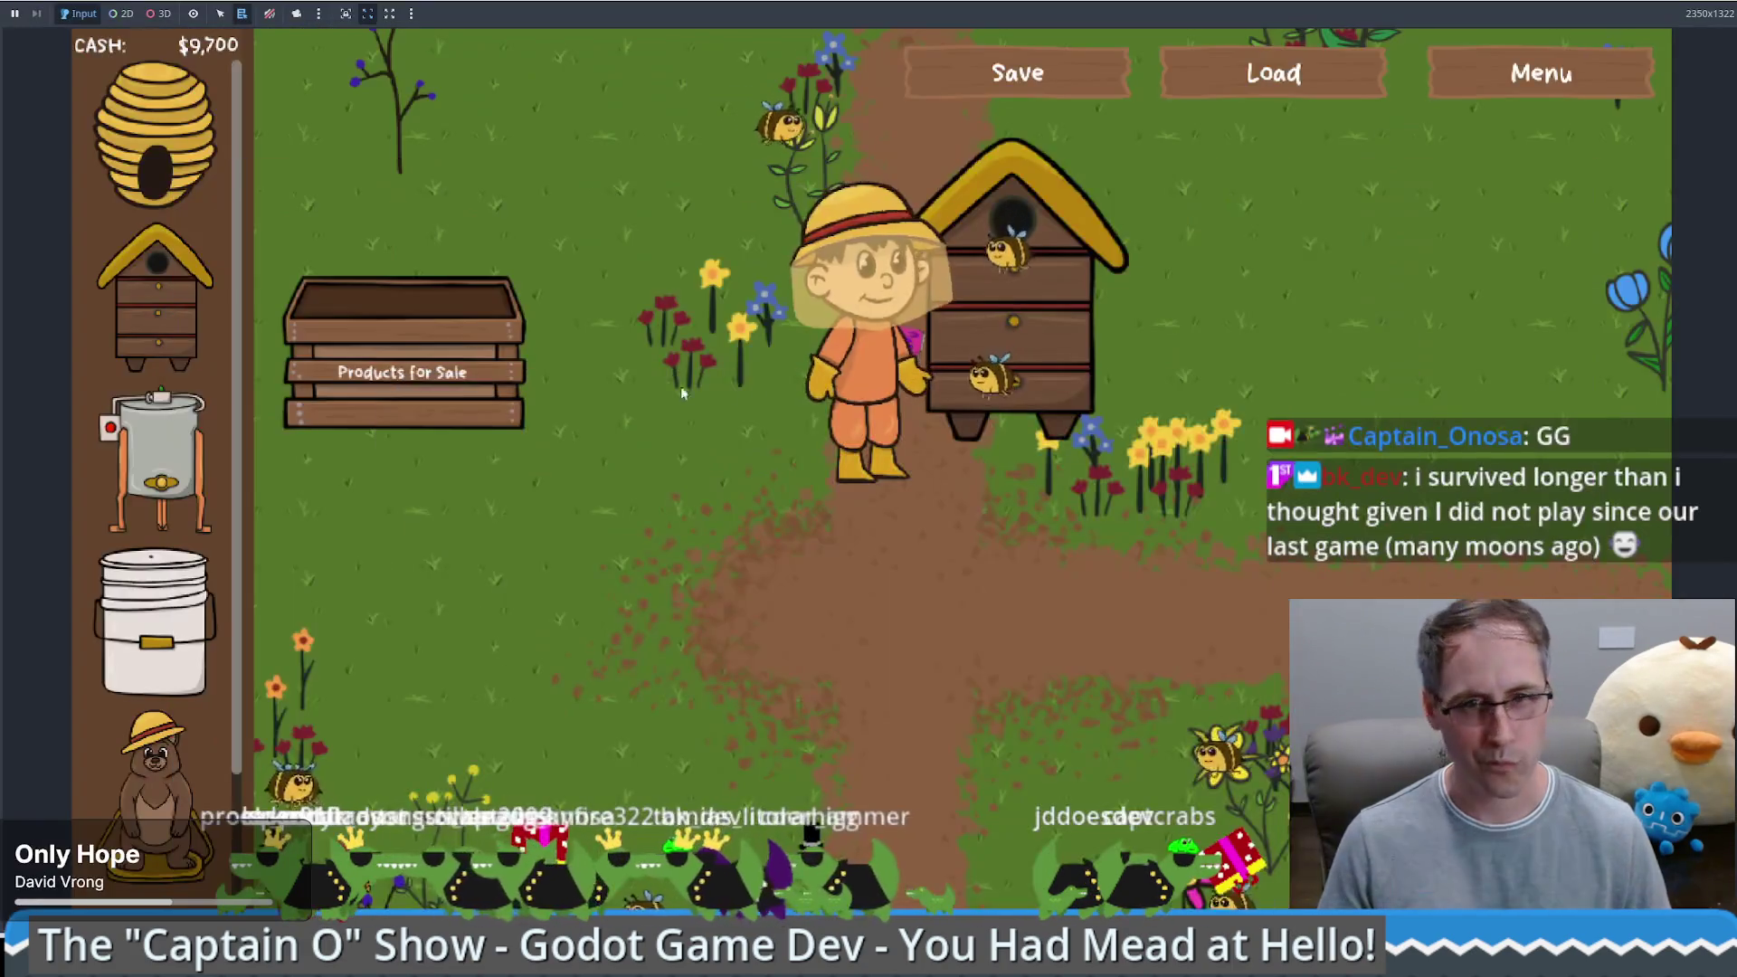
pyautogui.press('Up')
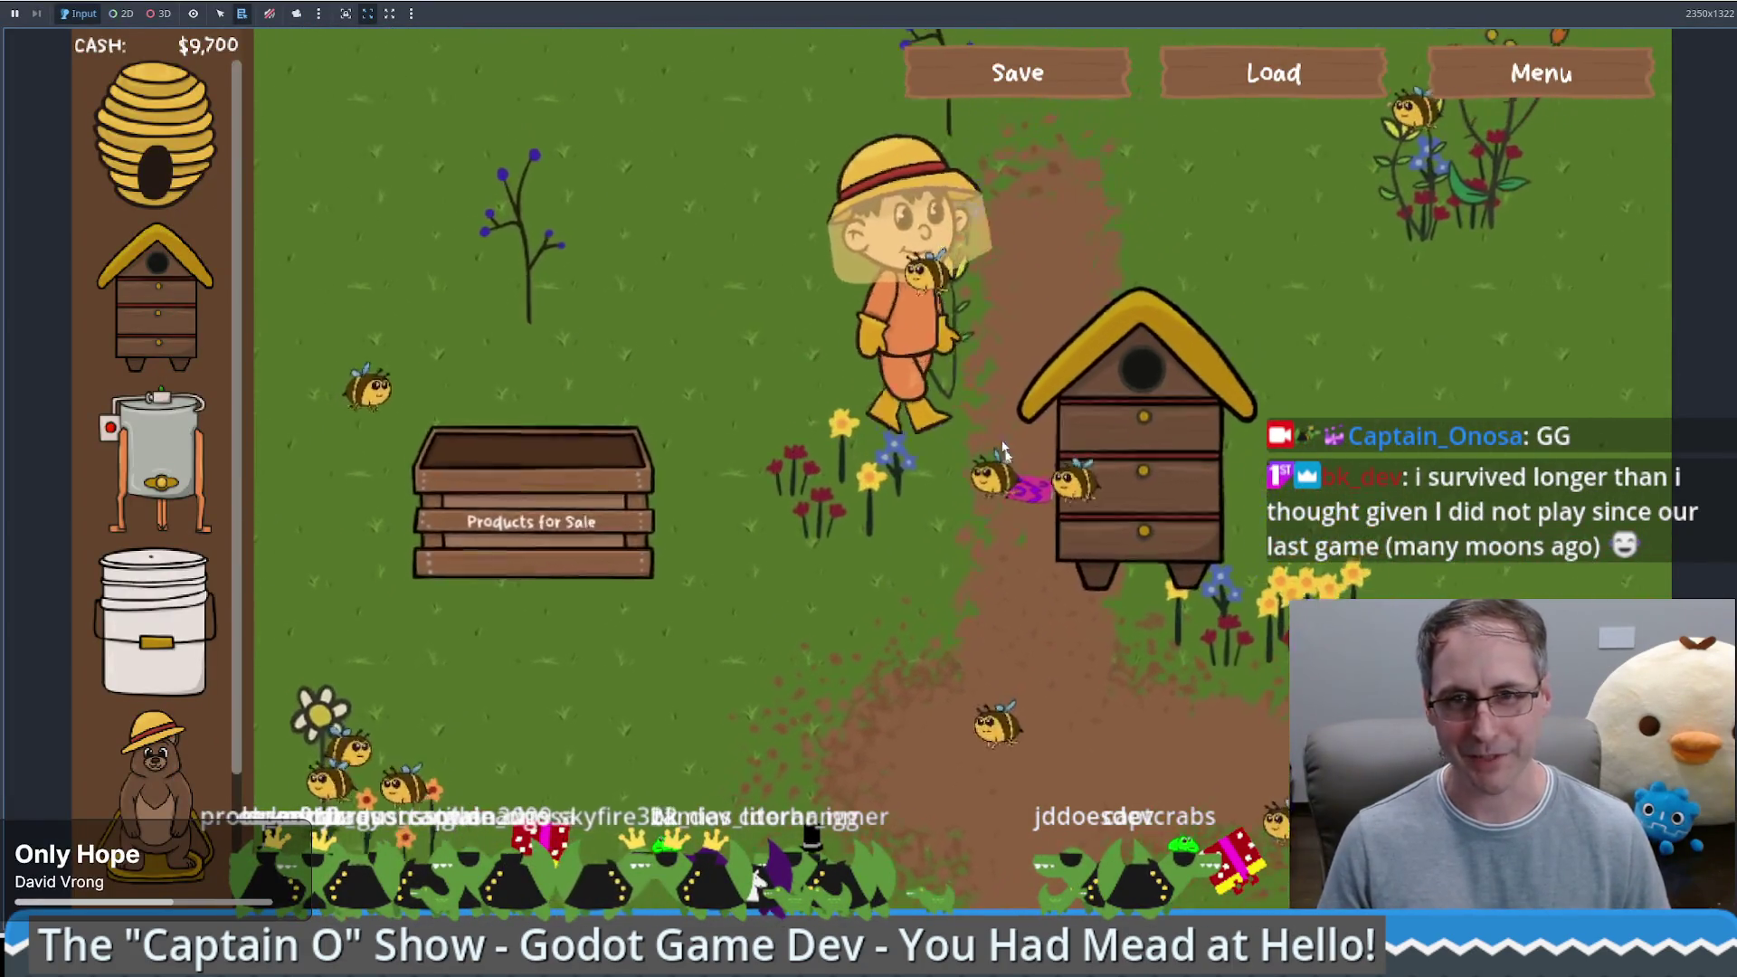
pyautogui.press('Right')
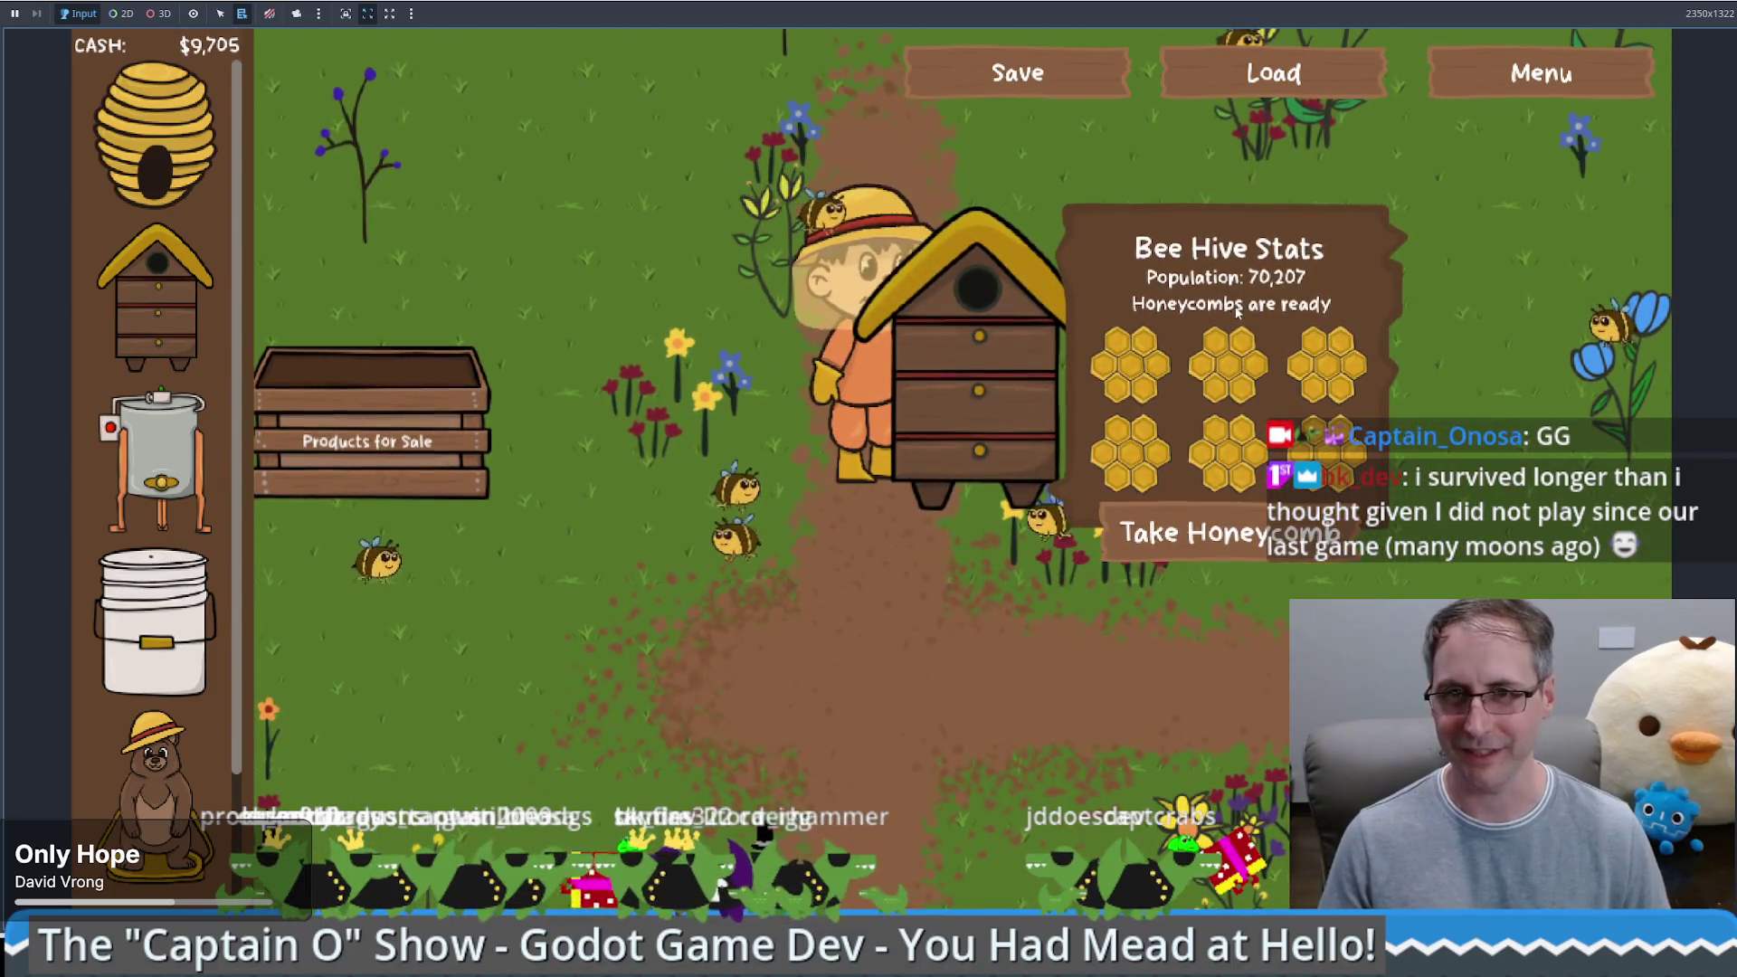
pyautogui.click(1176, 532)
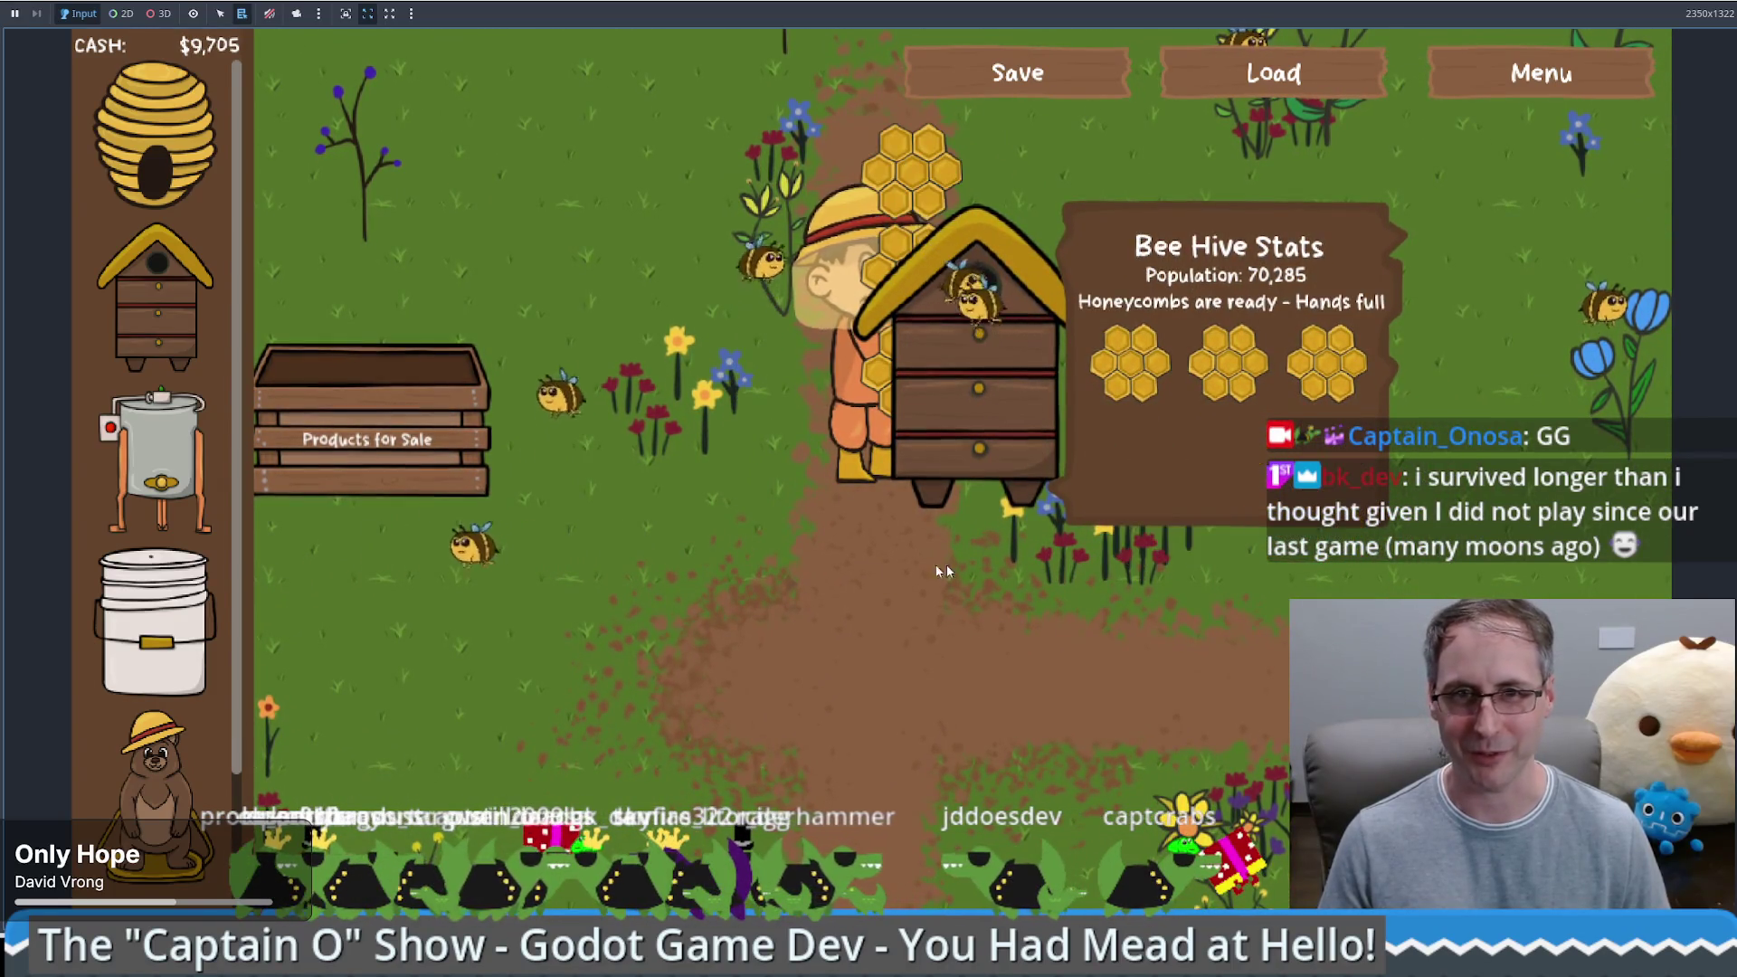
# Carry the honeycombs to the Products for Sale crate and sell them for $50
pyautogui.press('Down')
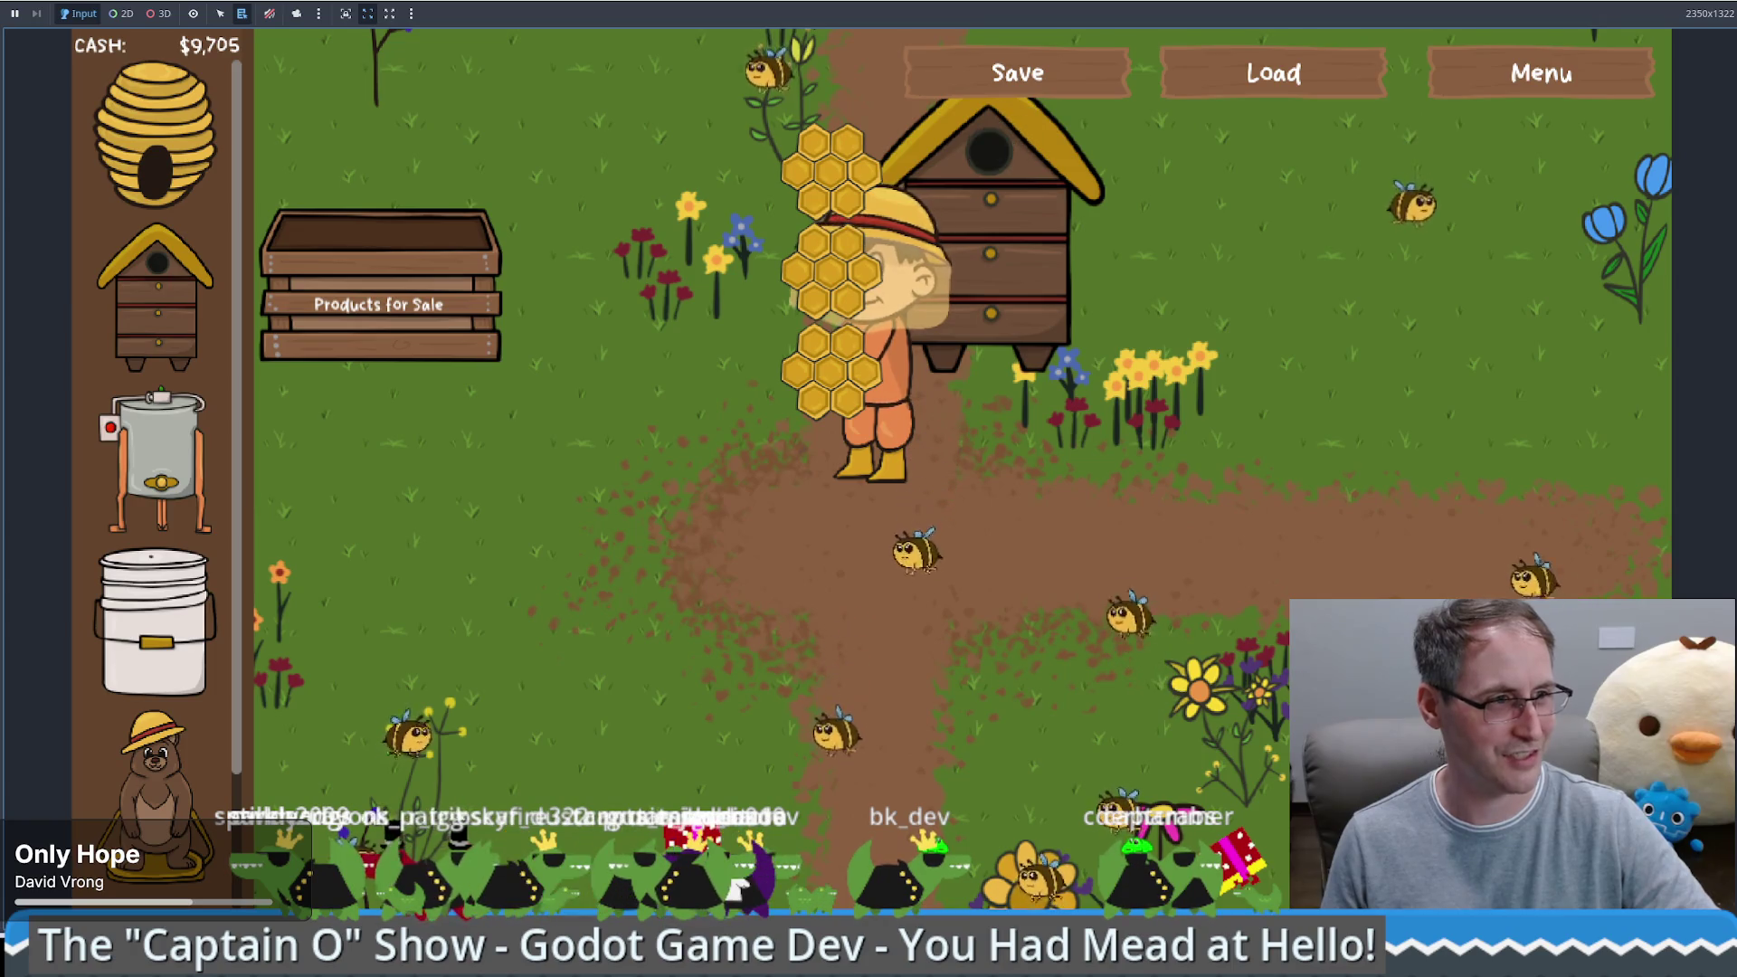
pyautogui.hotkey('Up', 'Left')
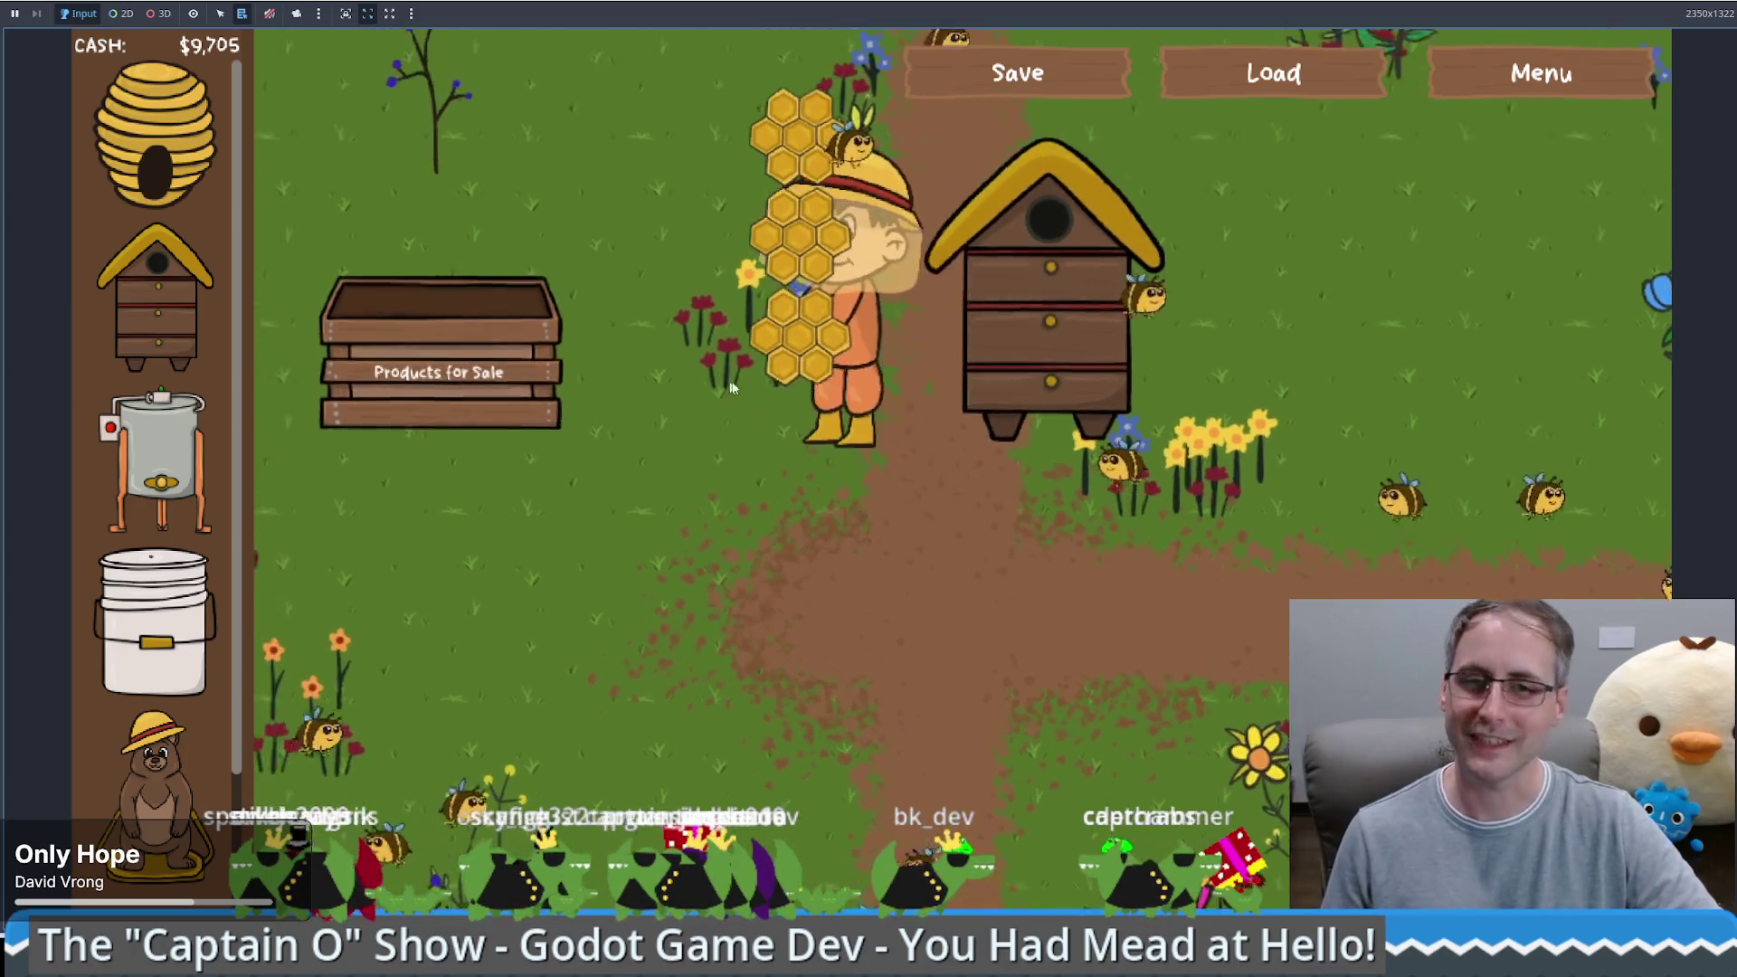
pyautogui.click(758, 500)
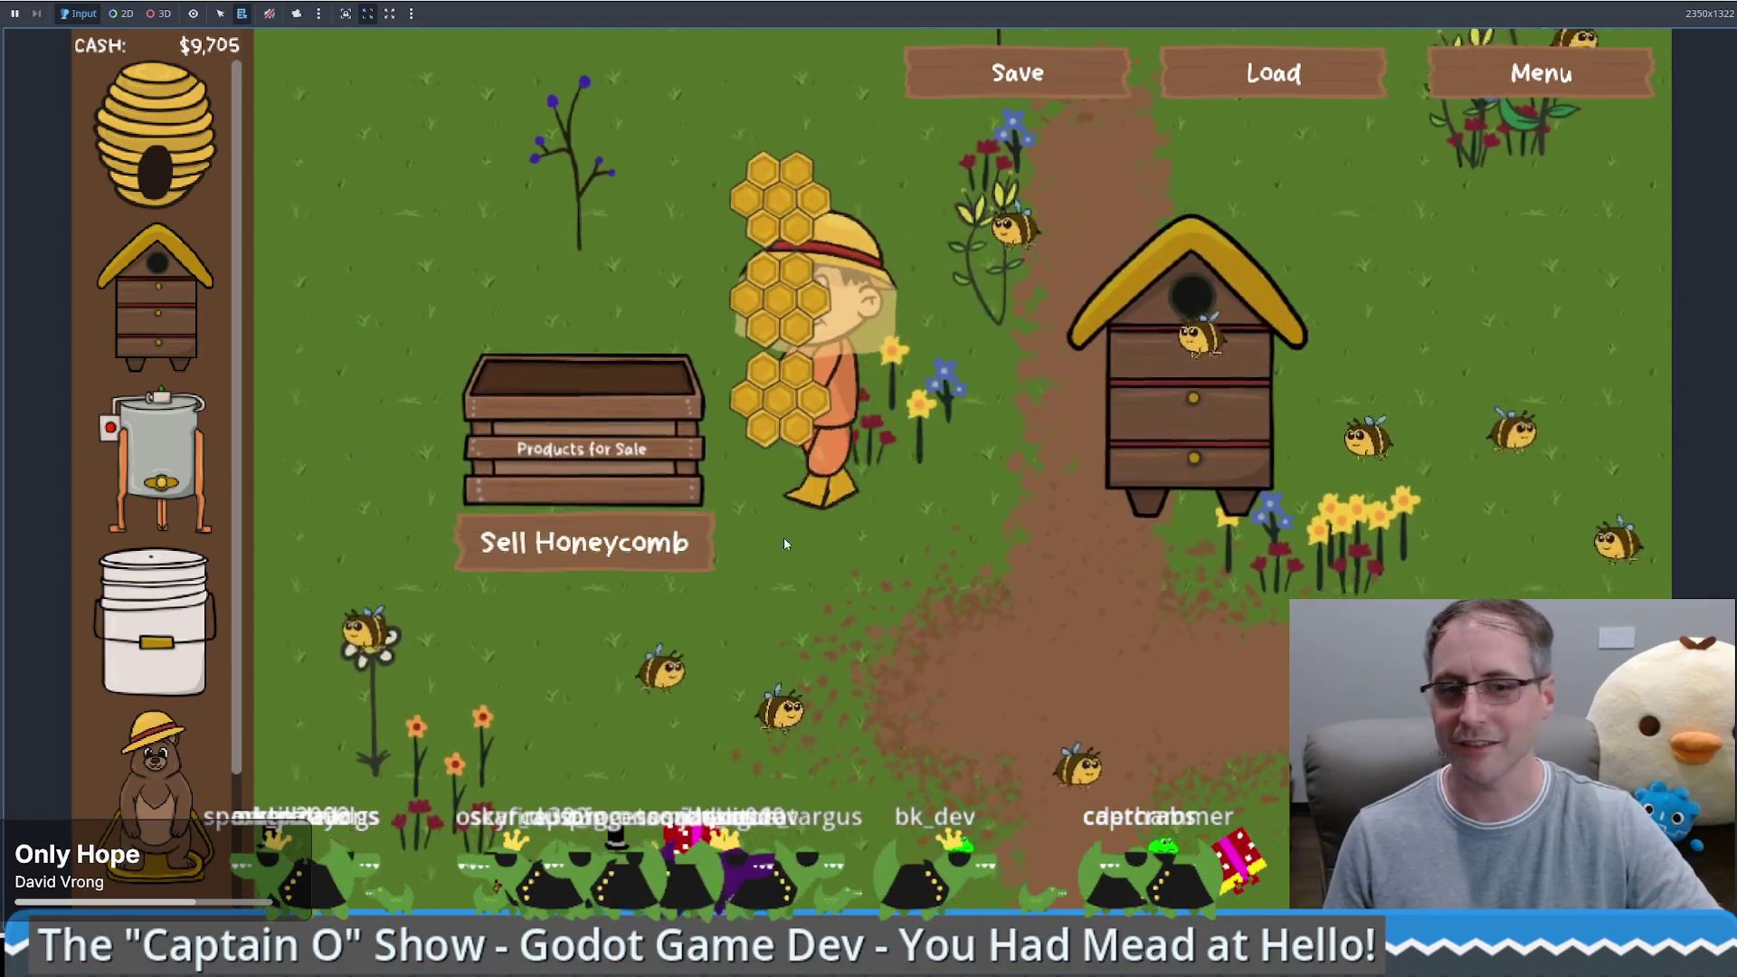
pyautogui.click(665, 466)
pyautogui.click(1298, 299)
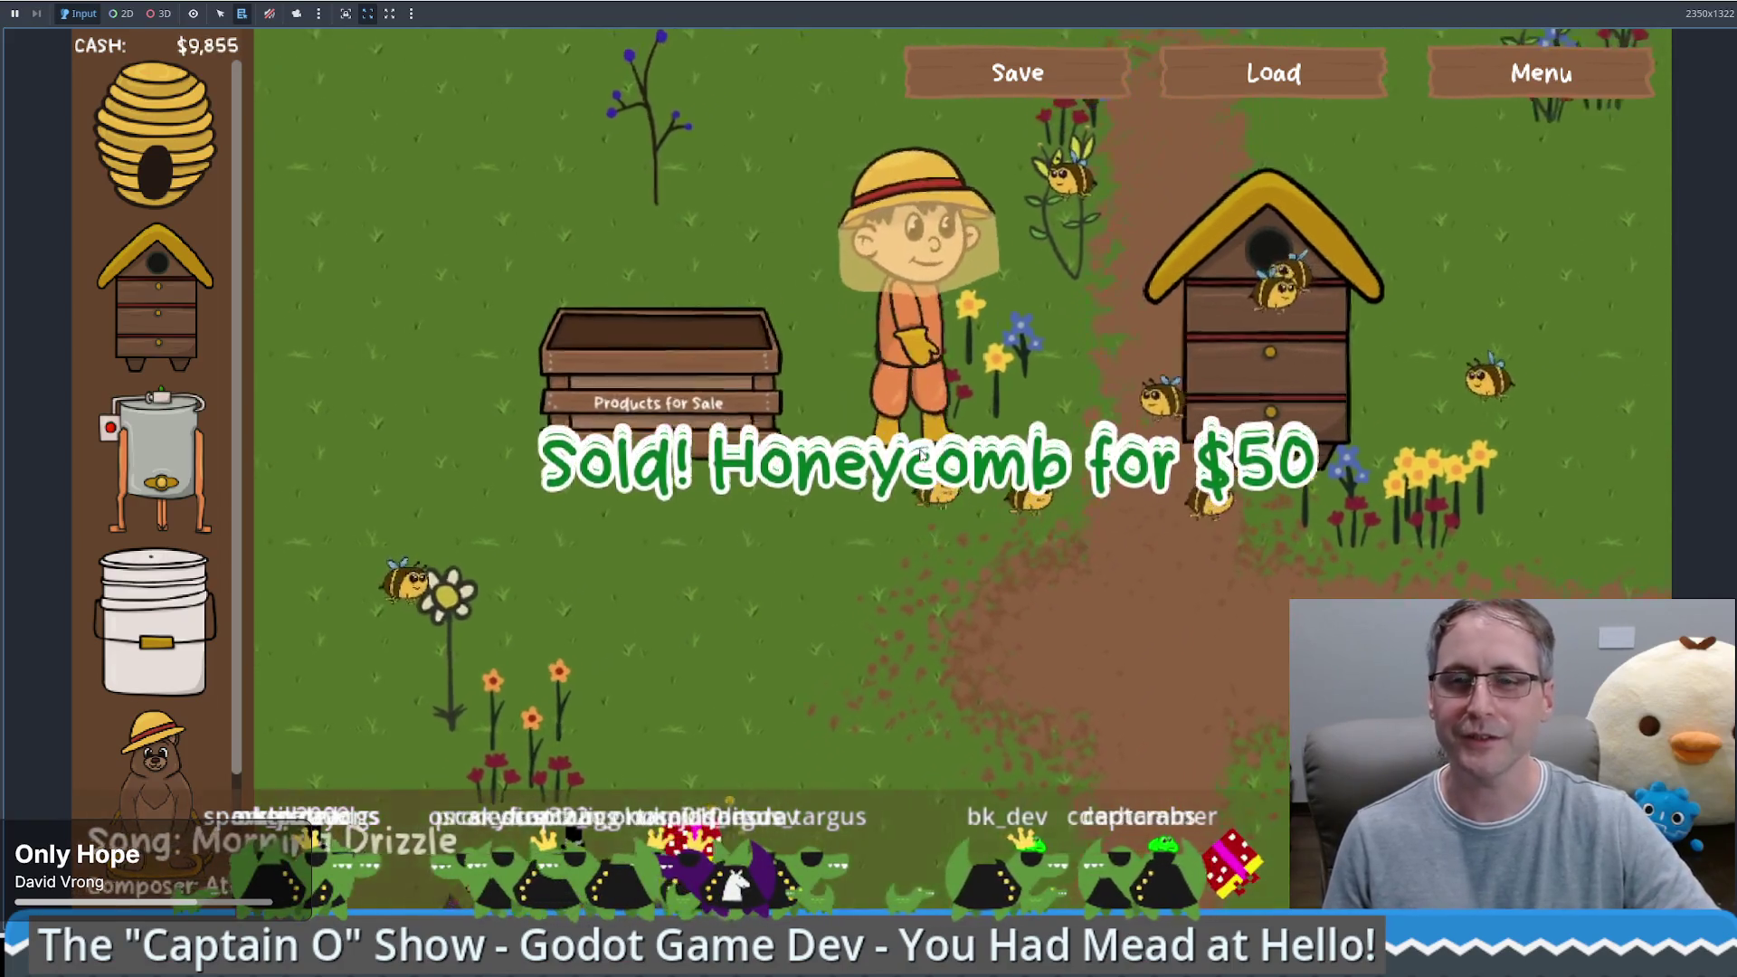
pyautogui.press('F11')
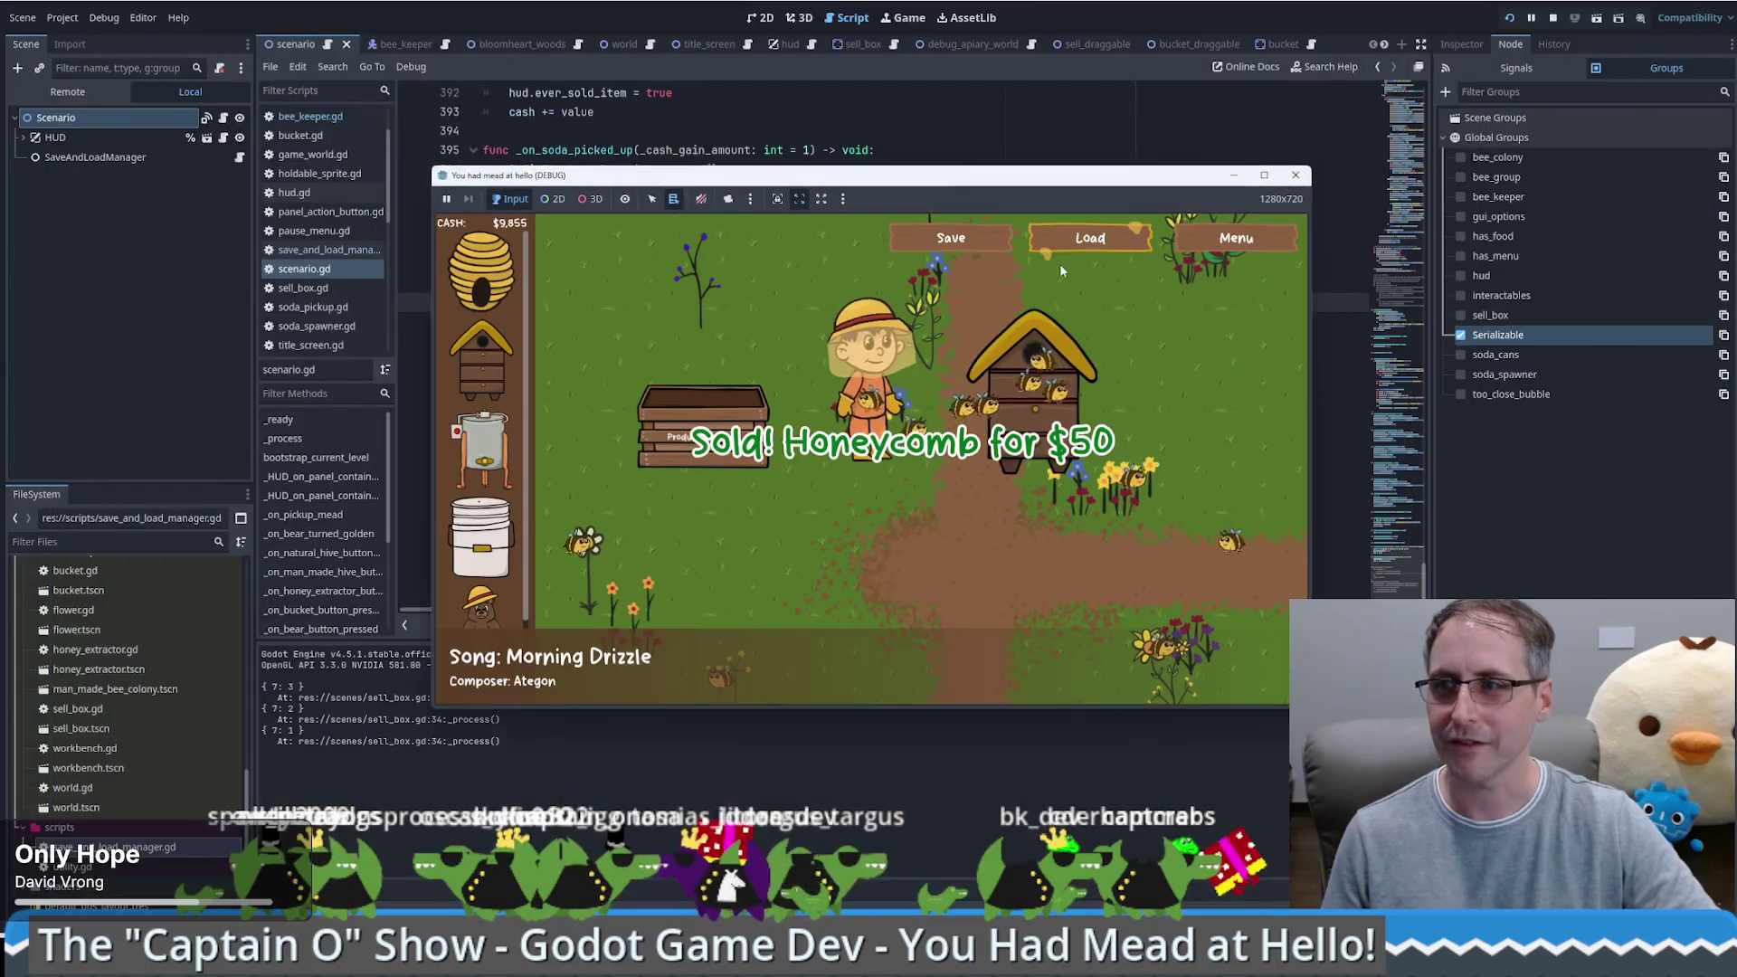
# Reposition the windowed game's debug window up and left over the script editor
pyautogui.moveTo(829, 187)
pyautogui.mouseDown()
pyautogui.moveTo(851, 164)
pyautogui.moveTo(817, 207)
pyautogui.moveTo(954, 182)
pyautogui.moveTo(852, 171)
pyautogui.mouseUp()
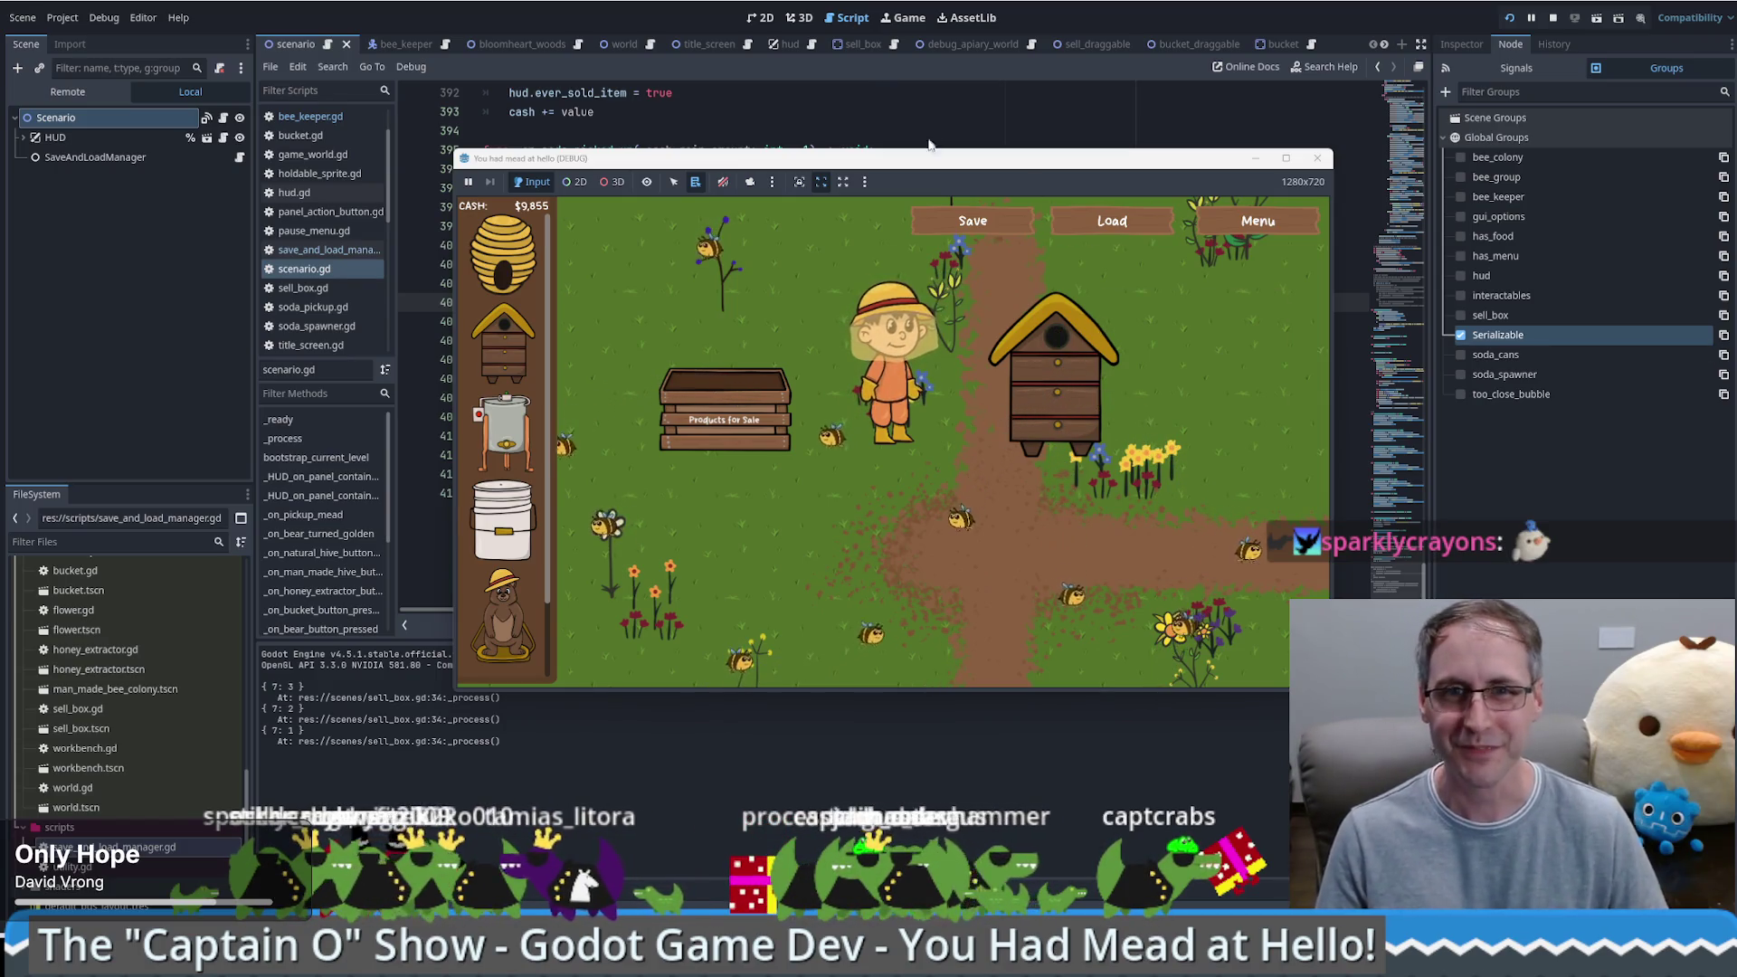
pyautogui.moveTo(926, 161); pyautogui.dragTo(771, 149)
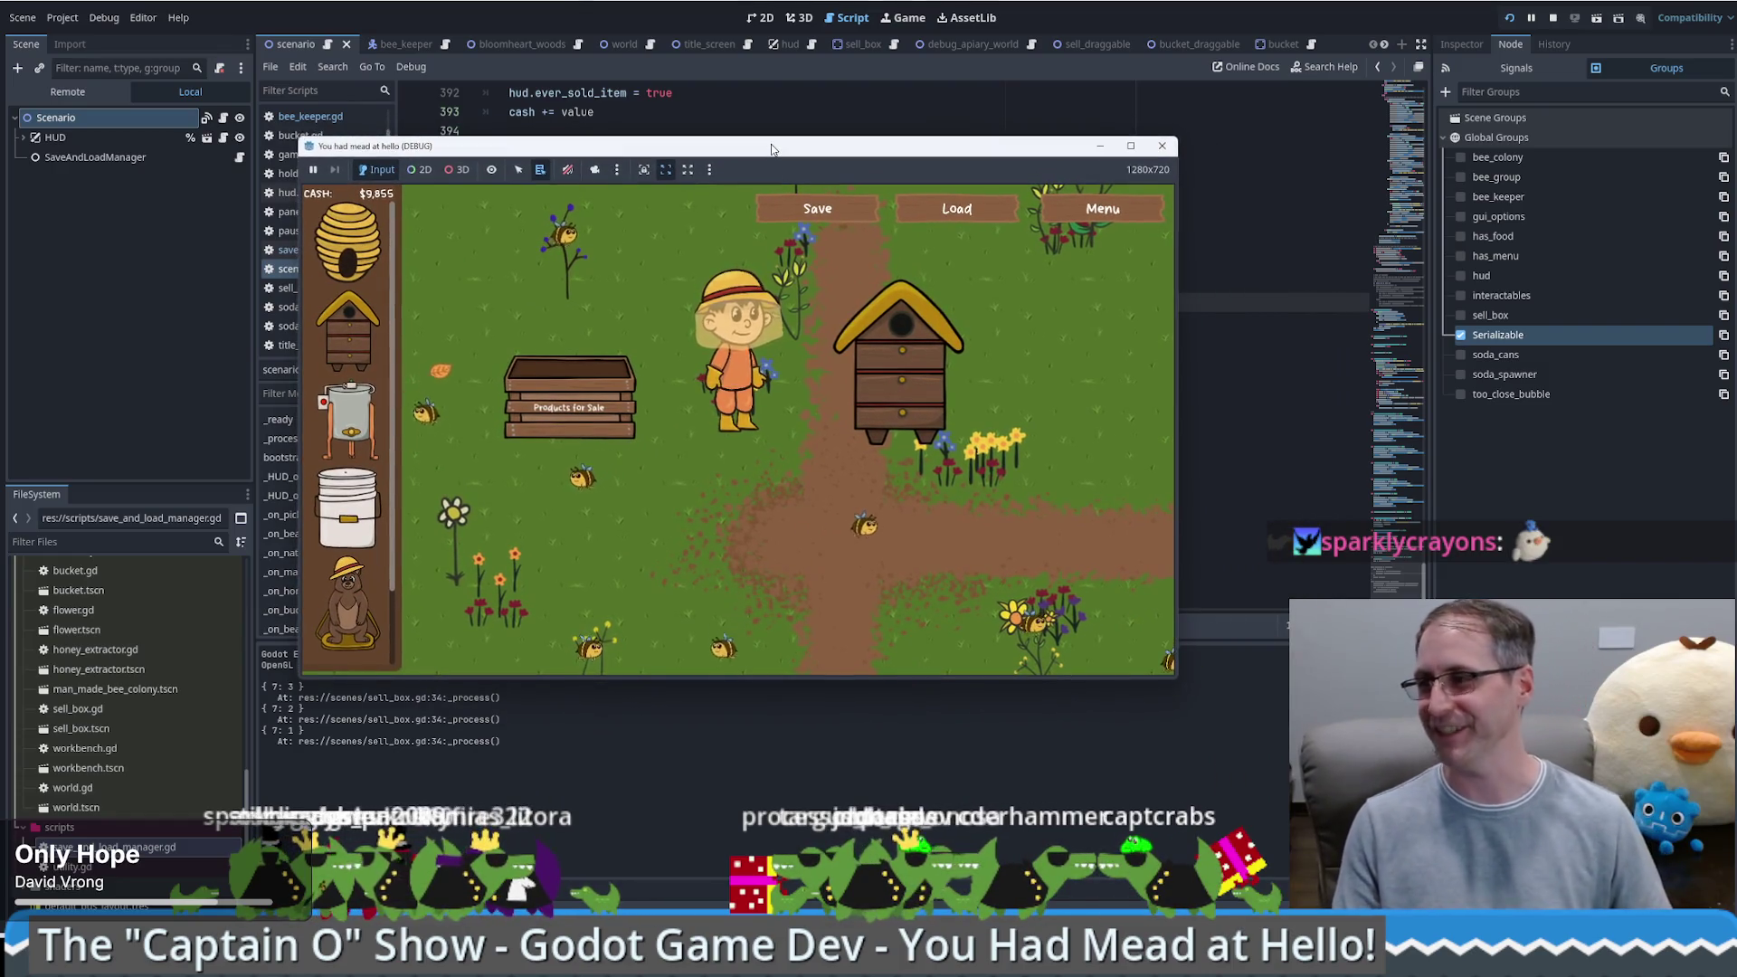
# Walk the beekeeper to the hive, take its honeycomb, and carry it to the Products for Sale box
pyautogui.press('s')
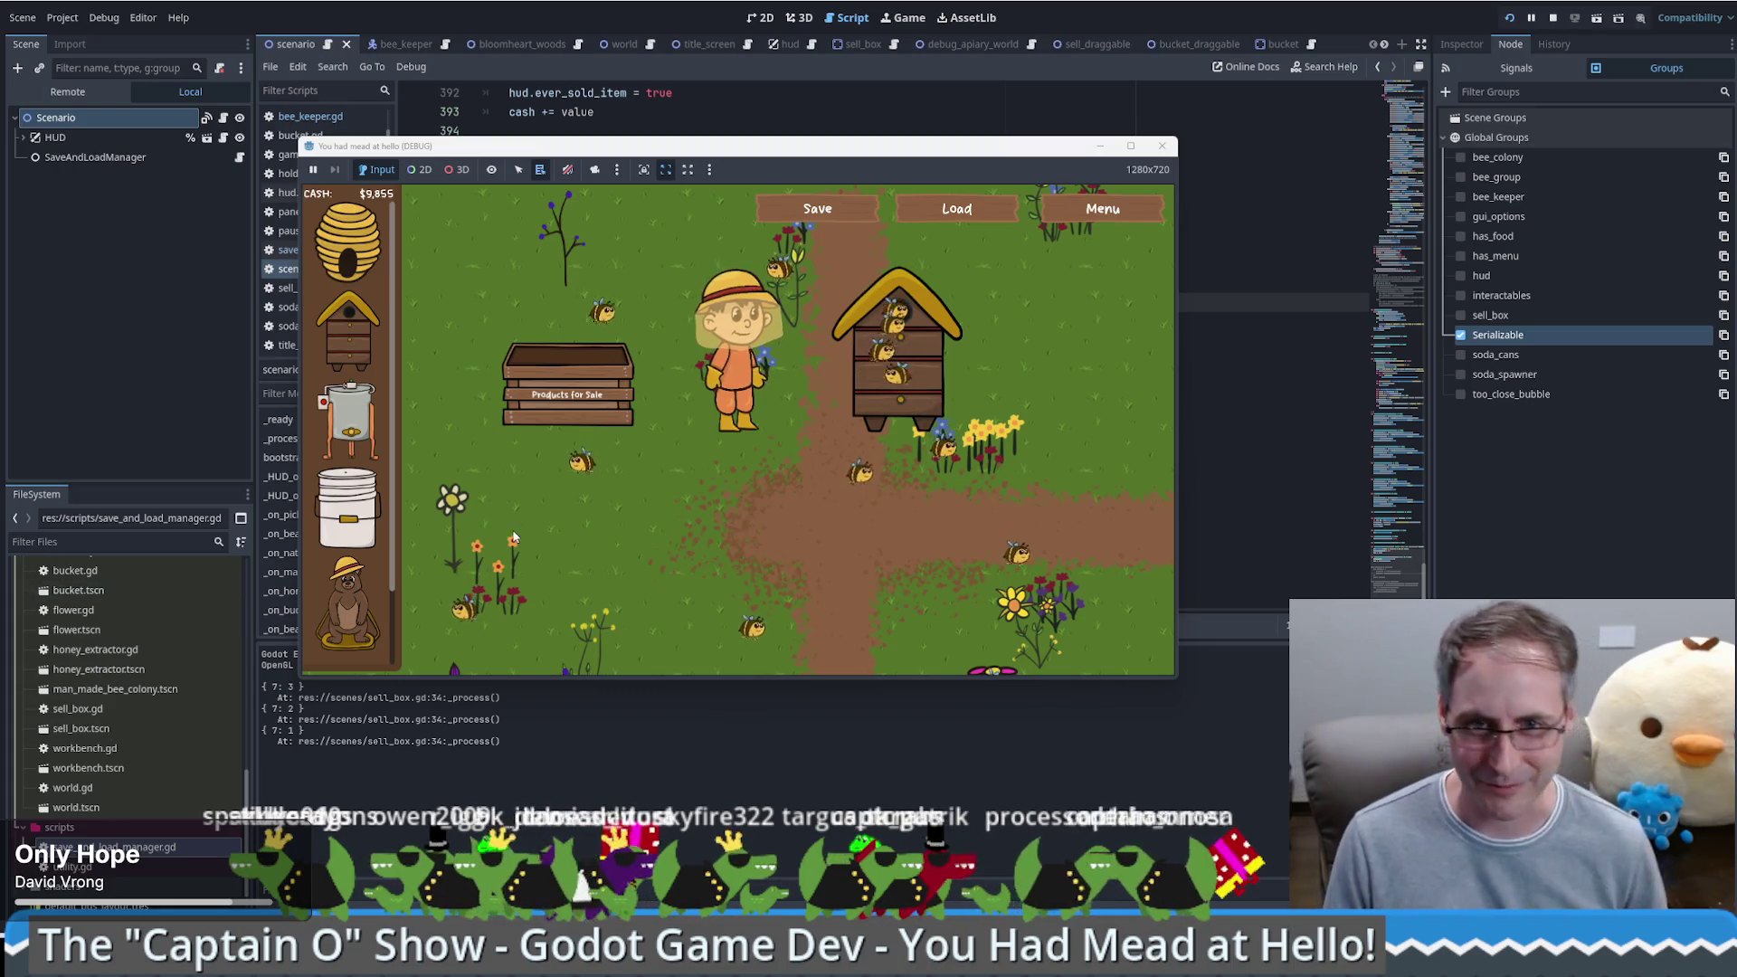
pyautogui.click(756, 505)
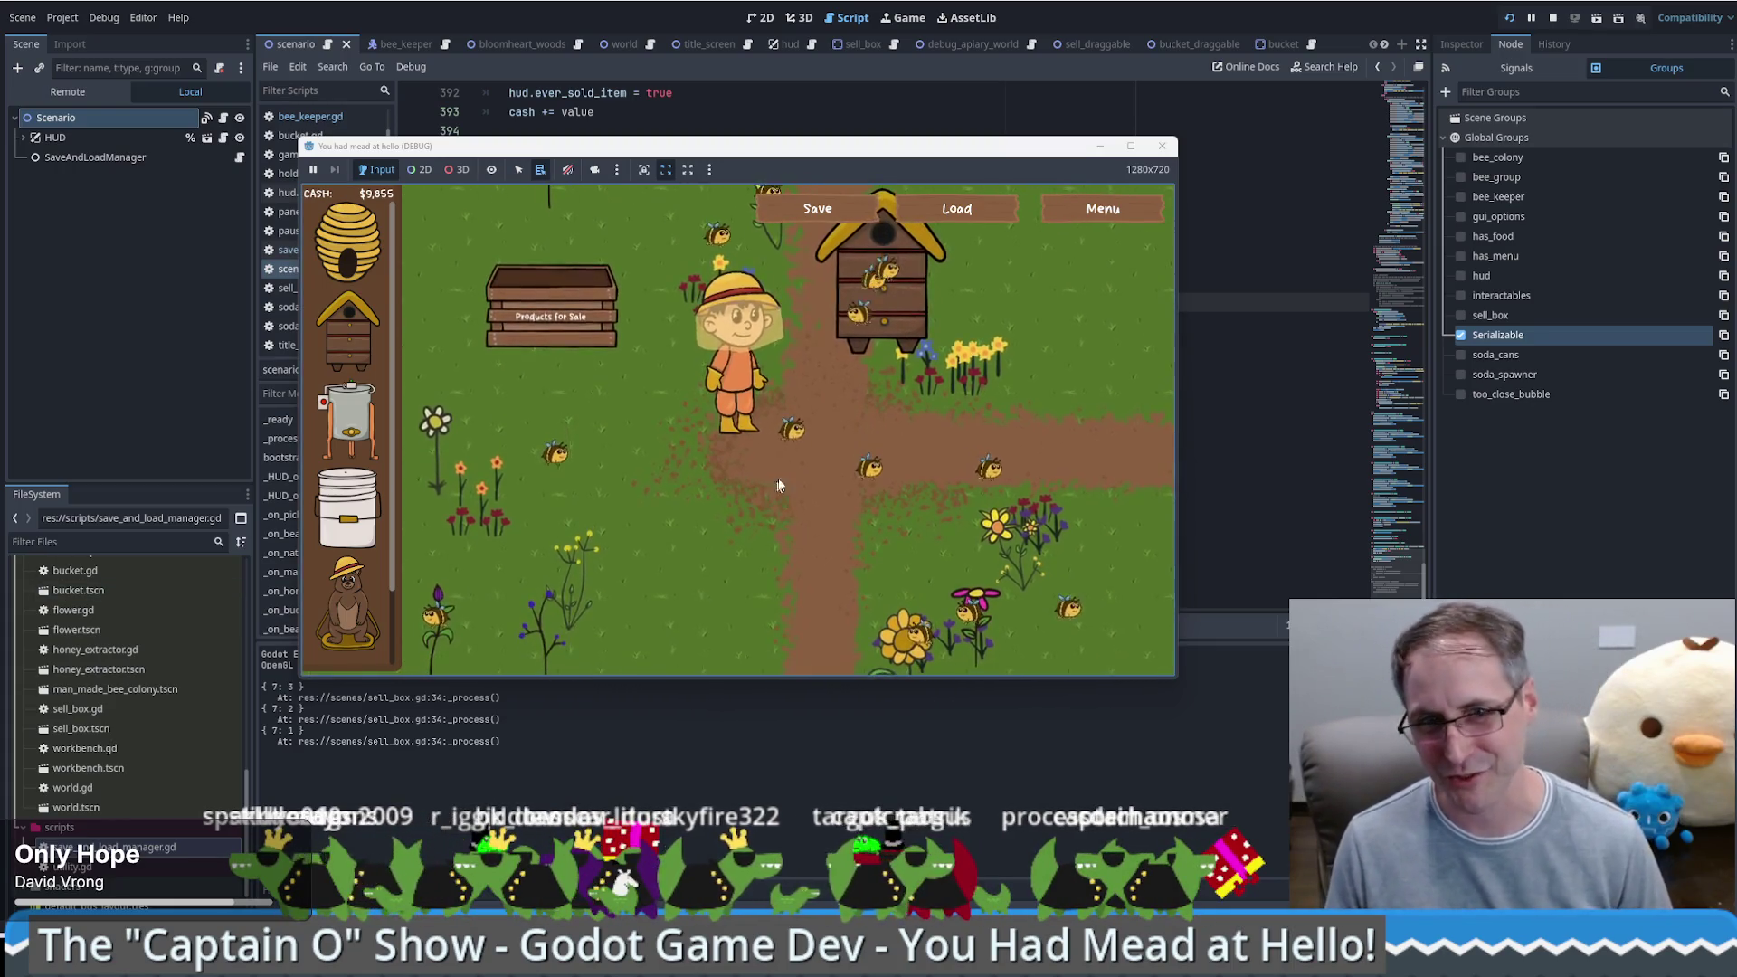
pyautogui.click(659, 433)
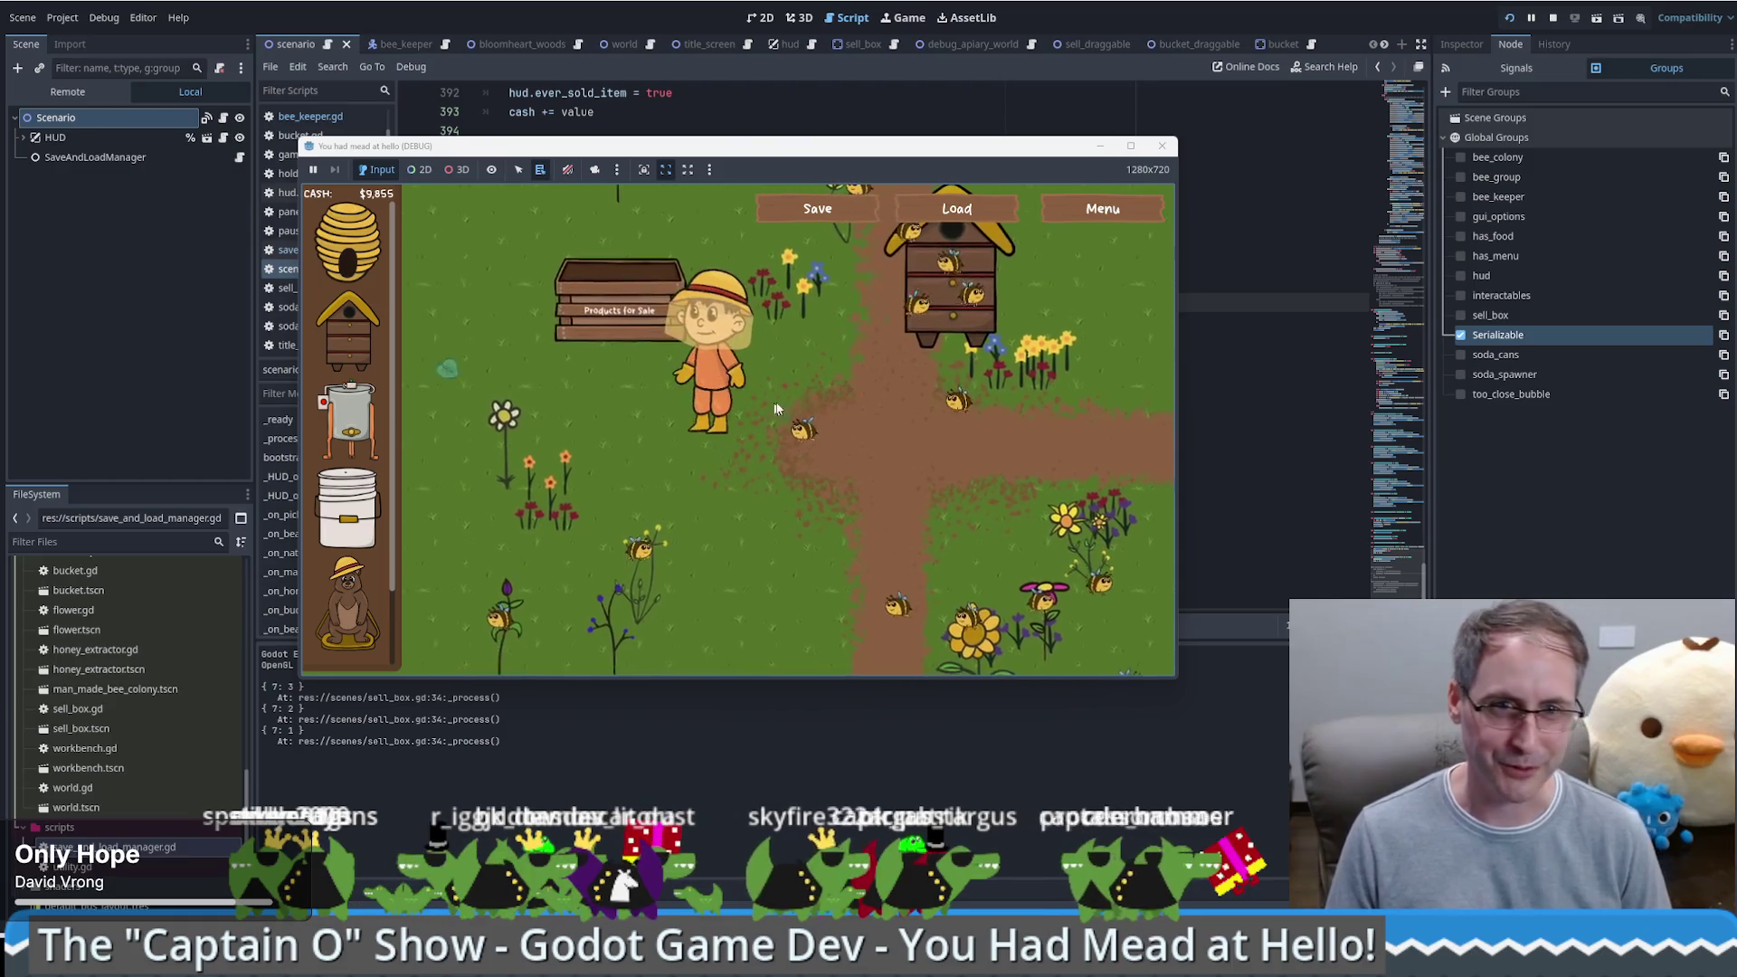
pyautogui.click(622, 340)
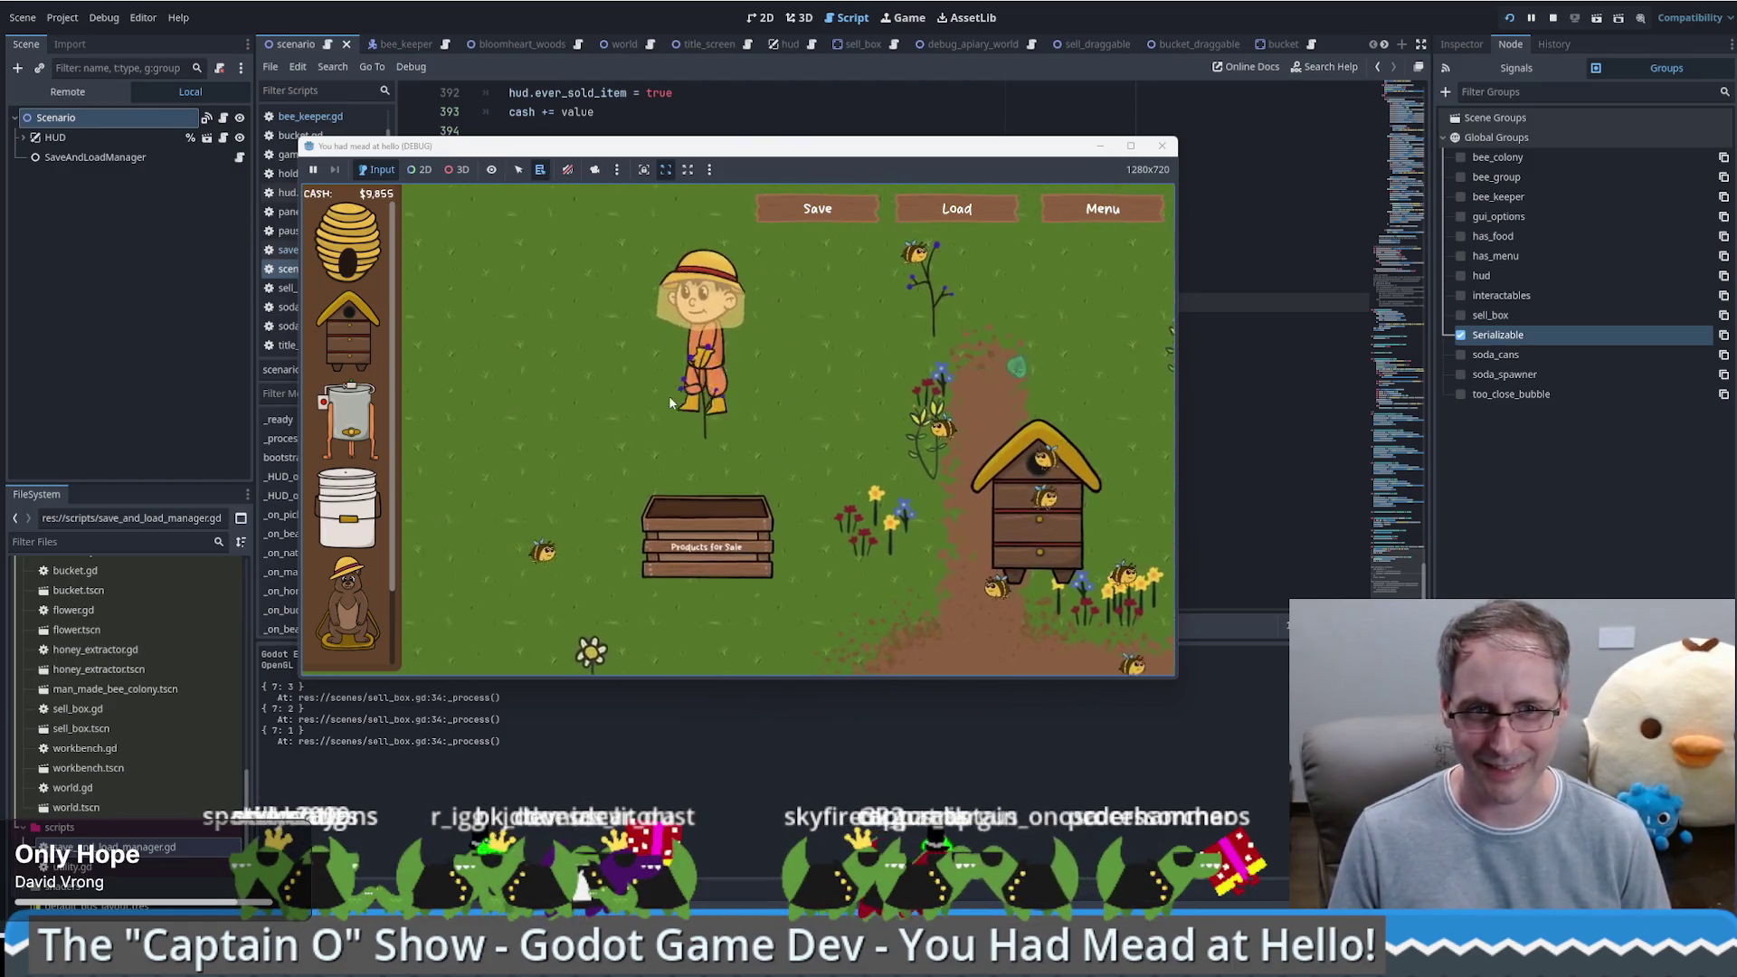
pyautogui.click(801, 393)
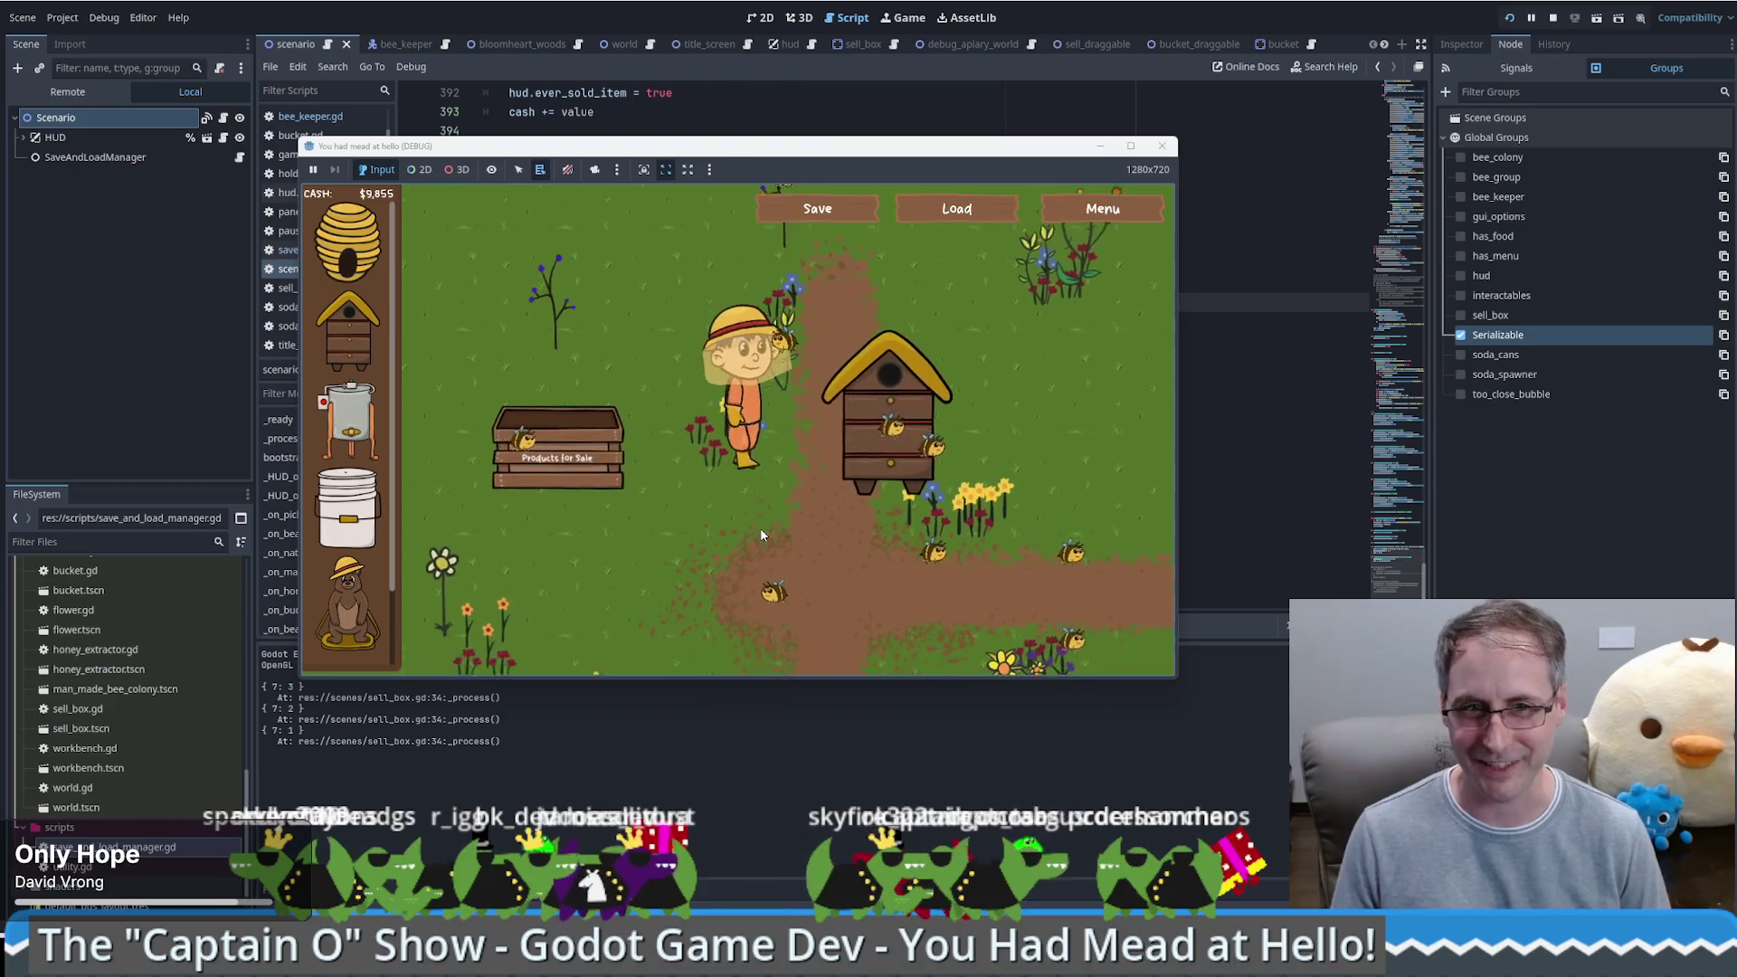
pyautogui.click(864, 365)
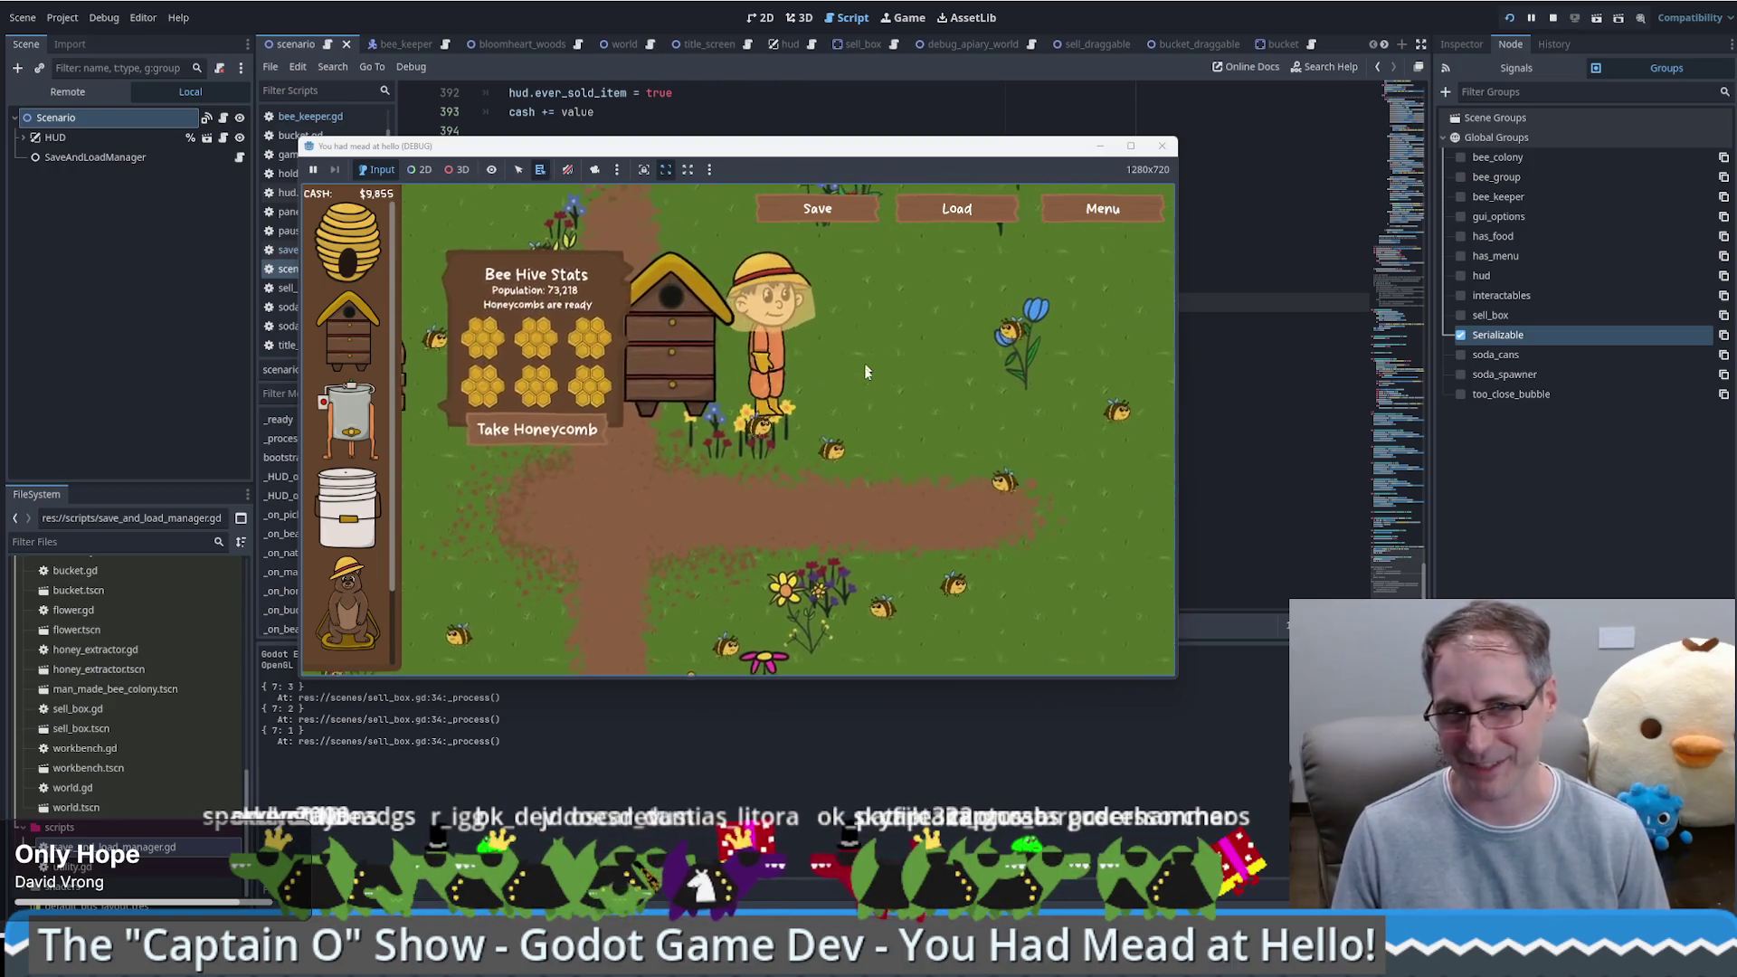
pyautogui.click(587, 375)
pyautogui.click(522, 455)
pyautogui.click(431, 438)
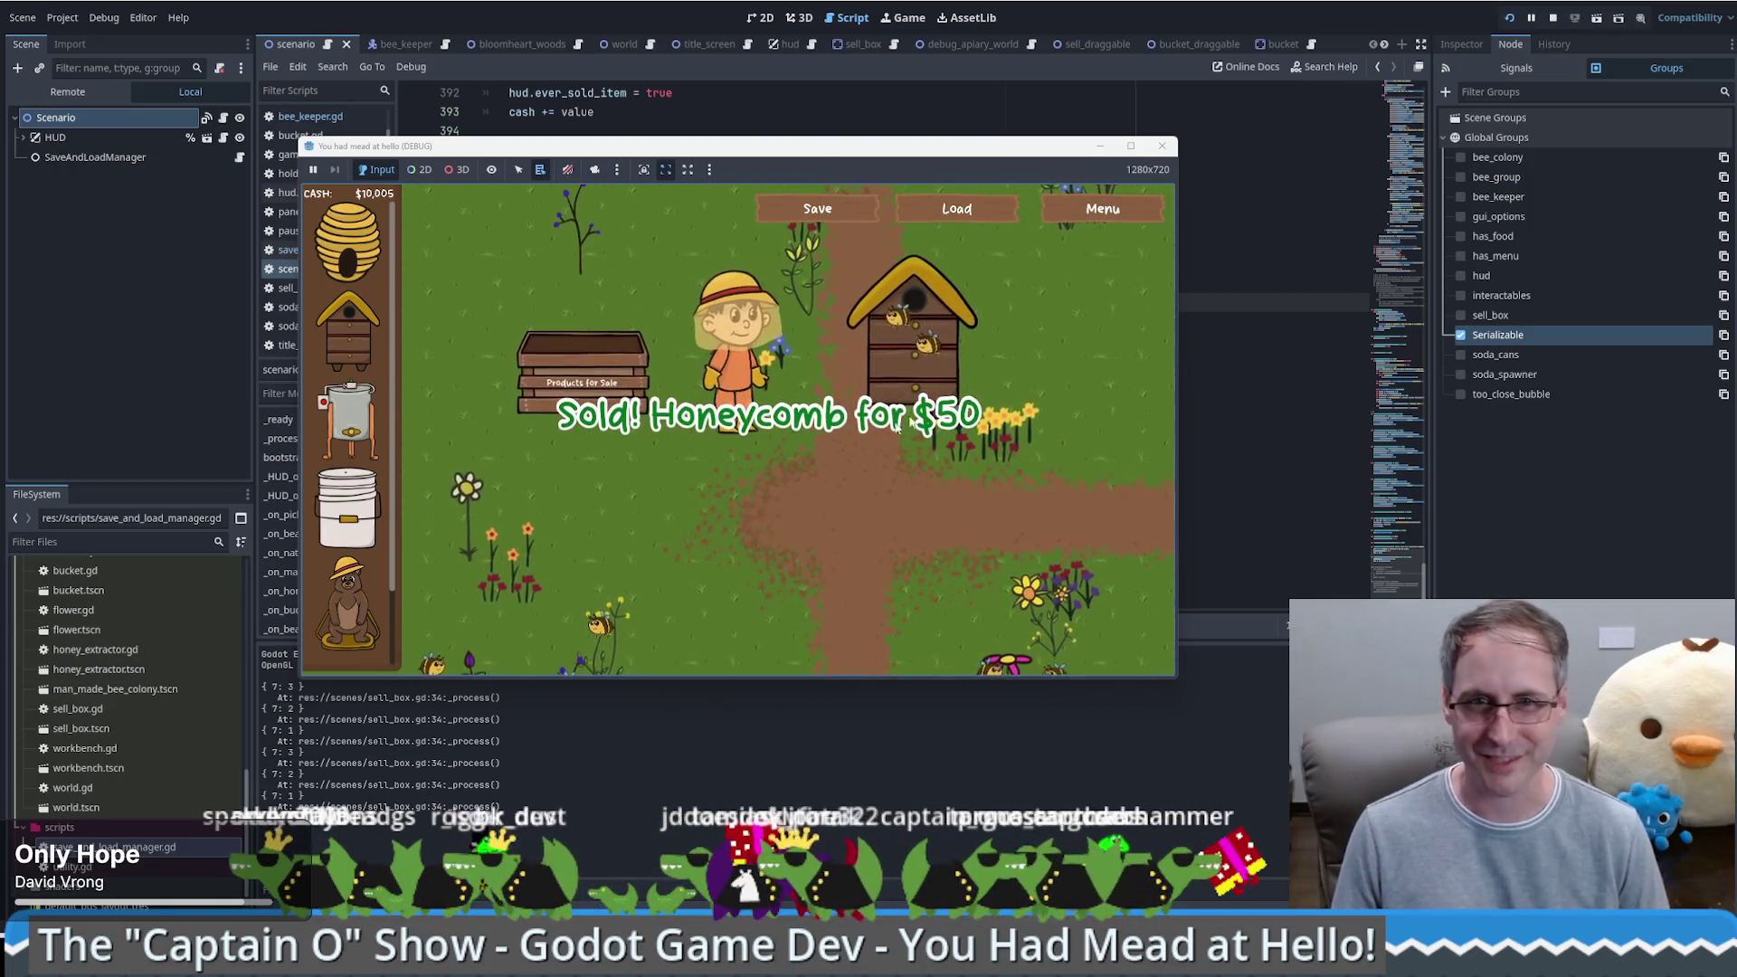
# Close the running bee game window
pyautogui.click(1167, 150)
pyautogui.scroll(5, 776, 372)
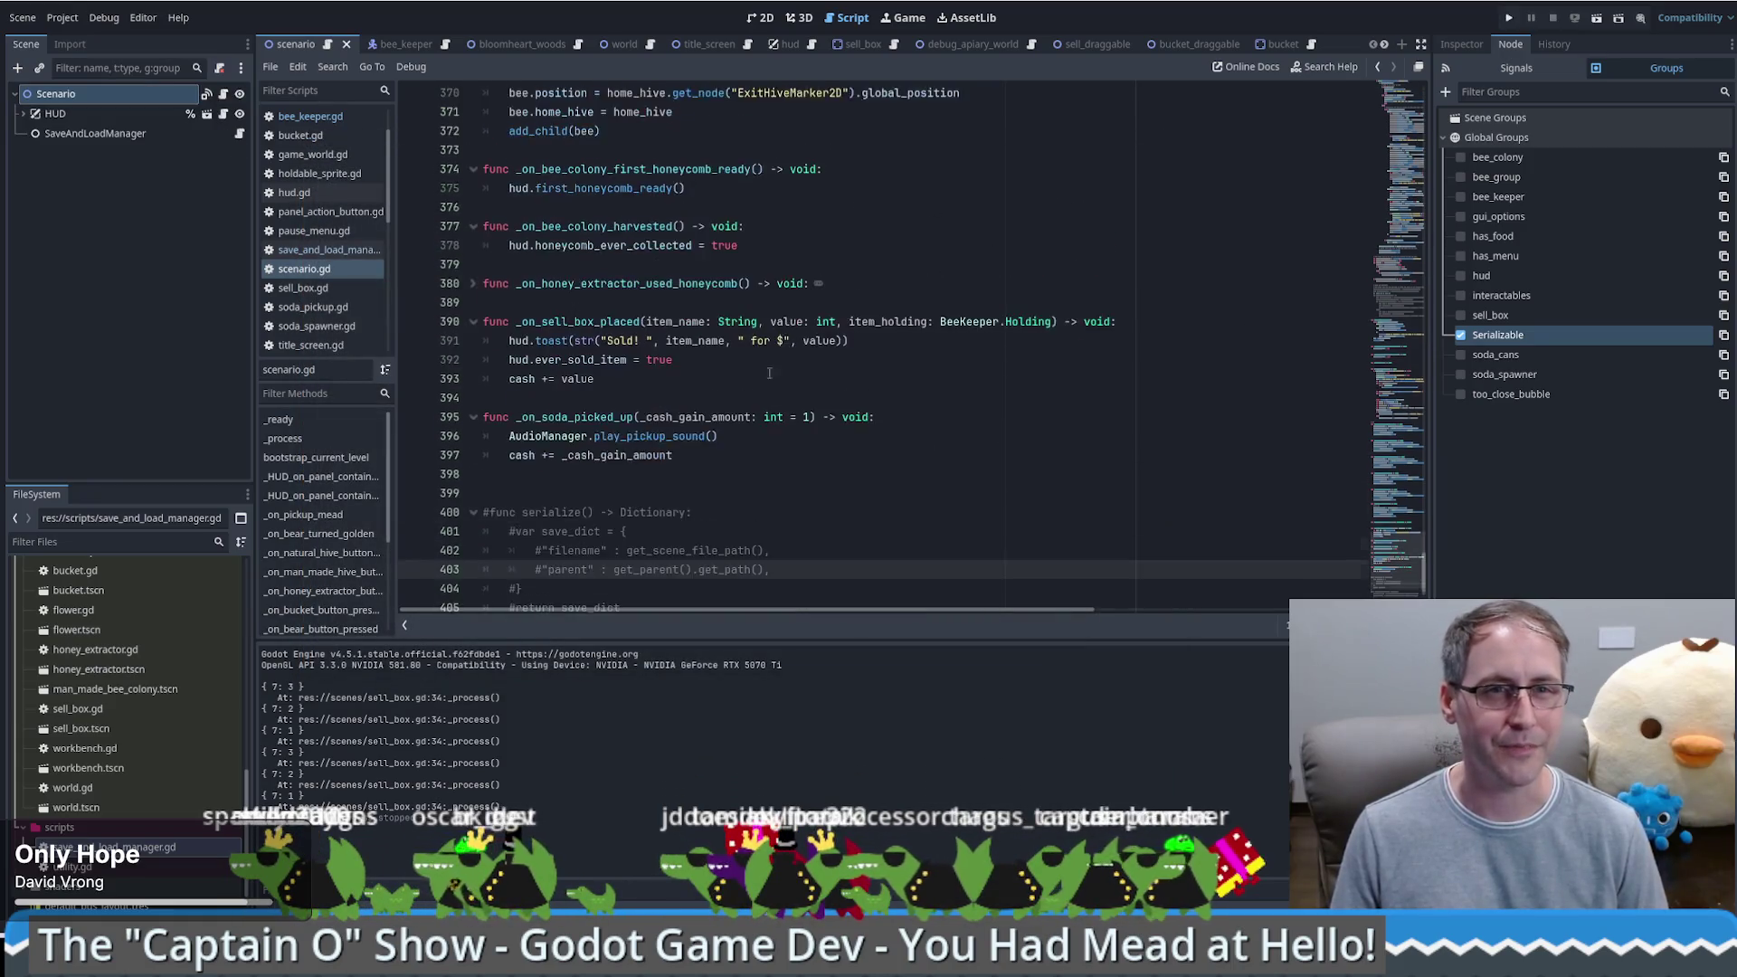
pyautogui.scroll(-3, 808, 364)
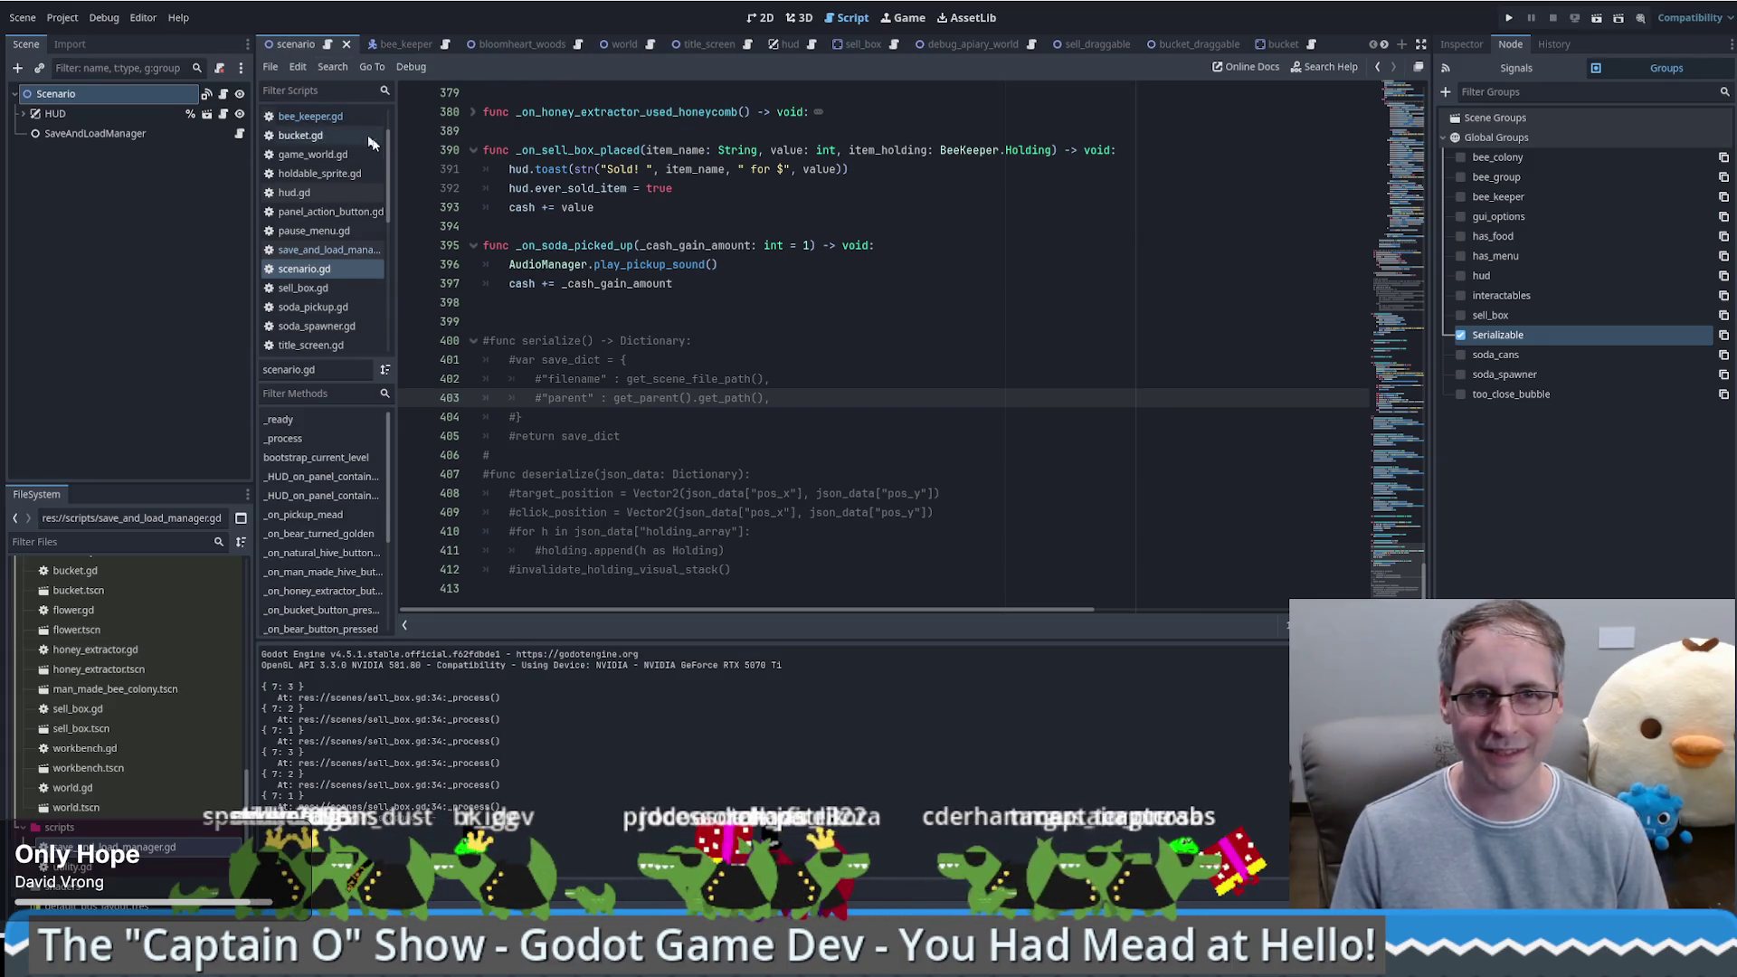
# Review save_game()'s save-file comment and its version, date and scenario entries, then return to scenario.gd
pyautogui.click(240, 135)
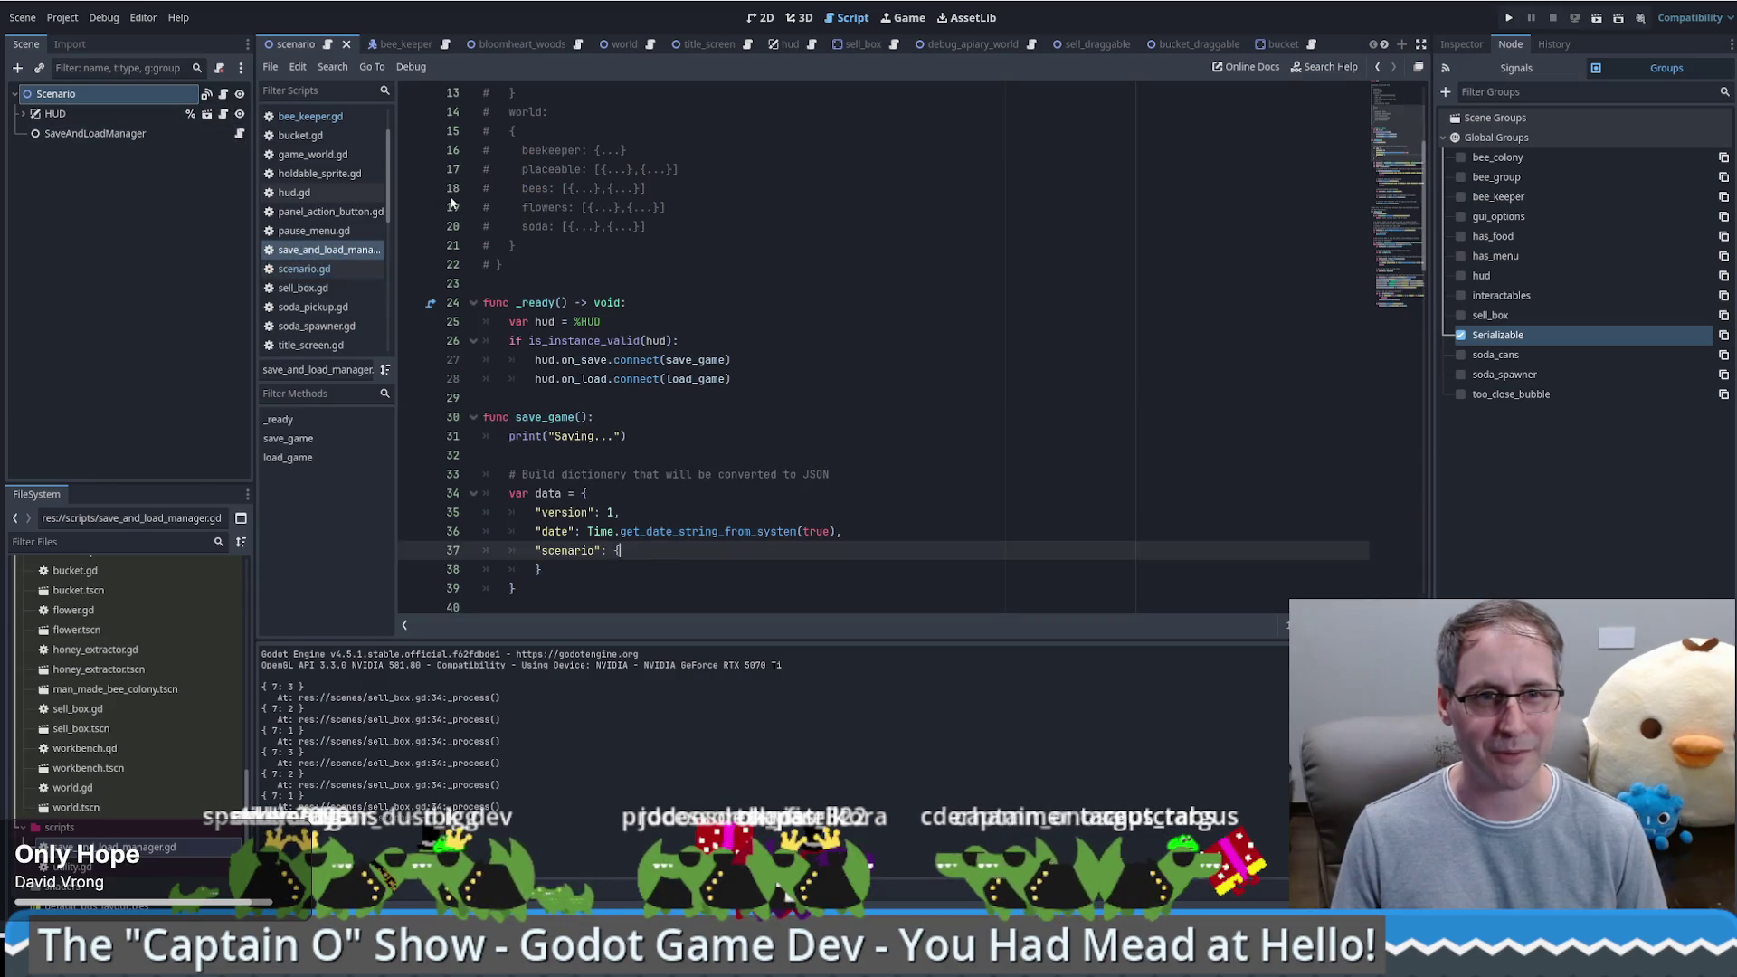
pyautogui.scroll(4, 724, 292)
pyautogui.moveTo(496, 131)
pyautogui.mouseDown()
pyautogui.moveTo(633, 231)
pyautogui.moveTo(633, 493)
pyautogui.moveTo(658, 491)
pyautogui.mouseUp()
pyautogui.click(657, 492)
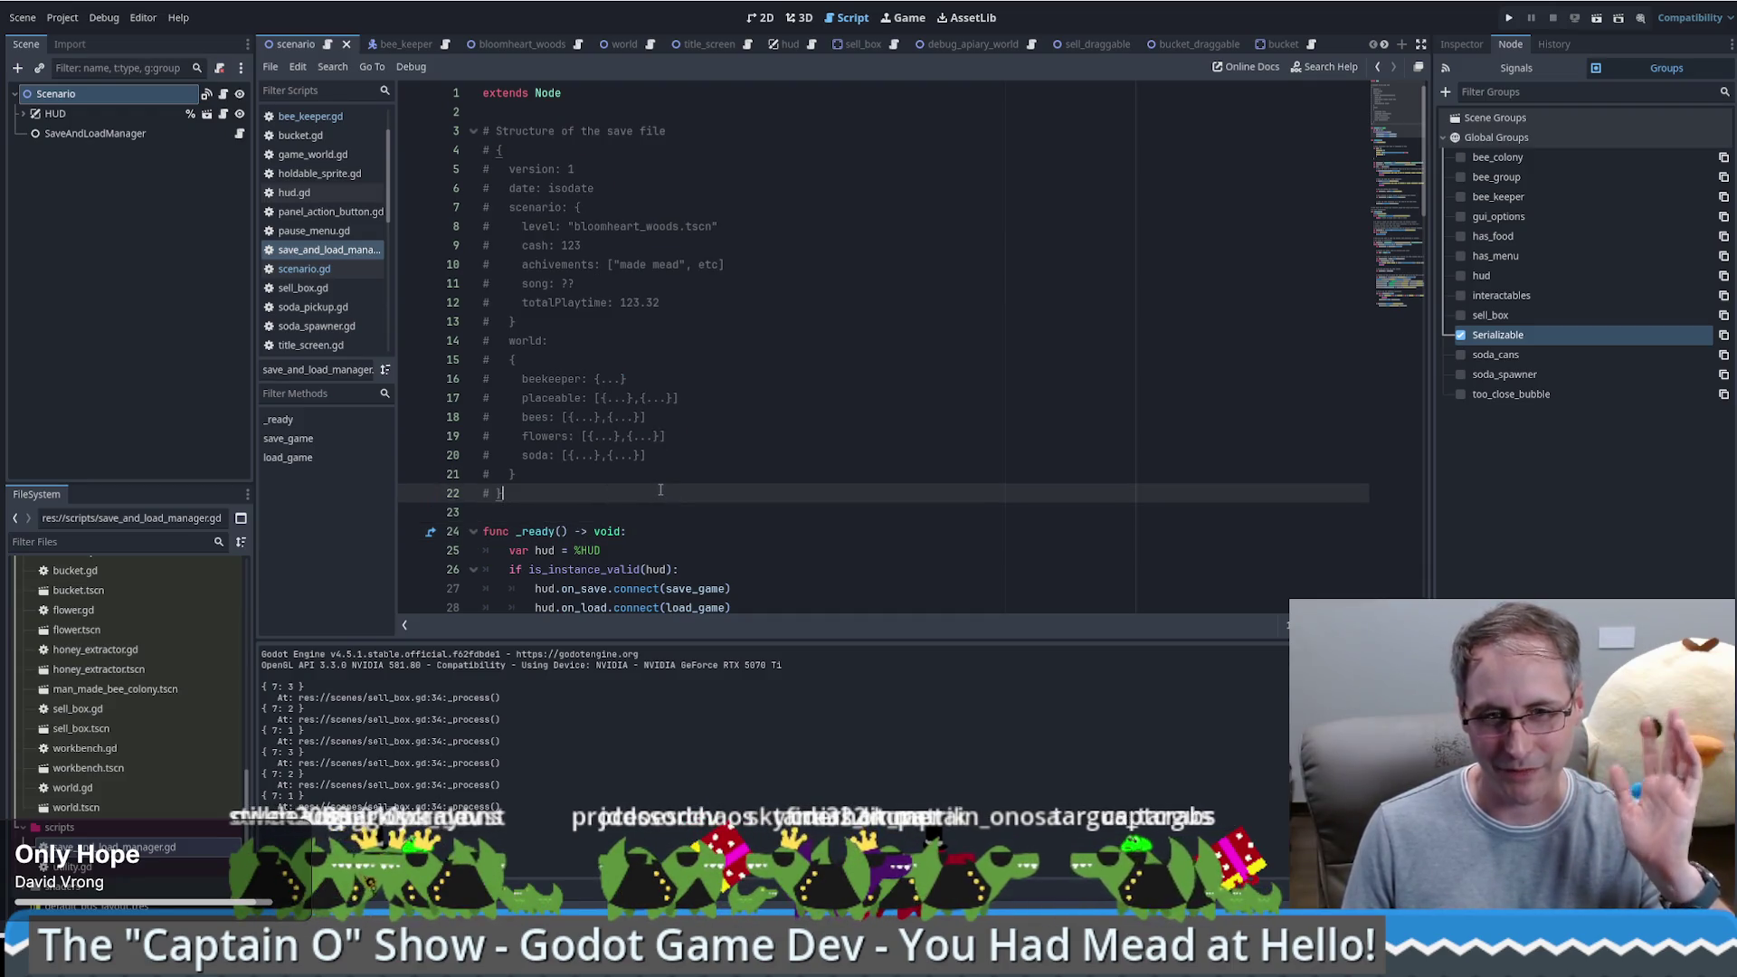
pyautogui.scroll(-6, 660, 489)
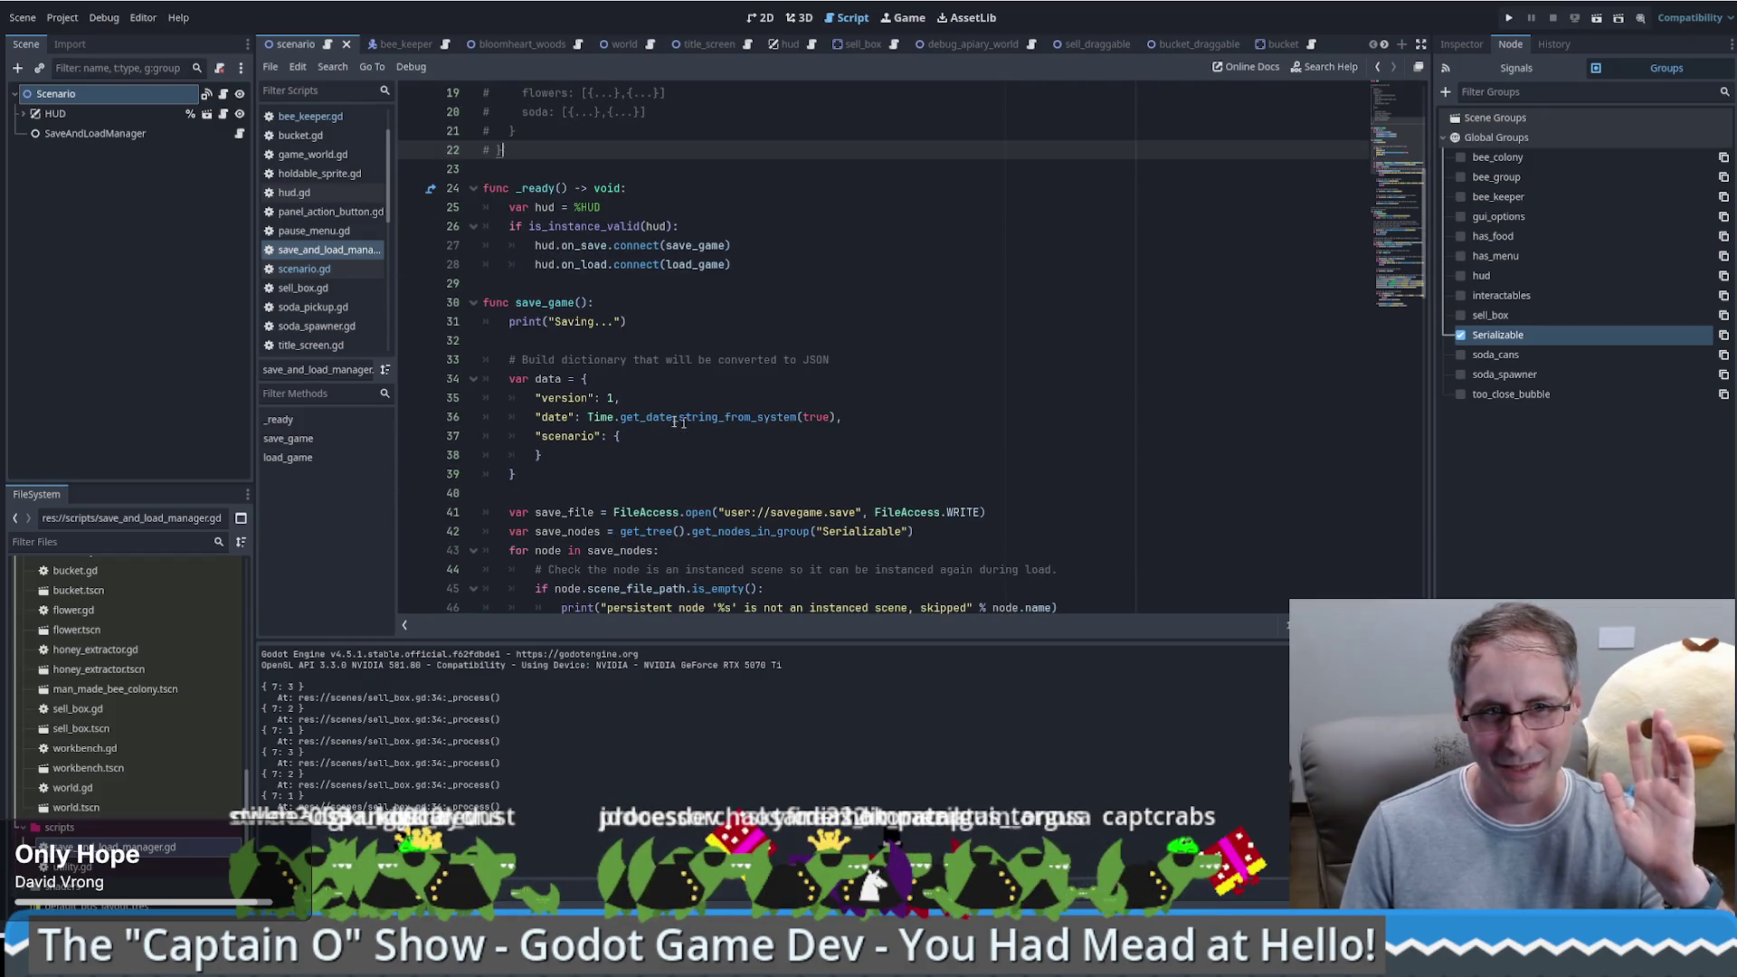
pyautogui.click(536, 398)
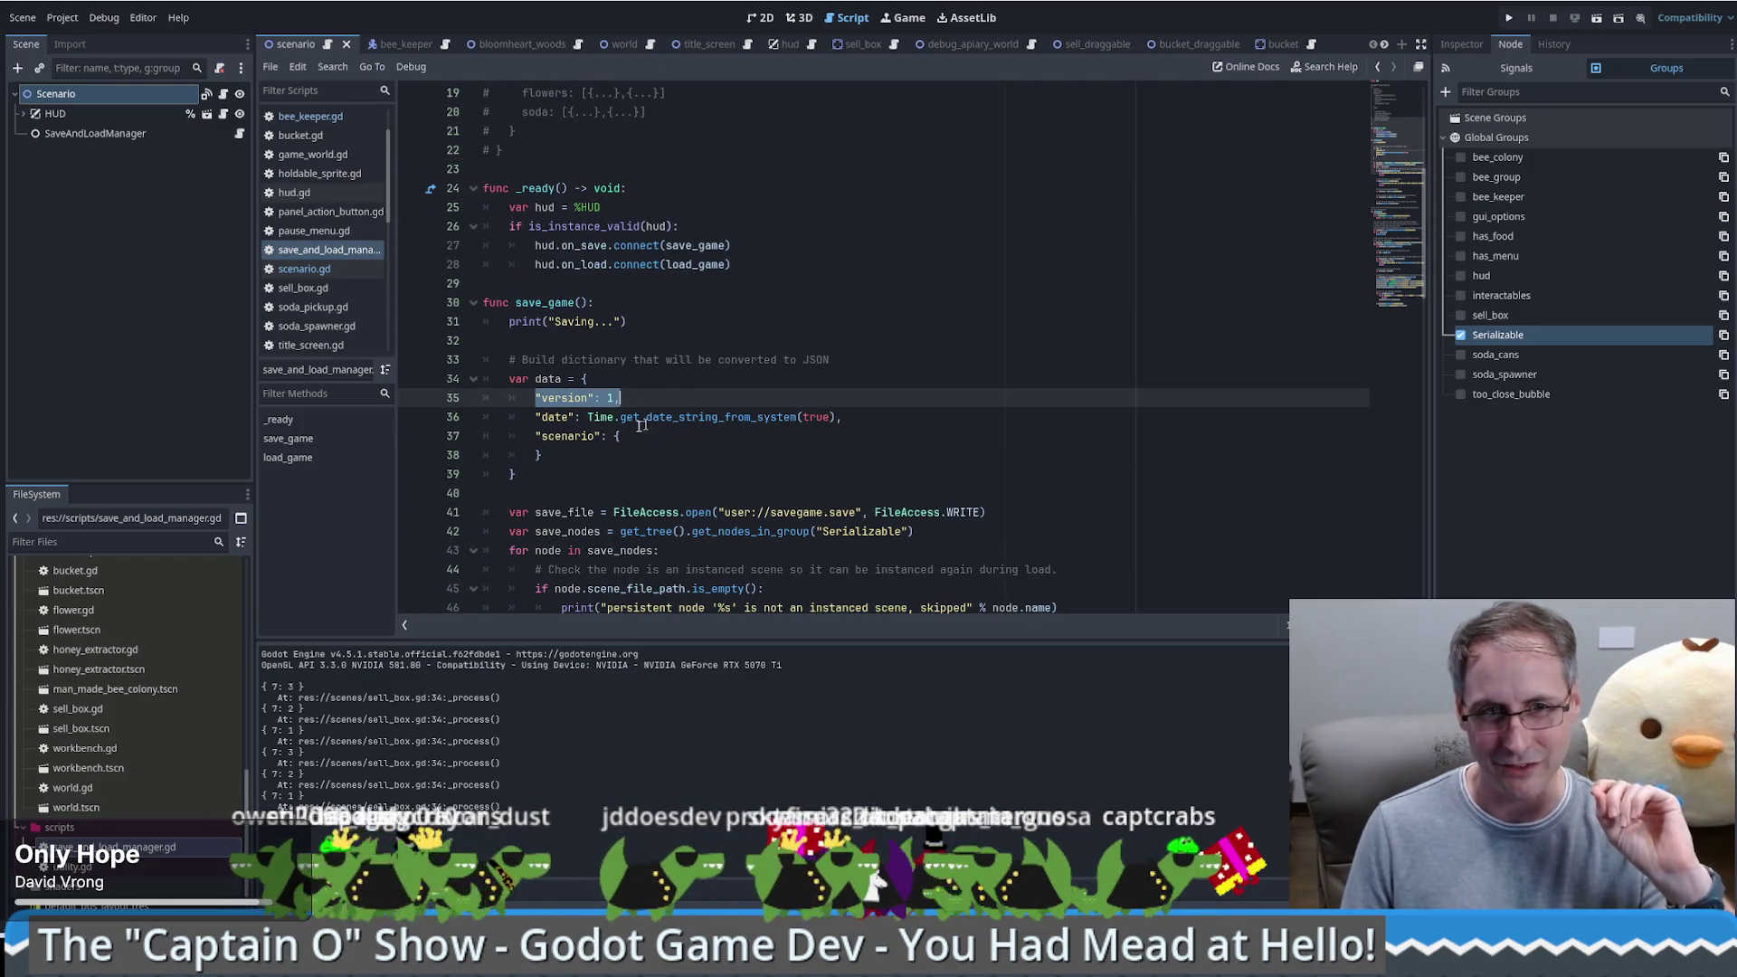
pyautogui.moveTo(537, 418); pyautogui.dragTo(969, 418)
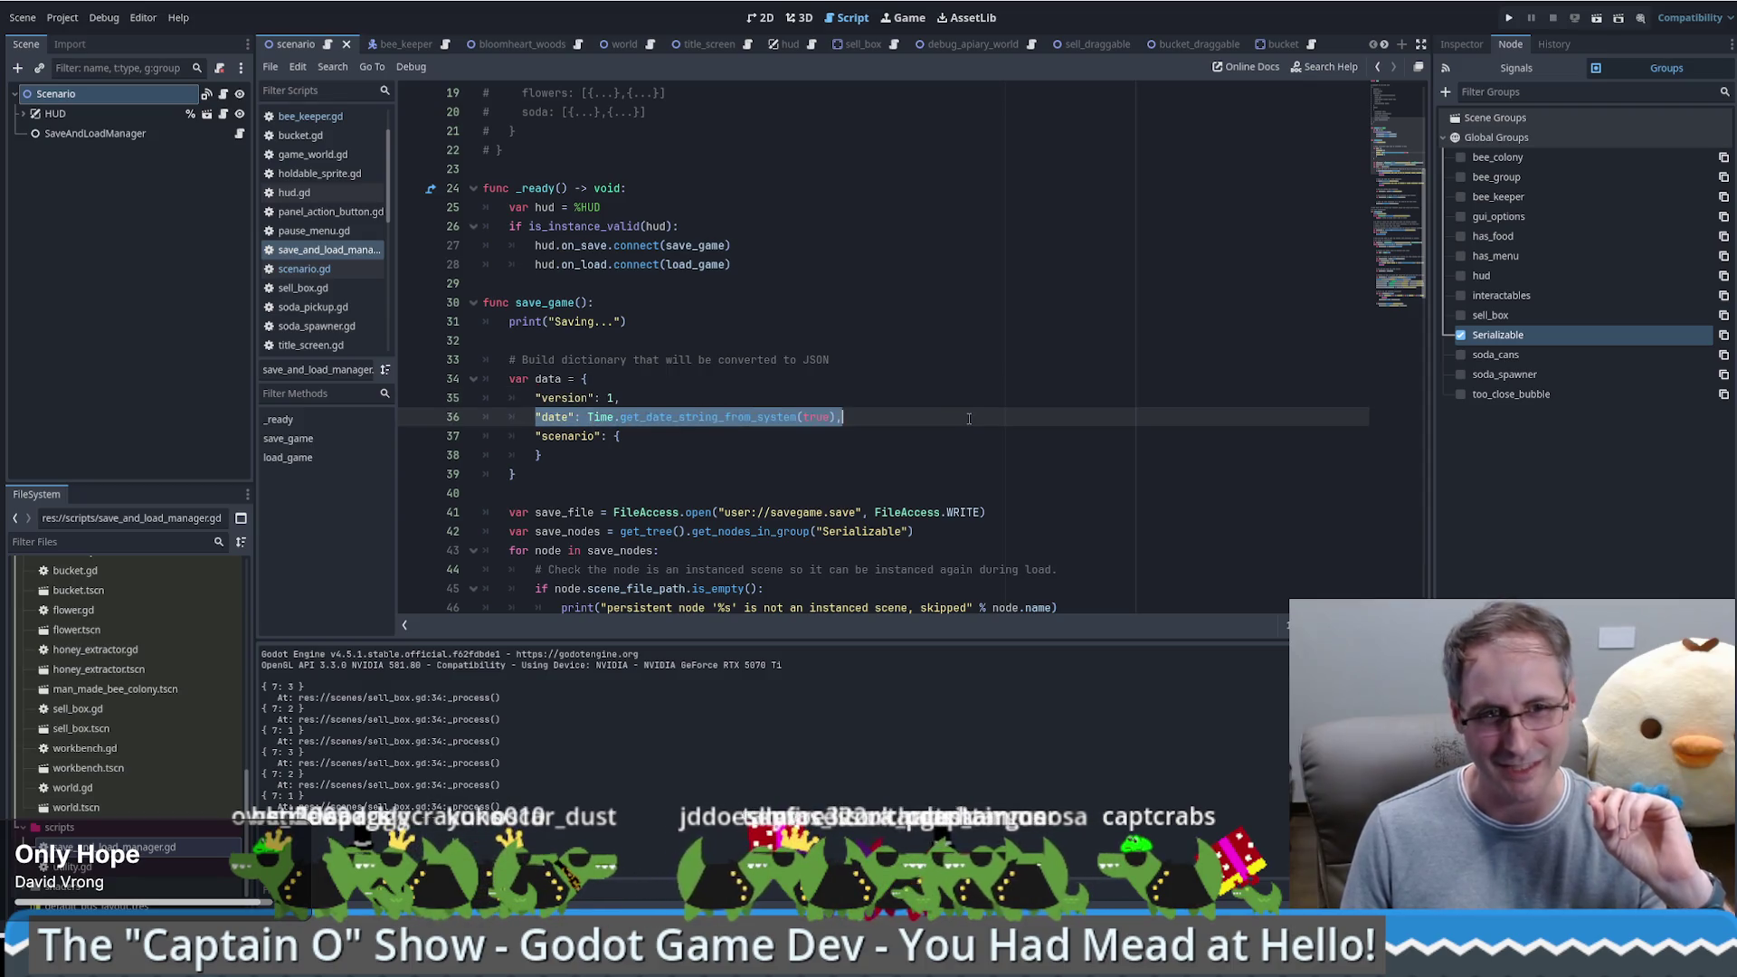
pyautogui.click(662, 435)
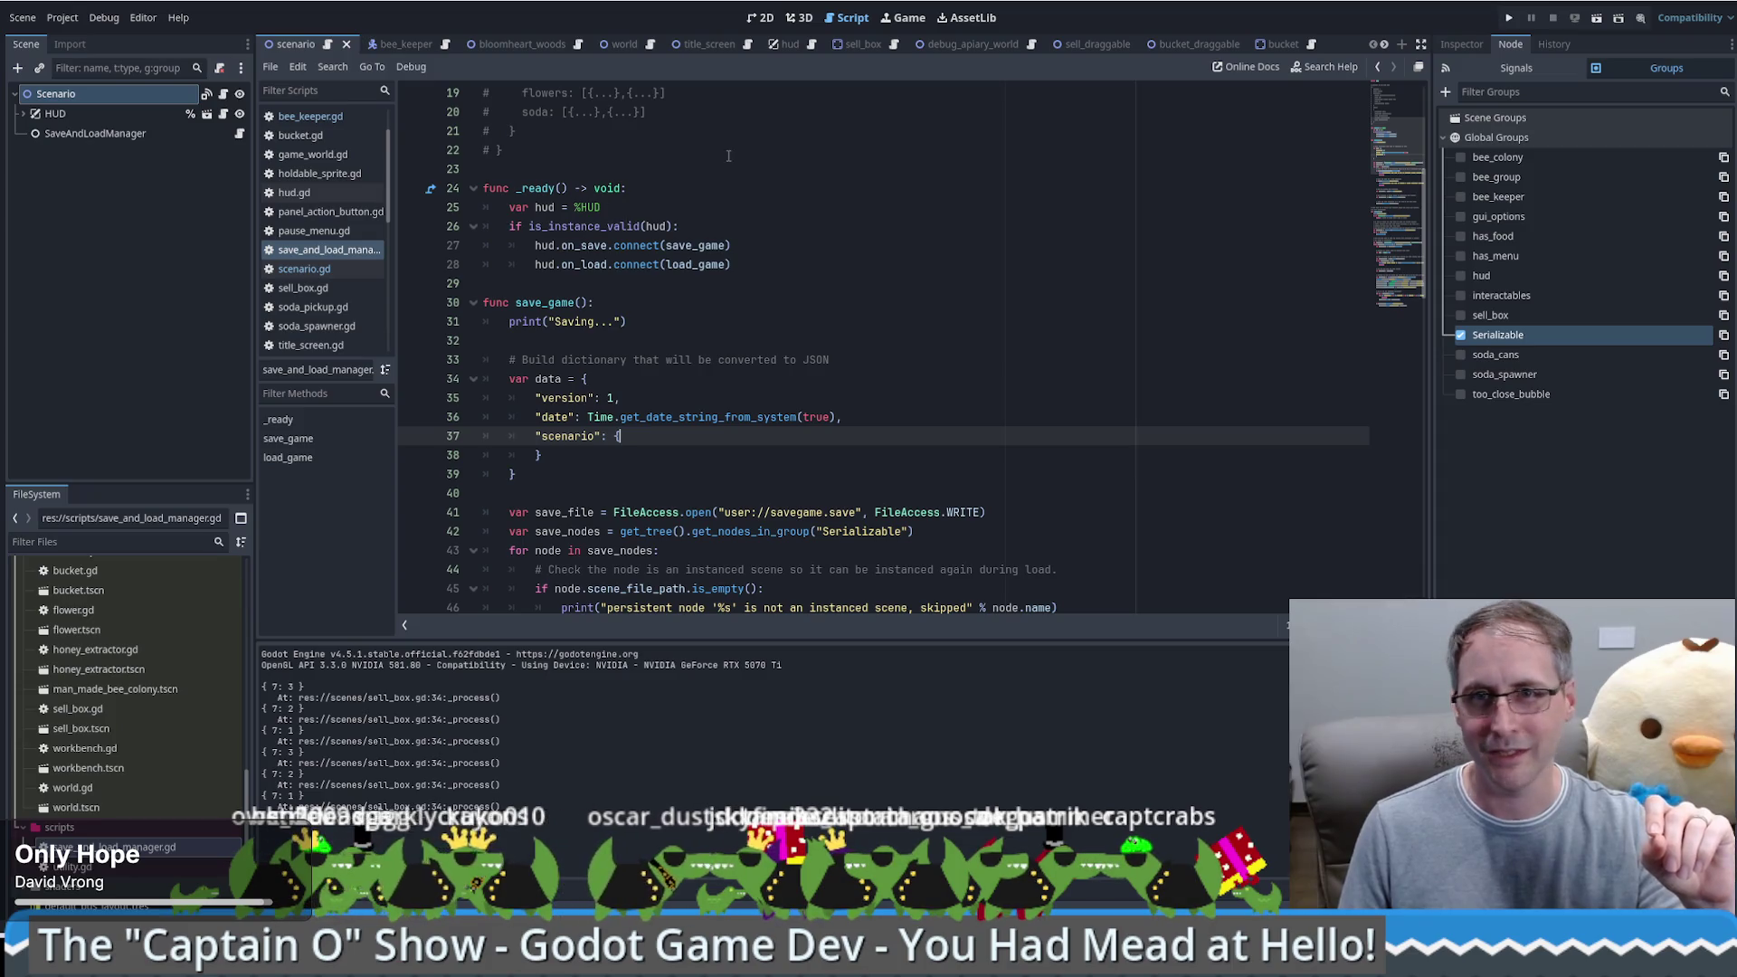
pyautogui.click(331, 269)
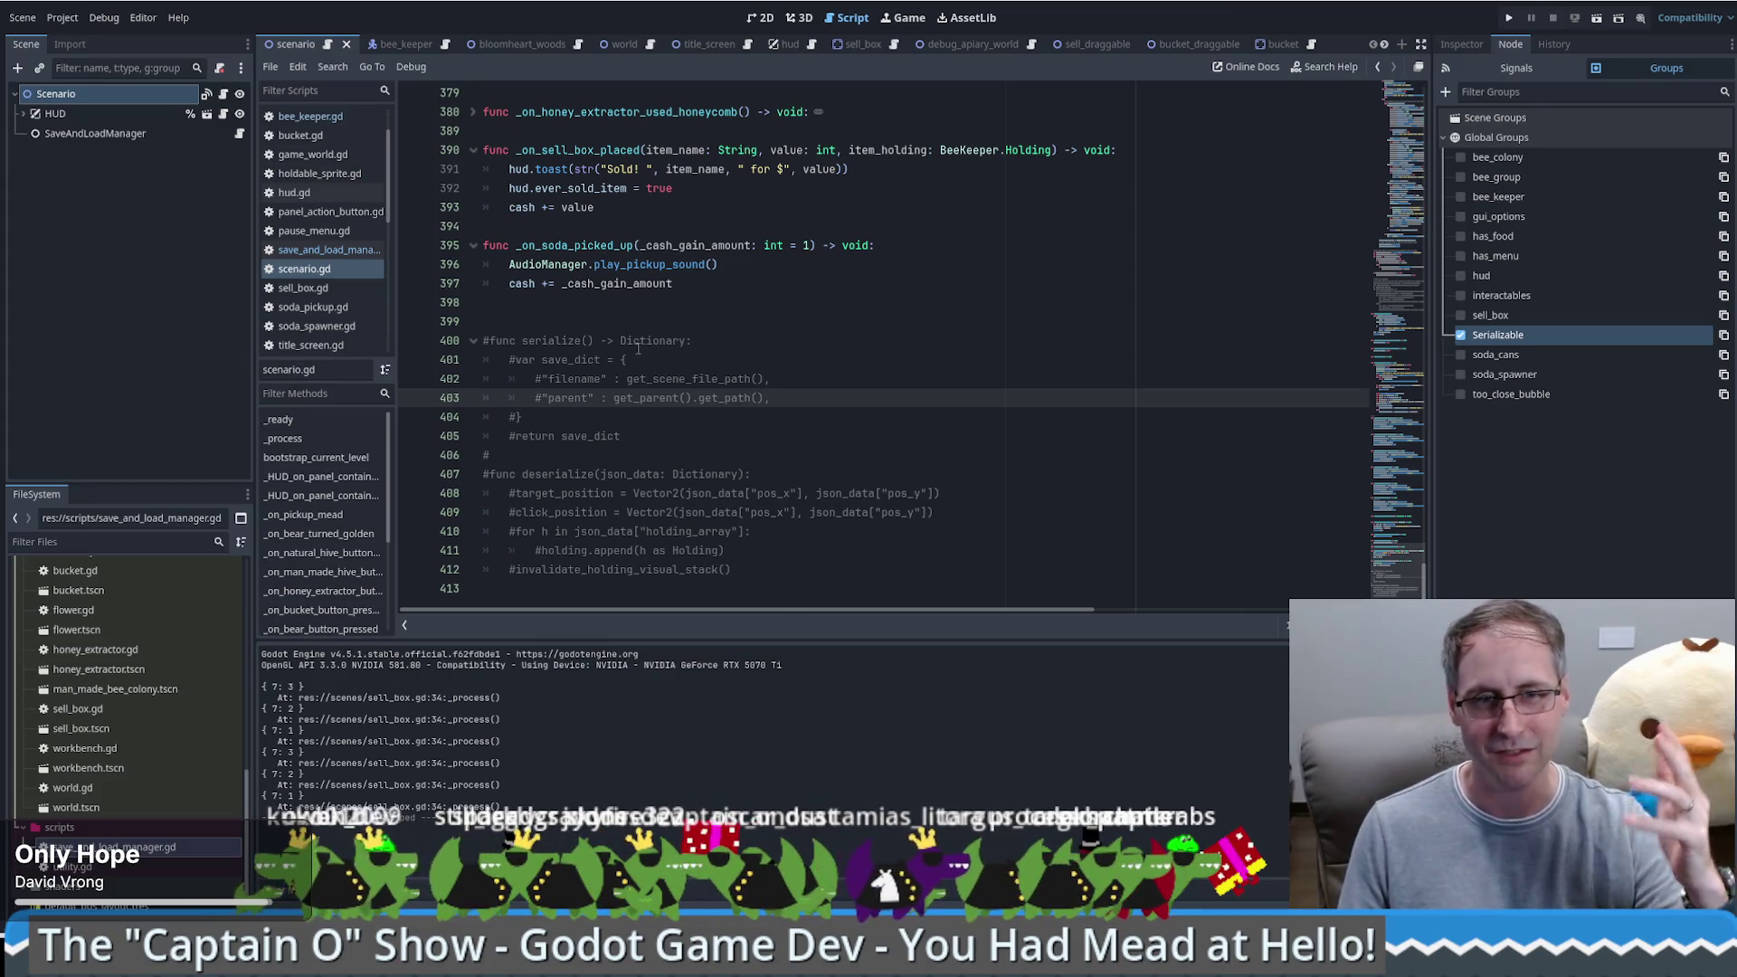
pyautogui.moveTo(638, 348)
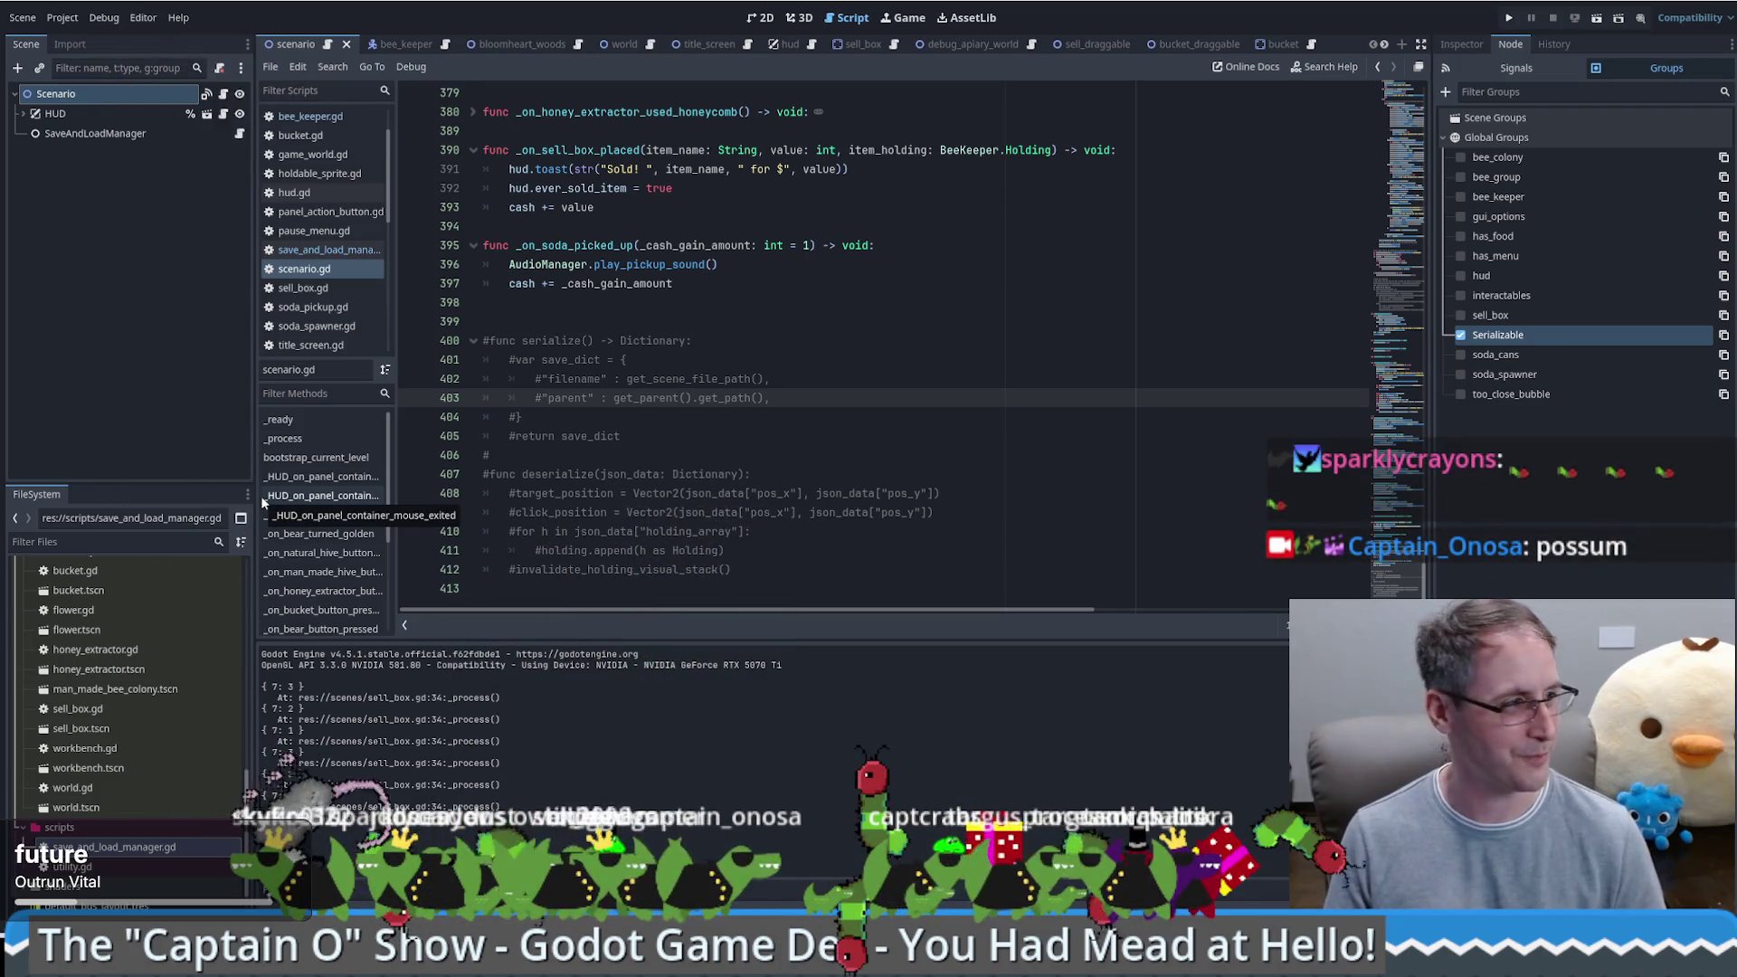
pyautogui.scroll(5, 885, 468)
pyautogui.scroll(-5, 1011, 475)
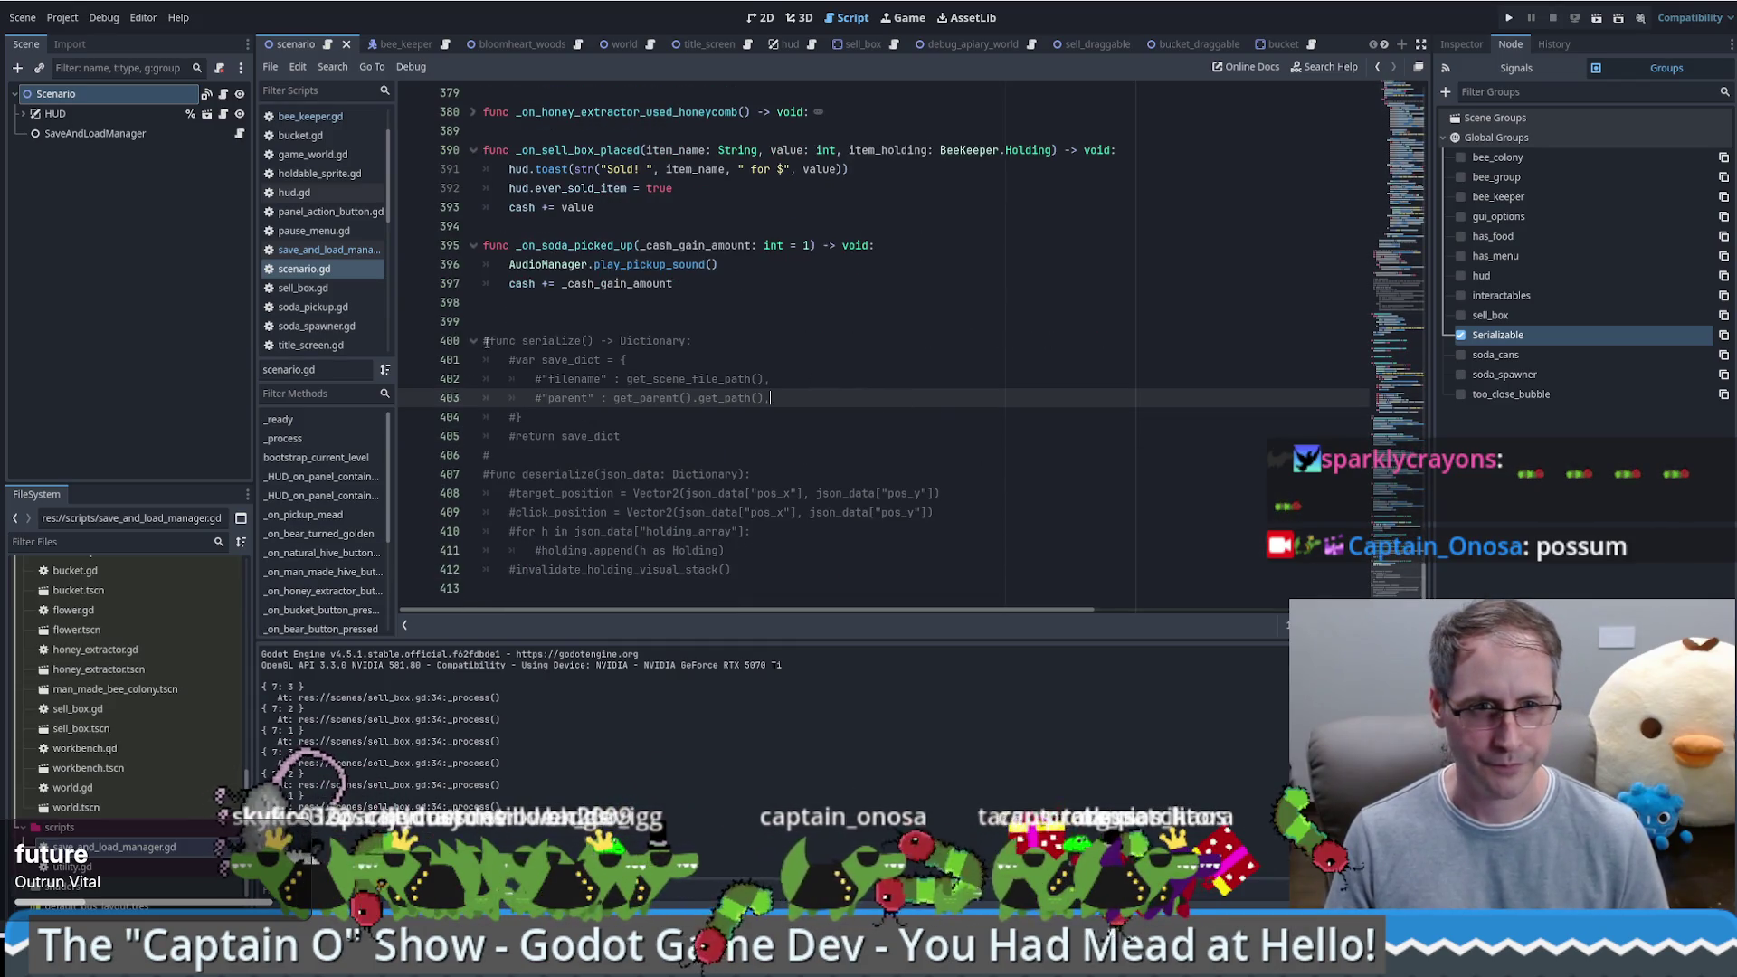
pyautogui.click(494, 339)
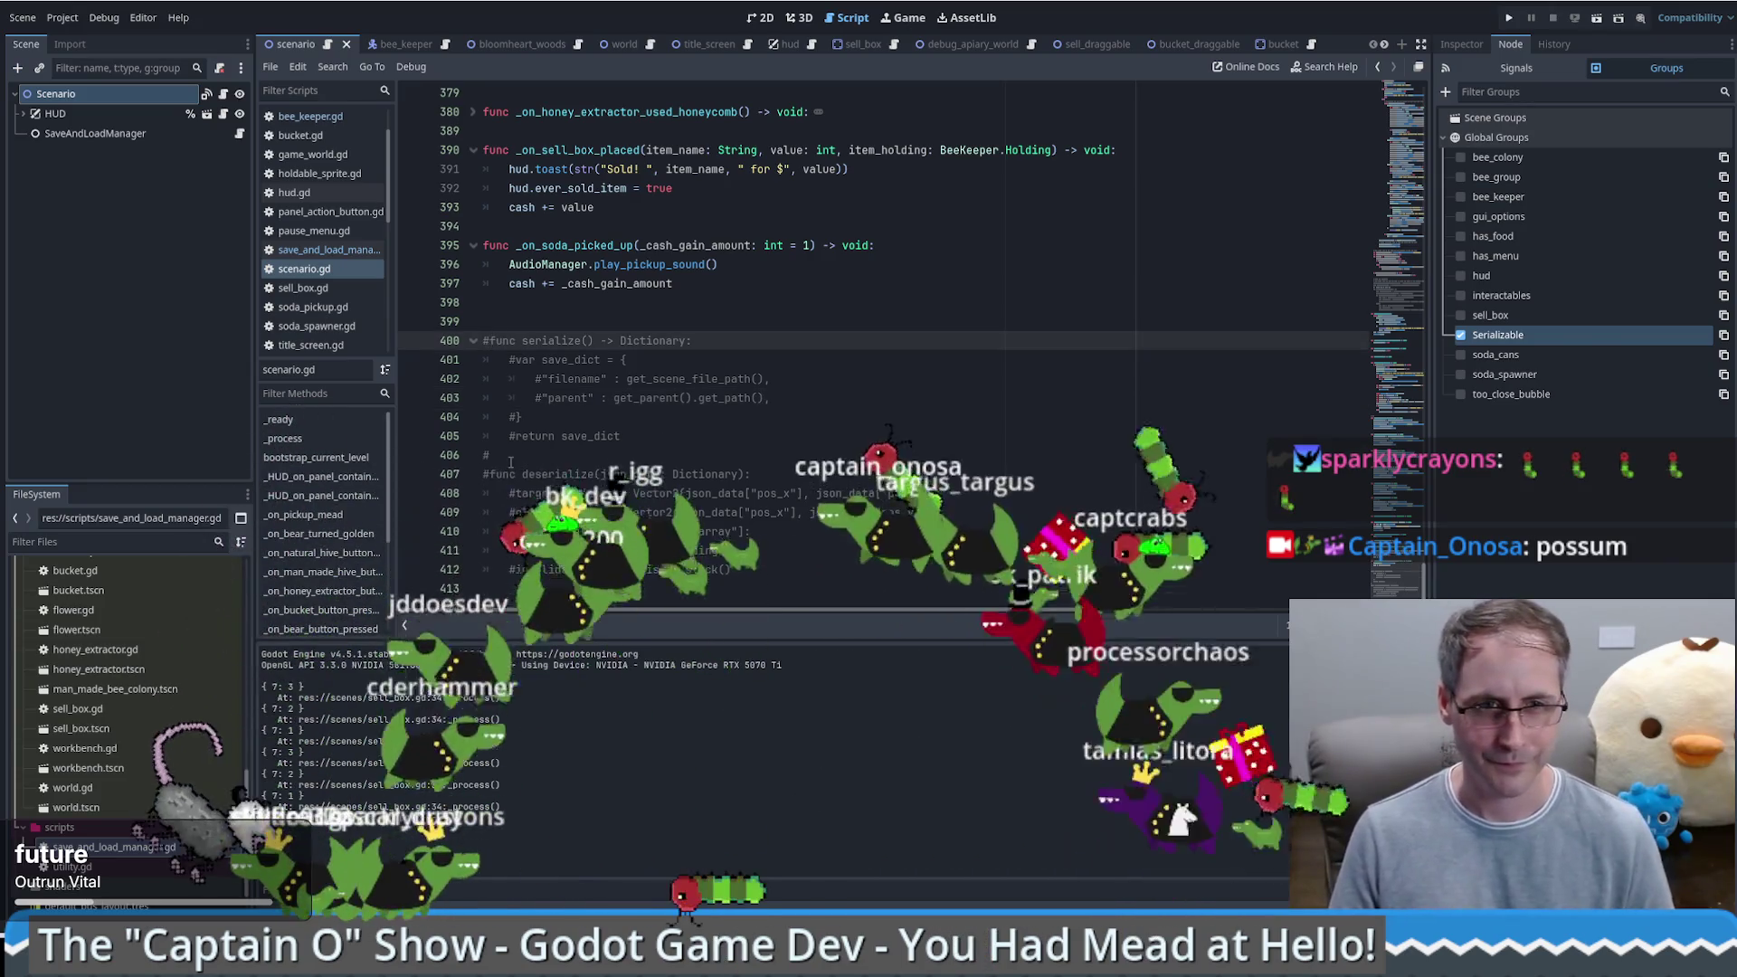
pyautogui.moveTo(731, 569); pyautogui.dragTo(337, 355)
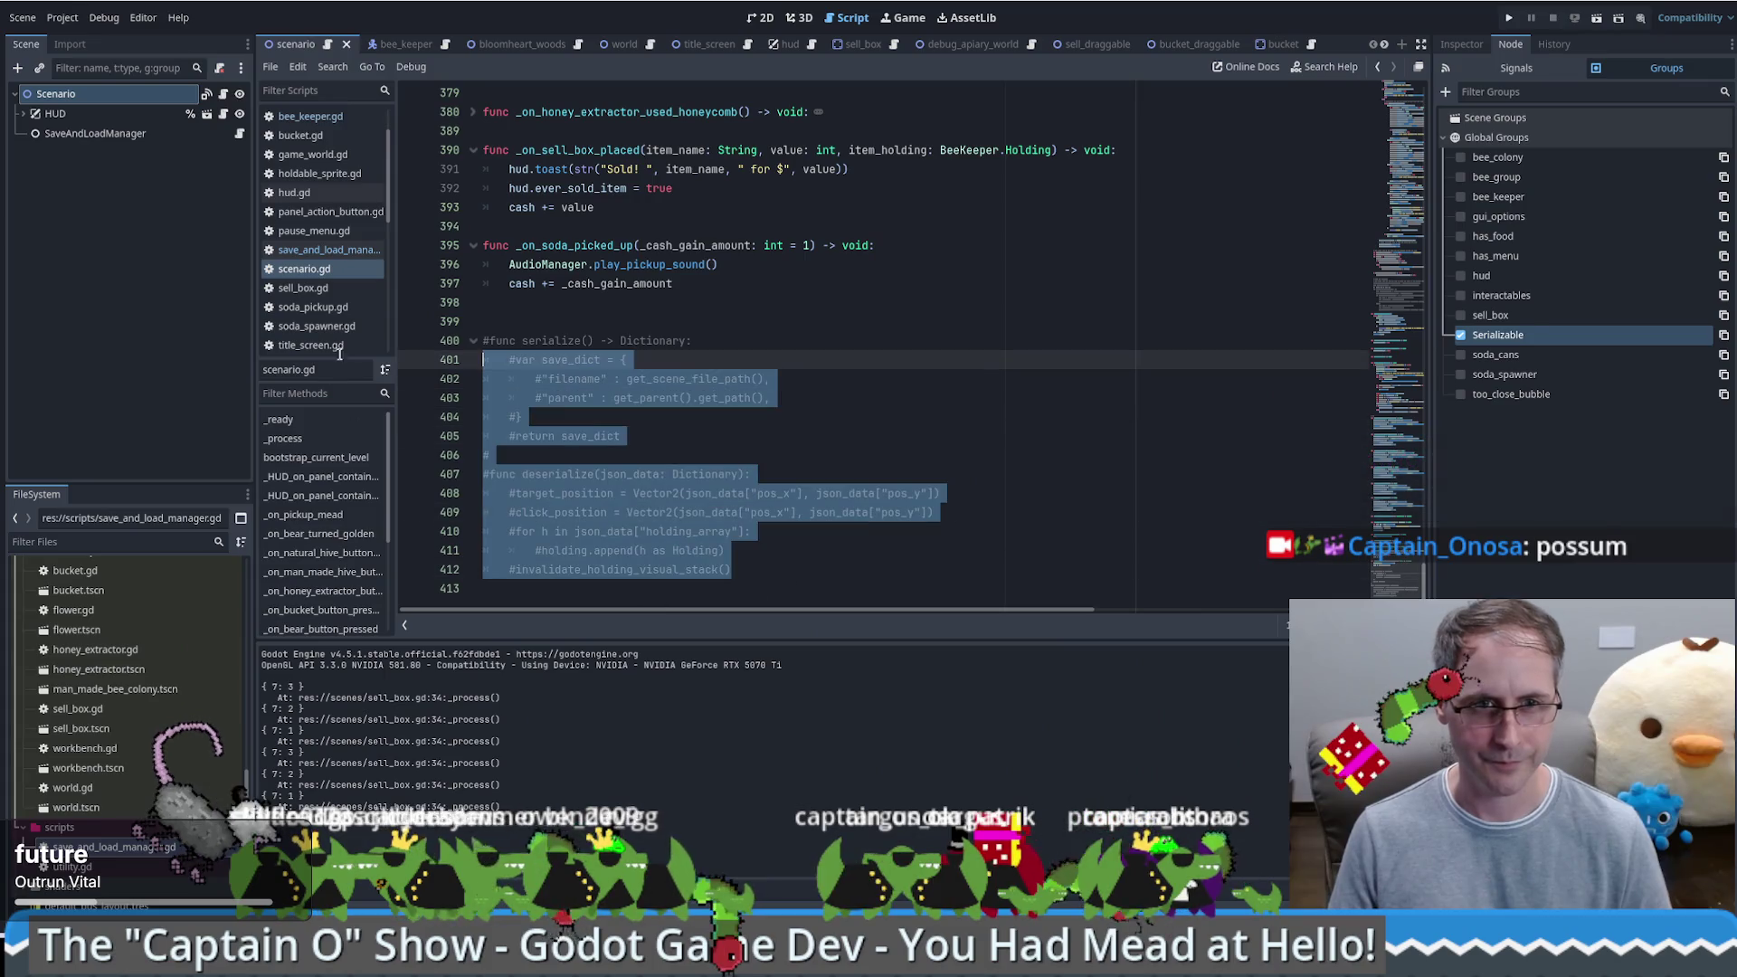
pyautogui.click(680, 421)
pyautogui.moveTo(420, 413); pyautogui.dragTo(350, 333)
pyautogui.hotkey('ctrl', 'k')
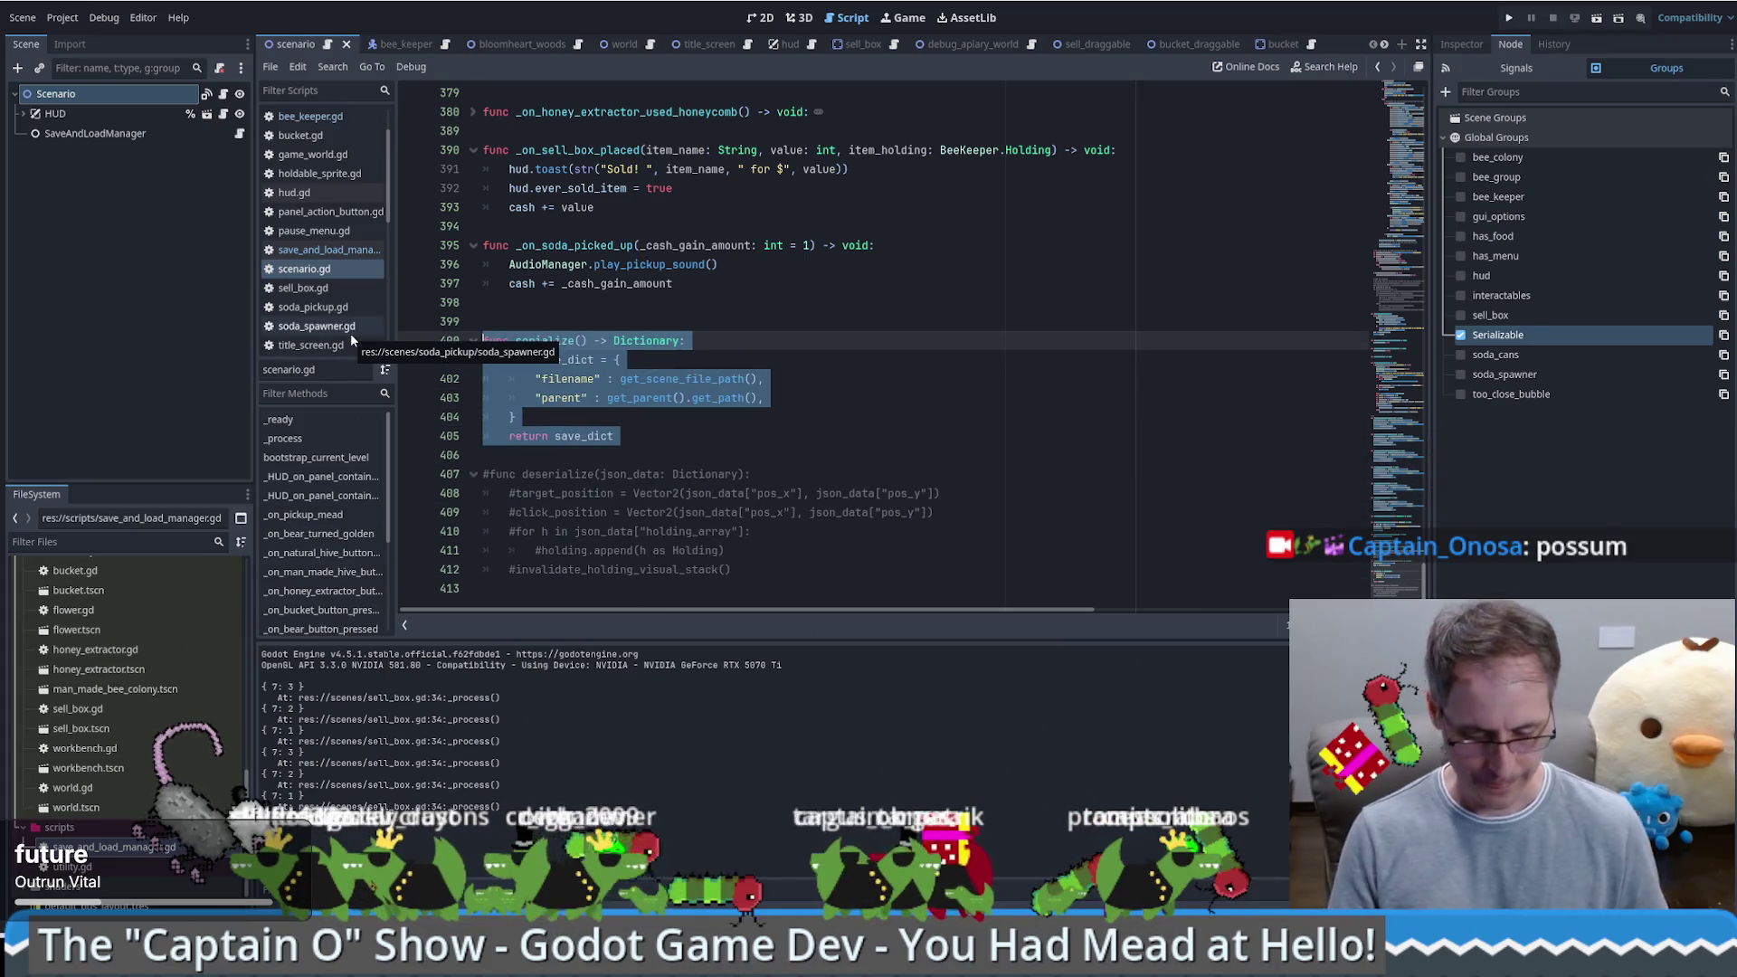
pyautogui.click(837, 396)
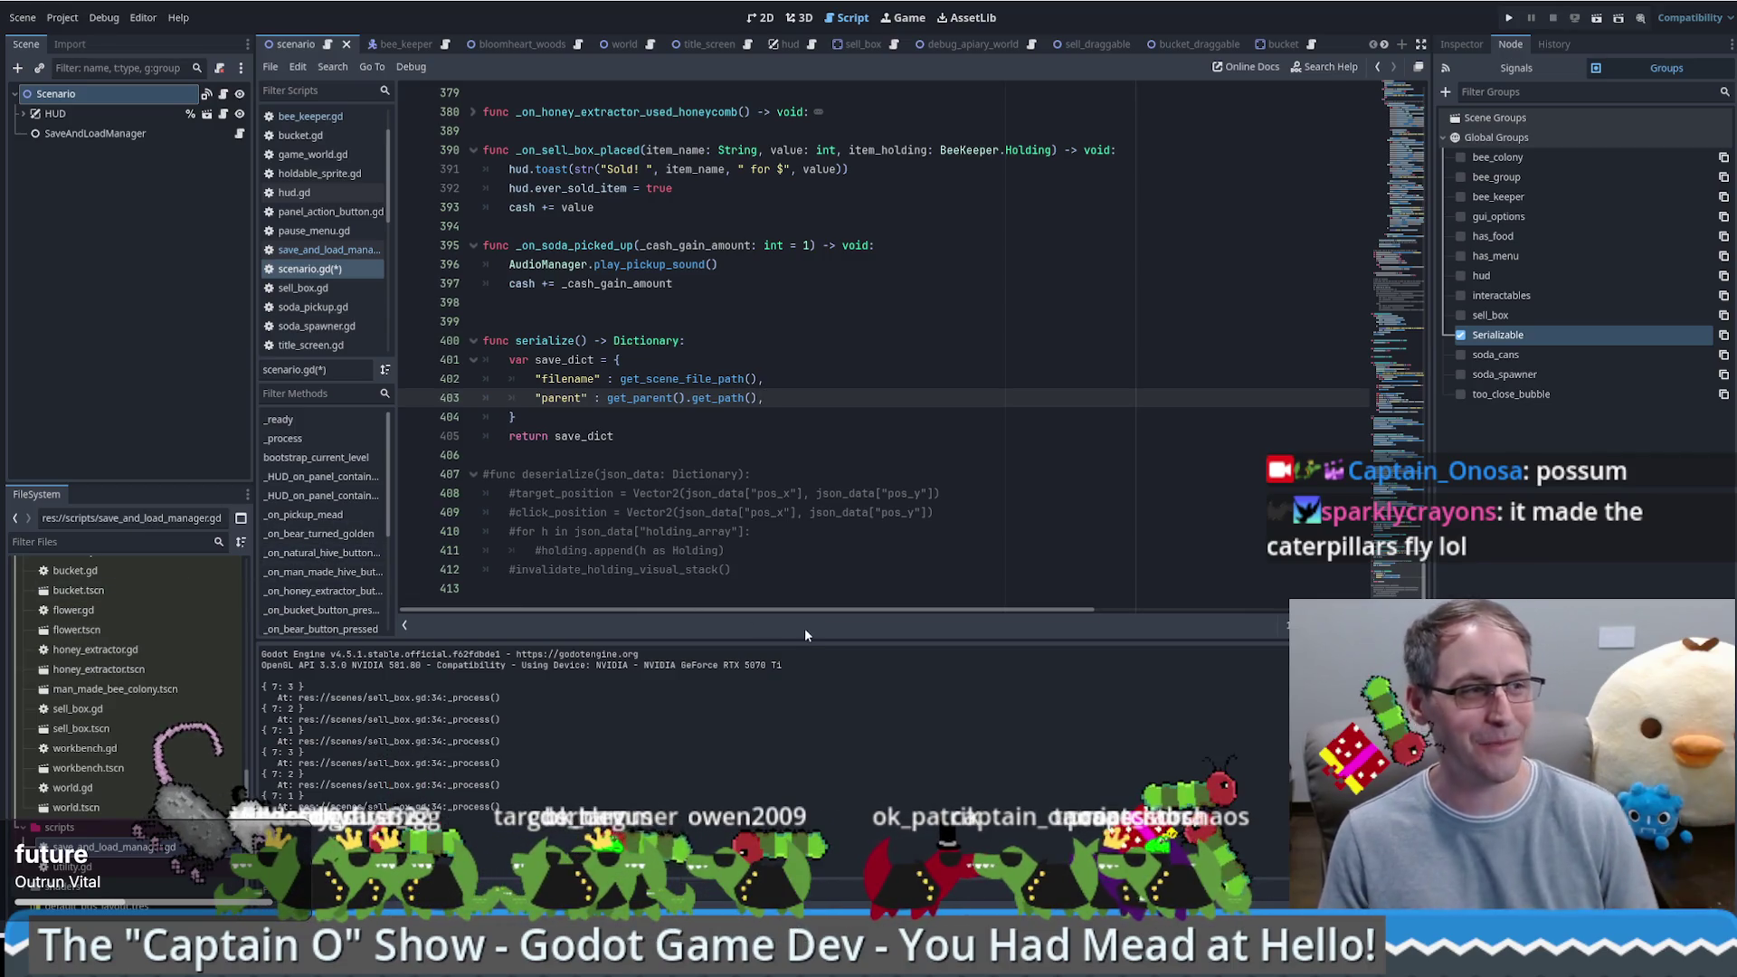
pyautogui.click(907, 417)
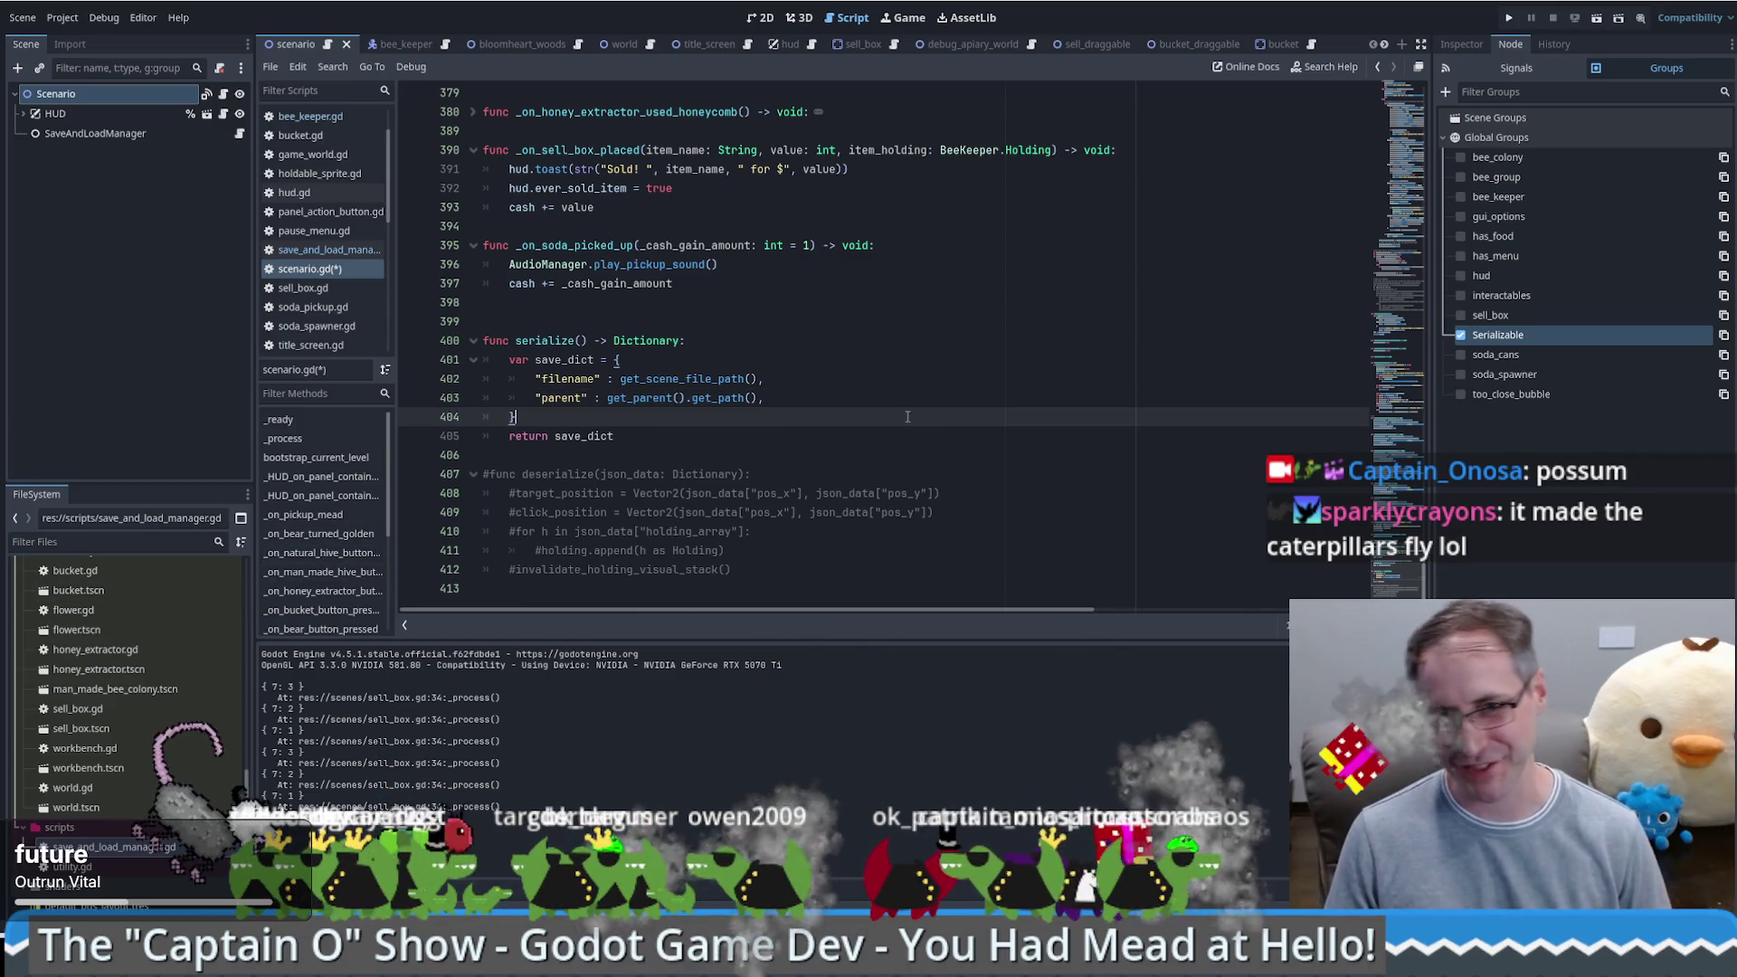
pyautogui.click(799, 386)
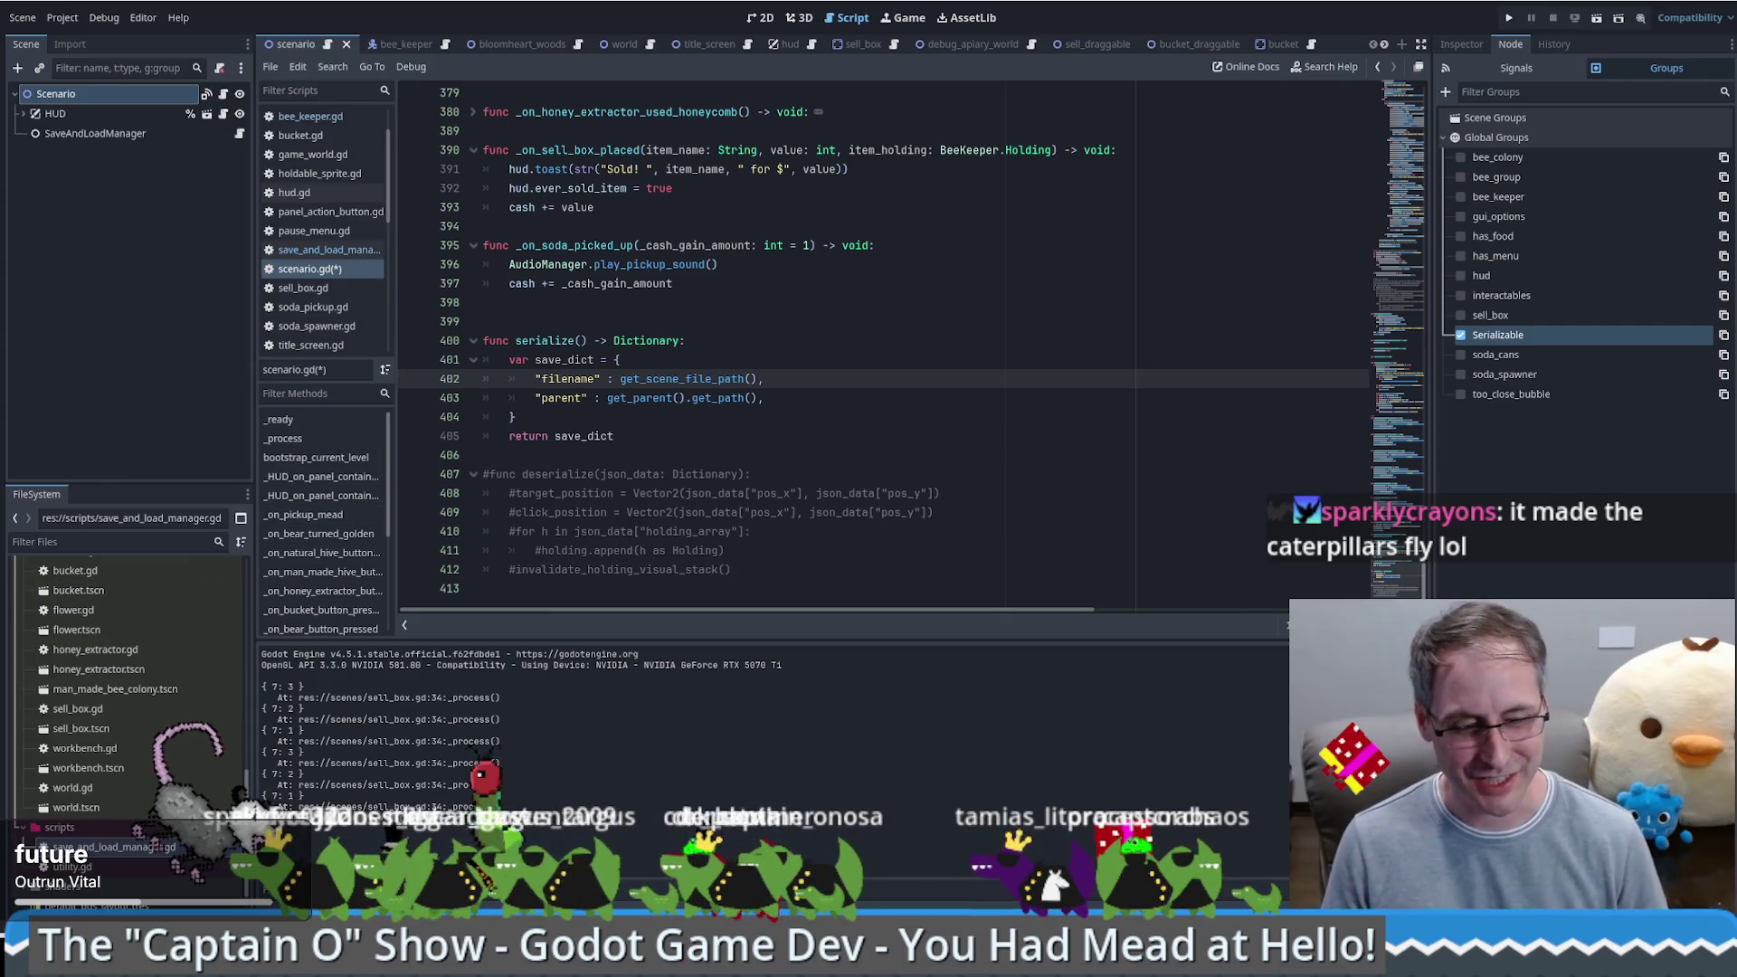
pyautogui.moveTo(635, 493)
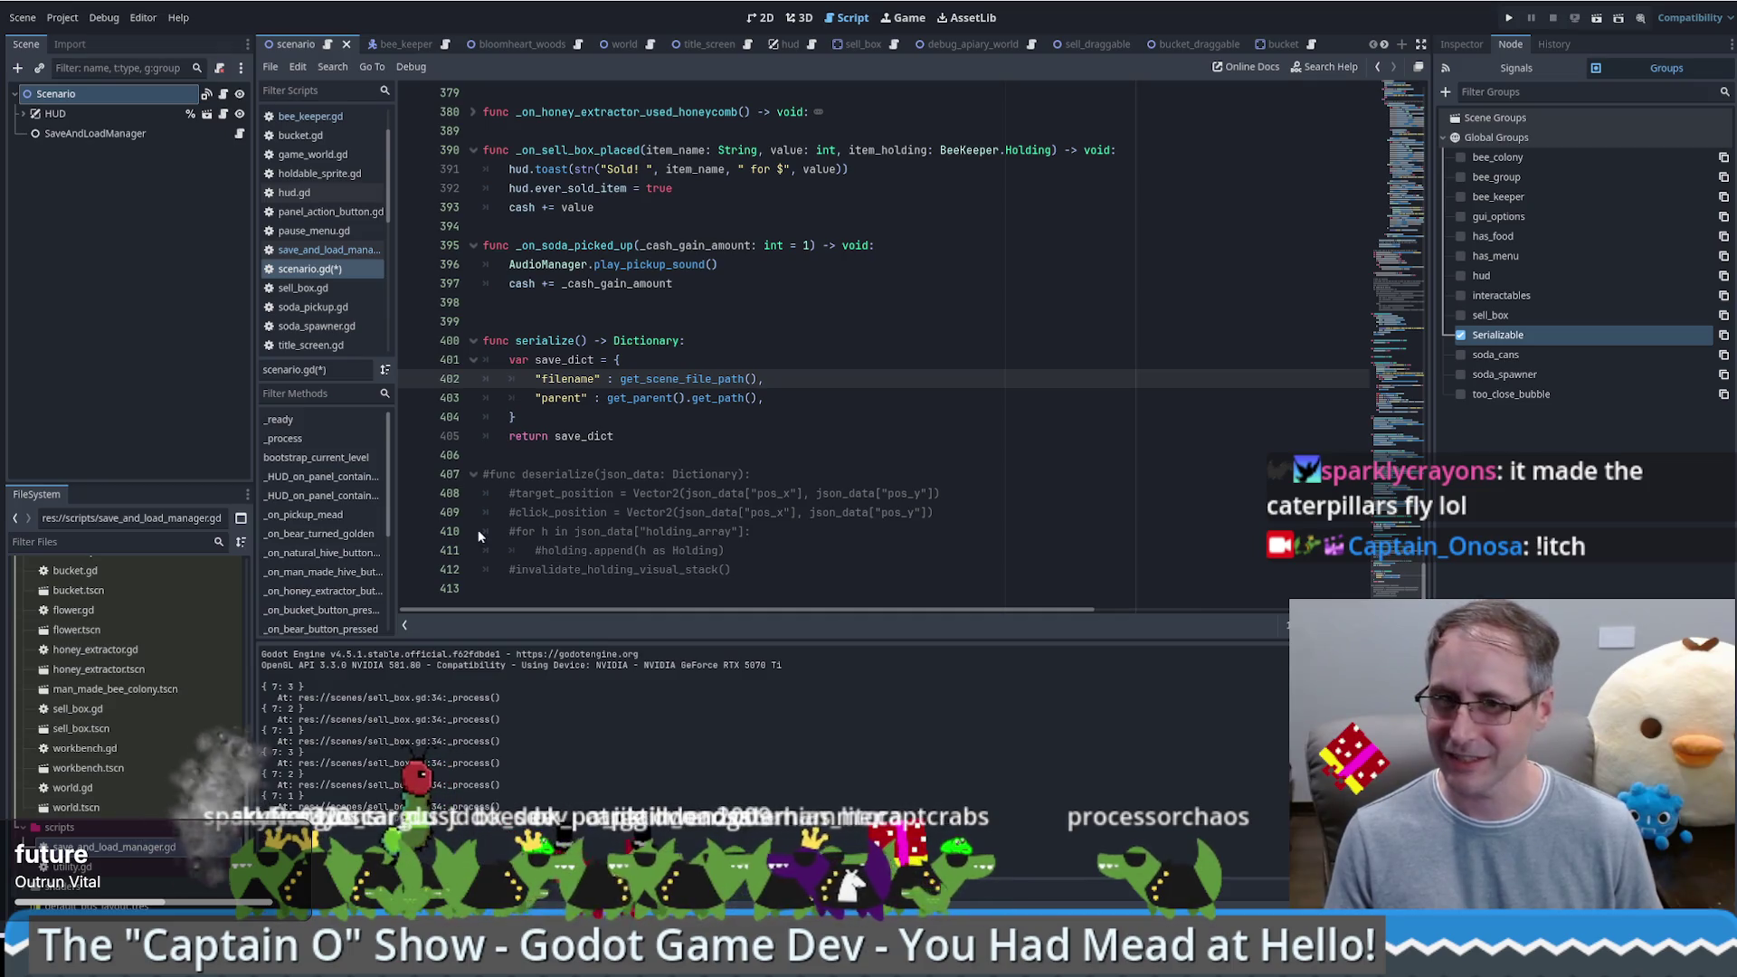
pyautogui.click(890, 400)
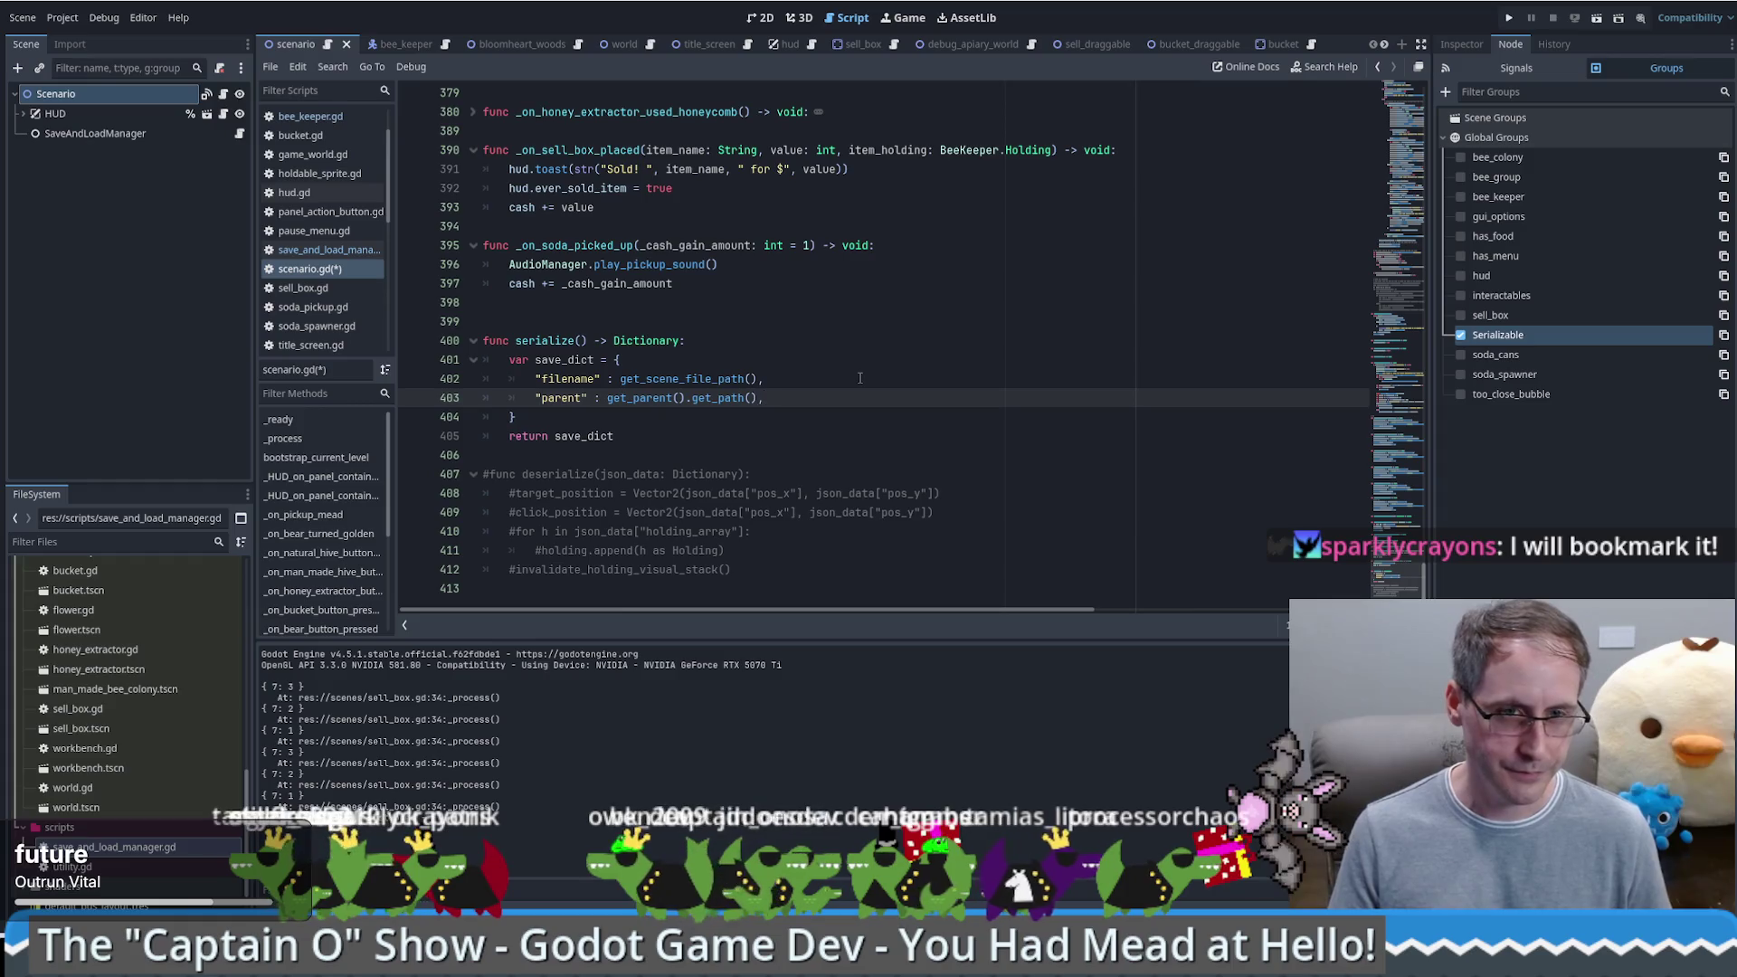
pyautogui.press('Return')
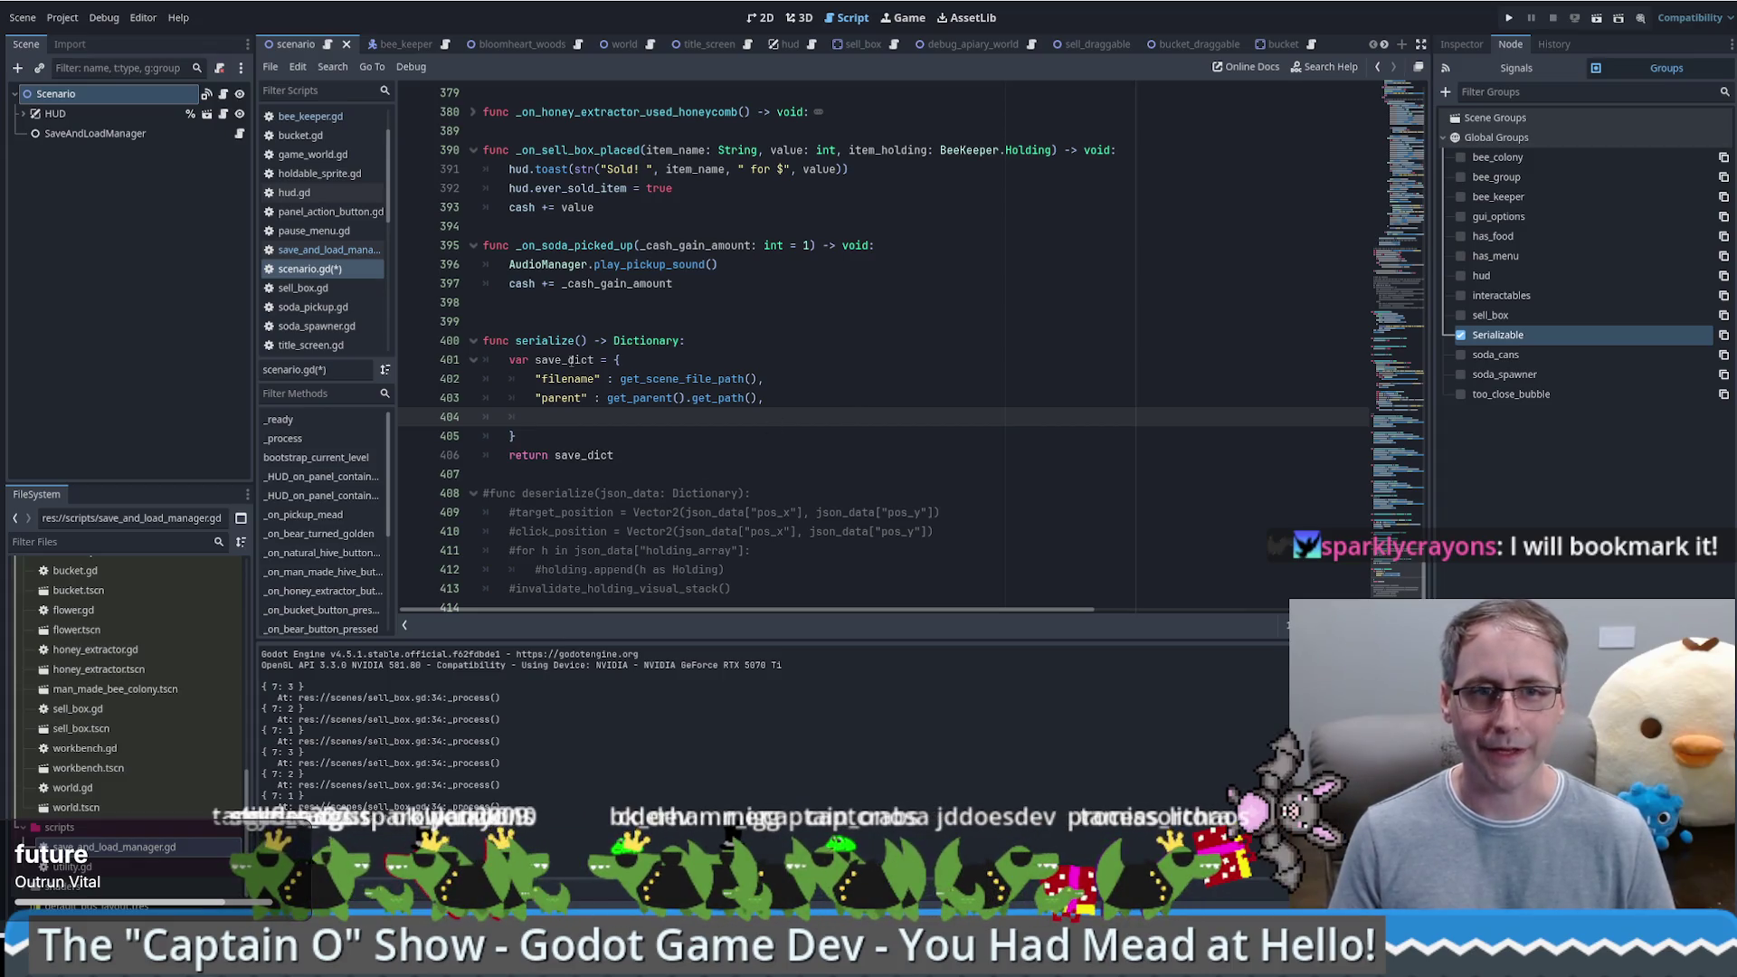
pyautogui.write('"cashg')
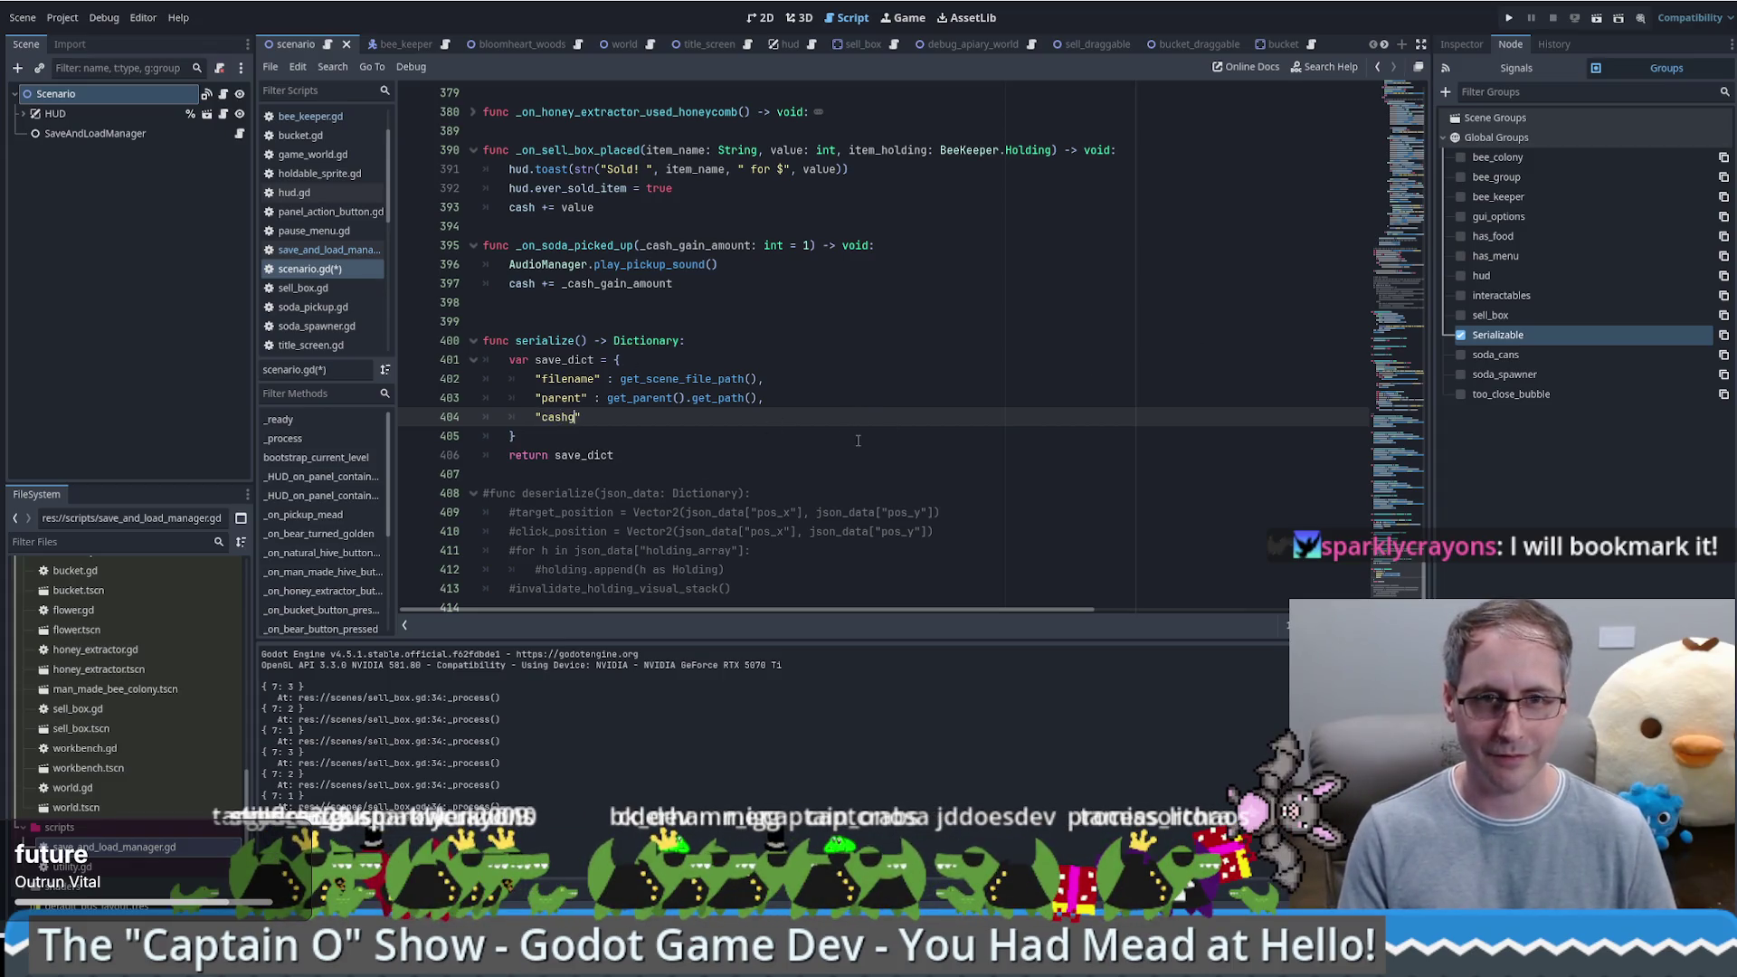
pyautogui.press('BackSpace')
pyautogui.write('": ca')
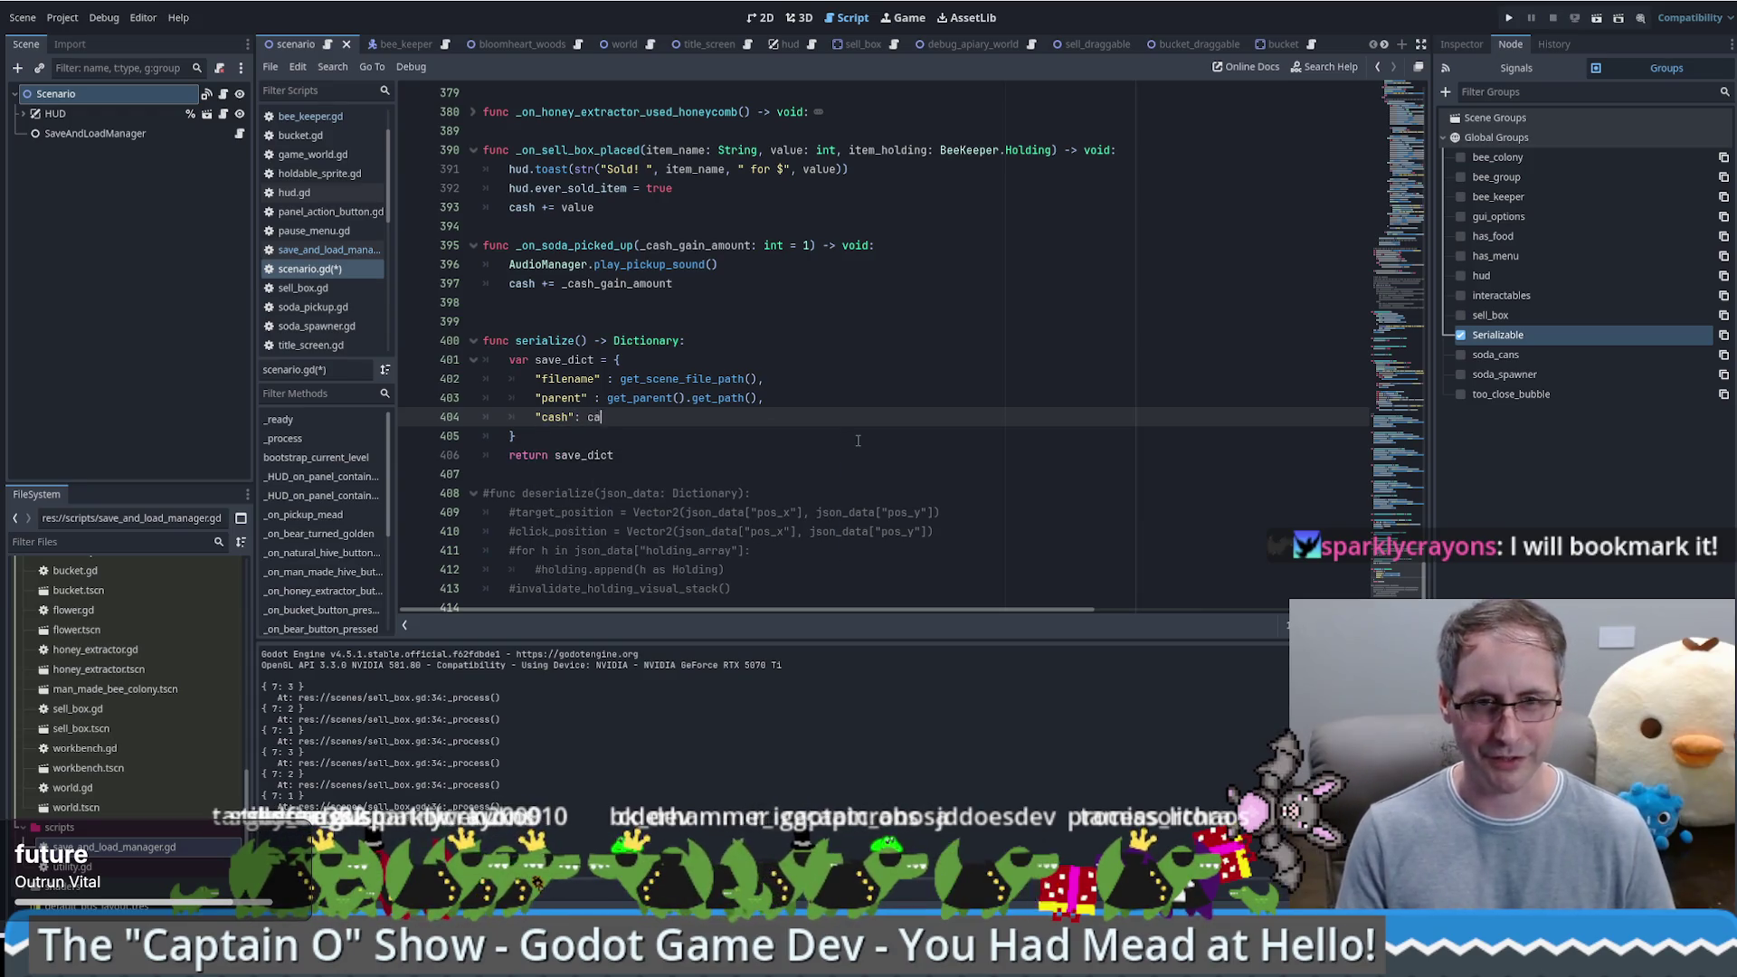
pyautogui.write('sh')
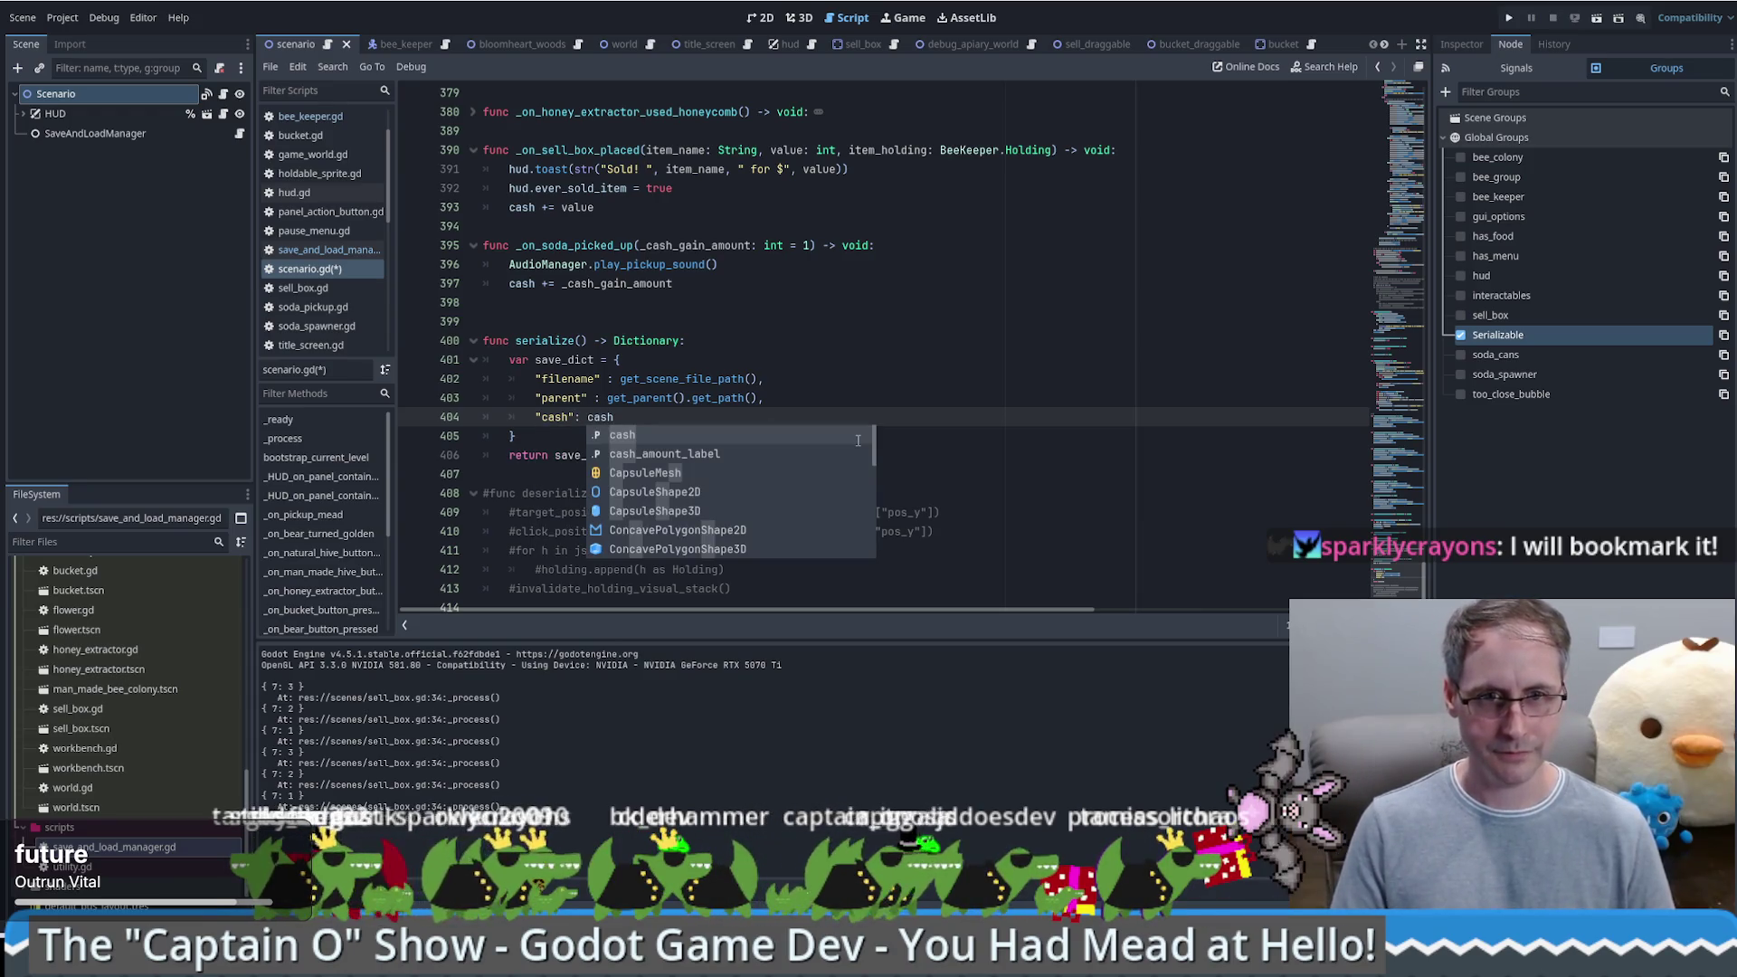
pyautogui.press('Escape')
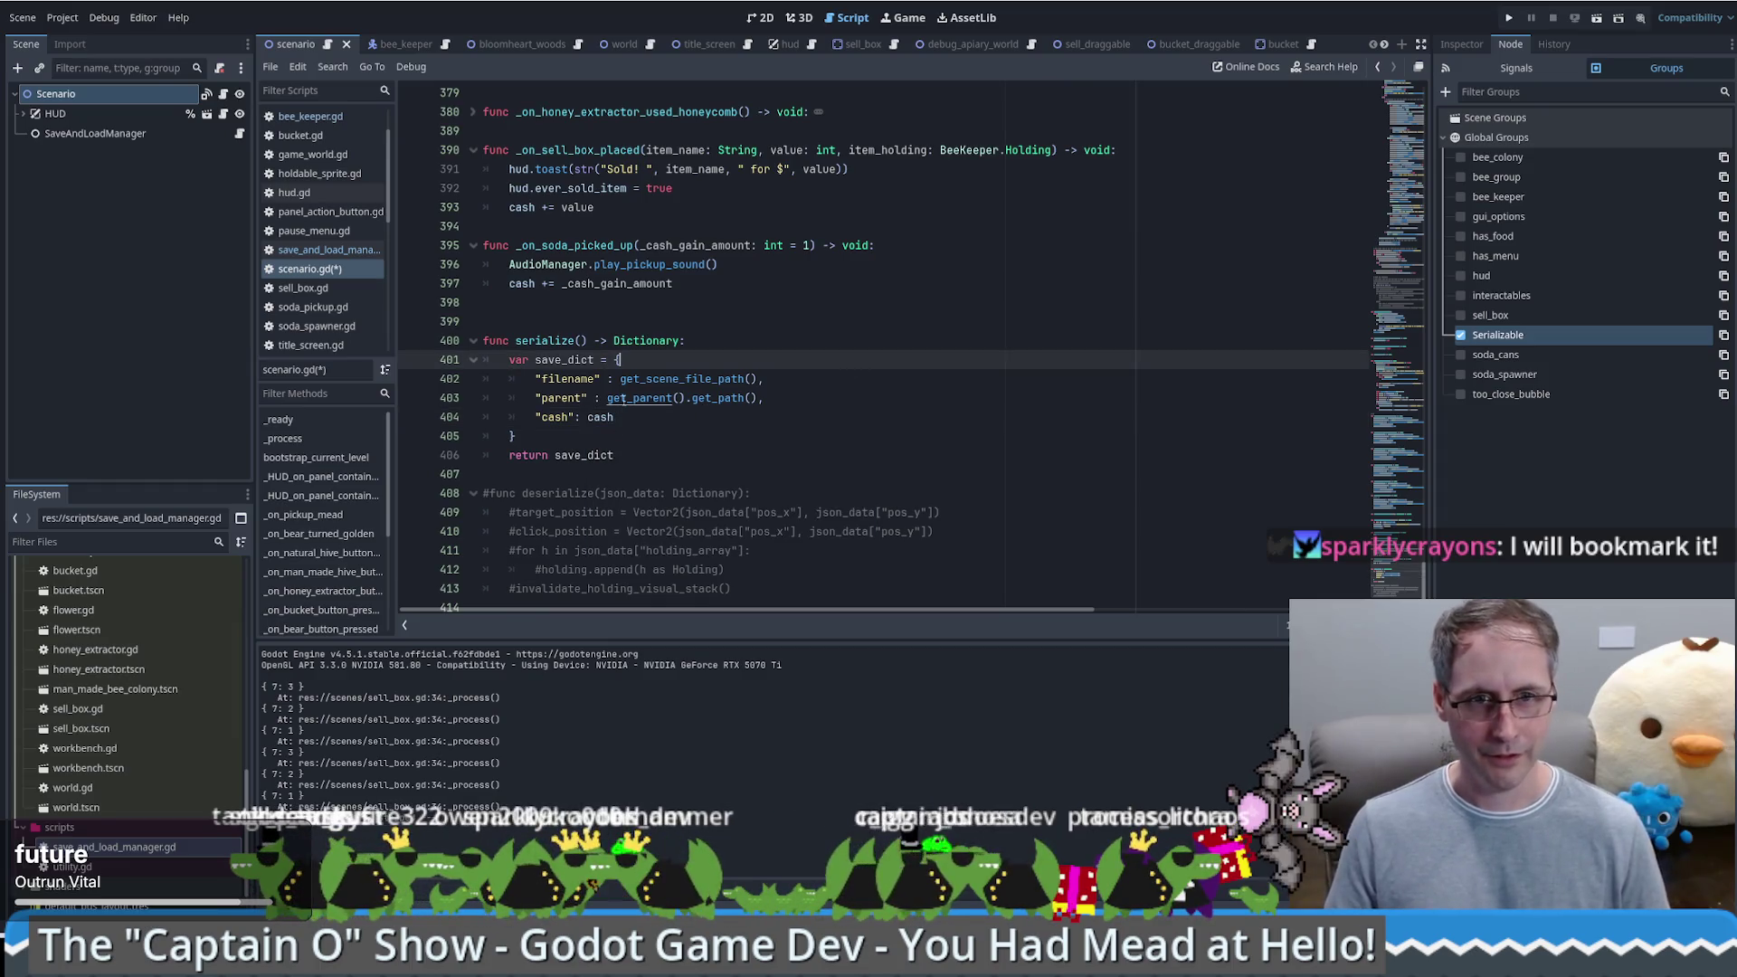
pyautogui.keyDown('ctrl'); pyautogui.click(600, 417); pyautogui.keyUp('ctrl')
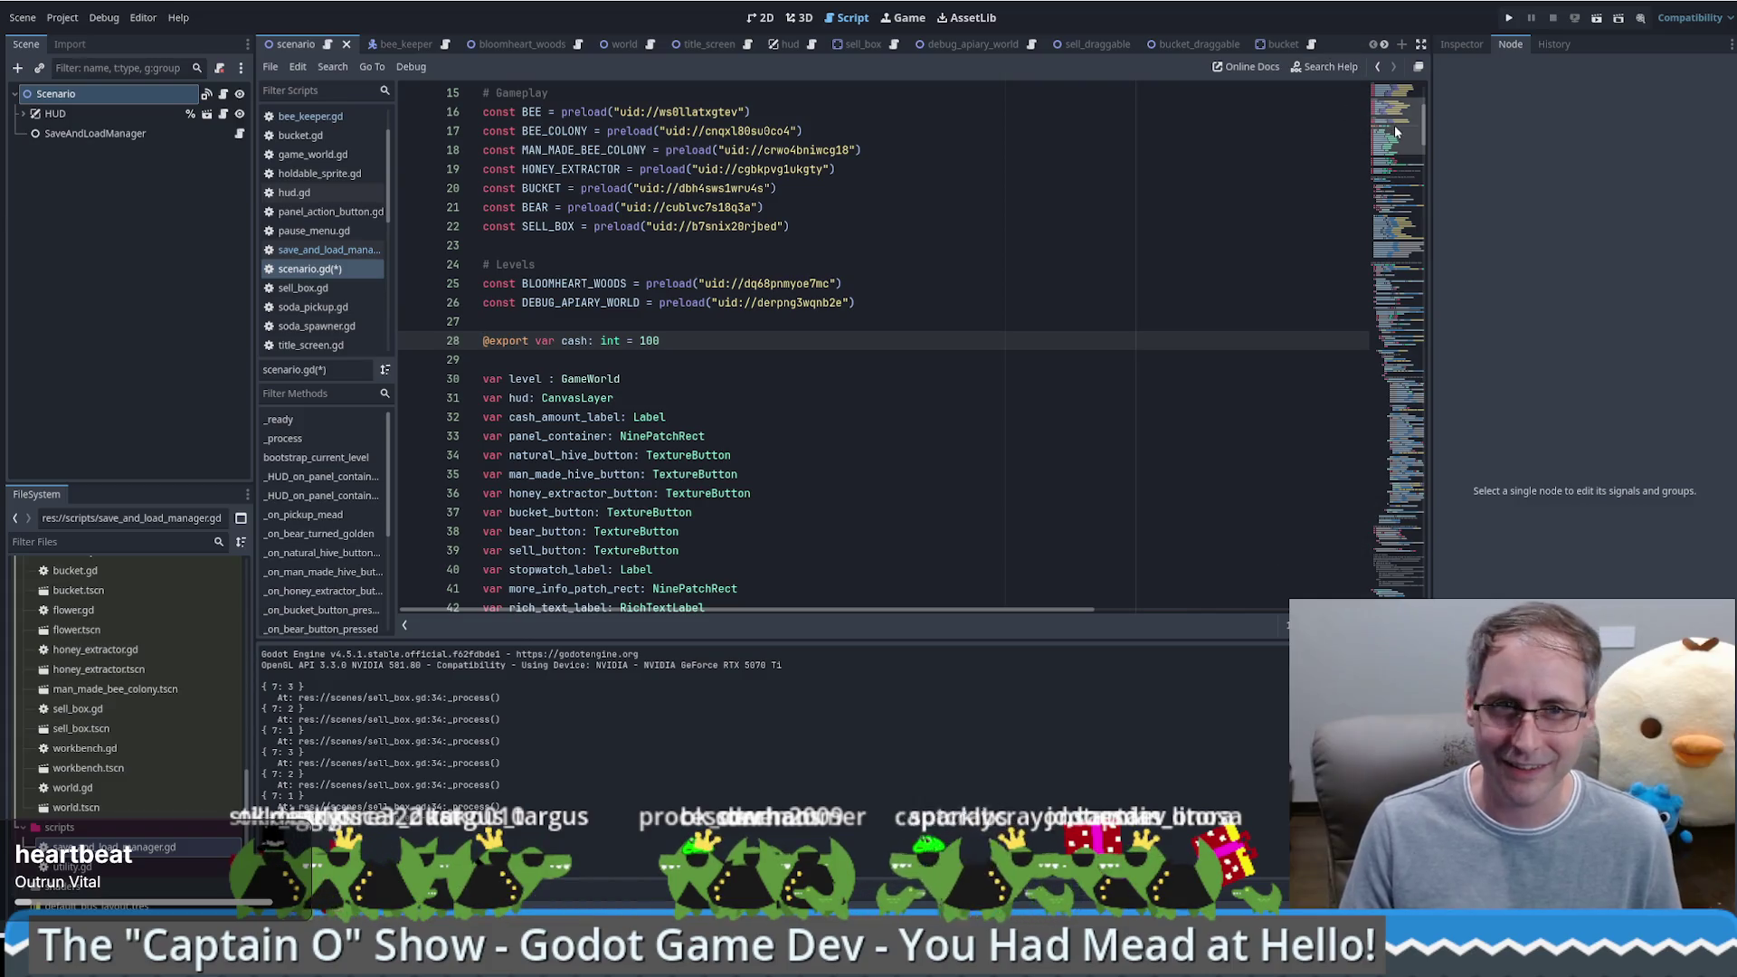
pyautogui.scroll(3, 1391, 121)
pyautogui.scroll(2, 1394, 108)
pyautogui.moveTo(1396, 93); pyautogui.dragTo(1372, 137)
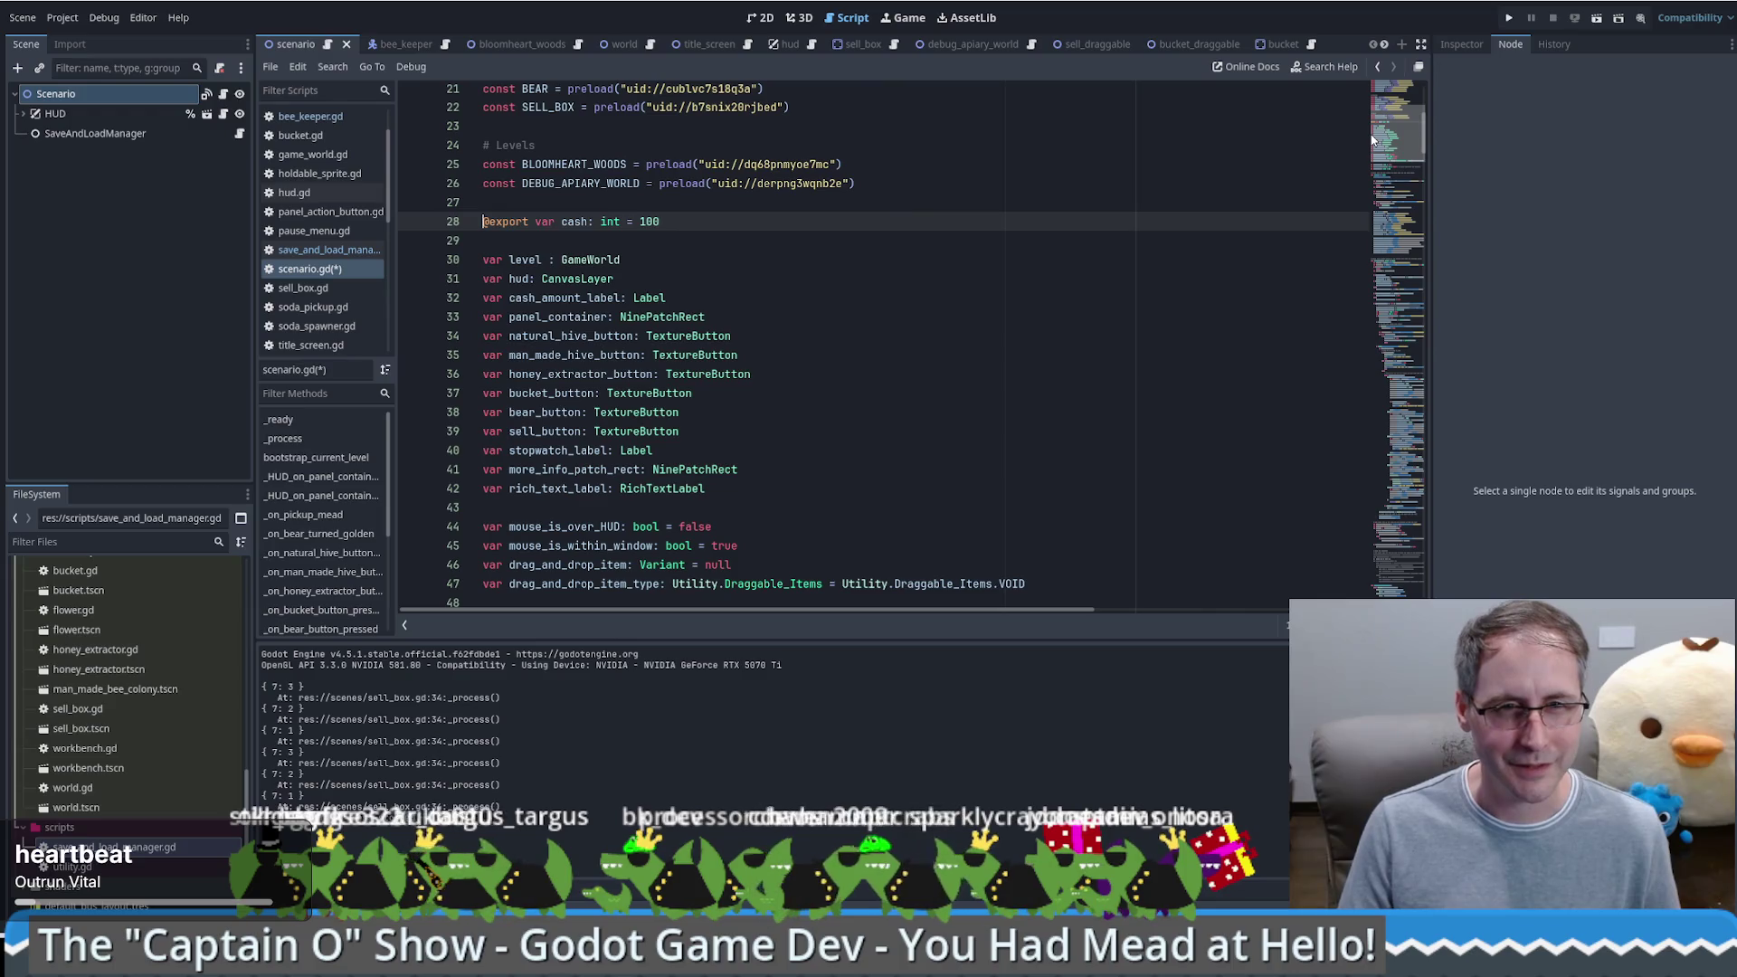
pyautogui.scroll(-2, 906, 359)
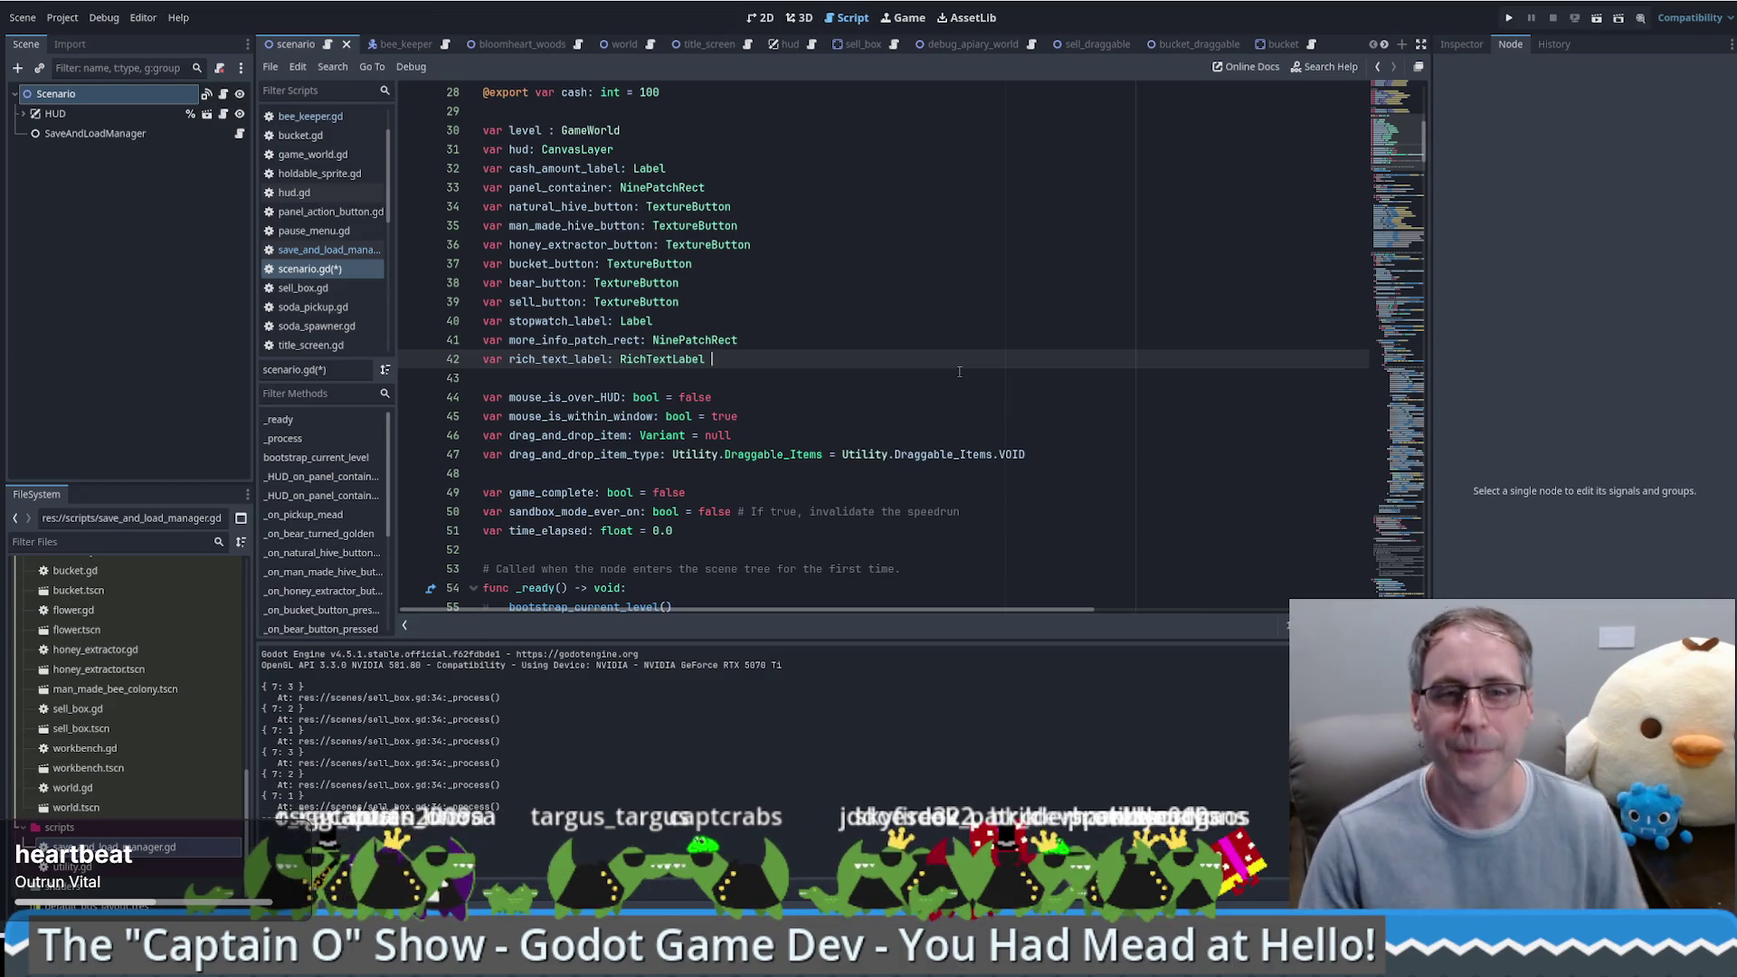
# Browse the variable declarations around lines 46–48 of scenario.gd
pyautogui.scroll(-1, 942, 372)
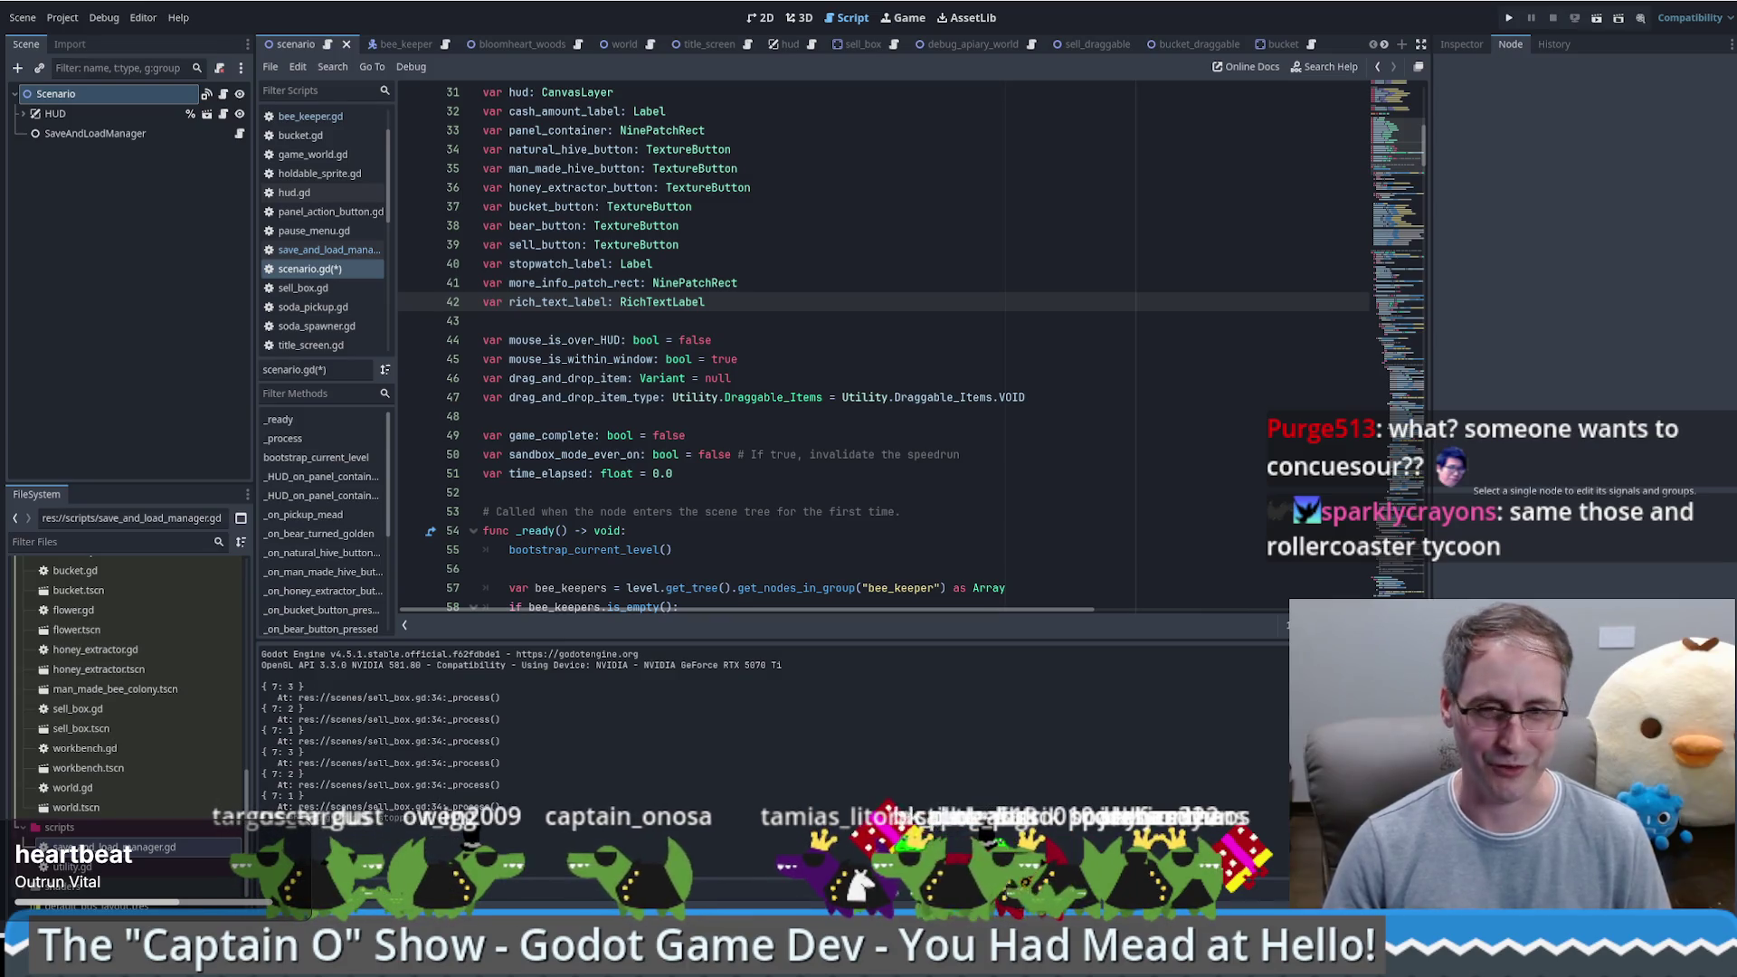
pyautogui.click(957, 419)
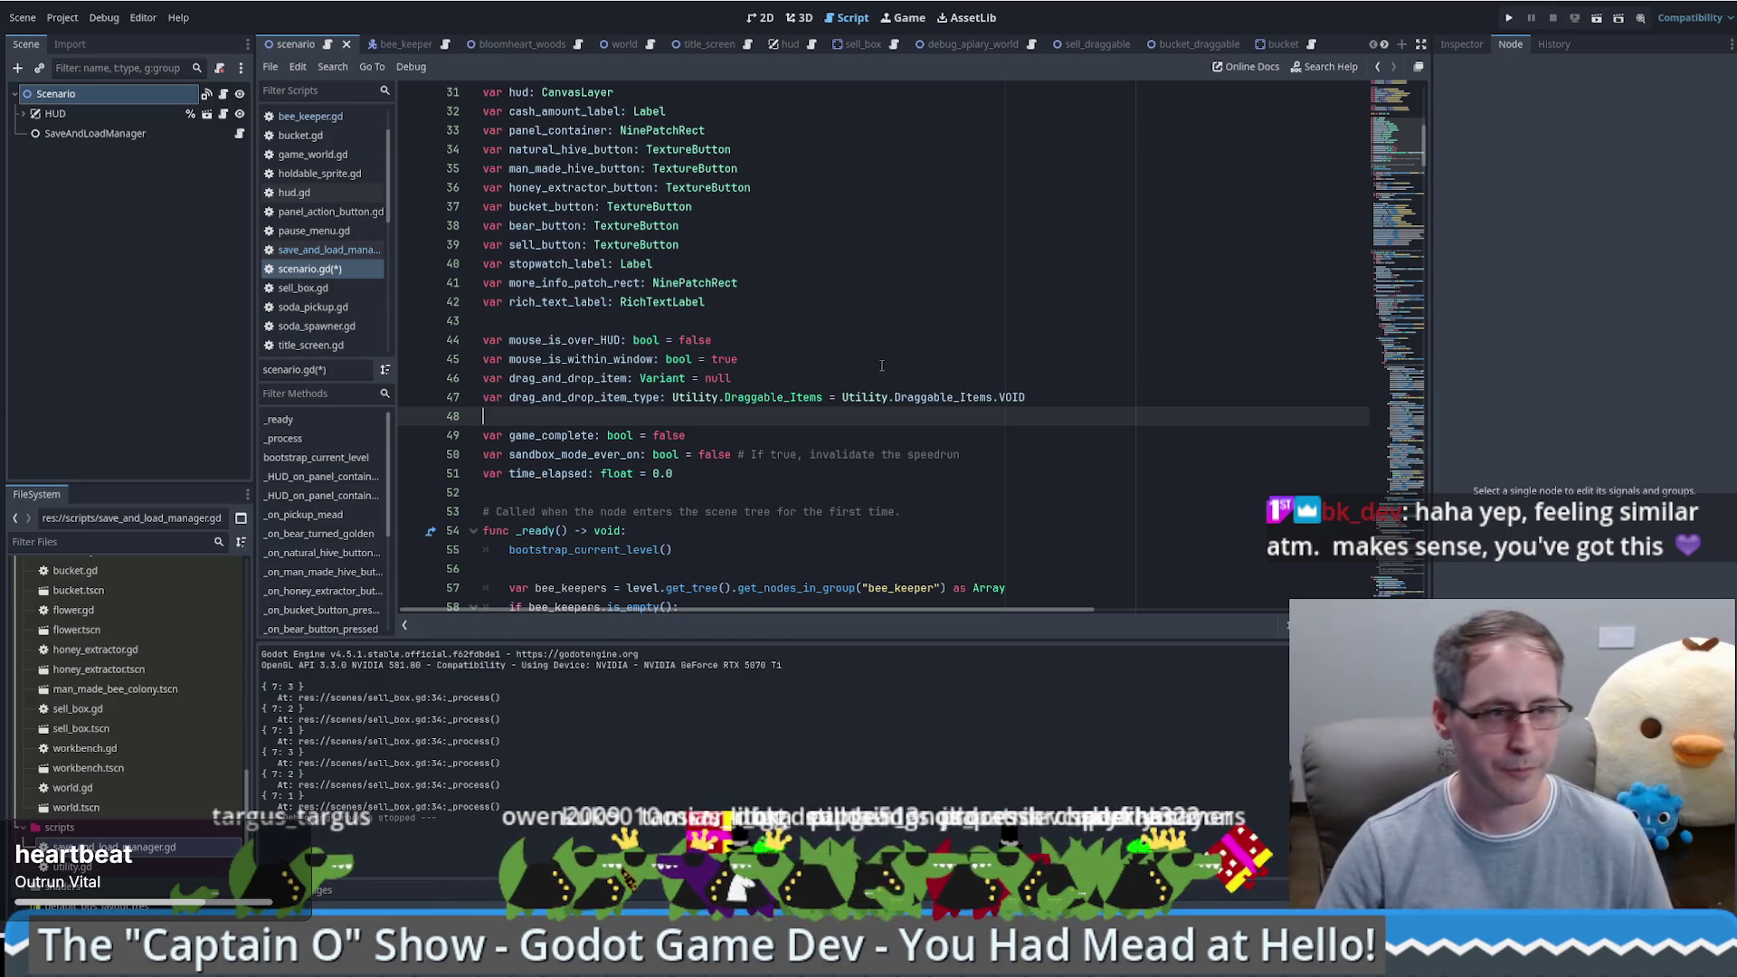
pyautogui.click(1041, 385)
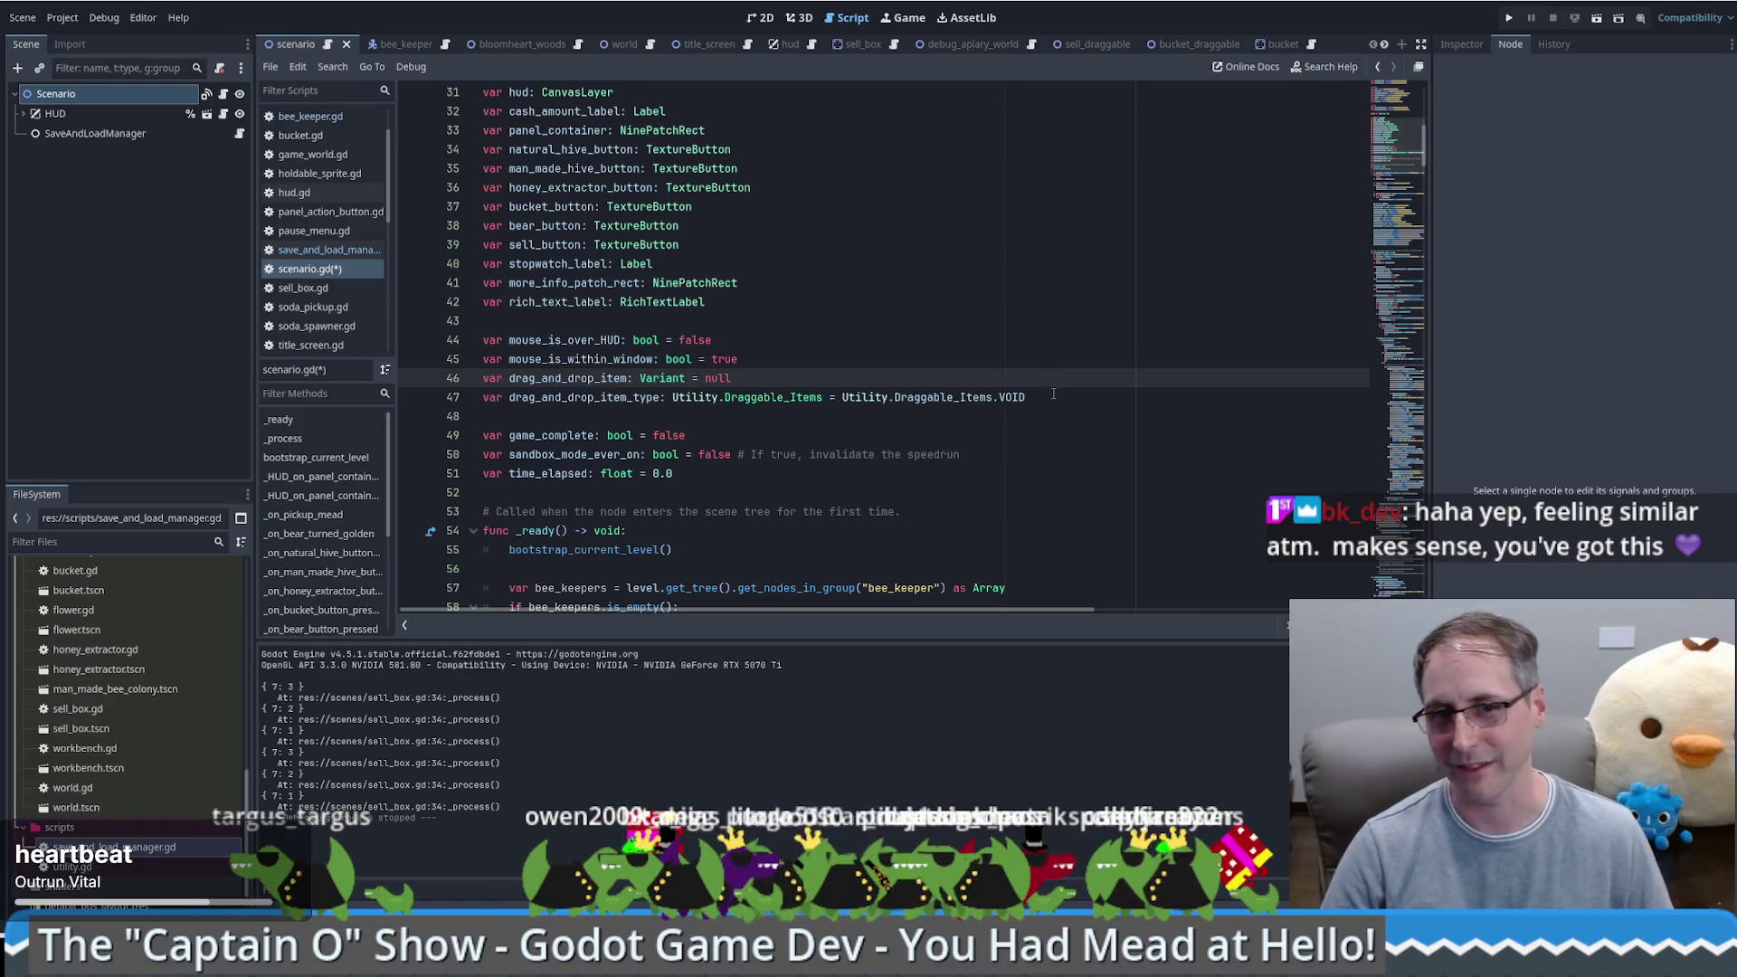
pyautogui.click(1056, 389)
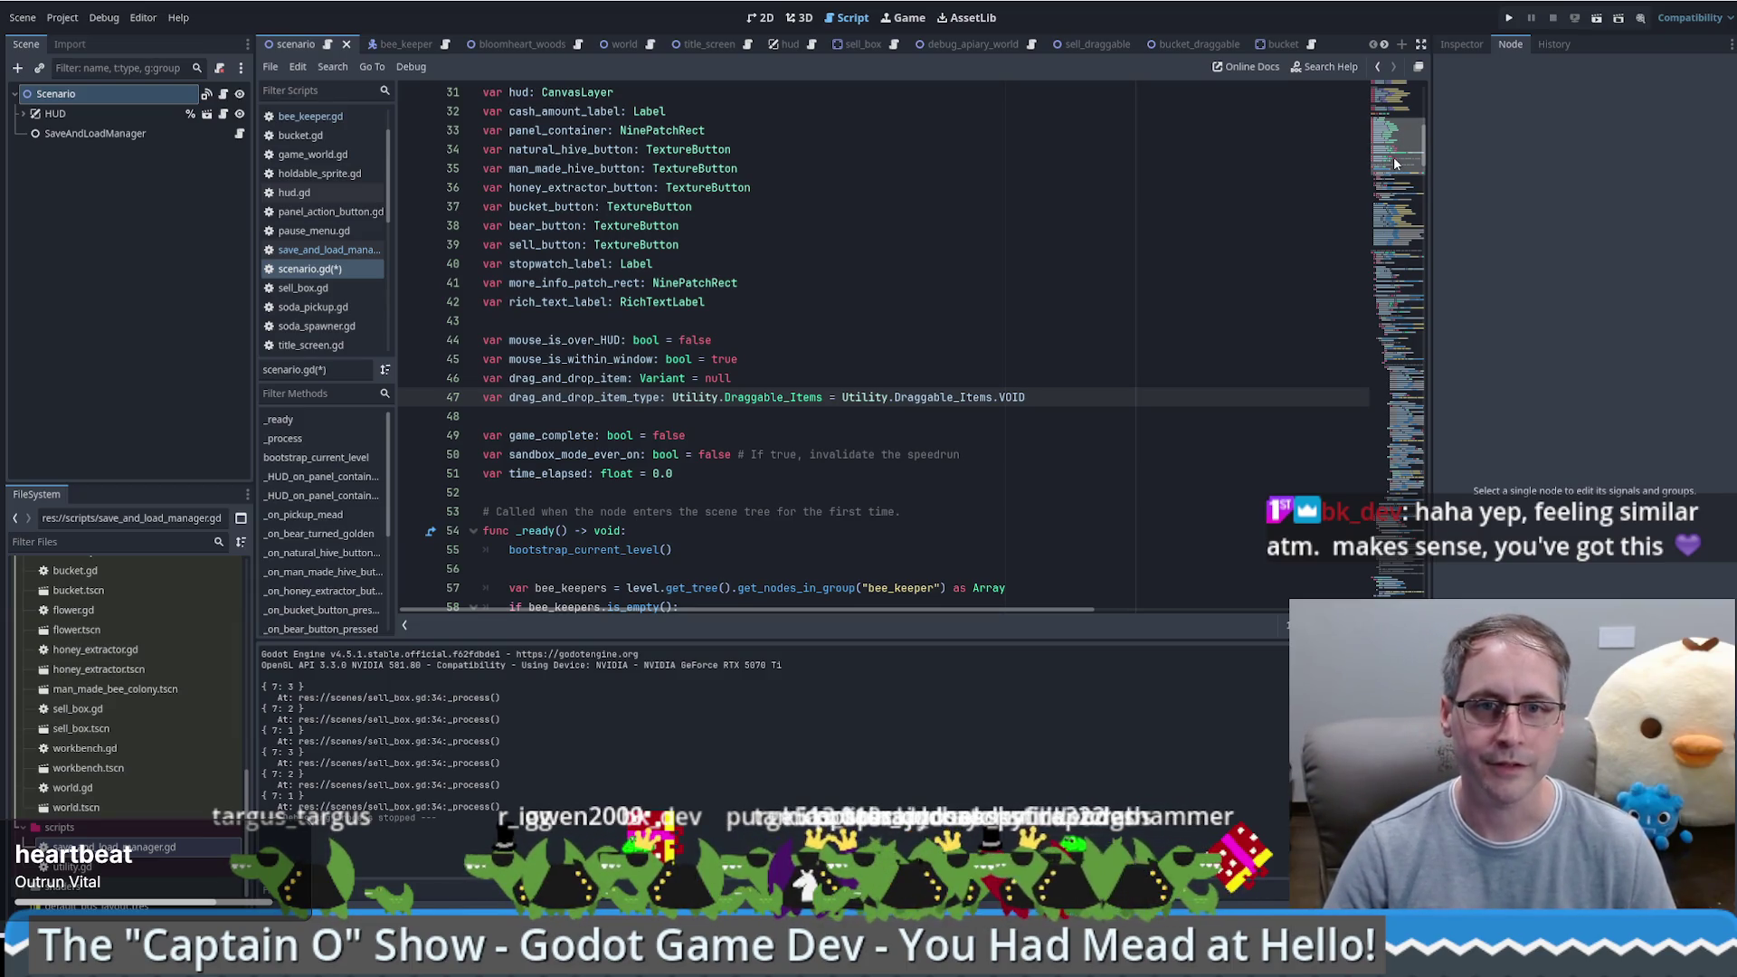
pyautogui.scroll(1, 1396, 158)
pyautogui.scroll(-3, 1406, 159)
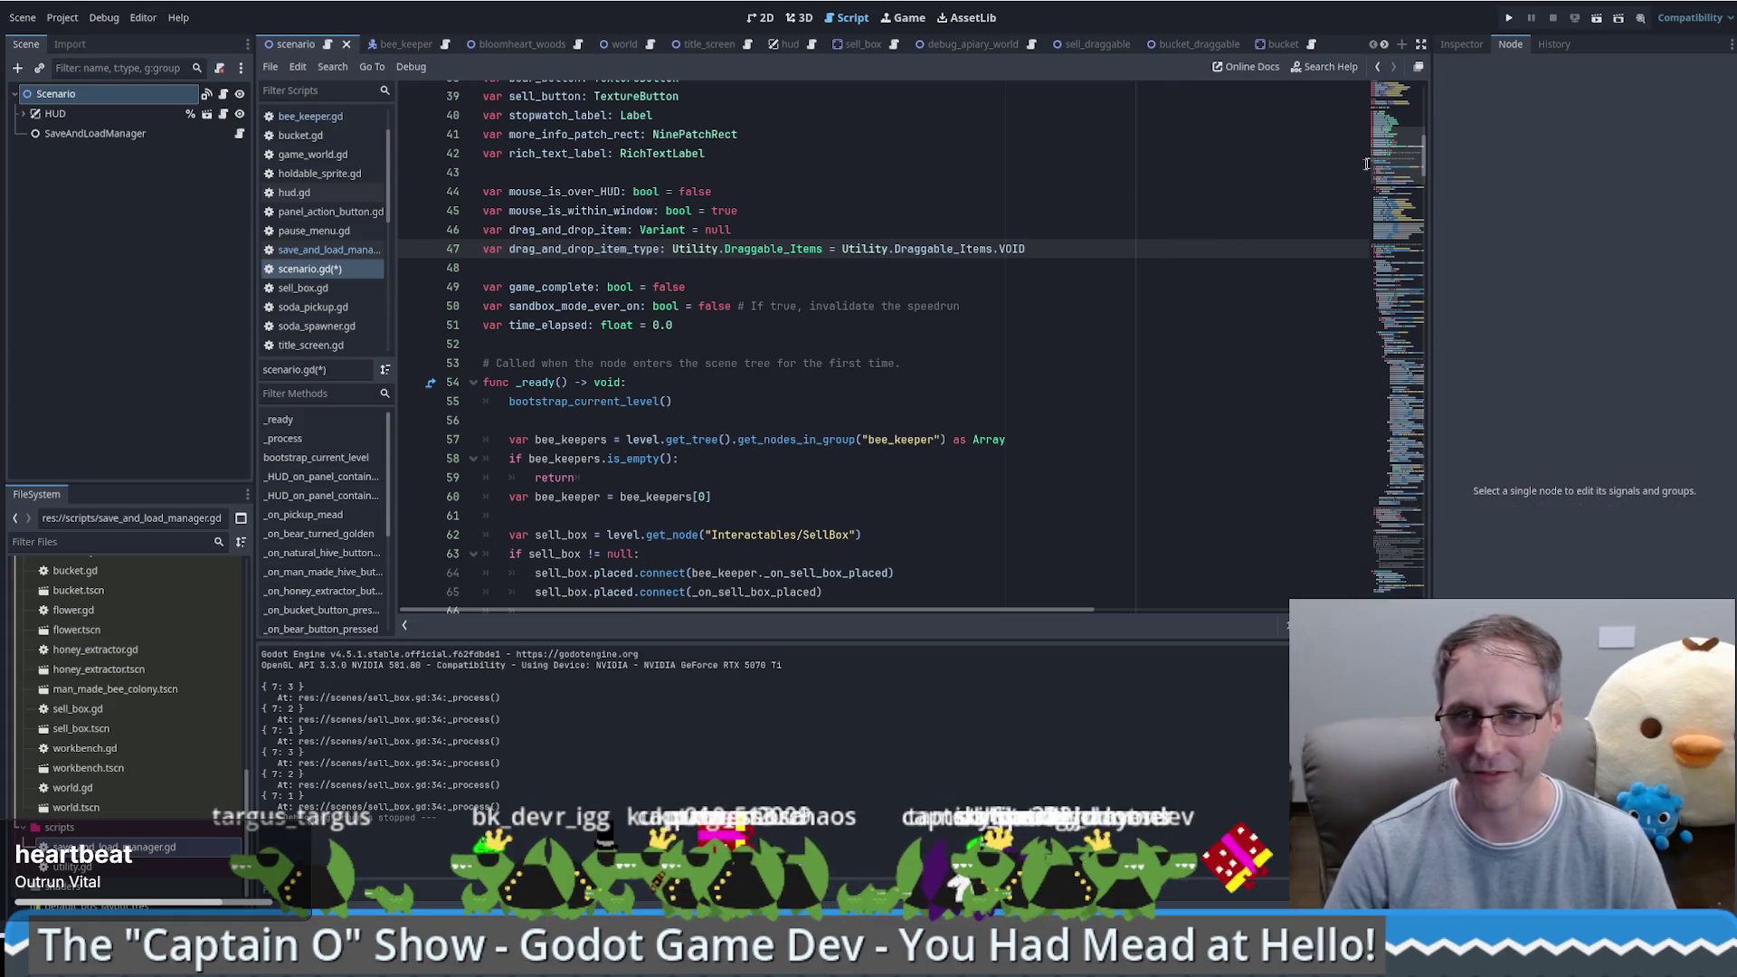
pyautogui.scroll(5, 1397, 138)
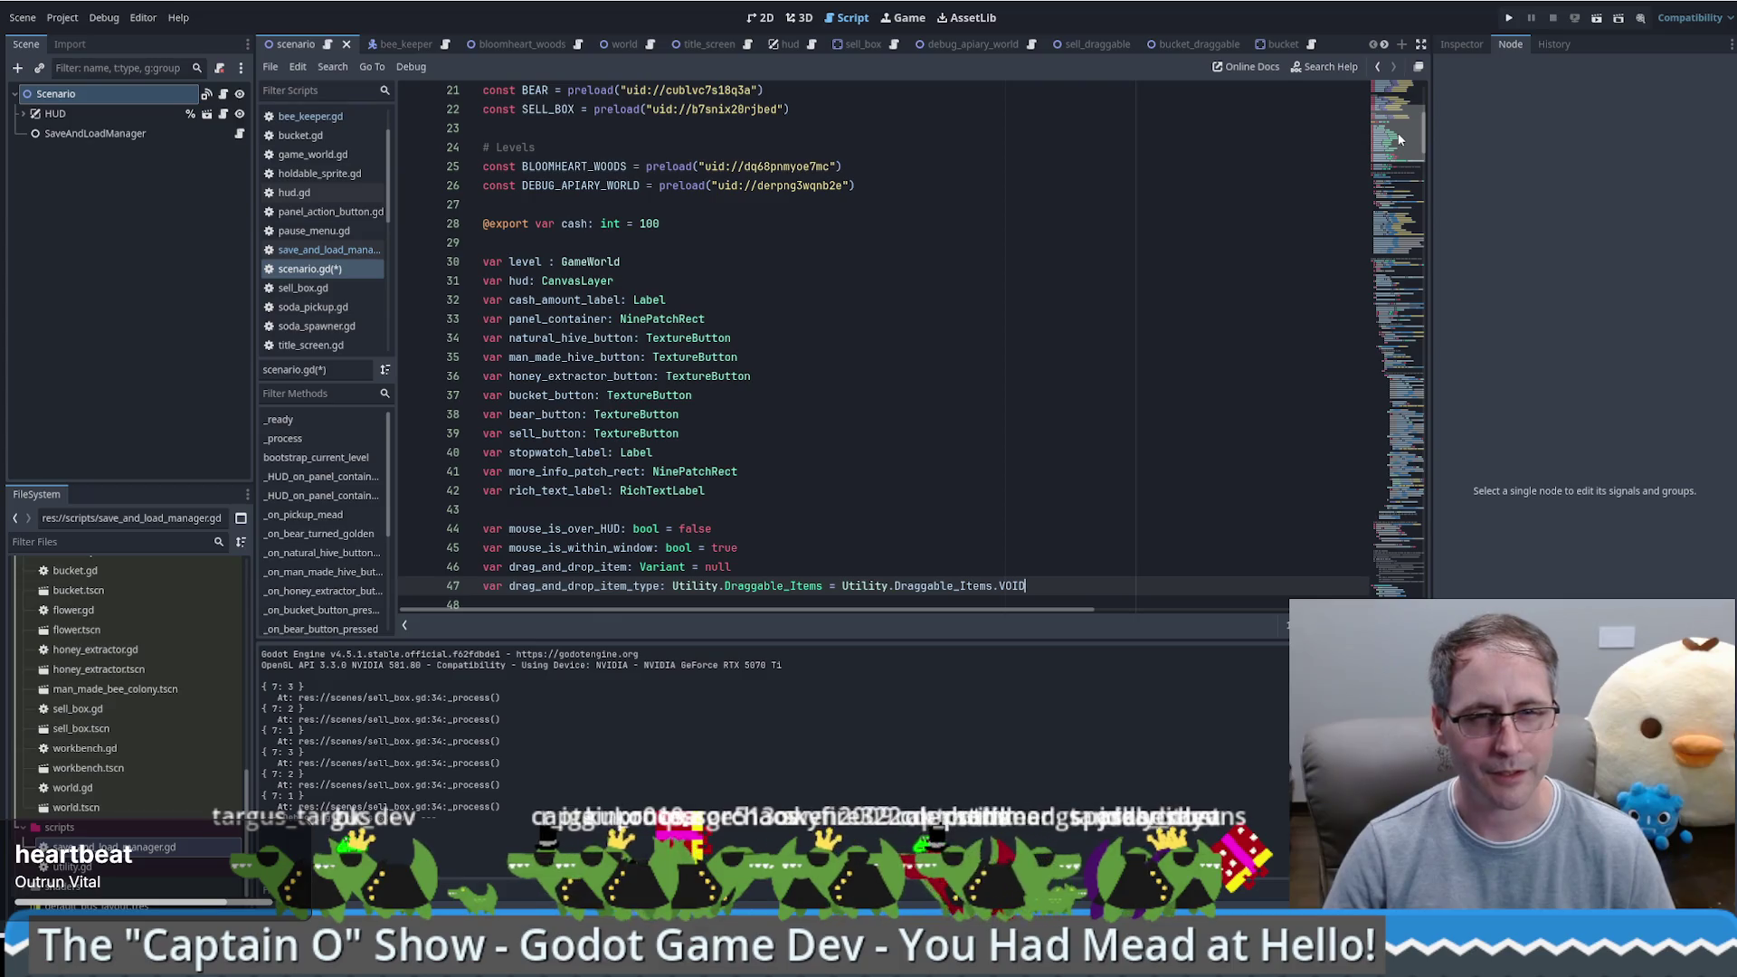
pyautogui.scroll(-1, 1399, 138)
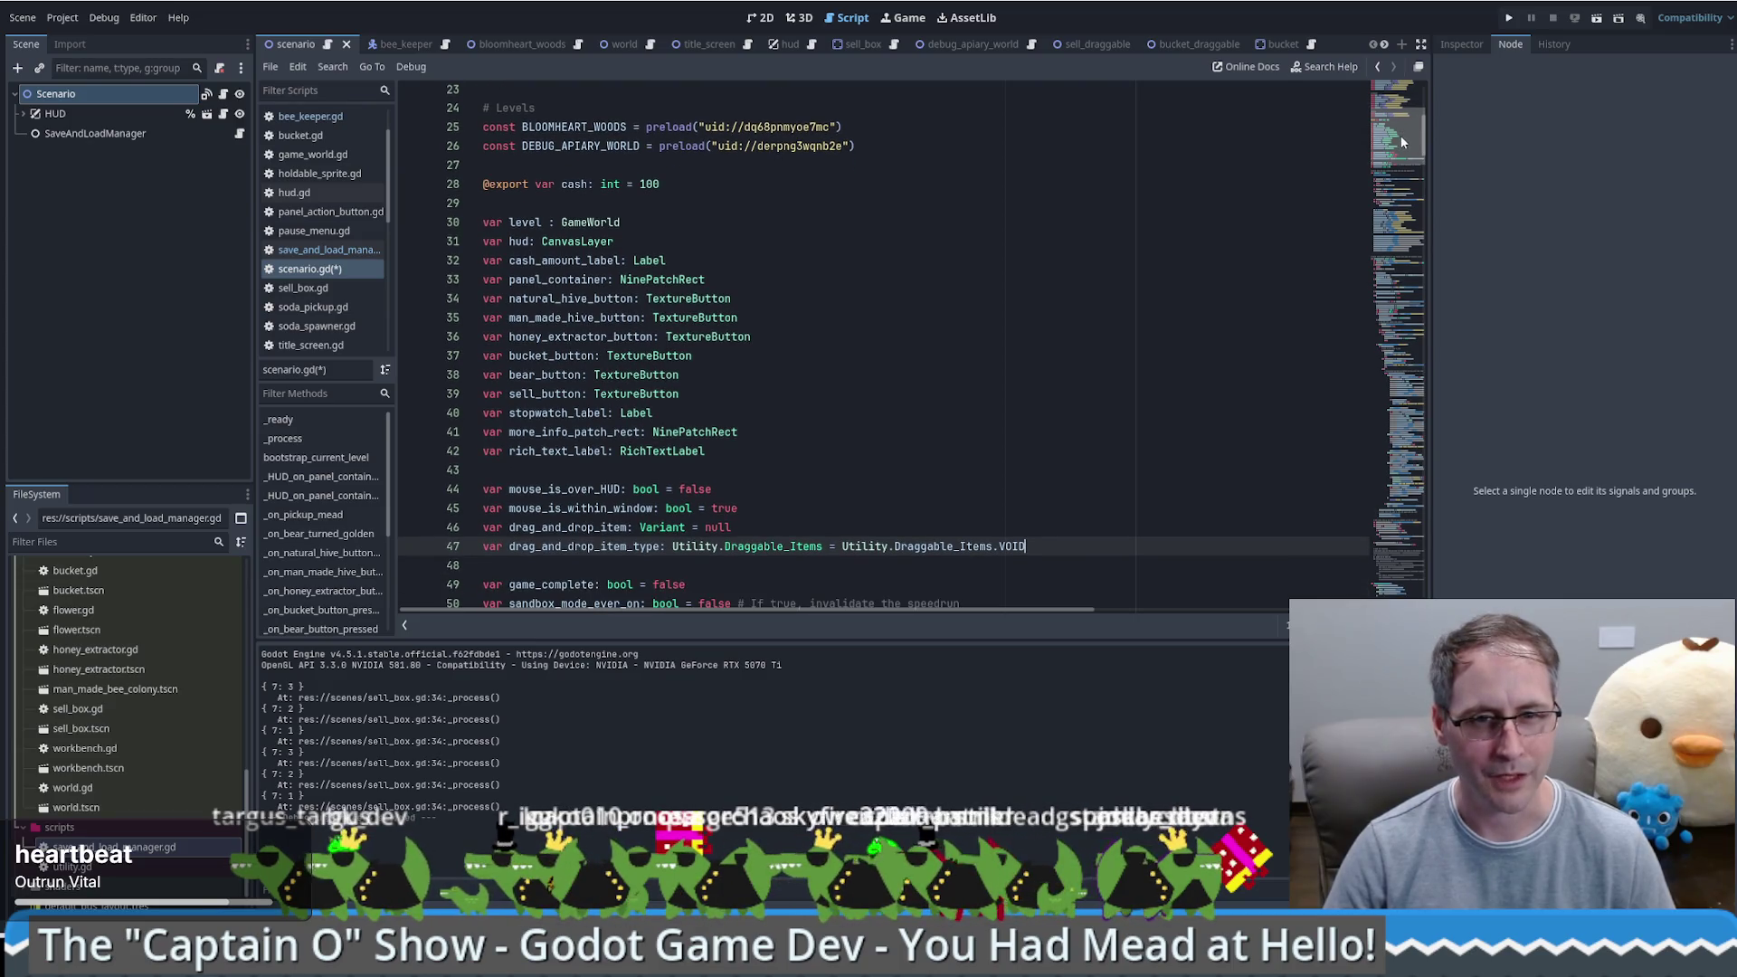
pyautogui.scroll(-1, 1399, 135)
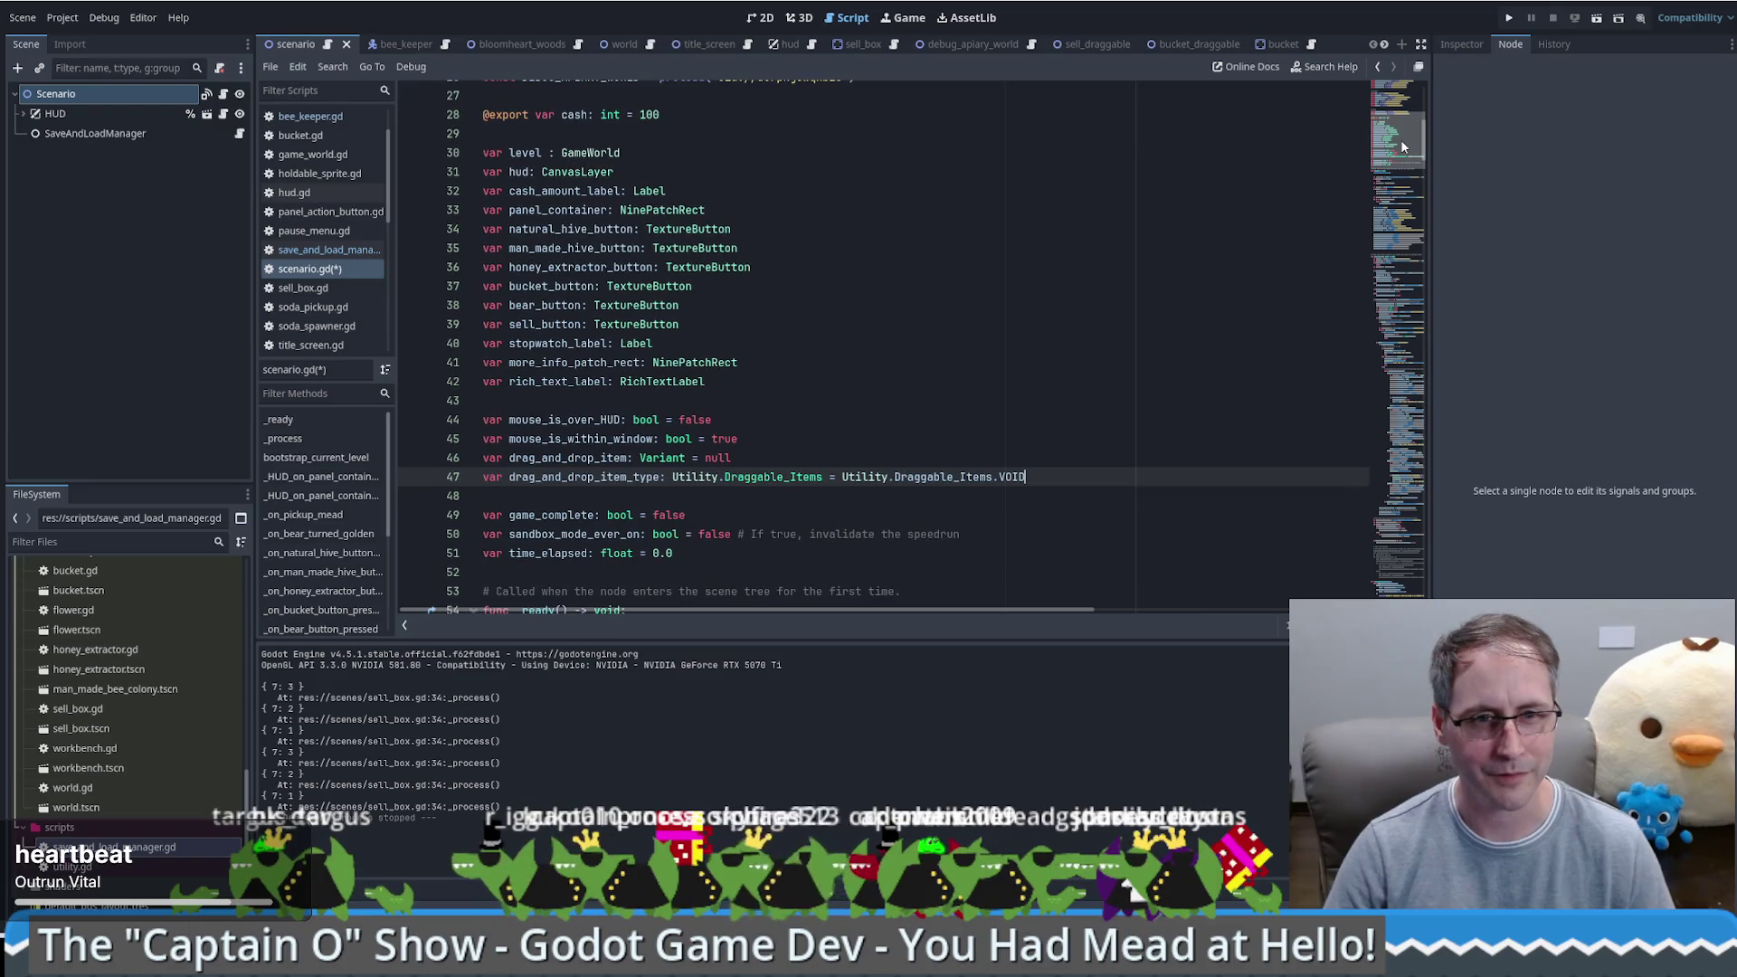
pyautogui.scroll(-4, 1401, 139)
pyautogui.scroll(-1, 1401, 149)
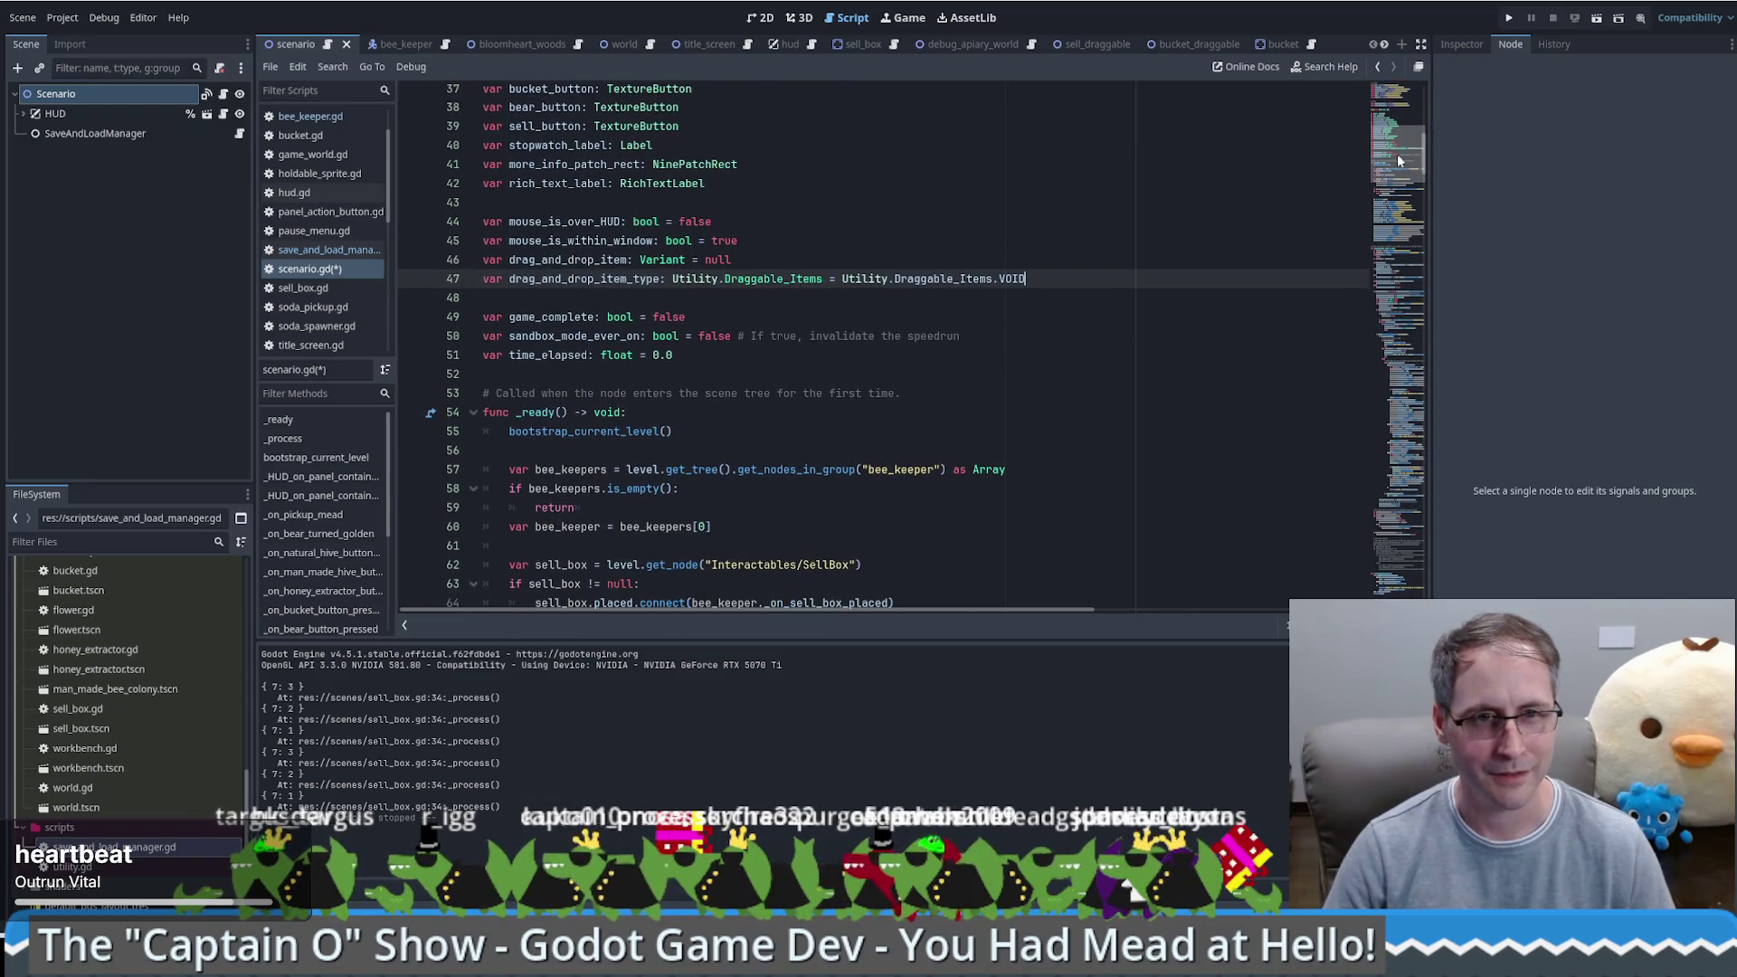
# Select the game_complete, sandbox_mode_ever_on and time_elapsed declarations on lines 49–51 and go back to serialize()
pyautogui.click(562, 317)
pyautogui.doubleClick(562, 317)
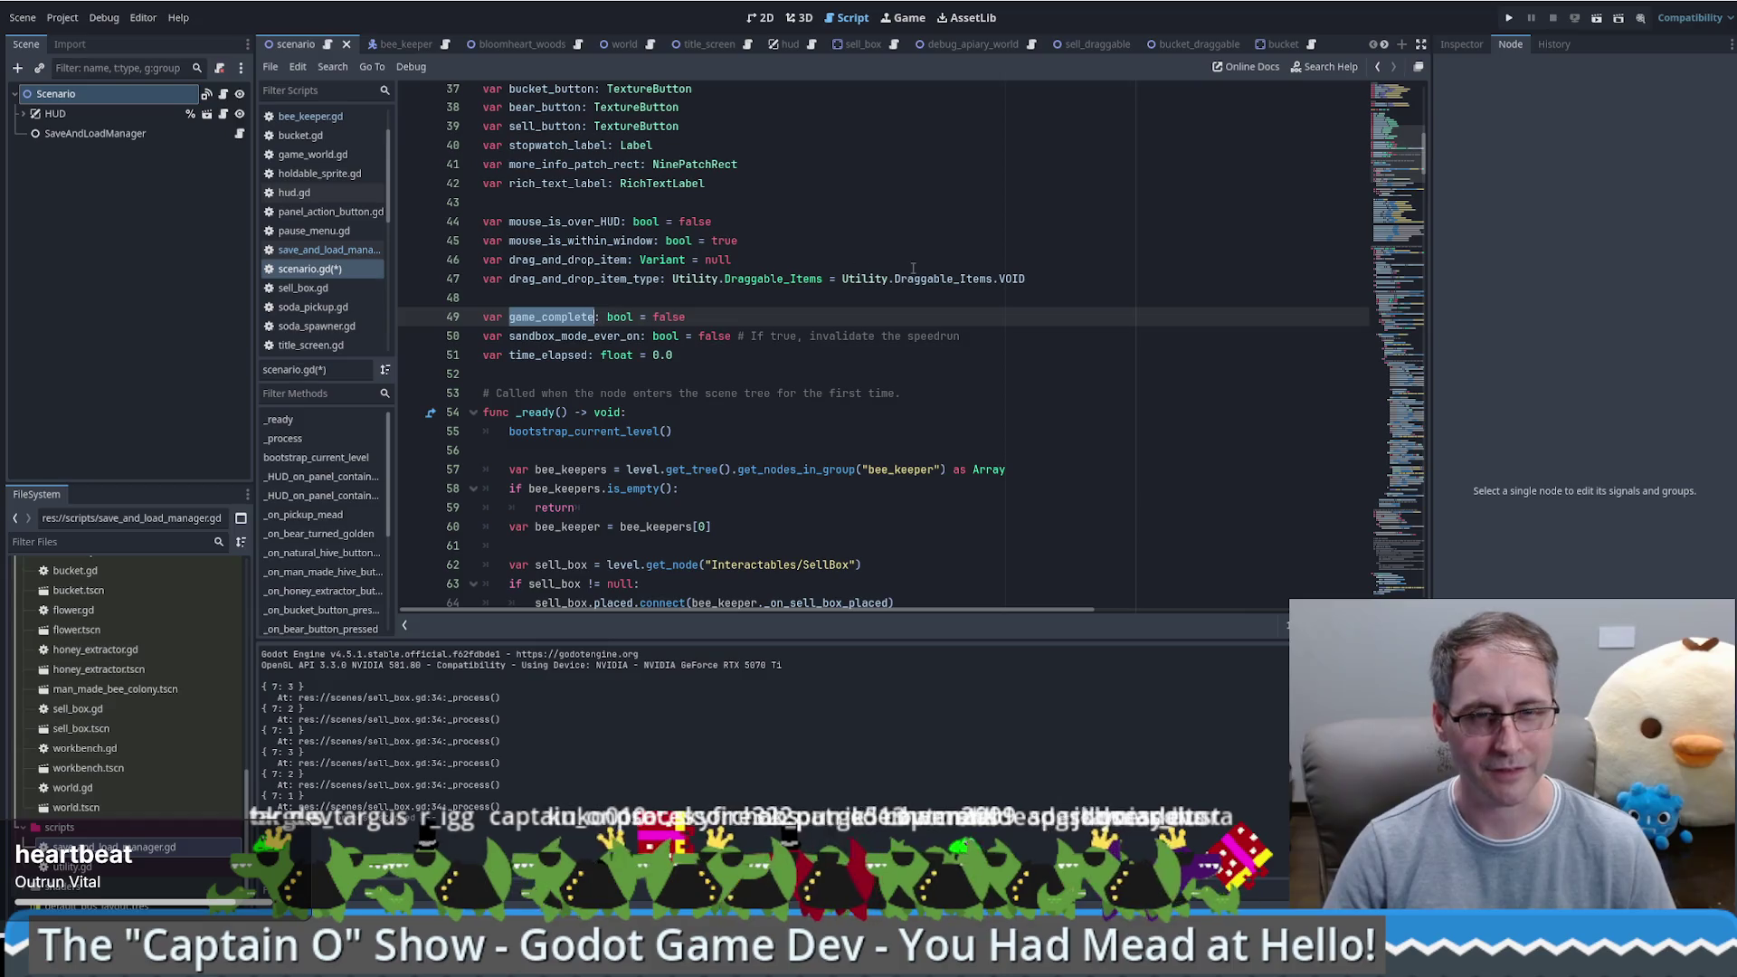
pyautogui.doubleClick(571, 354)
pyautogui.moveTo(712, 359)
pyautogui.mouseDown()
pyautogui.moveTo(481, 335)
pyautogui.moveTo(482, 317)
pyautogui.mouseUp()
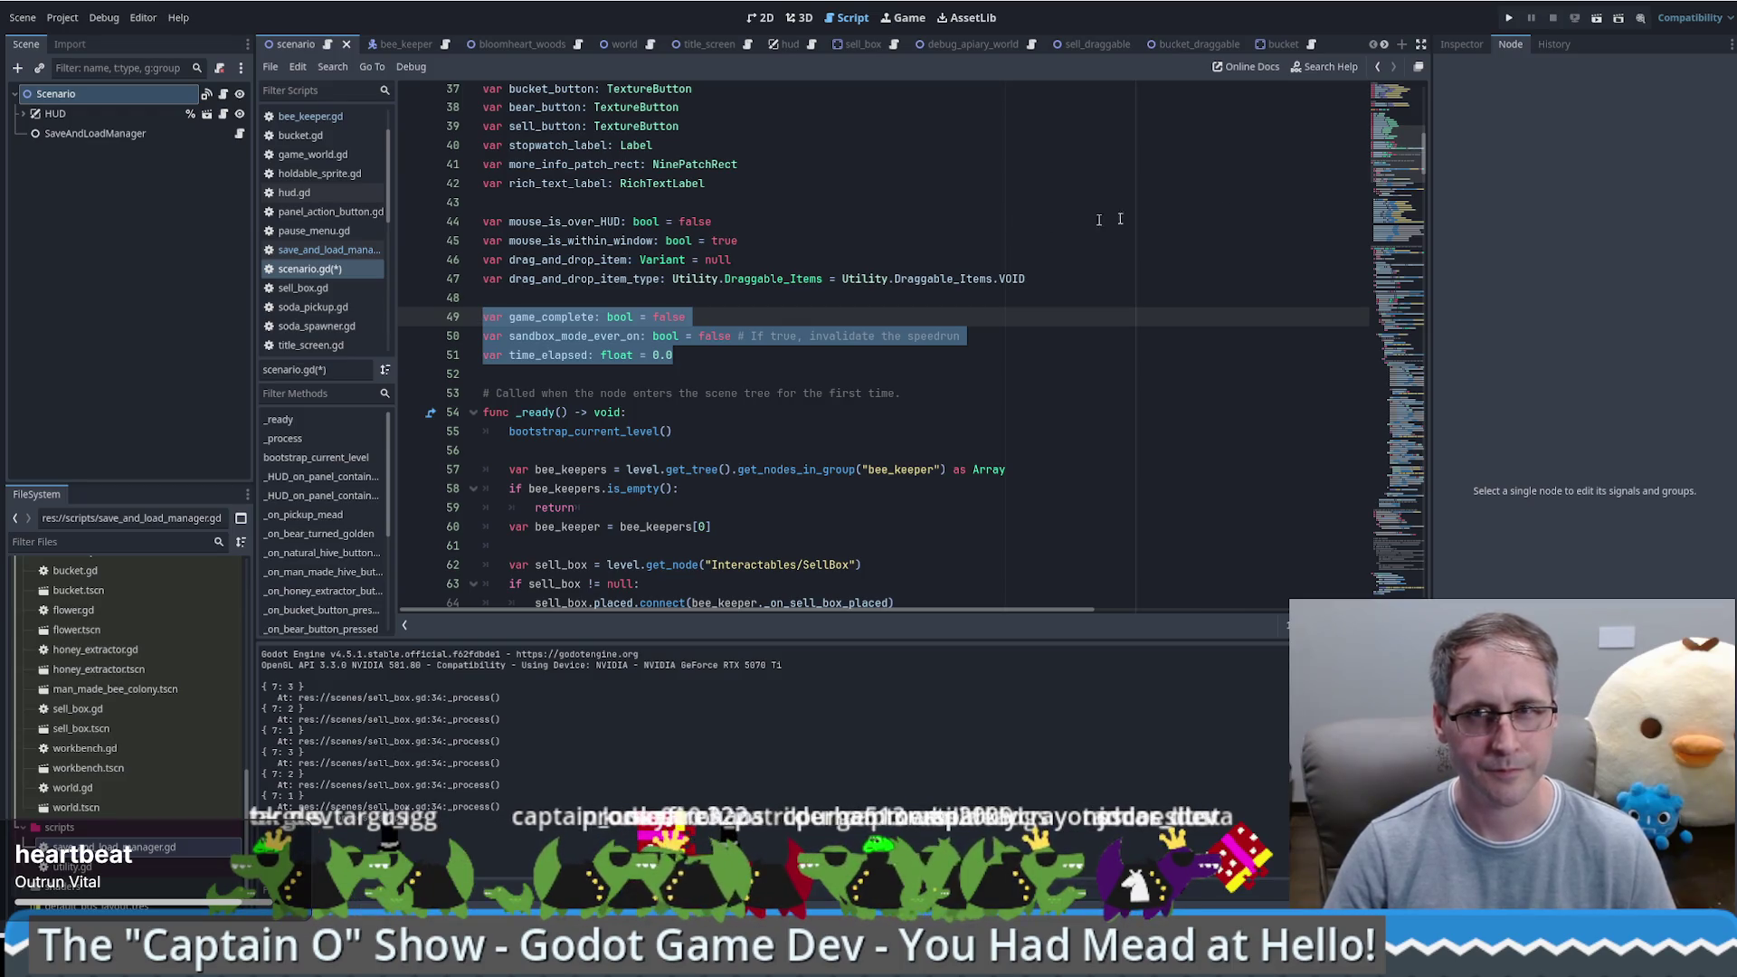
pyautogui.moveTo(1393, 162)
pyautogui.mouseDown()
pyautogui.moveTo(1345, 571)
pyautogui.moveTo(995, 506)
pyautogui.mouseUp()
pyautogui.click(594, 304)
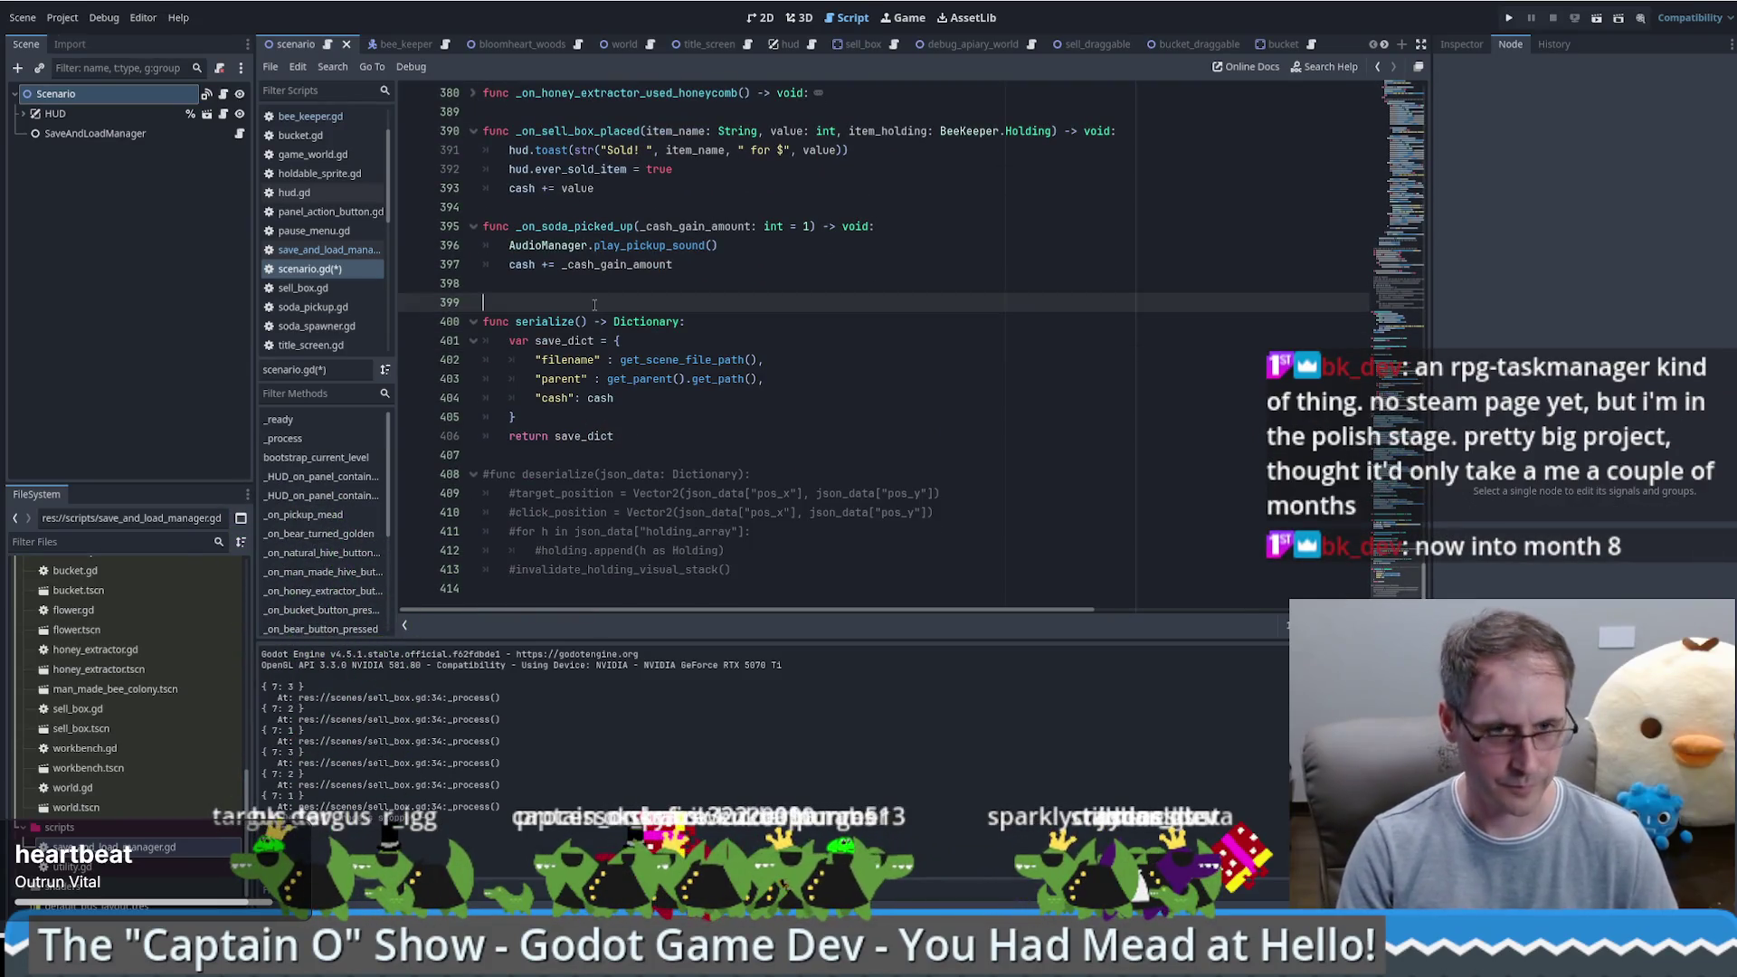
# Paste the three copied declarations below the cash entry and add a comma after cash
pyautogui.click(630, 397)
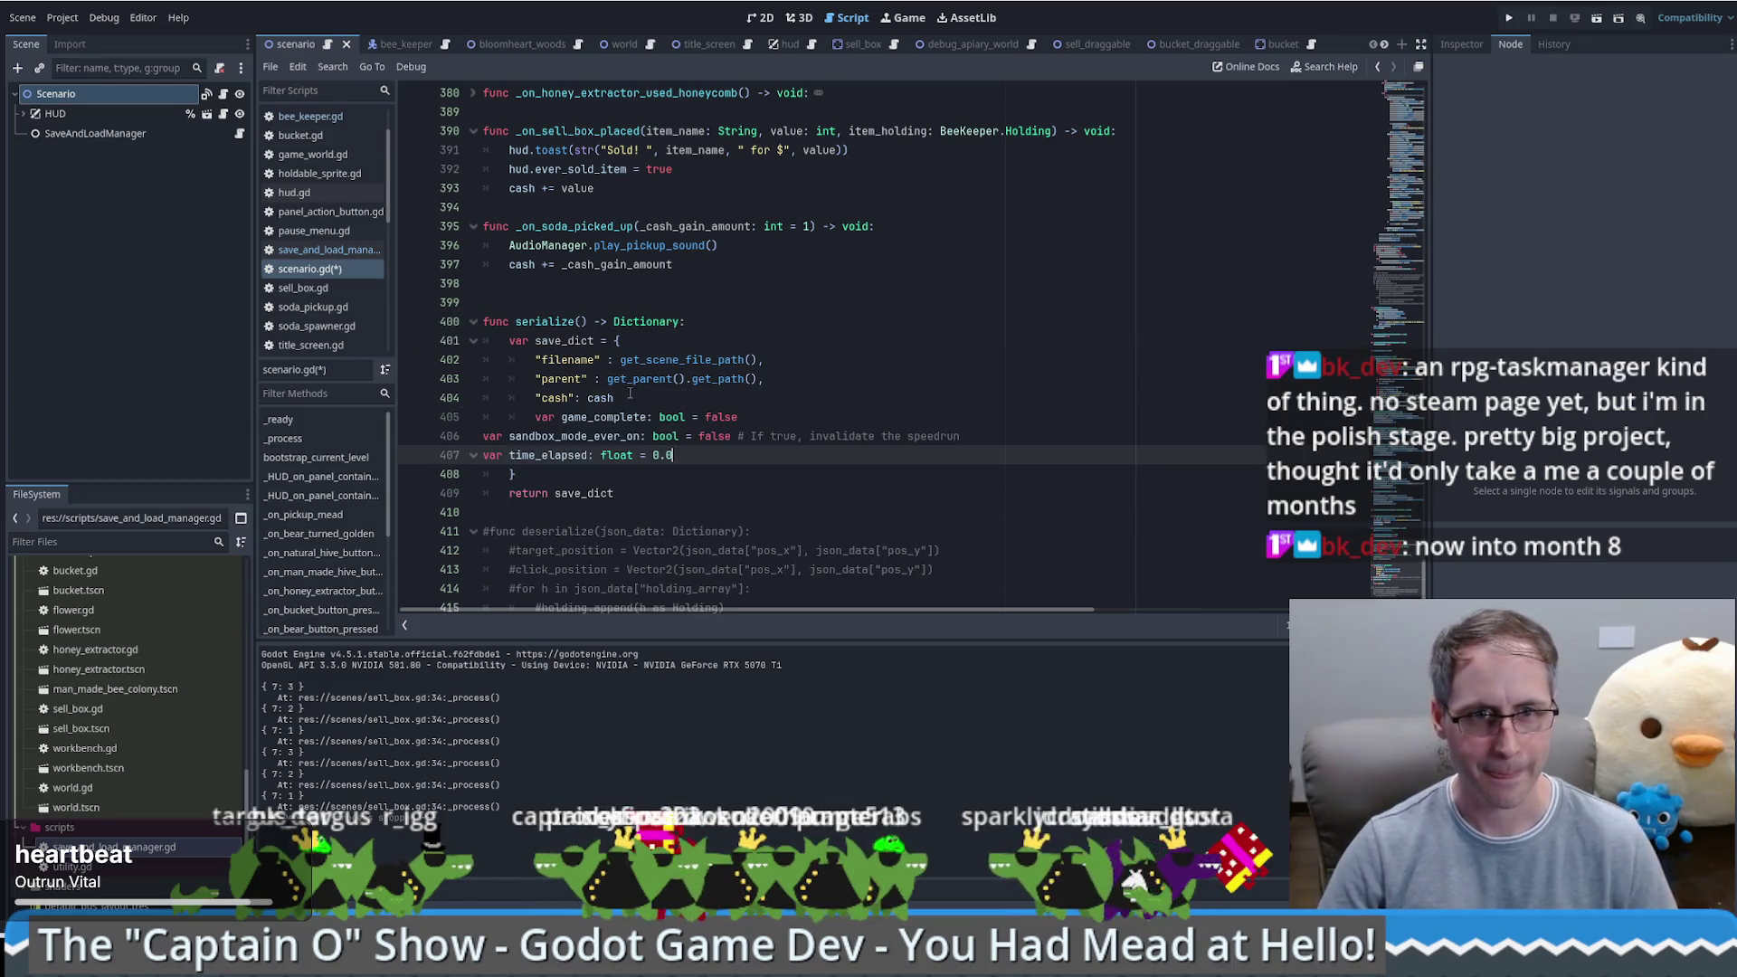
pyautogui.press('Return')
pyautogui.hotkey('ctrl', 'v')
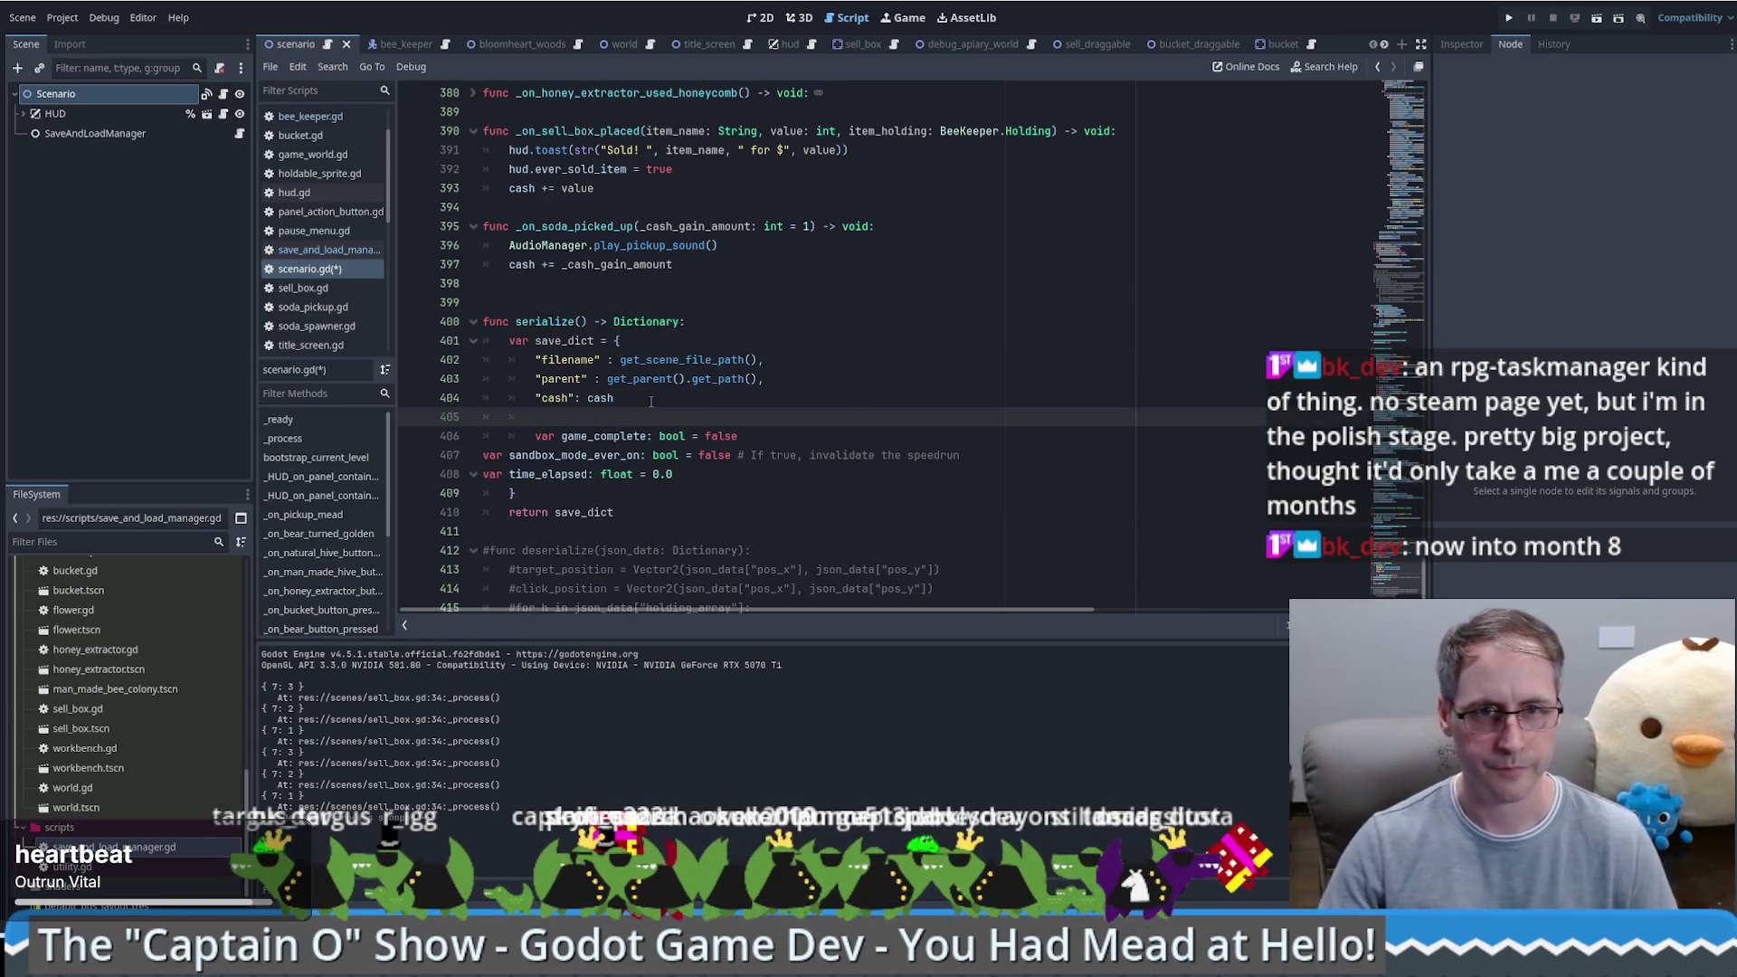
pyautogui.click(651, 401)
pyautogui.write(',')
# Add a "game_complete": game_complete entry to save_dict
pyautogui.press('Return')
pyautogui.write('"')
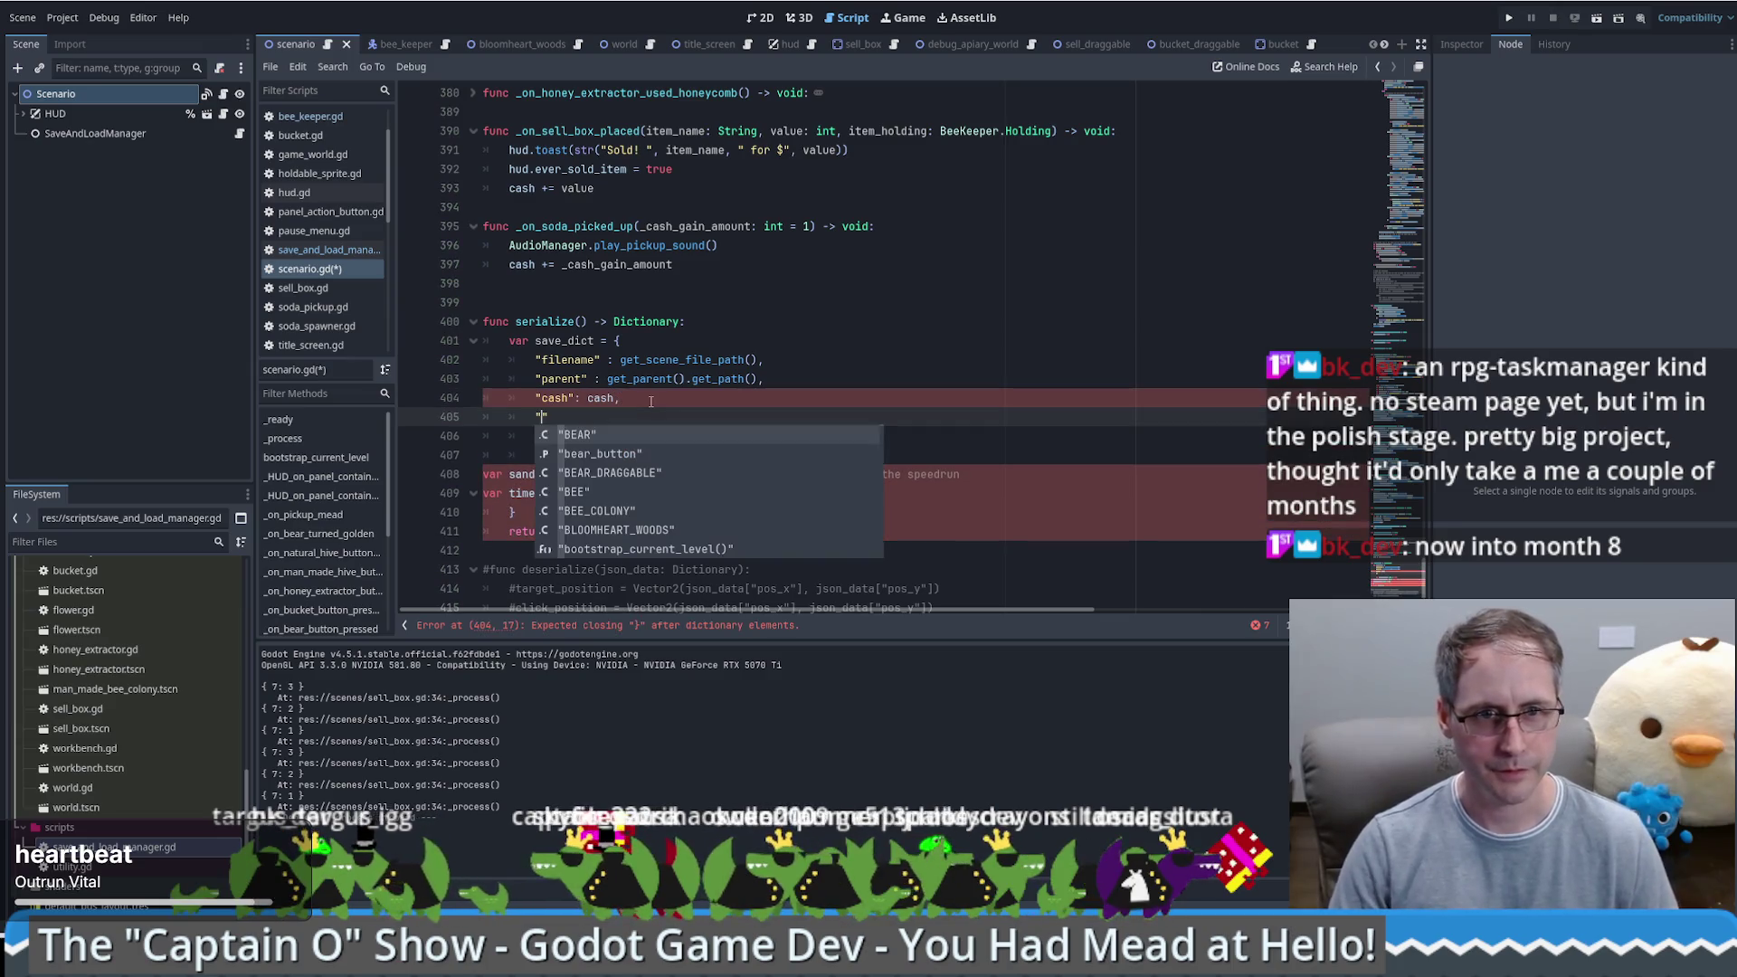
pyautogui.press('Escape')
pyautogui.doubleClick(605, 455)
pyautogui.hotkey('ctrl', 'c')
pyautogui.click(541, 416)
pyautogui.hotkey('ctrl', 'v')
pyautogui.press('End')
pyautogui.write(':')
pyautogui.hotkey('ctrl', 'v')
pyautogui.write(',')
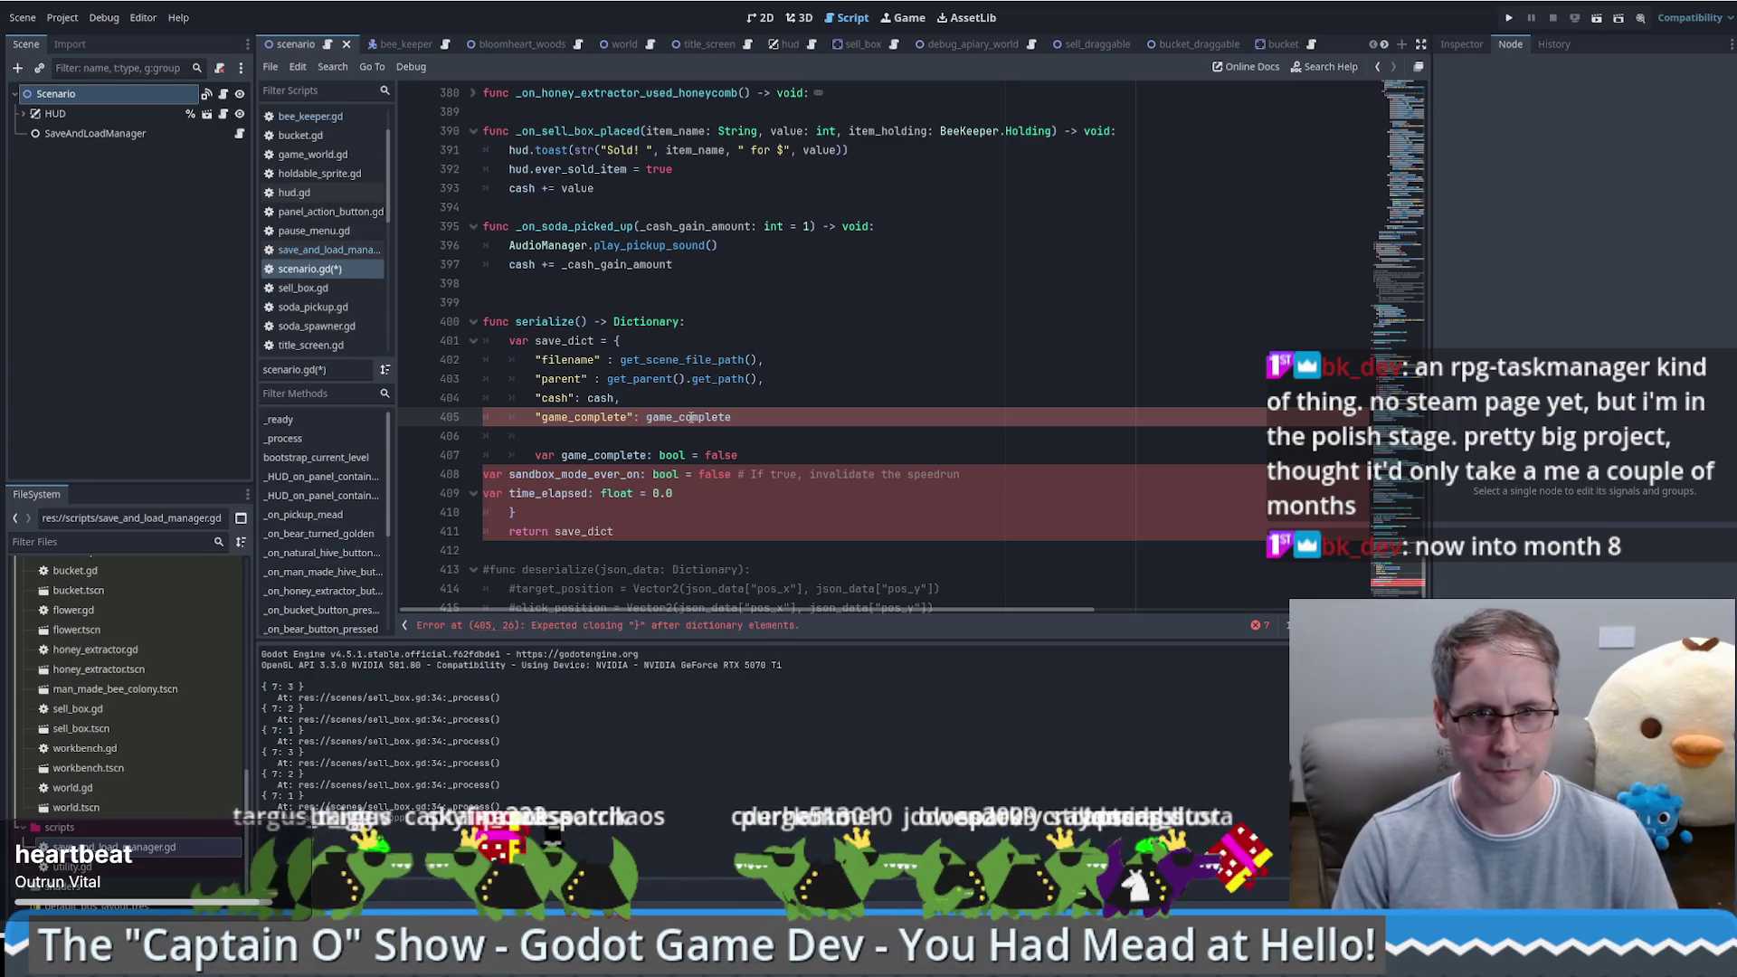
# Add a "sandbox_mode_ever_on": sandbox_mode_ever_on entry to save_dict
pyautogui.press('Return')
pyautogui.write('"')
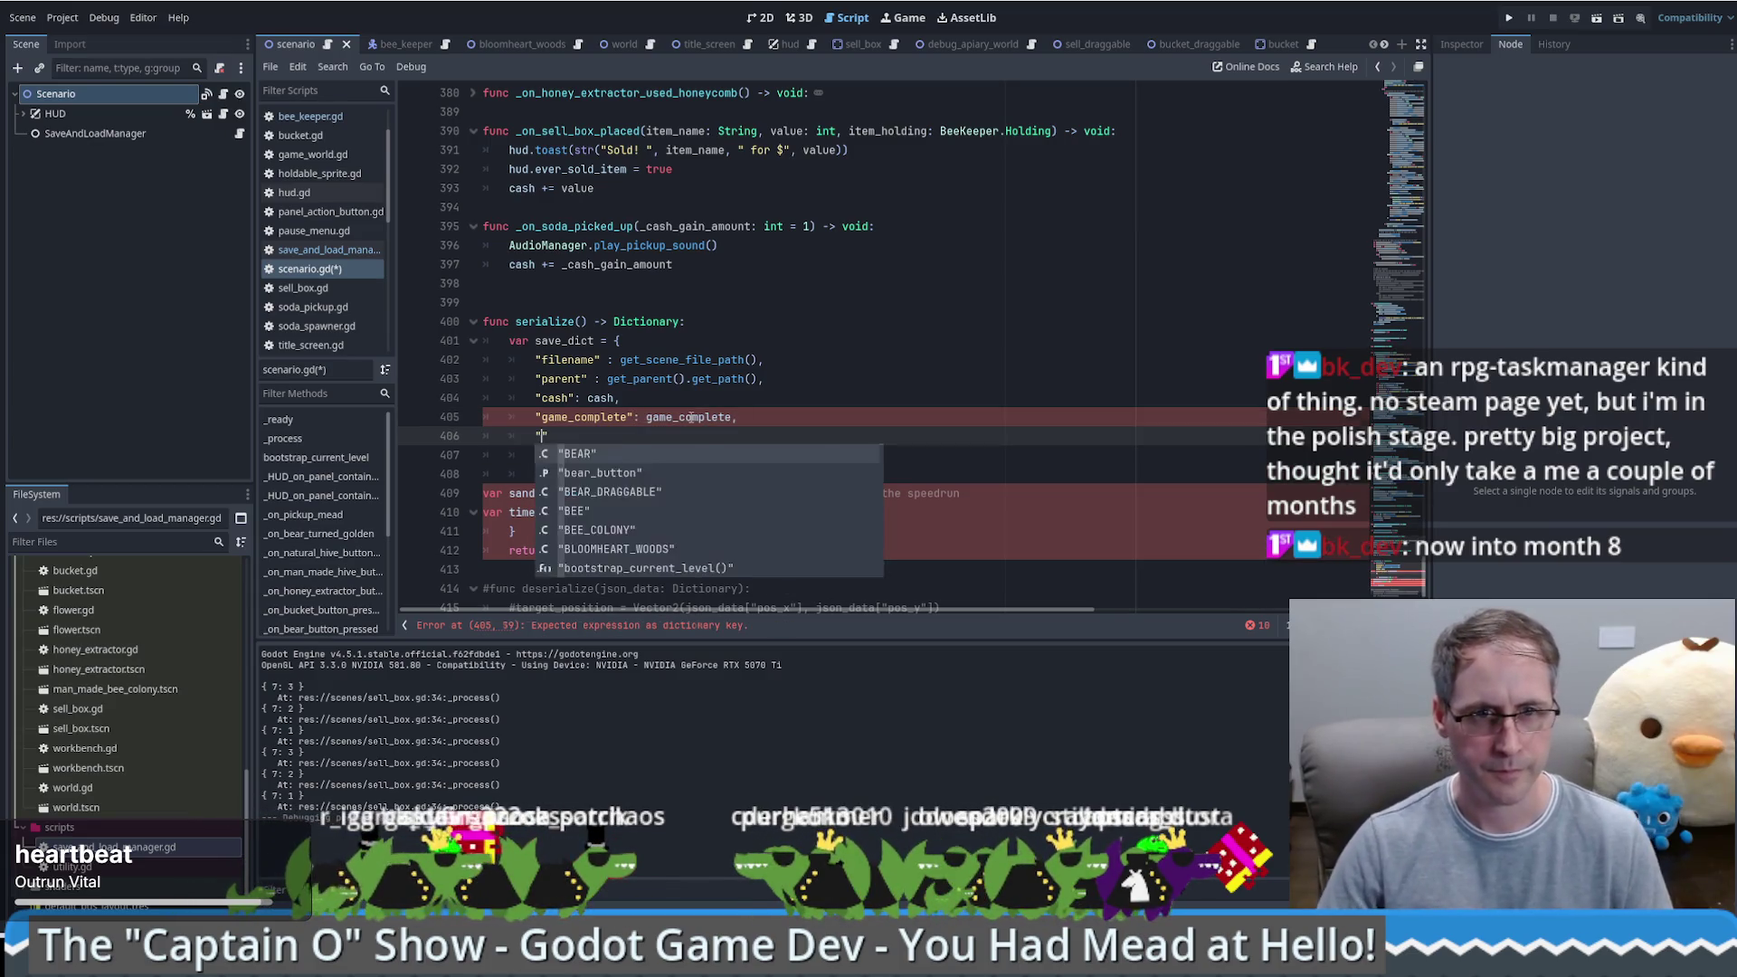
pyautogui.press('Escape')
pyautogui.doubleClick(573, 493)
pyautogui.click(563, 438)
pyautogui.hotkey('ctrl', 'v')
pyautogui.press('End')
pyautogui.write(':')
pyautogui.hotkey('ctrl', 'v')
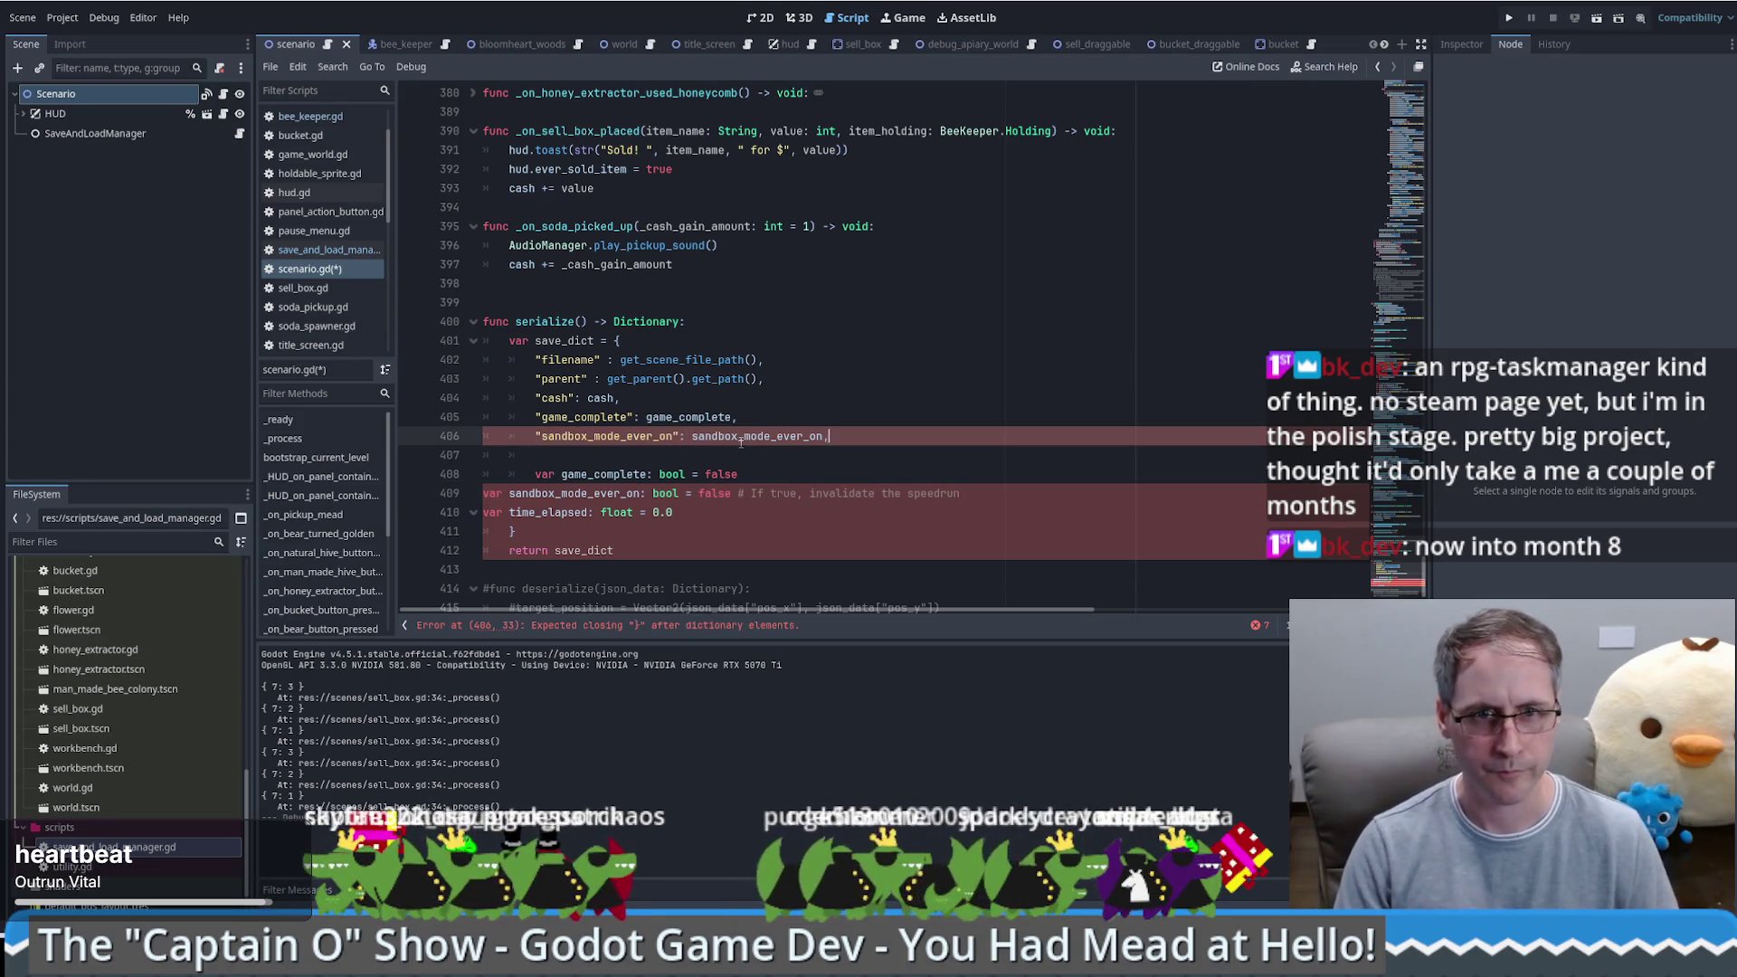
# Add a "time_elapsed": time_elapsed entry to save_dict
pyautogui.press('Return')
pyautogui.write('"')
pyautogui.press('Escape')
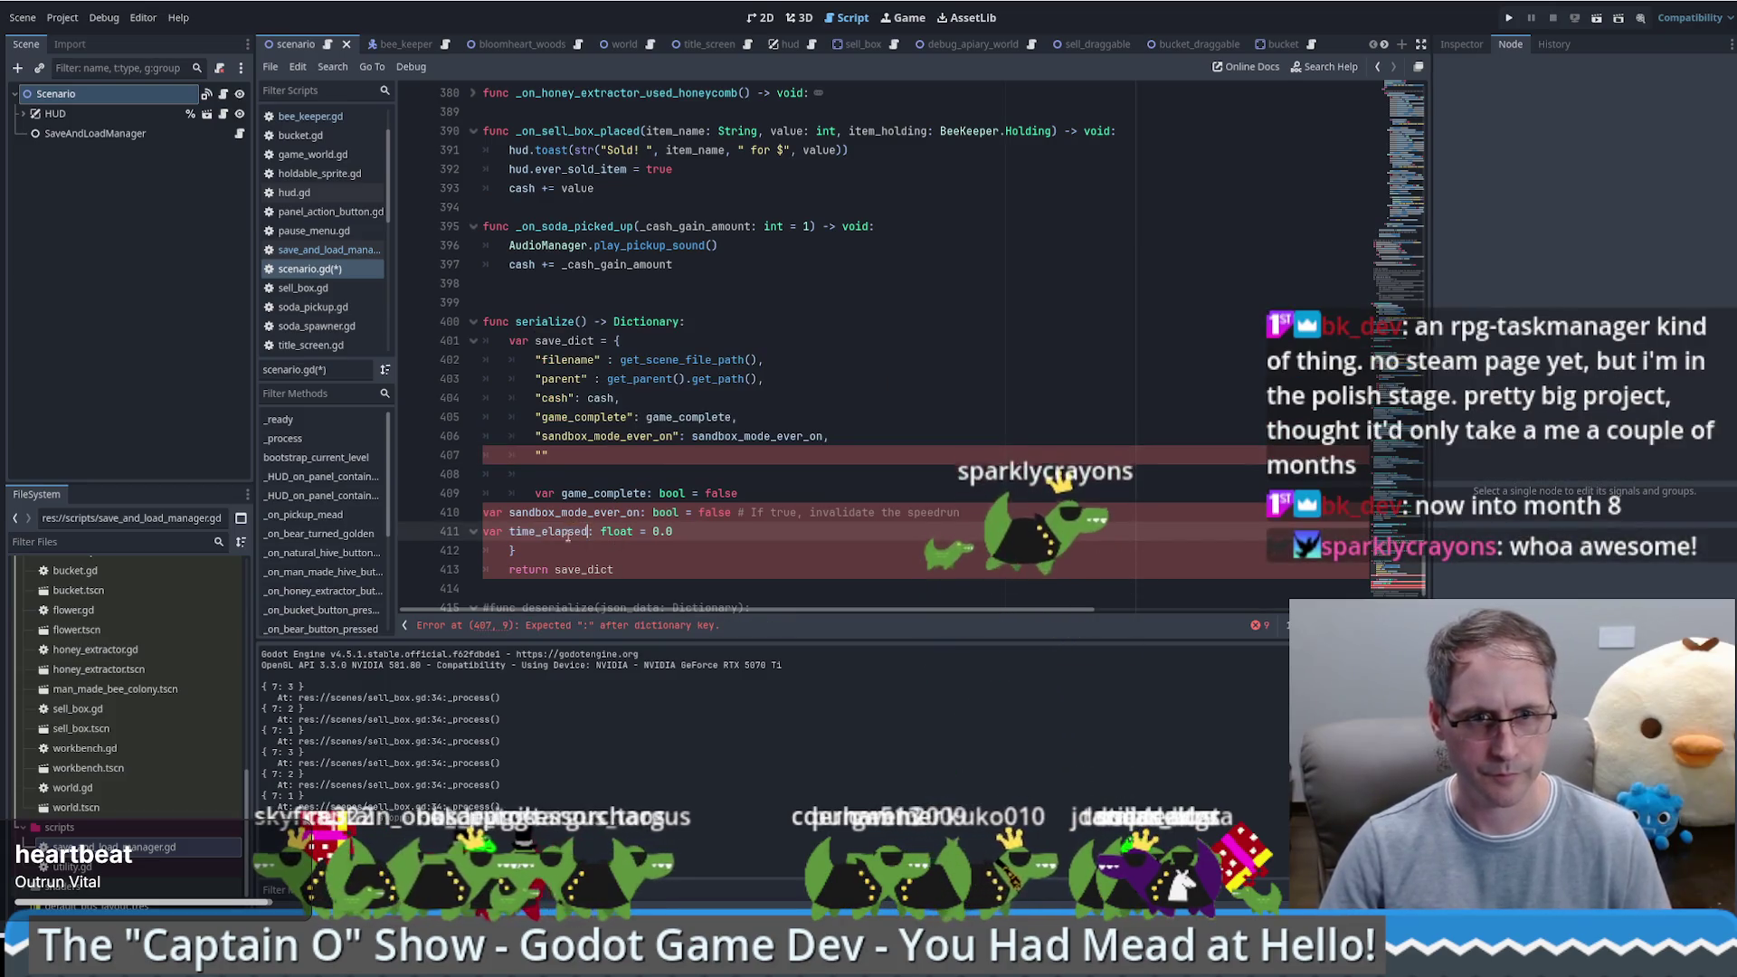
pyautogui.click(551, 513)
pyautogui.doubleClick(547, 532)
pyautogui.hotkey('ctrl', 'c')
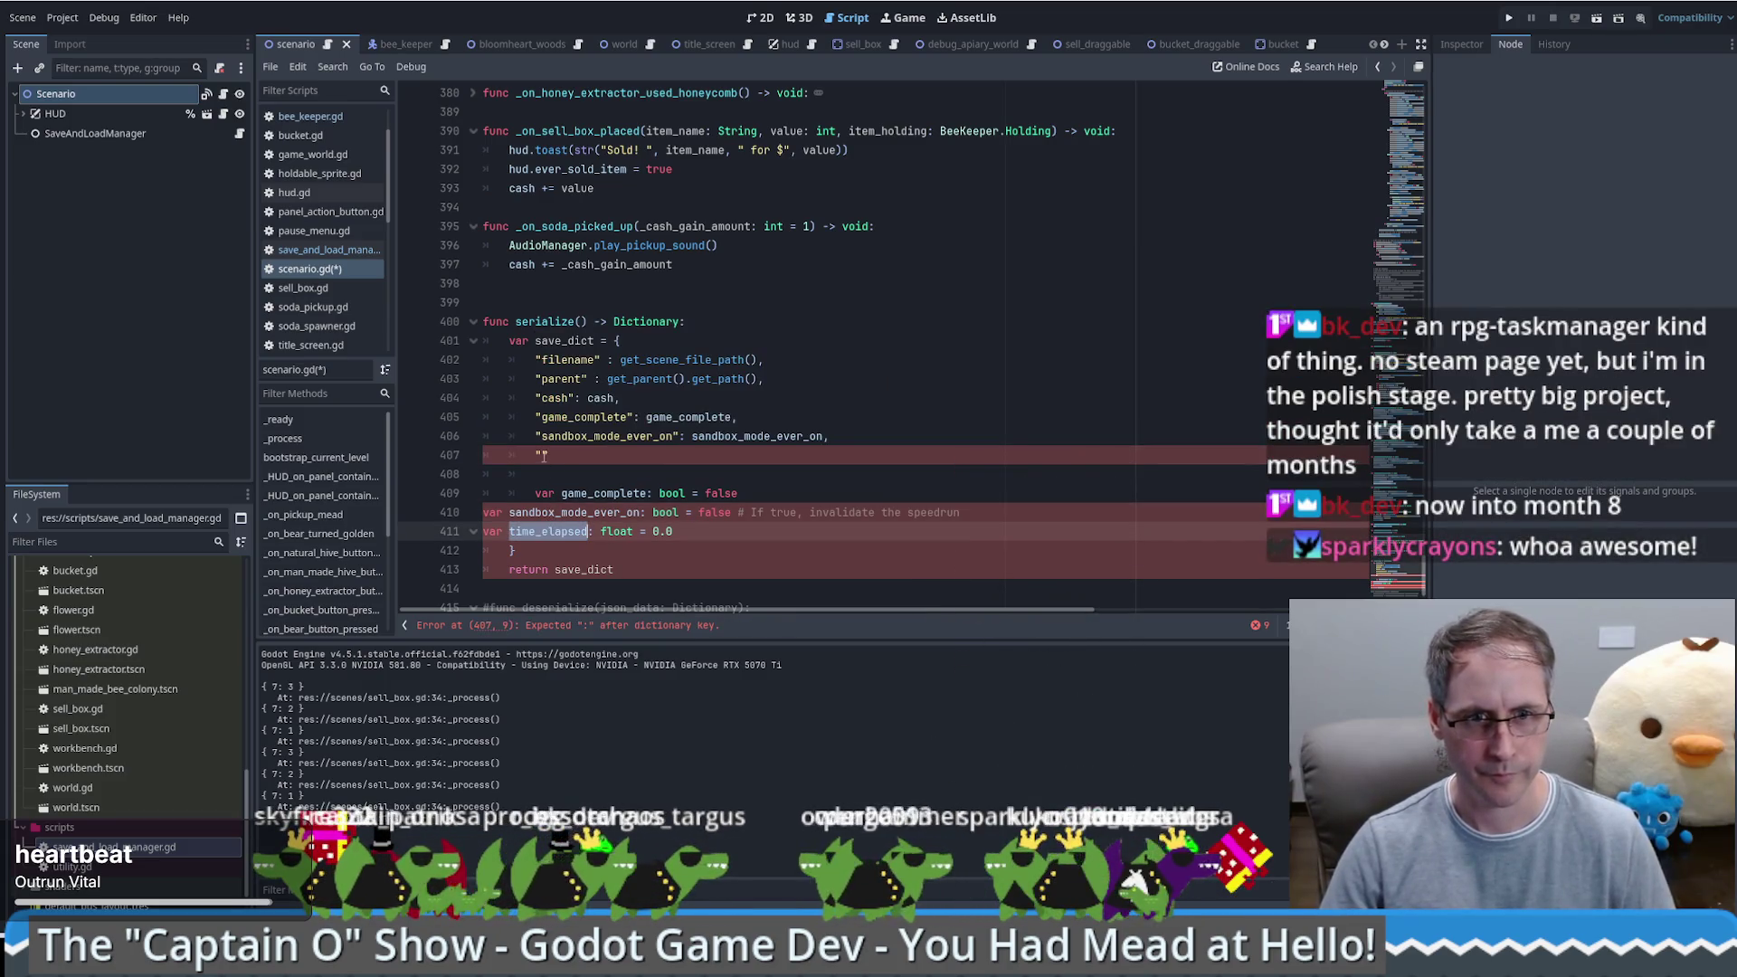
pyautogui.click(543, 455)
pyautogui.hotkey('ctrl', 'v')
pyautogui.write(': time_elapsed')
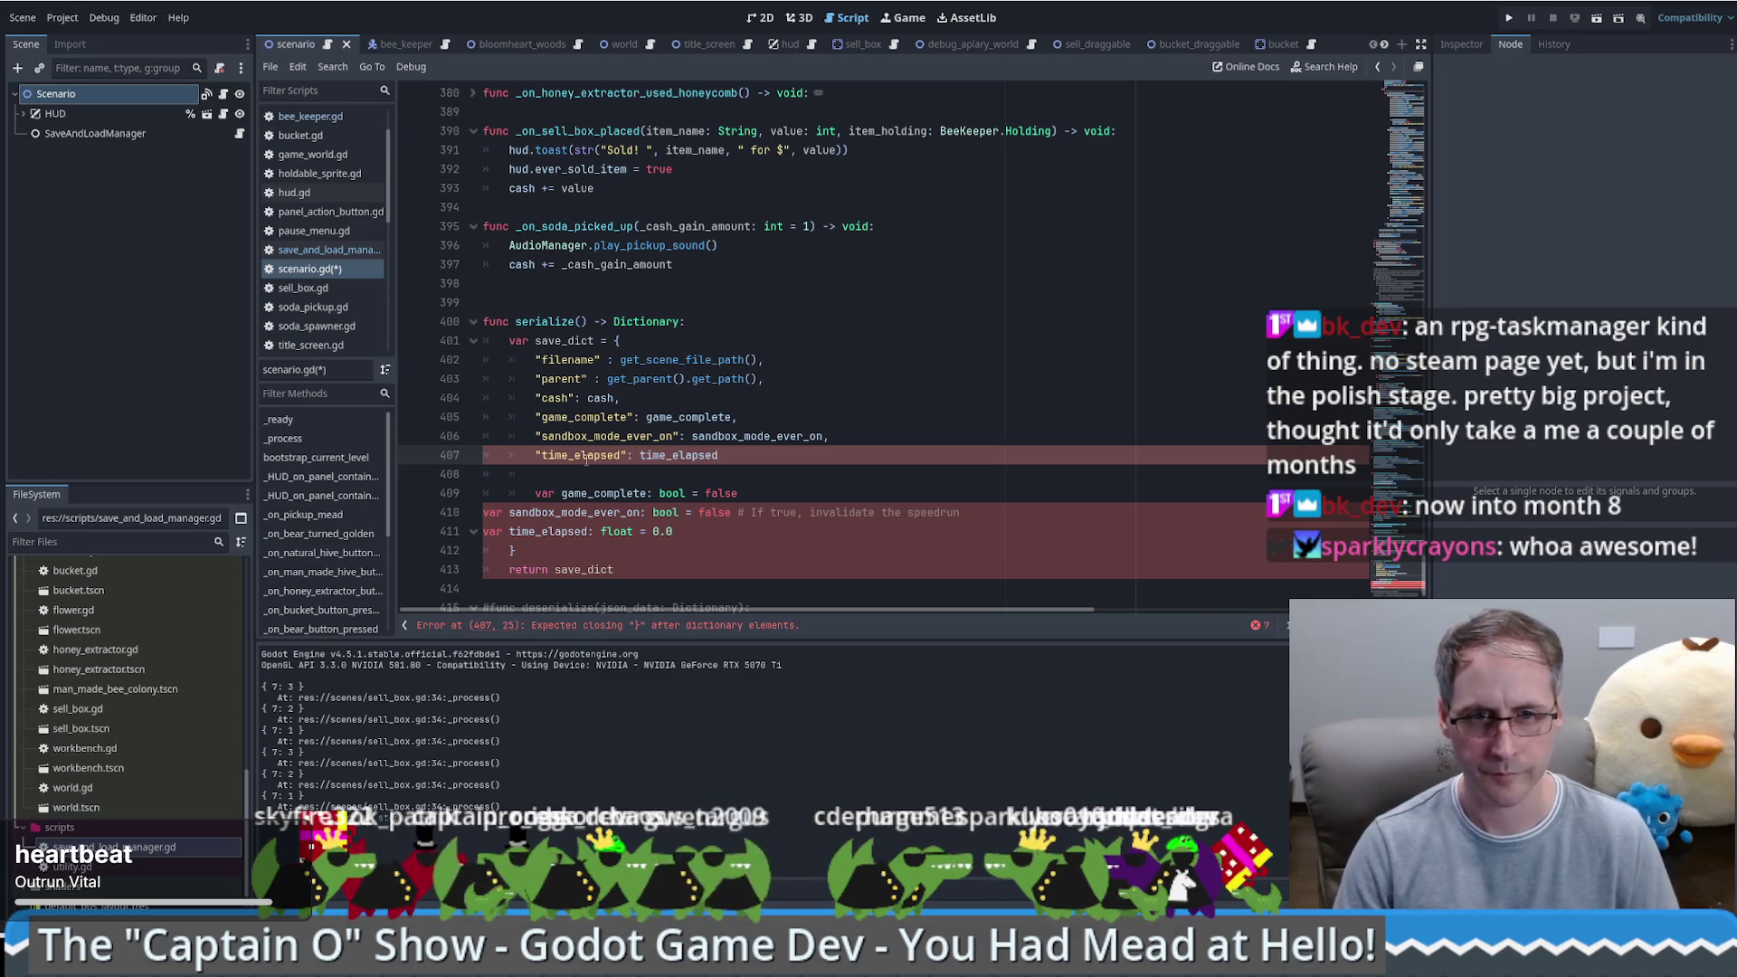
pyautogui.press('Return')
# Delete the leftover pasted var declaration lines
pyautogui.hotkey('shift', 'Down')
pyautogui.hotkey('shift', 'Down')
pyautogui.hotkey('shift', 'Down')
pyautogui.hotkey('shift', 'End')
pyautogui.press('Delete')
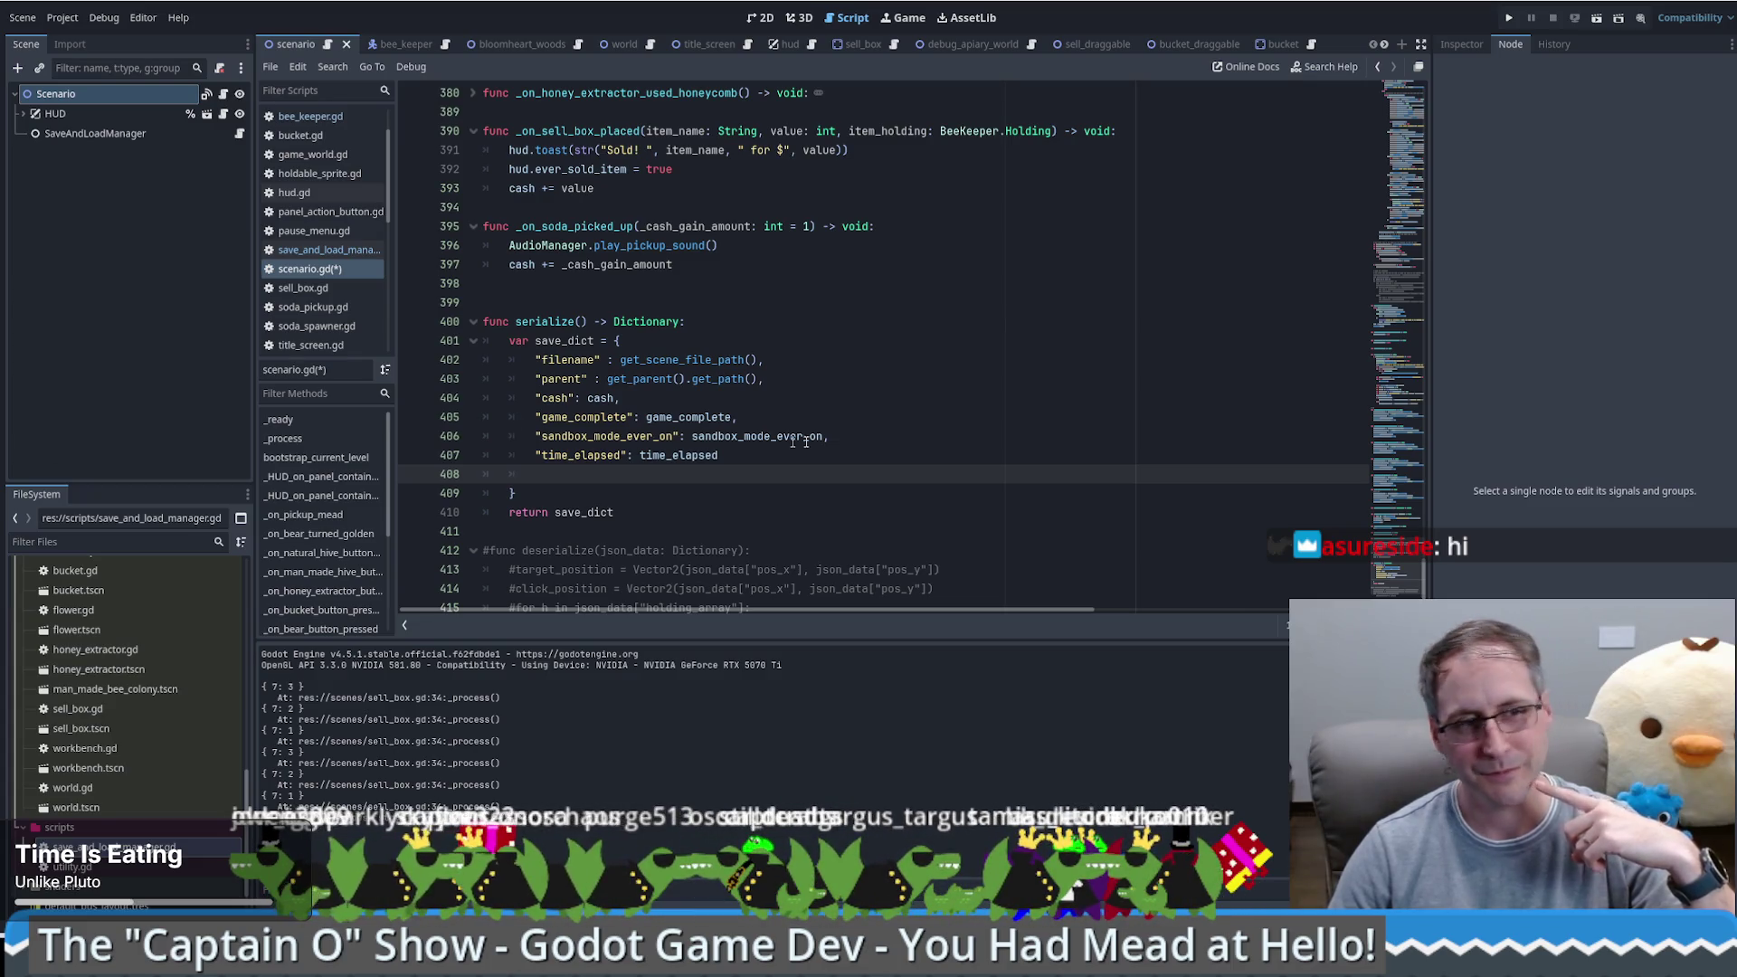
pyautogui.click(801, 479)
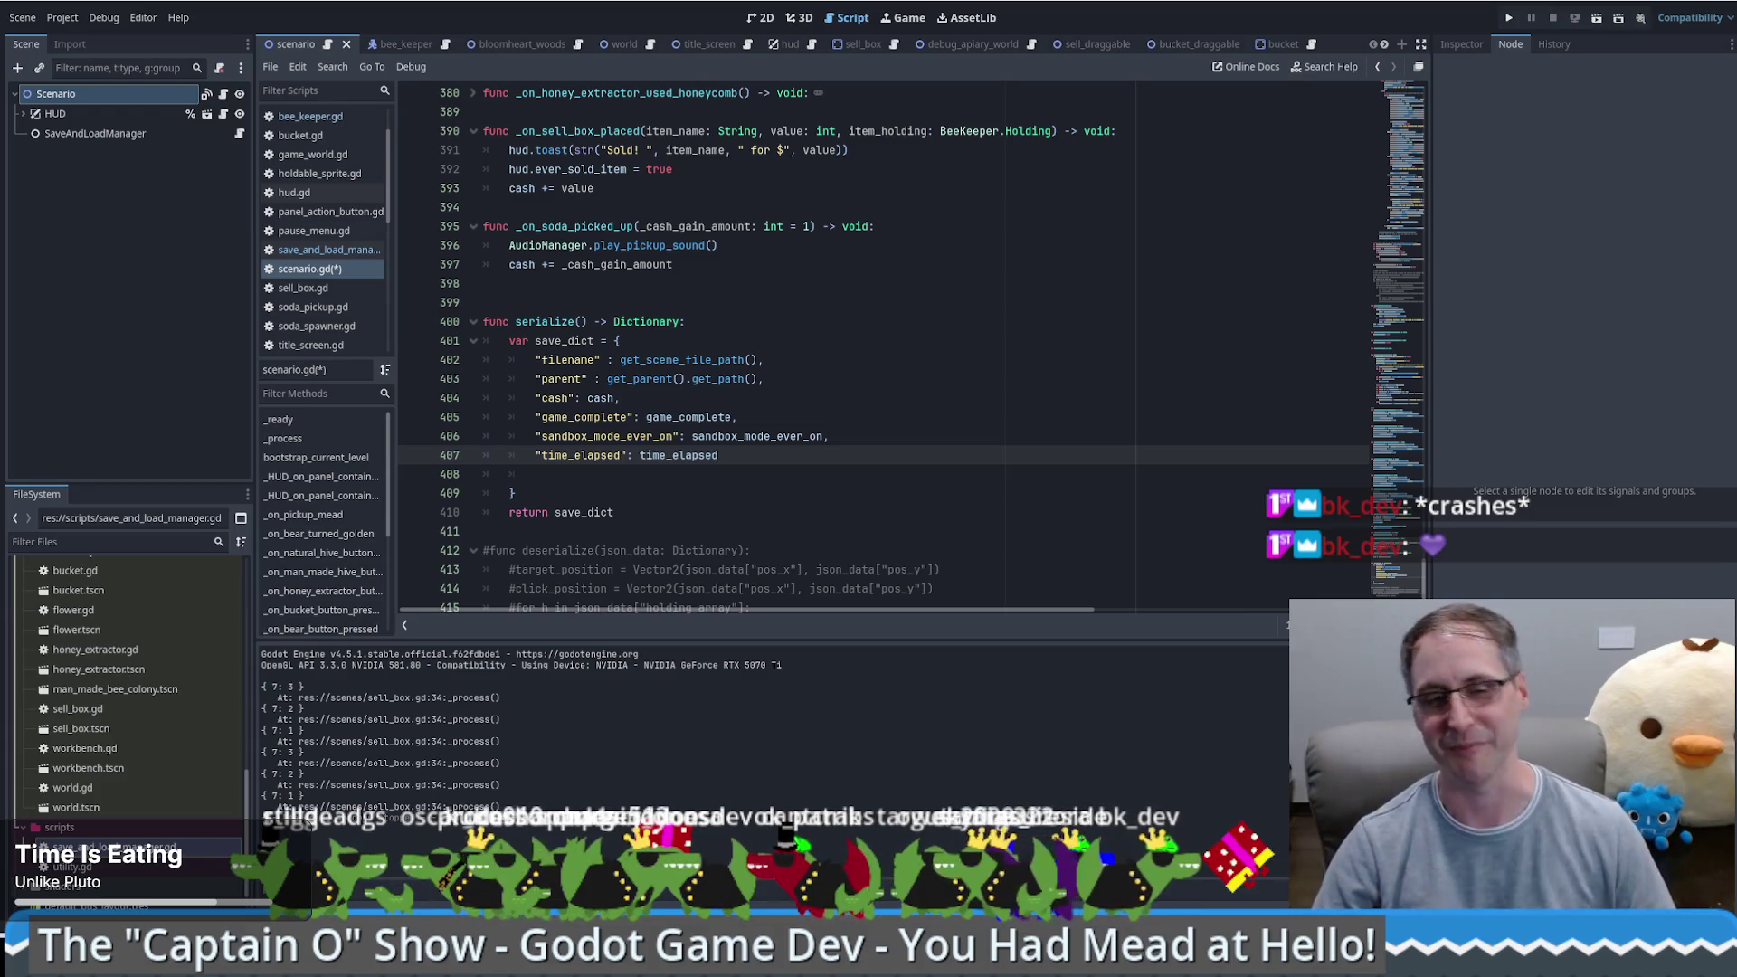
# Inspect the save_dict entries around time_elapsed and the empty line 408
pyautogui.click(836, 387)
pyautogui.scroll(1, 835, 387)
pyautogui.click(812, 474)
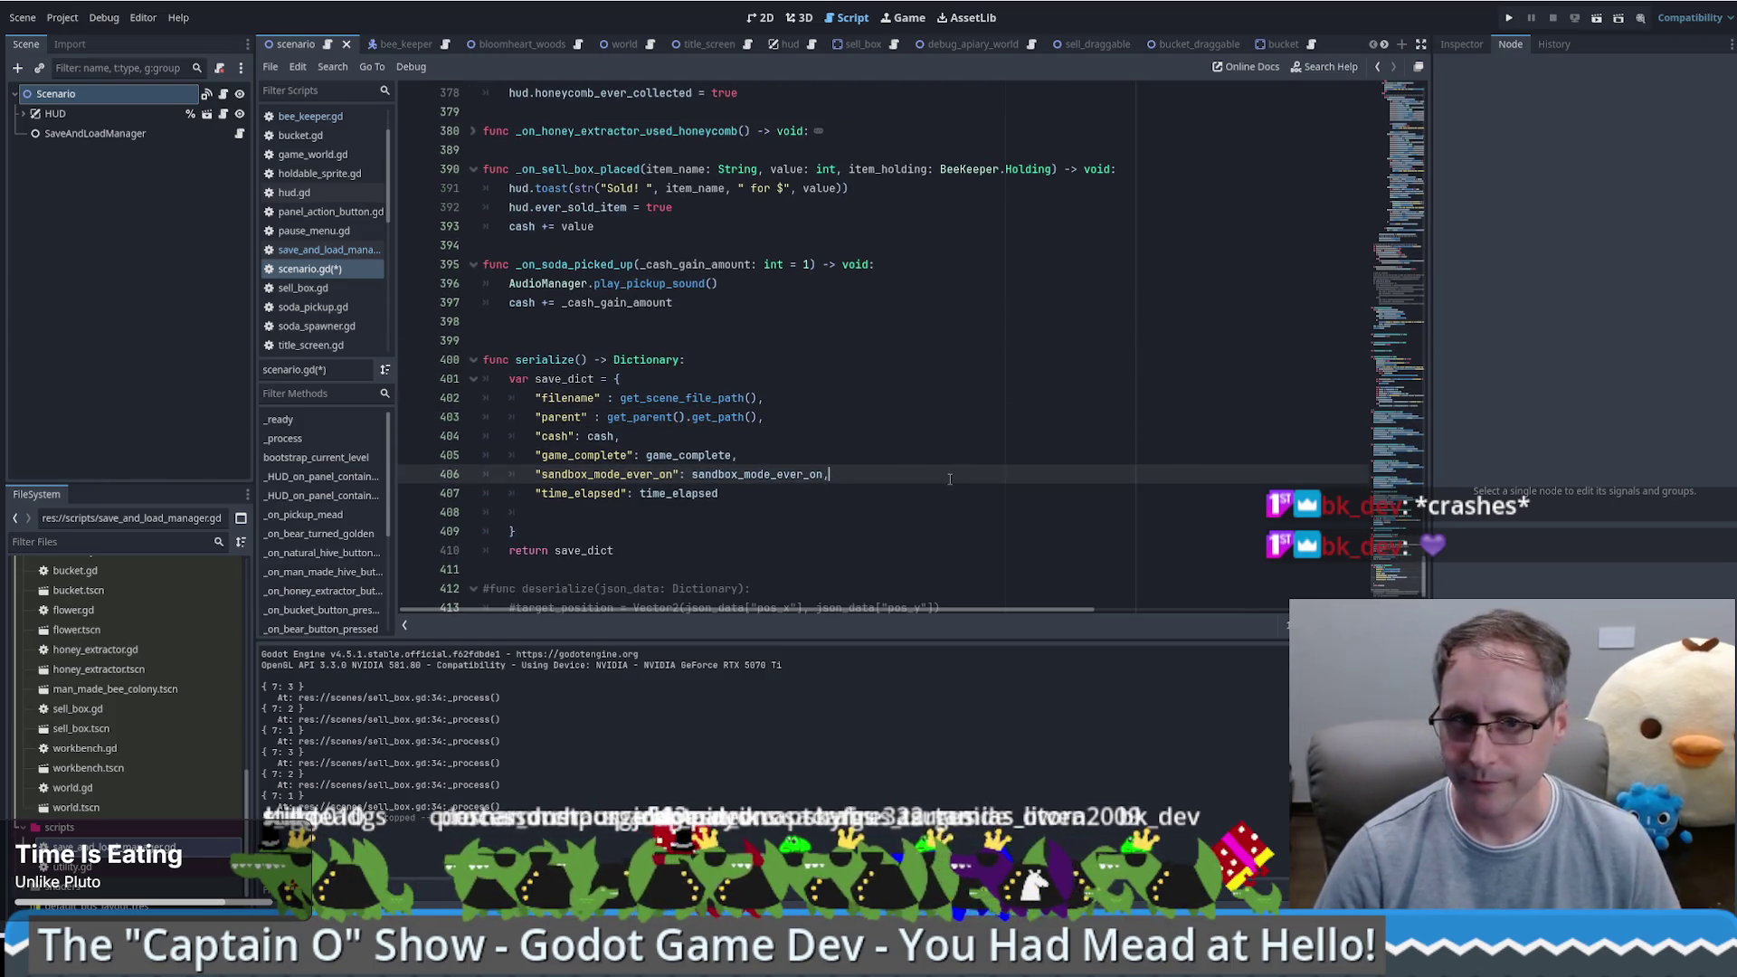
pyautogui.click(848, 505)
pyautogui.press('Up')
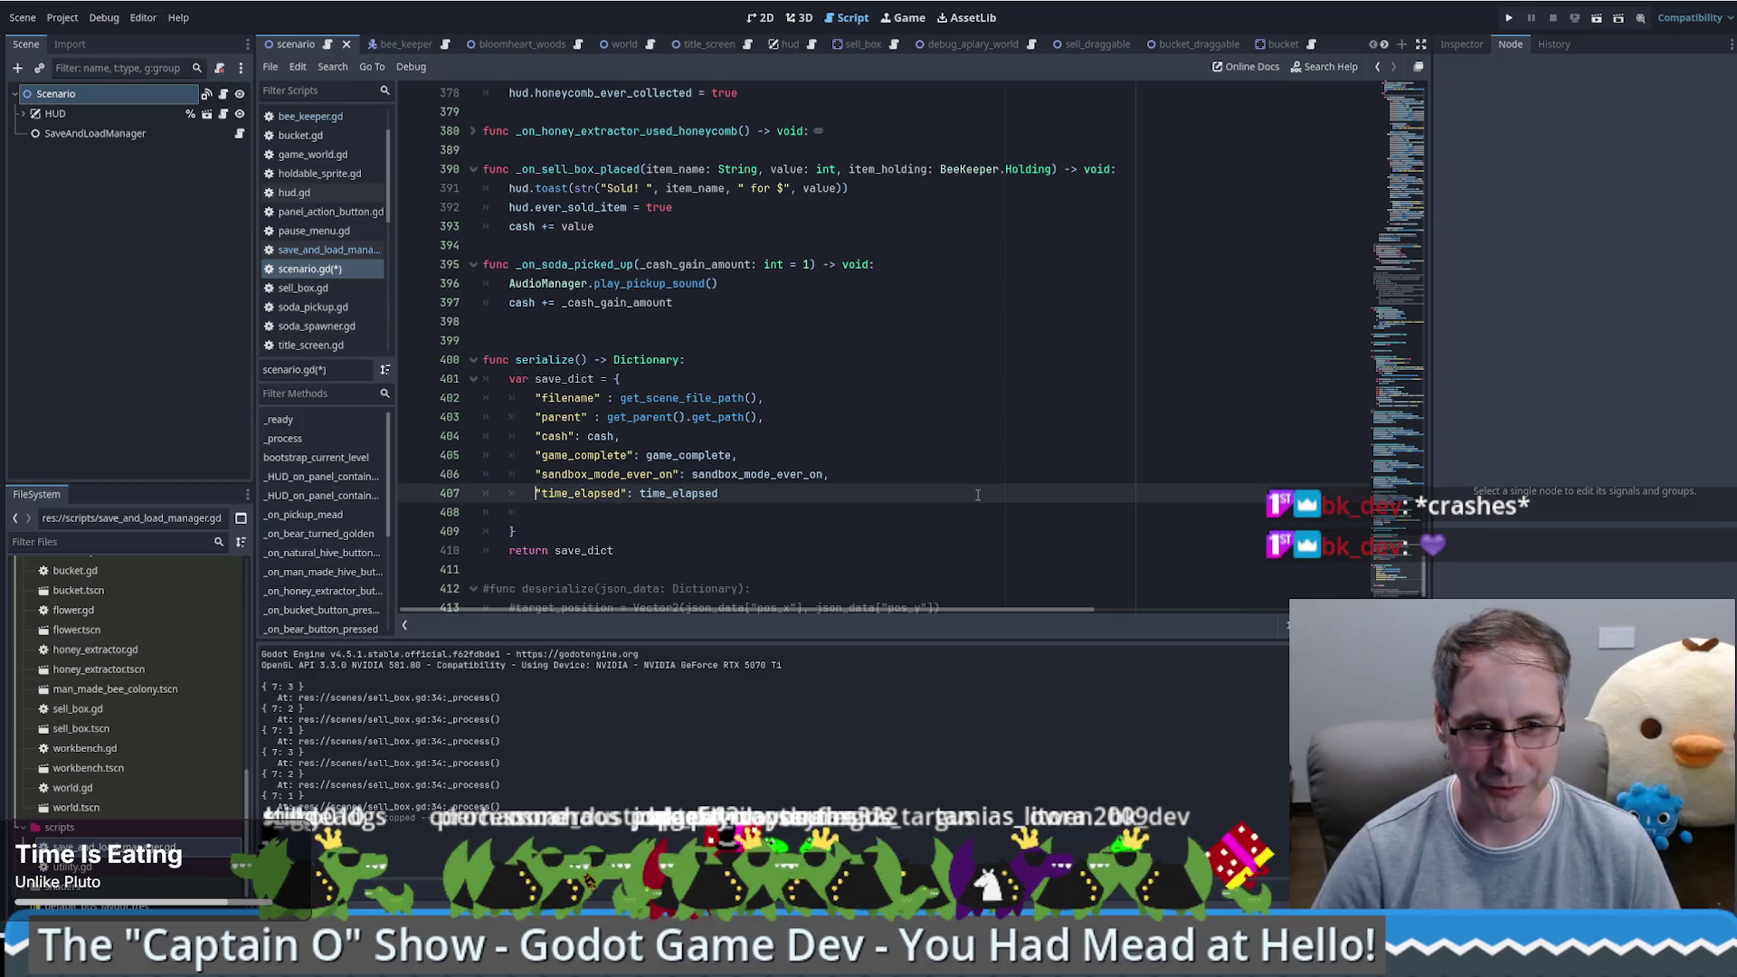
pyautogui.hotkey('ctrl', 'space')
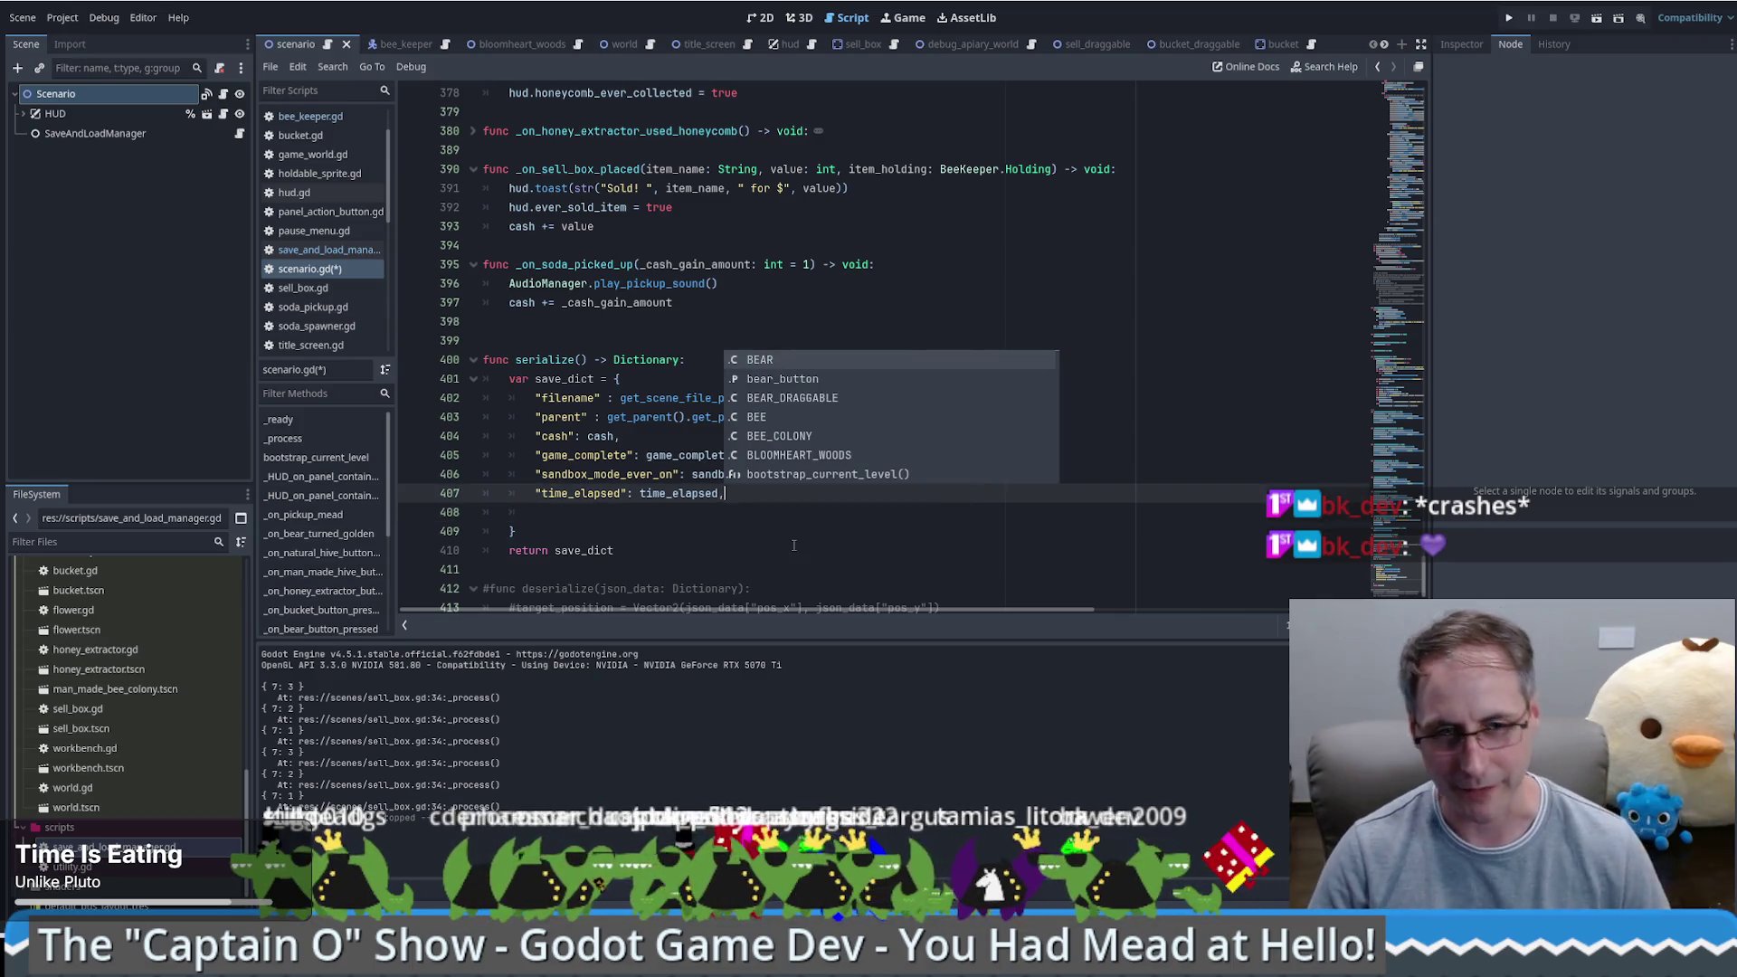
pyautogui.press('Escape')
pyautogui.press('Down')
pyautogui.moveTo(1381, 555)
pyautogui.mouseDown()
pyautogui.moveTo(1344, 199)
pyautogui.moveTo(1379, 66)
pyautogui.mouseUp()
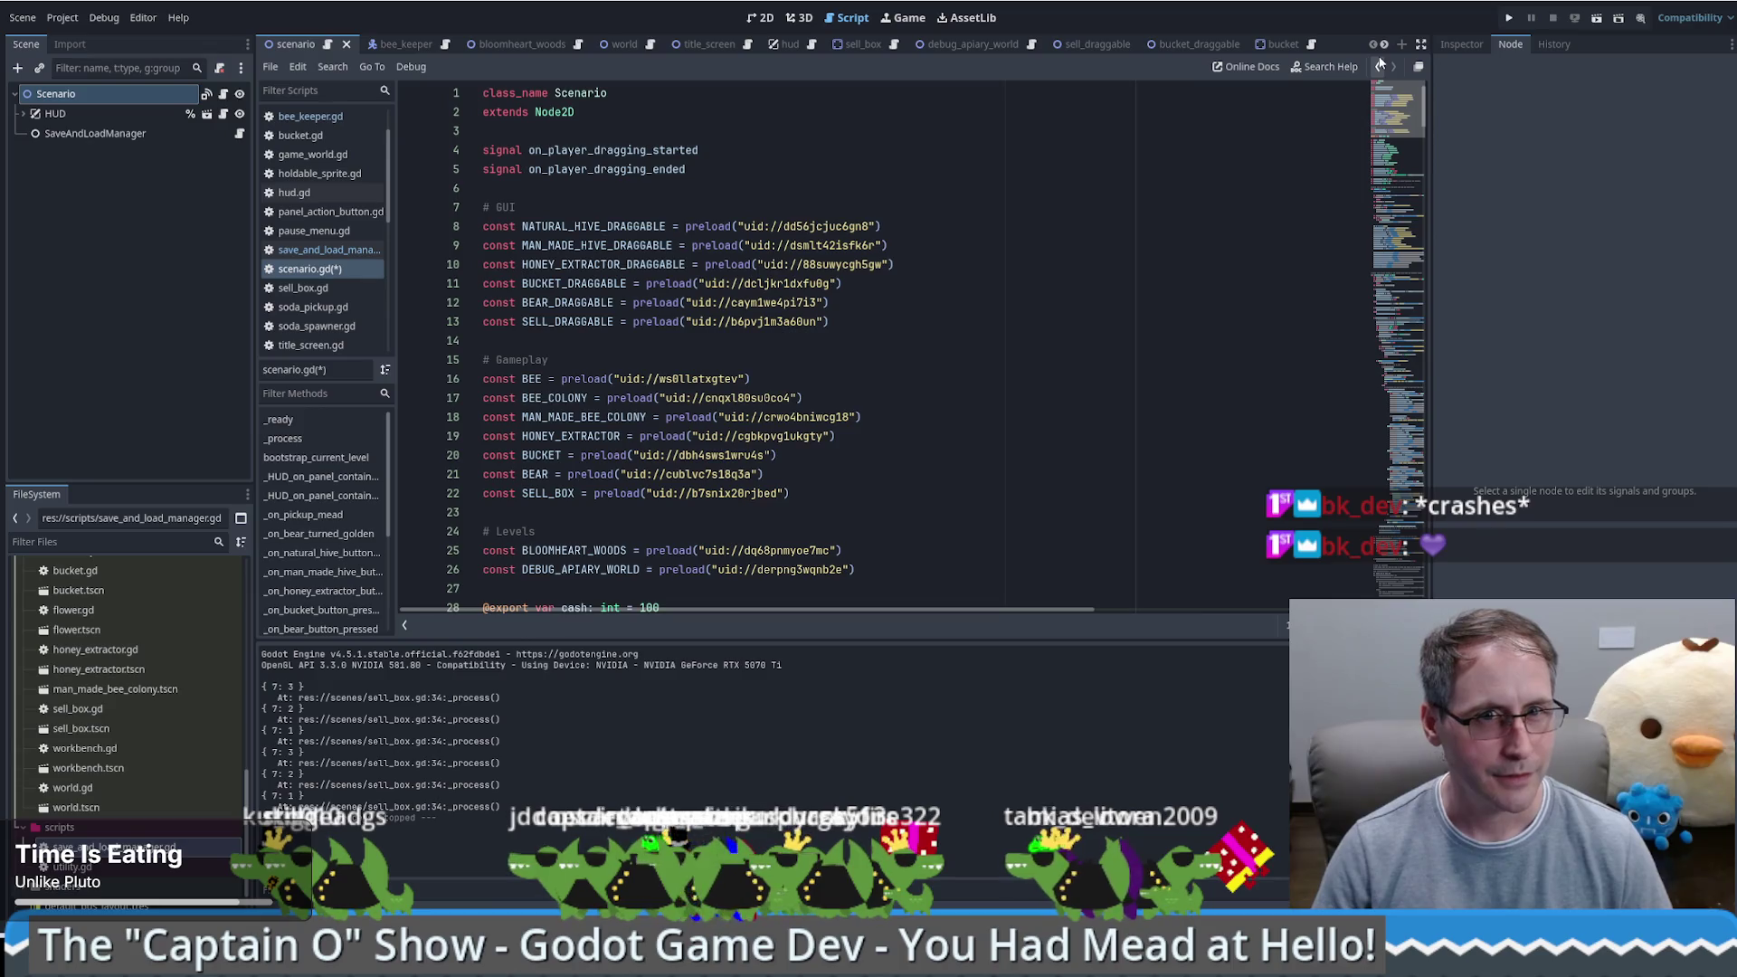
pyautogui.click(1380, 66)
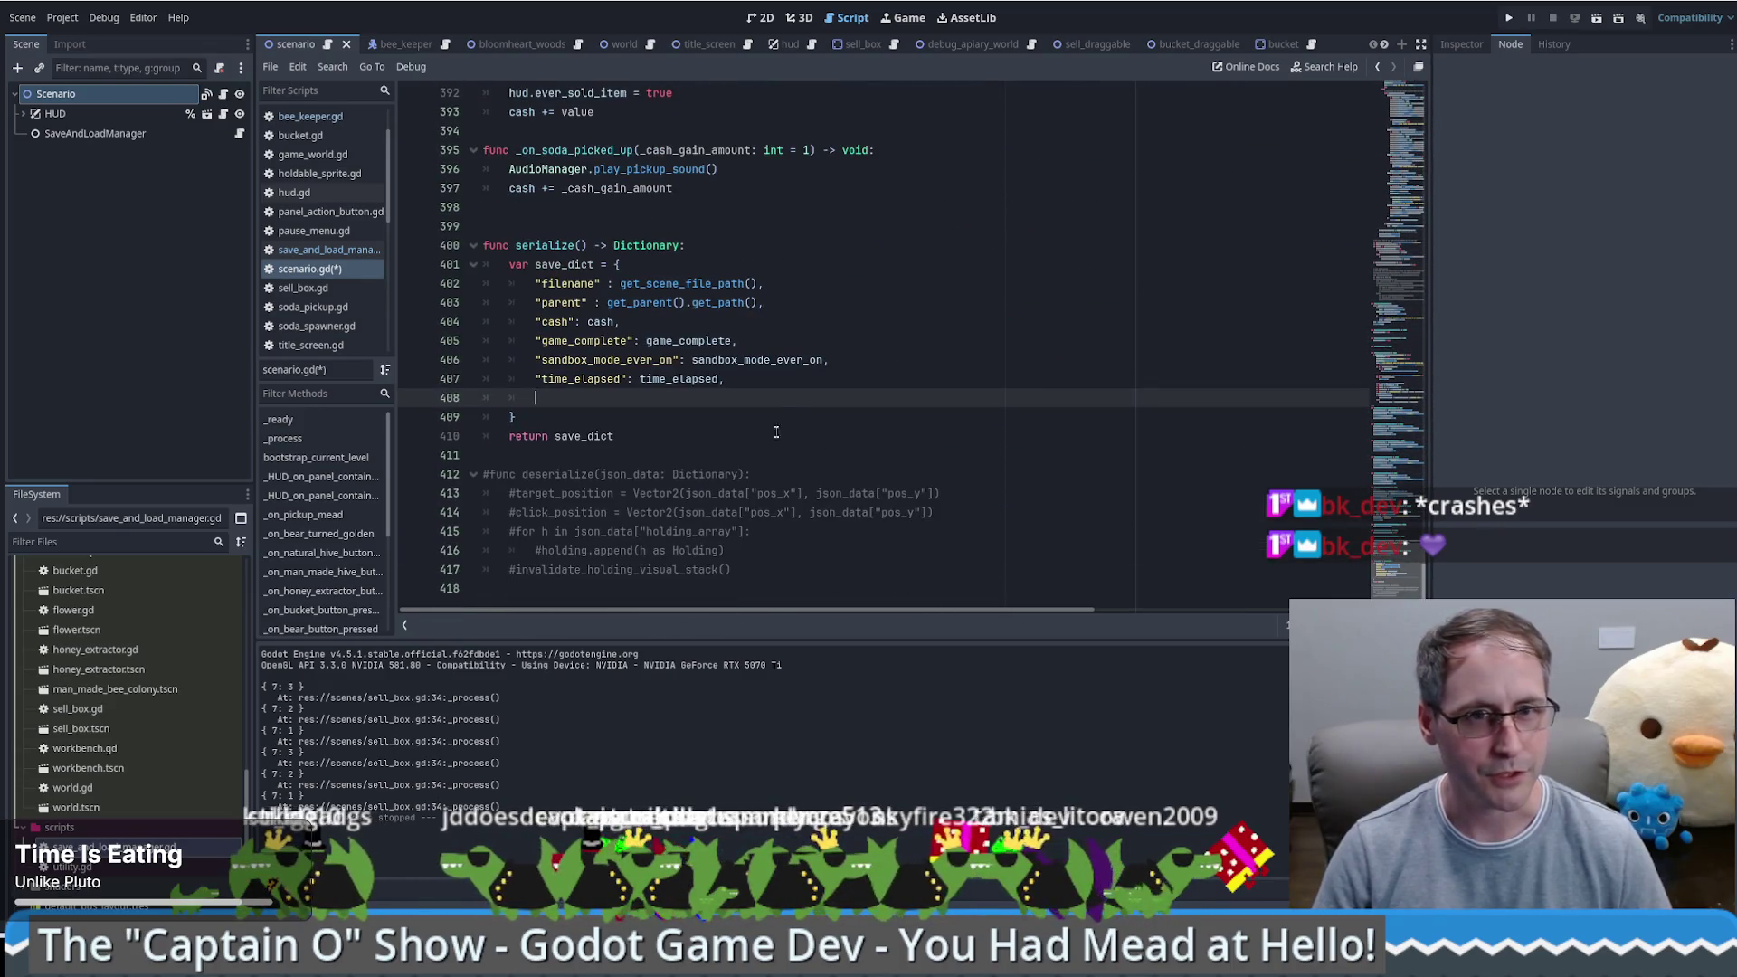
# Remove the trailing comma after time_elapsed and the blank line before the closing brace
pyautogui.click(803, 384)
pyautogui.press('BackSpace')
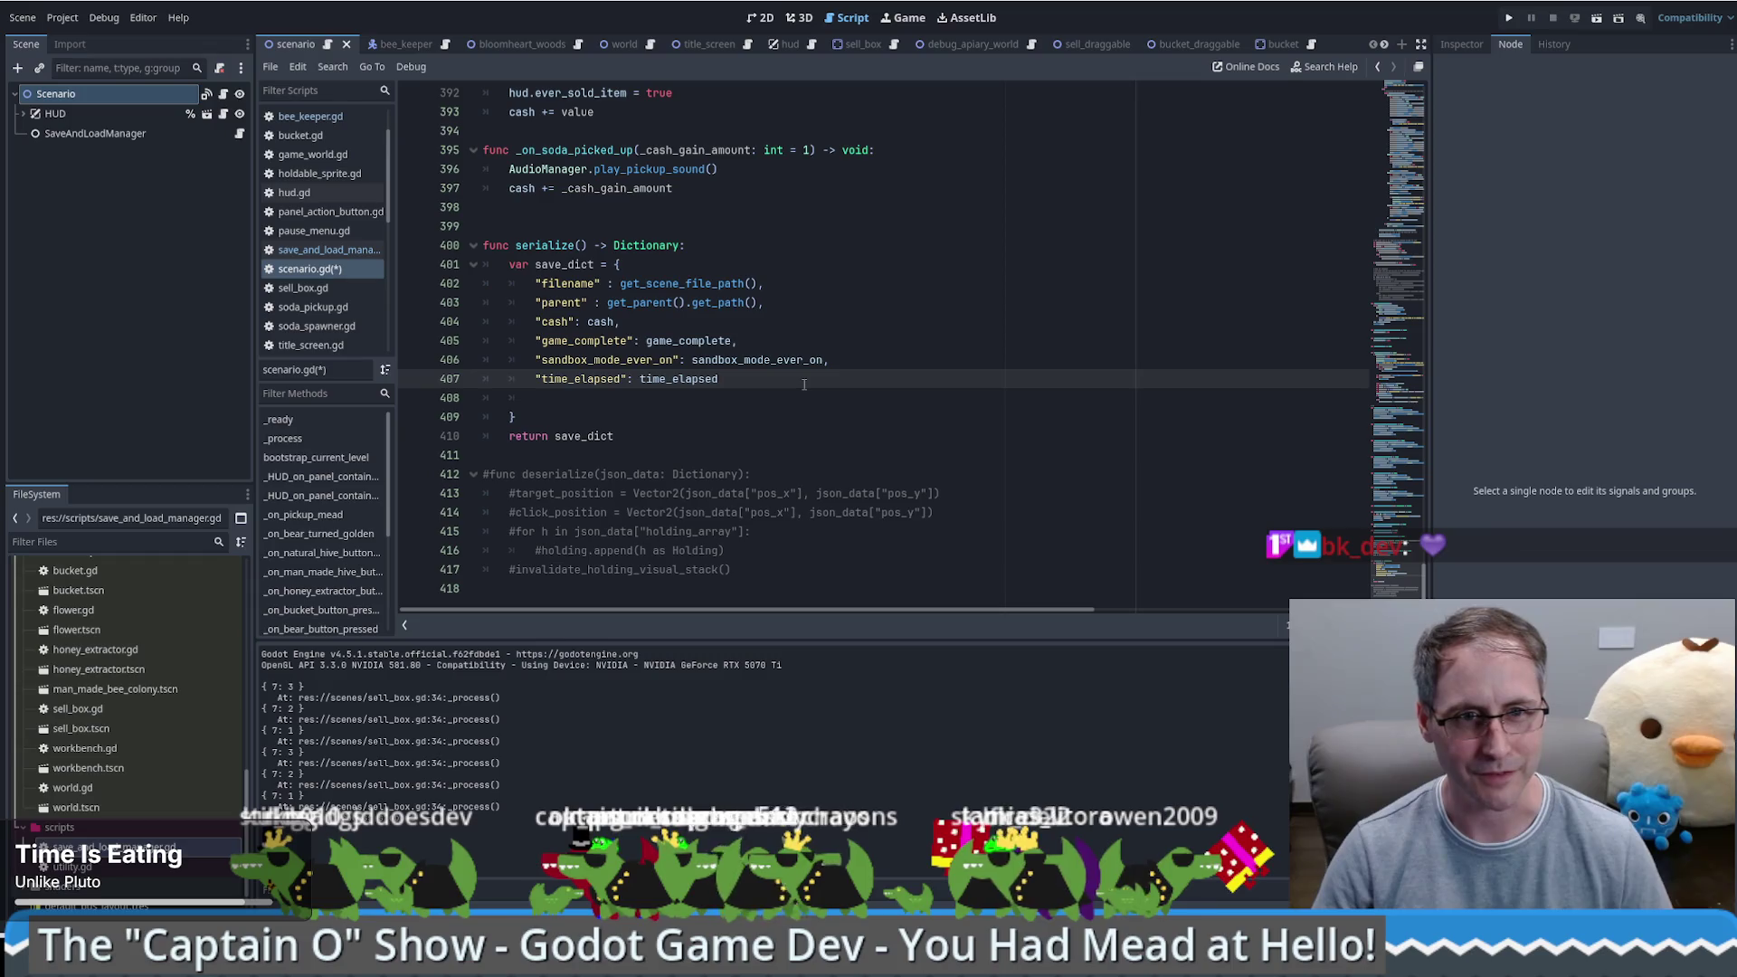
pyautogui.press('Delete')
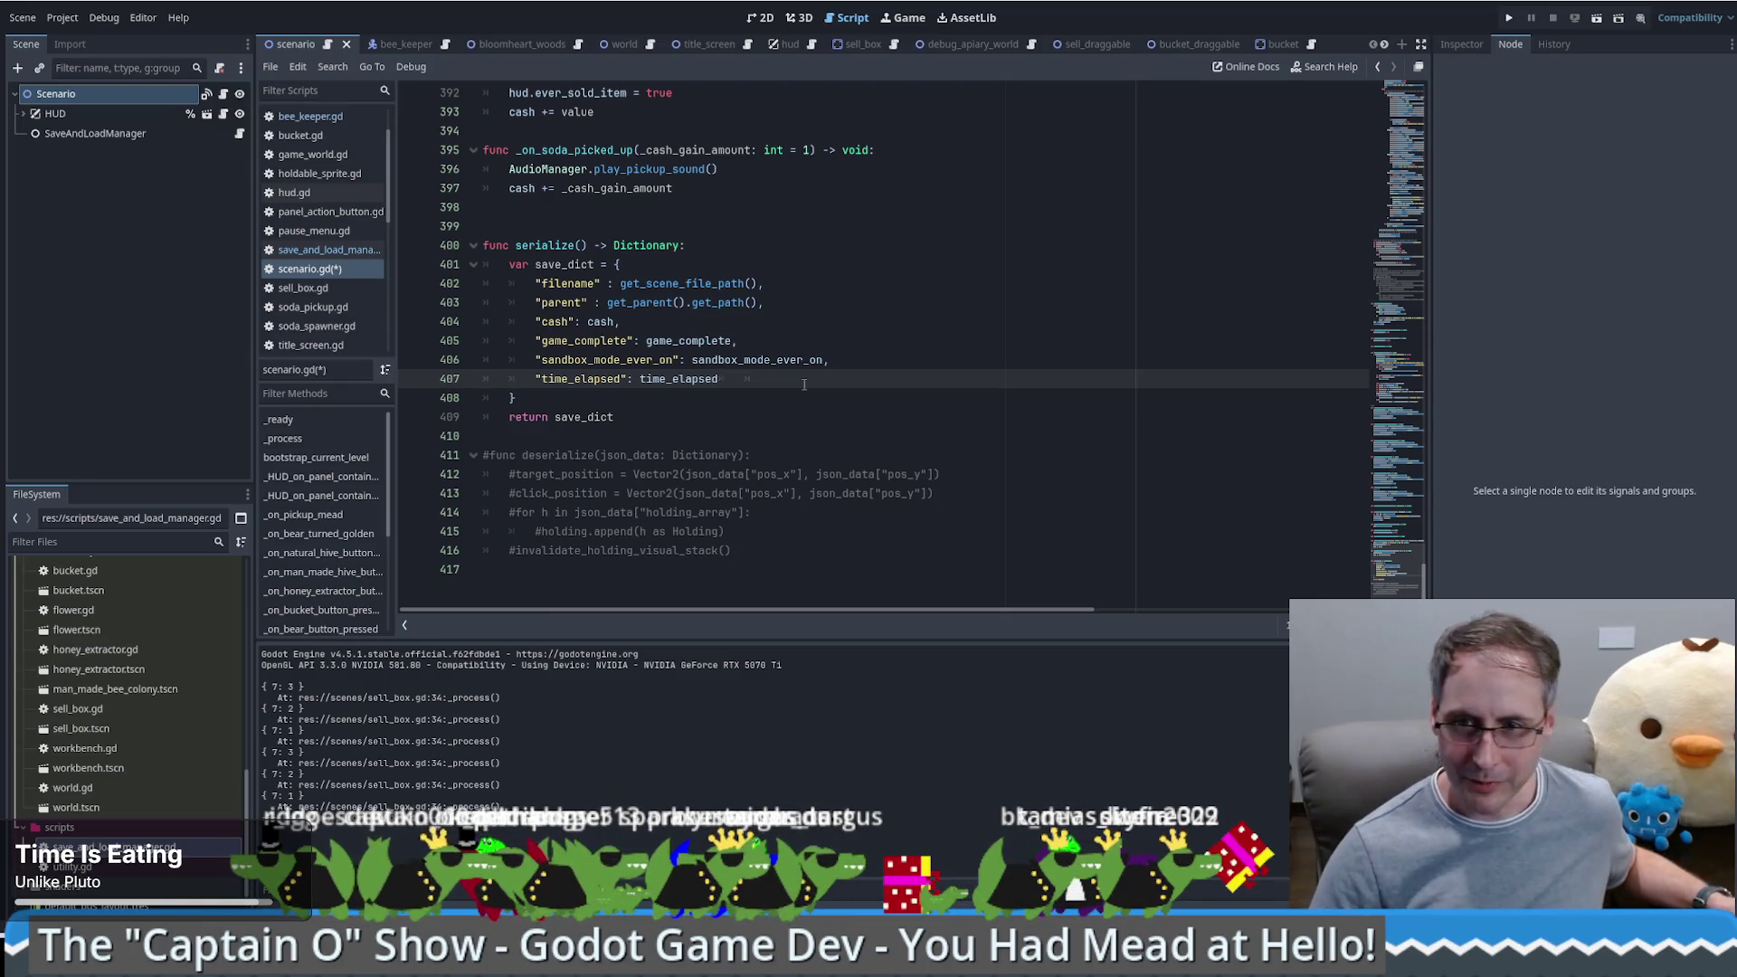
pyautogui.moveTo(1393, 495); pyautogui.dragTo(1413, 85)
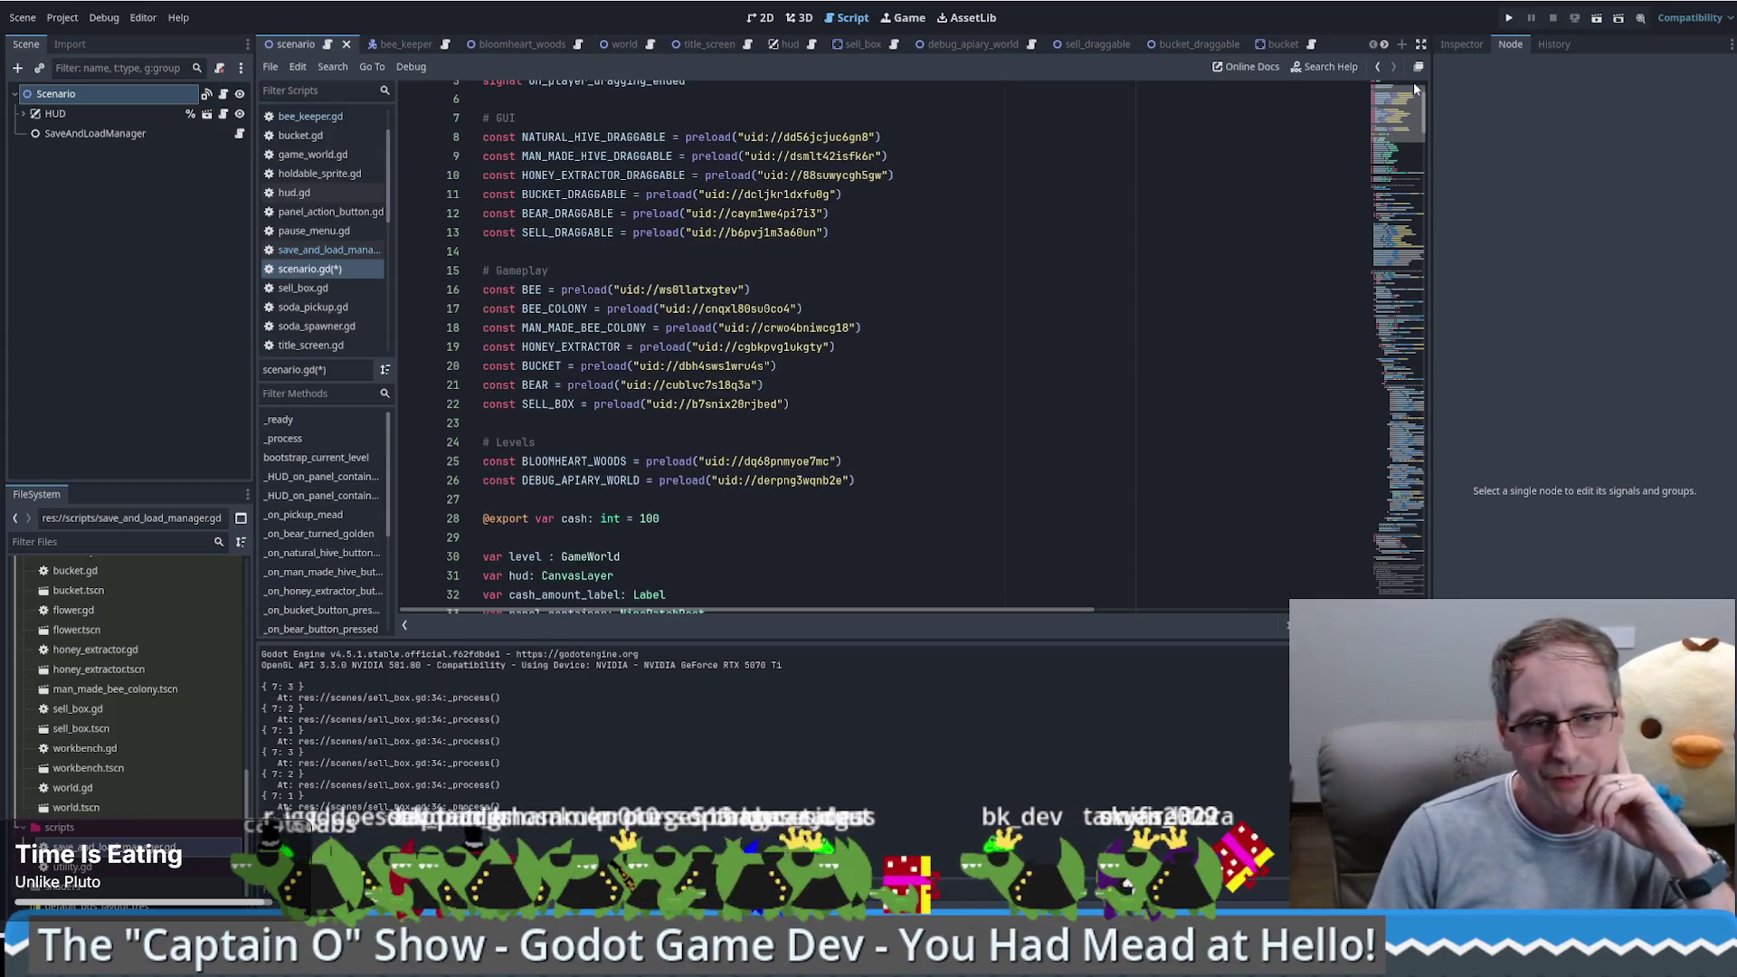
# Review the finished save_dict entries in serialize()
pyautogui.moveTo(1414, 84); pyautogui.dragTo(1414, 92)
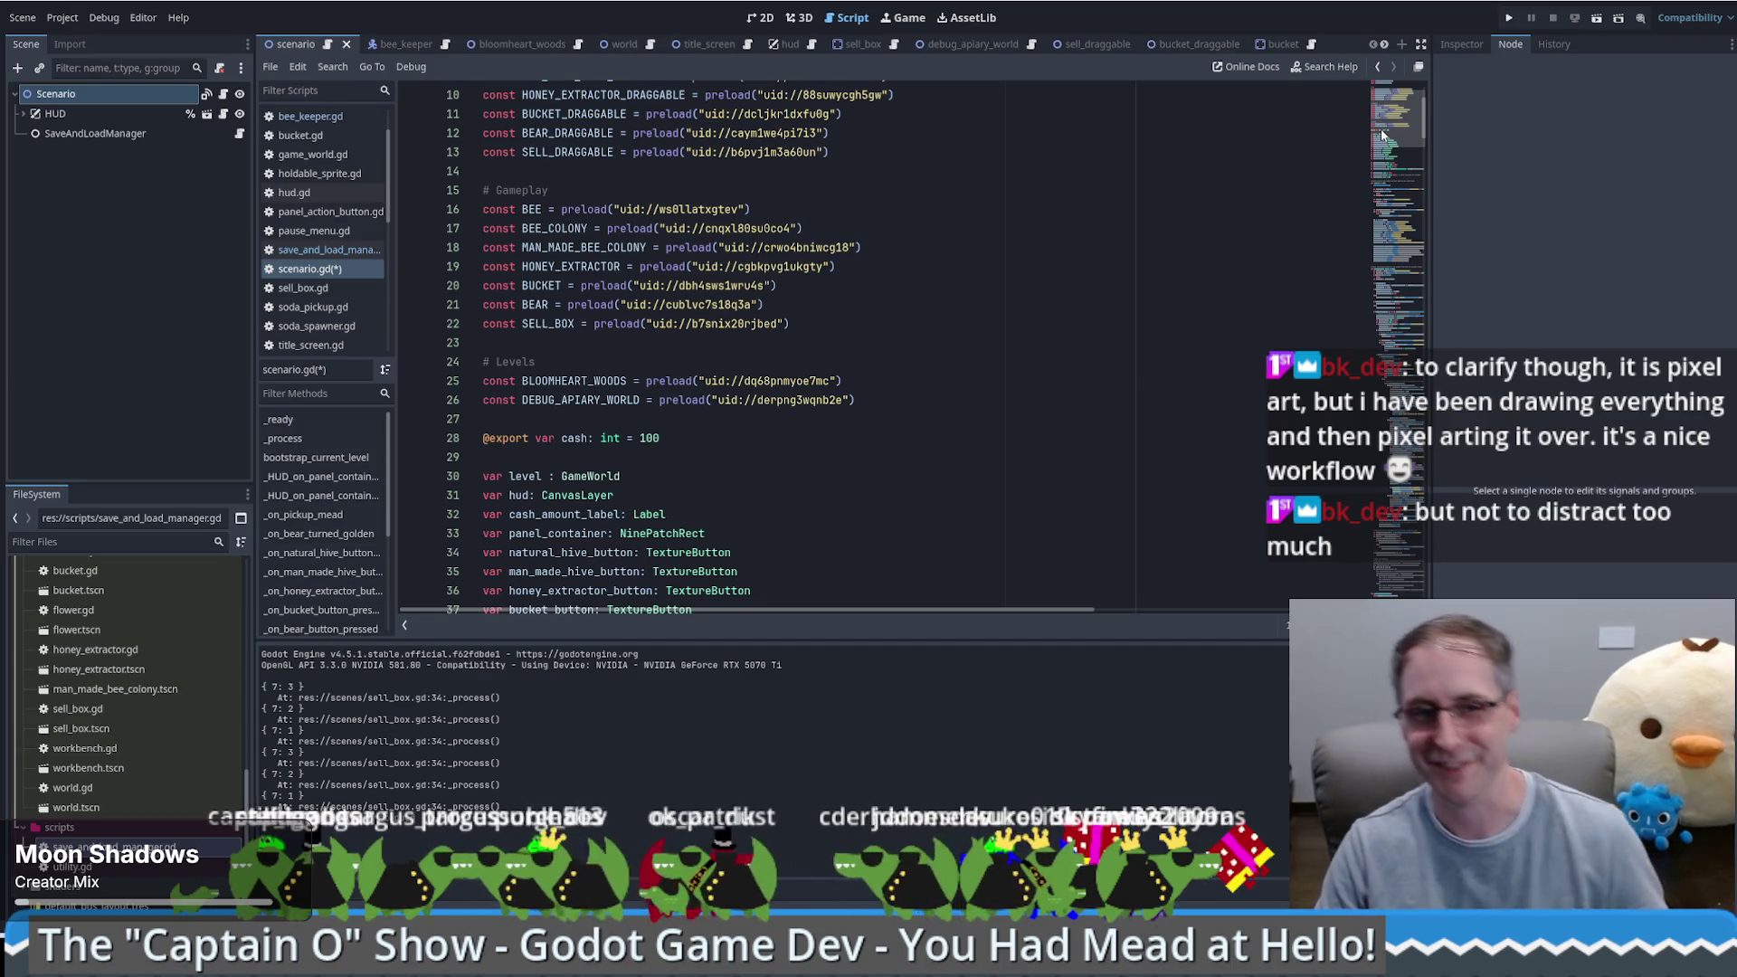
pyautogui.click(1407, 378)
pyautogui.moveTo(1406, 378); pyautogui.dragTo(1400, 578)
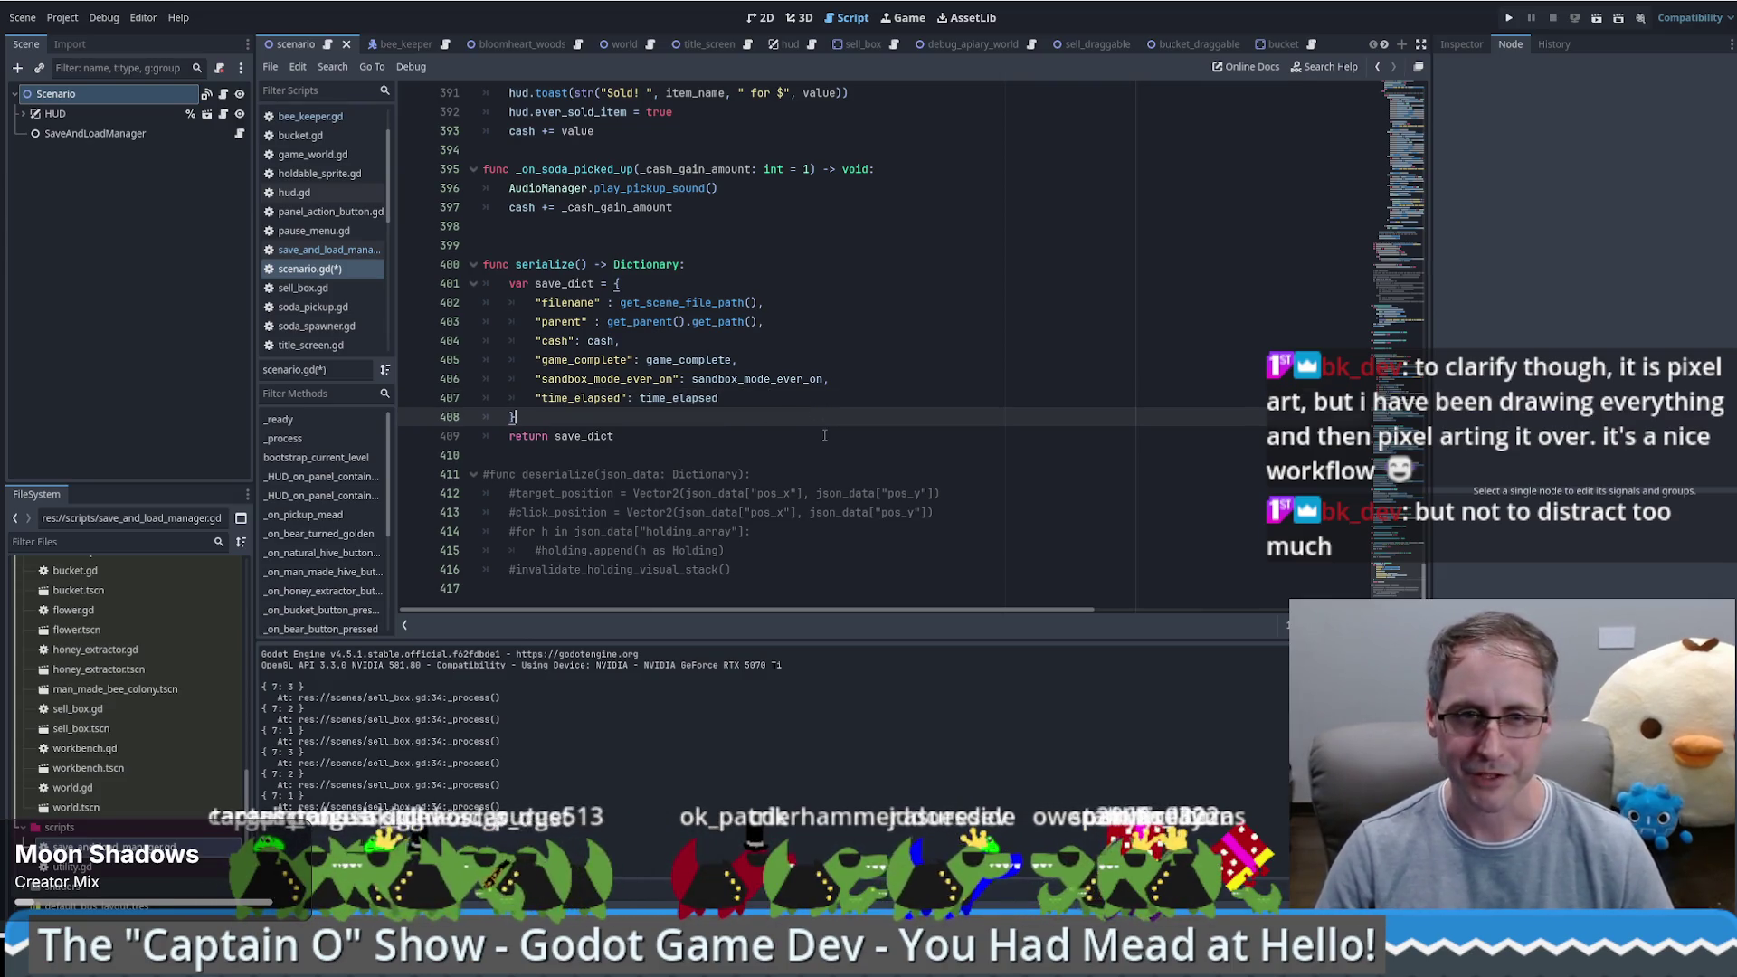
pyautogui.click(821, 340)
pyautogui.click(840, 302)
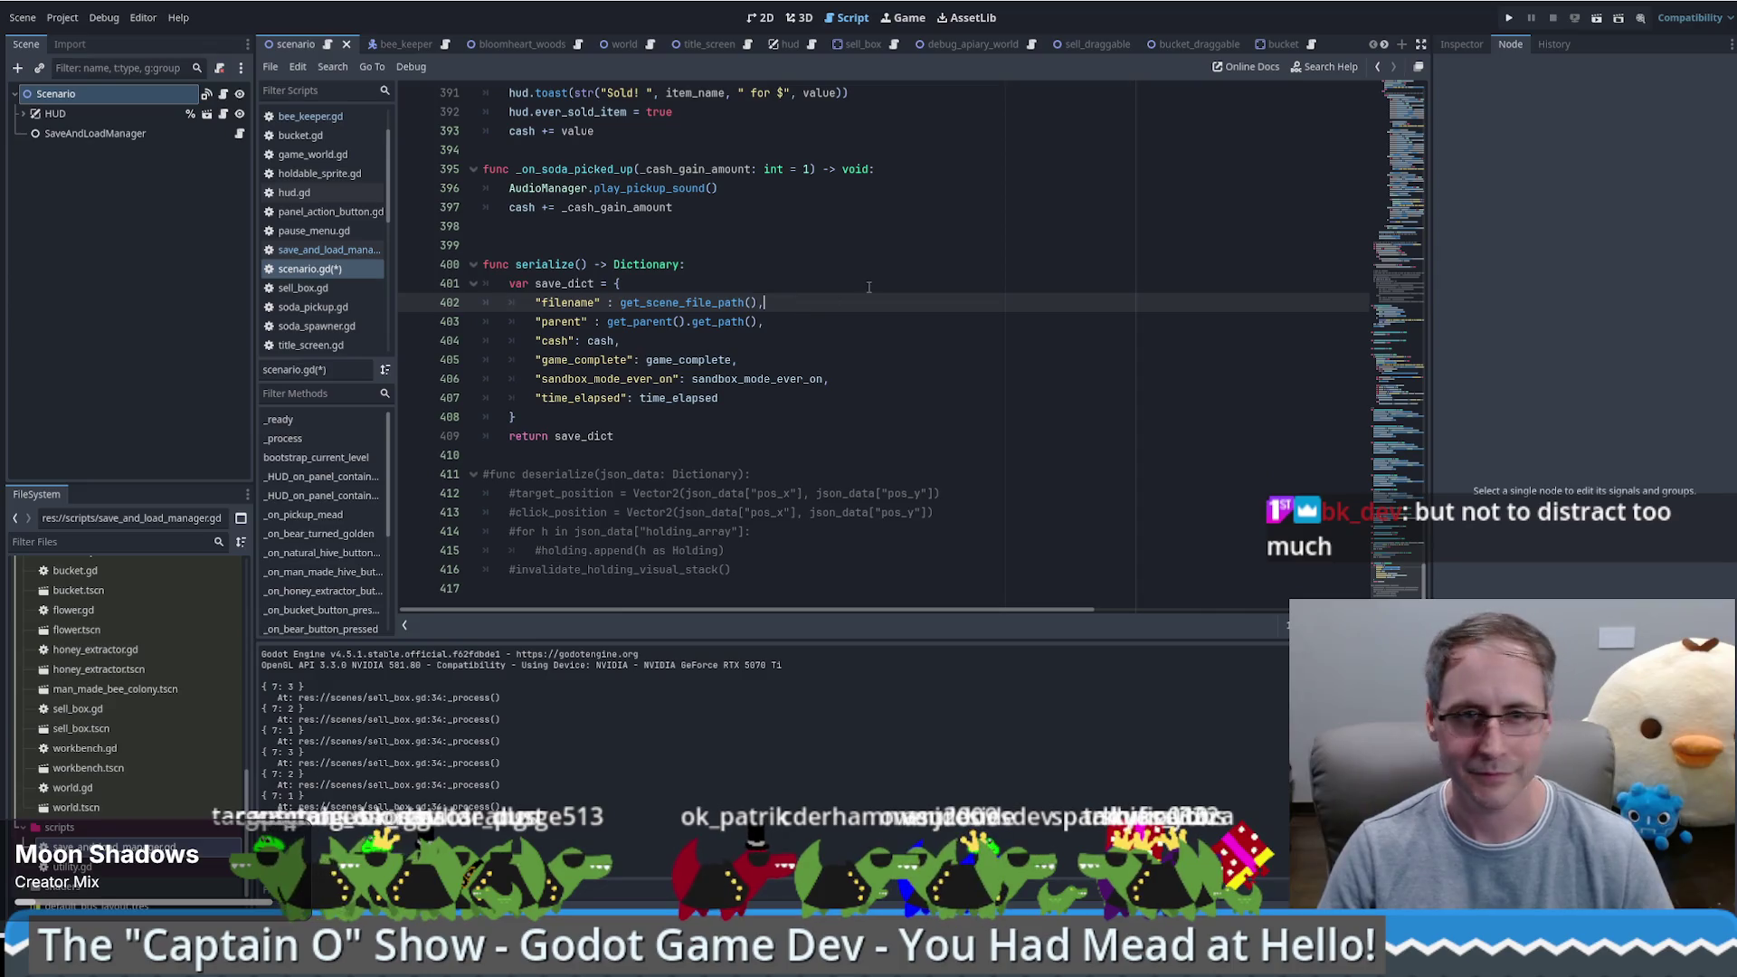
pyautogui.click(869, 285)
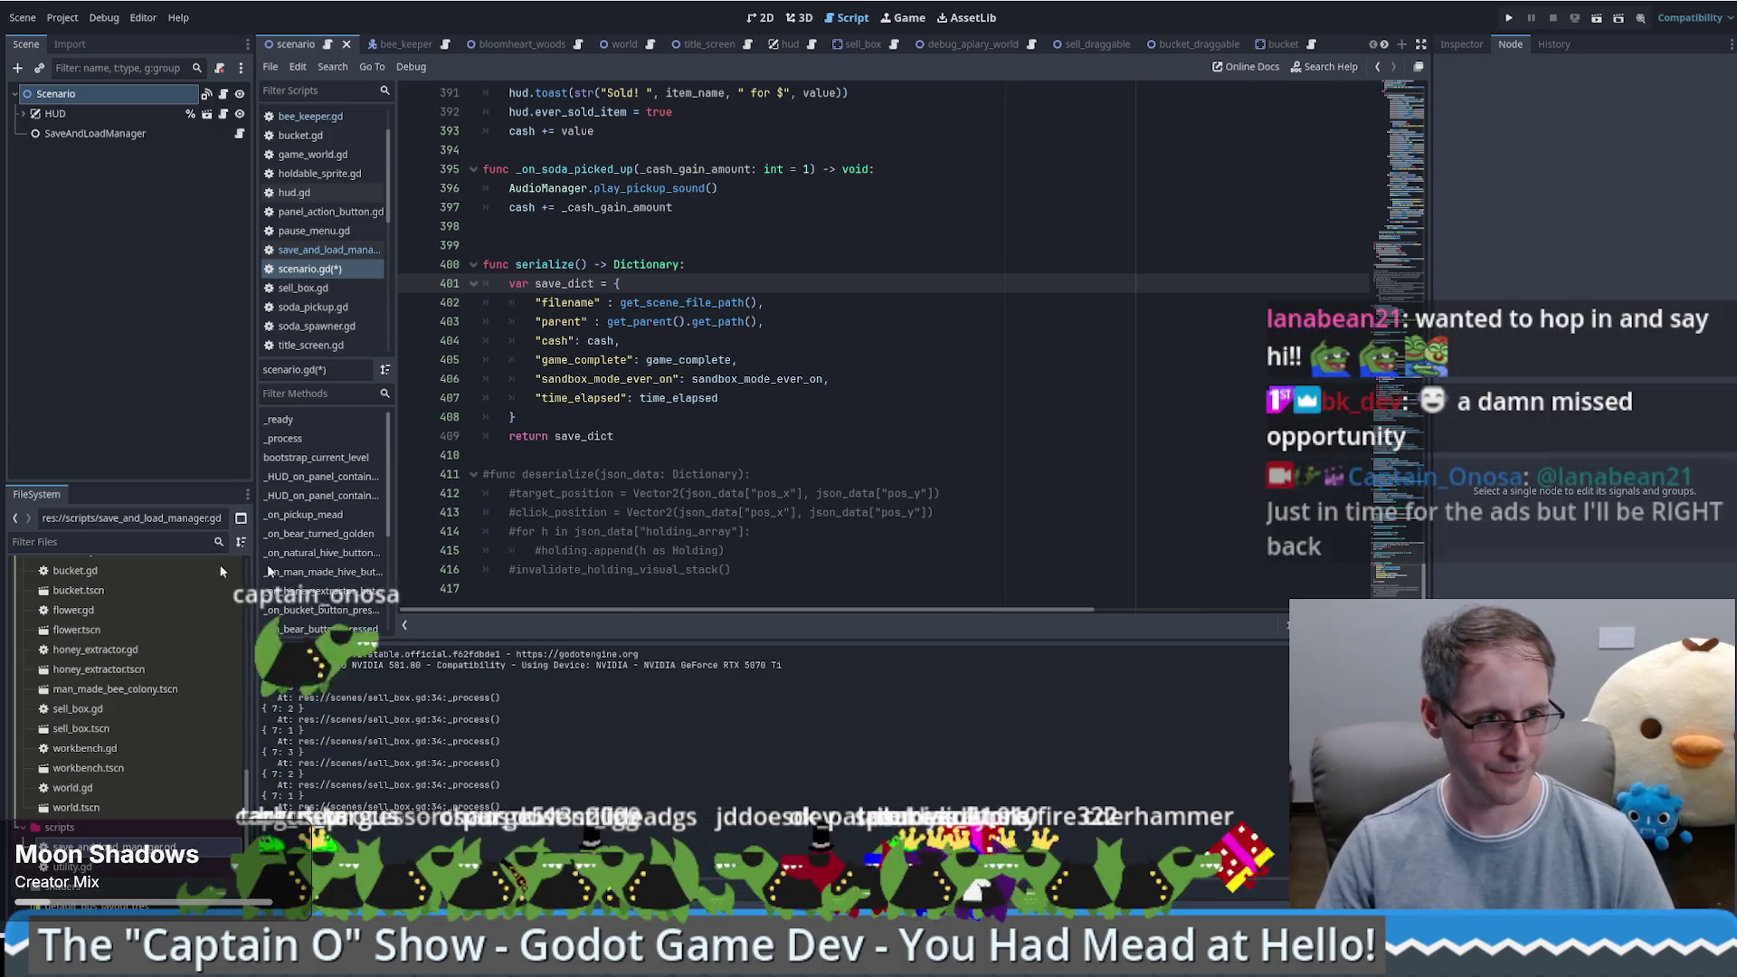
pyautogui.click(831, 378)
# Run the project, start a New Game, and place a beehive in the garden
pyautogui.click(1508, 18)
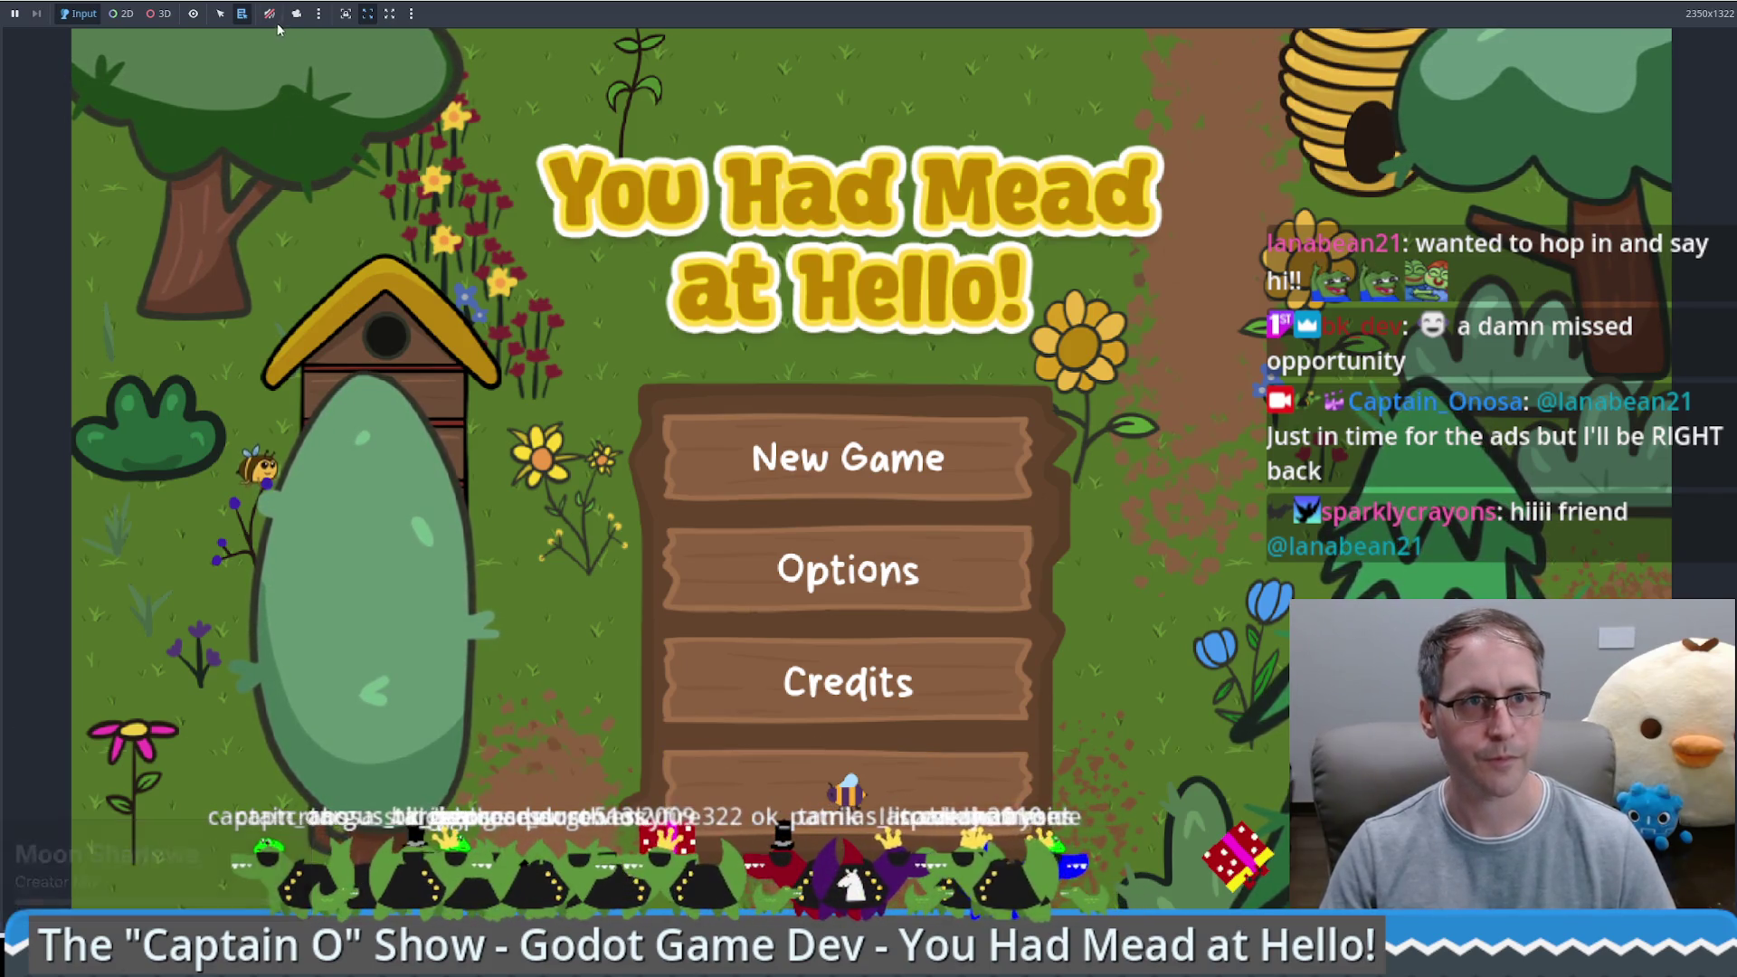
pyautogui.click(847, 571)
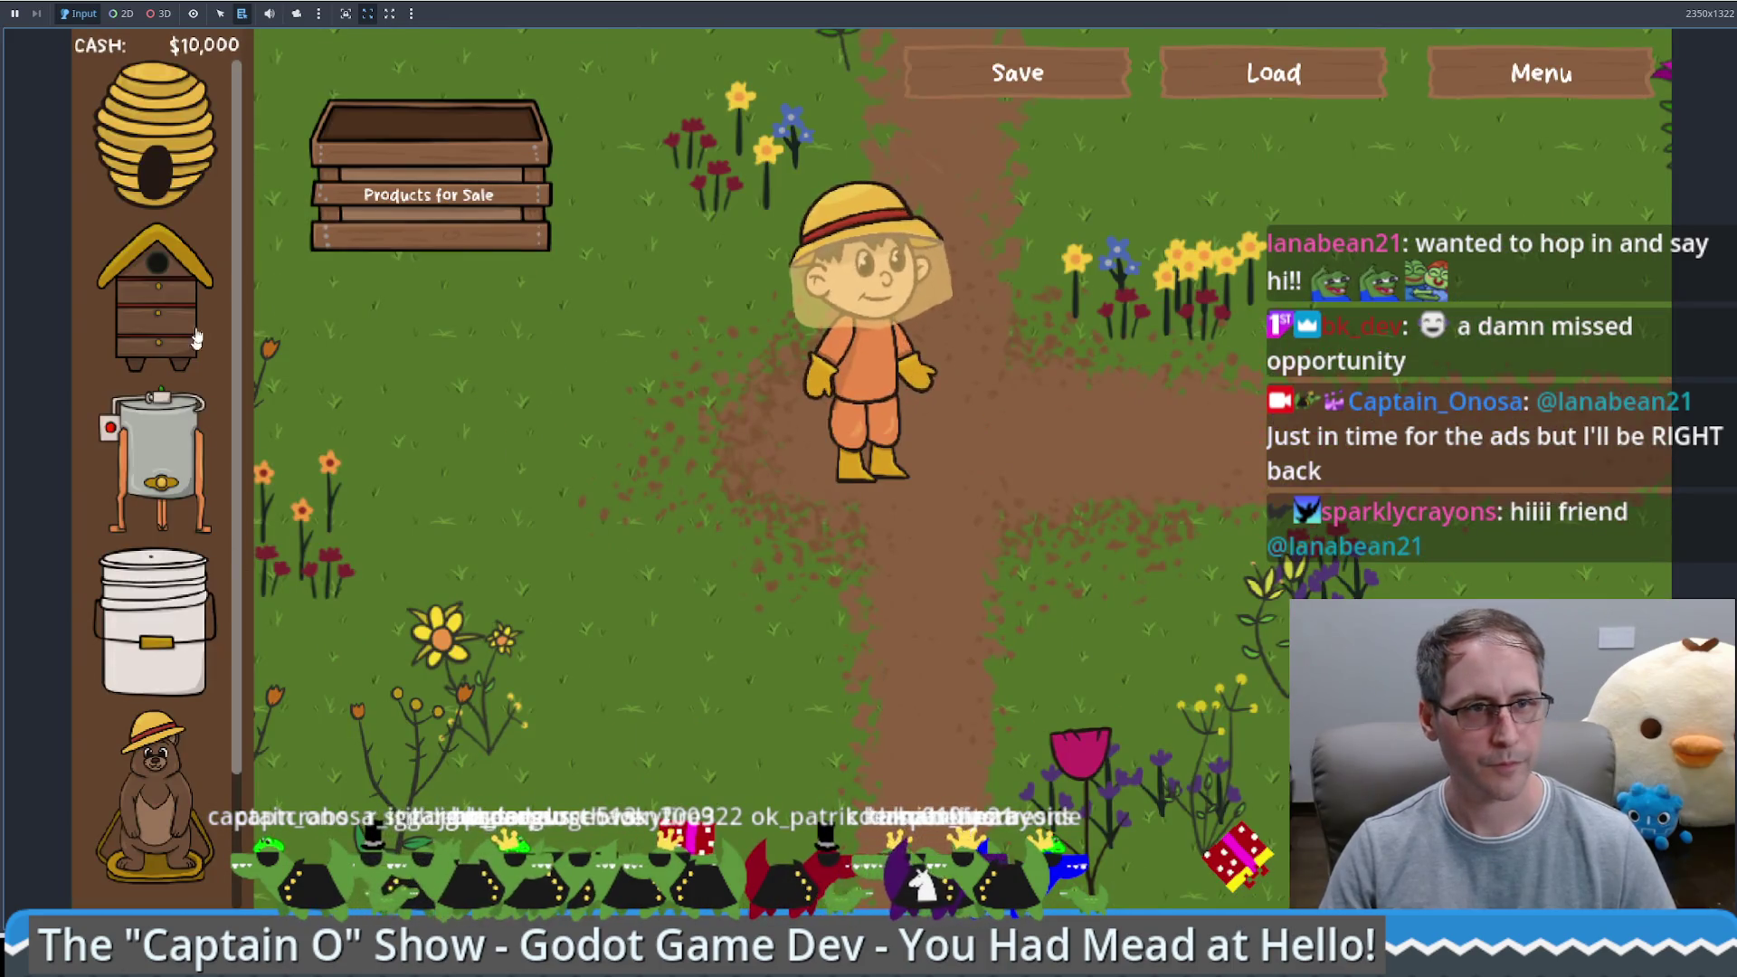
pyautogui.click(156, 299)
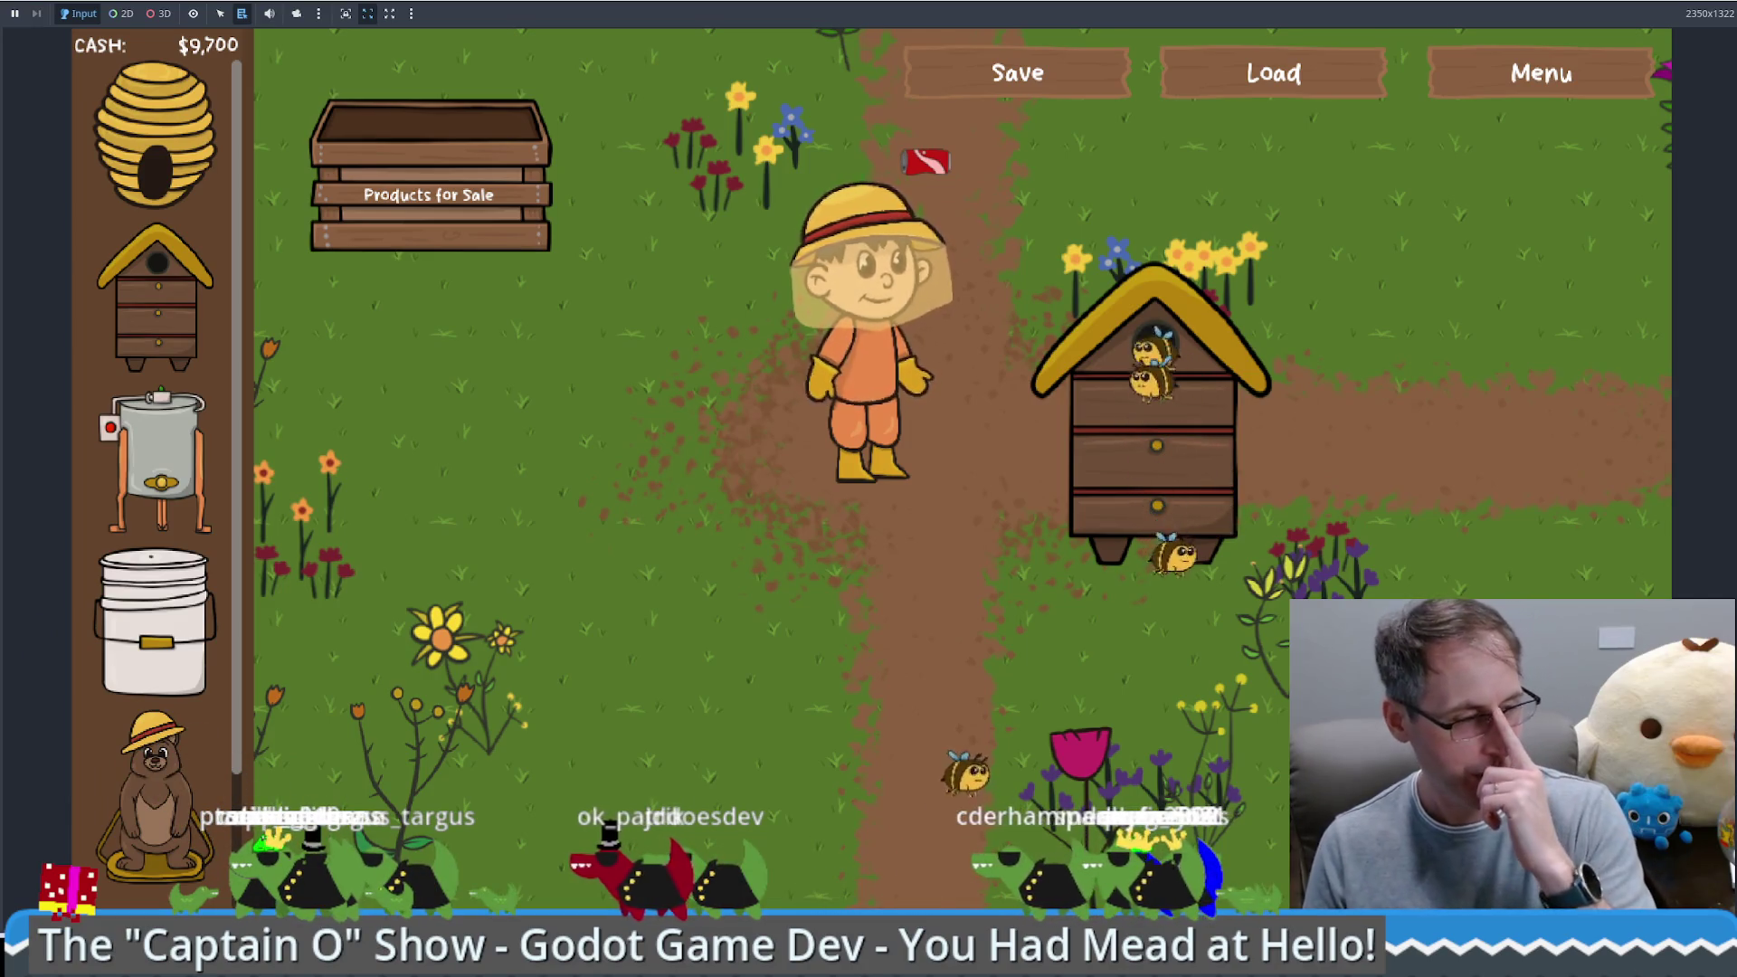
pyautogui.click(878, 530)
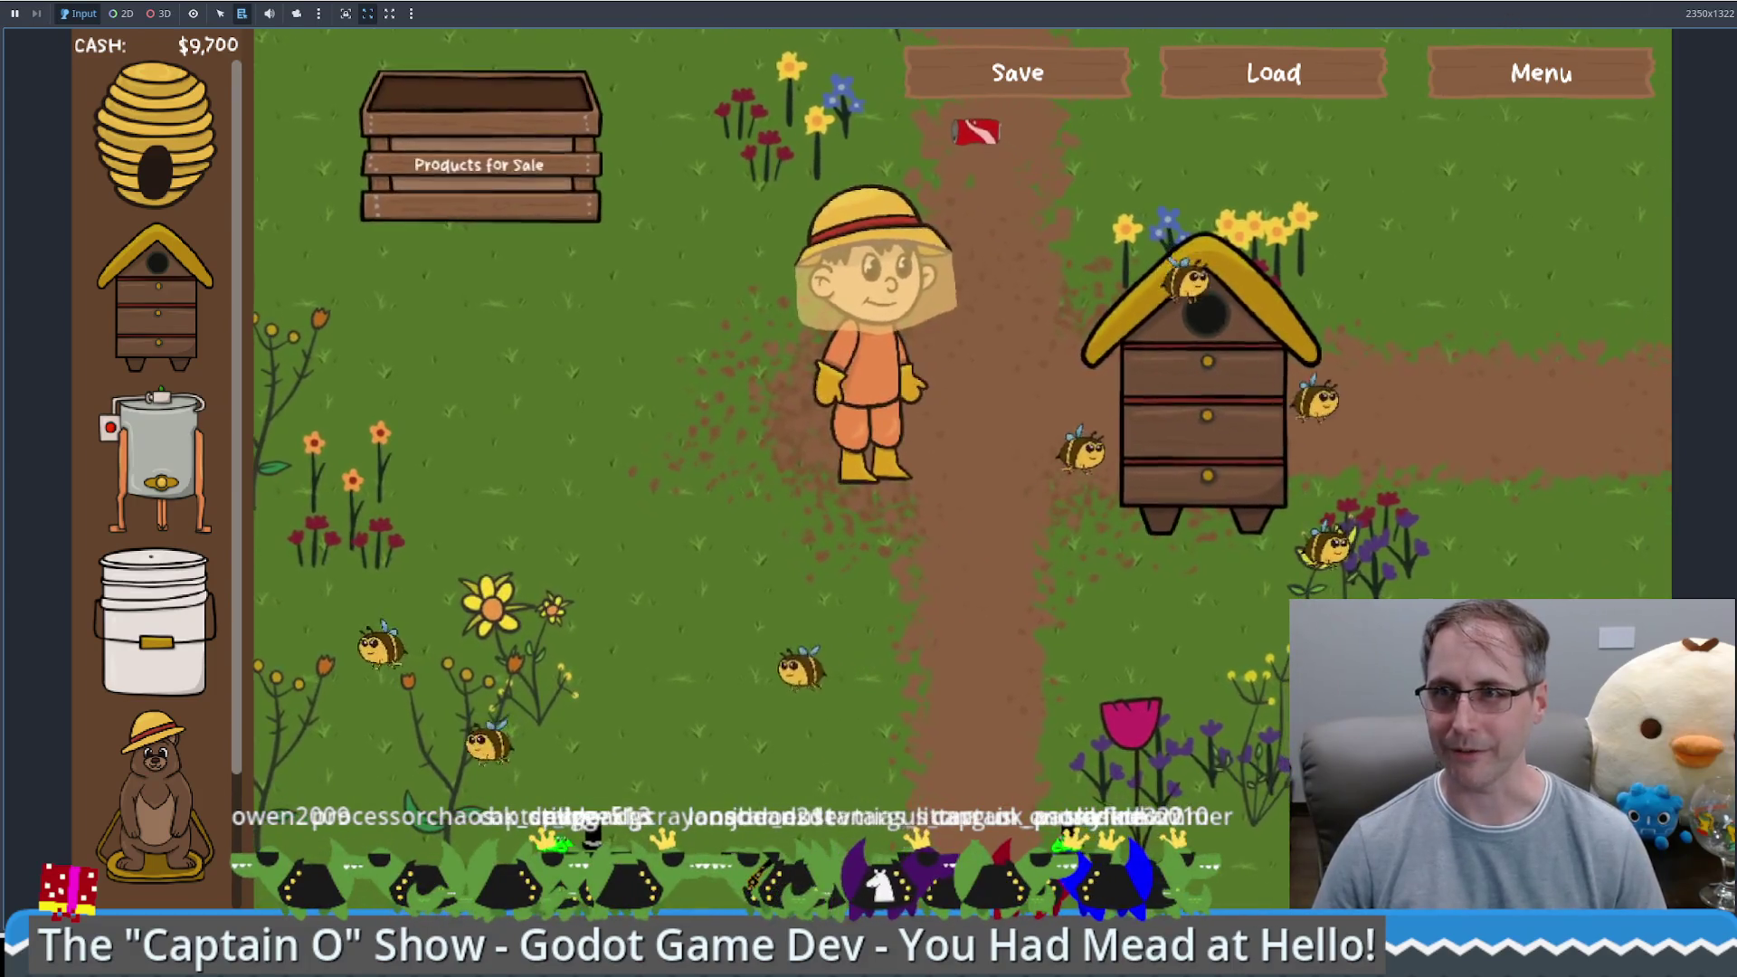
# Stop the running bee game with F8, returning to scenario.gd's serialize()
pyautogui.press('F8')
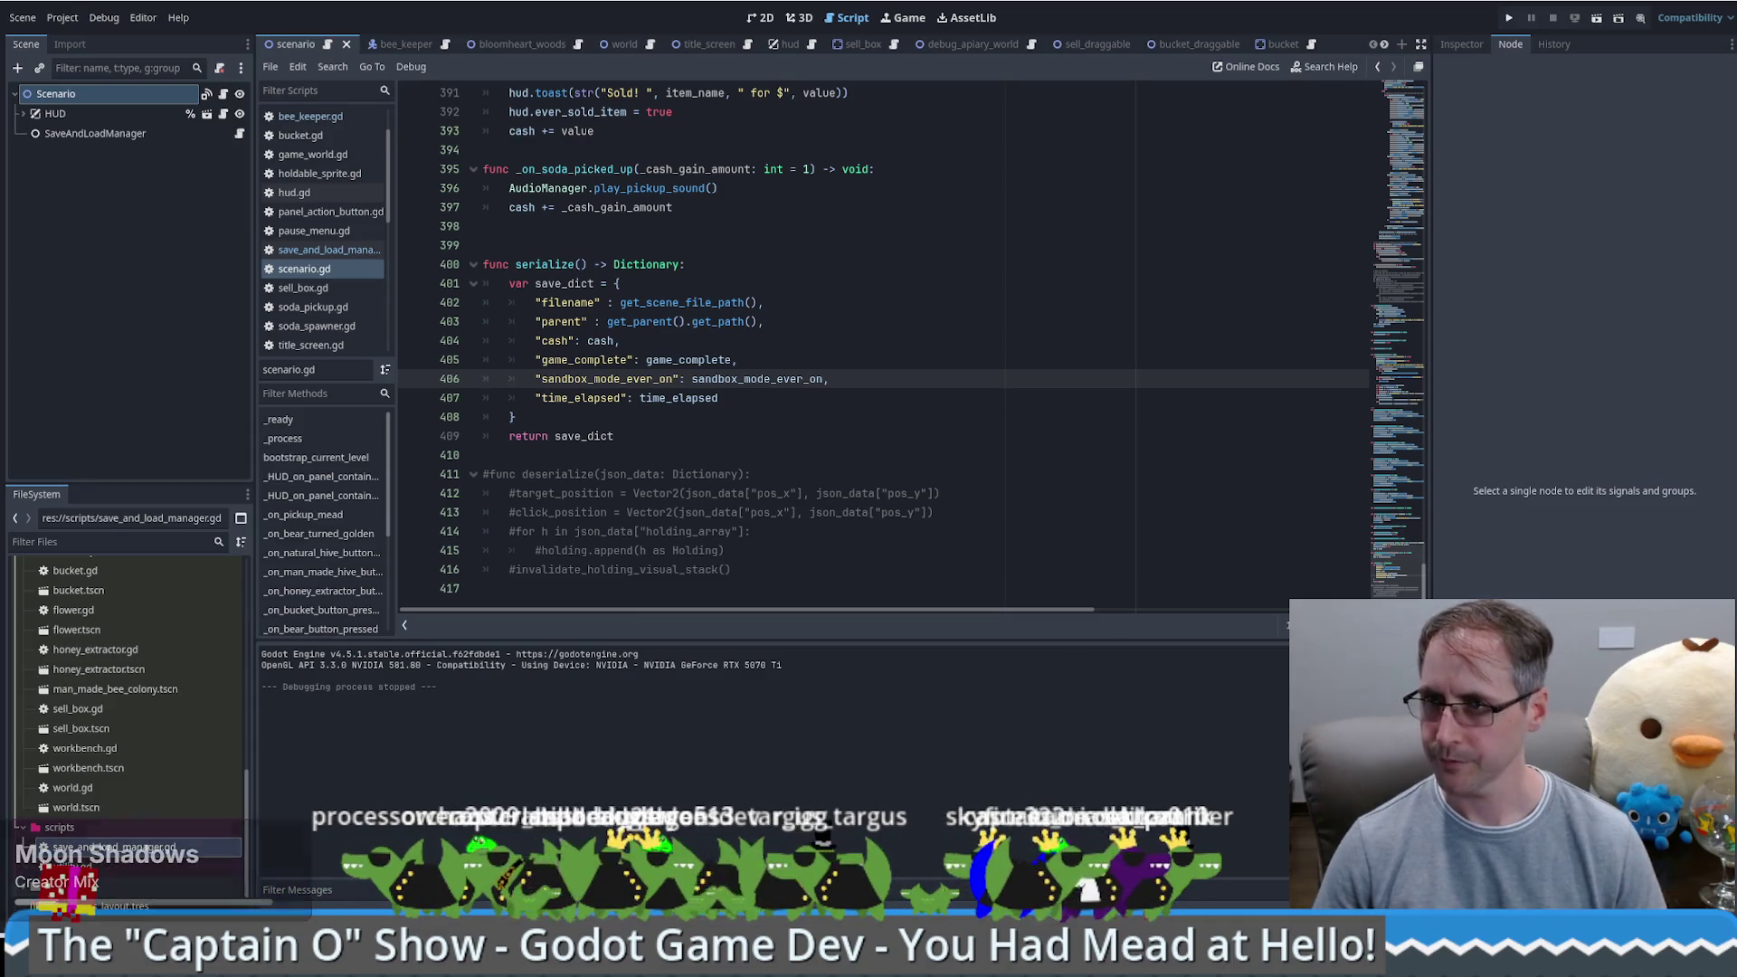
pyautogui.click(939, 406)
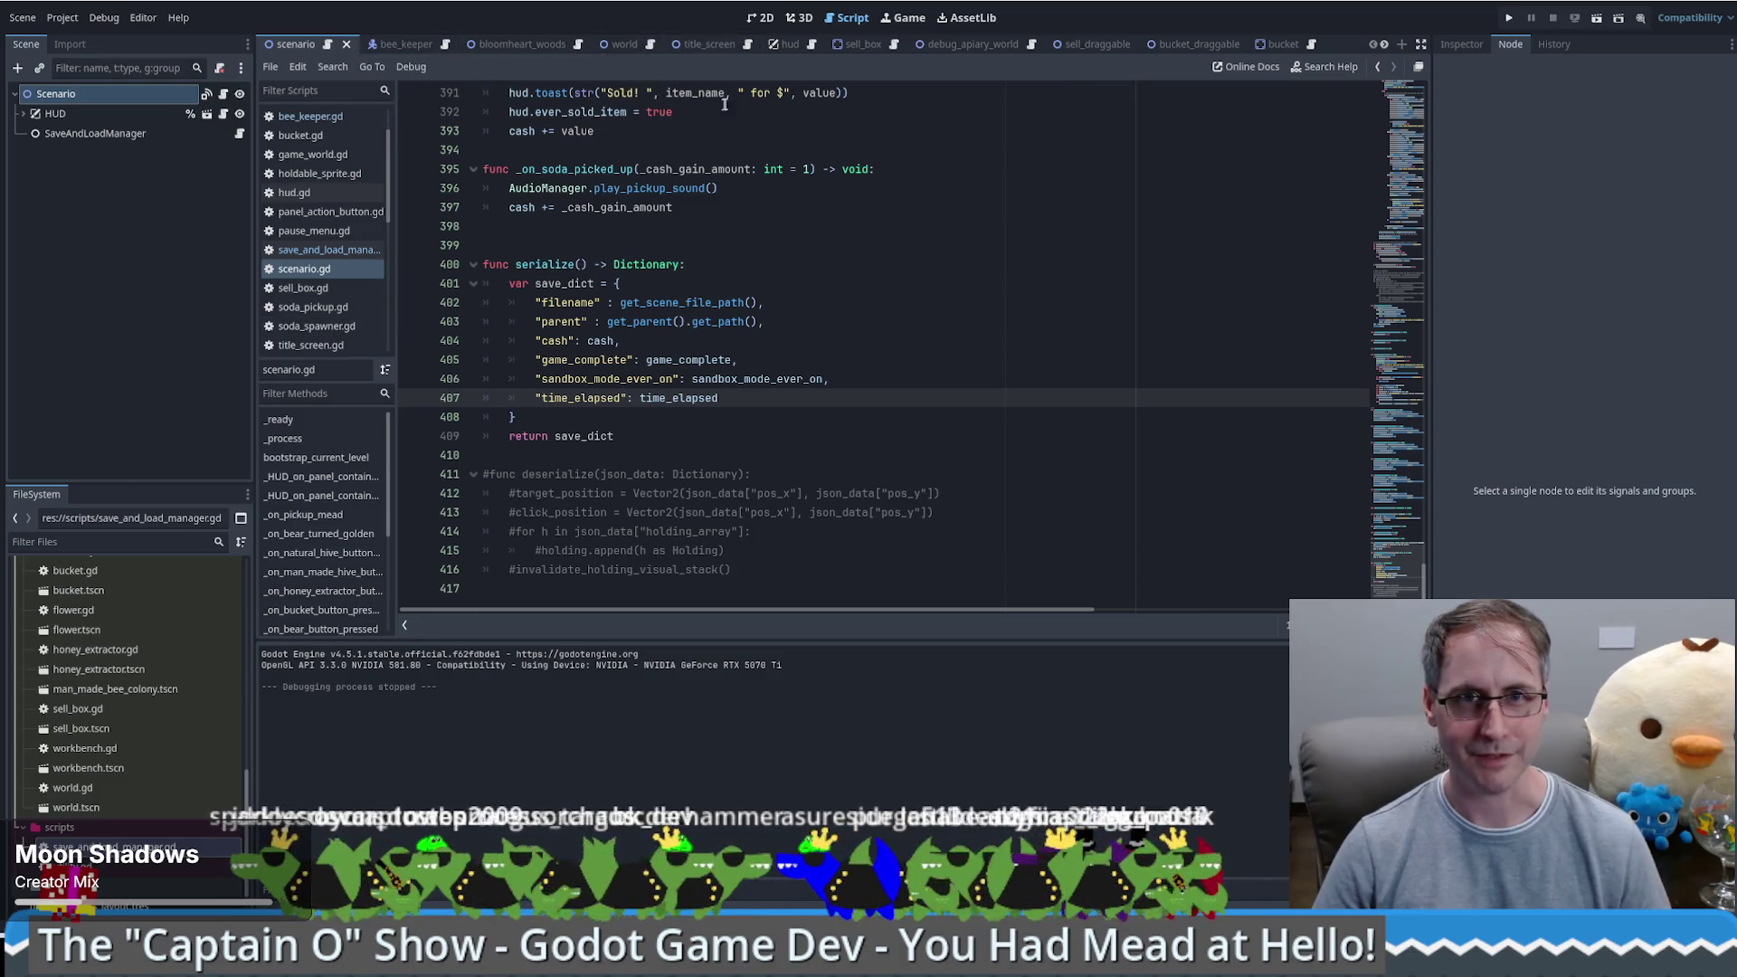
pyautogui.click(331, 251)
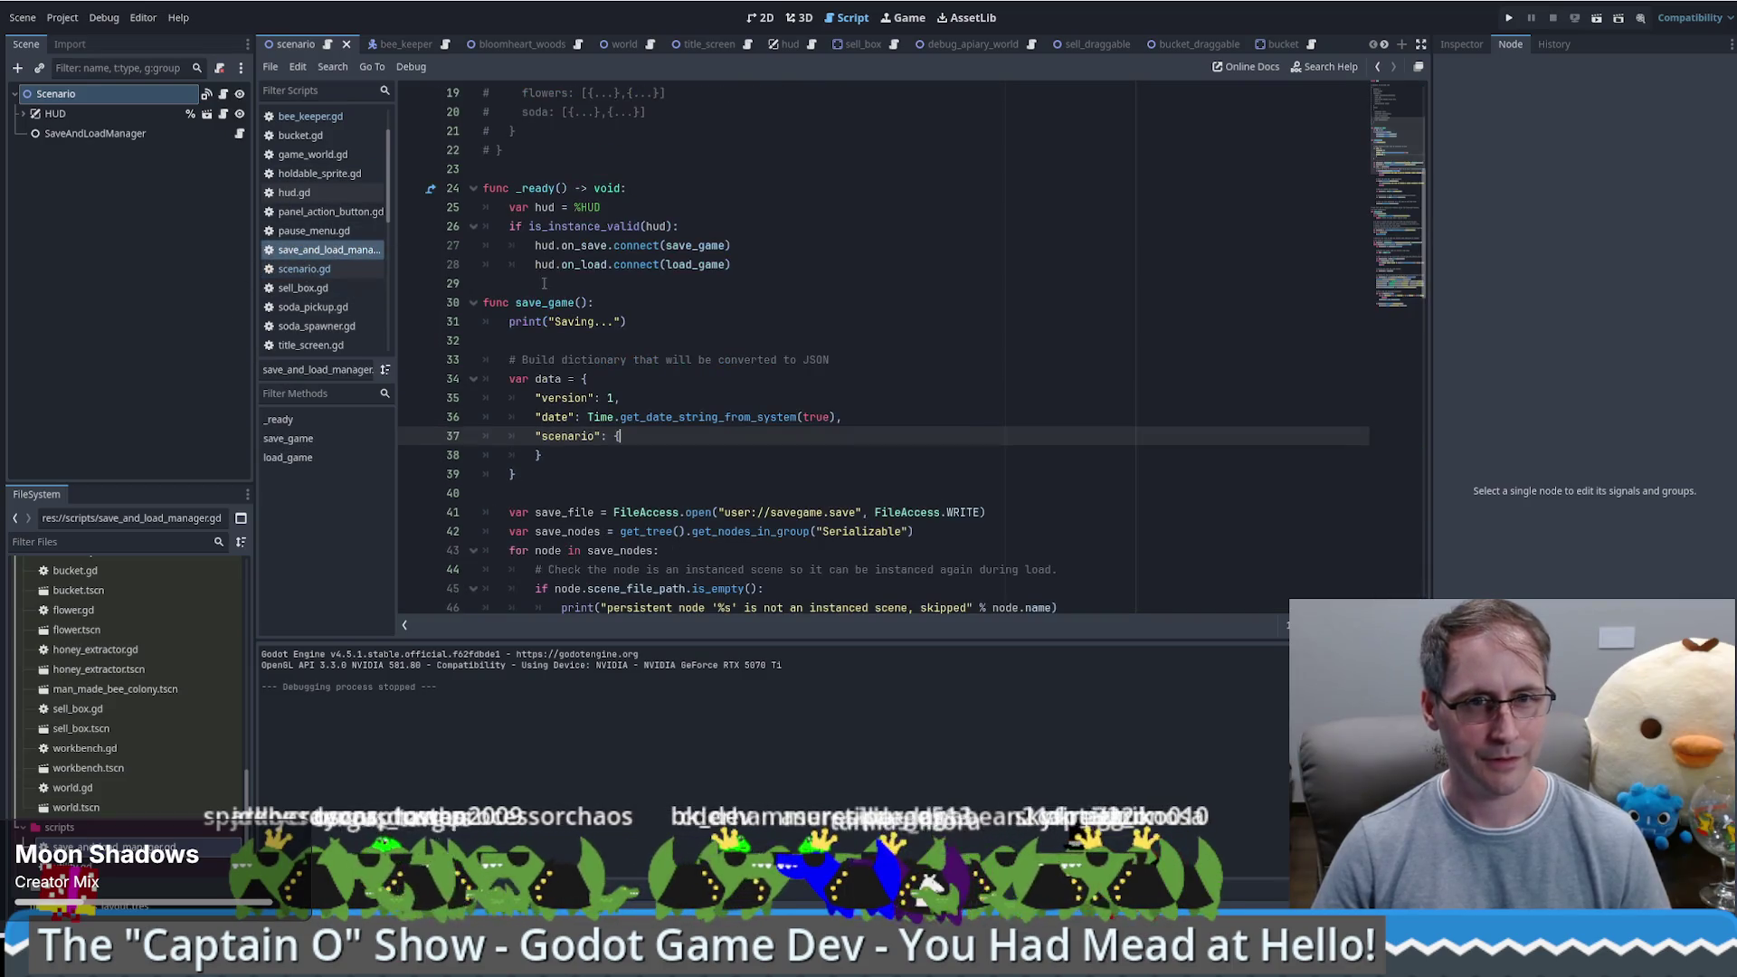
# Cut the world block from the header comment and paste it below totalPlaytime
pyautogui.scroll(6, 614, 328)
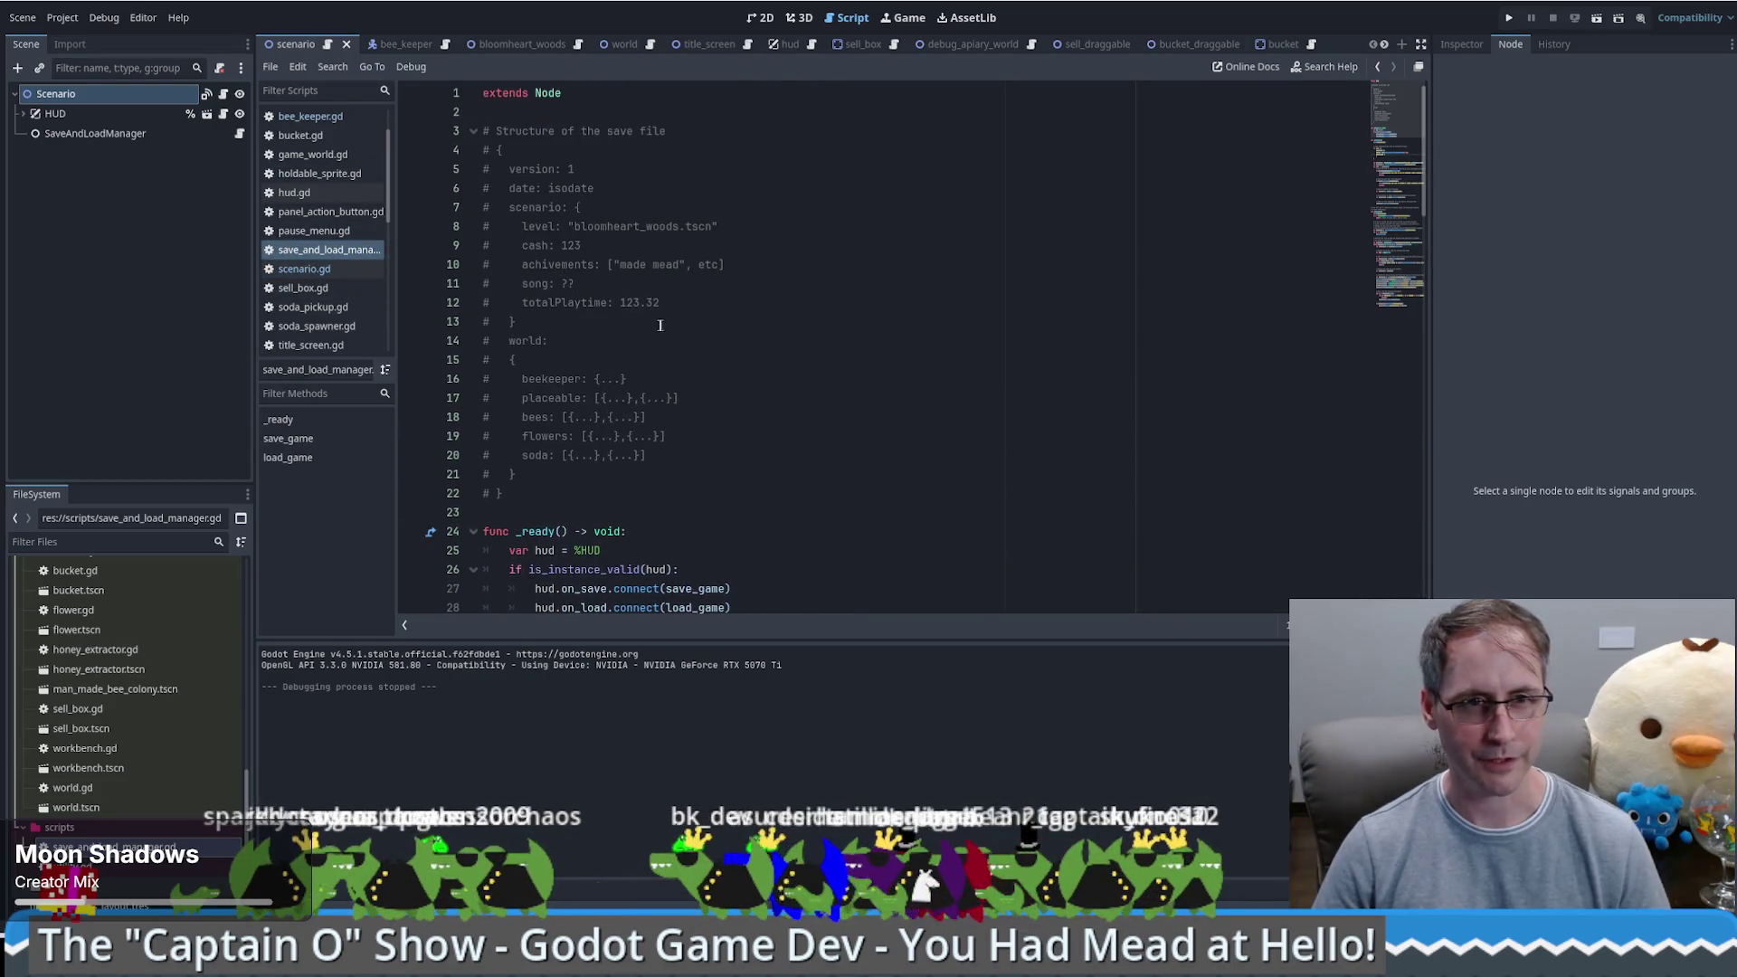
pyautogui.moveTo(517, 349)
pyautogui.mouseDown()
pyautogui.moveTo(515, 474)
pyautogui.moveTo(427, 417)
pyautogui.moveTo(403, 348)
pyautogui.mouseUp()
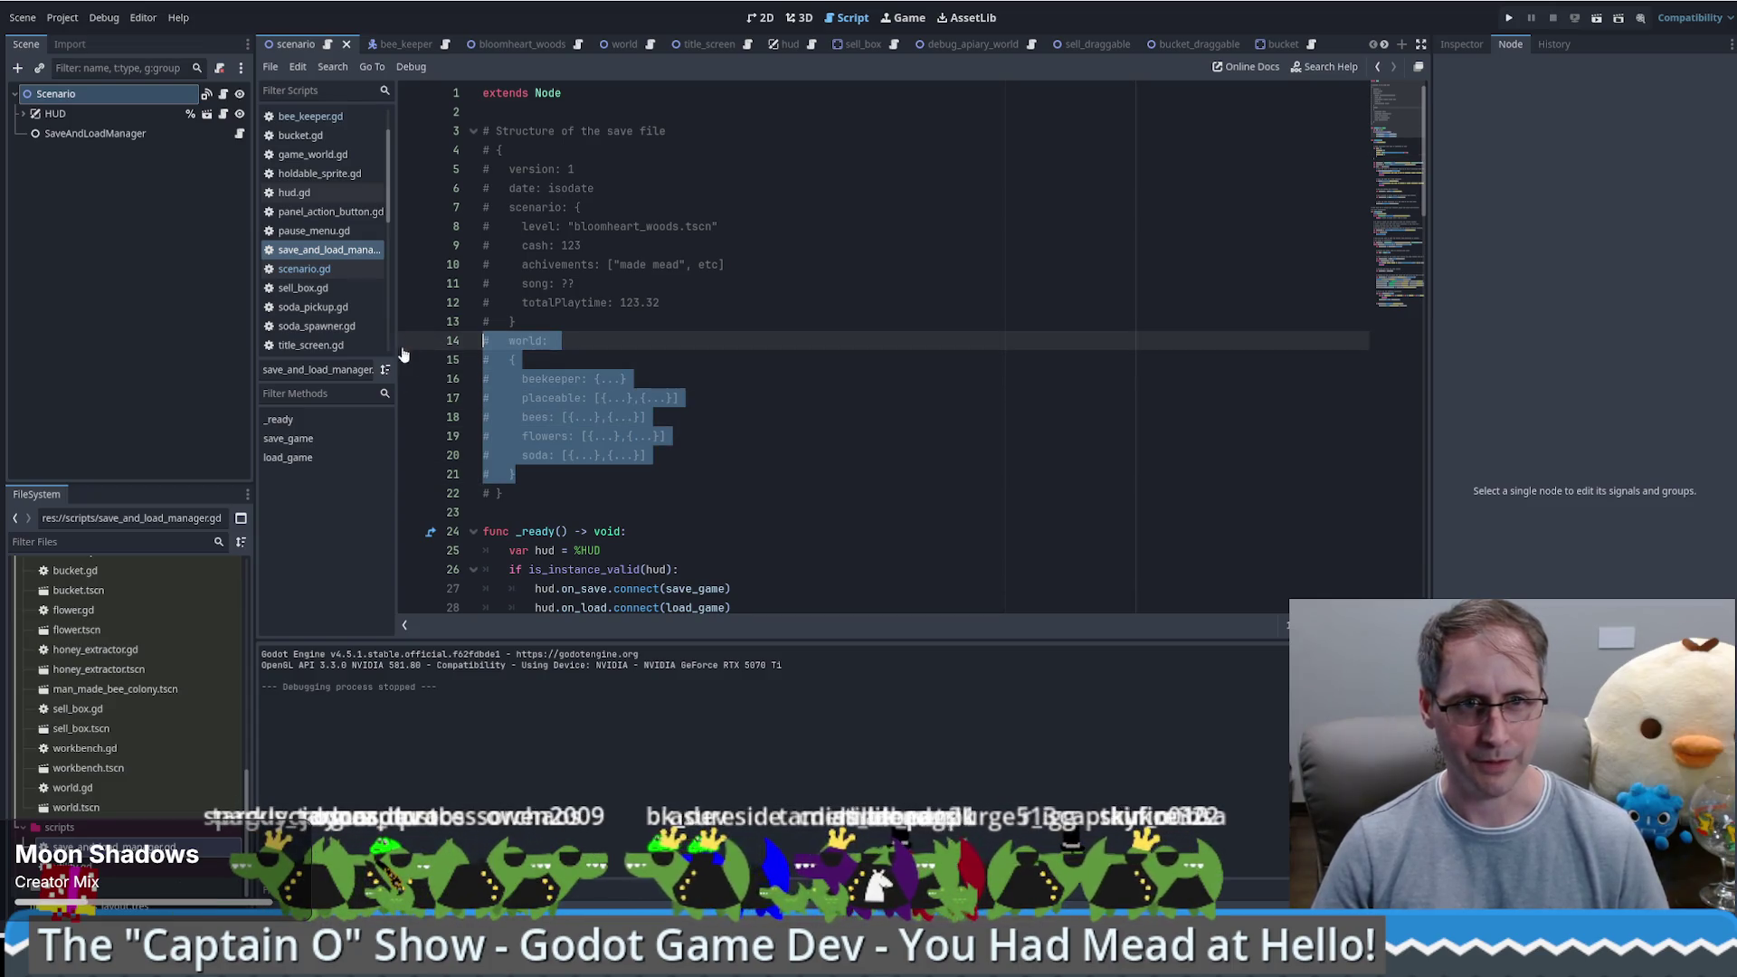
pyautogui.press('BackSpace')
pyautogui.click(724, 302)
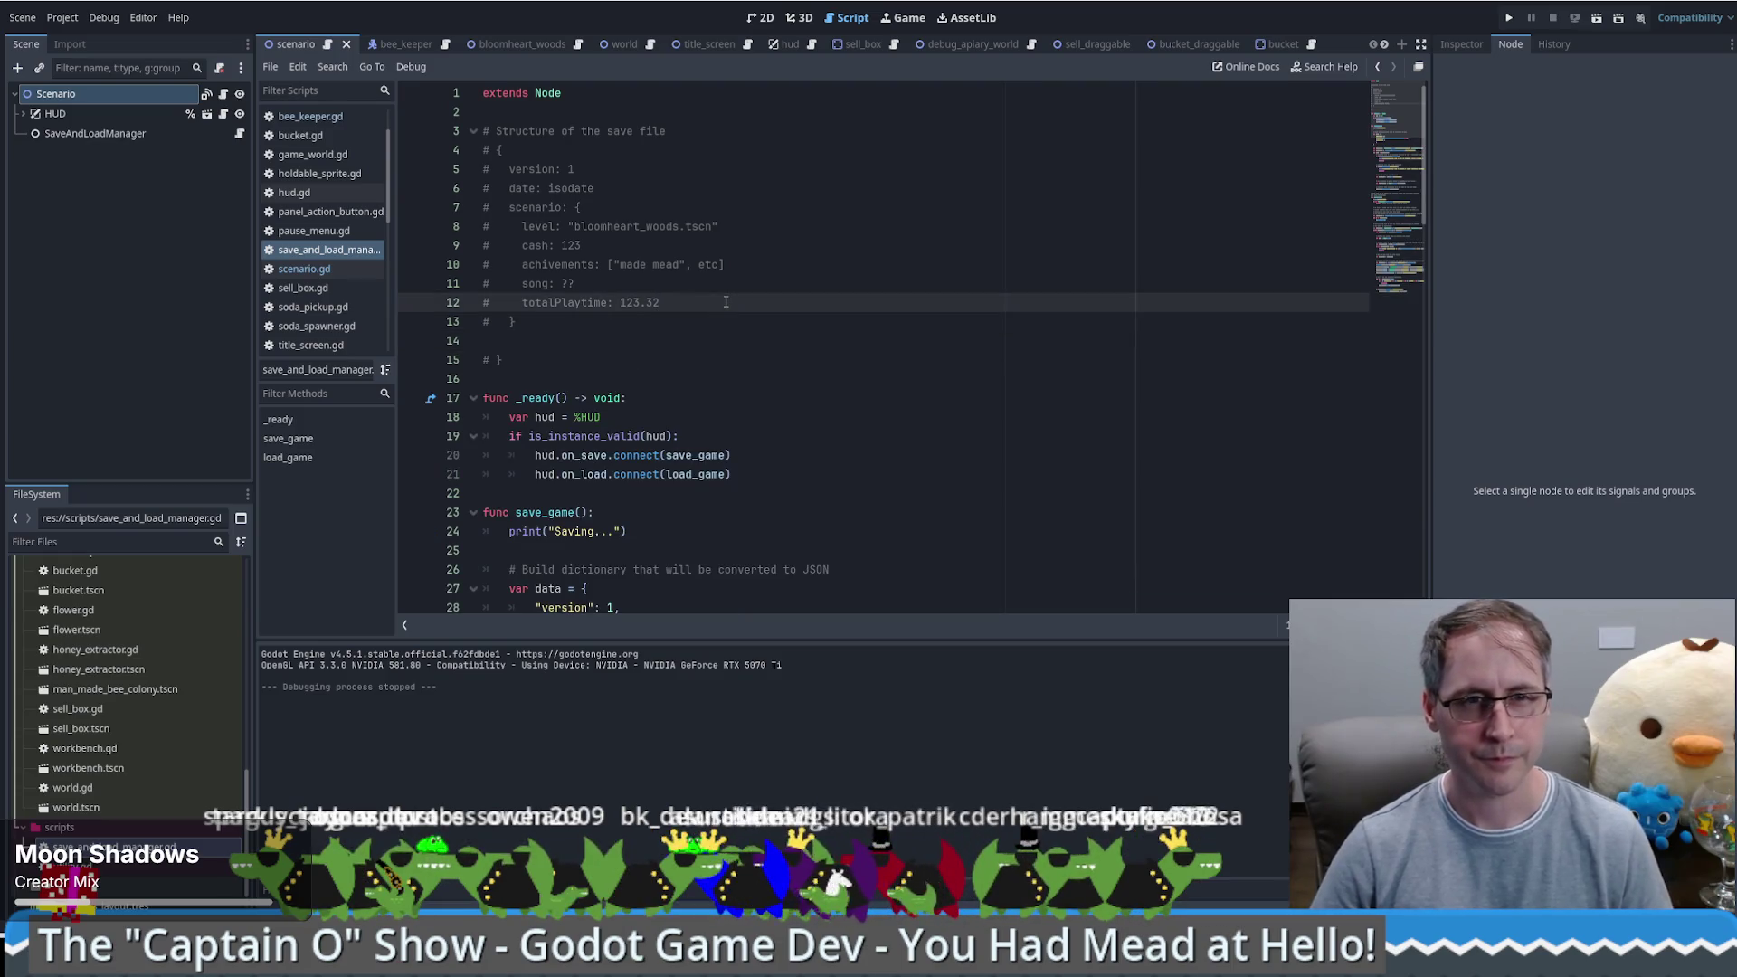
pyautogui.press('Return')
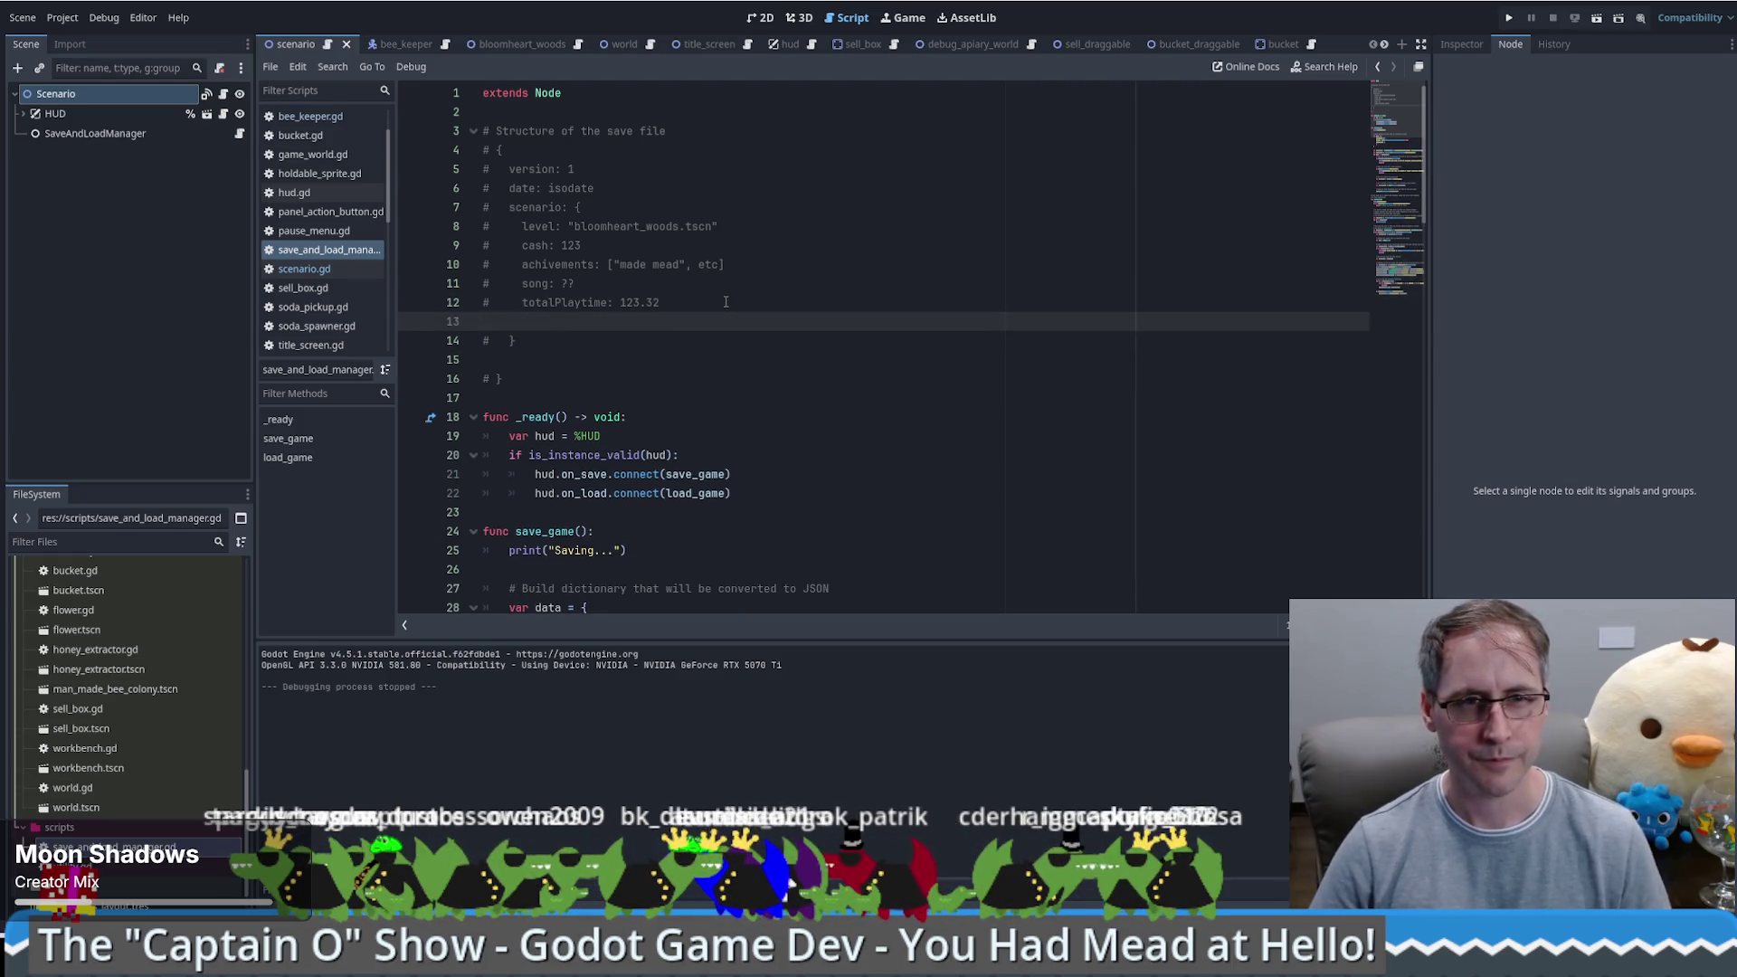
pyautogui.write('#   world: #   { #     beekeeper: {...} #     placeable: [{...},{...}] #     bees: [{...},{...}] #     flowers: [{...},{...}] #     soda: [{...},{...}] #   }')
# Indent the moved world comment block one level under scenario using multiple carets
pyautogui.moveTo(516, 455)
pyautogui.mouseDown()
pyautogui.moveTo(461, 418)
pyautogui.moveTo(450, 329)
pyautogui.mouseUp()
pyautogui.click(537, 350)
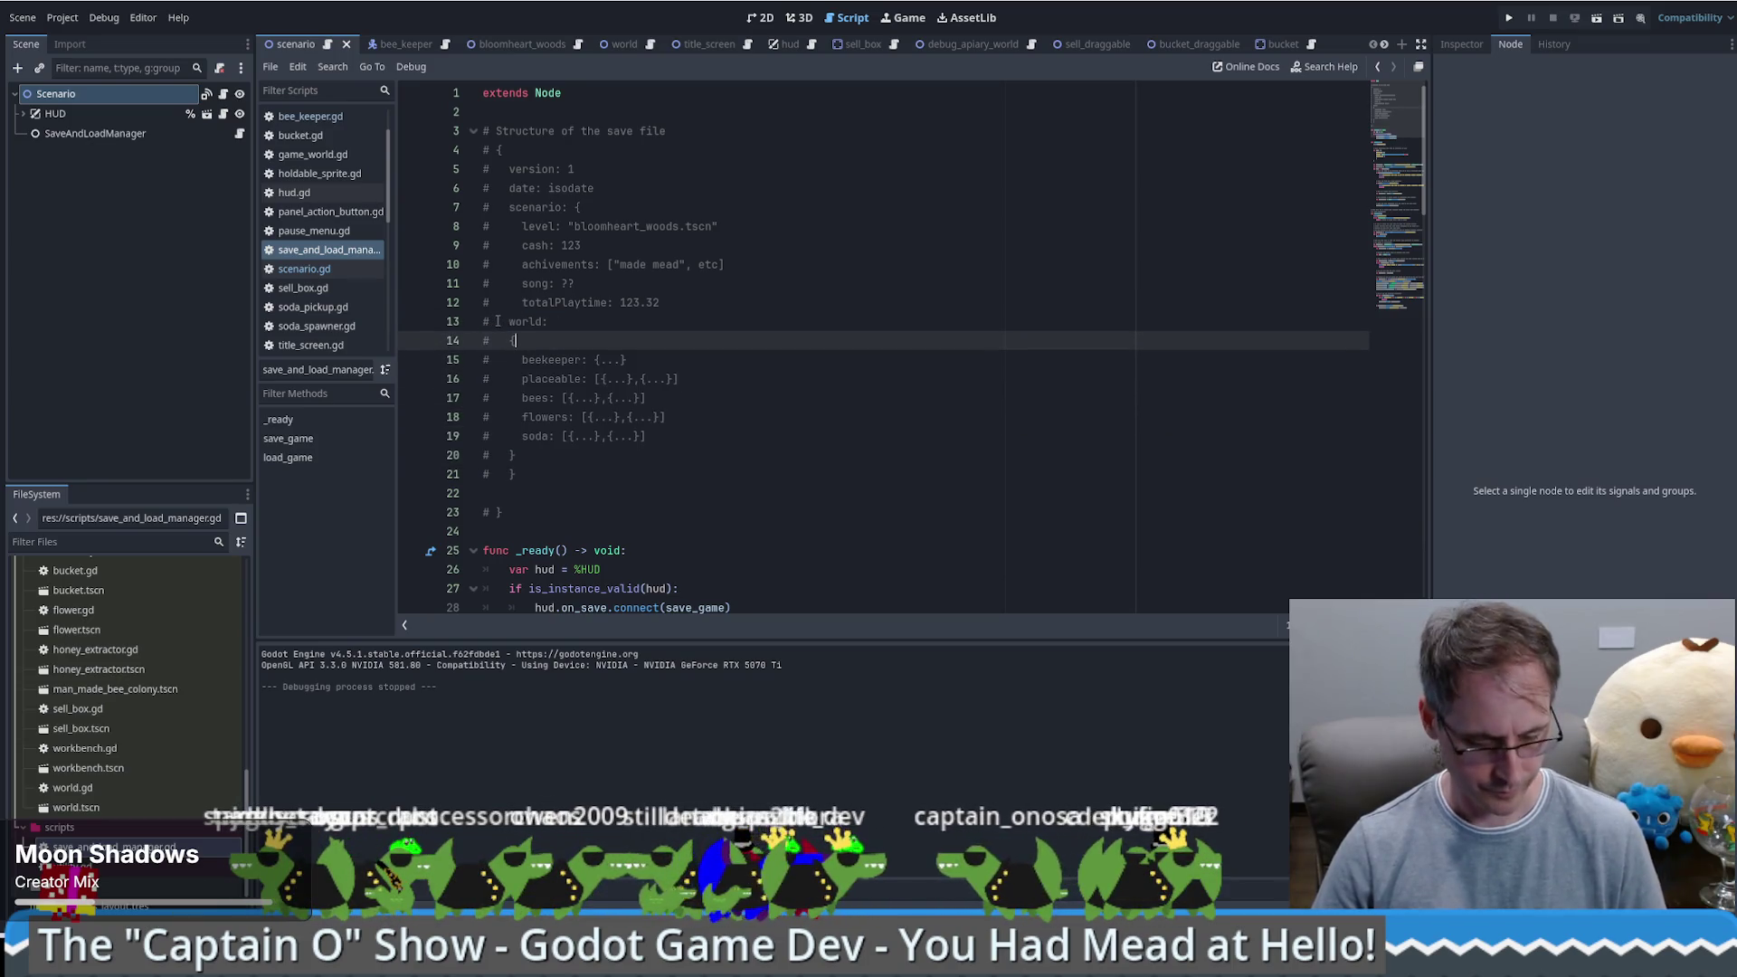
pyautogui.click(497, 321)
pyautogui.hotkey('shift', 'Down')
pyautogui.hotkey('shift', 'Up')
pyautogui.hotkey('shift', 'Home')
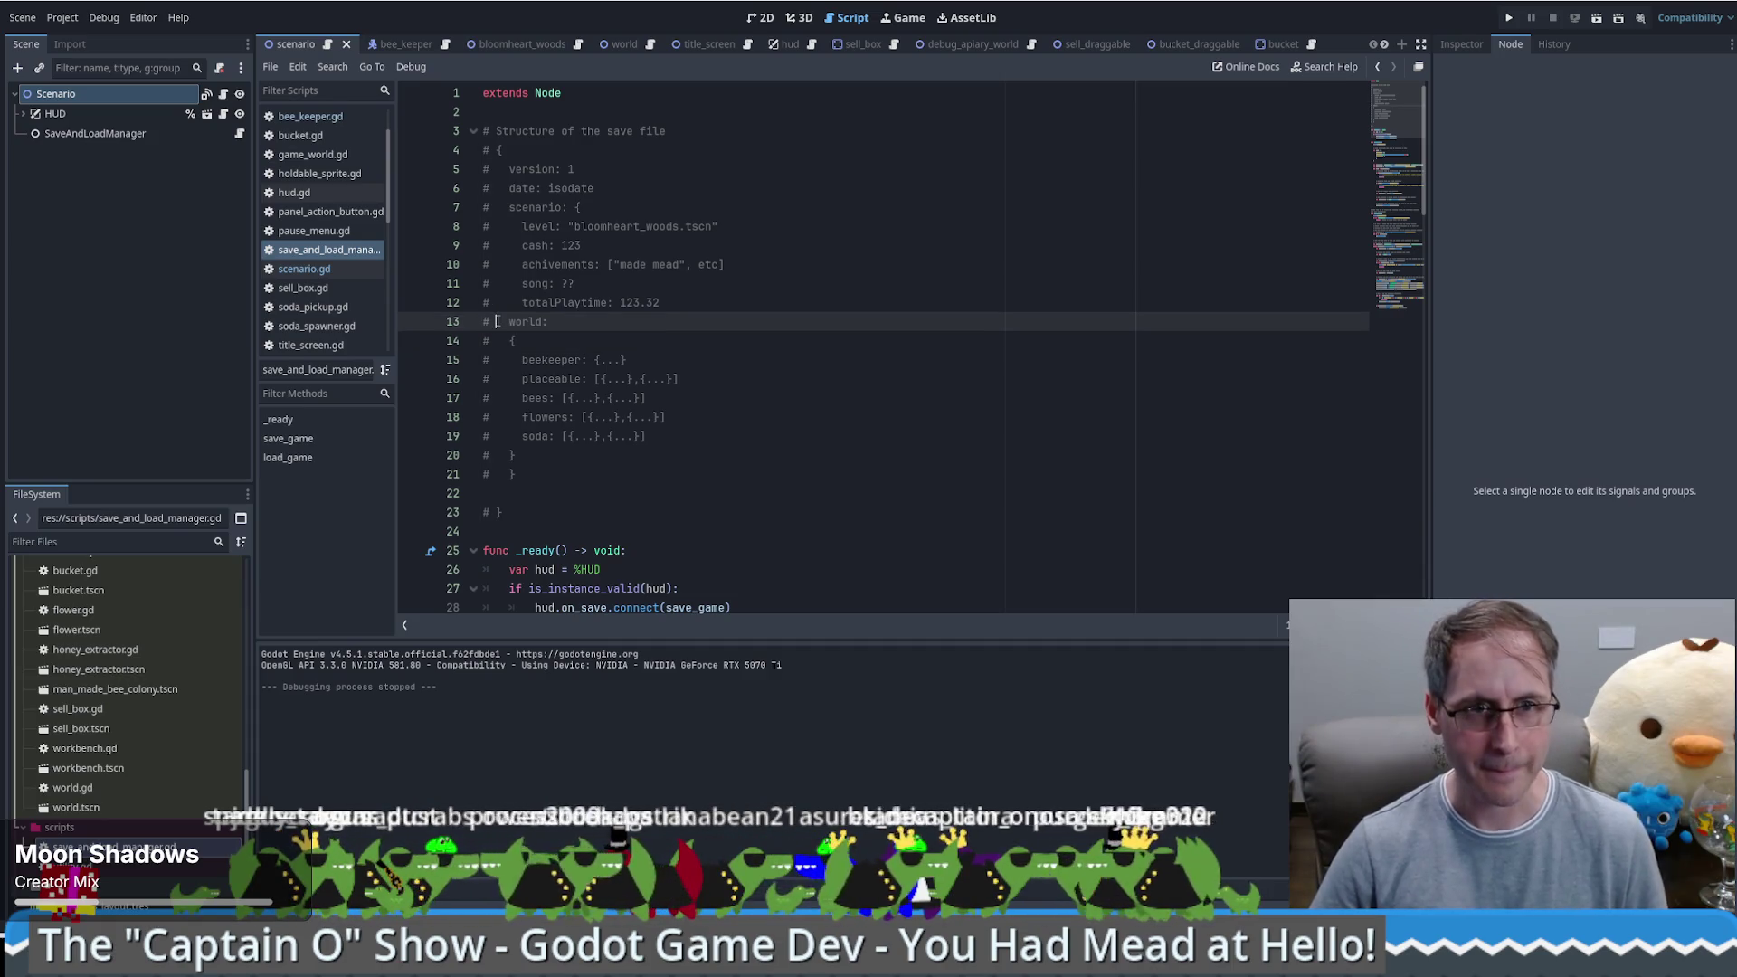
pyautogui.hotkey('ctrl', 'alt', 'Down')
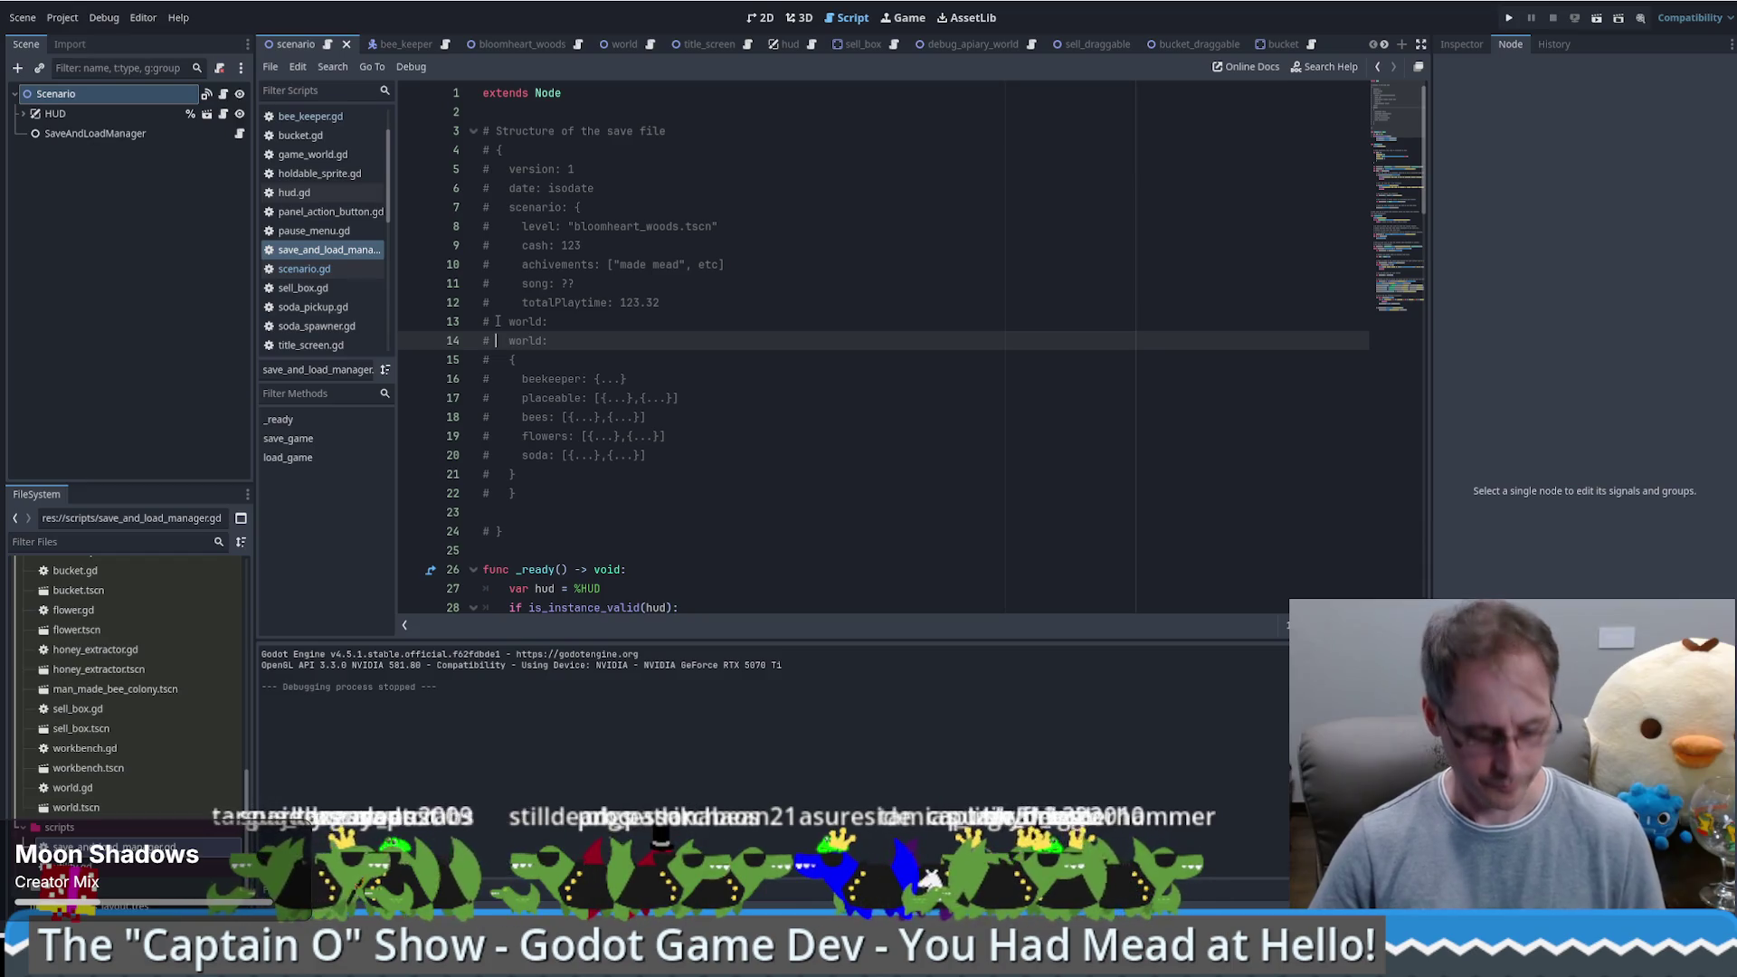
pyautogui.hotkey('ctrl', 'z')
pyautogui.hotkey('shift', 'alt', 'Down')
pyautogui.hotkey('shift', 'alt', 'Down')
pyautogui.hotkey('shift', 'alt', 'Down')
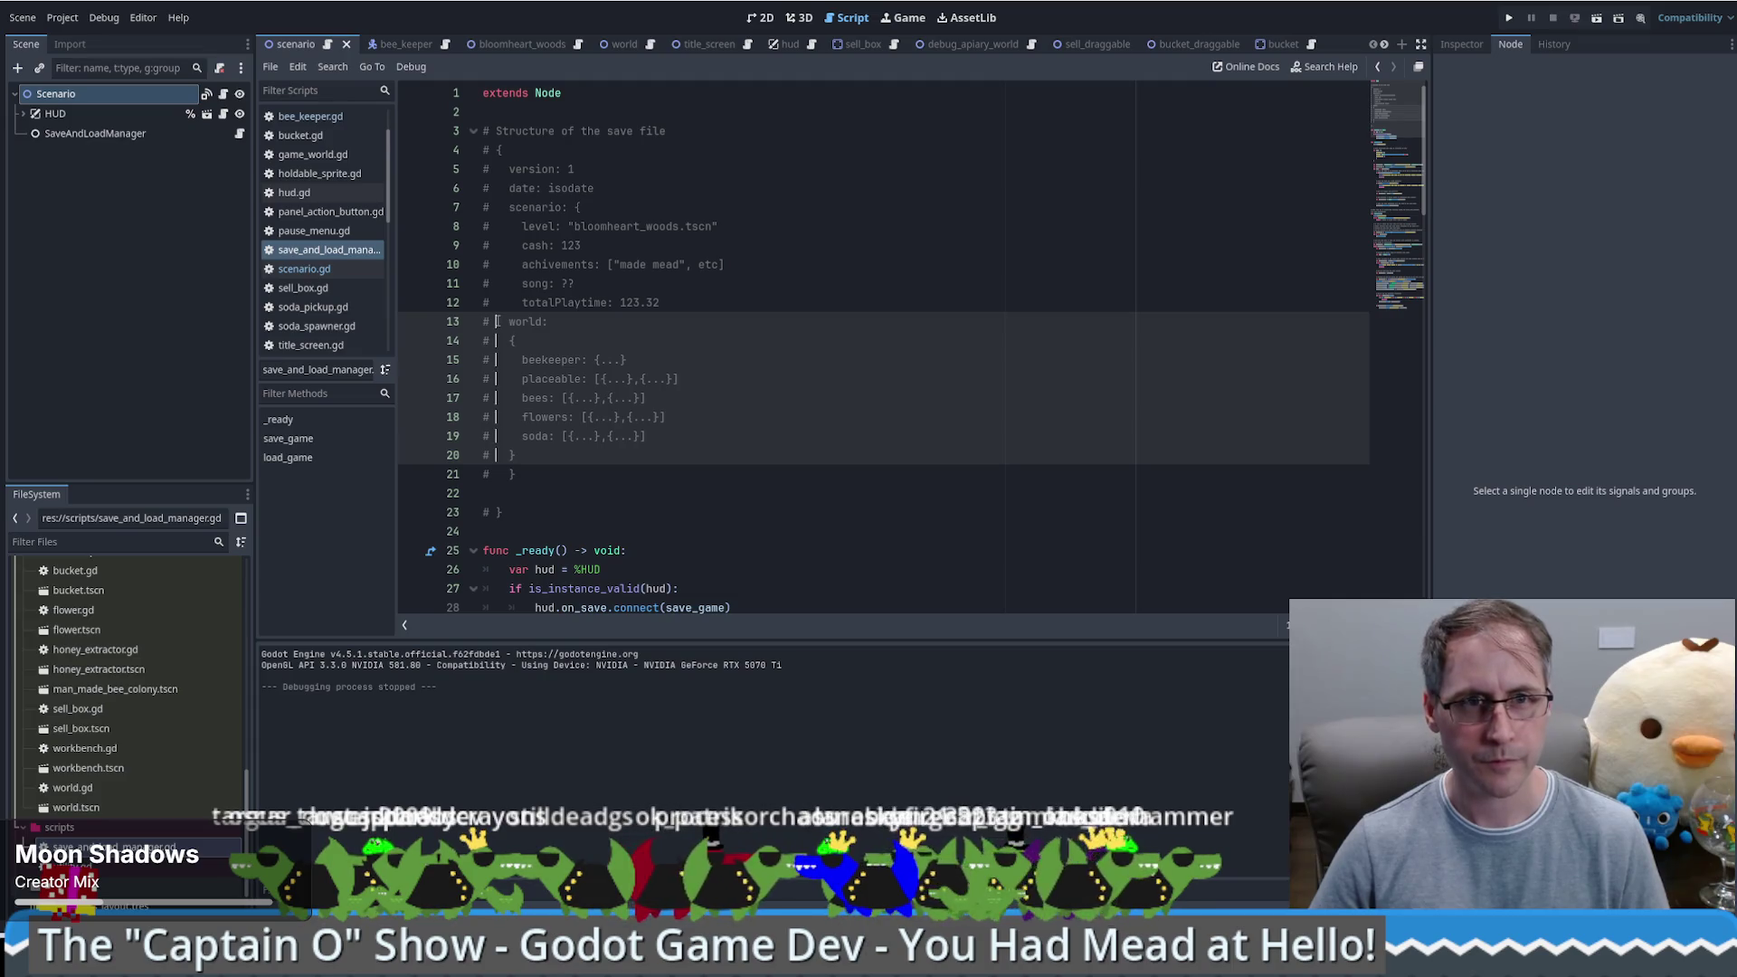
pyautogui.press('Tab')
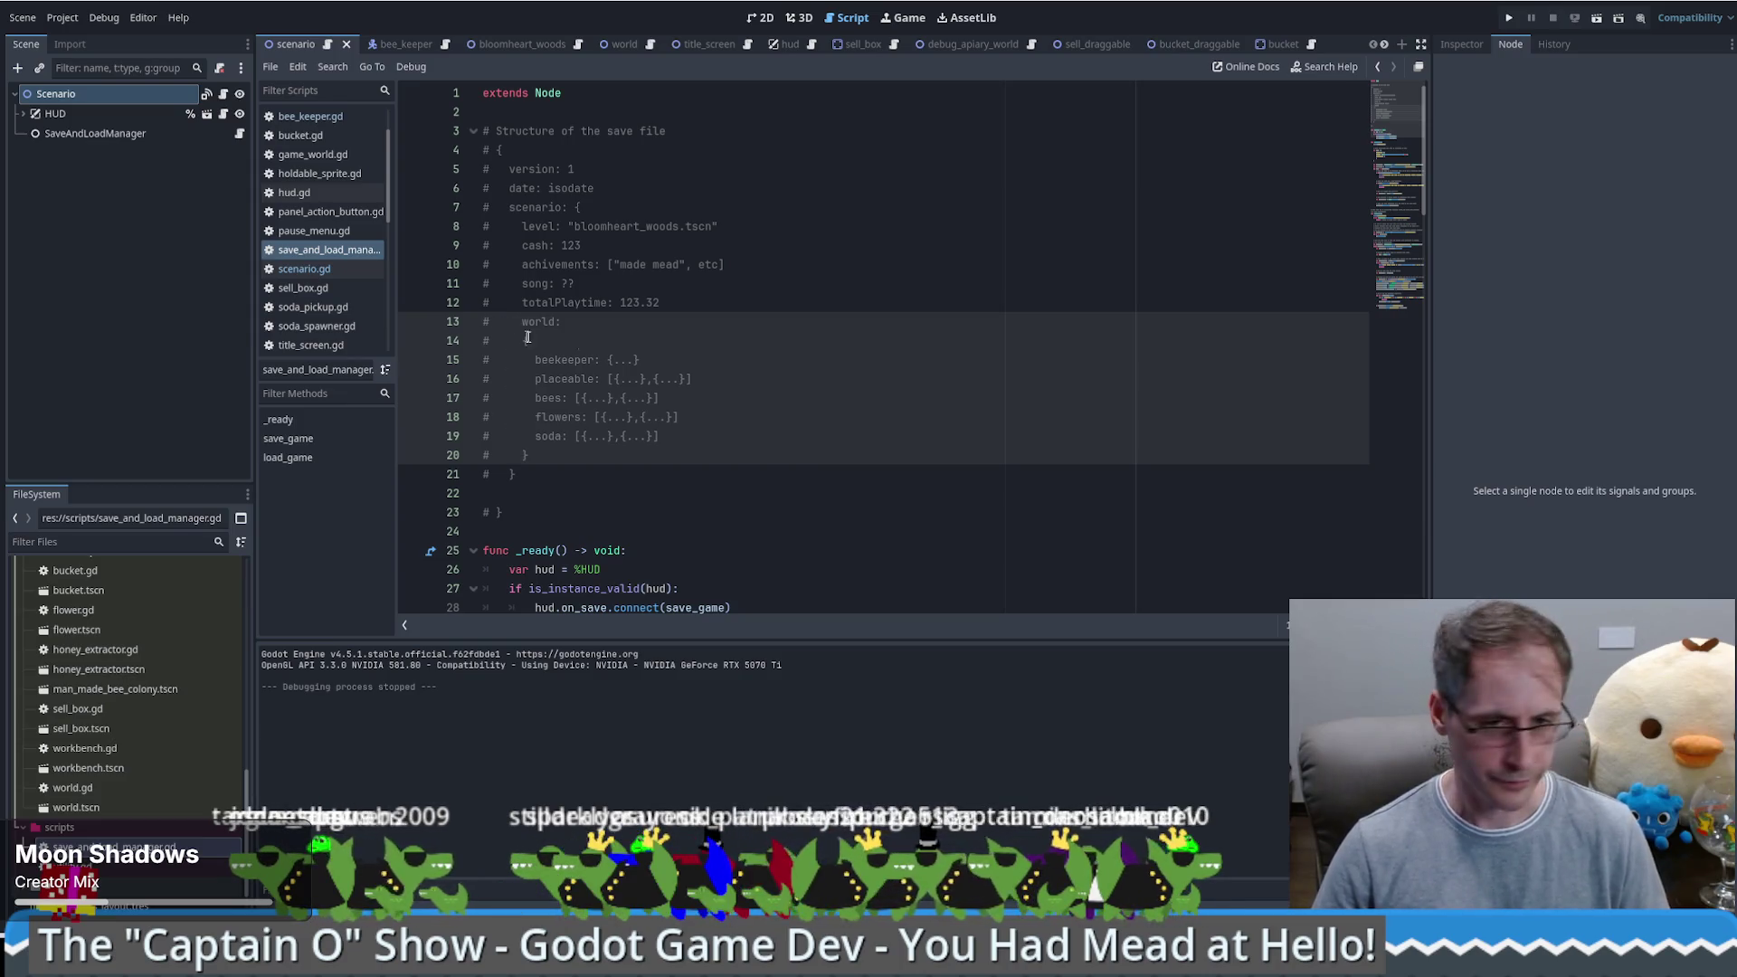
# Remove the blank line after the world block's closing brace
pyautogui.click(781, 557)
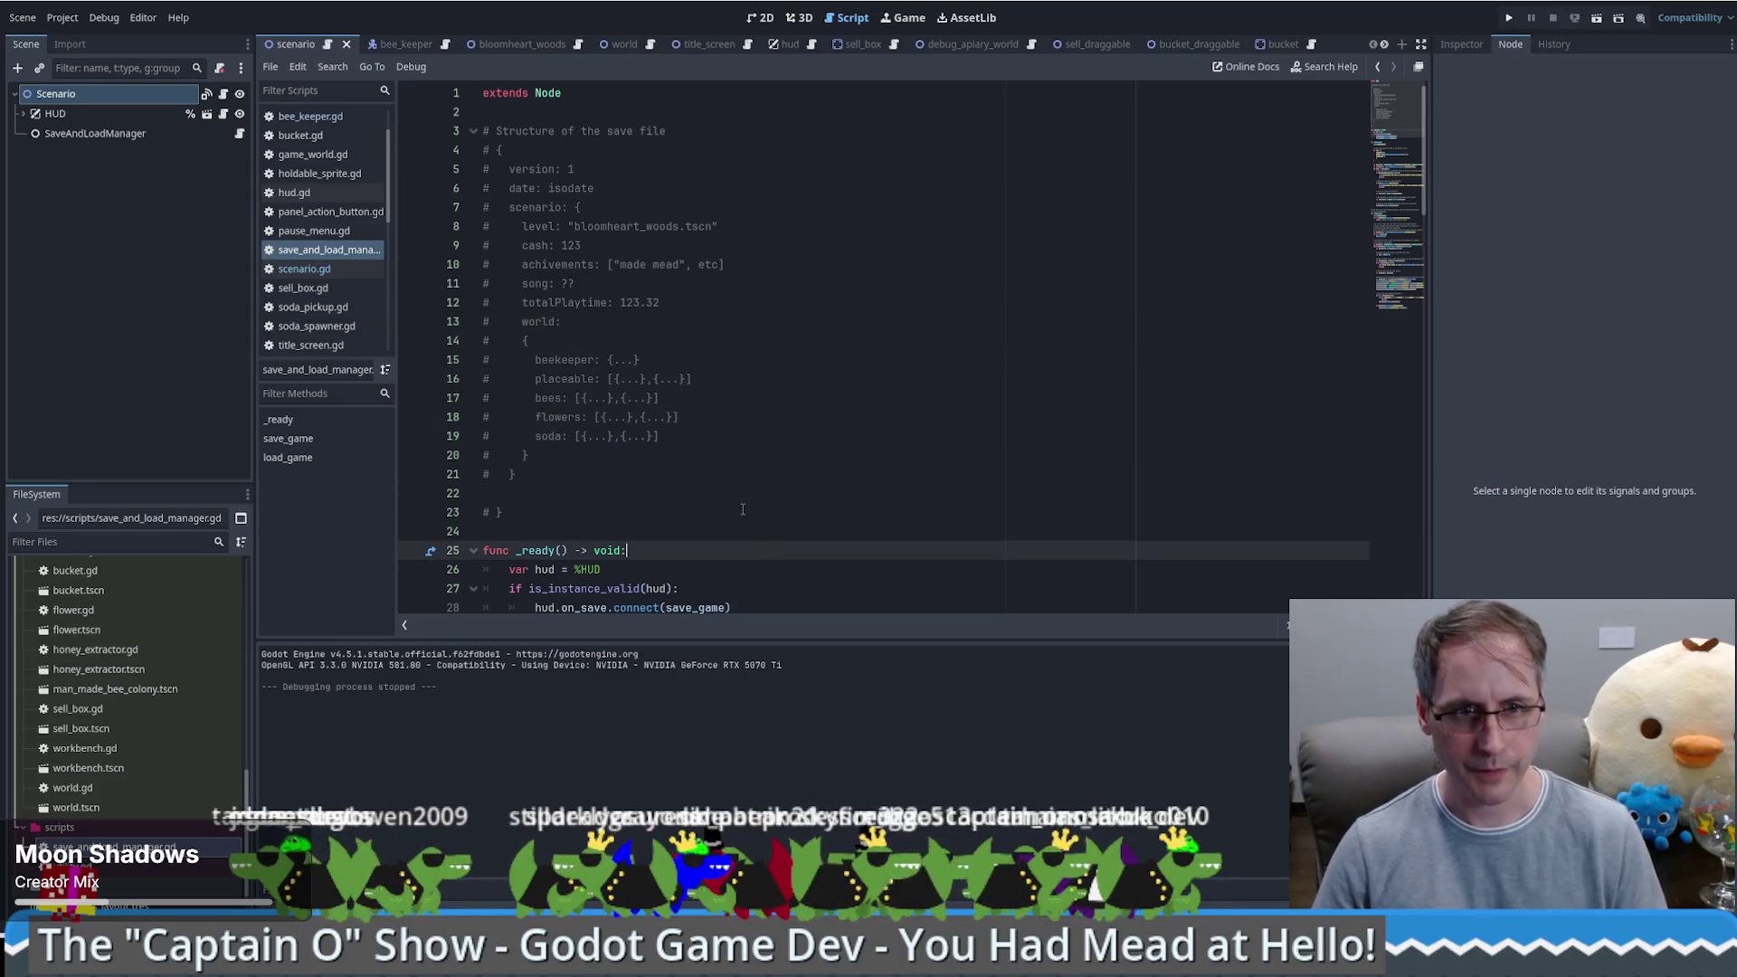
pyautogui.click(570, 469)
pyautogui.press('Delete')
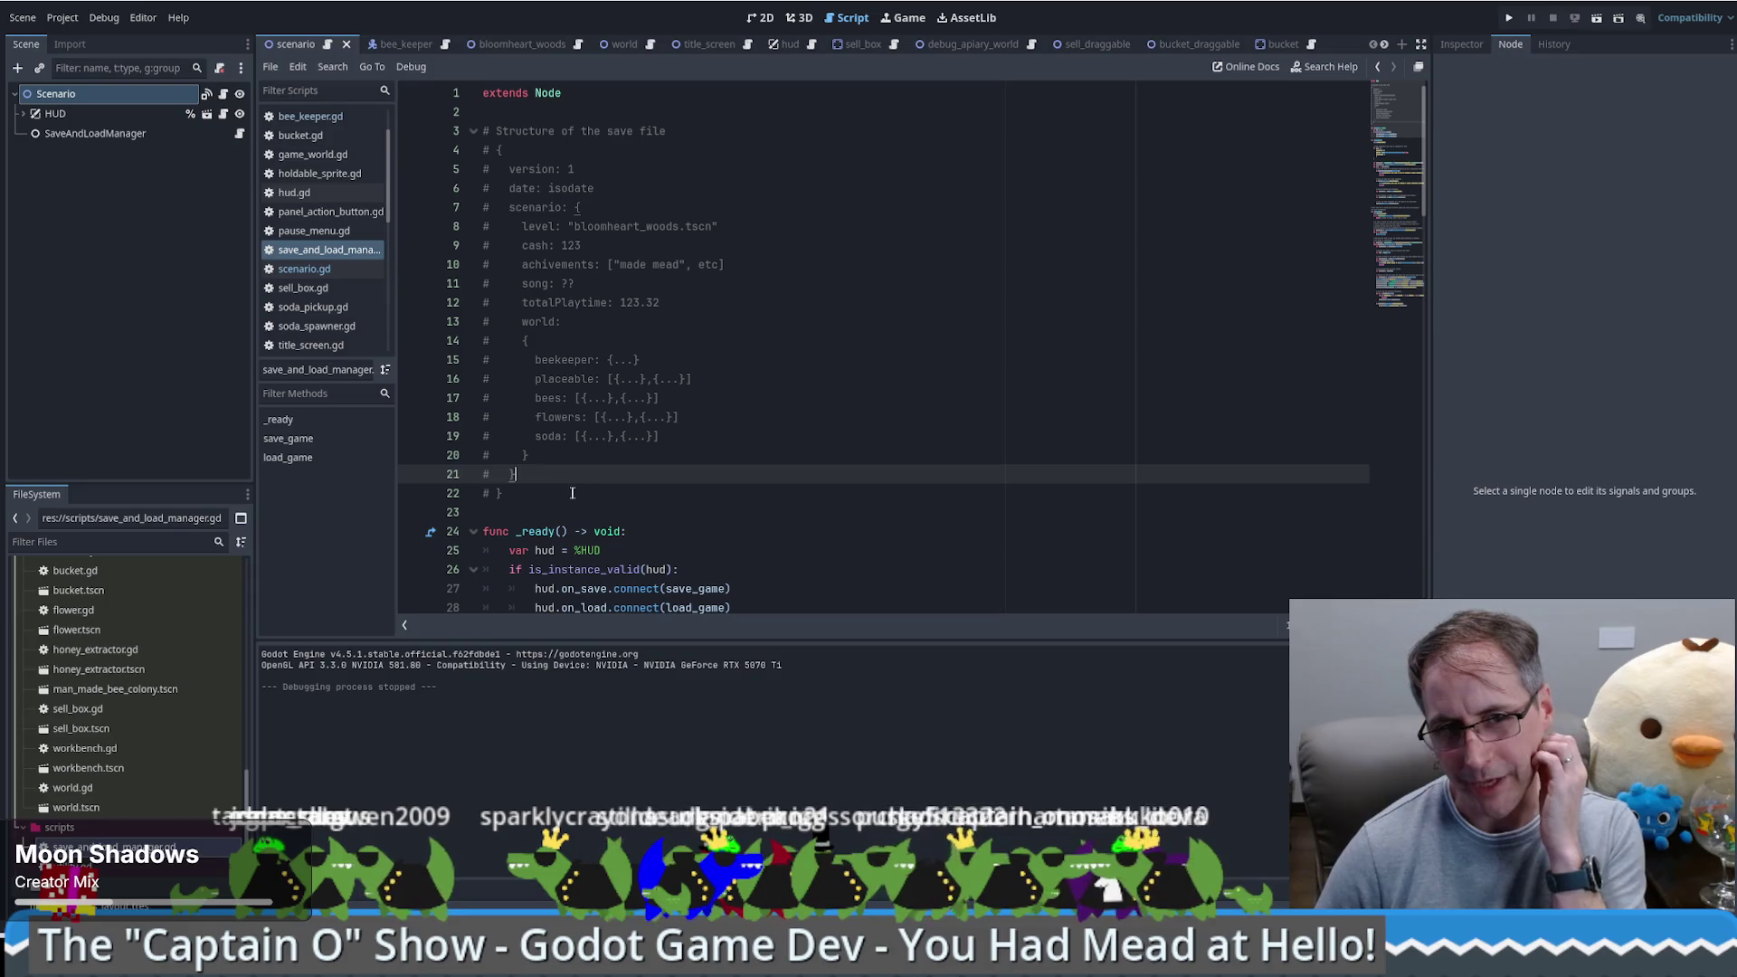
pyautogui.click(618, 484)
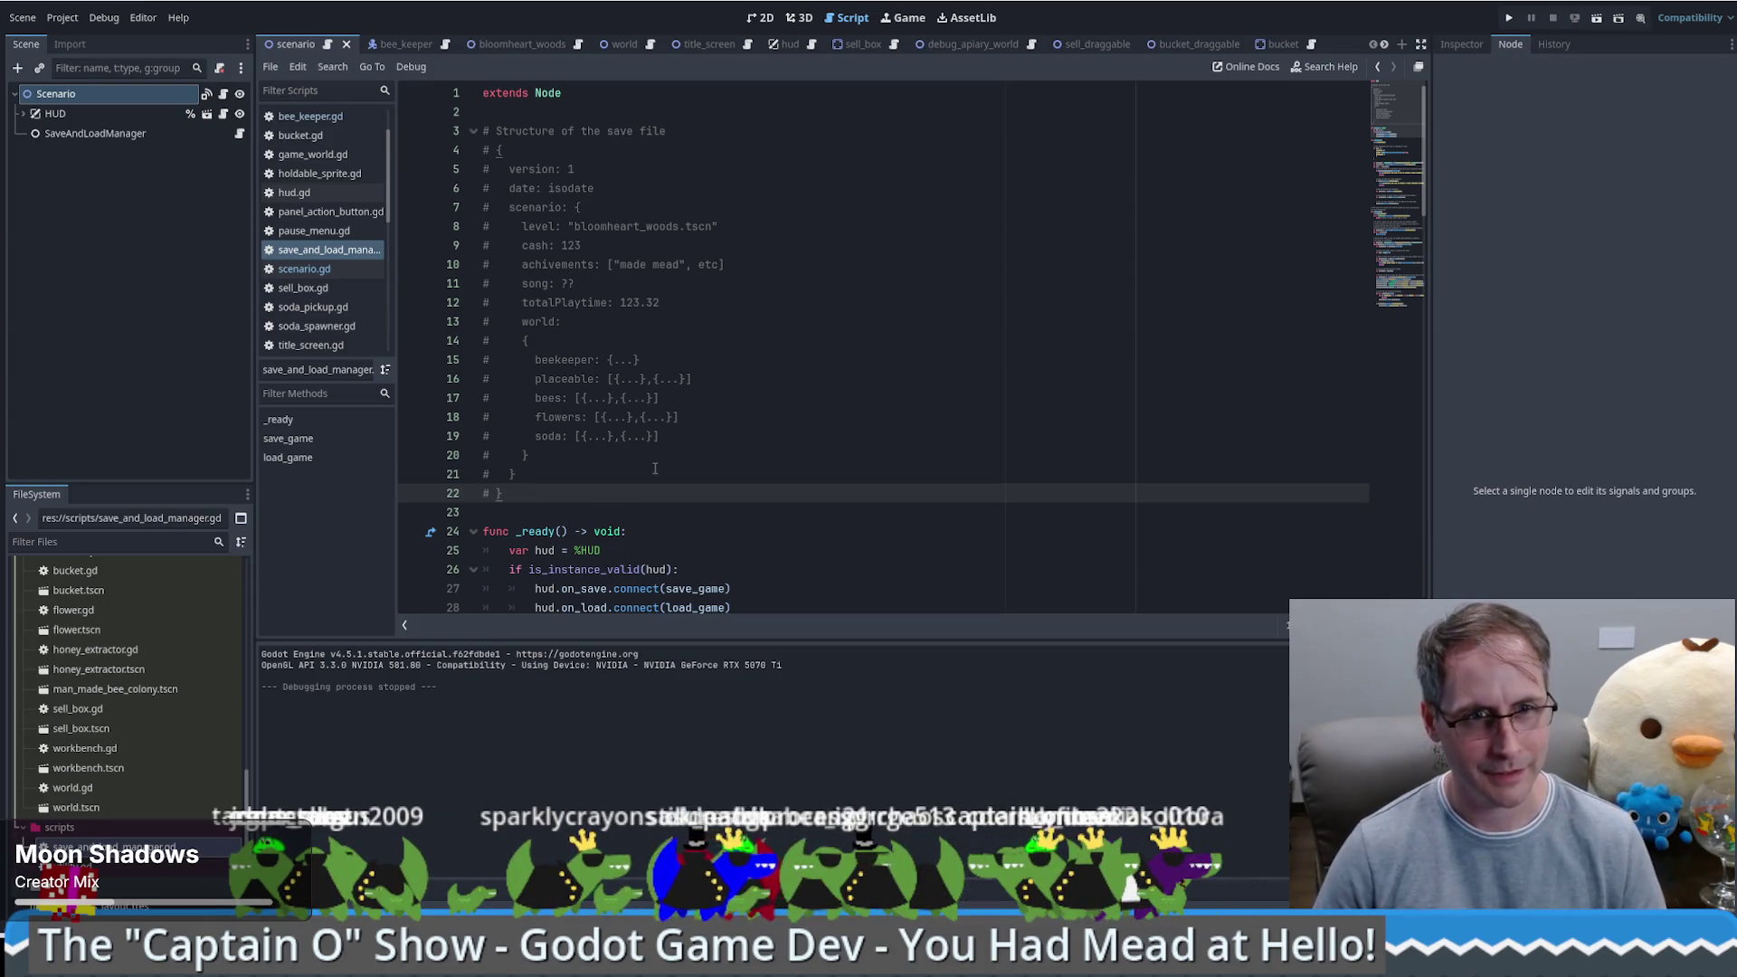
pyautogui.scroll(-2, 654, 469)
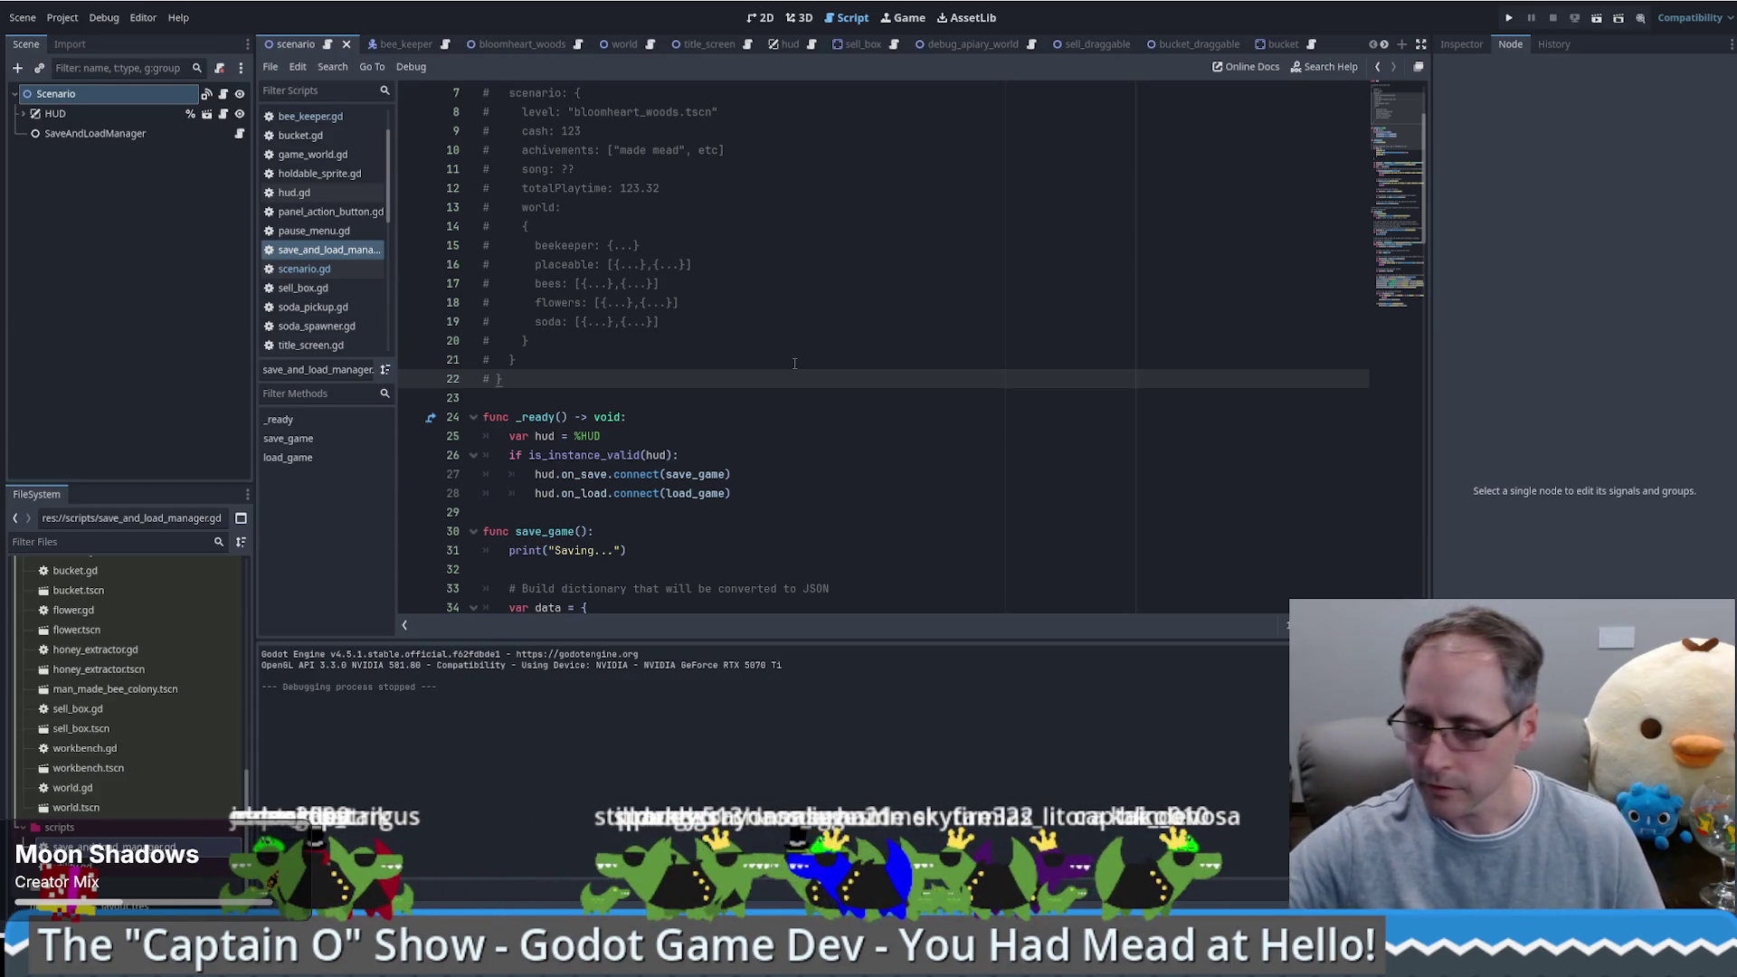
pyautogui.scroll(-20, 794, 362)
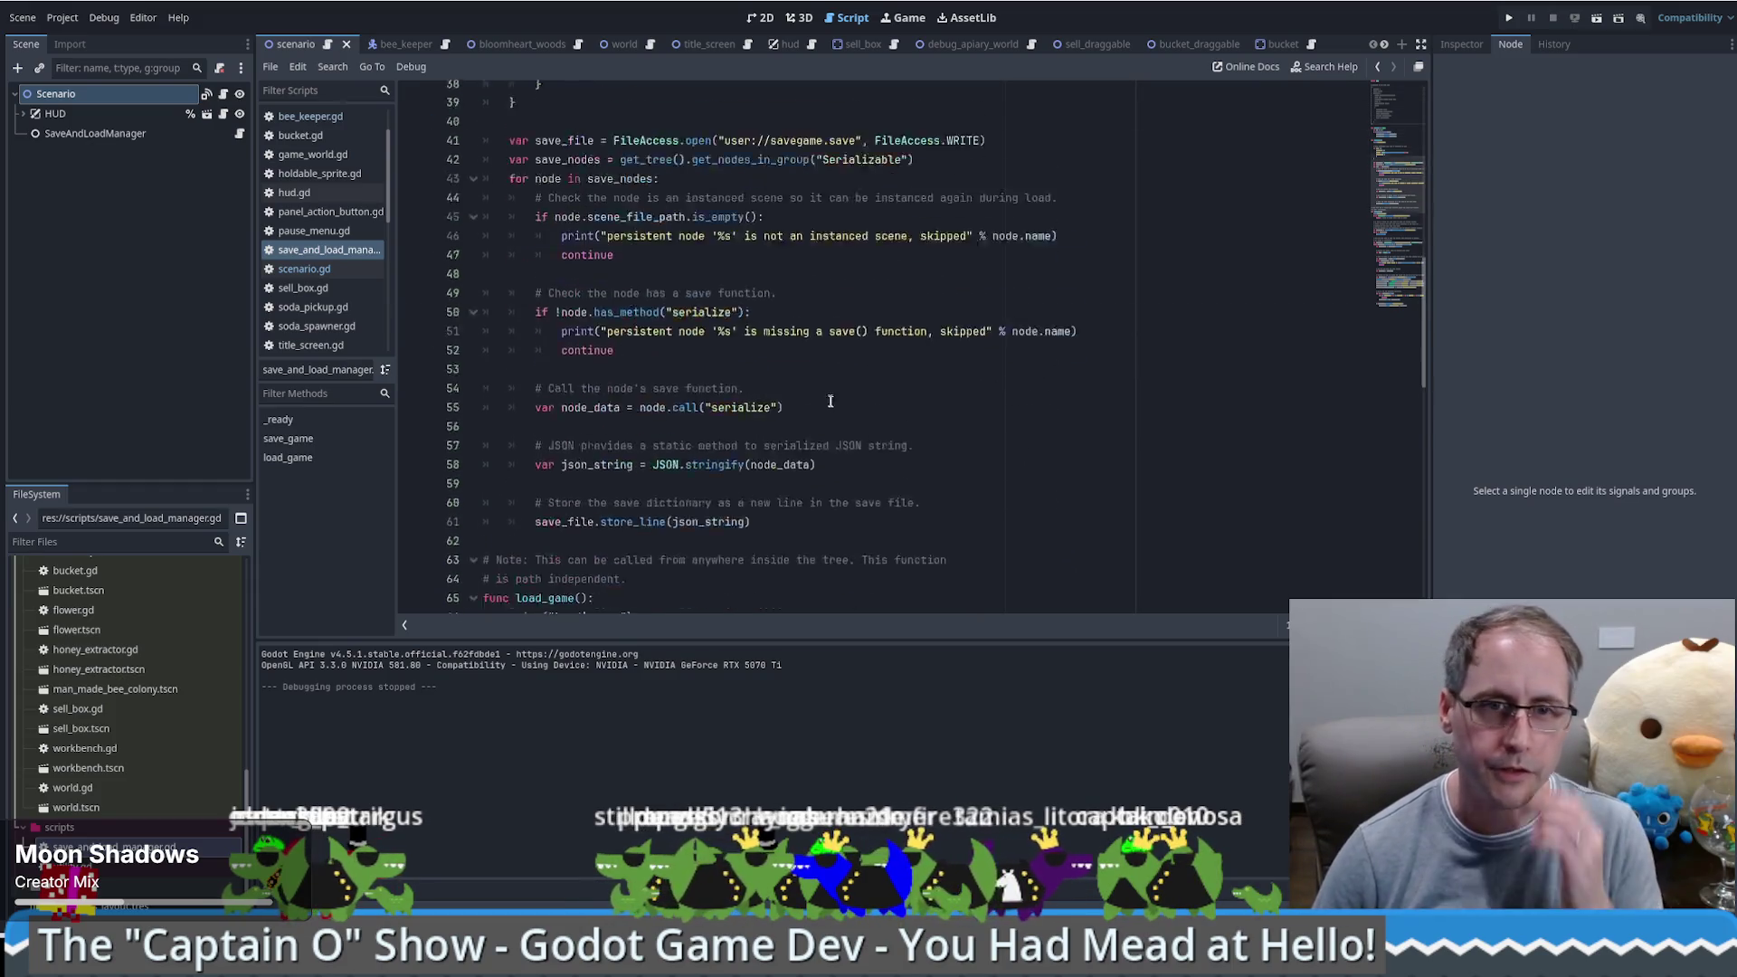
pyautogui.scroll(-4, 825, 417)
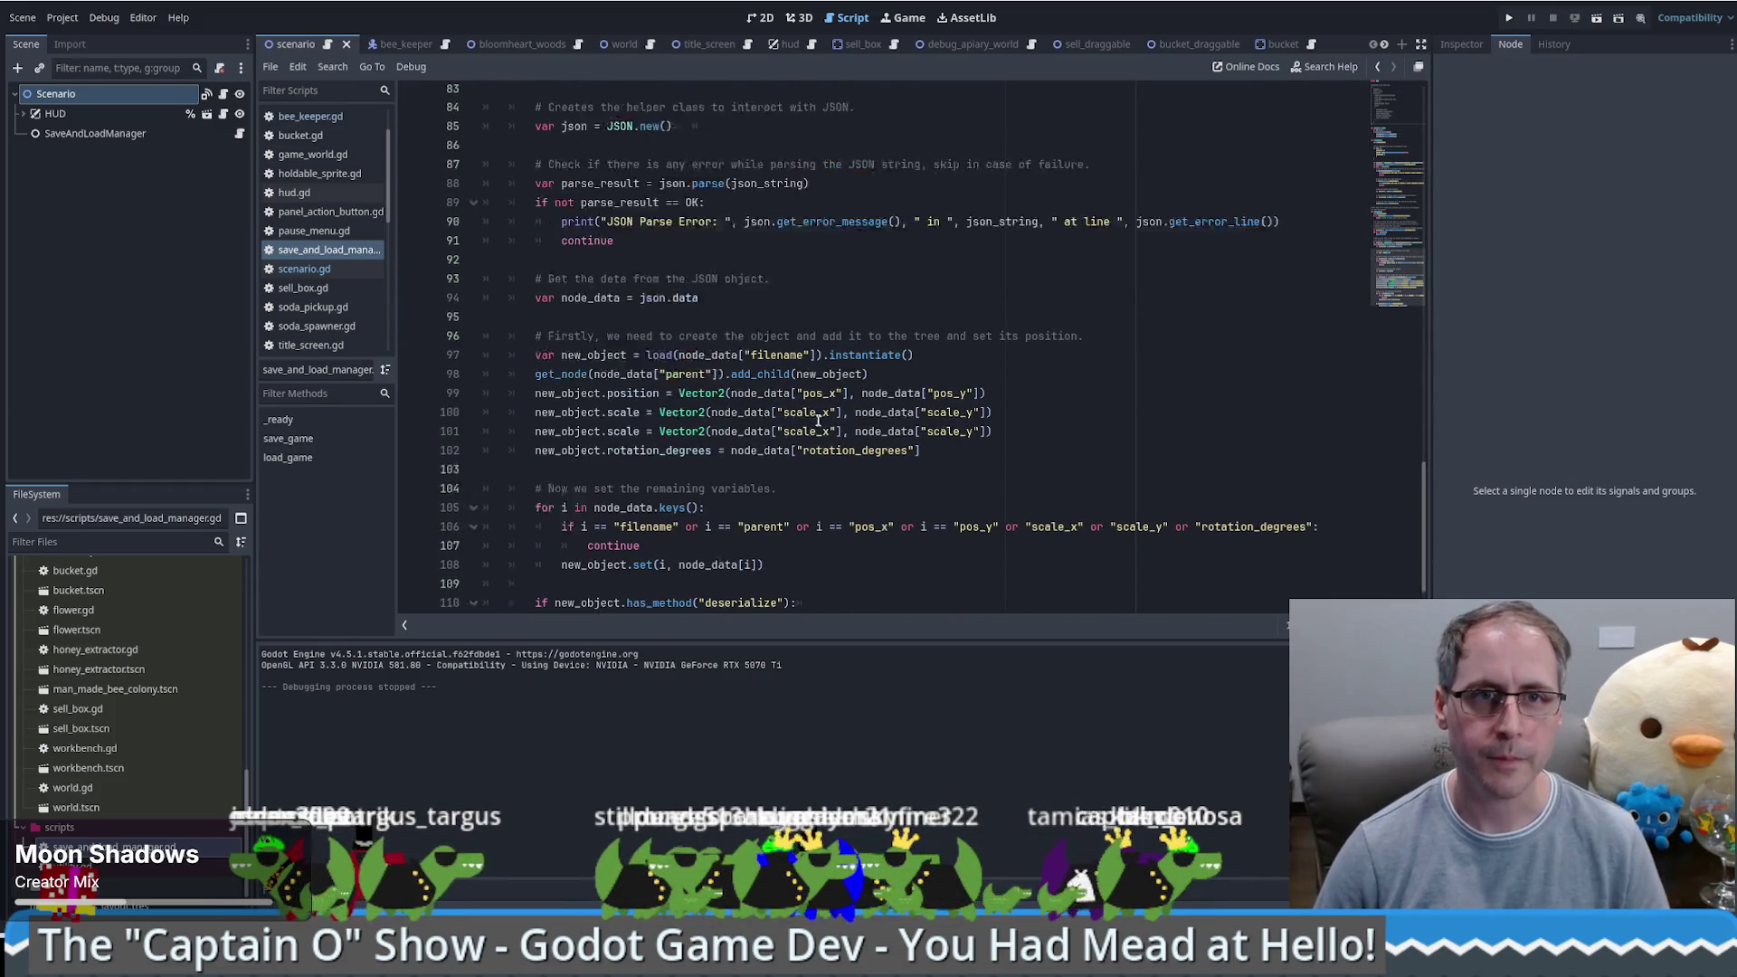
pyautogui.moveTo(1401, 272); pyautogui.dragTo(1405, 90)
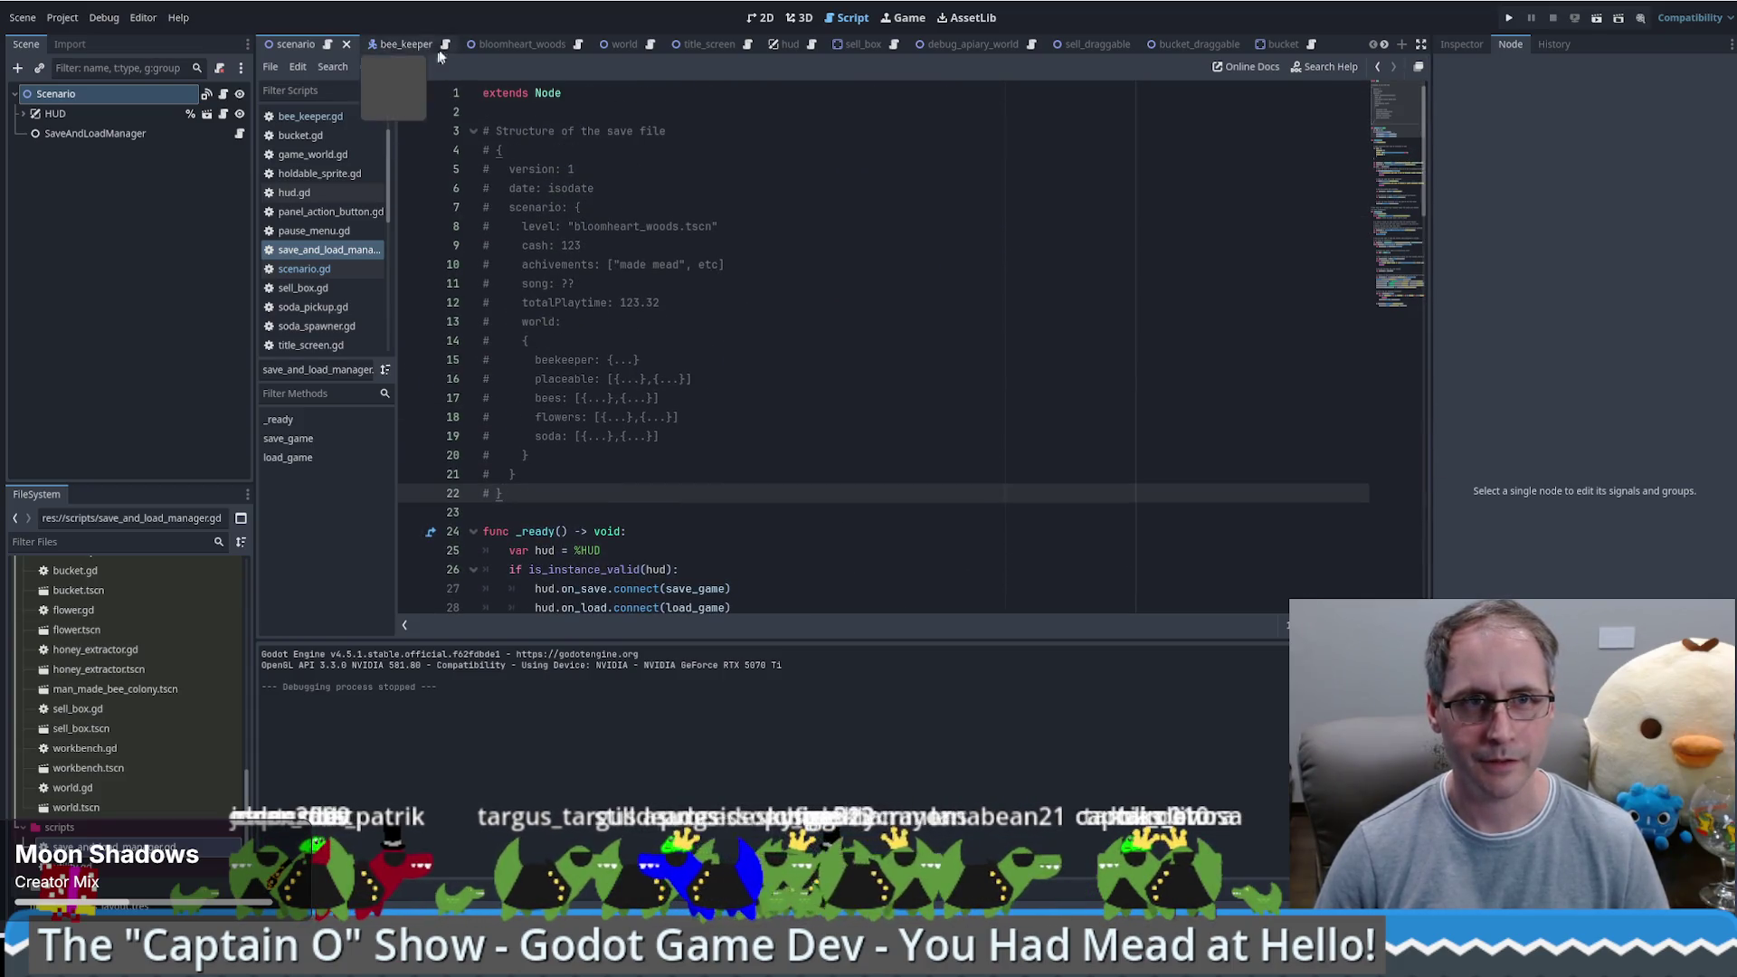
pyautogui.click(327, 45)
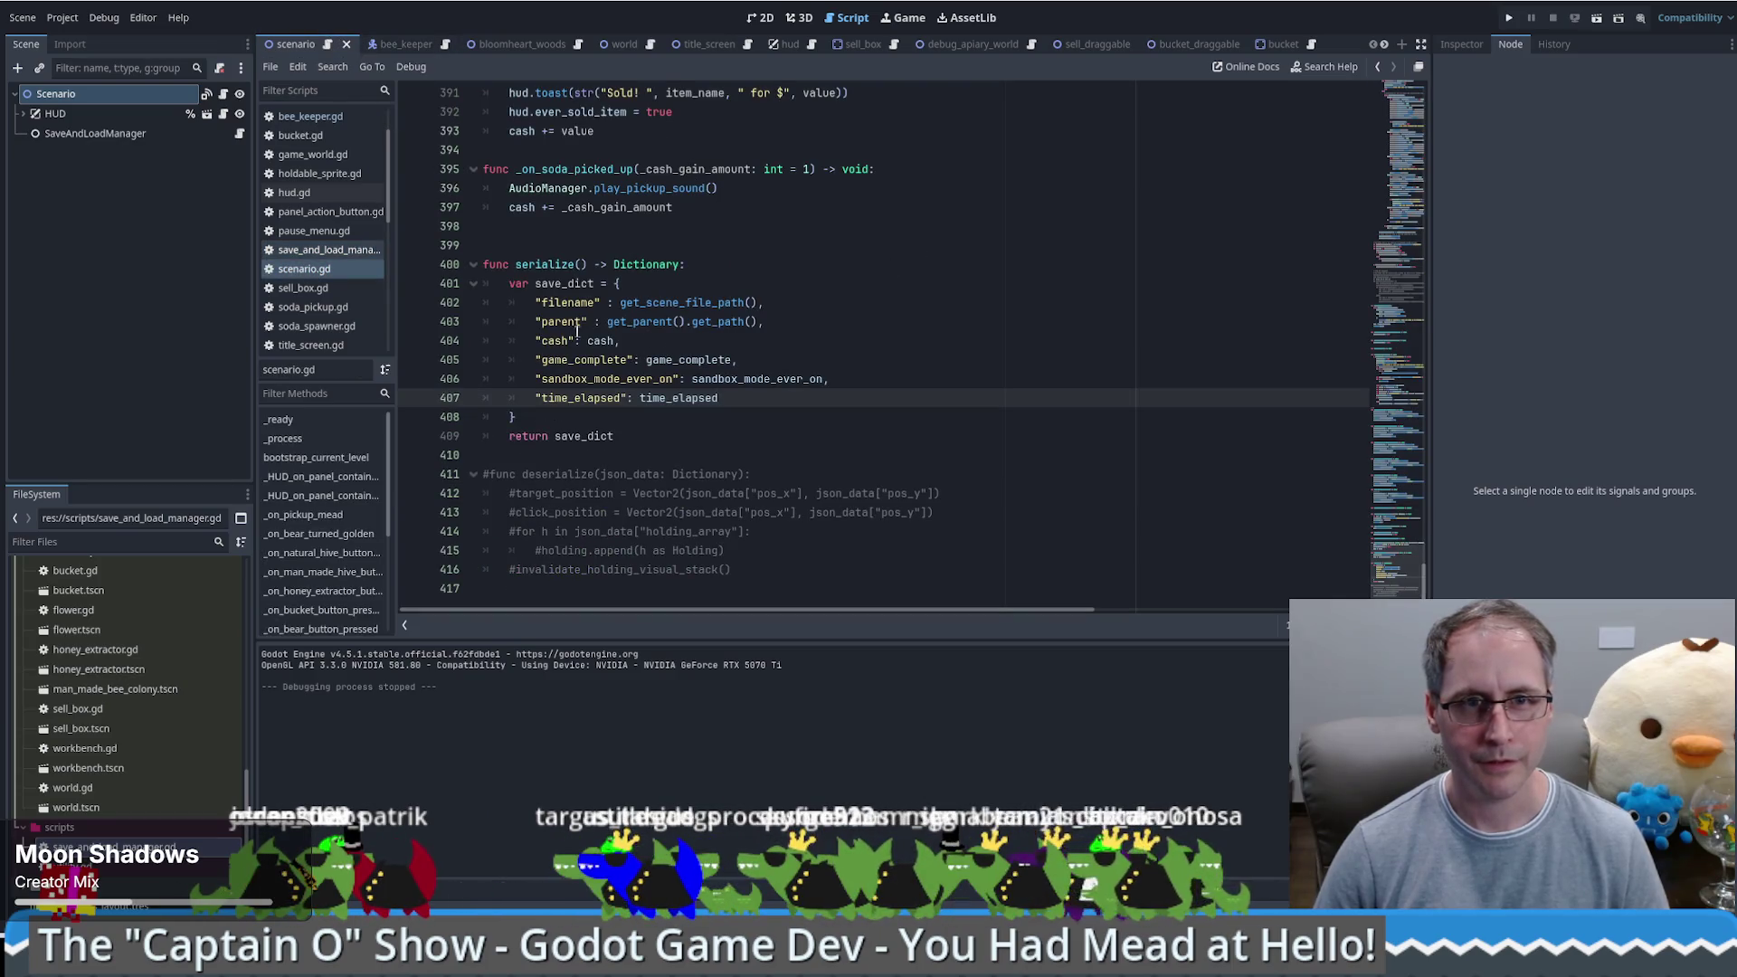
# Start a new save_dict entry line after time_elapsed and type the key level
pyautogui.click(843, 354)
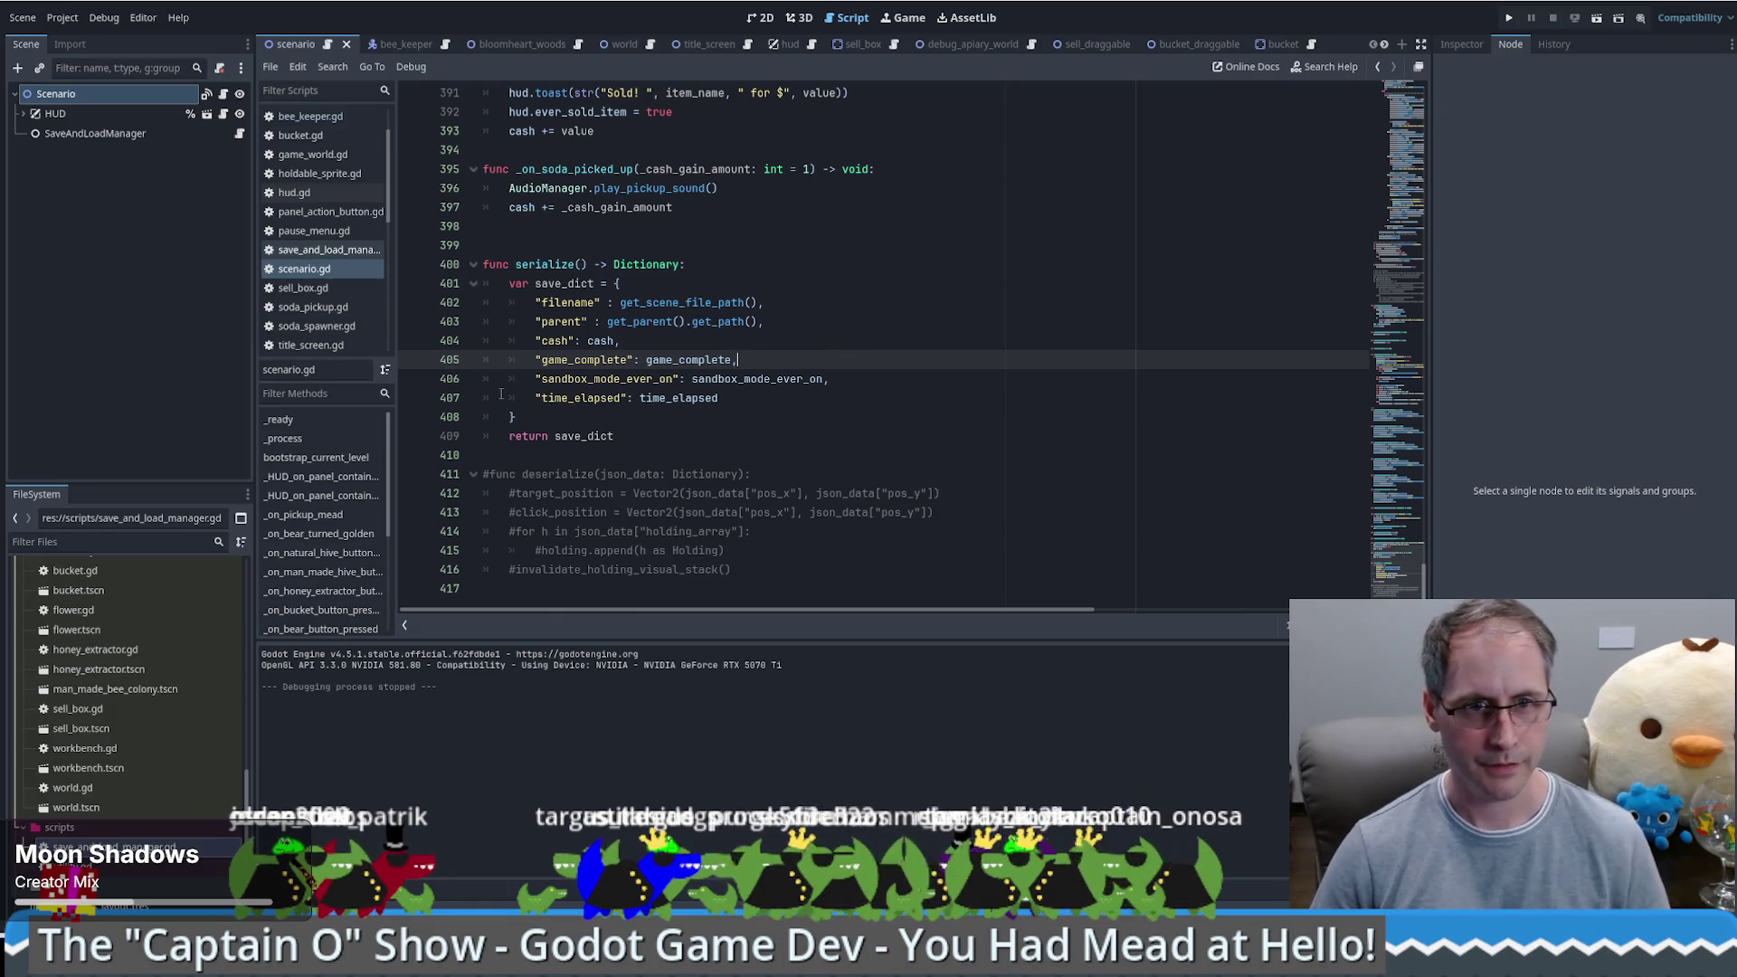
pyautogui.doubleClick(559, 284)
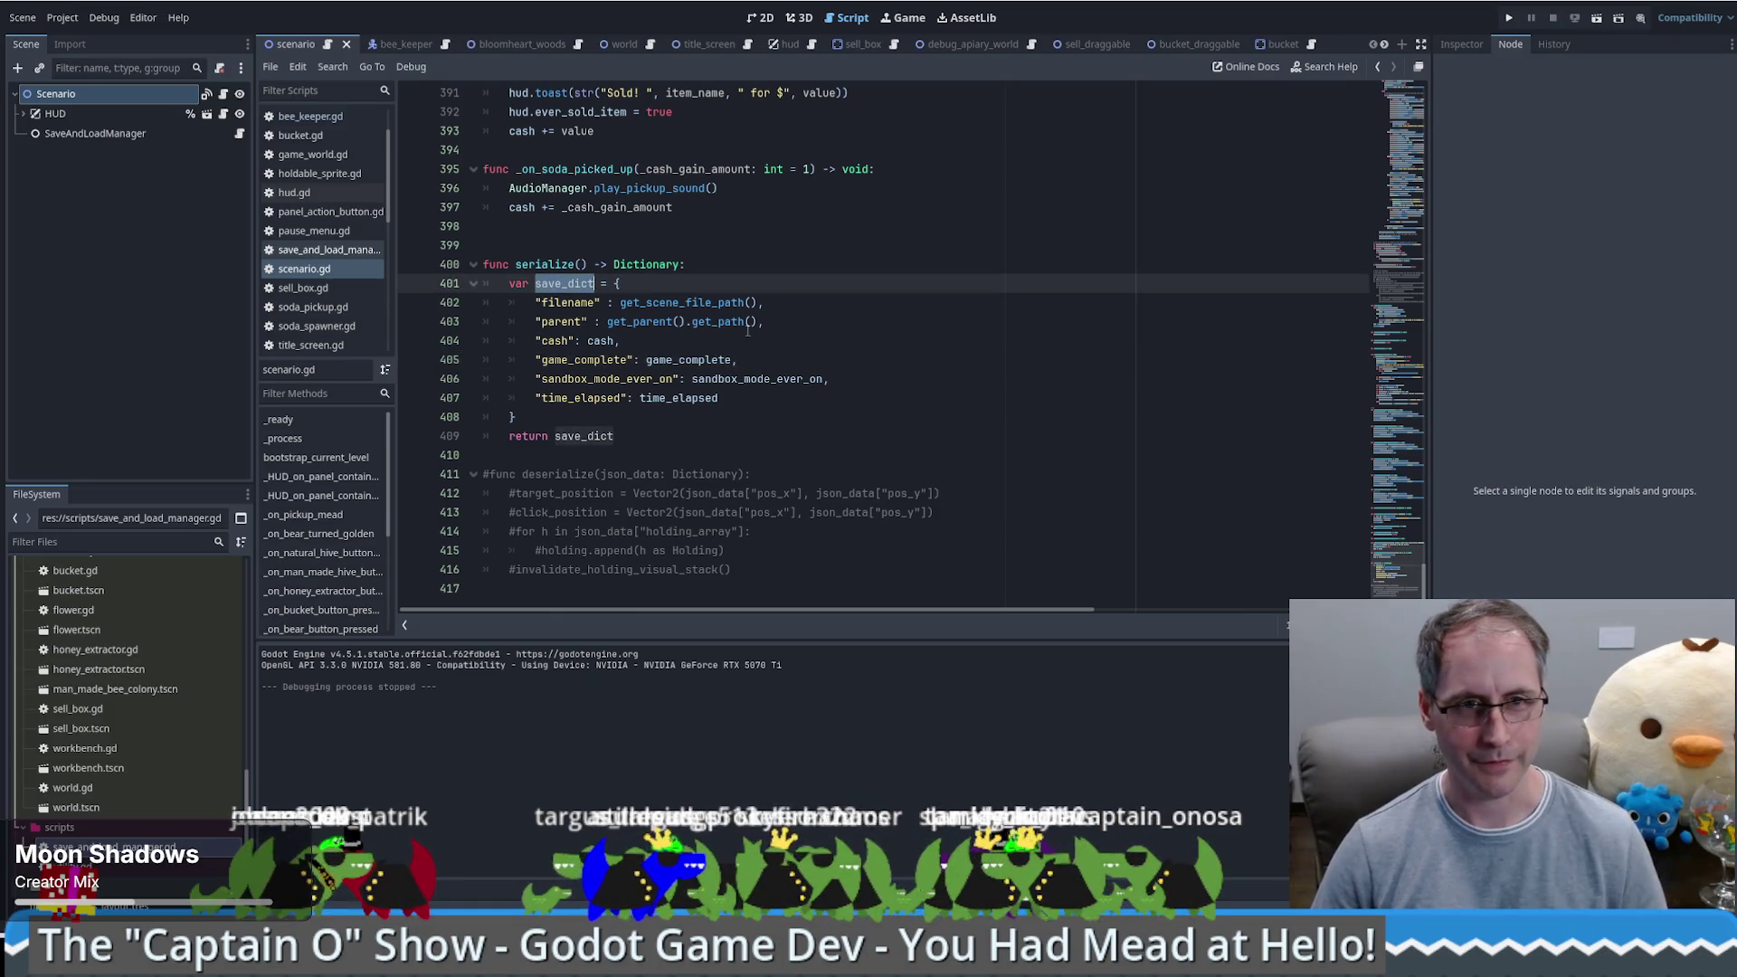
pyautogui.click(758, 402)
pyautogui.press('Return')
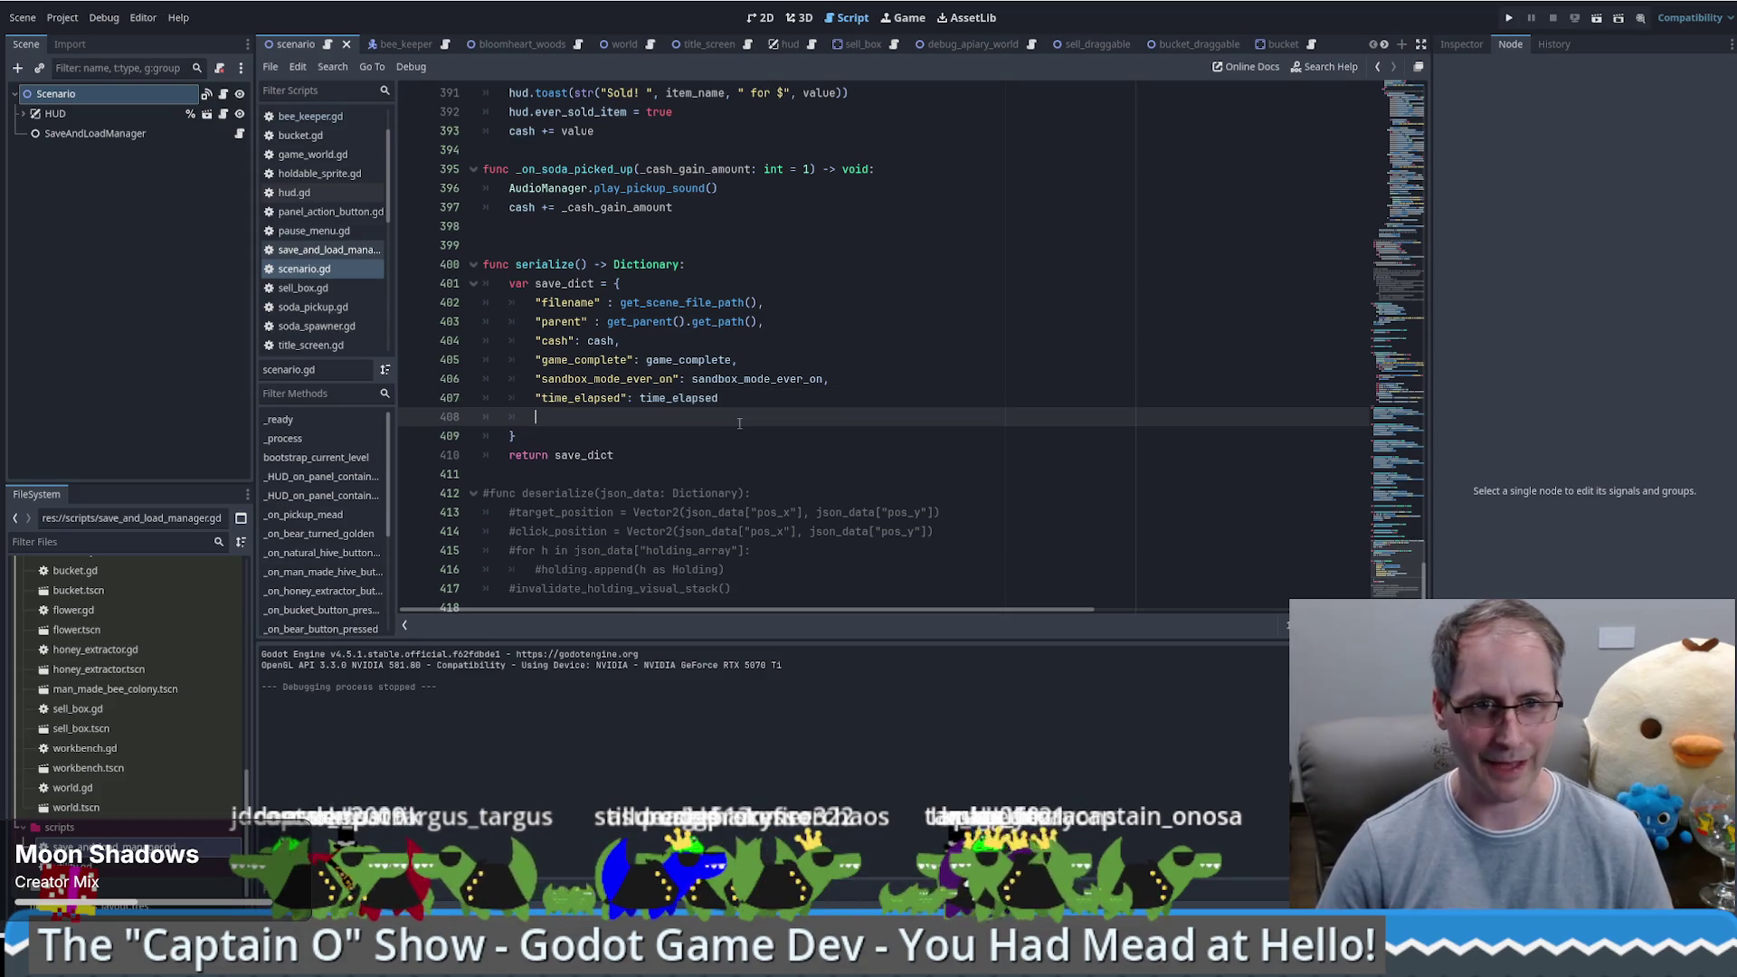
pyautogui.write('"word')
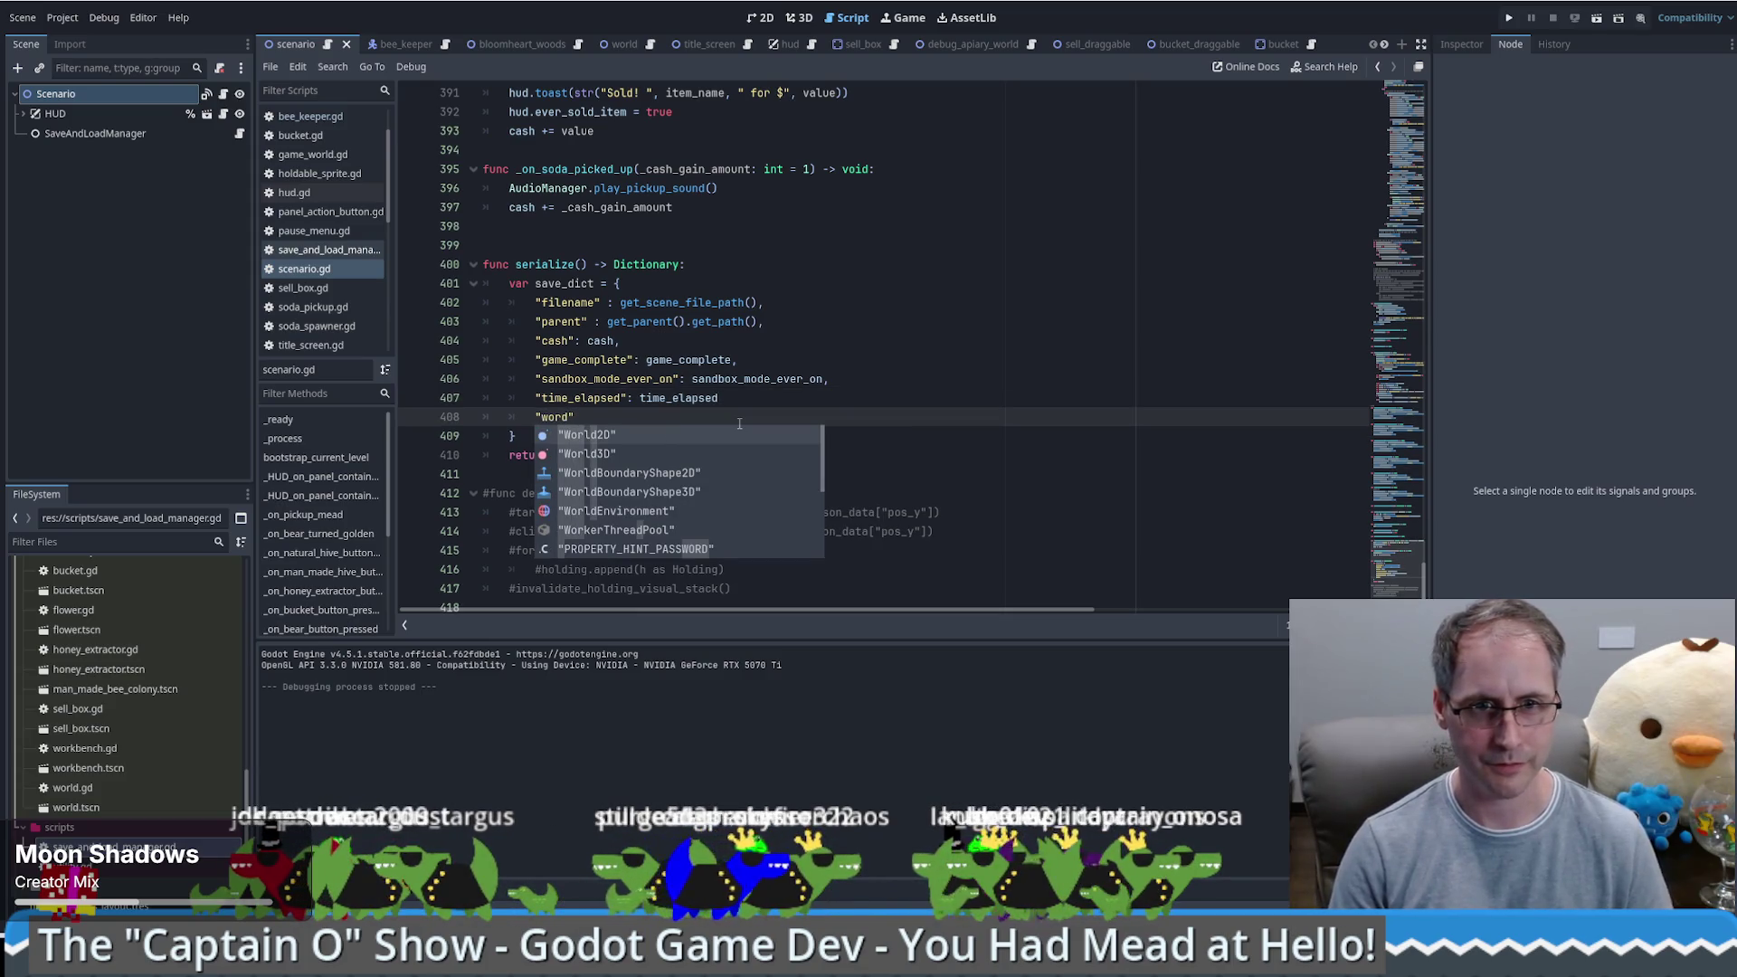
pyautogui.press('BackSpace')
pyautogui.write('ld')
pyautogui.press('Escape')
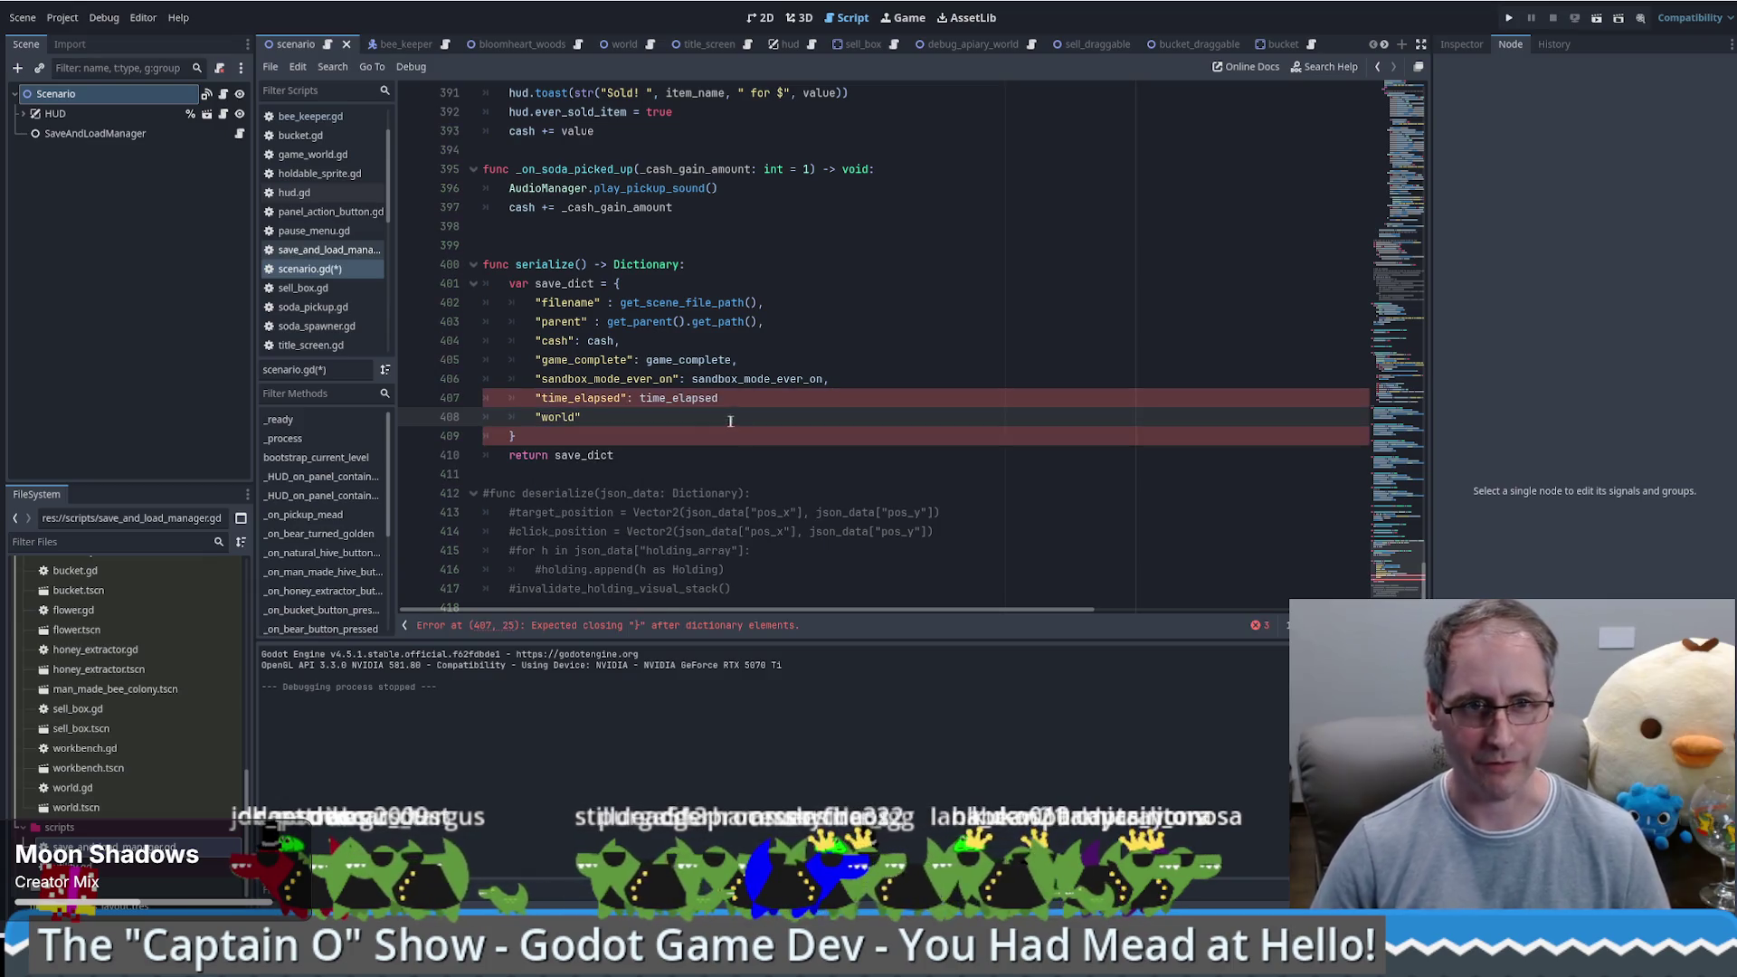
pyautogui.doubleClick(556, 419)
pyautogui.write('level')
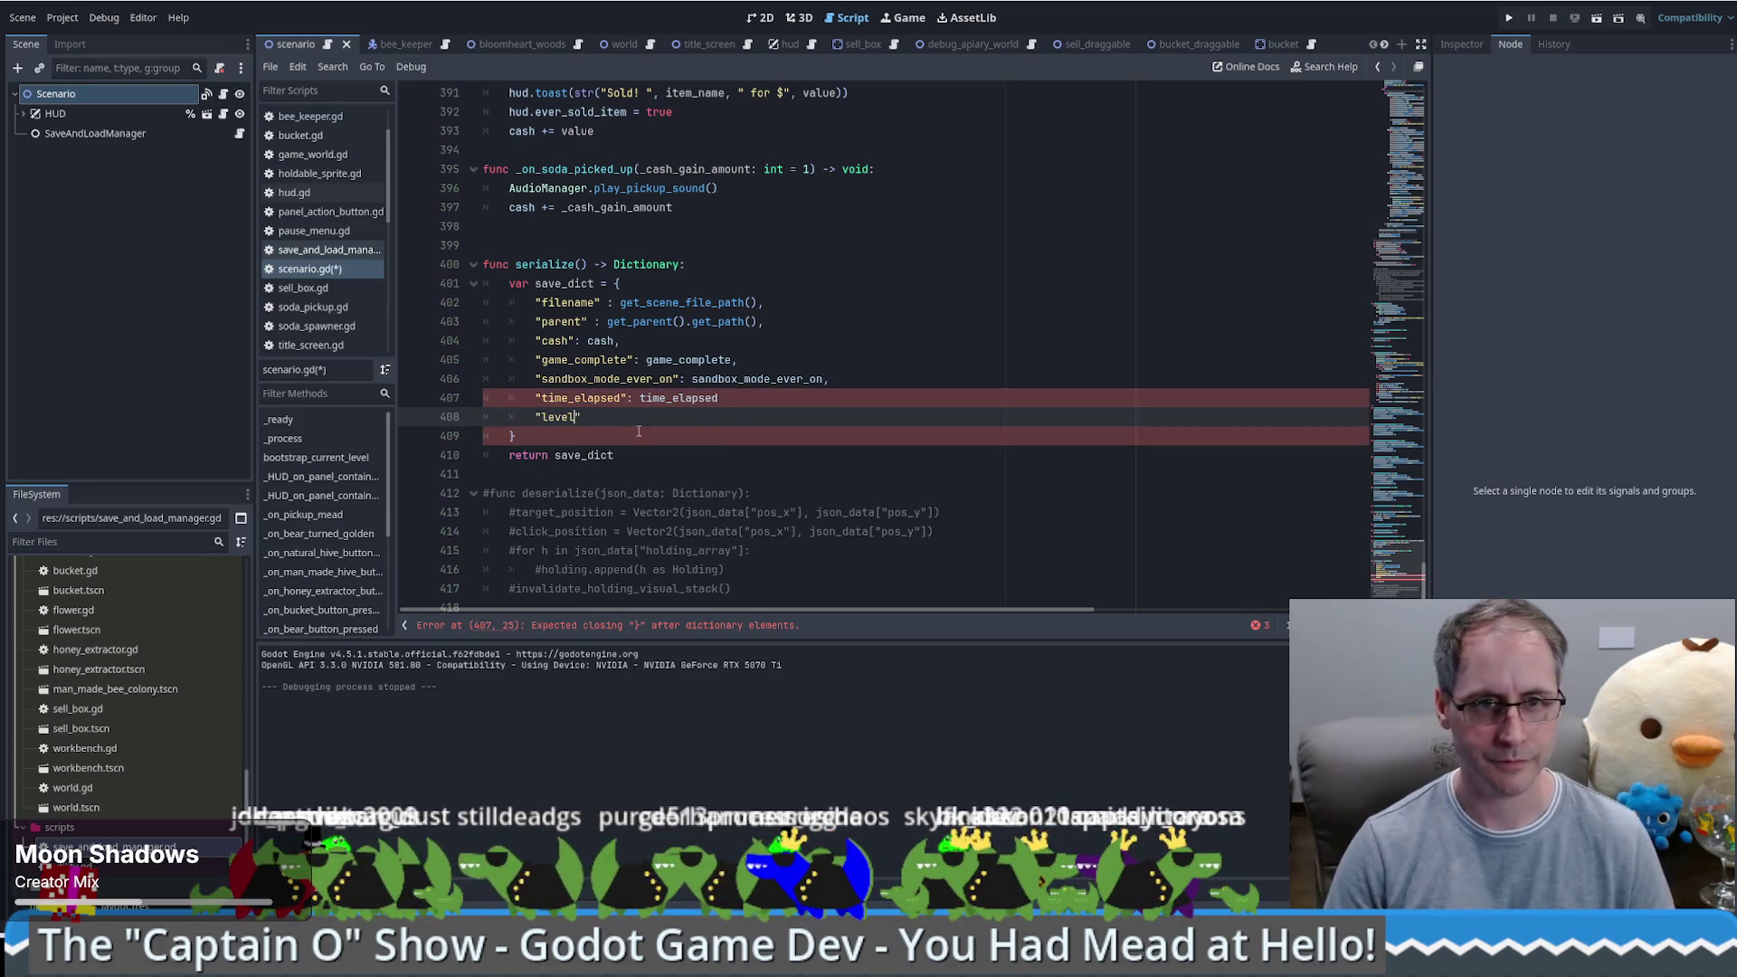
pyautogui.press('Escape')
pyautogui.write(': Utili')
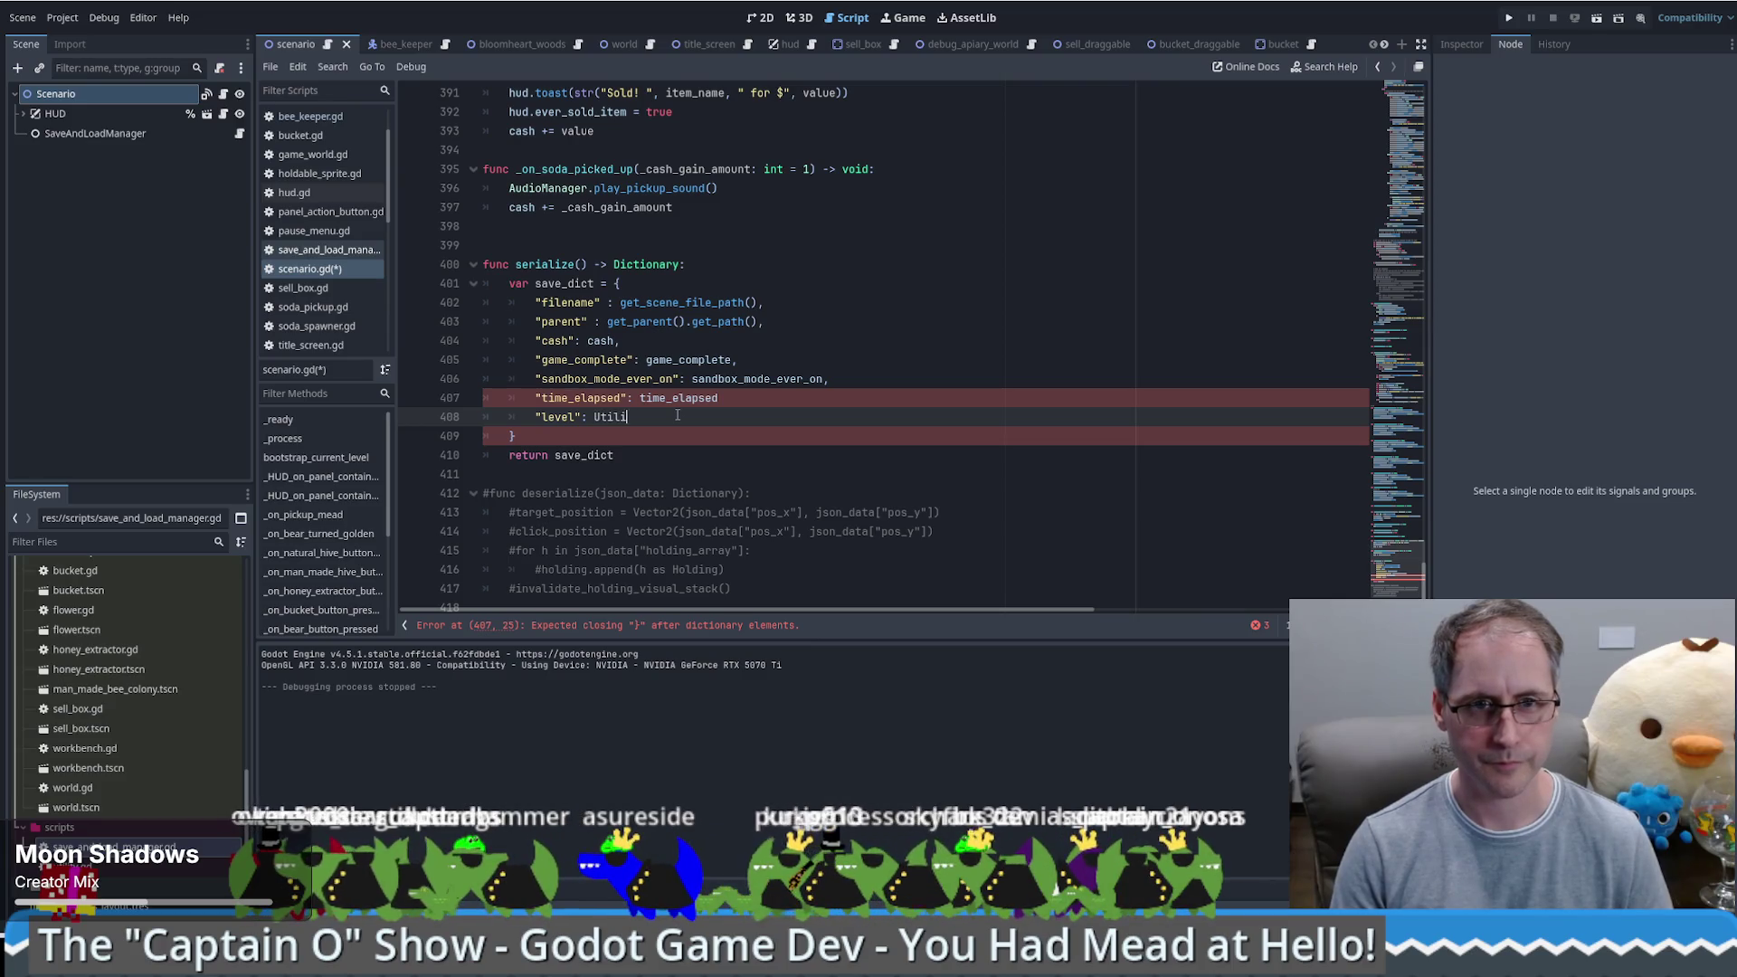
# Add the missing comma after time_elapsed and complete the entry as "level": level
pyautogui.write('ty.l')
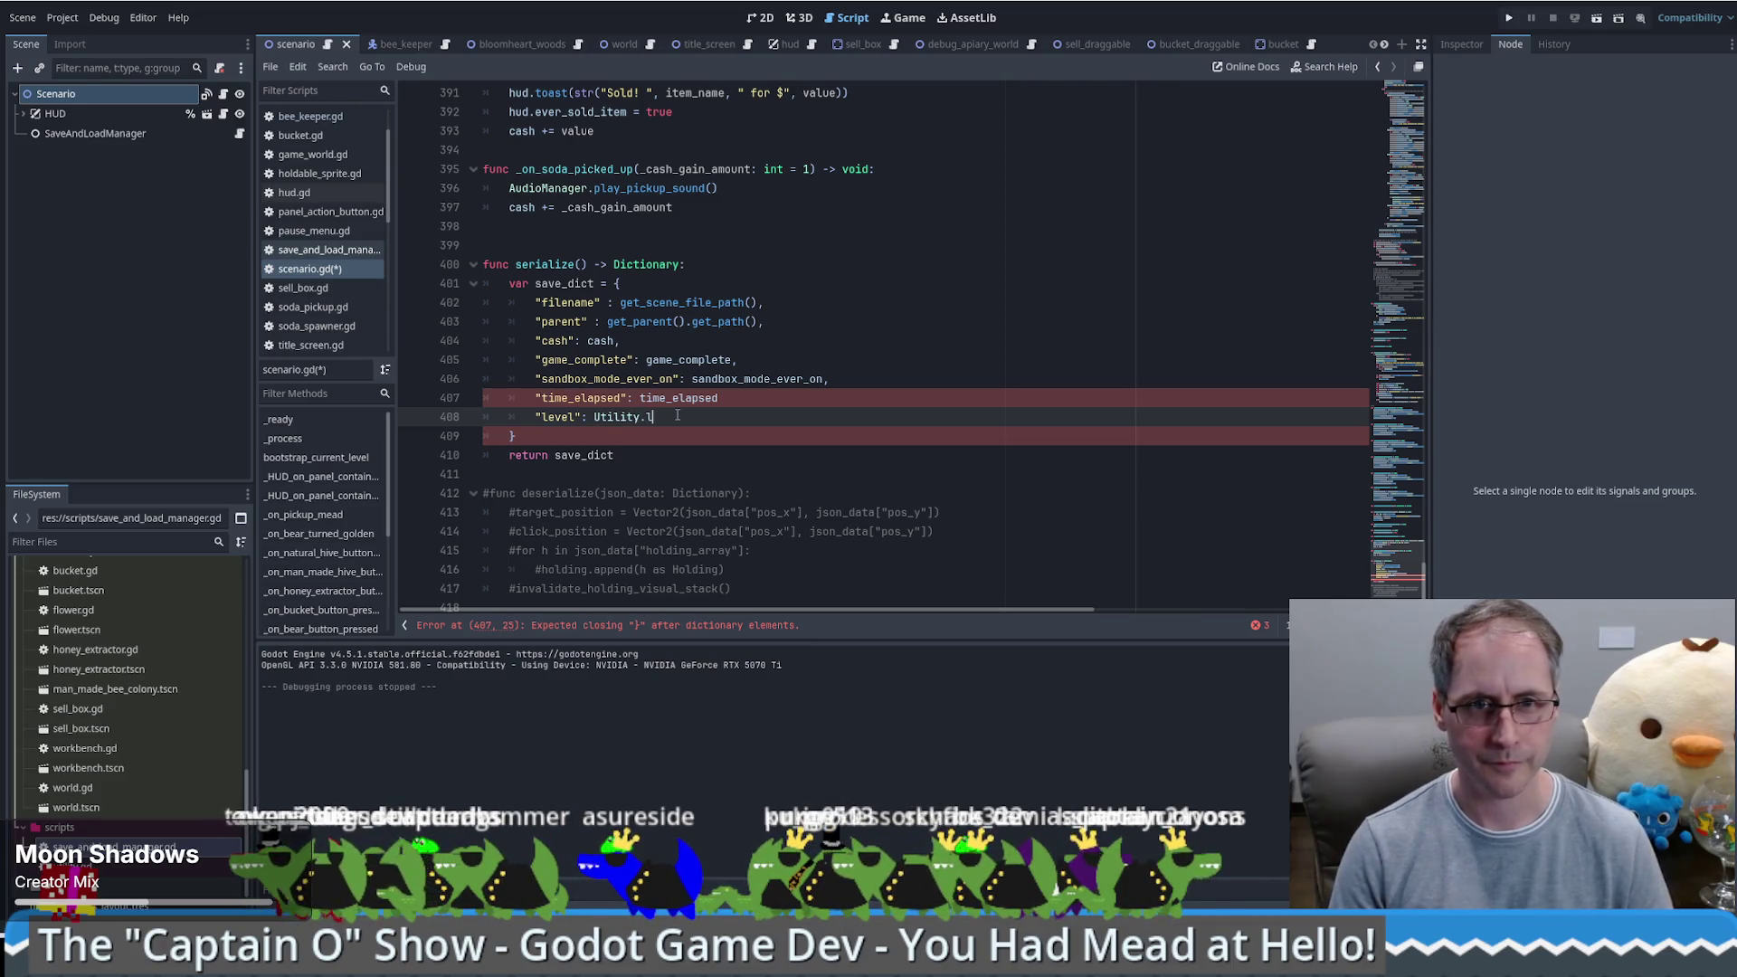
pyautogui.keyDown('shift'); pyautogui.click(590, 416); pyautogui.keyUp('shift')
pyautogui.press('BackSpace')
pyautogui.click(803, 396)
pyautogui.write(',')
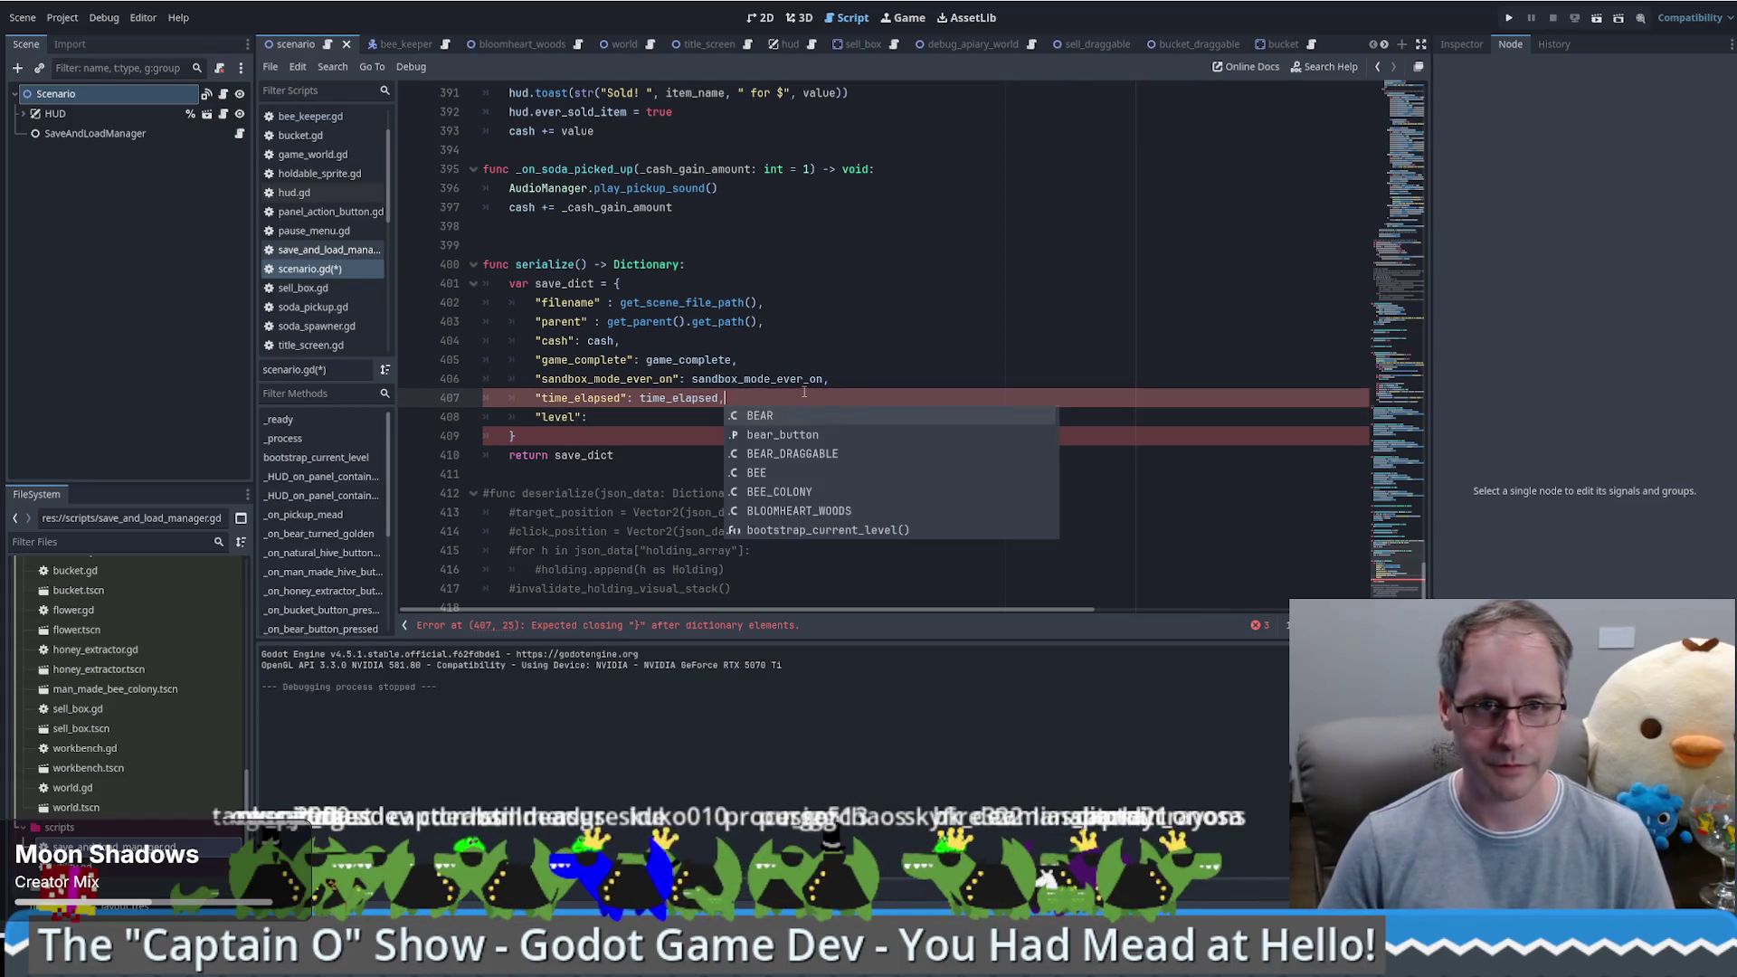
pyautogui.press('Escape')
pyautogui.click(795, 419)
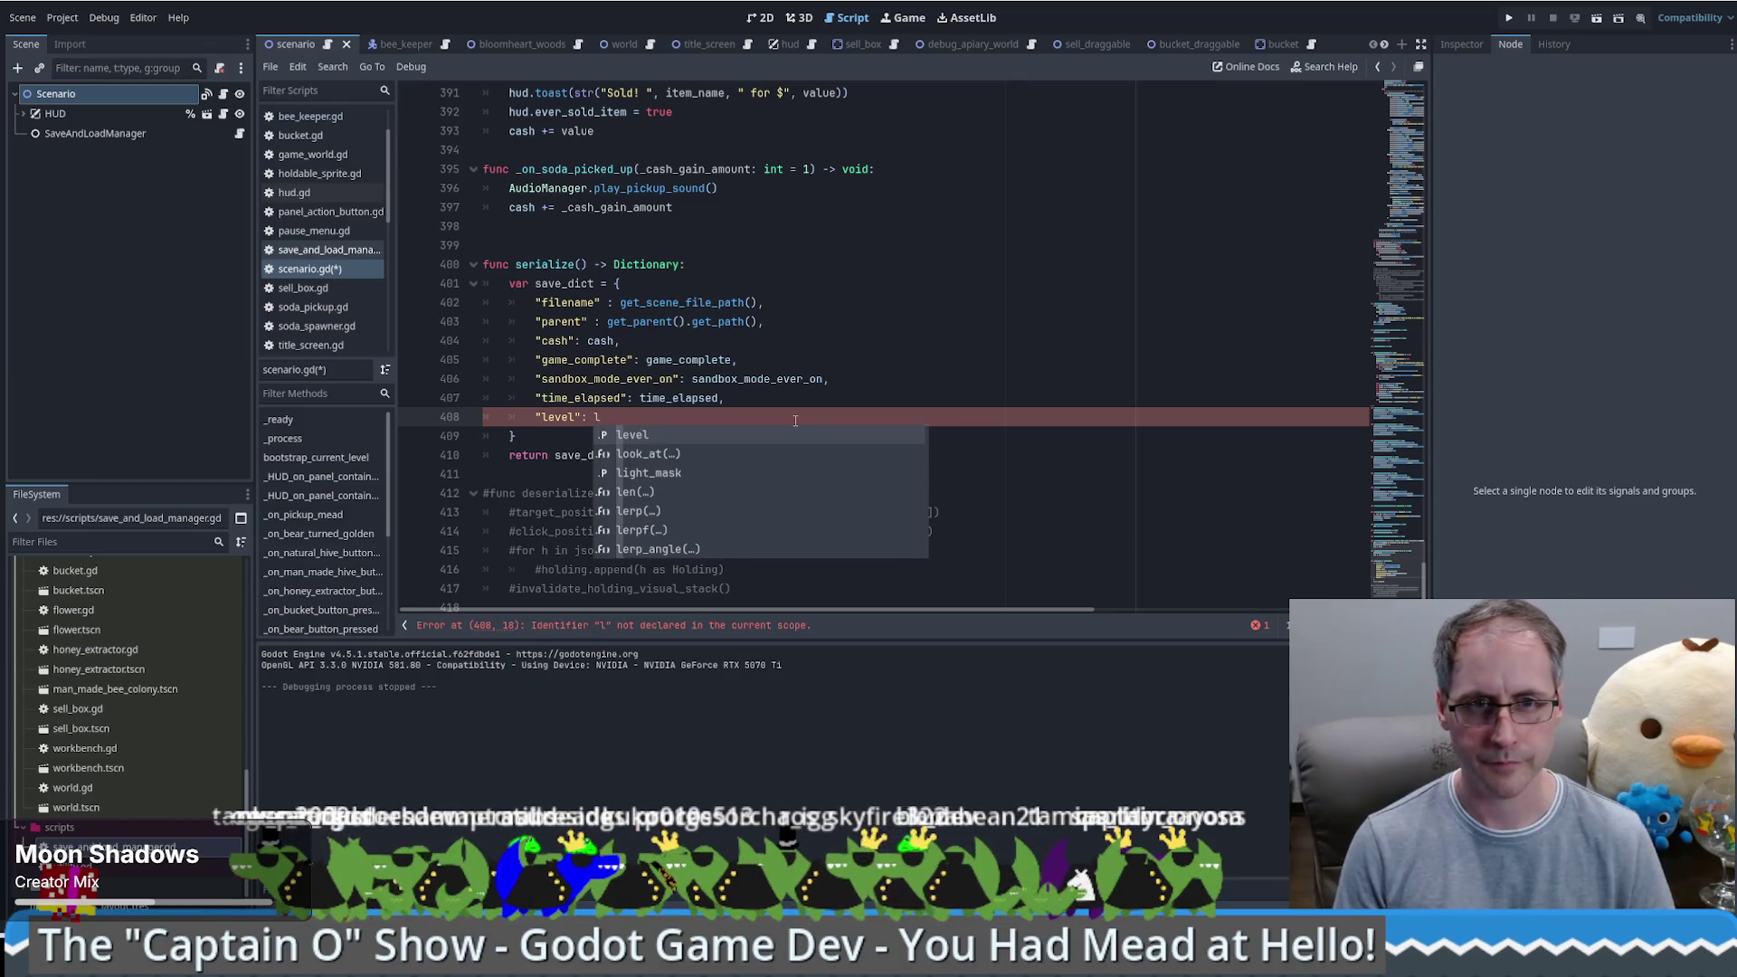
pyautogui.press('Return')
# Jump to the declaration of level, a GameWorld variable on line 30
pyautogui.keyDown('ctrl'); pyautogui.click(615, 417); pyautogui.keyUp('ctrl')
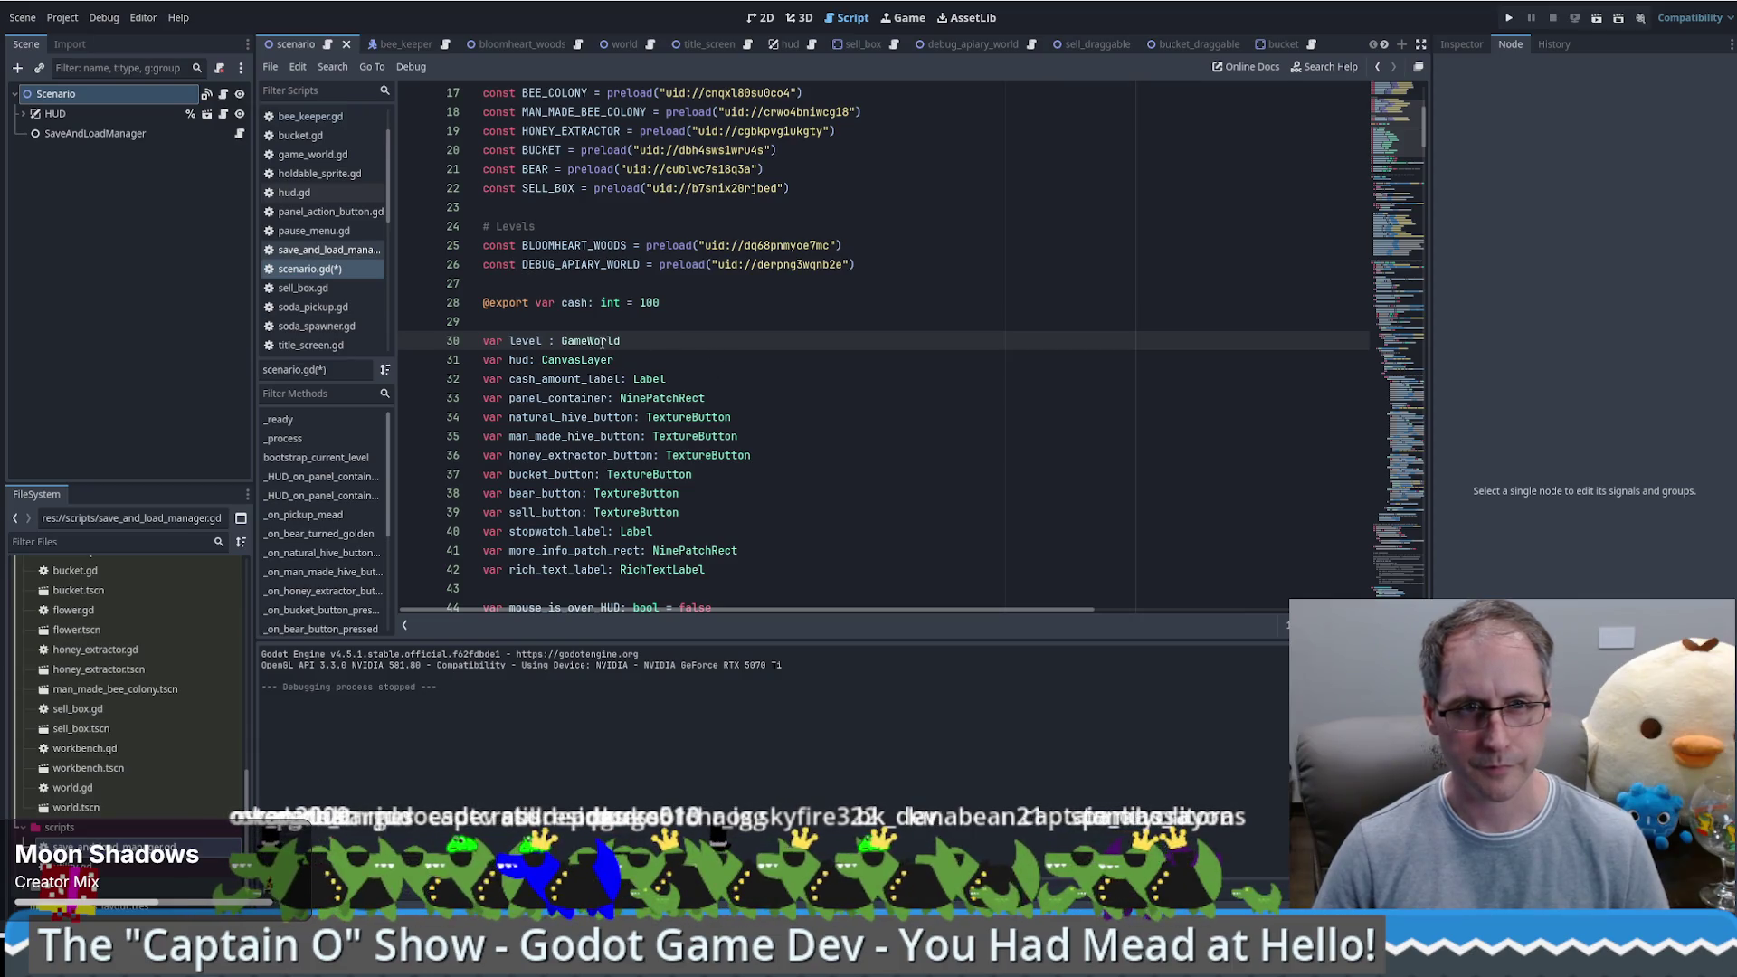
pyautogui.hotkey('alt', 'Left')
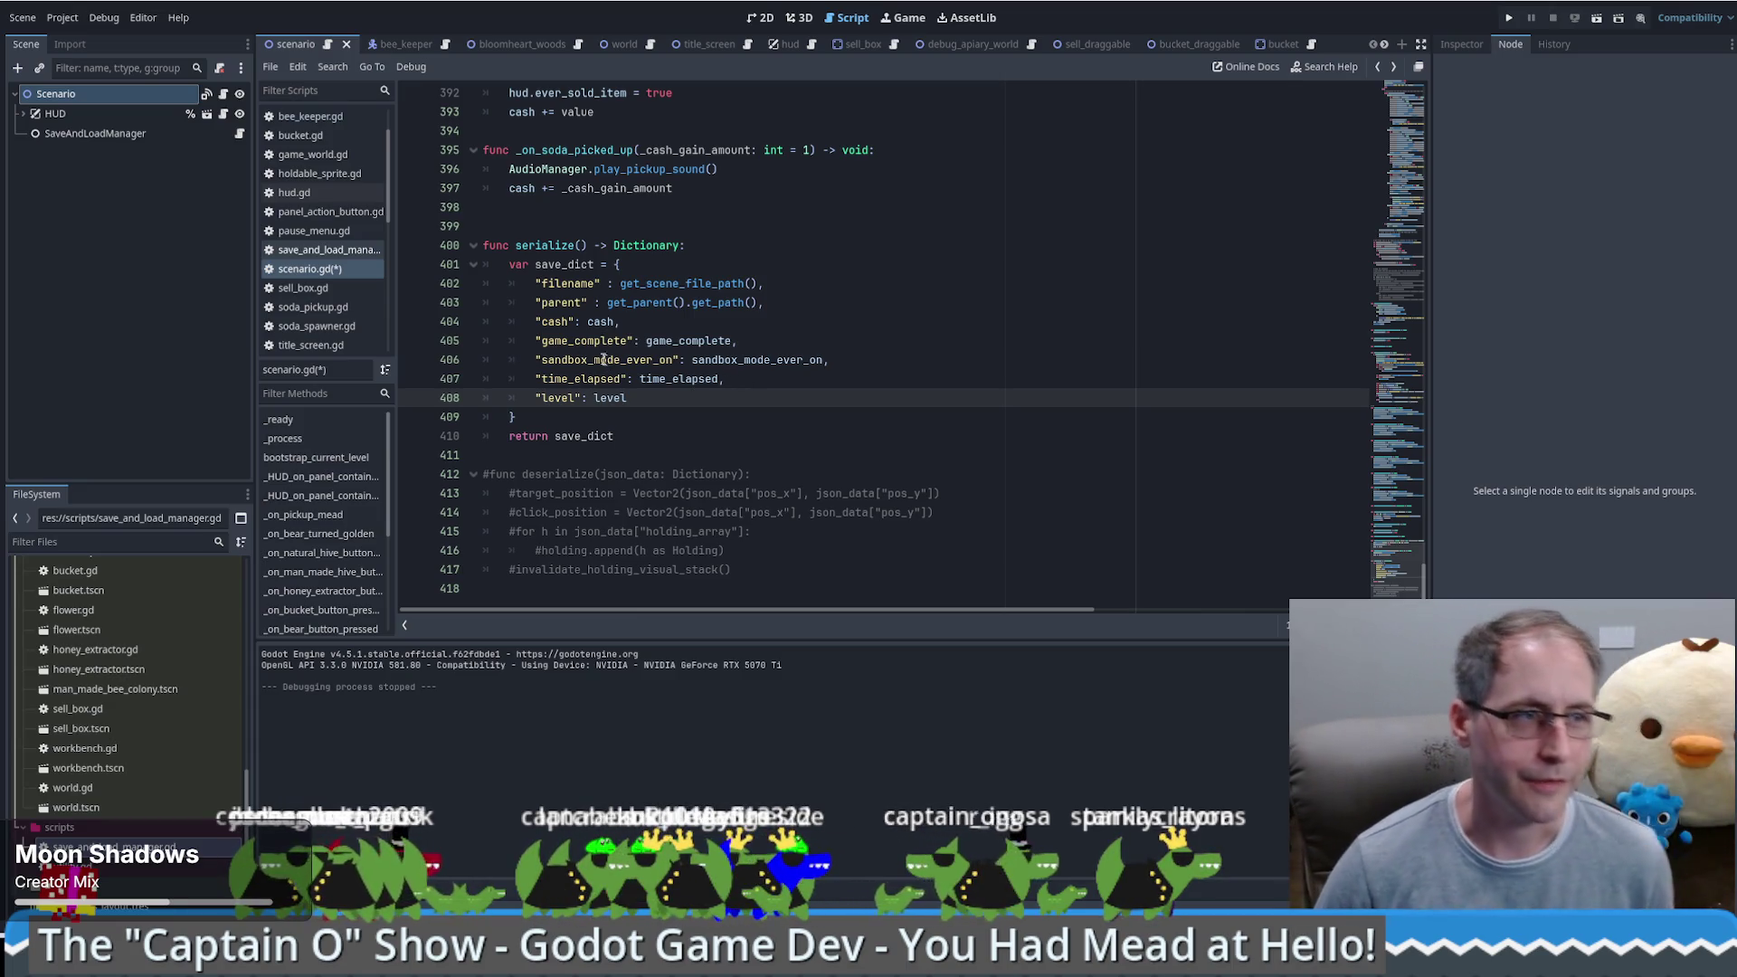
pyautogui.click(685, 409)
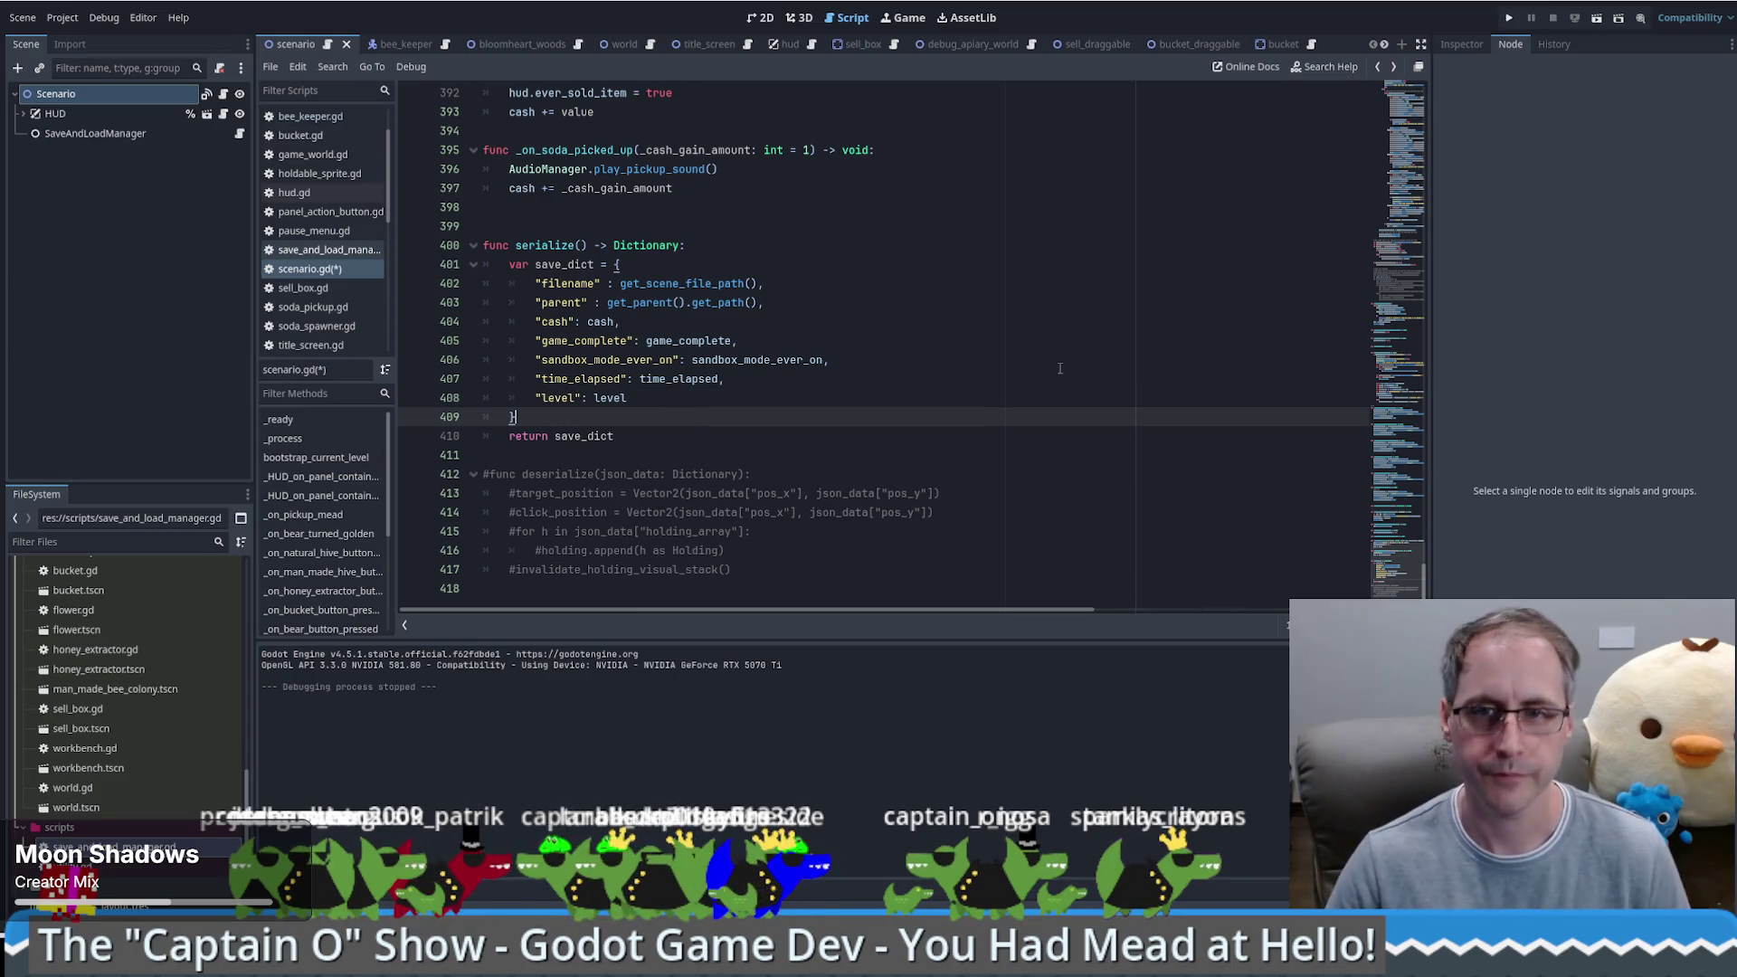
pyautogui.keyDown('ctrl'); pyautogui.click(602, 398); pyautogui.keyUp('ctrl')
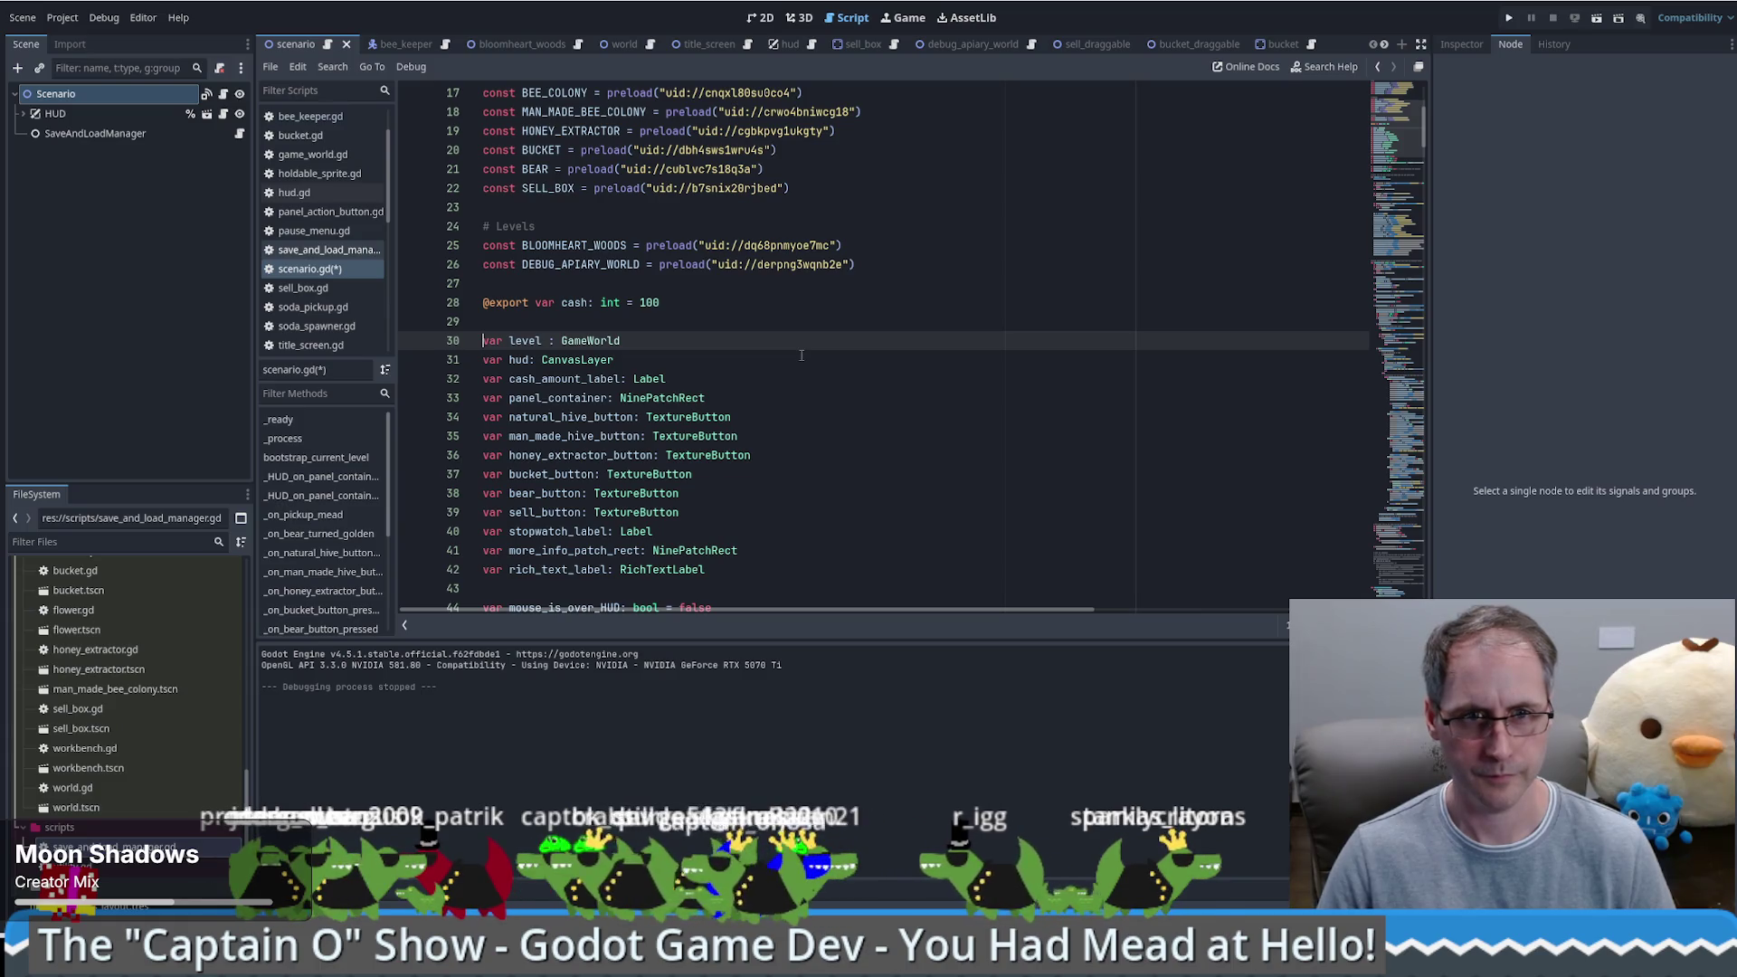
# Replace line 408's level value with Utility.game_scenario_to_load copied from bootstrap_current_level, then view its utility.gd definition
pyautogui.scroll(4, 679, 301)
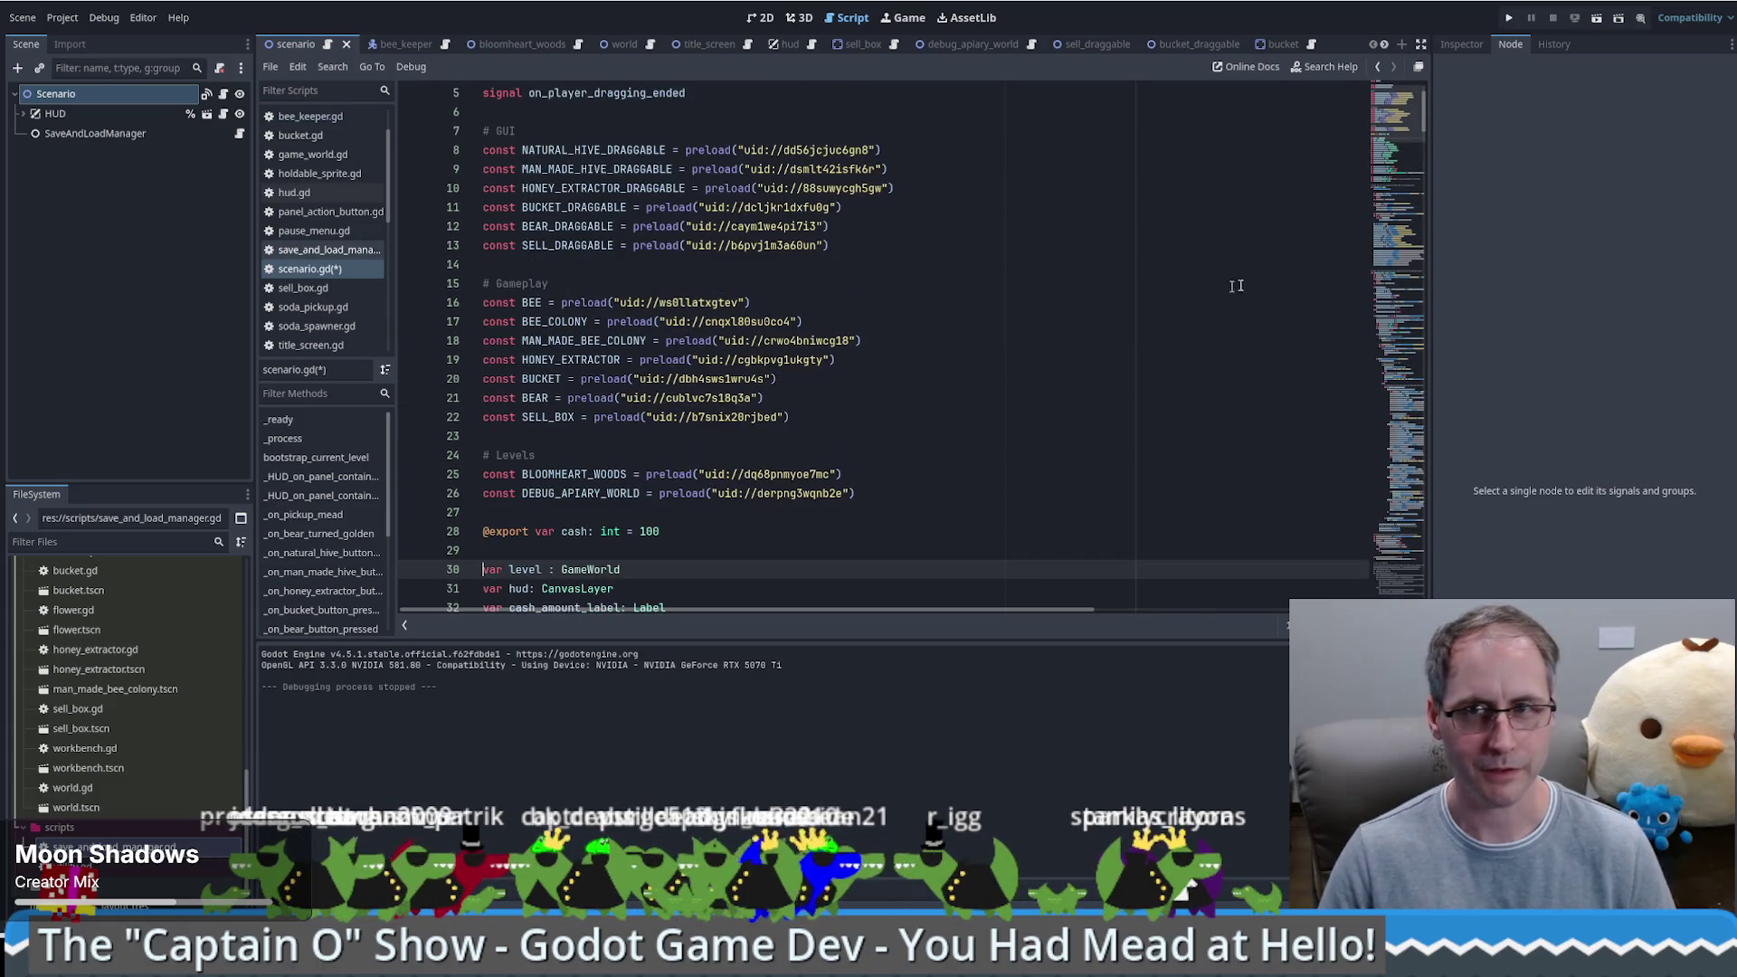
pyautogui.scroll(-13, 582, 300)
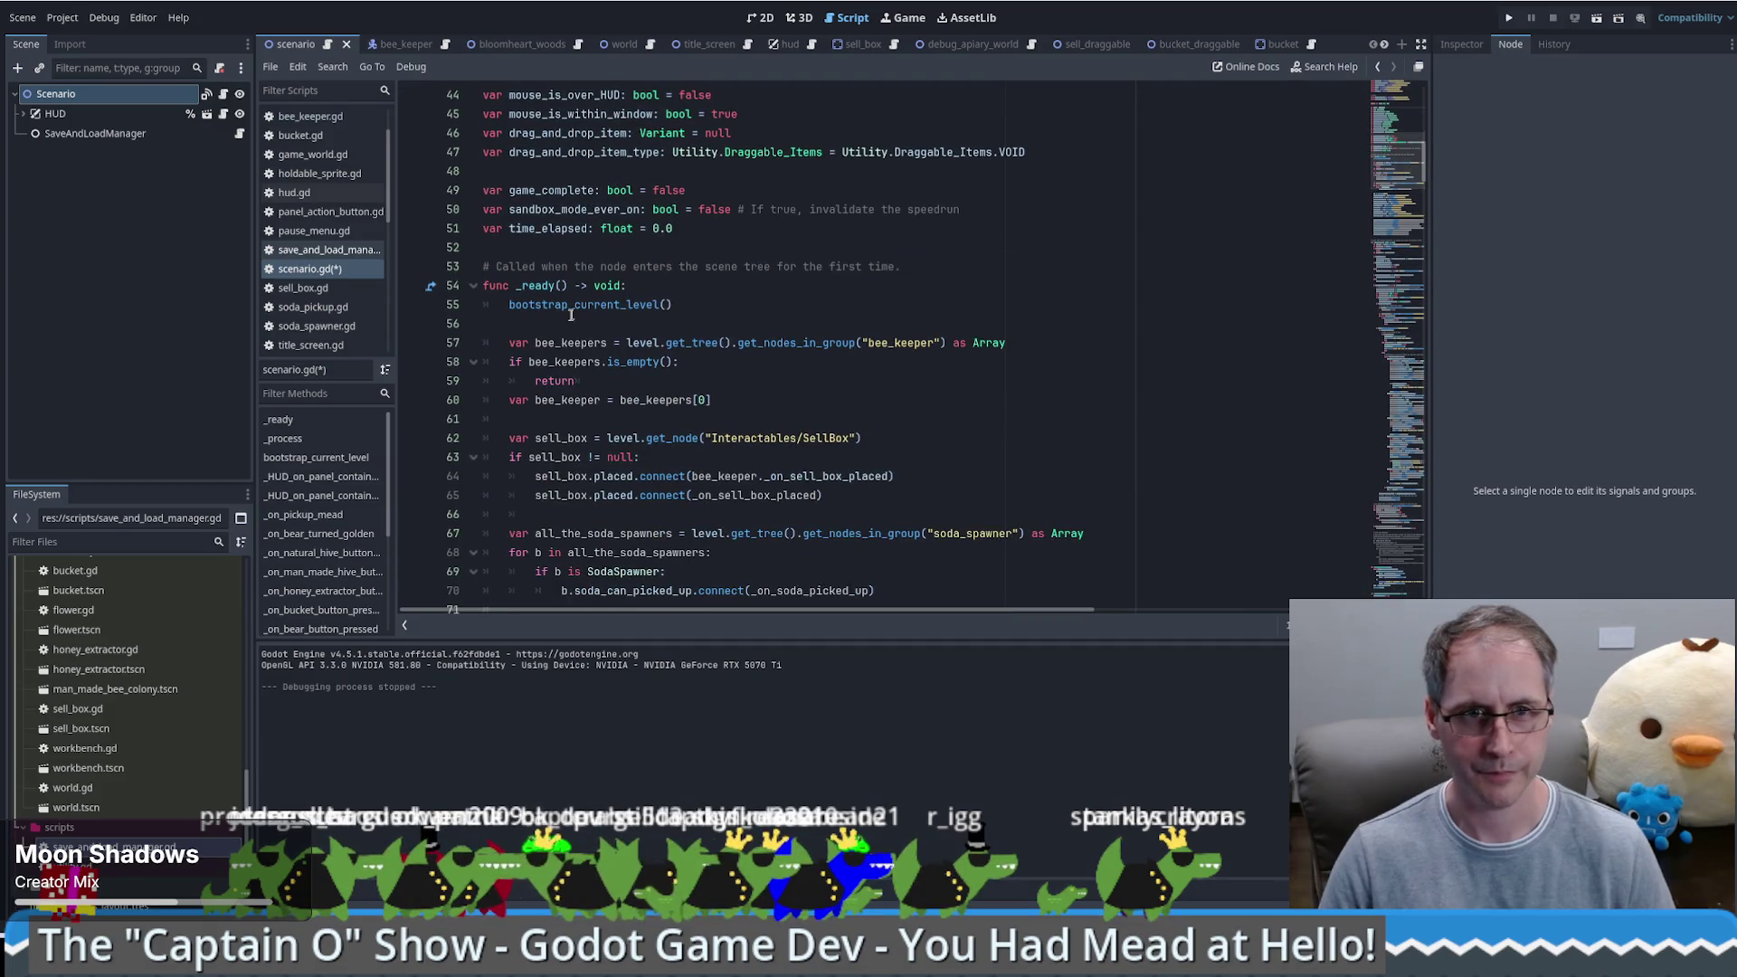
pyautogui.keyDown('ctrl'); pyautogui.click(583, 304); pyautogui.keyUp('ctrl')
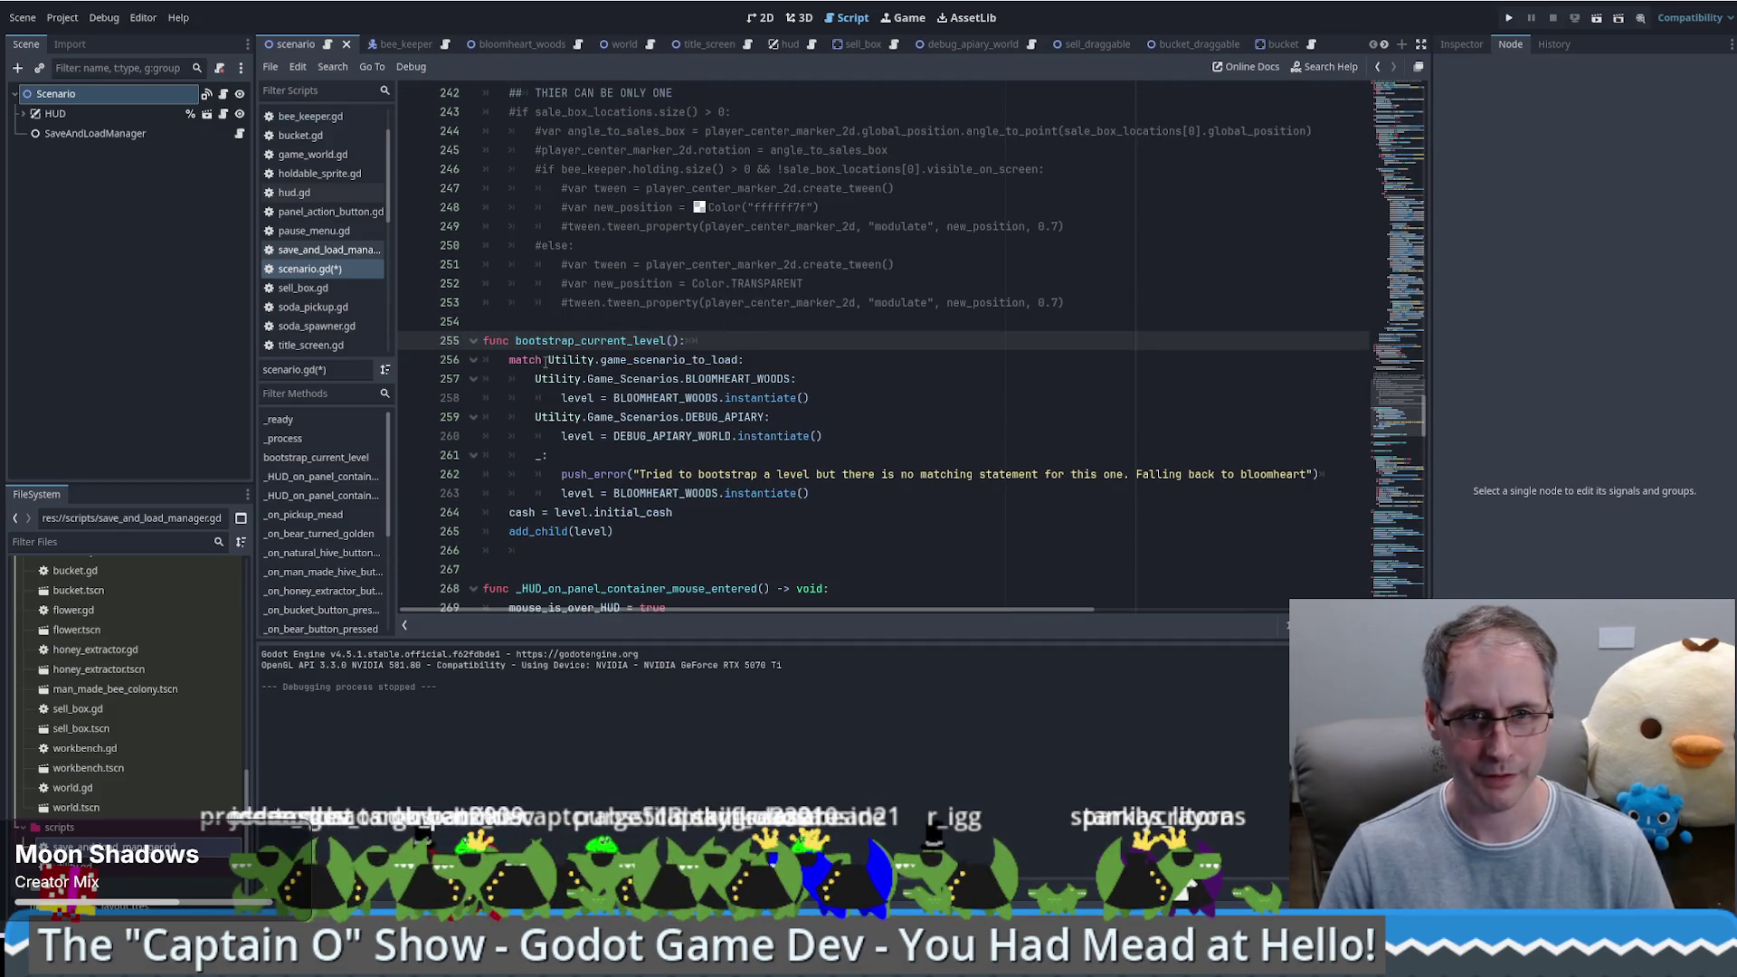
pyautogui.moveTo(548, 360); pyautogui.dragTo(742, 359)
pyautogui.hotkey('ctrl', 'c')
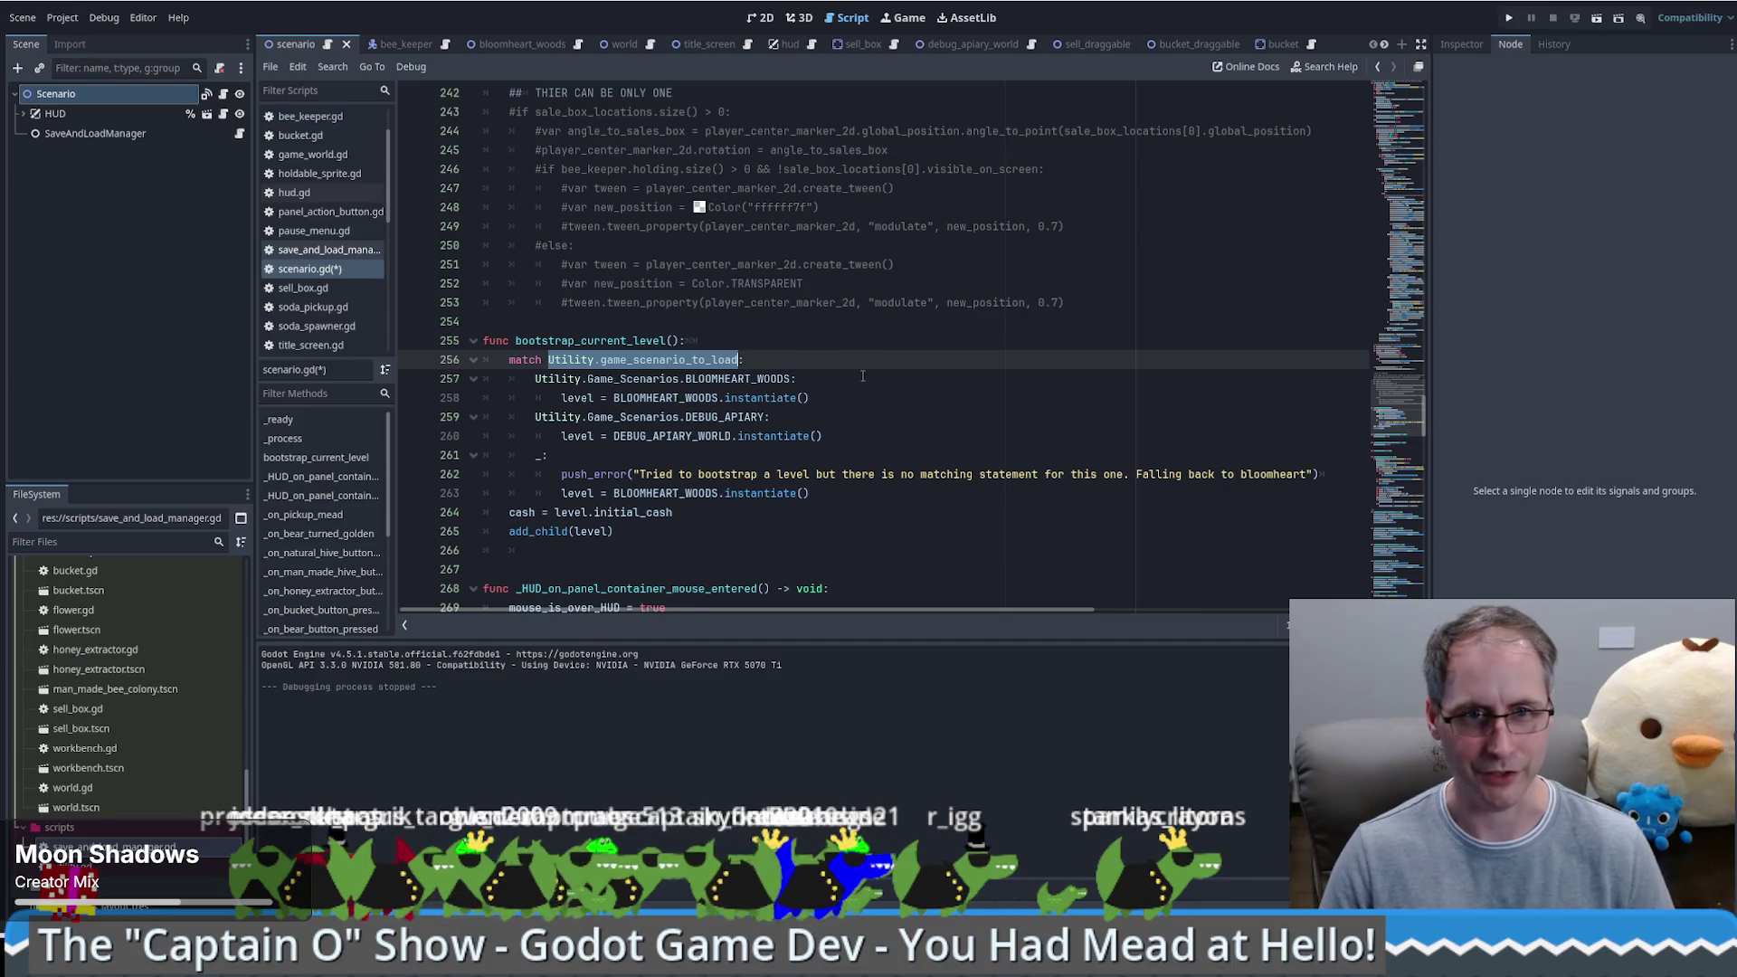
pyautogui.press('F3')
pyautogui.press('F3')
pyautogui.press('F3')
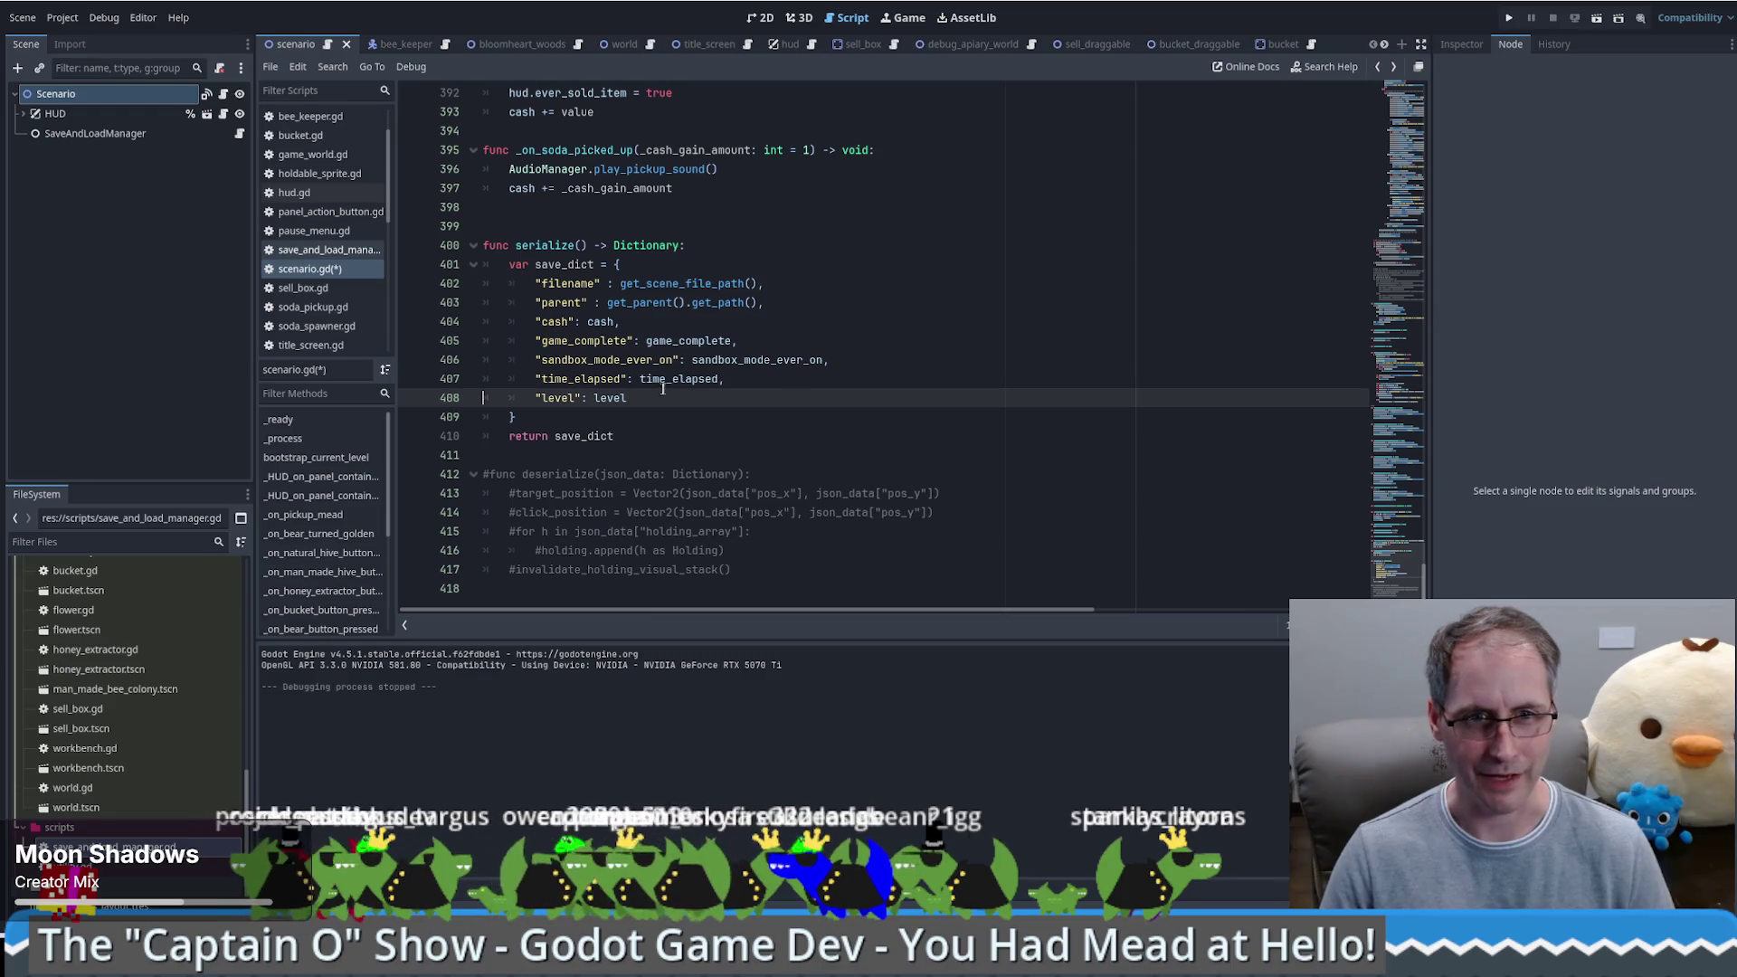
pyautogui.doubleClick(610, 398)
pyautogui.hotkey('ctrl', 'v')
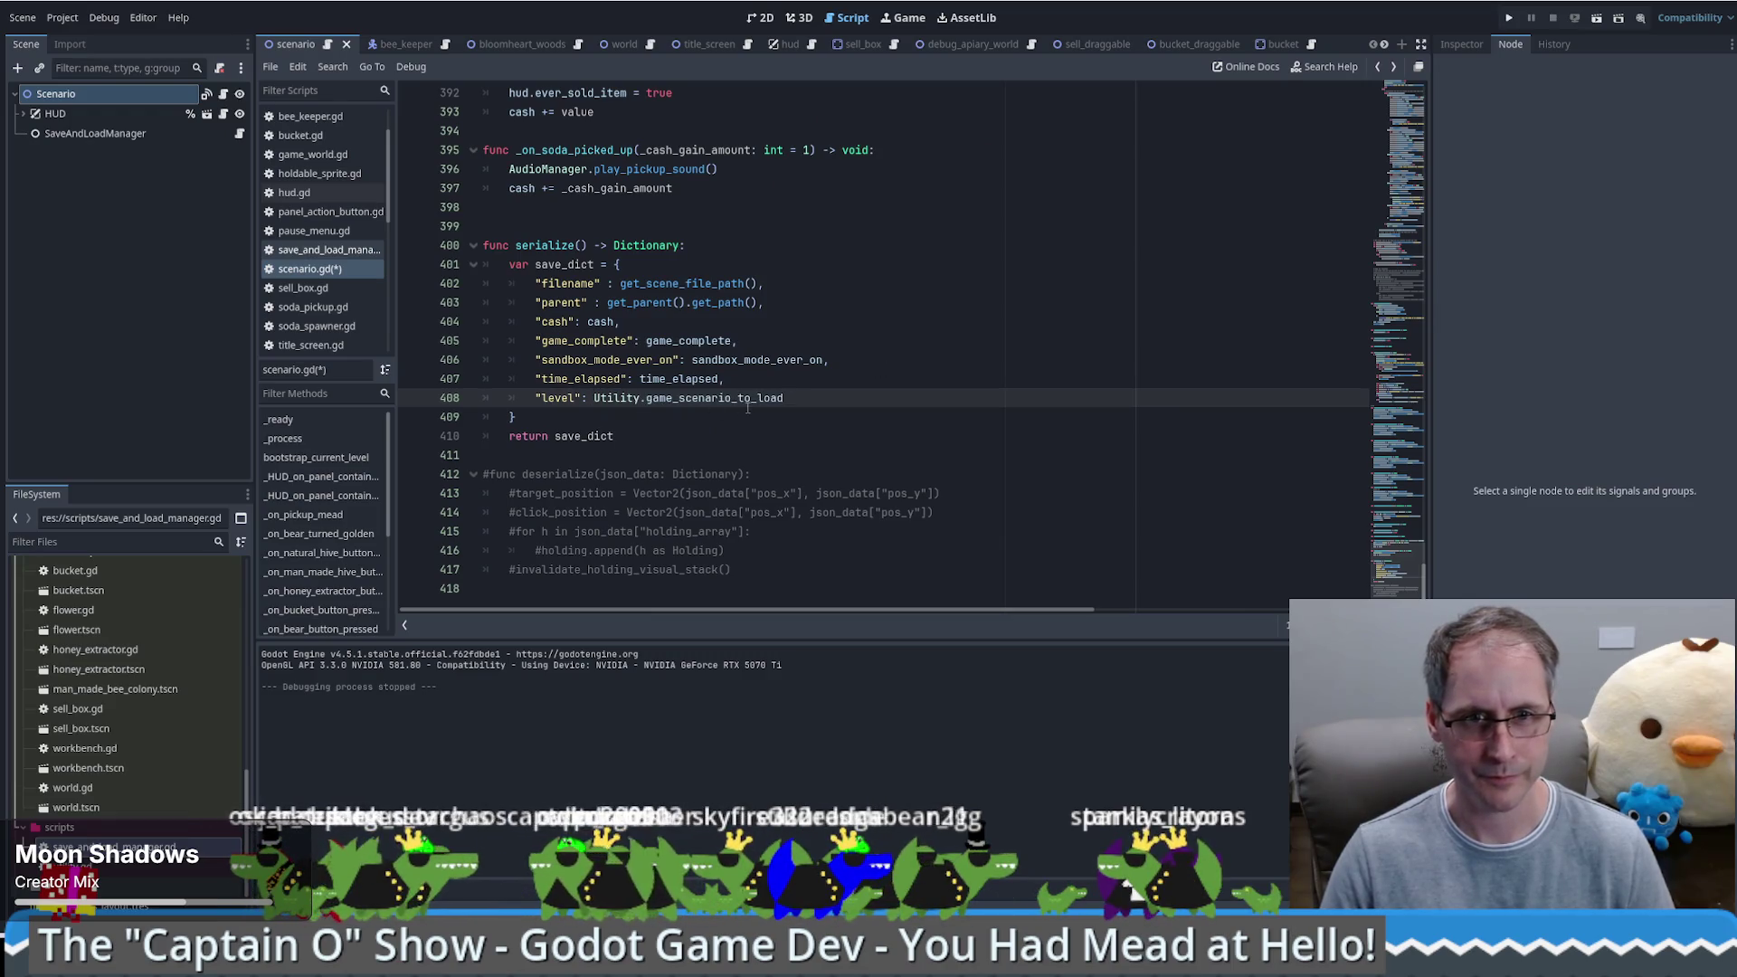
pyautogui.keyDown('ctrl'); pyautogui.click(747, 402); pyautogui.keyUp('ctrl')
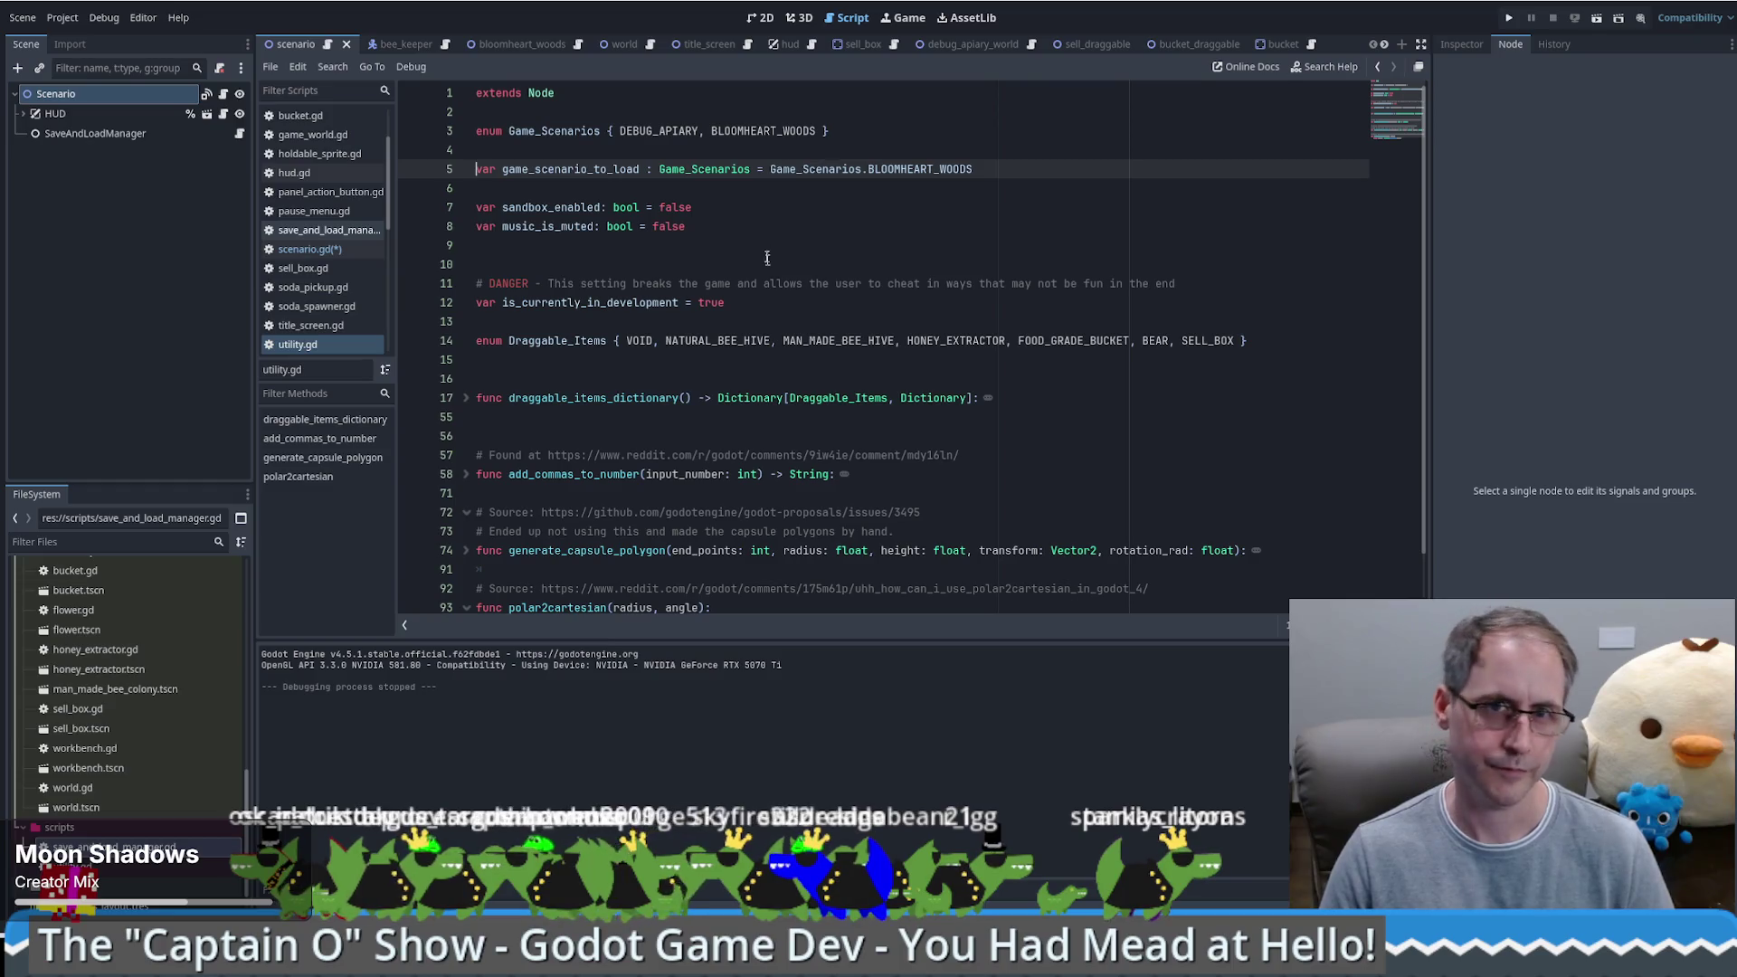
# Change the line 408 key from level to game_scenario, adapted from the Game_Scenarios enum name
pyautogui.doubleClick(573, 133)
pyautogui.hotkey('ctrl', 'c')
pyautogui.hotkey('alt', 'Left')
pyautogui.hotkey('alt', 'Left')
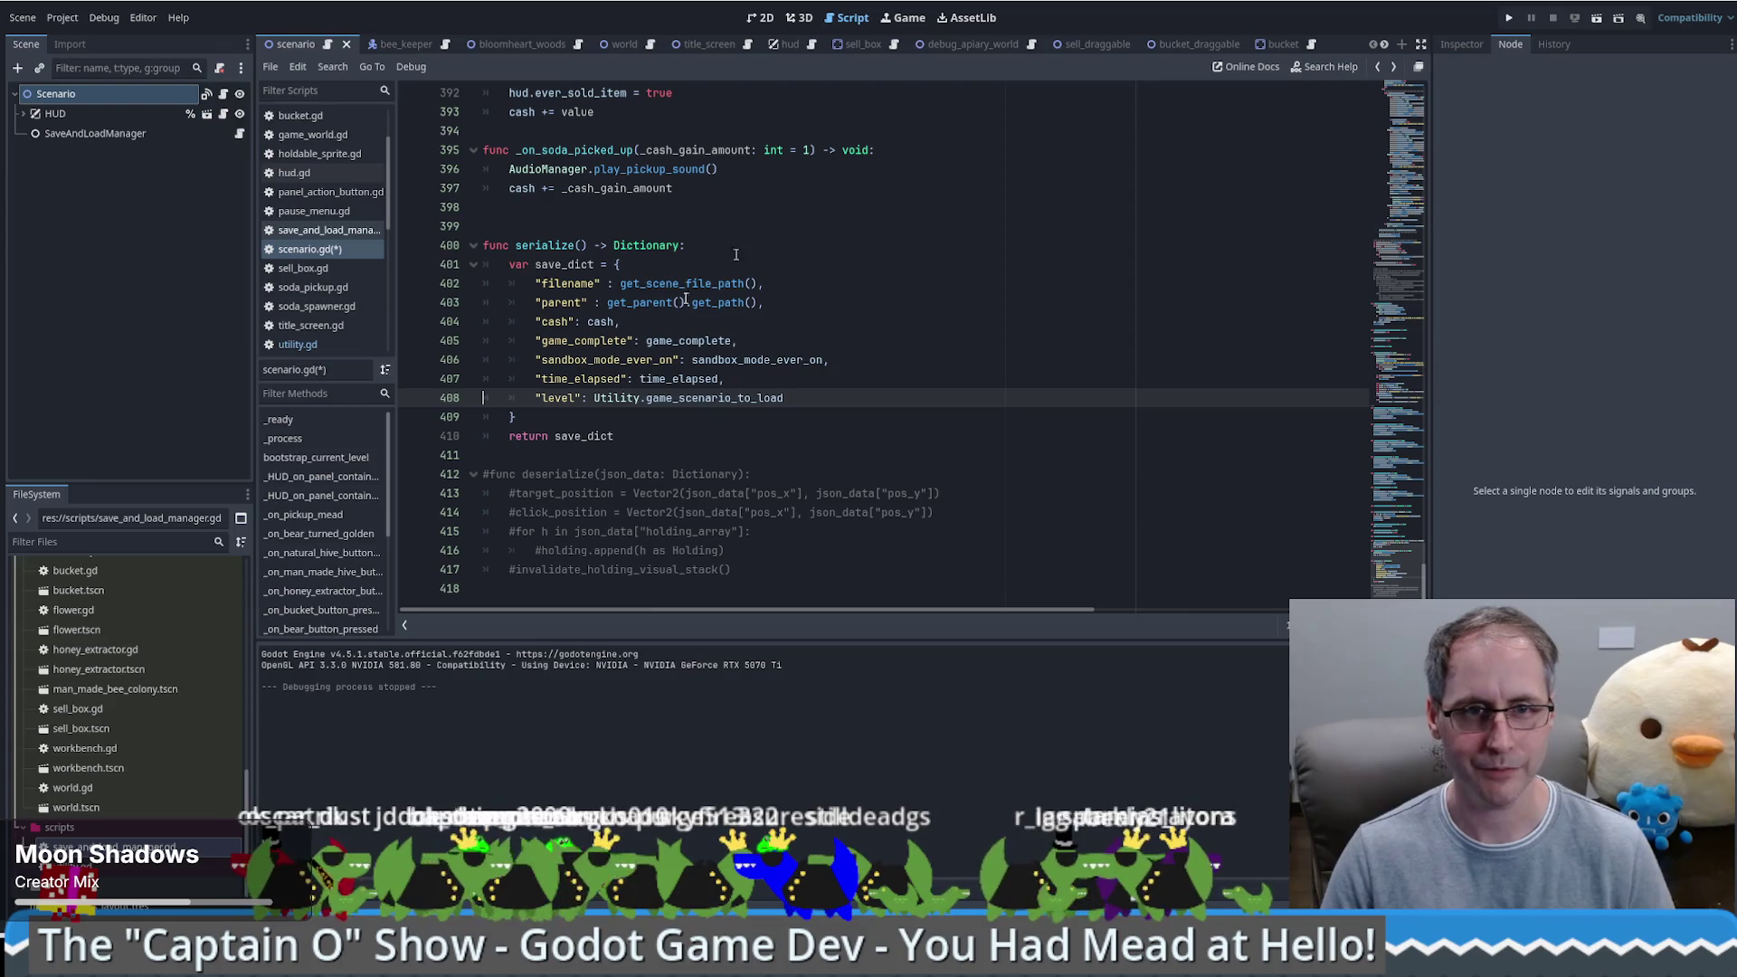
pyautogui.doubleClick(563, 398)
pyautogui.hotkey('ctrl', 'v')
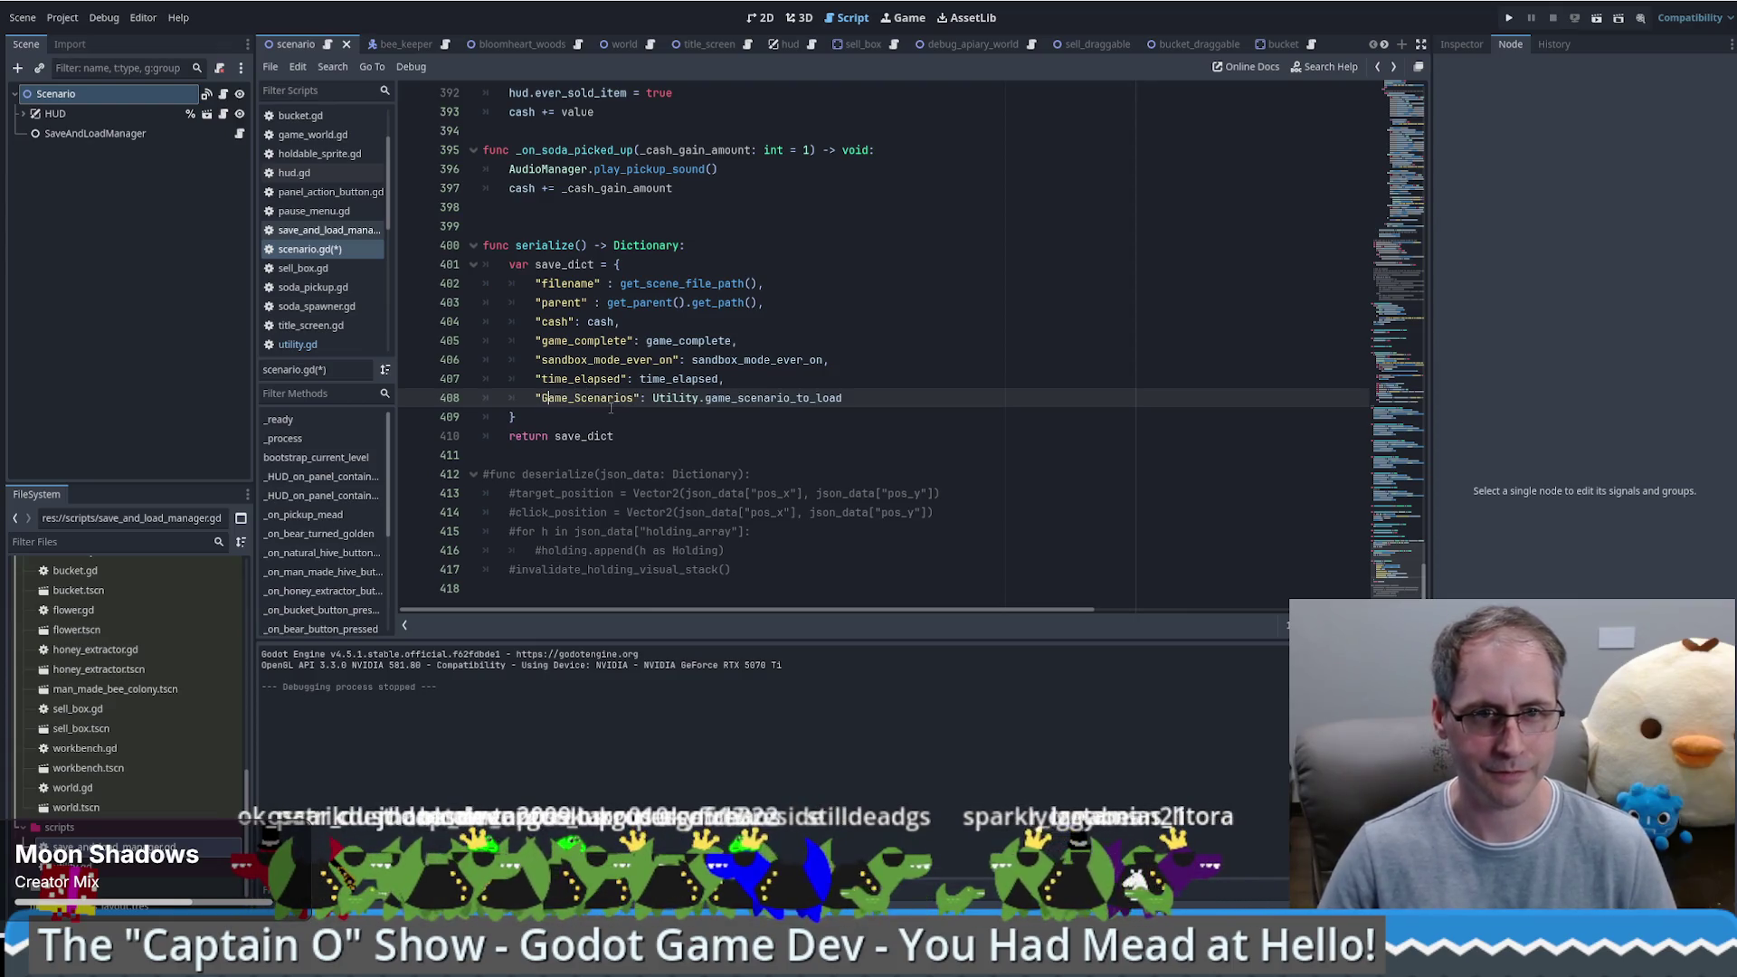
pyautogui.press('BackSpace')
pyautogui.write('g')
pyautogui.press('Right')
pyautogui.press('Right')
pyautogui.press('Right')
pyautogui.press('BackSpace')
pyautogui.write('s')
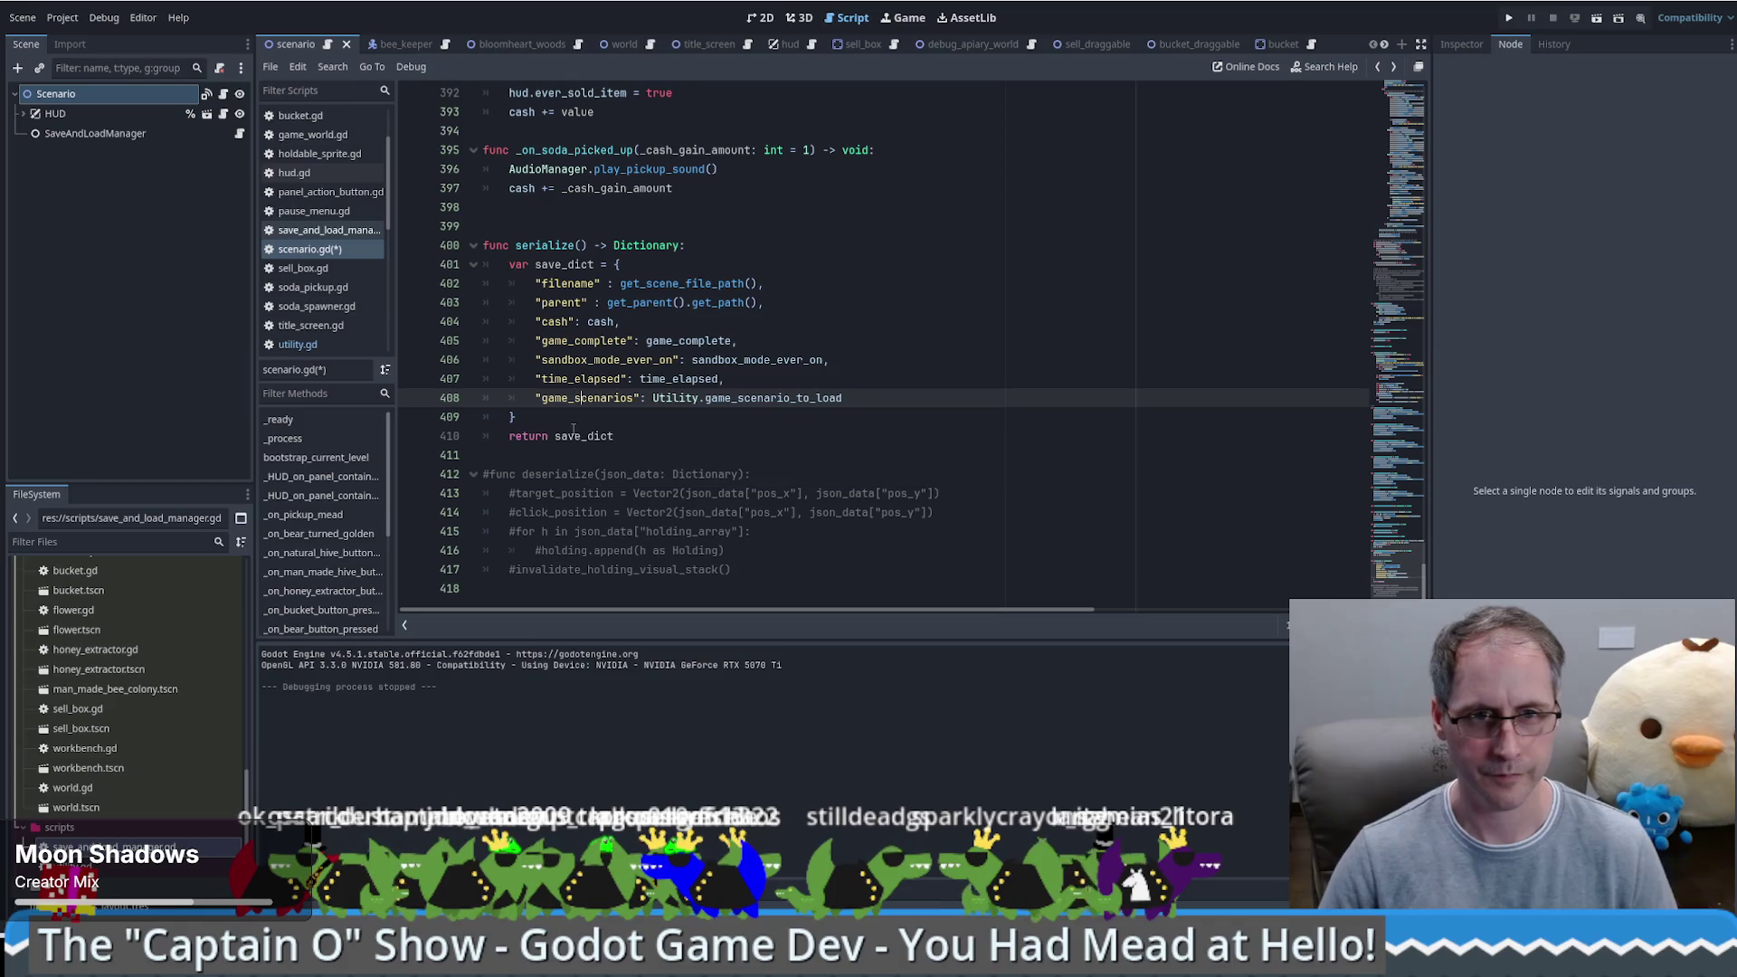
pyautogui.press('Right')
pyautogui.press('Right')
pyautogui.press('Right')
pyautogui.press('BackSpace')
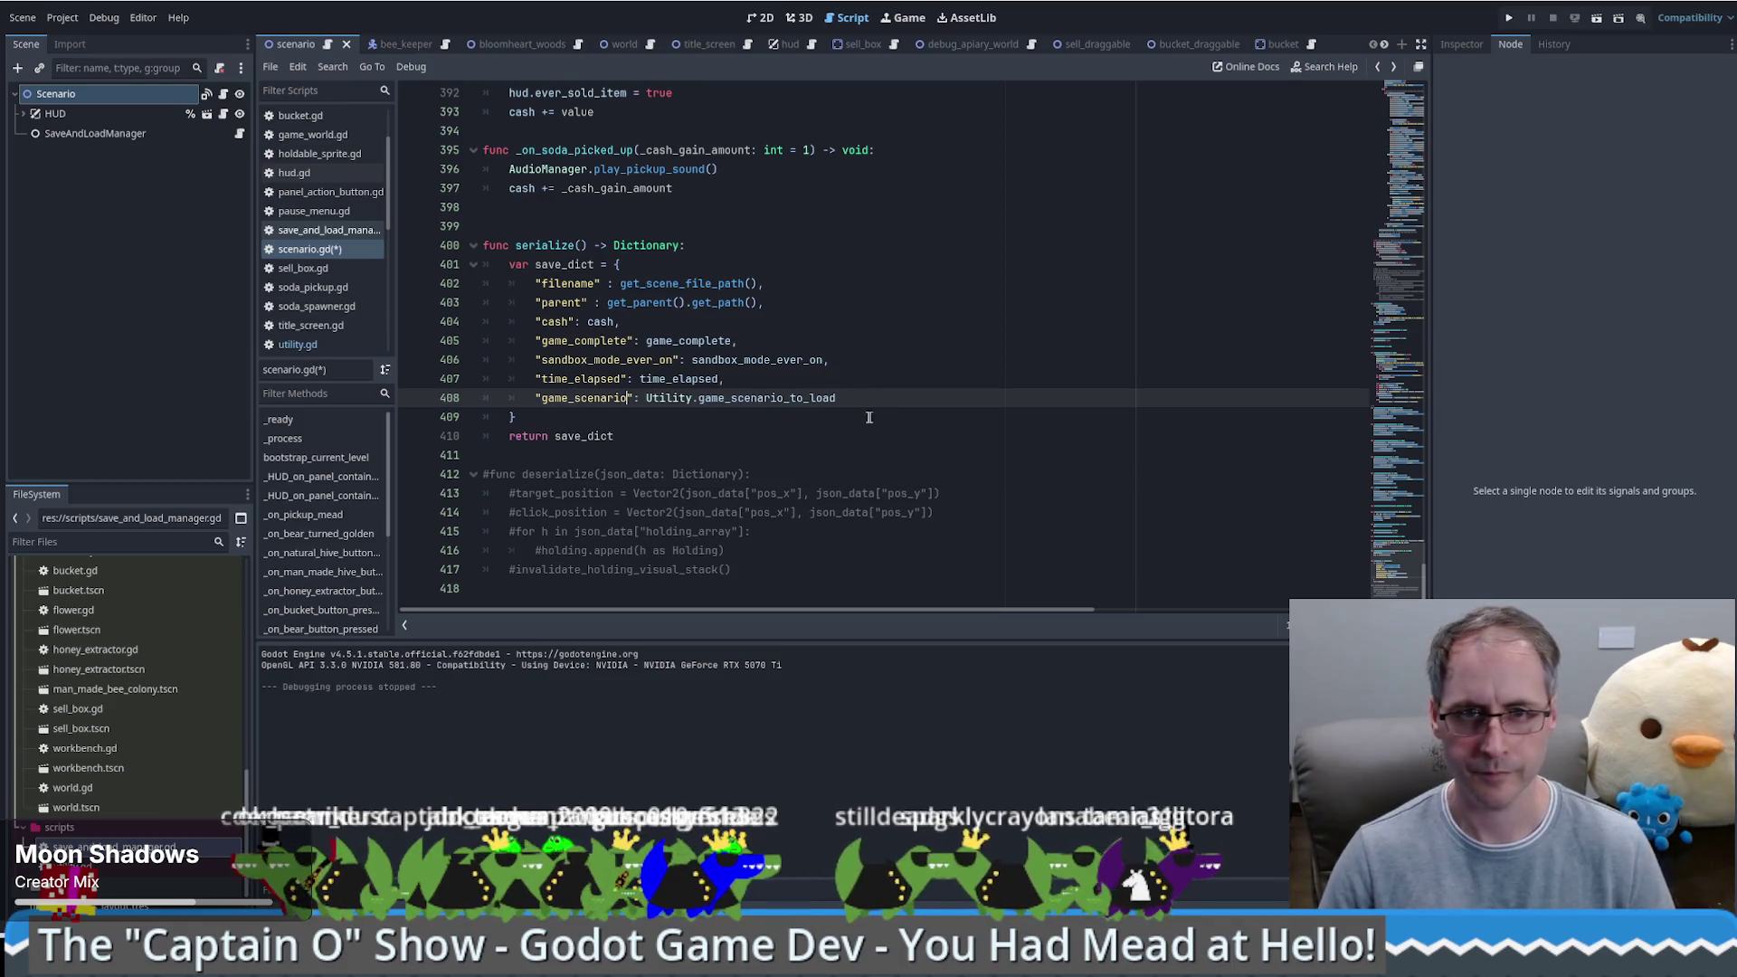
# Save scenario.gd and review the Utility unknown-identifier compile error against game_scenario_to_load's definition
pyautogui.click(868, 407)
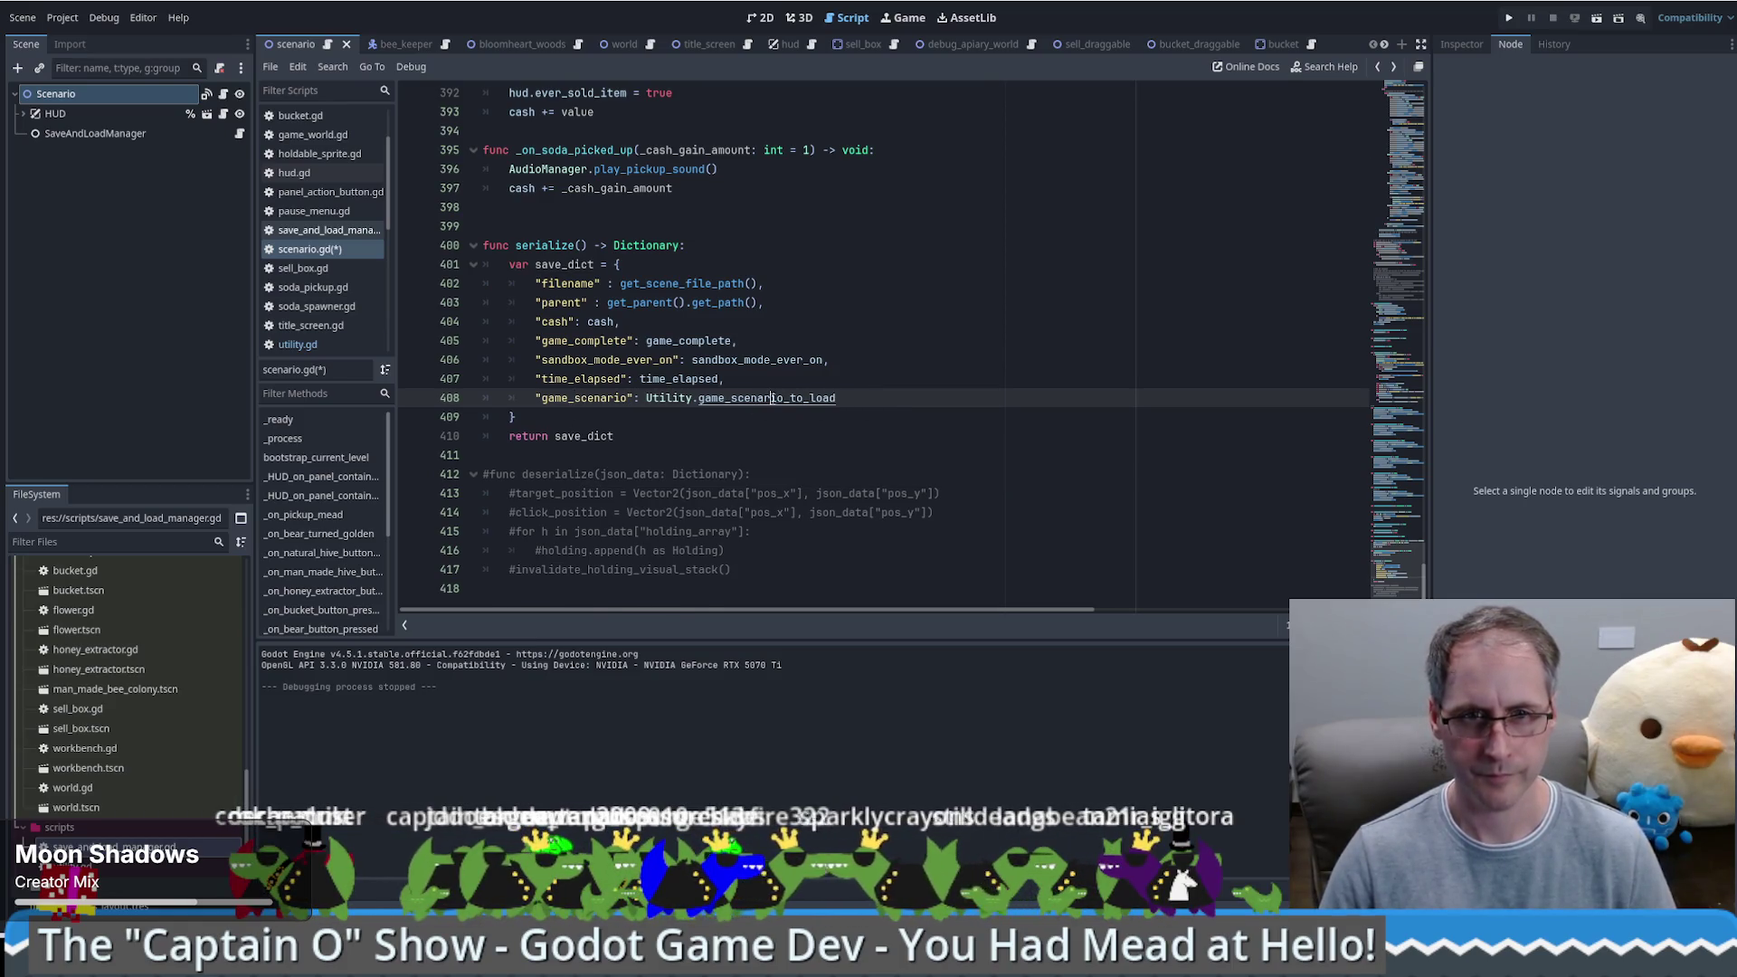
pyautogui.keyDown('ctrl'); pyautogui.click(763, 405); pyautogui.keyUp('ctrl')
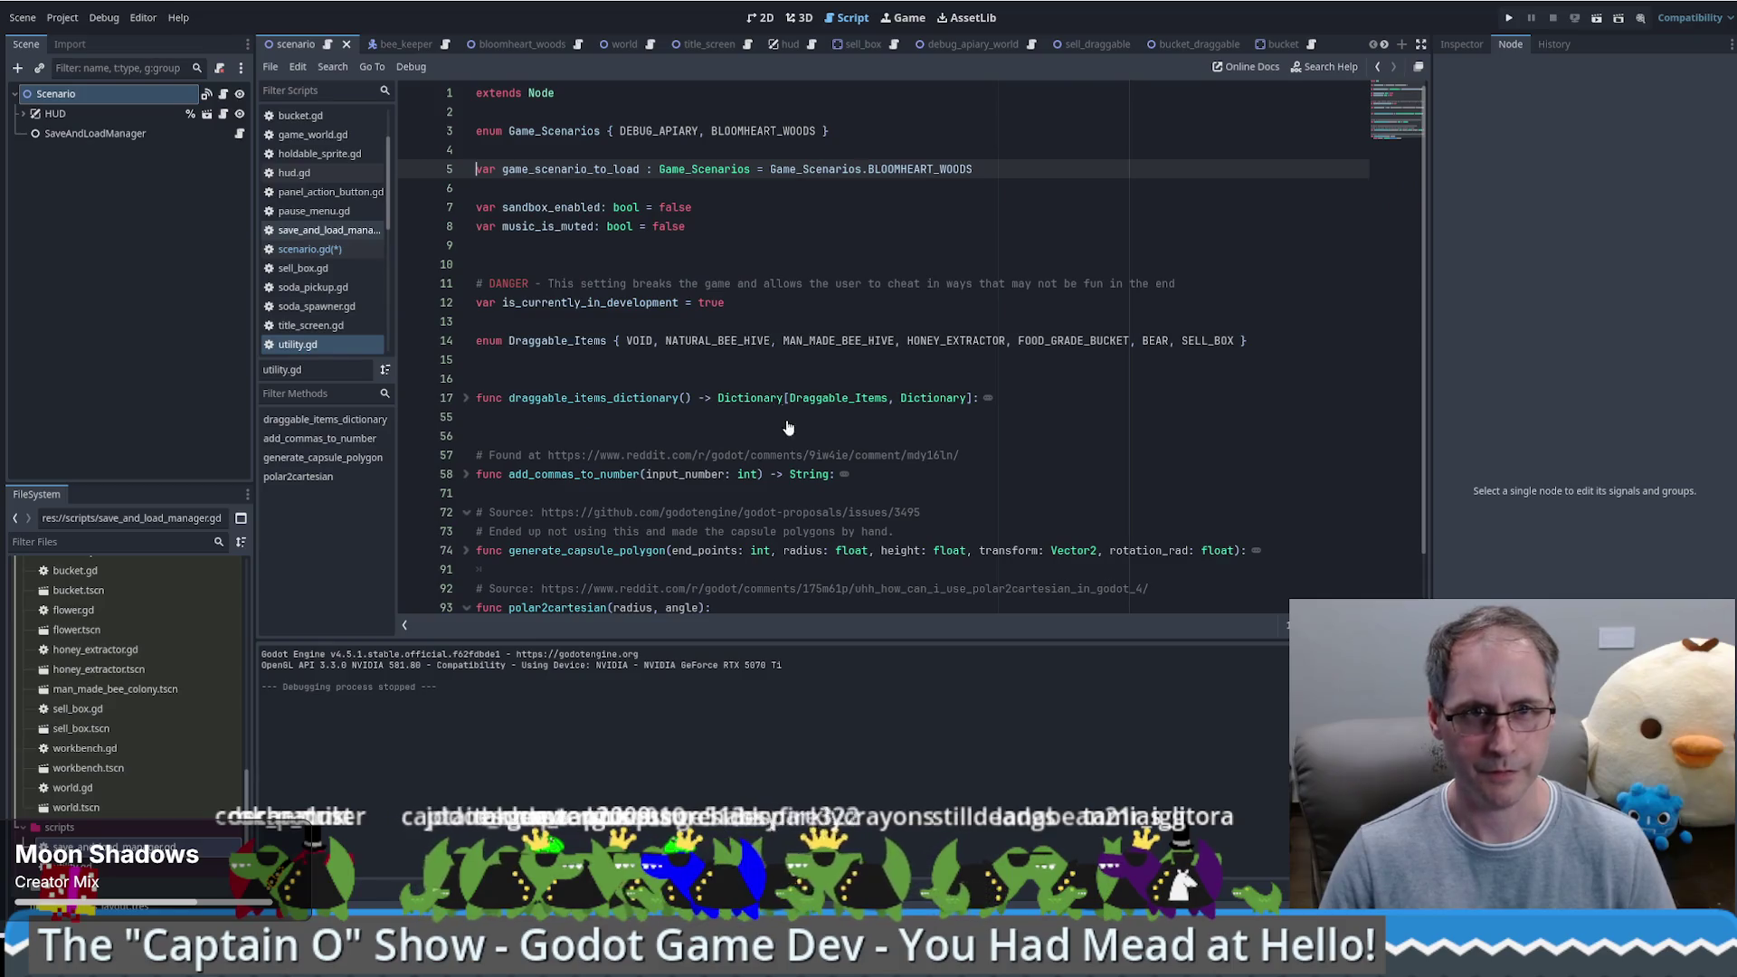
pyautogui.keyDown('ctrl'); pyautogui.click(906, 171); pyautogui.keyUp('ctrl')
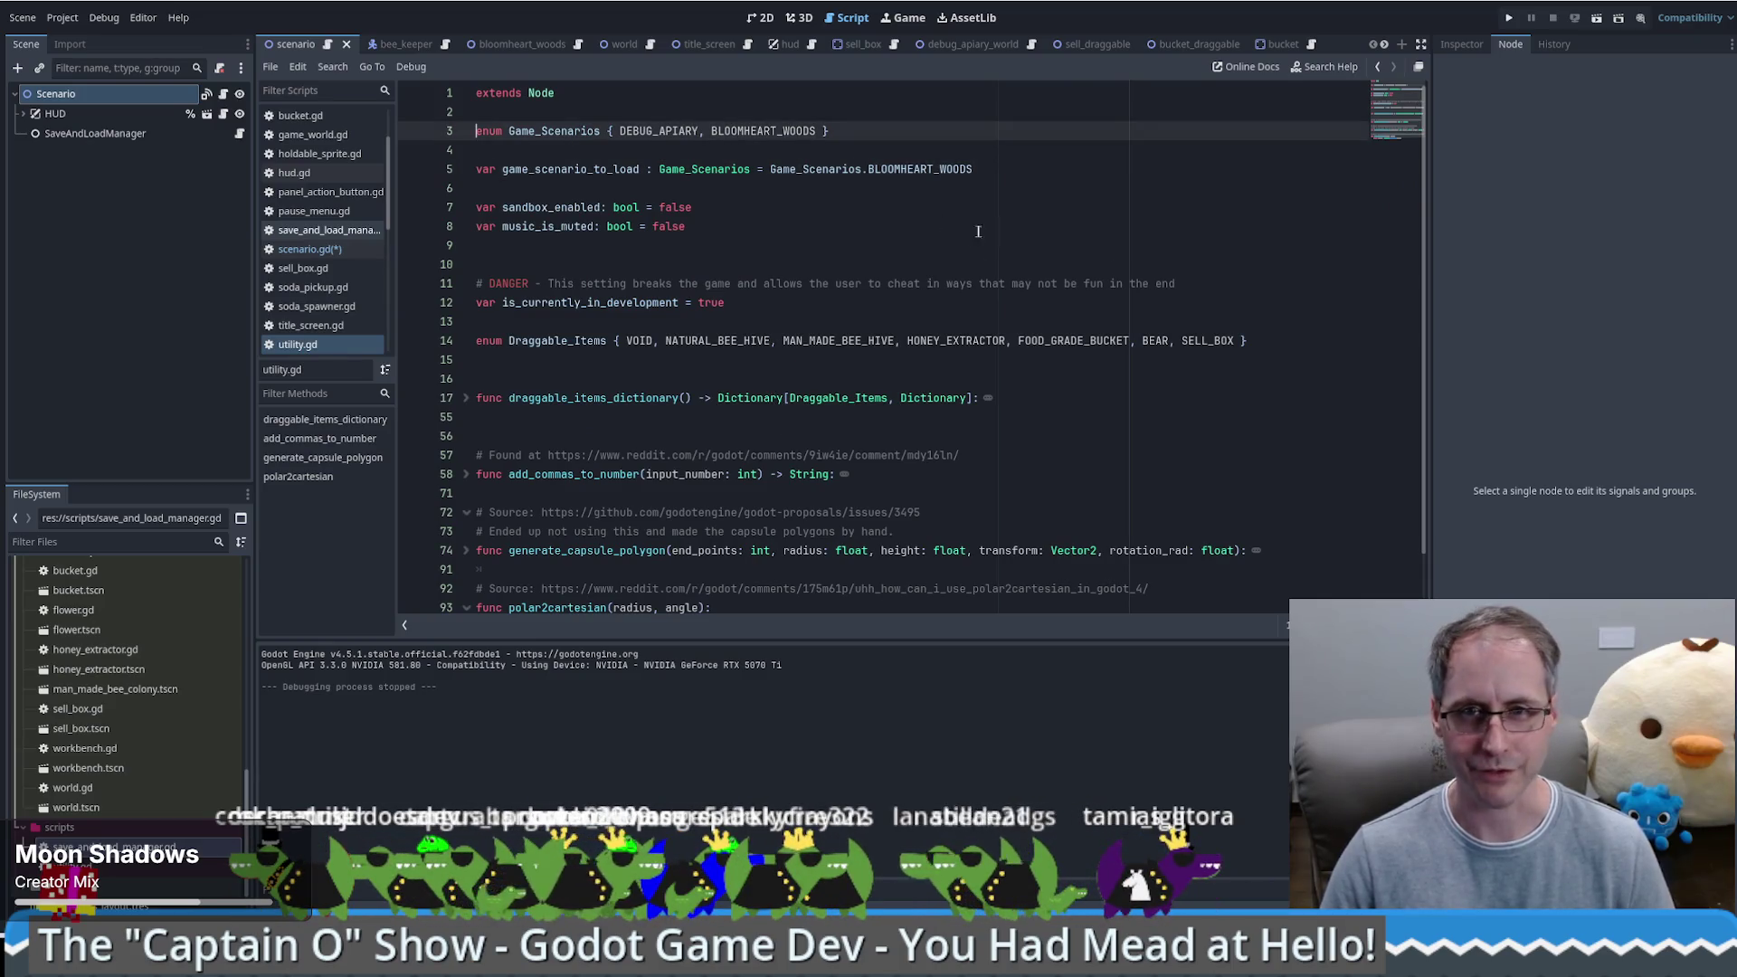
pyautogui.hotkey('alt', 'Left')
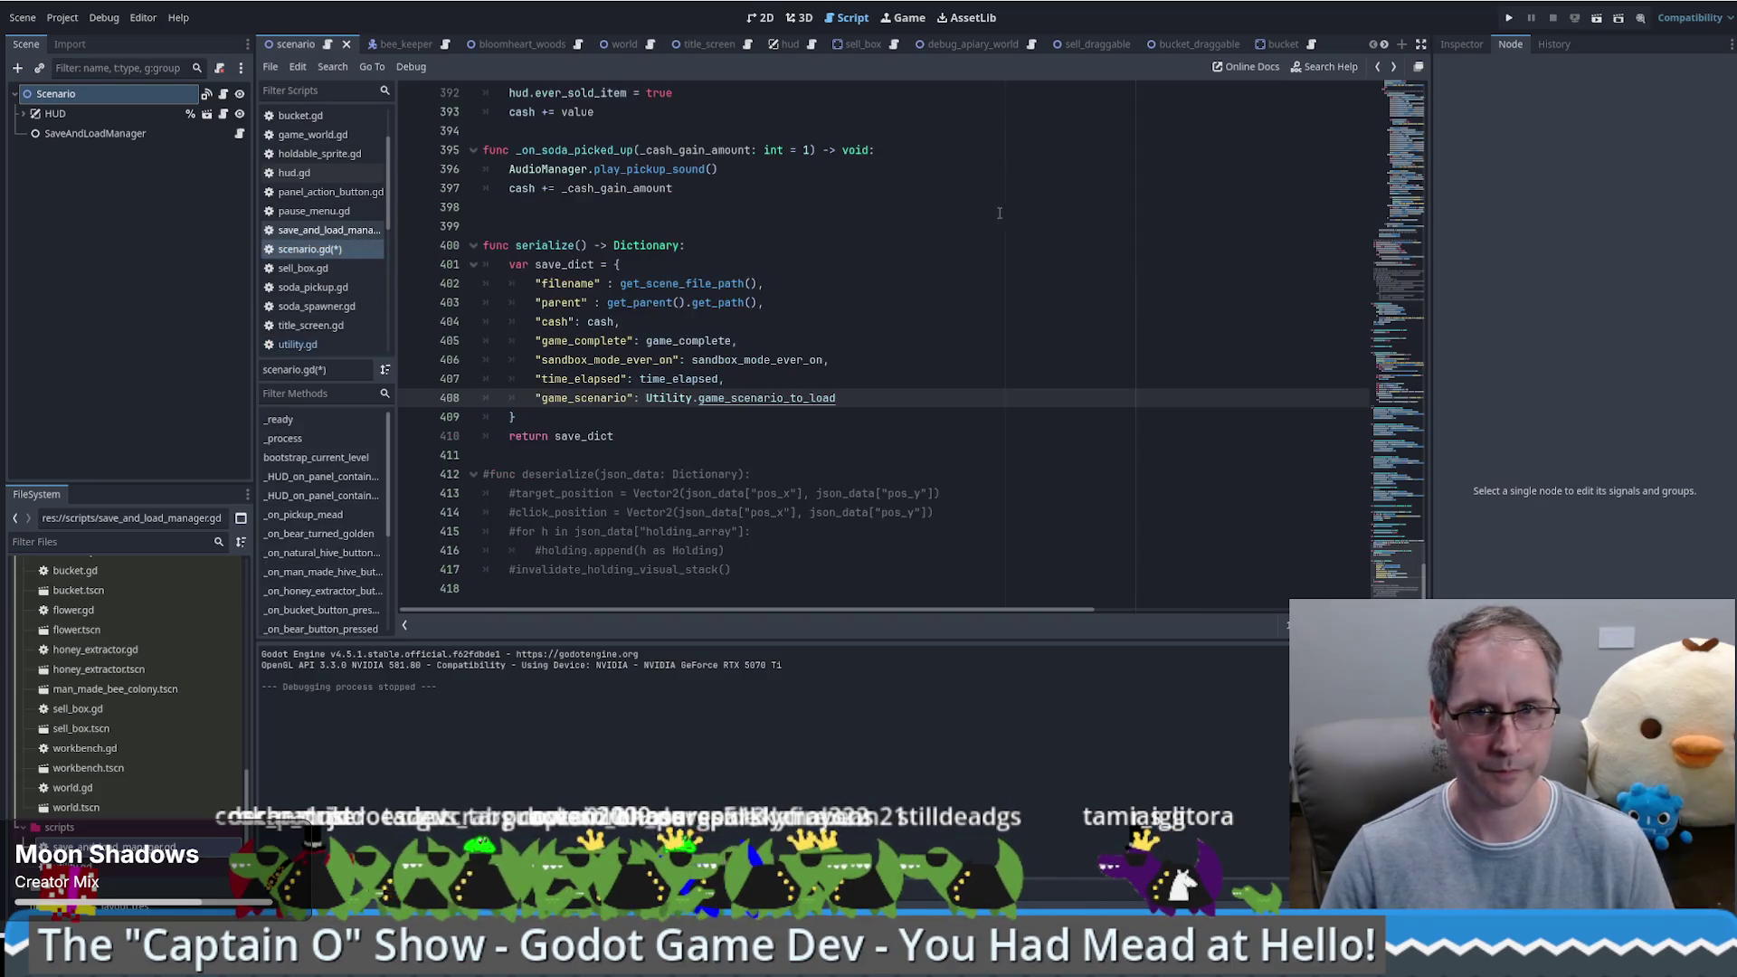
pyautogui.hotkey('ctrl', 's')
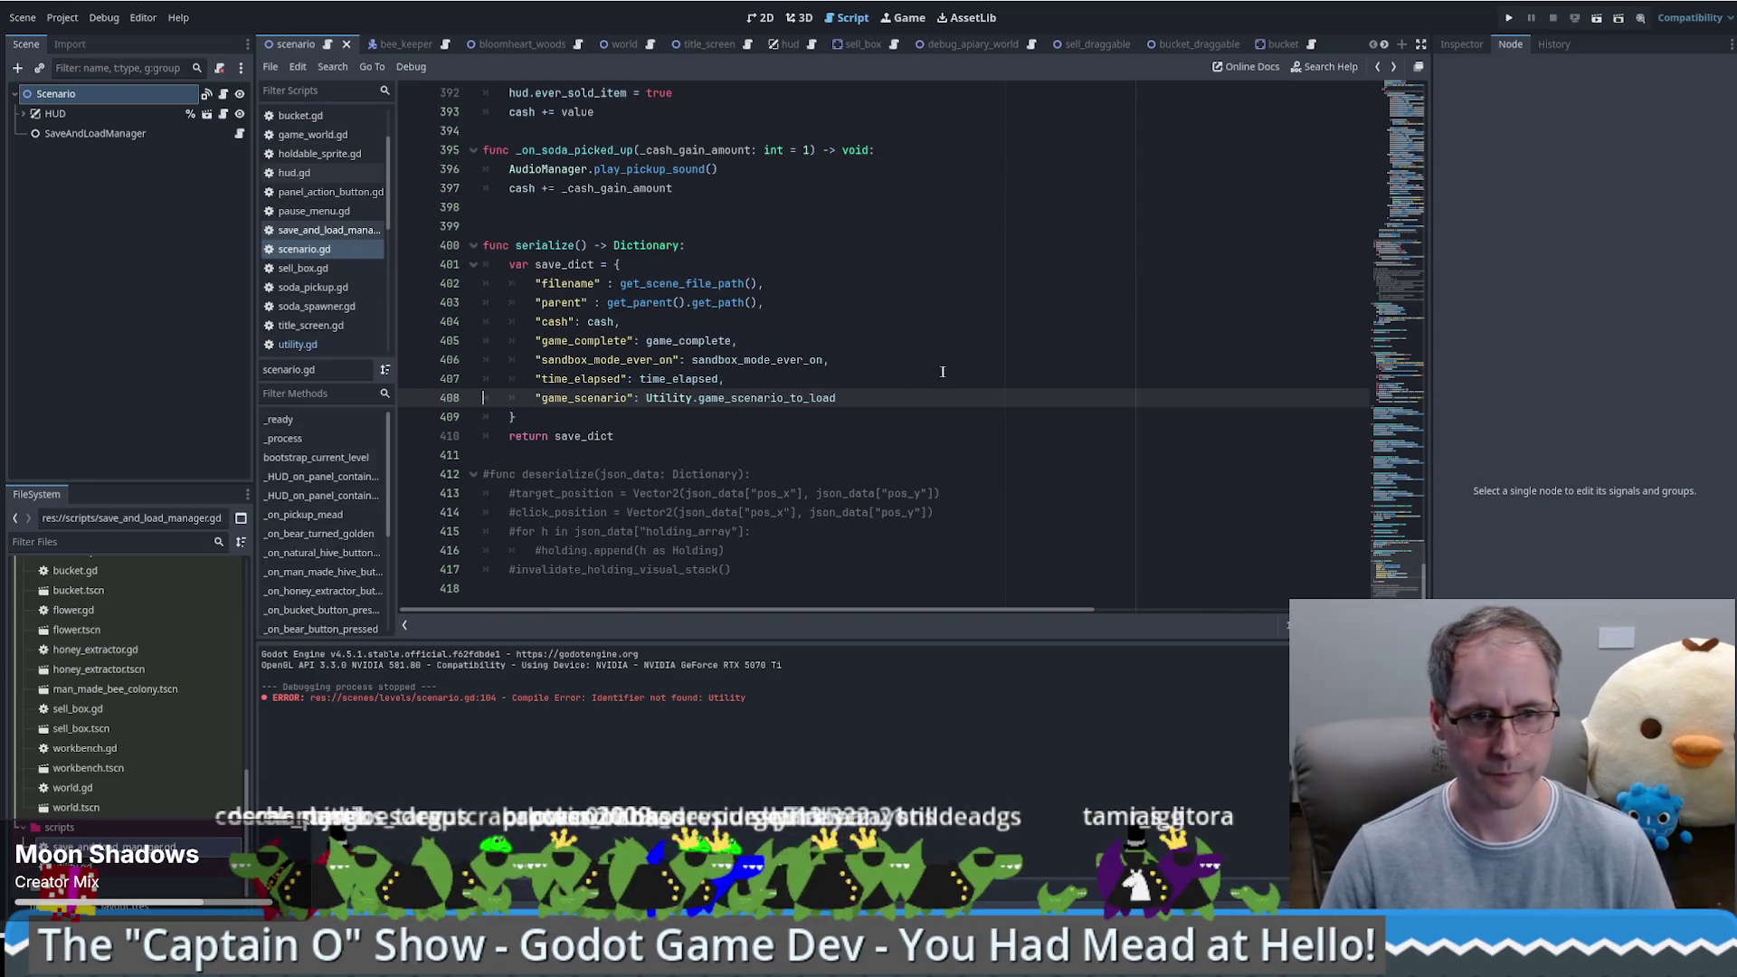
pyautogui.doubleClick(694, 699)
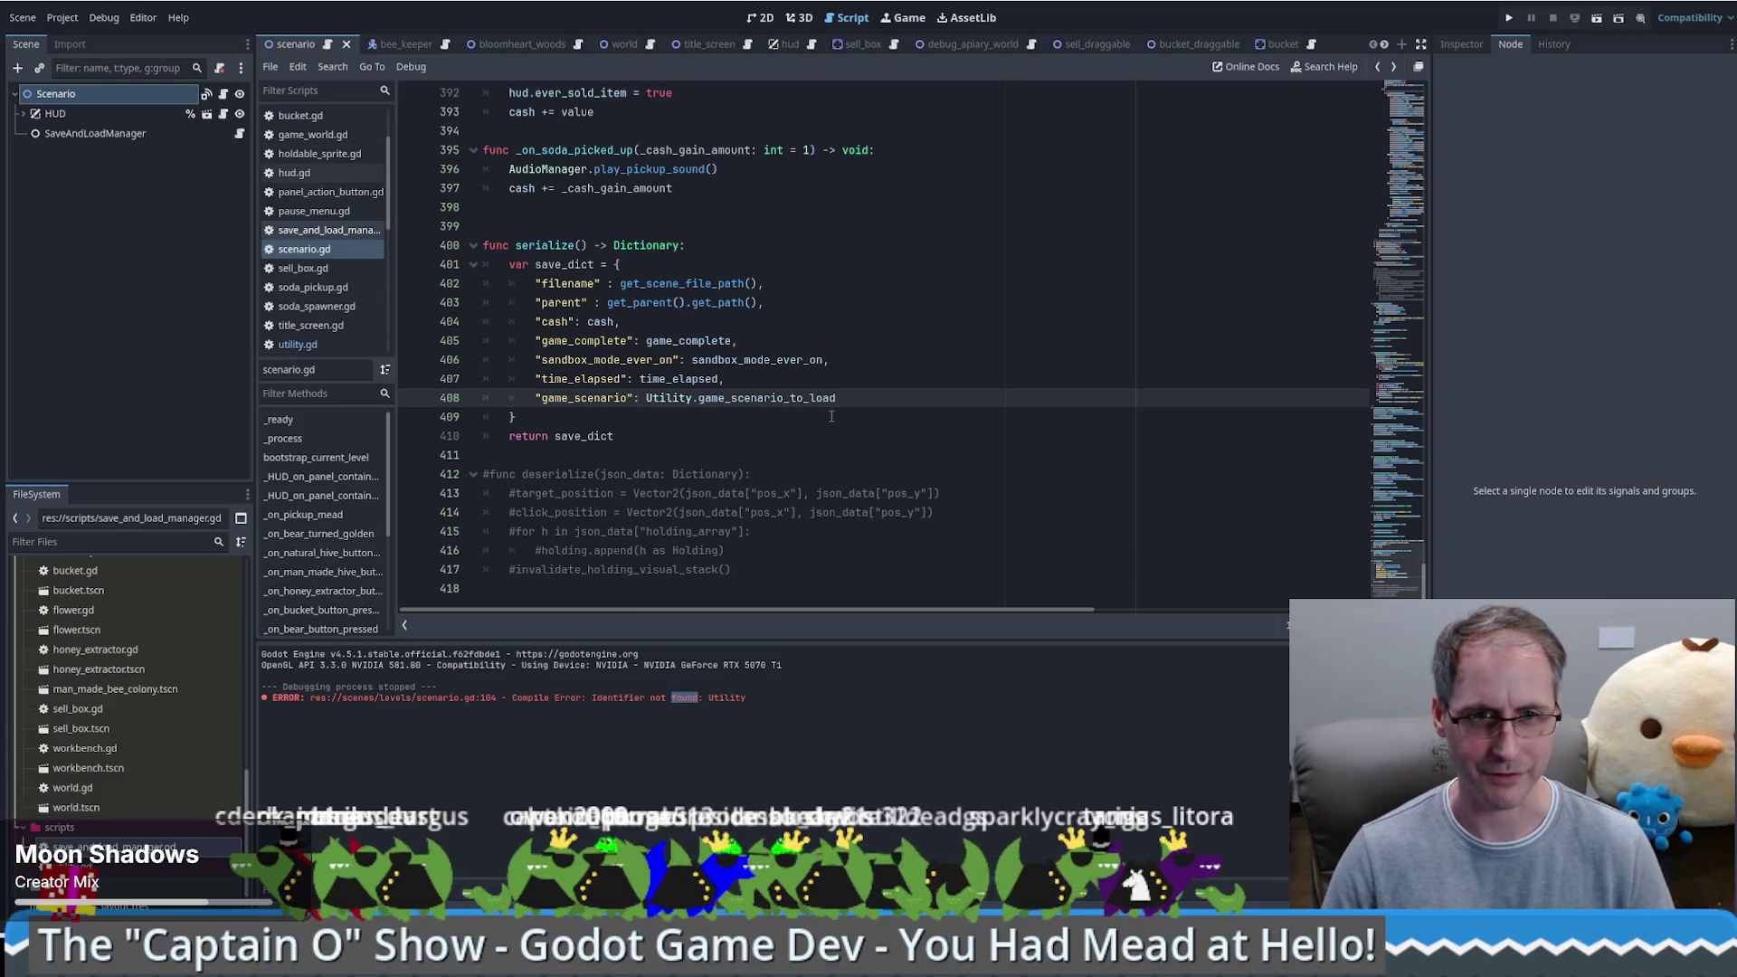
pyautogui.keyDown('ctrl'); pyautogui.click(723, 401); pyautogui.keyUp('ctrl')
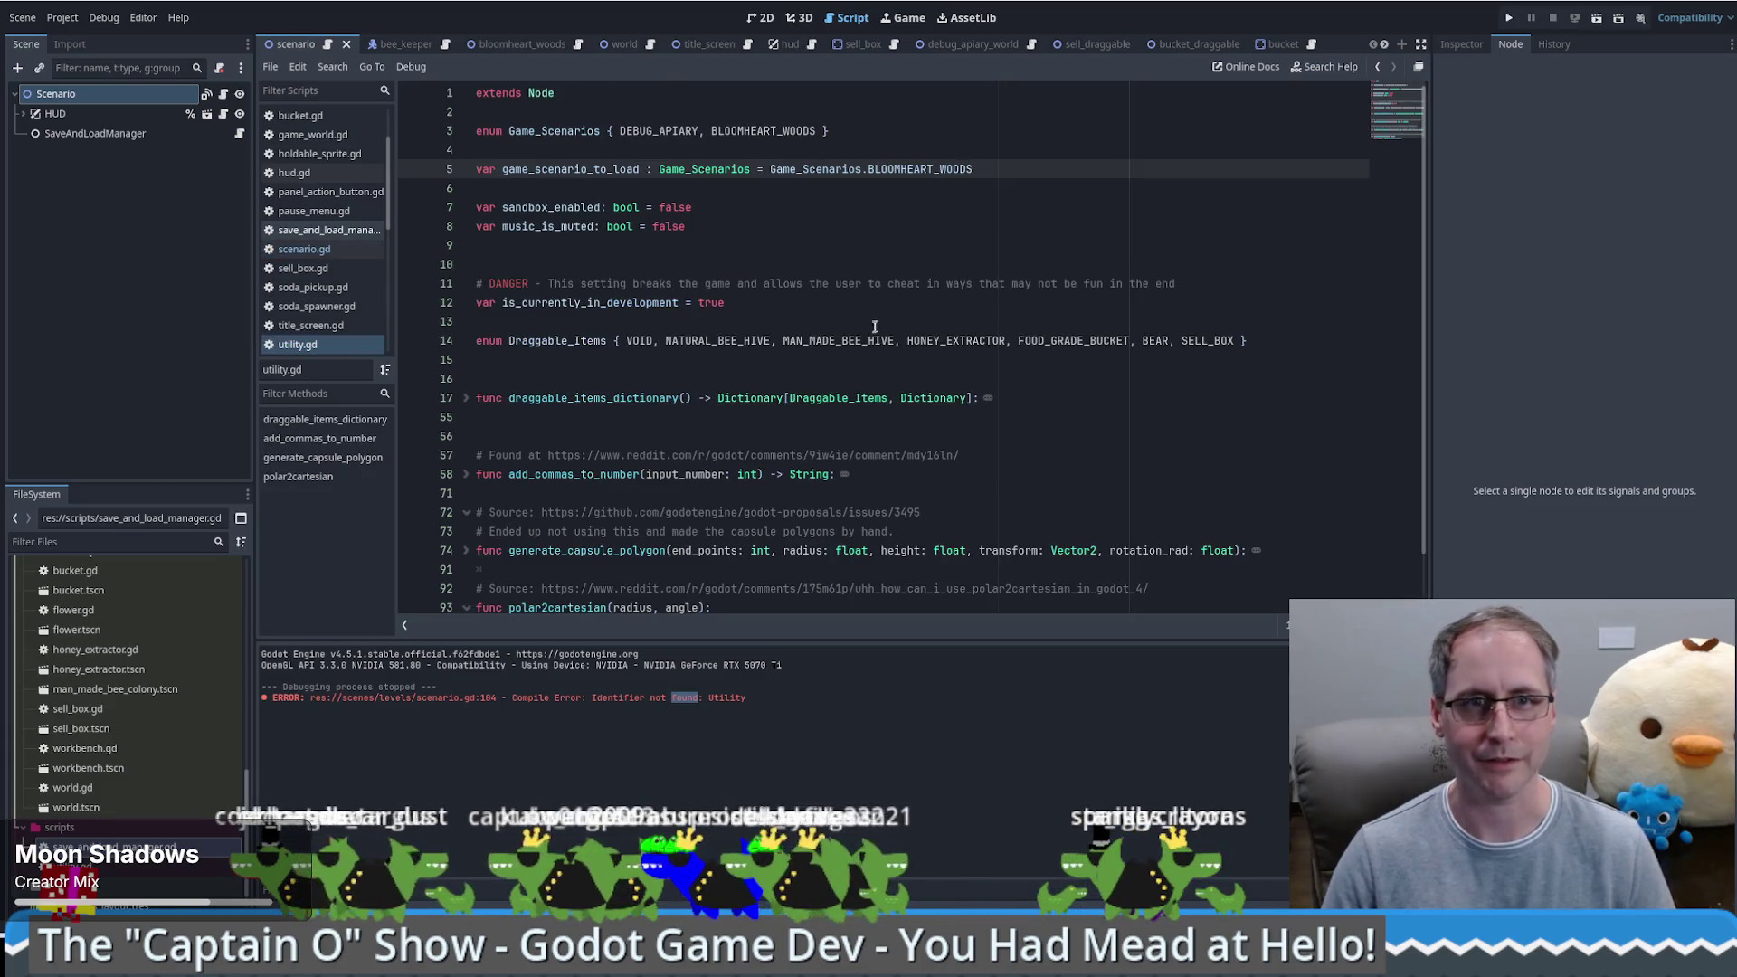
pyautogui.hotkey('alt', 'Left')
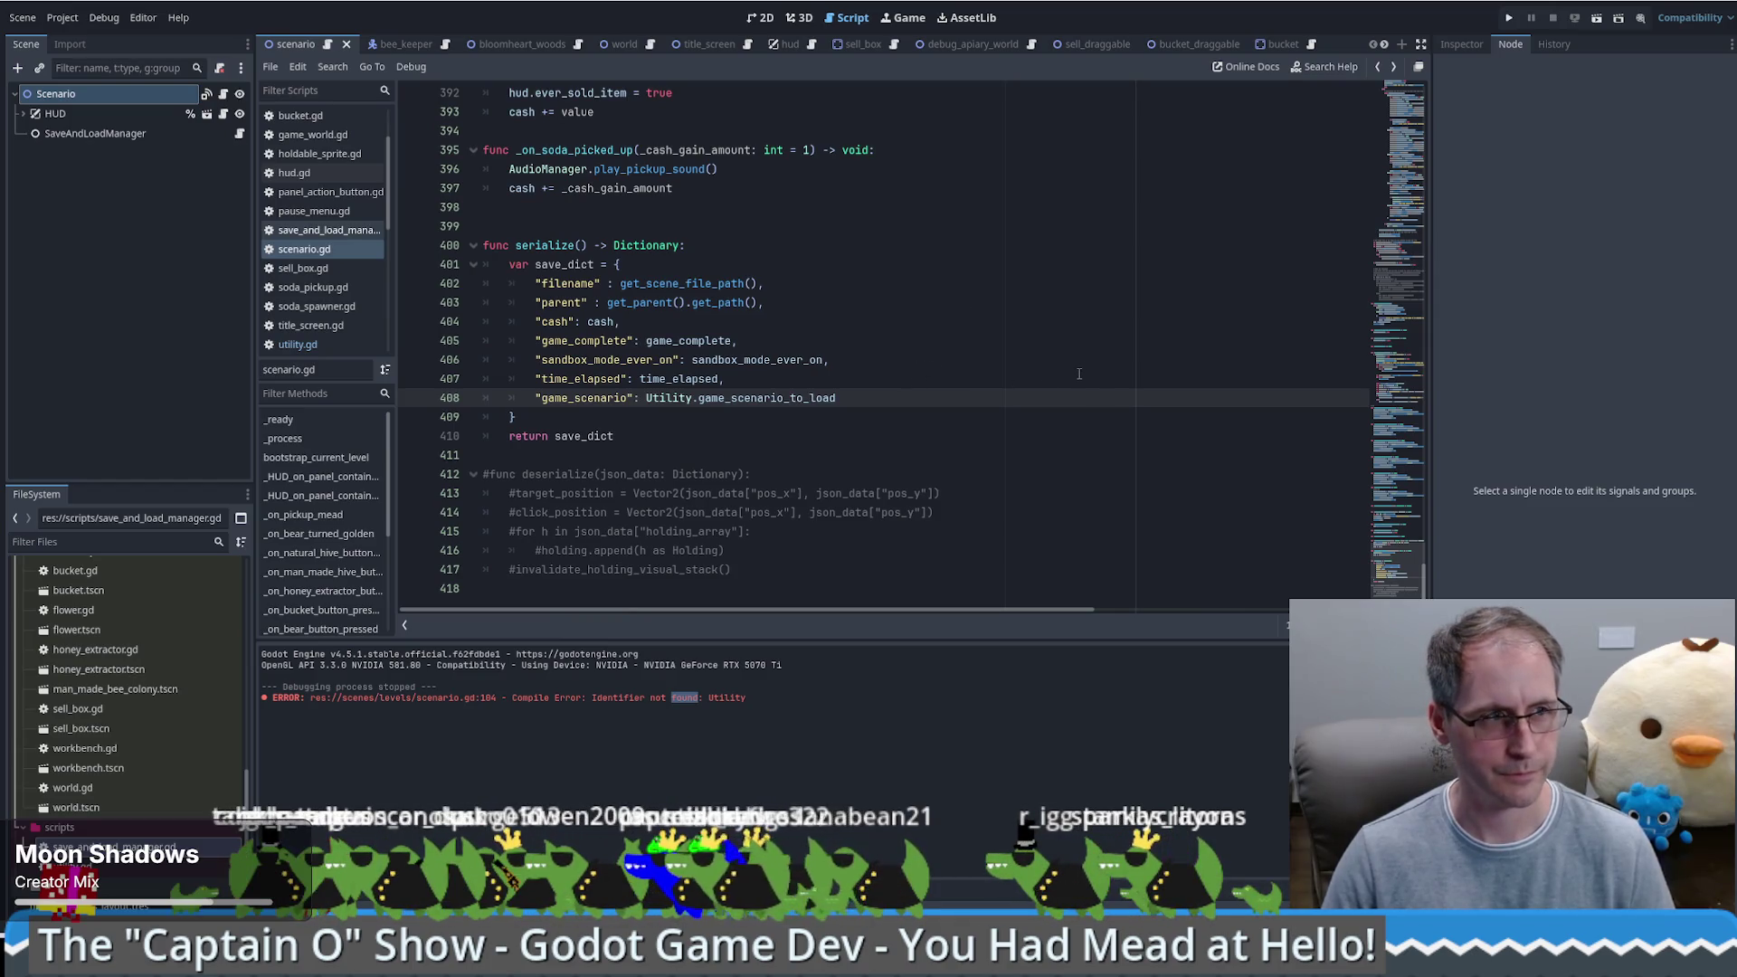
pyautogui.scroll(1, 1054, 434)
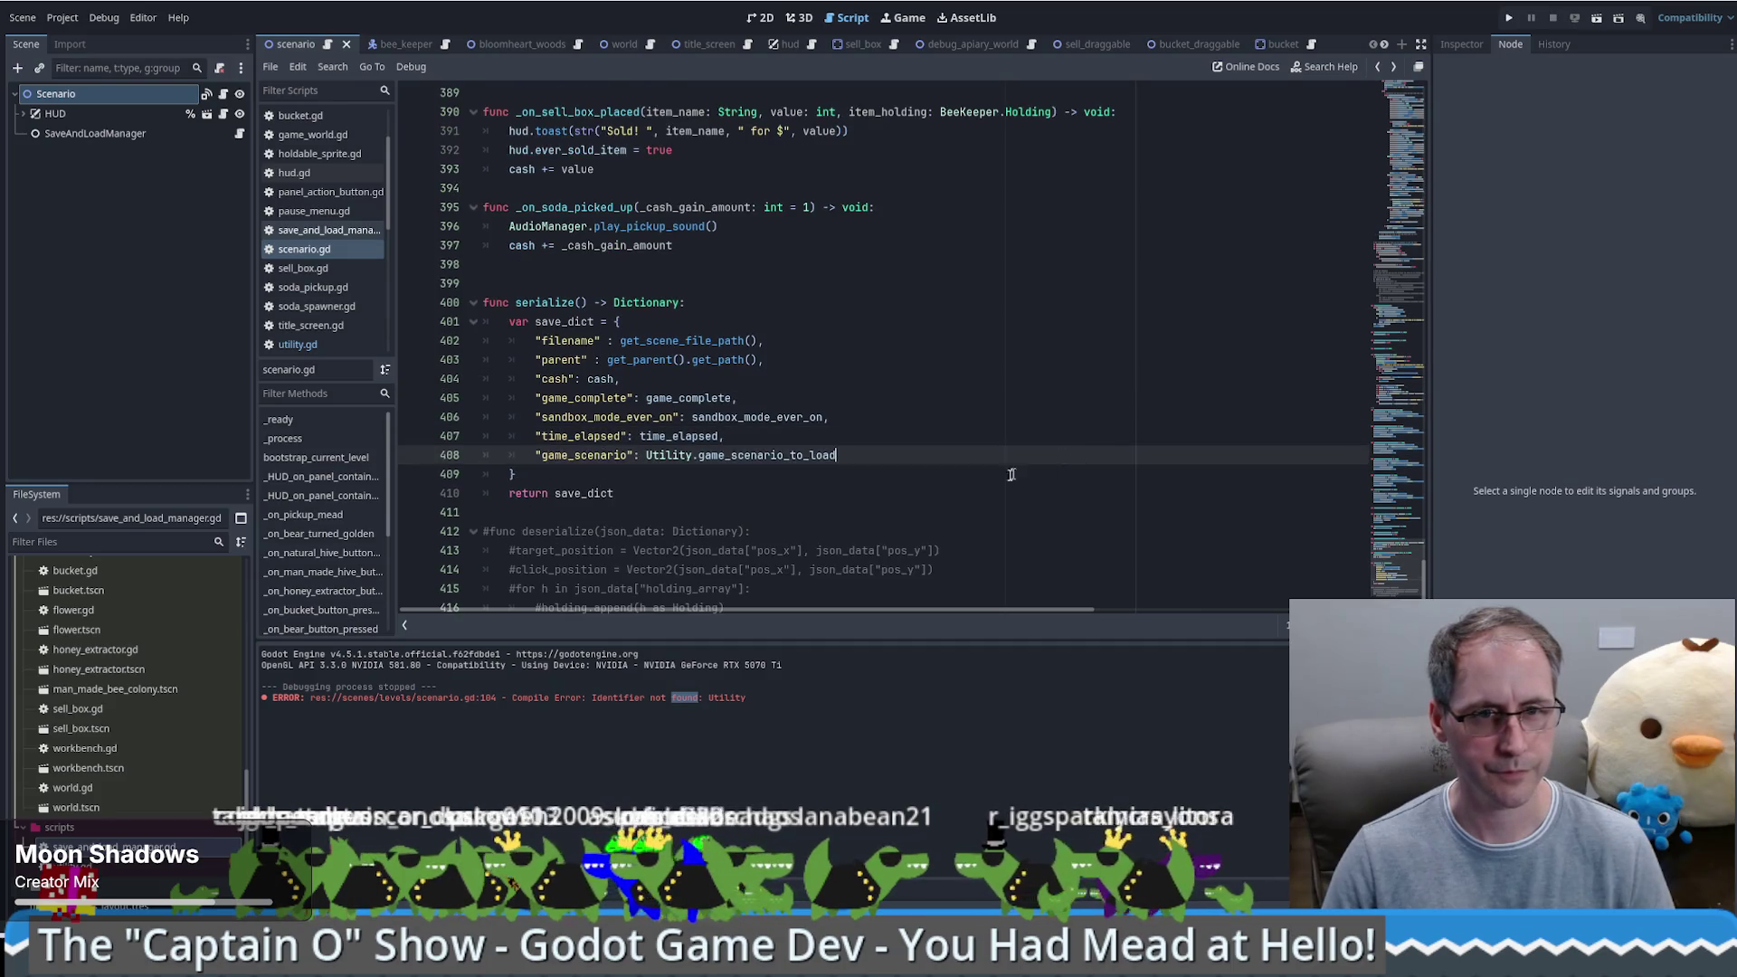
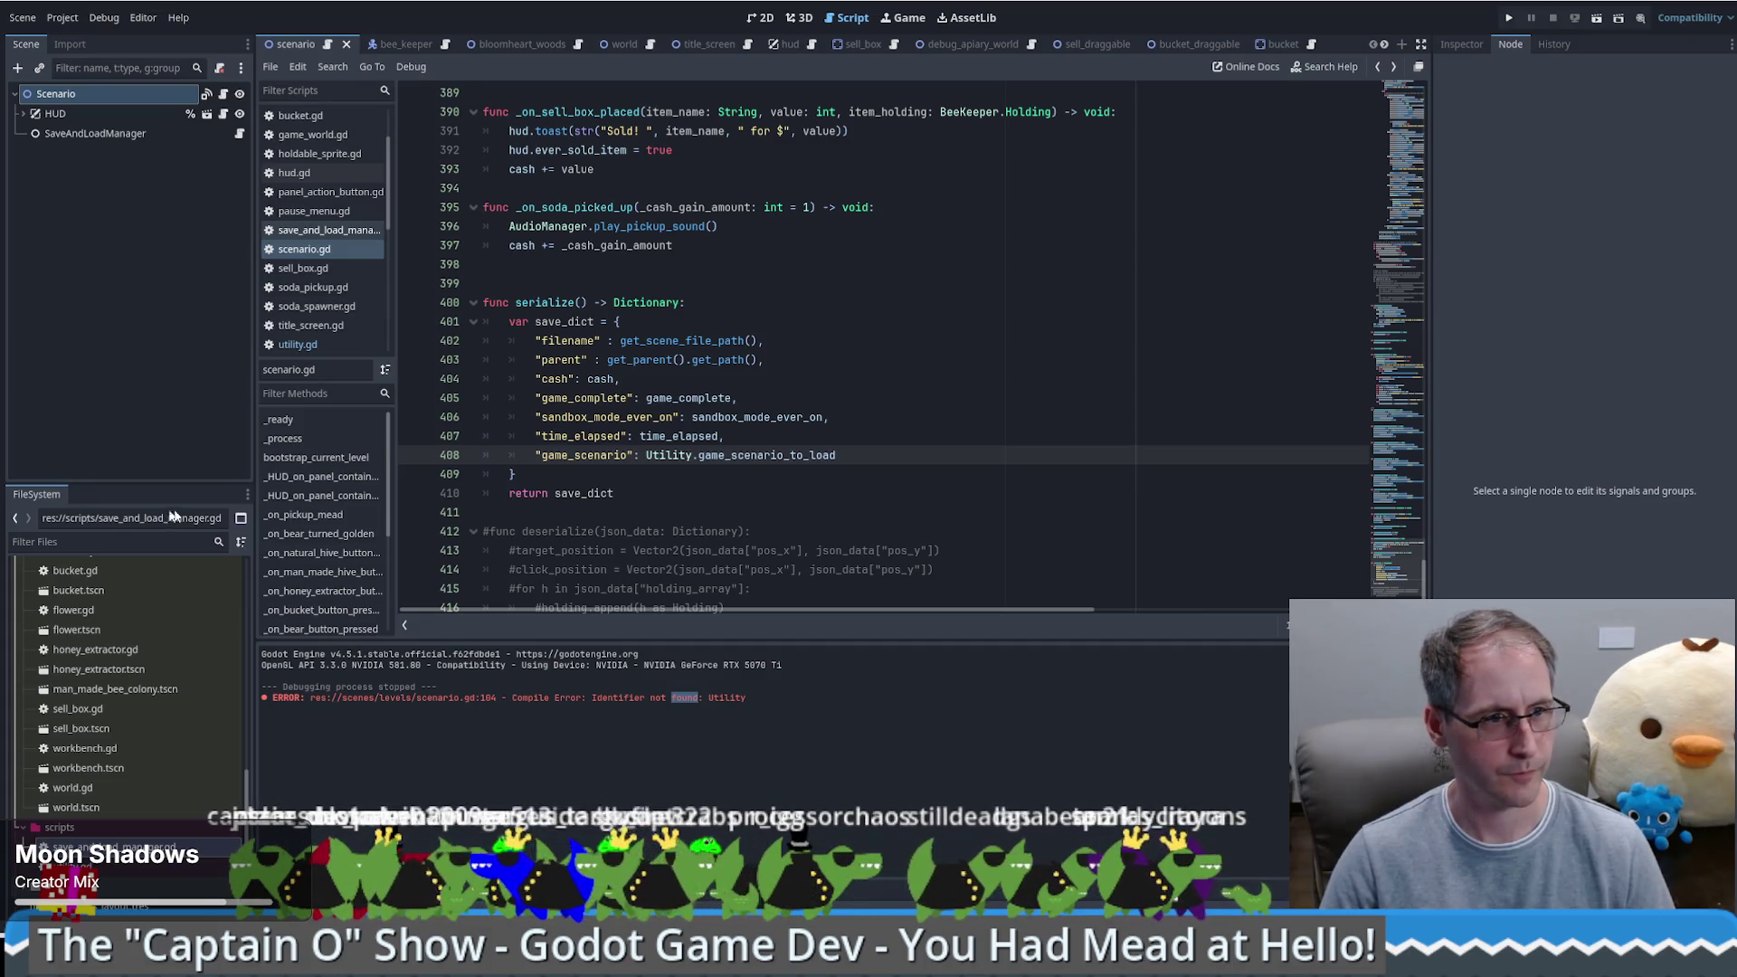
# Add a "world" entry after game_scenario in save_dict, replacing its null value with {}
pyautogui.scroll(5, 871, 475)
pyautogui.scroll(-5, 870, 542)
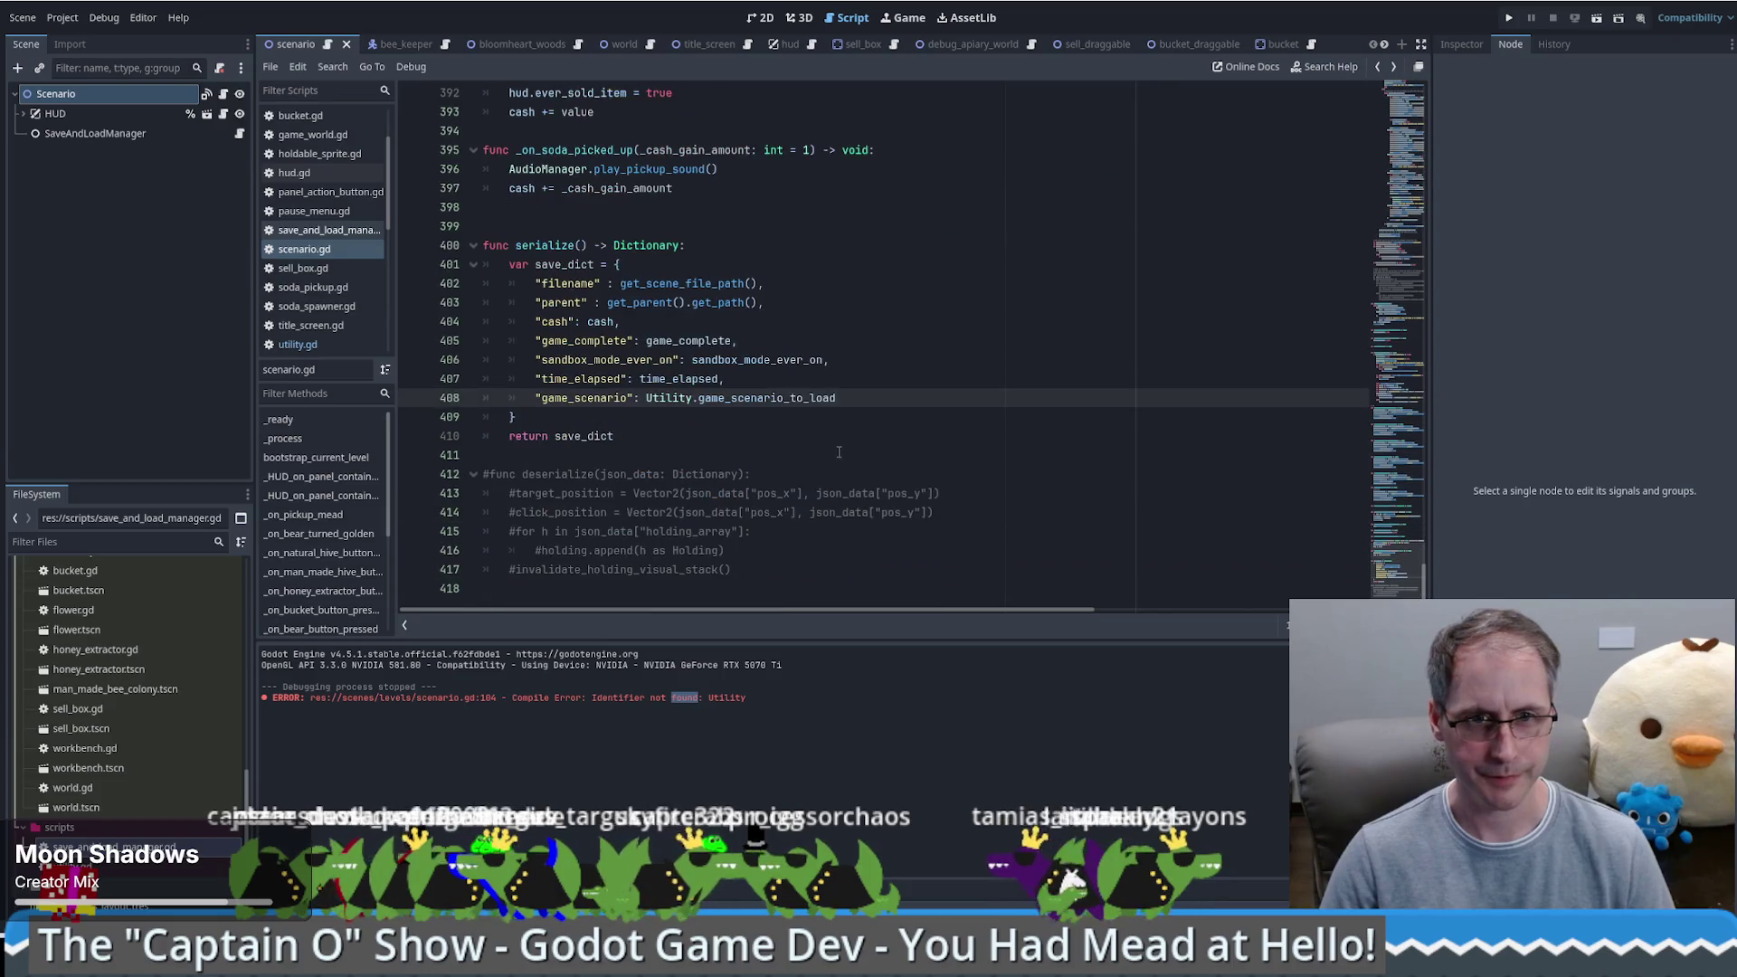
pyautogui.click(856, 399)
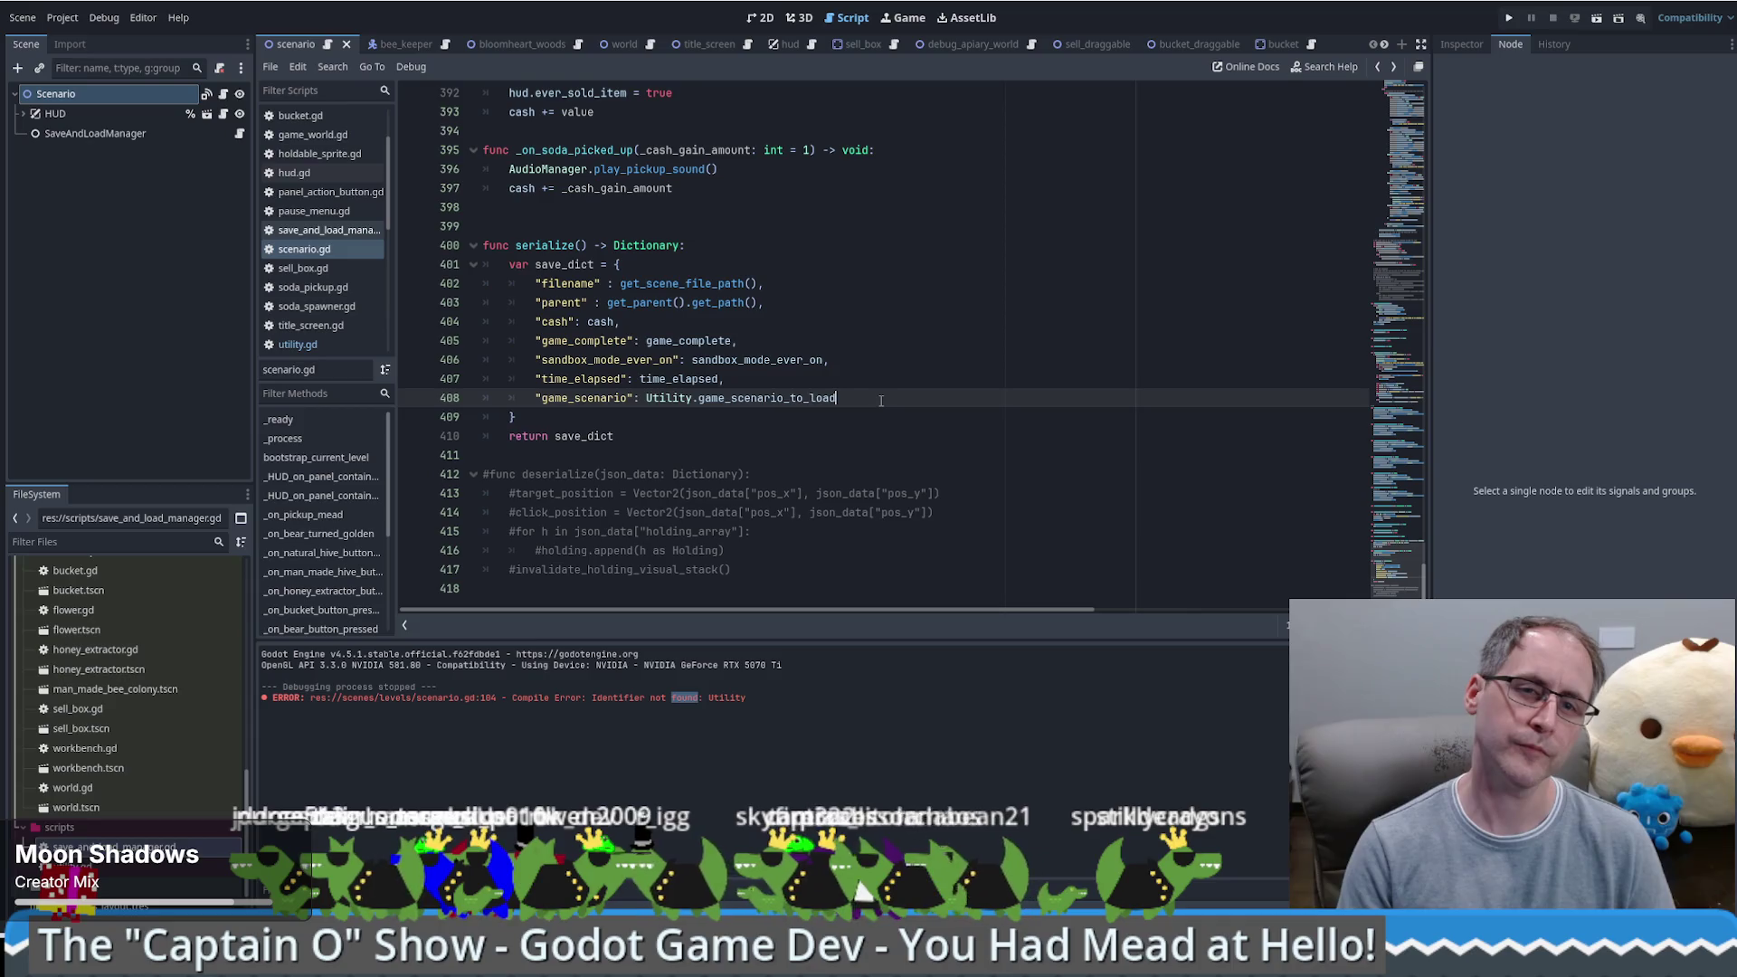
pyautogui.write(',')
pyautogui.press('Return')
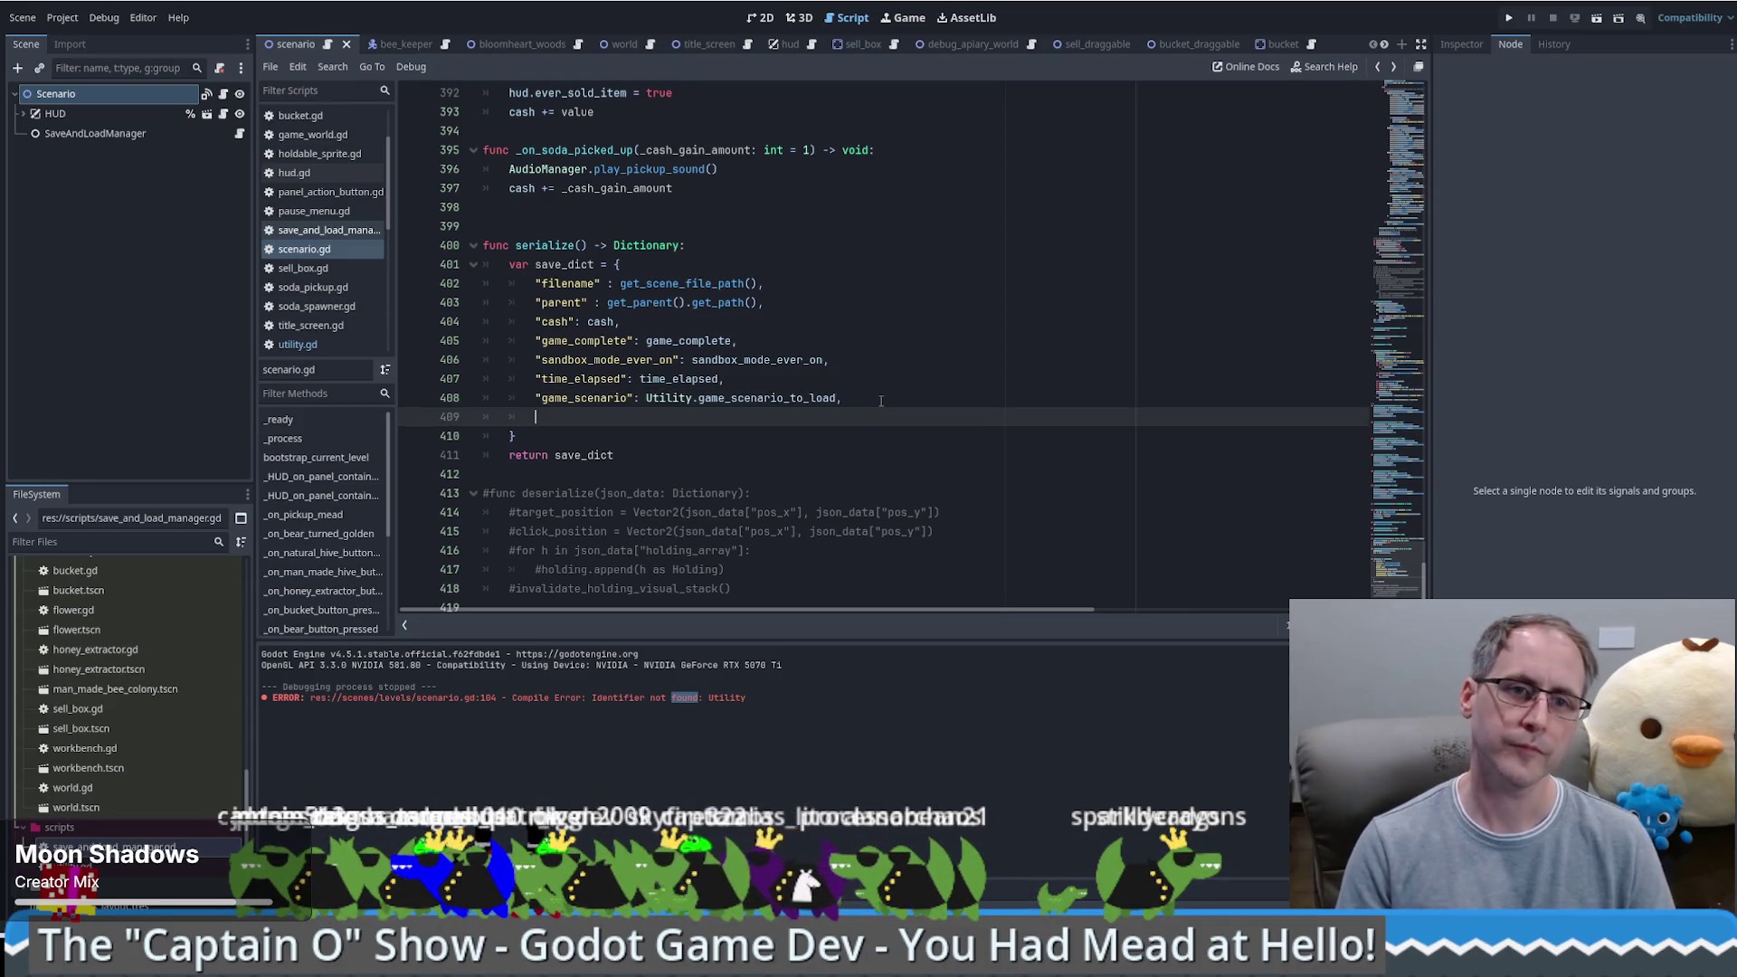
pyautogui.write('"world"')
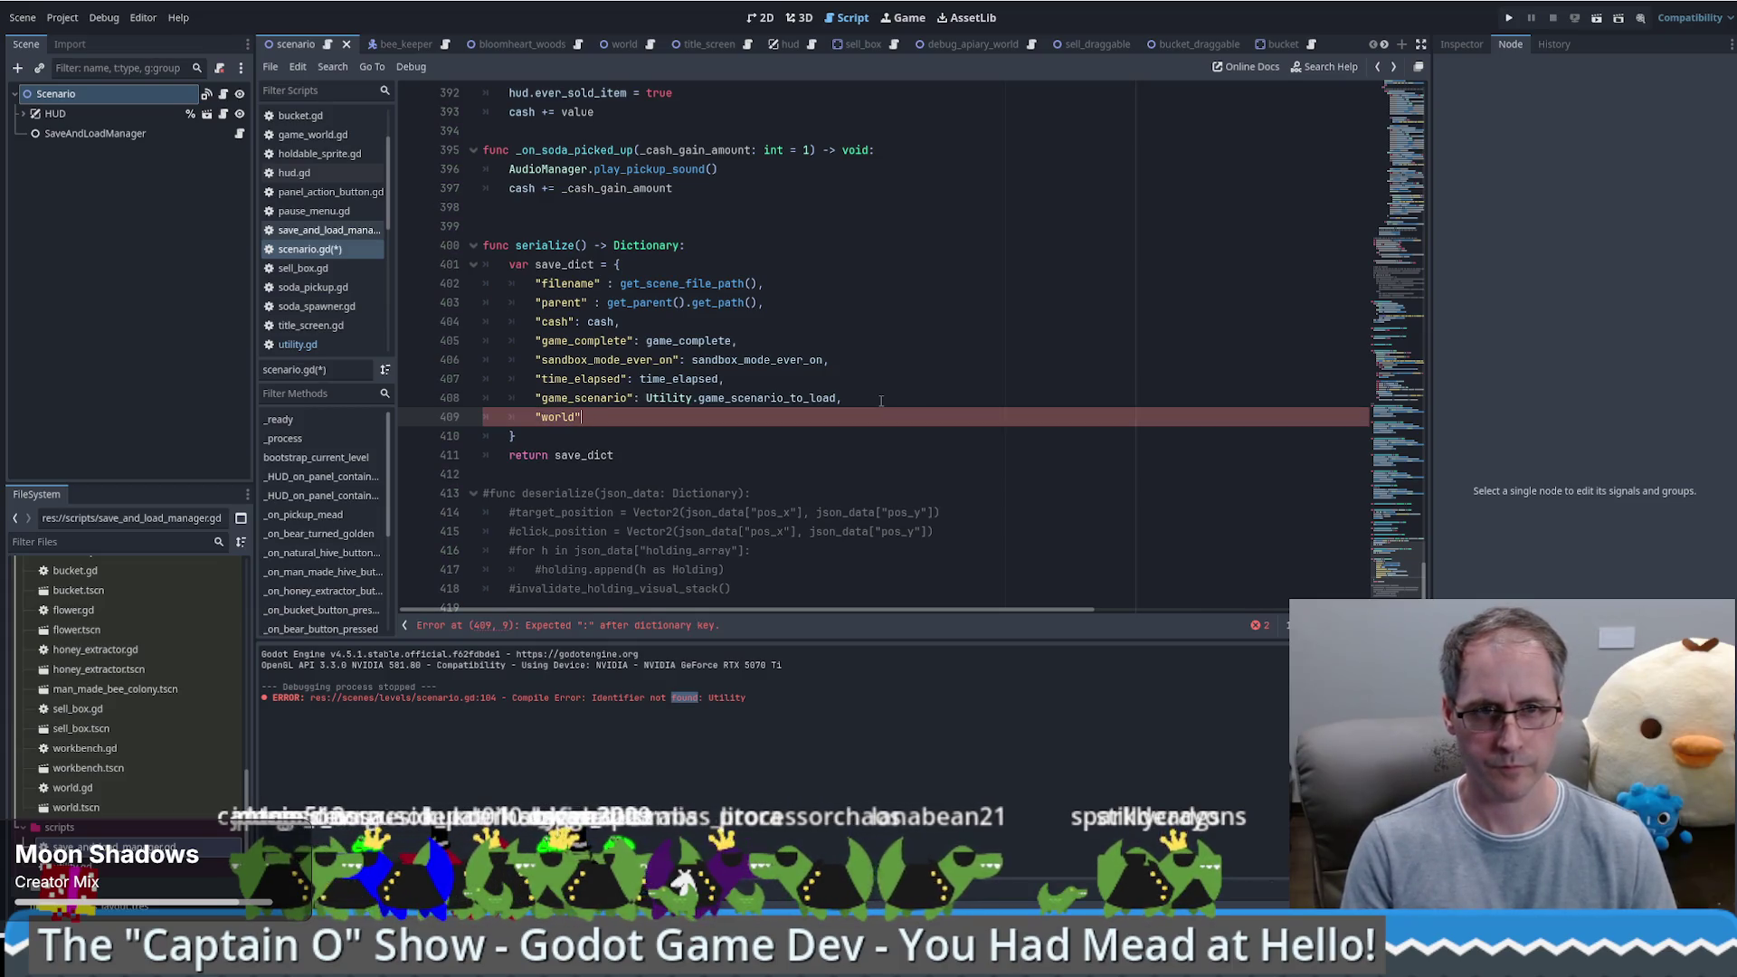
pyautogui.write(': null')
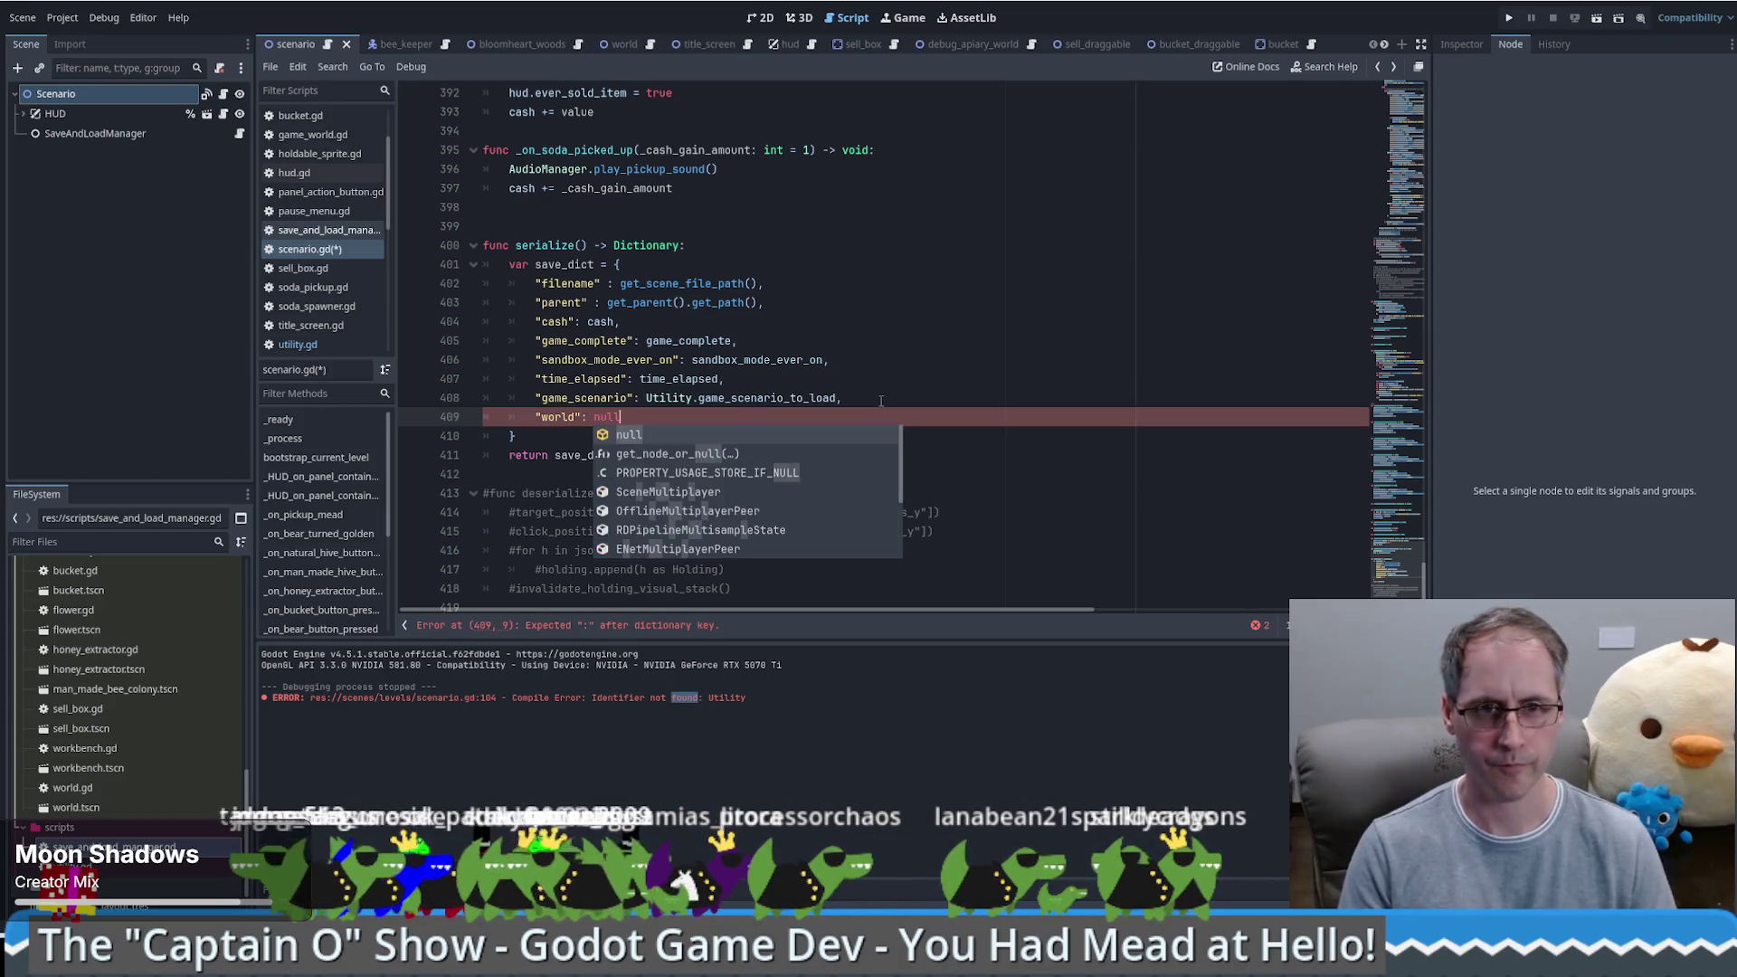
pyautogui.doubleClick(608, 417)
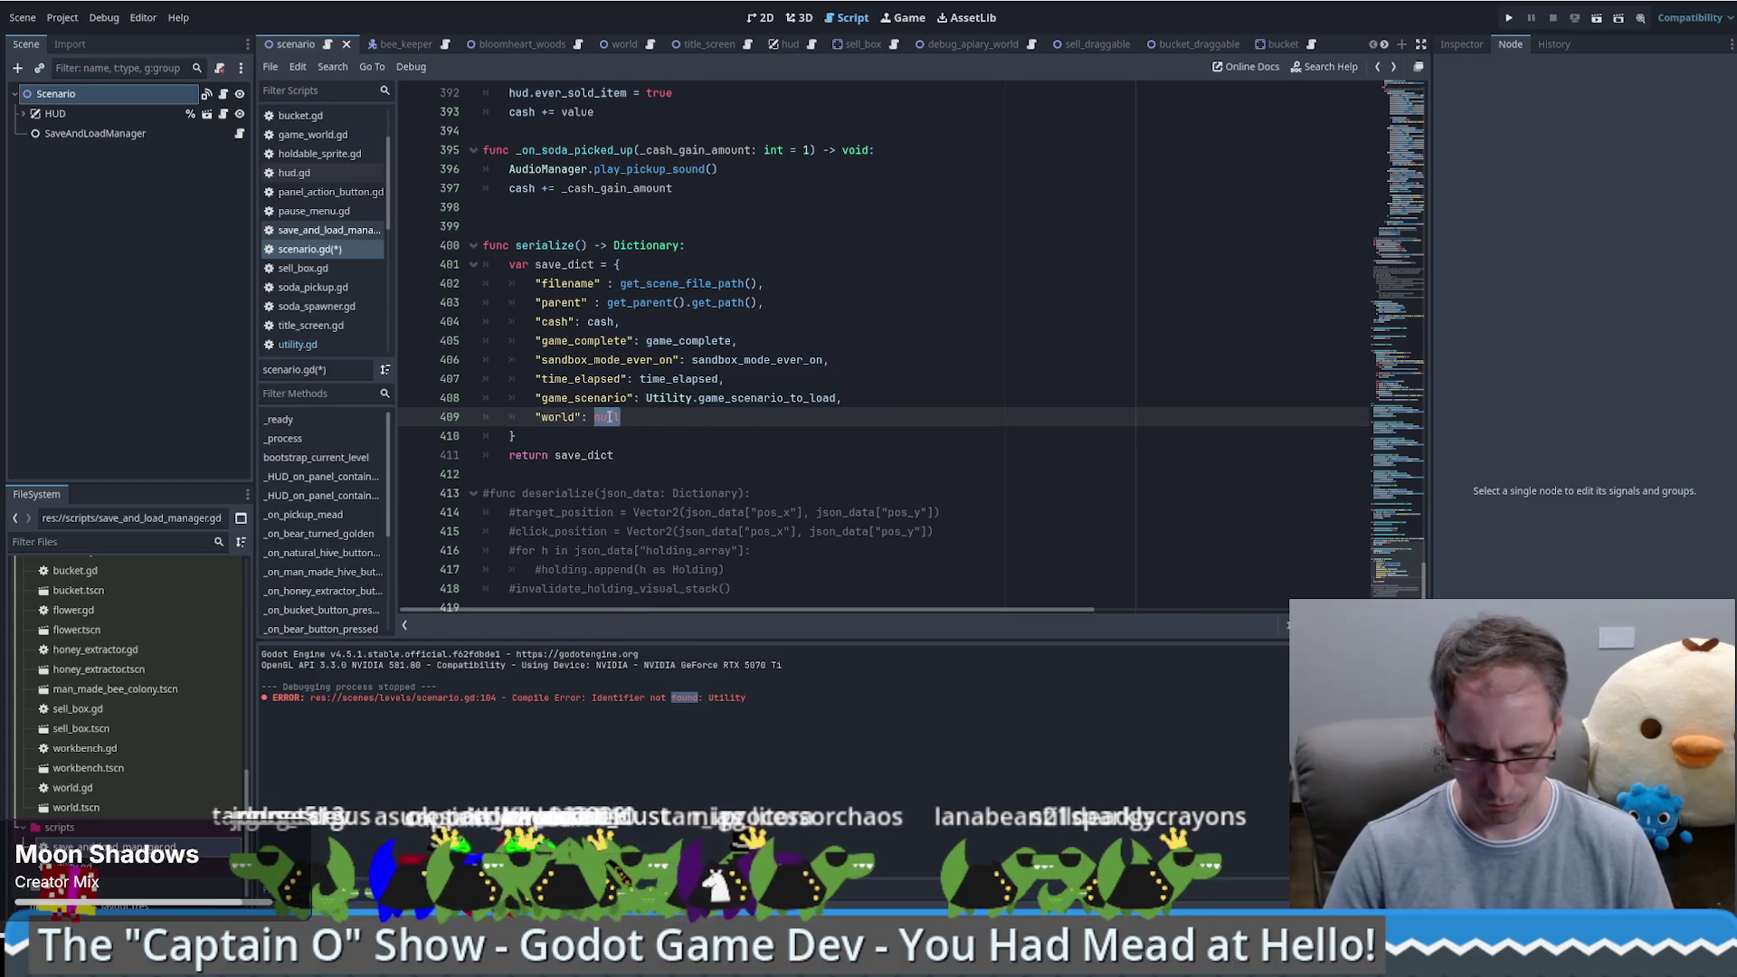
pyautogui.write('{')
# Tidy the lines around the dictionary's closing brace, removing the stray save_dict line
pyautogui.click(666, 431)
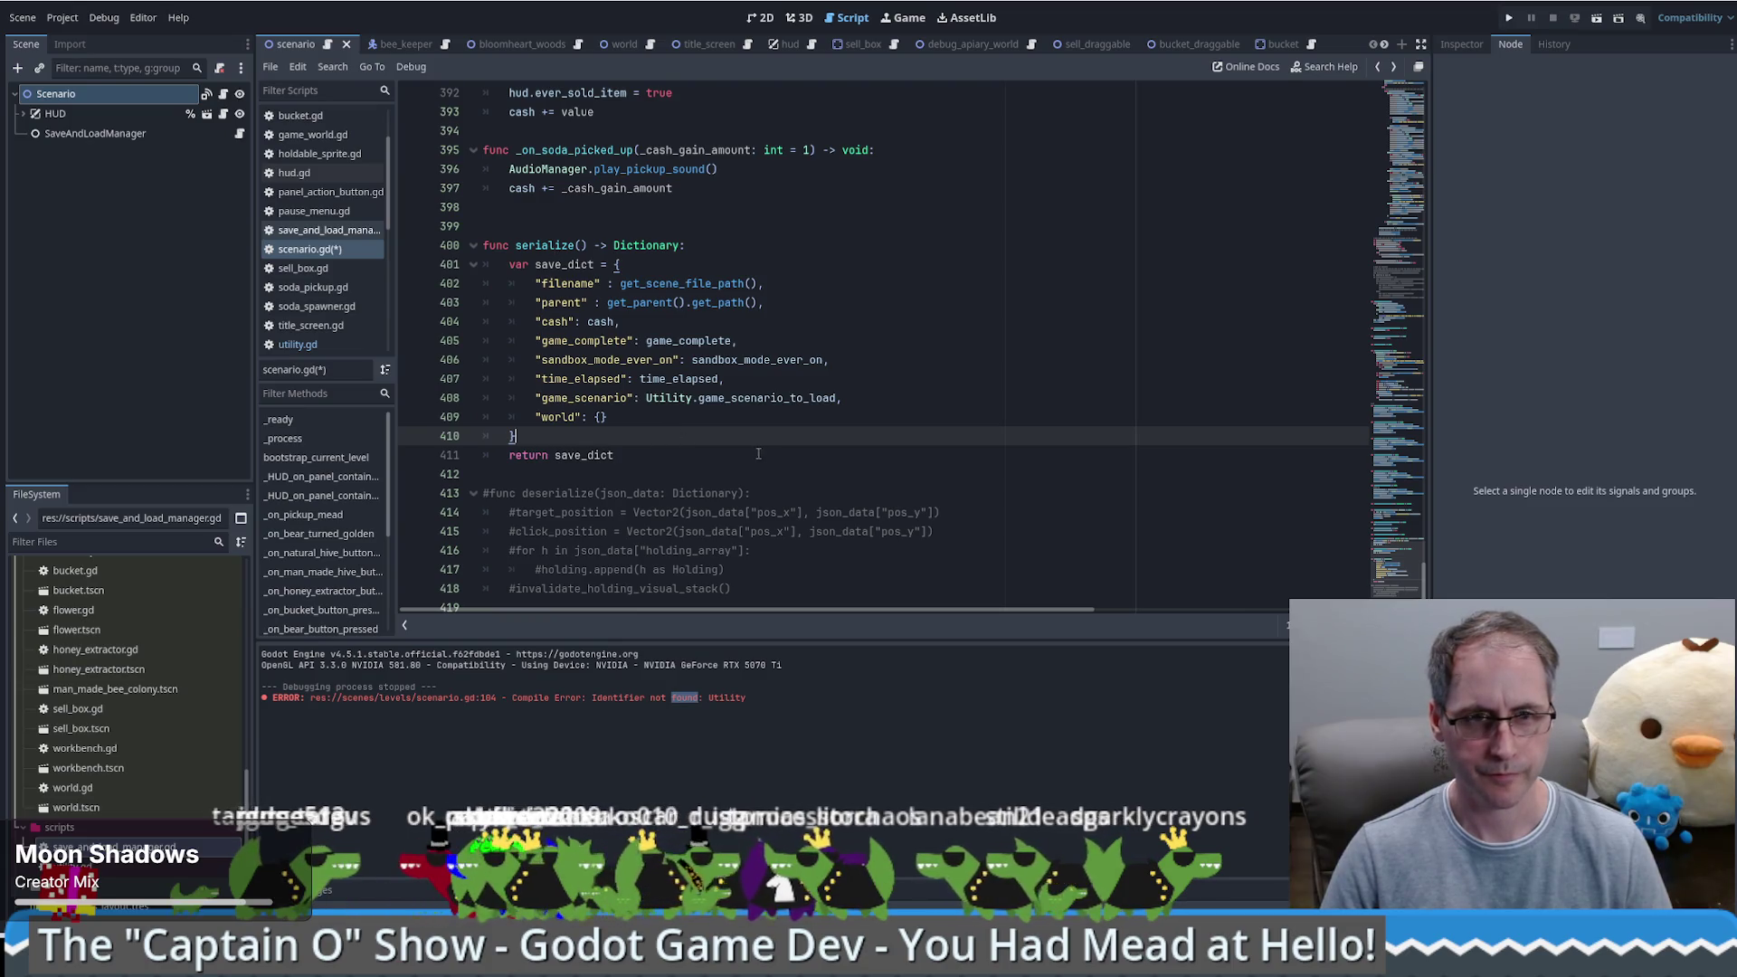
pyautogui.scroll(-1, 737, 455)
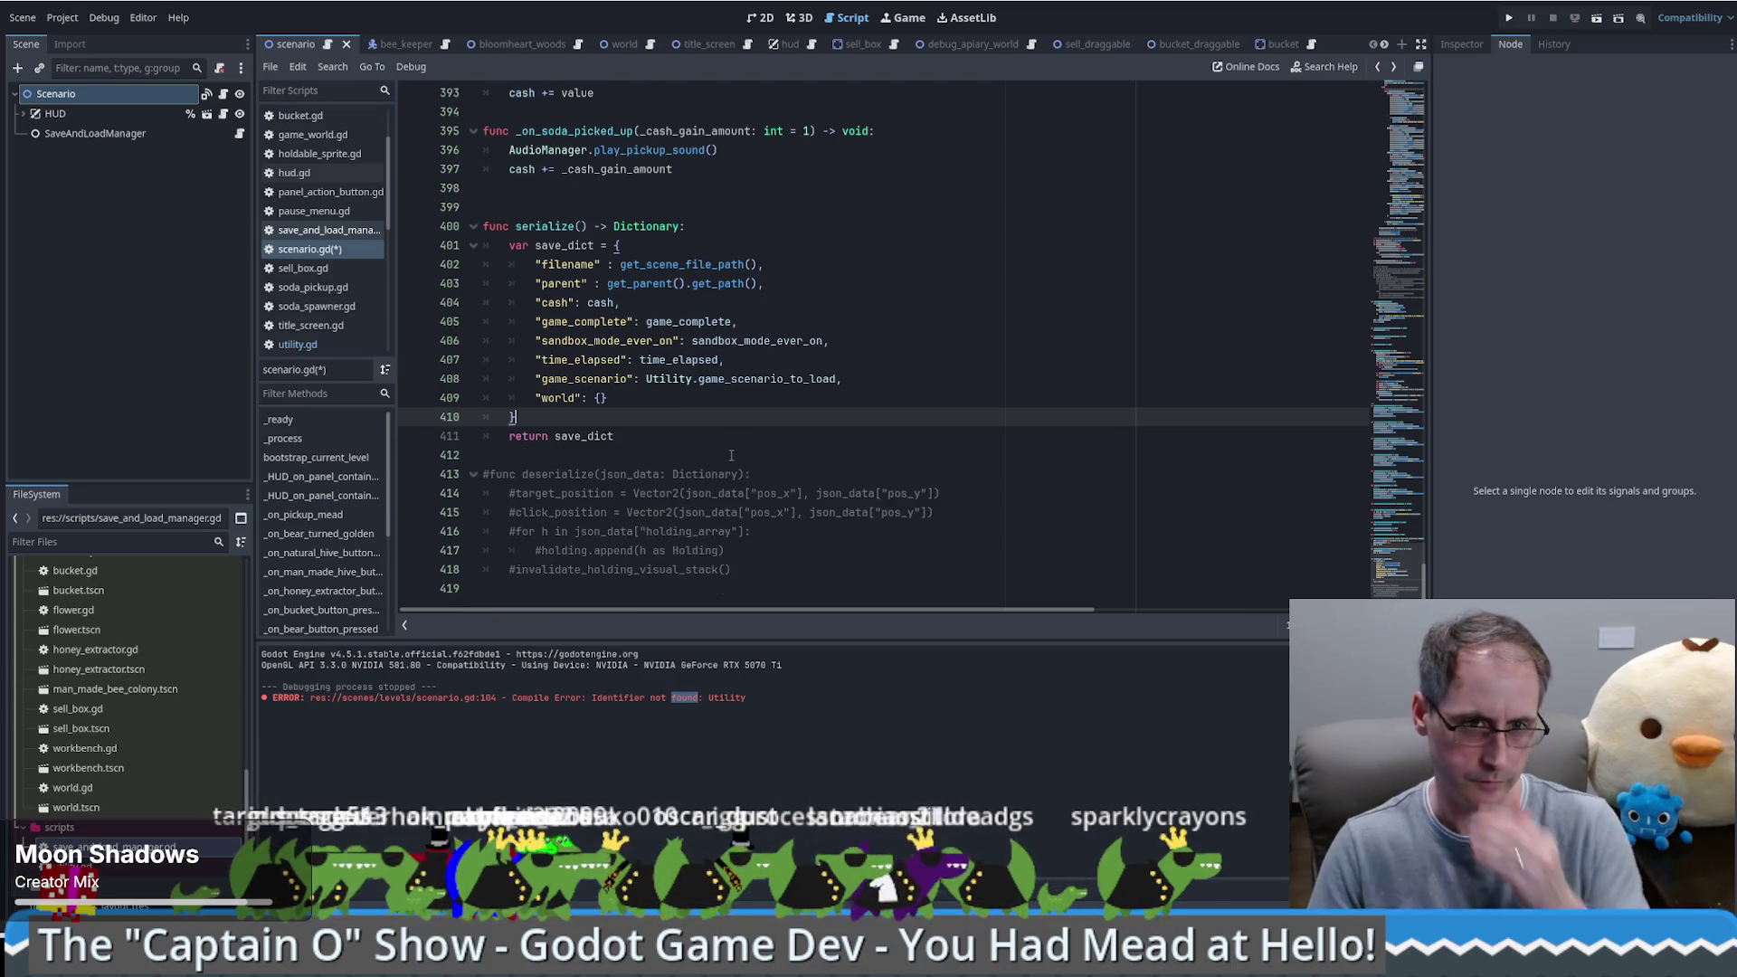
pyautogui.click(640, 399)
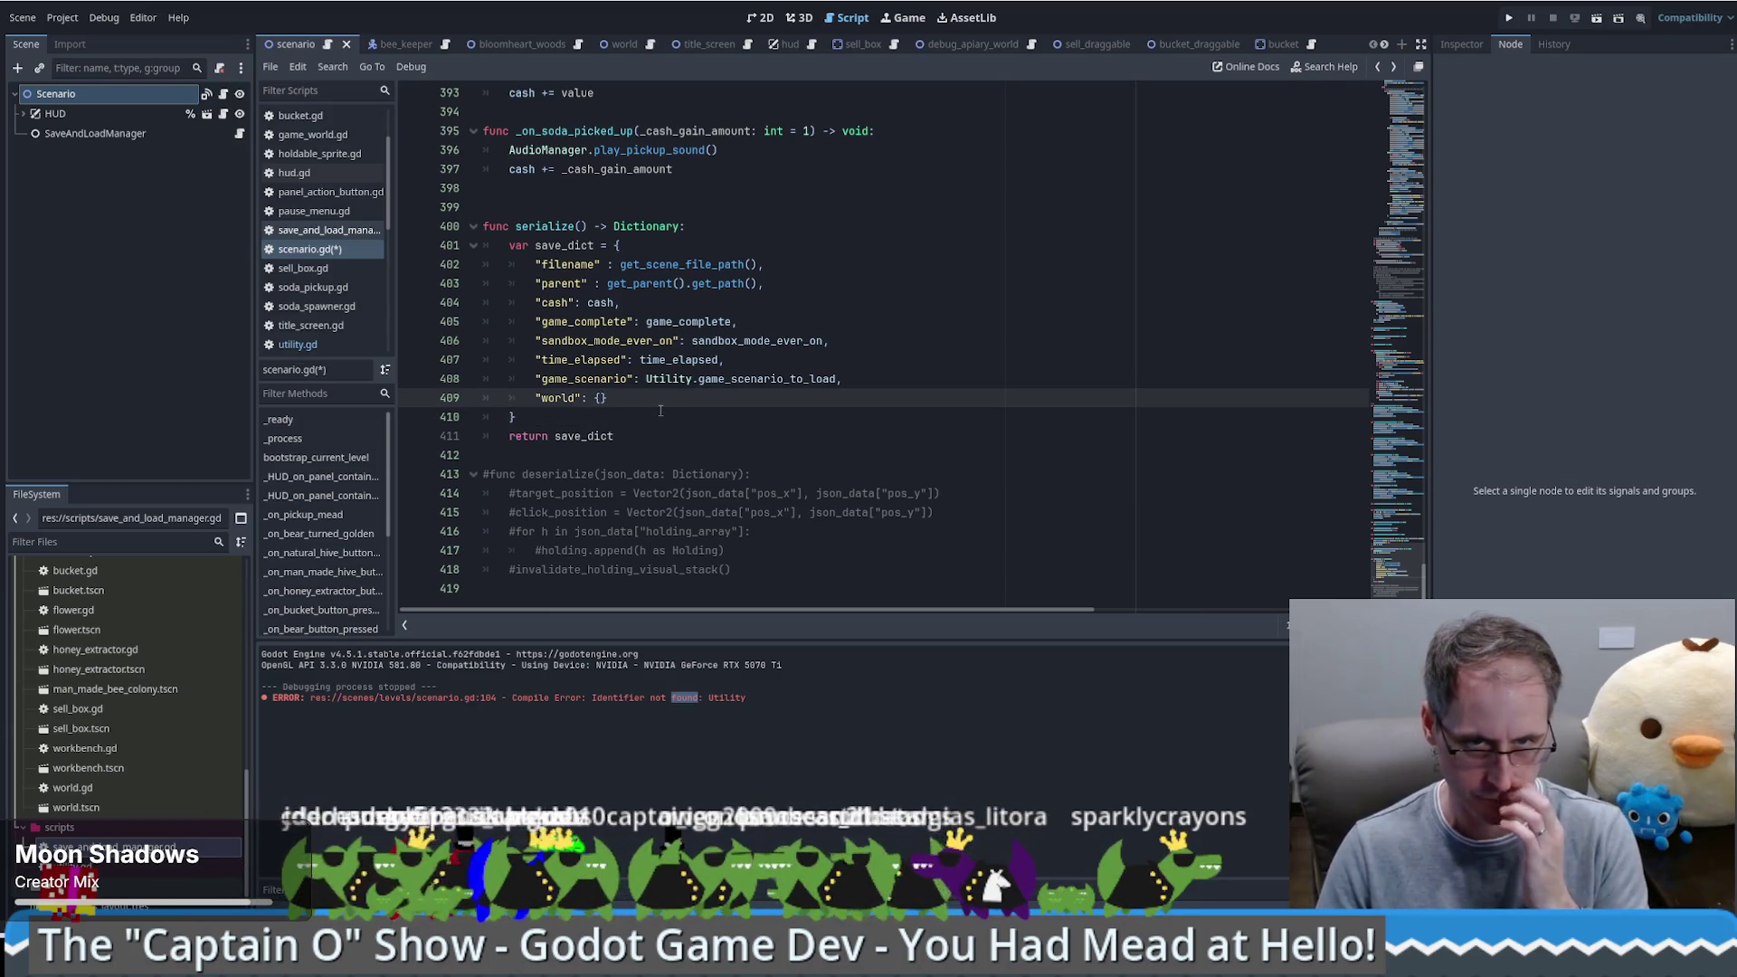
pyautogui.click(618, 420)
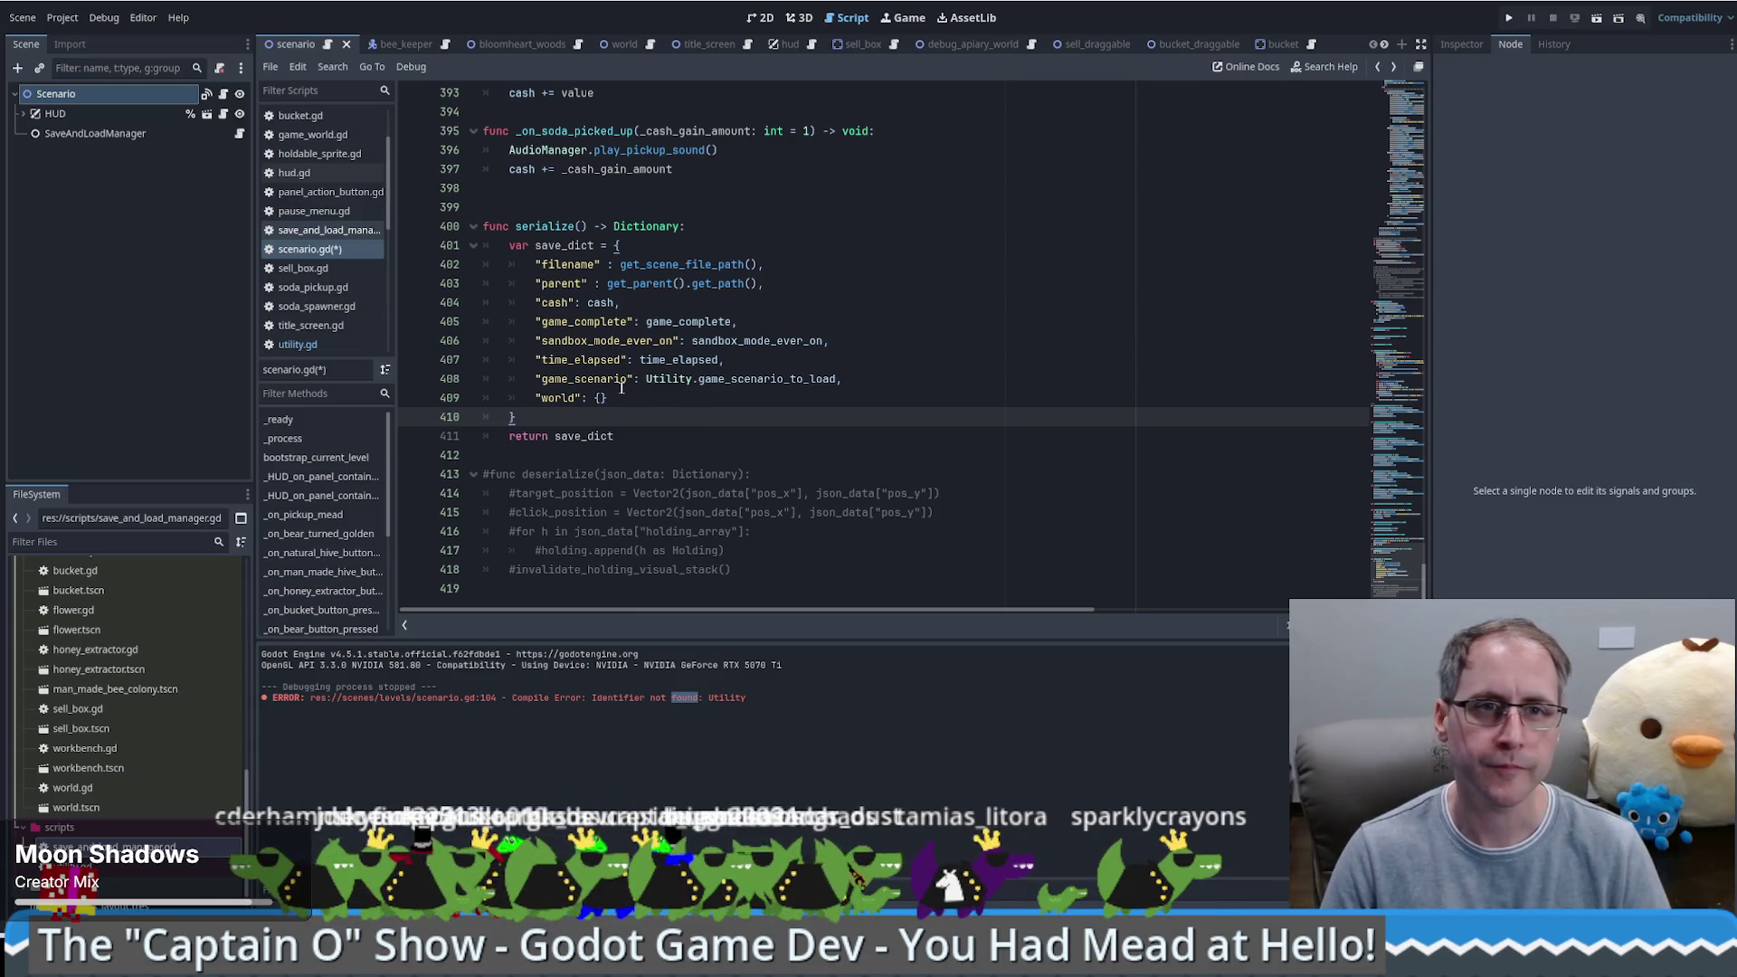
pyautogui.moveTo(784, 396); pyautogui.dragTo(887, 383)
pyautogui.press('BackSpace')
pyautogui.press('BackSpace')
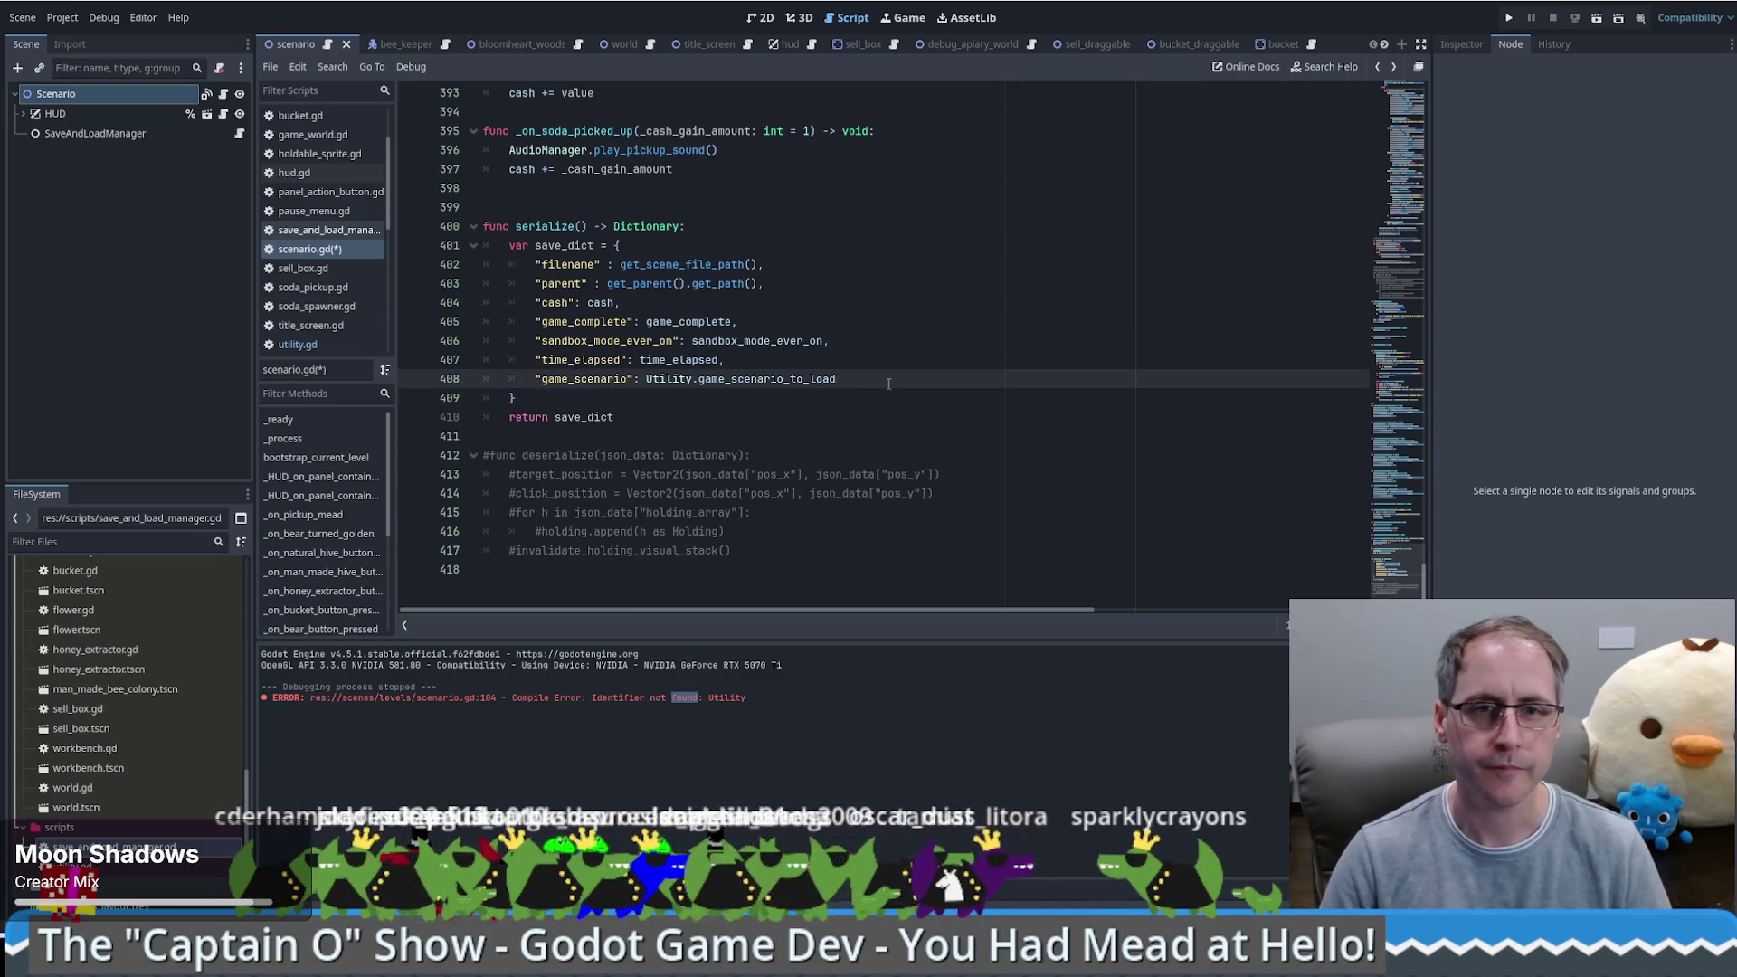
pyautogui.hotkey('ctrl', 'z')
pyautogui.hotkey('ctrl', 'z')
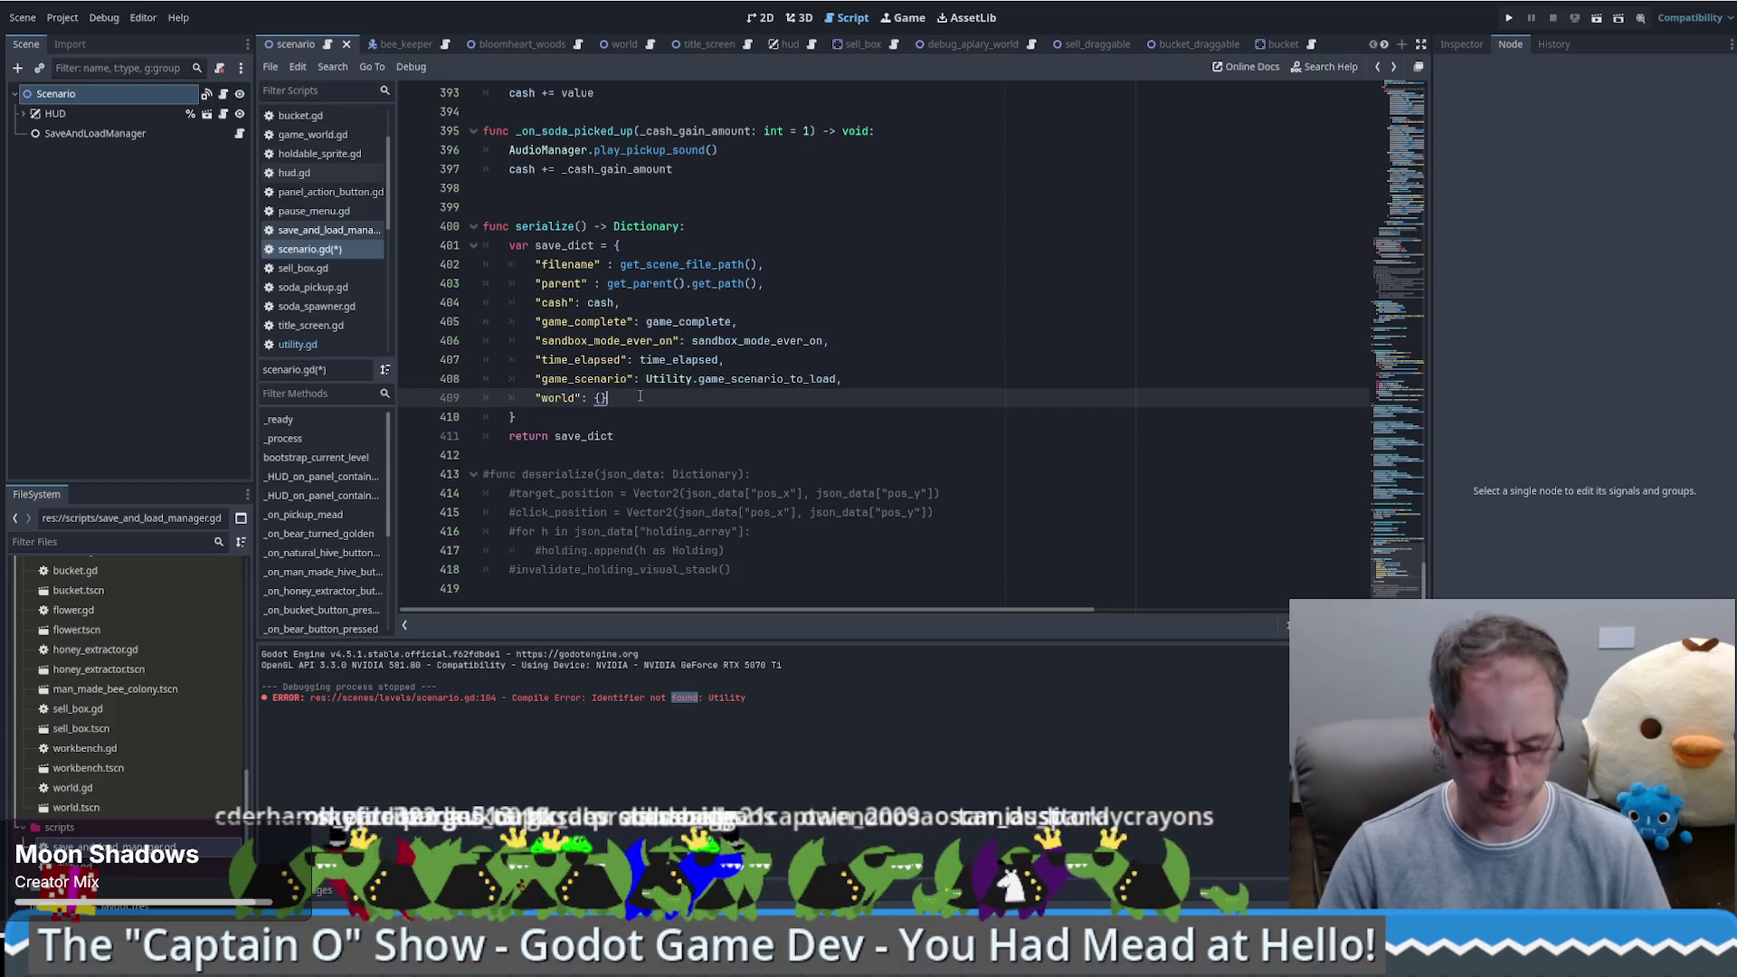
pyautogui.press('BackSpace')
pyautogui.click(623, 420)
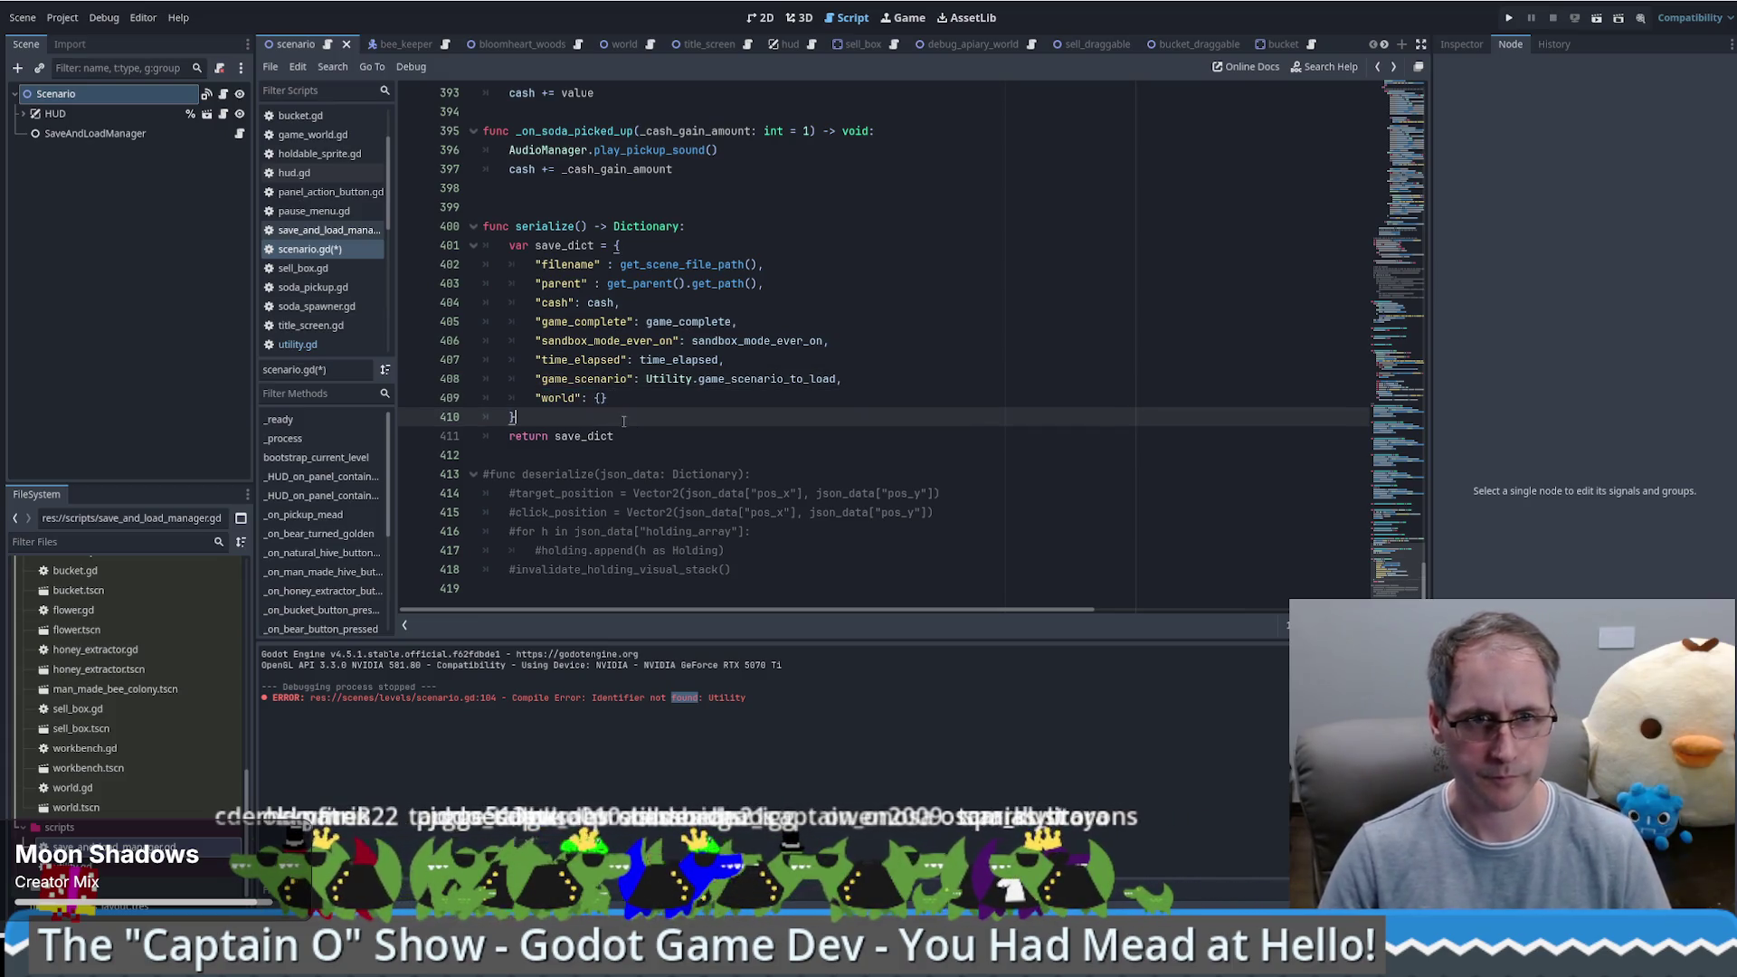
pyautogui.click(547, 226)
pyautogui.click(566, 245)
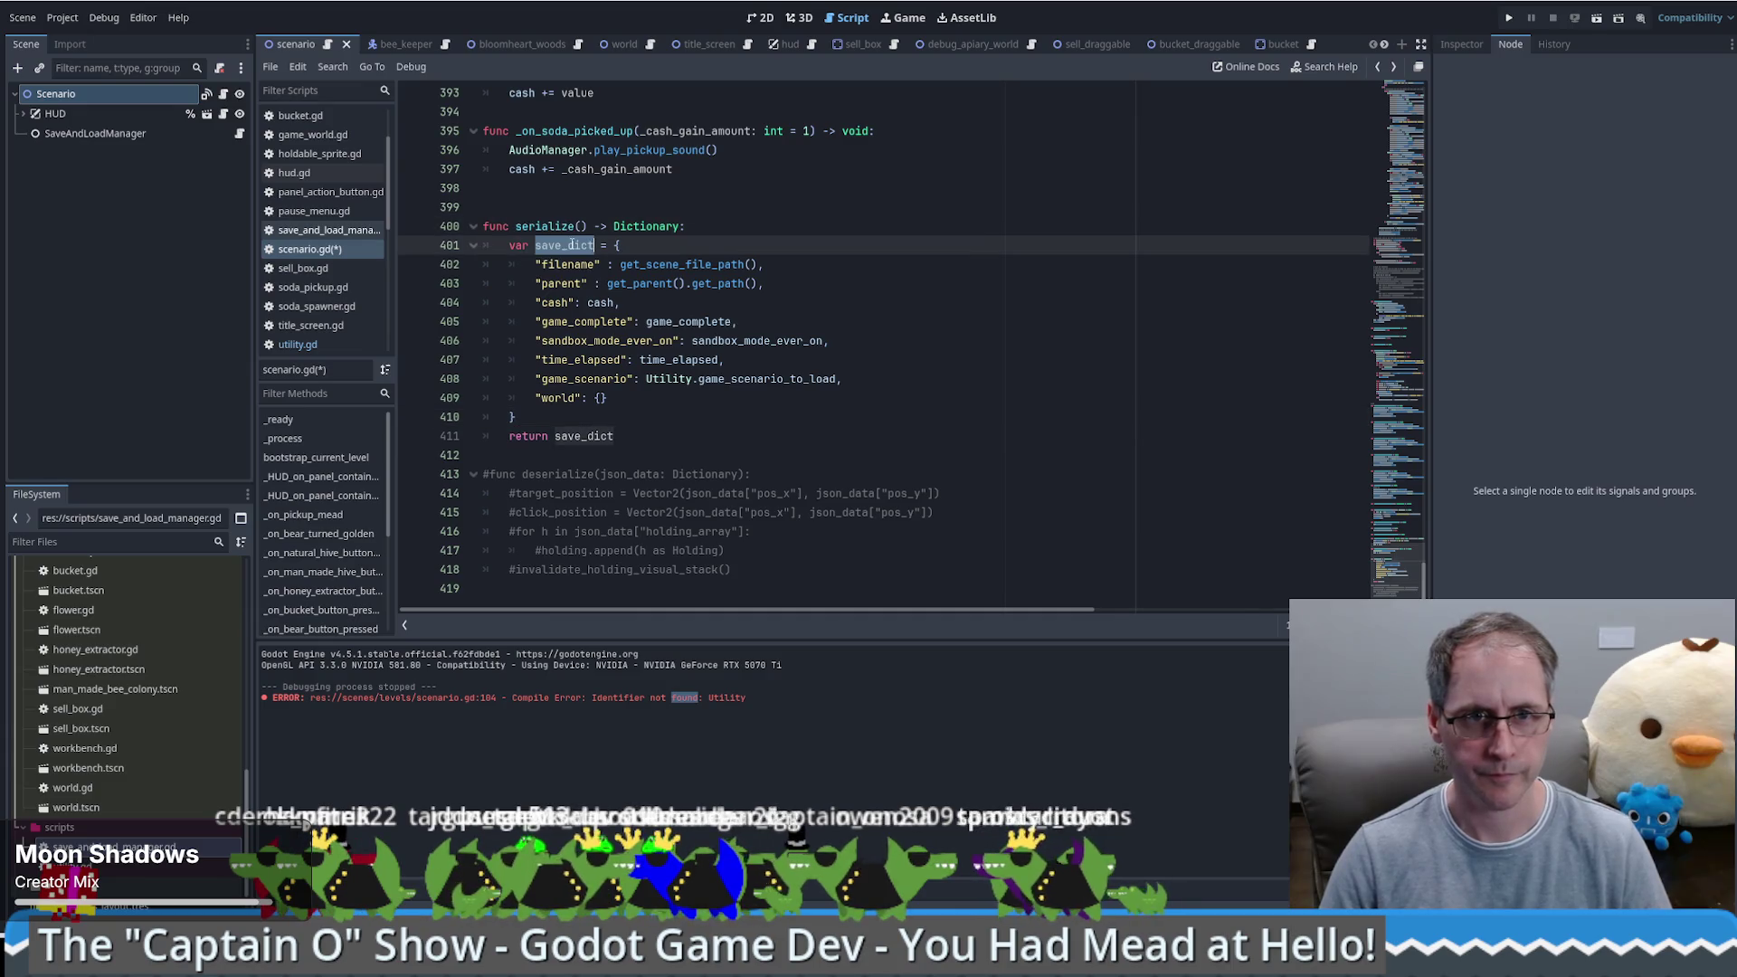
pyautogui.click(582, 417)
pyautogui.press('Return')
pyautogui.write('save_dict')
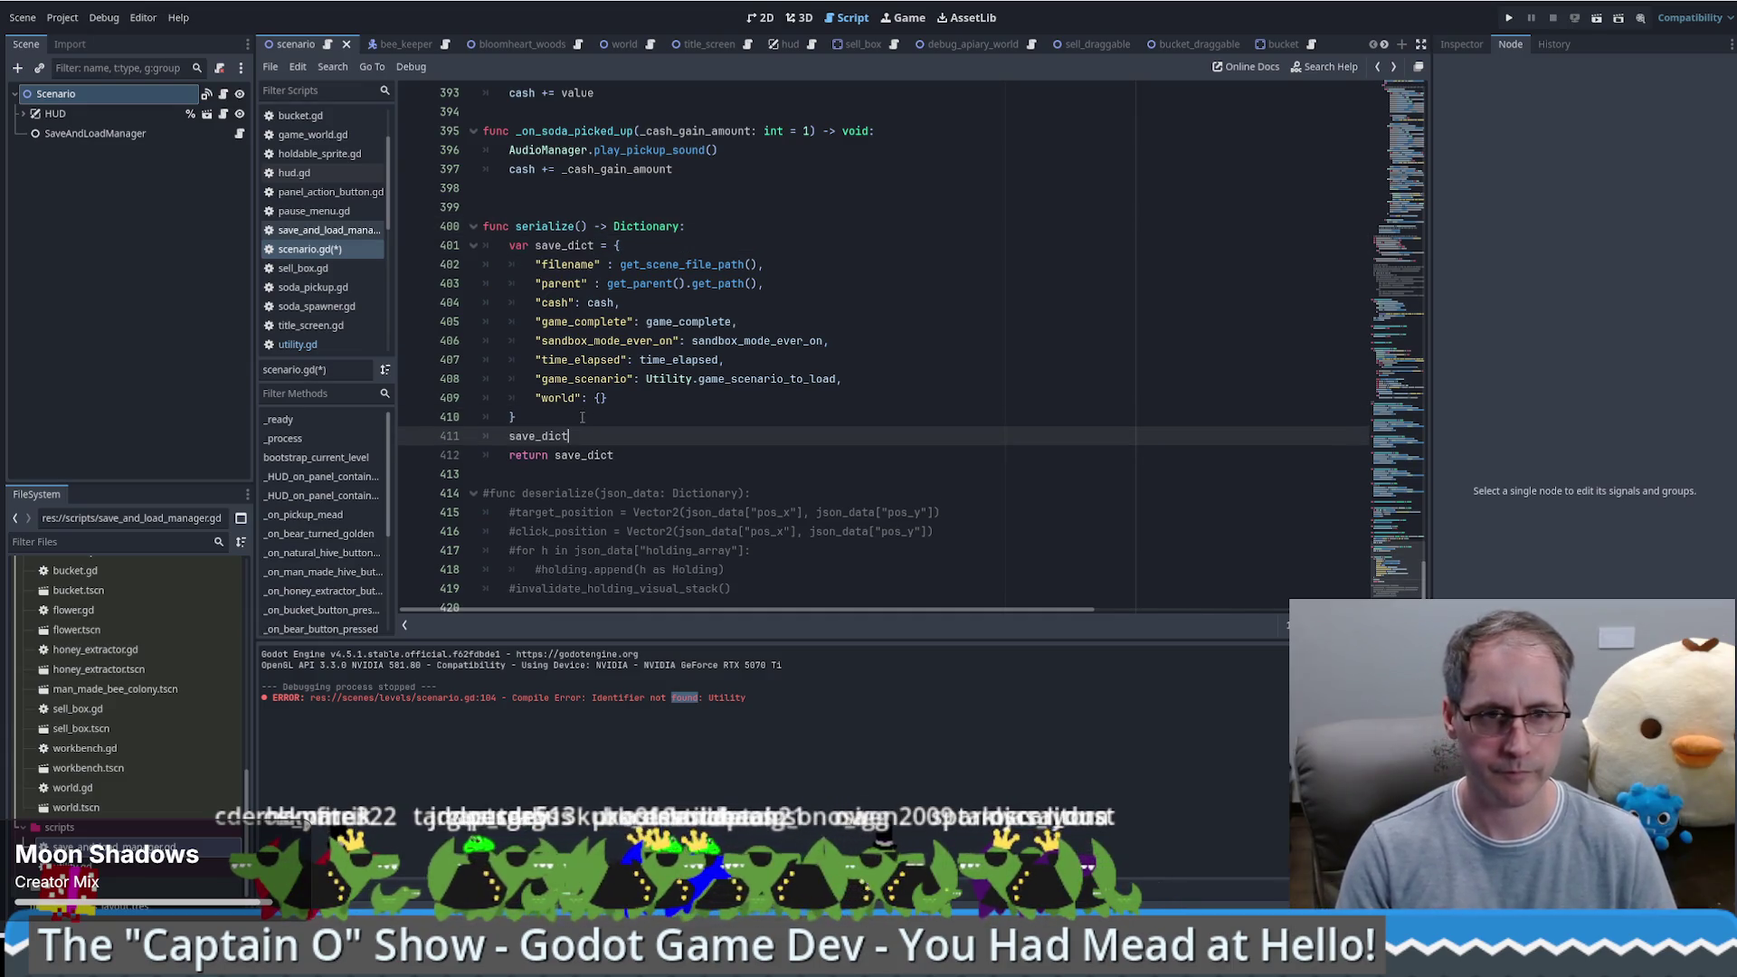
pyautogui.moveTo(582, 417); pyautogui.dragTo(593, 431)
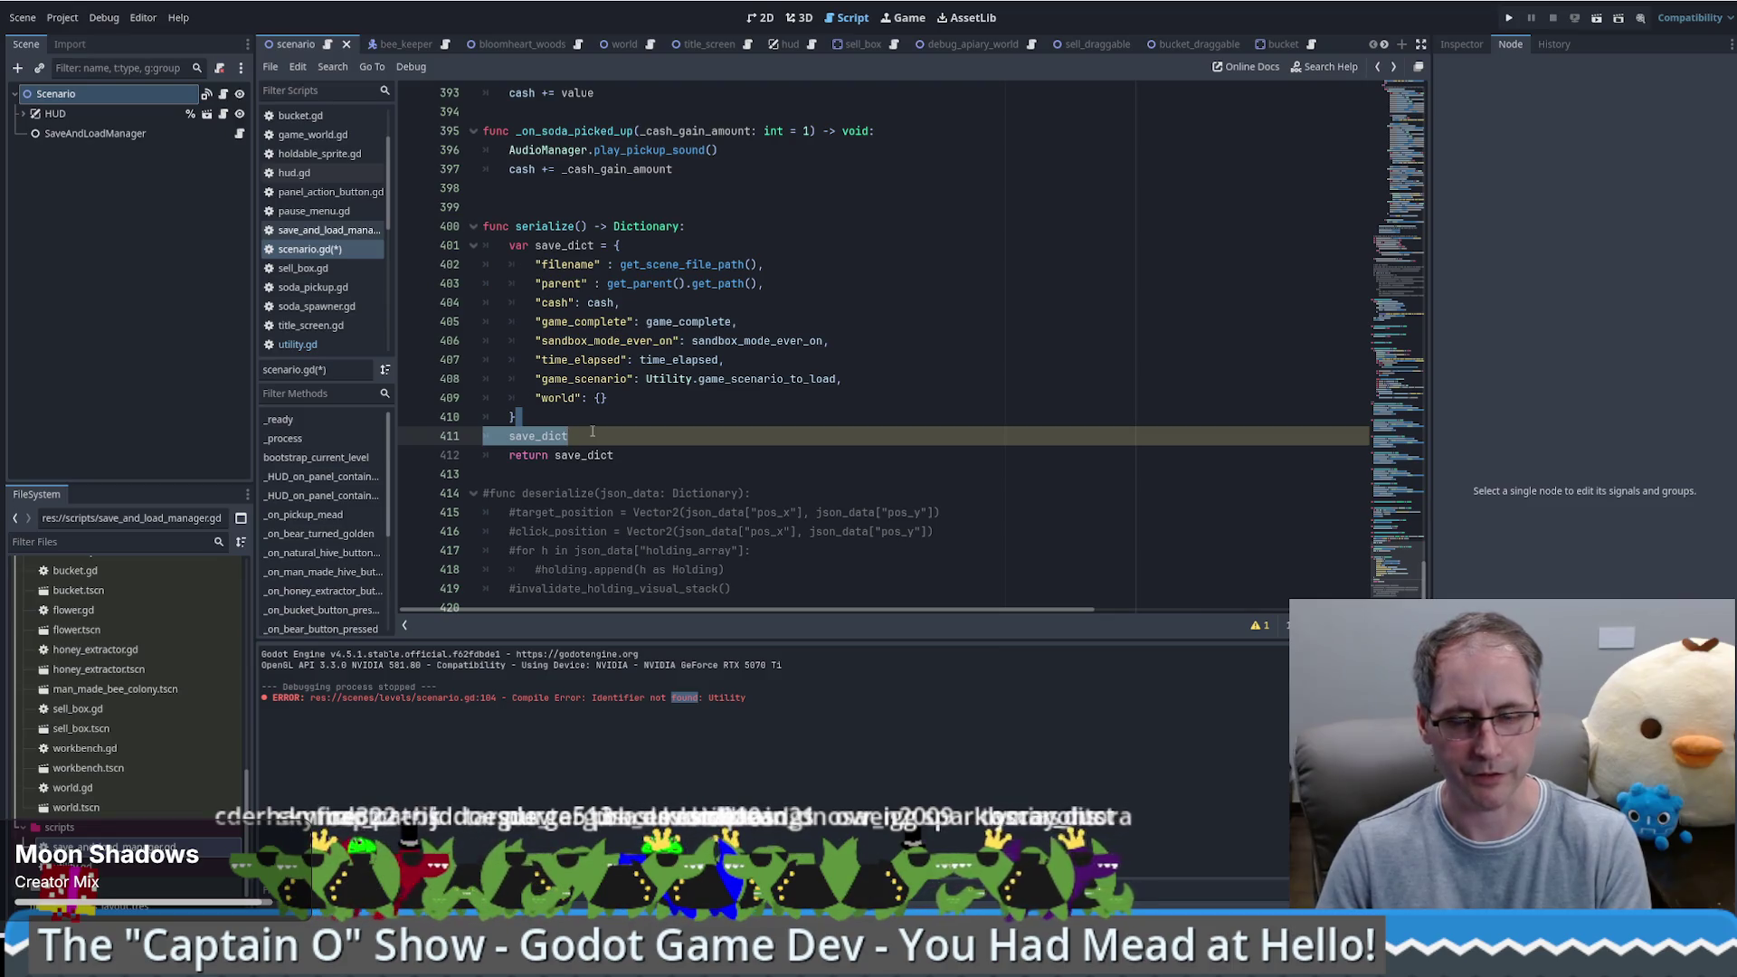
pyautogui.press('BackSpace')
pyautogui.click(599, 397)
# Rename the "world" key to "level" in scenario.gd's save_dict
pyautogui.write('l')
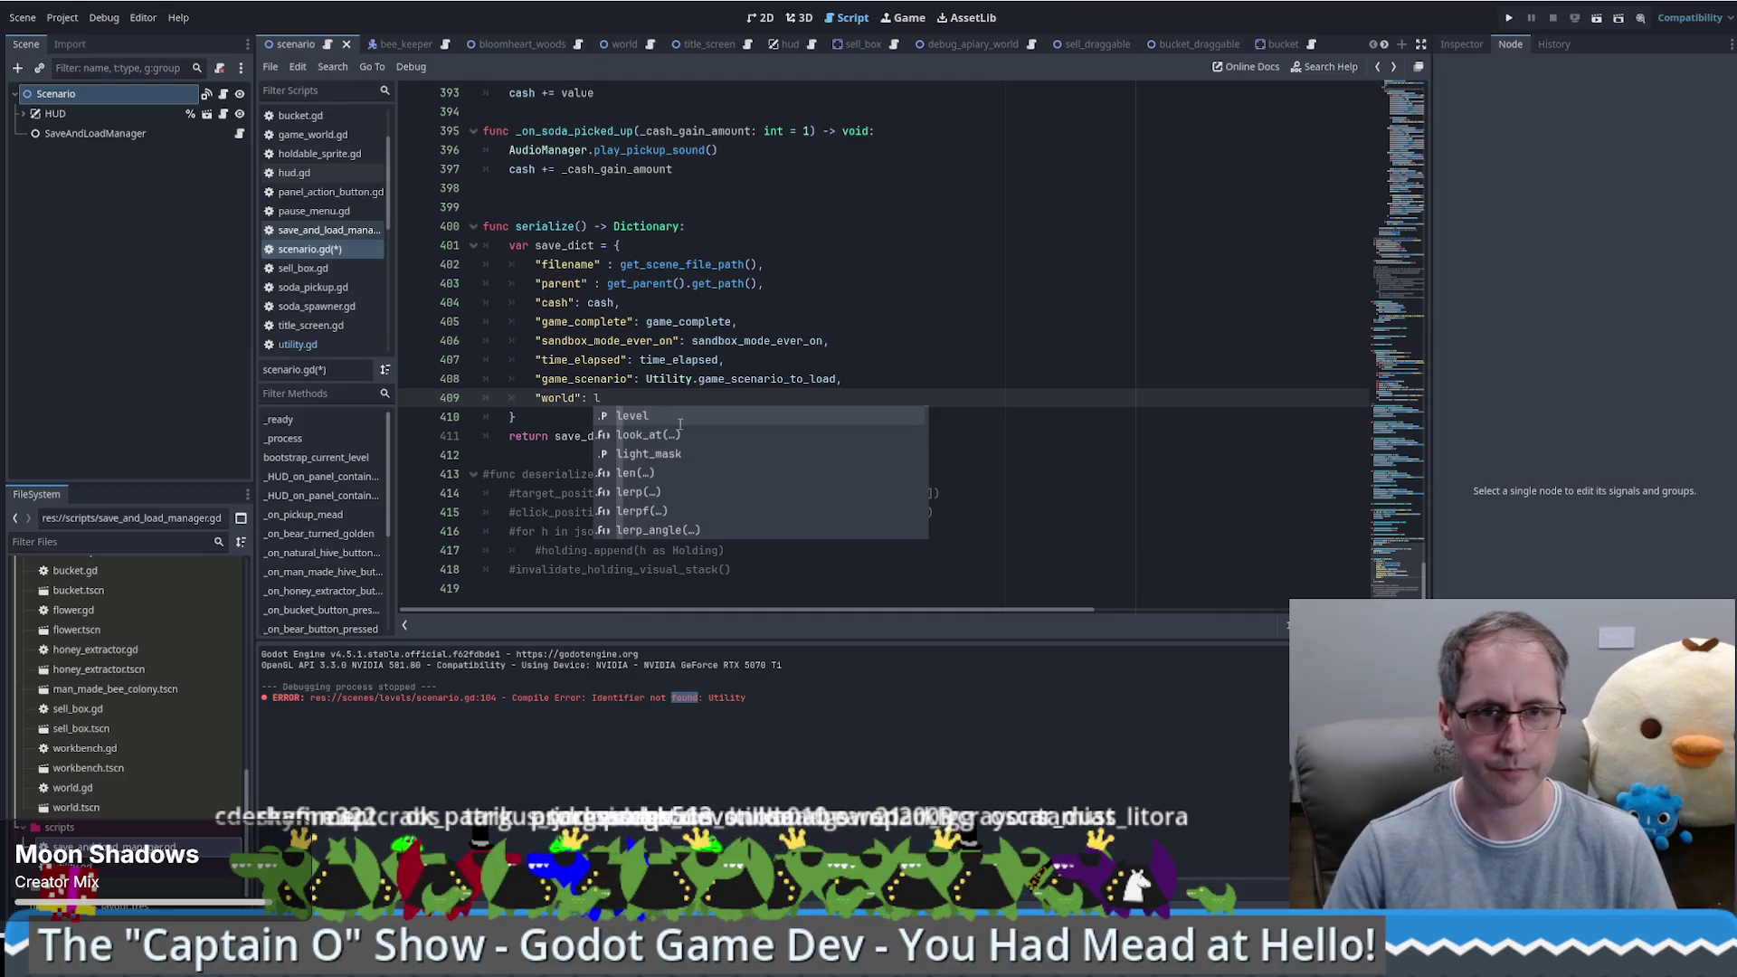
pyautogui.doubleClick(558, 397)
pyautogui.write('lkevel')
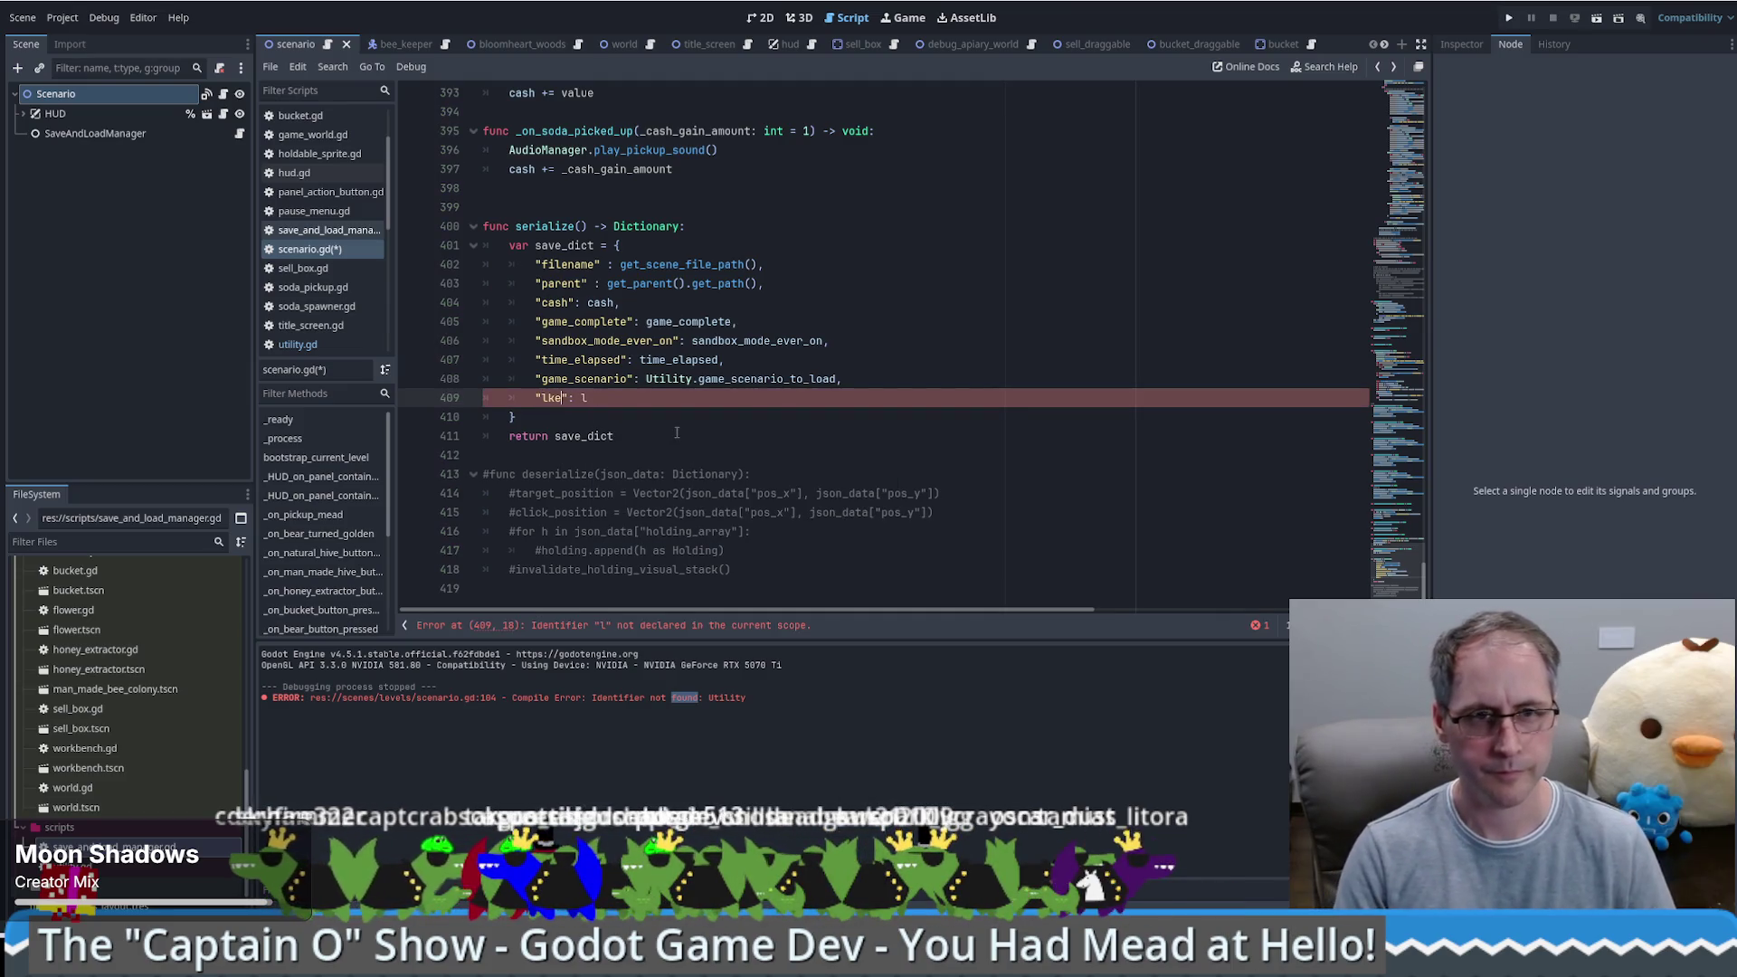
pyautogui.press('BackSpace')
pyautogui.write('evel')
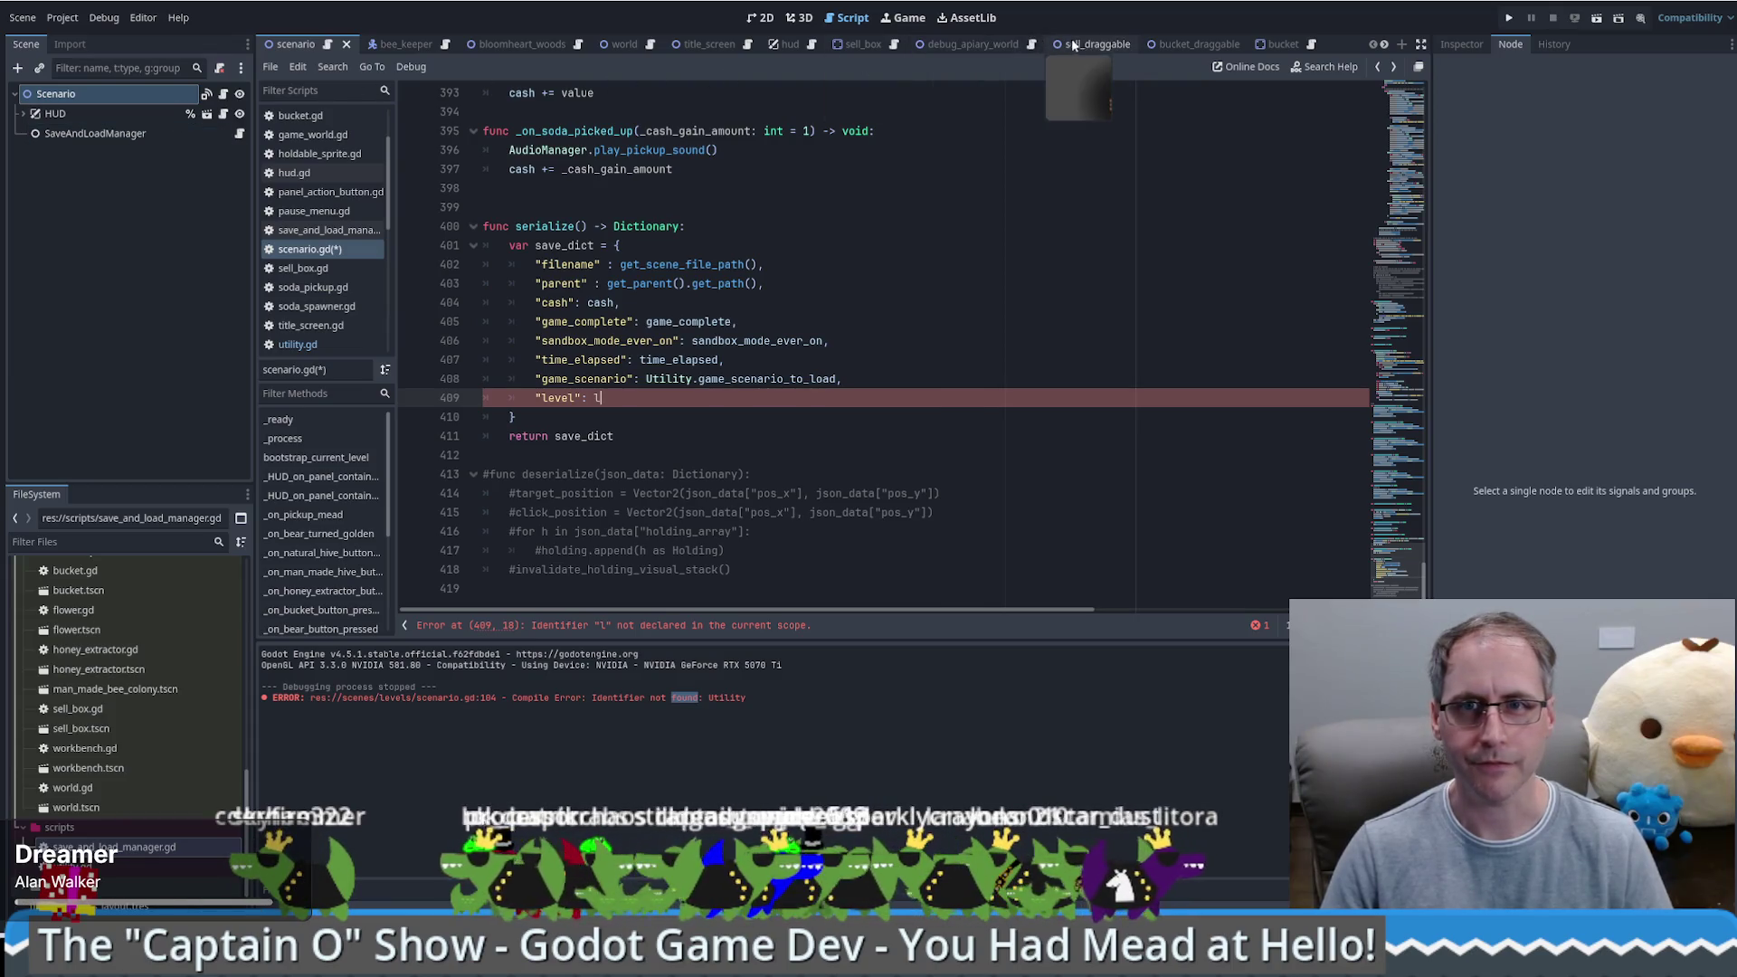
# Change world to level in save_and_load_manager.gd's save-file structure comment and save the scripts
pyautogui.click(333, 232)
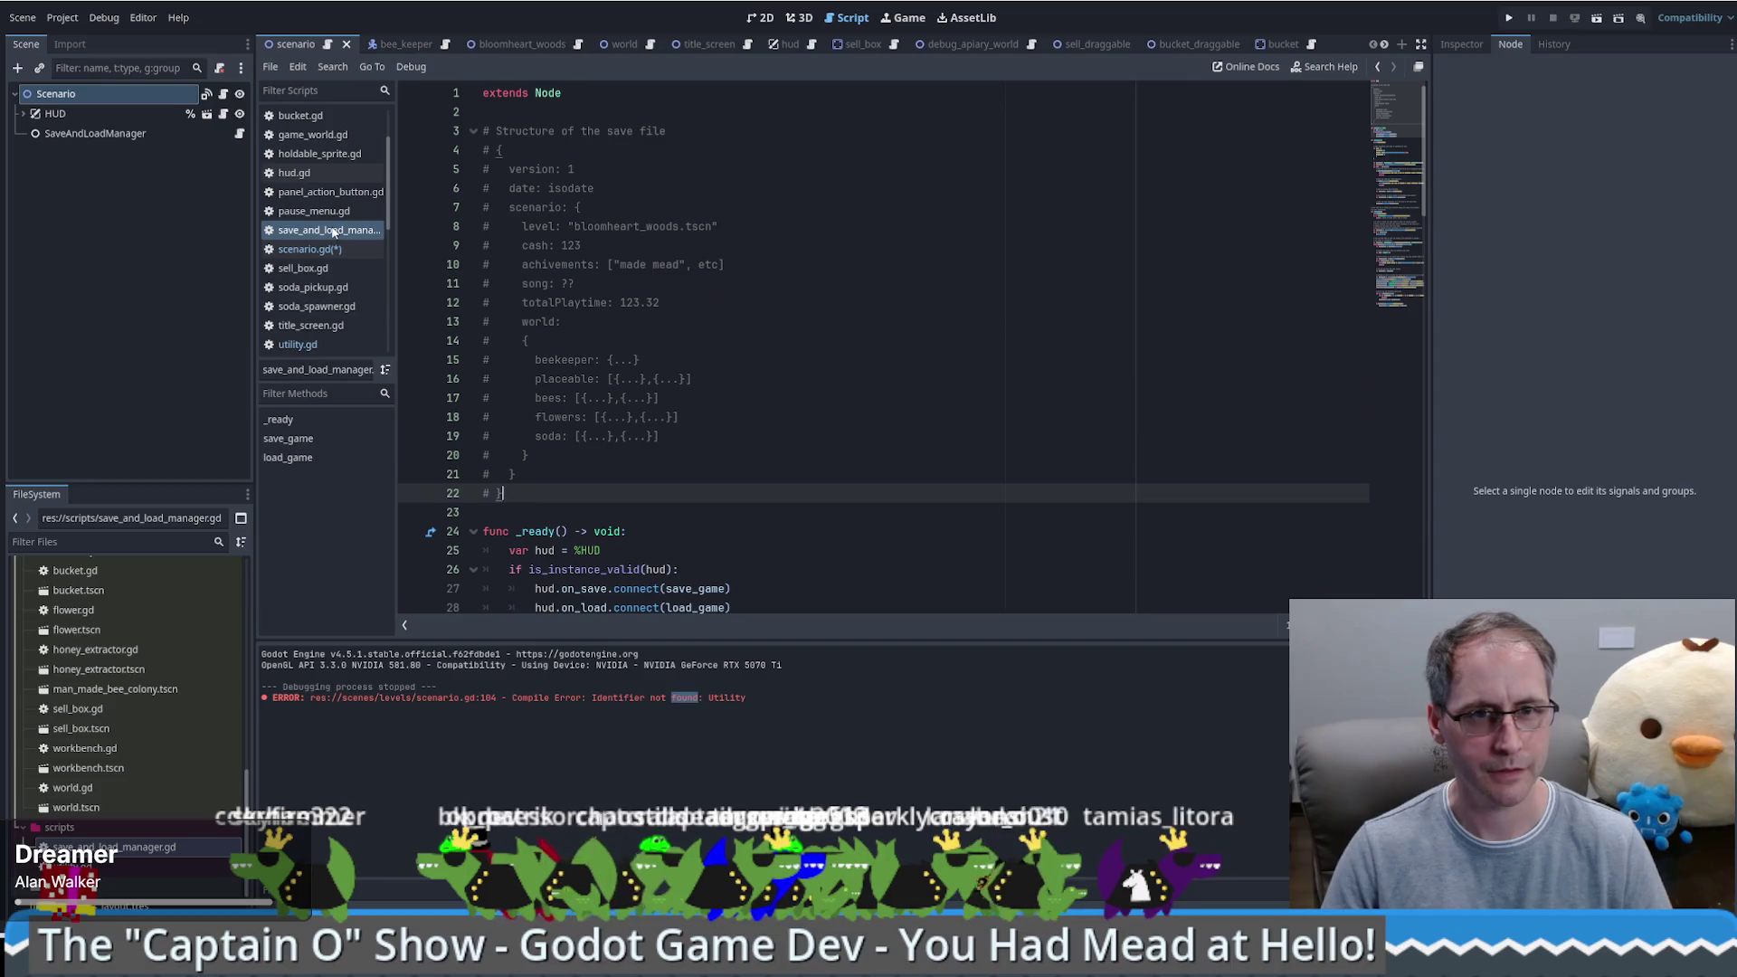
pyautogui.doubleClick(538, 321)
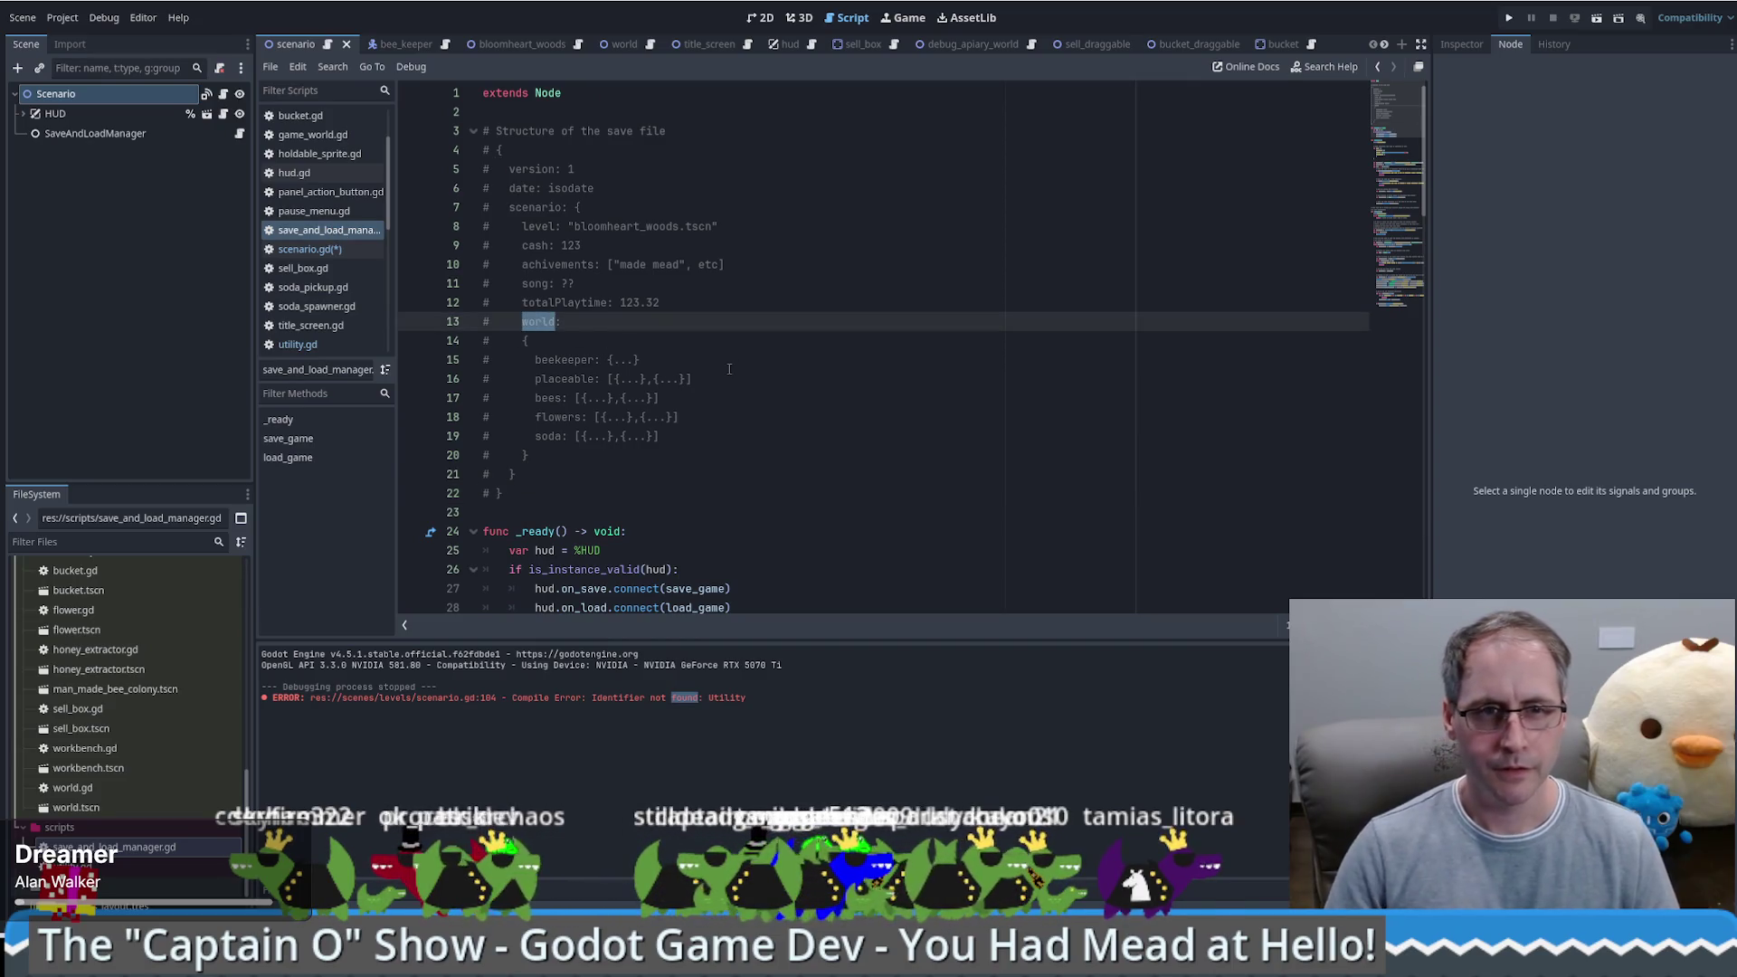
pyautogui.write('level')
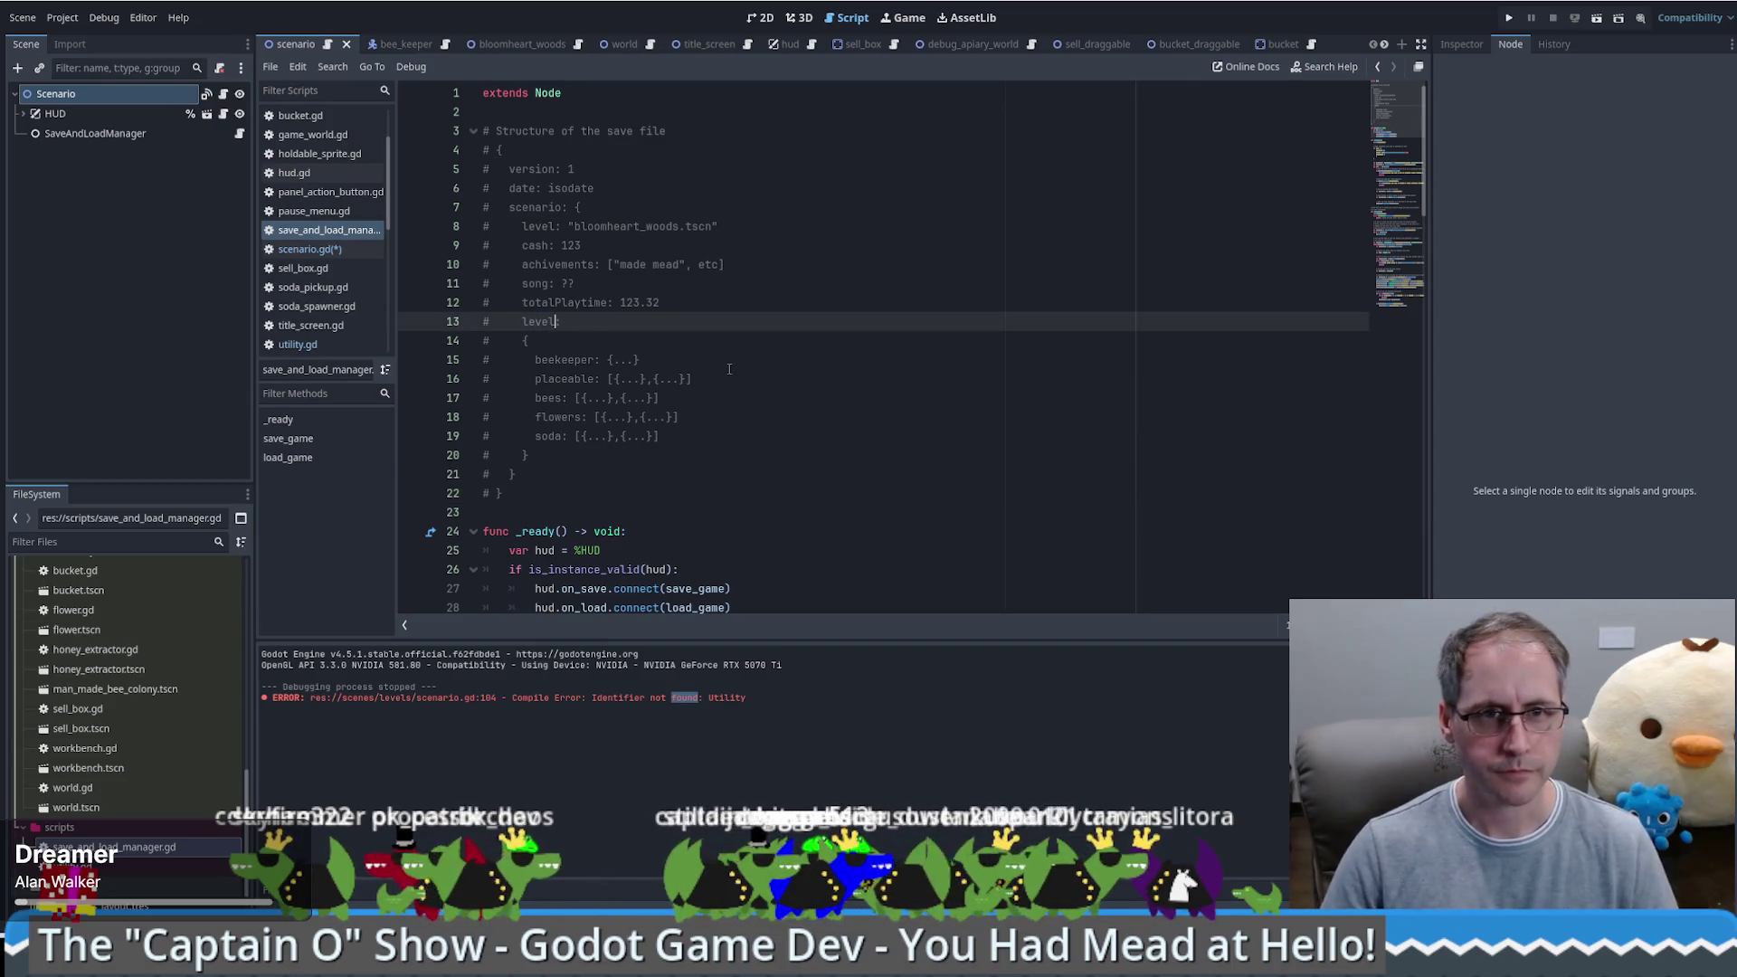
pyautogui.hotkey('ctrl', 's')
pyautogui.hotkey('alt', 'Left')
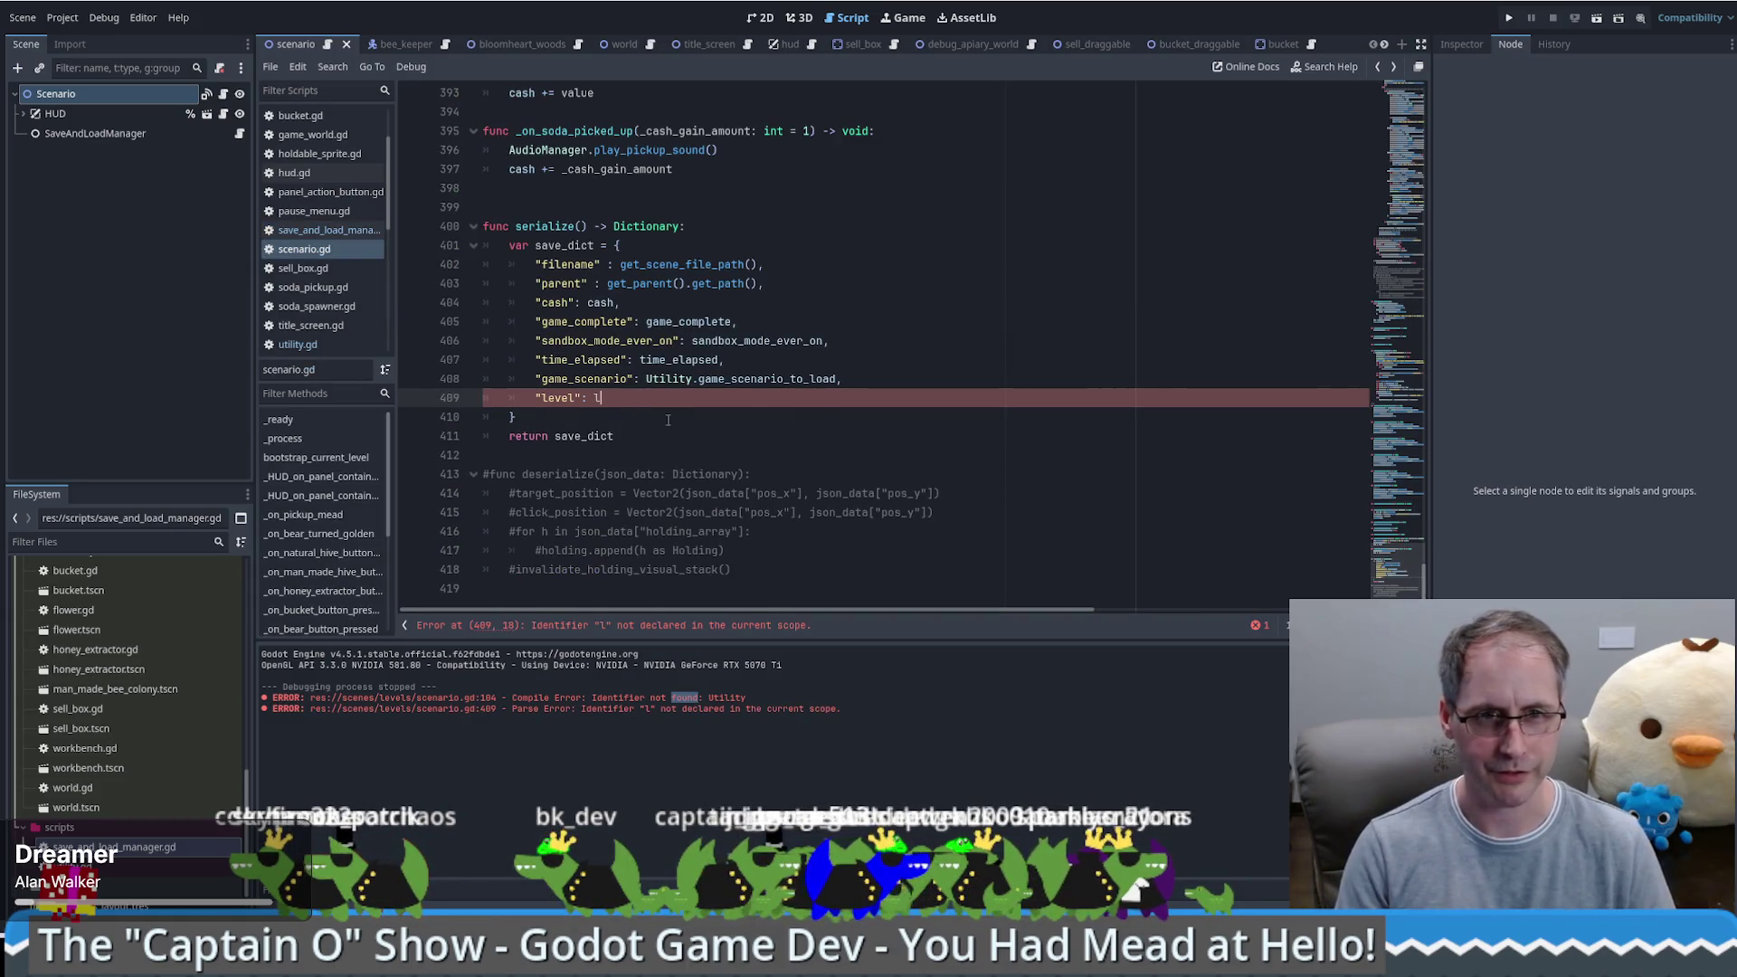
# Set the "level" entry's value to level.serialize(), pasting the name copied from line 400
pyautogui.write('evel.')
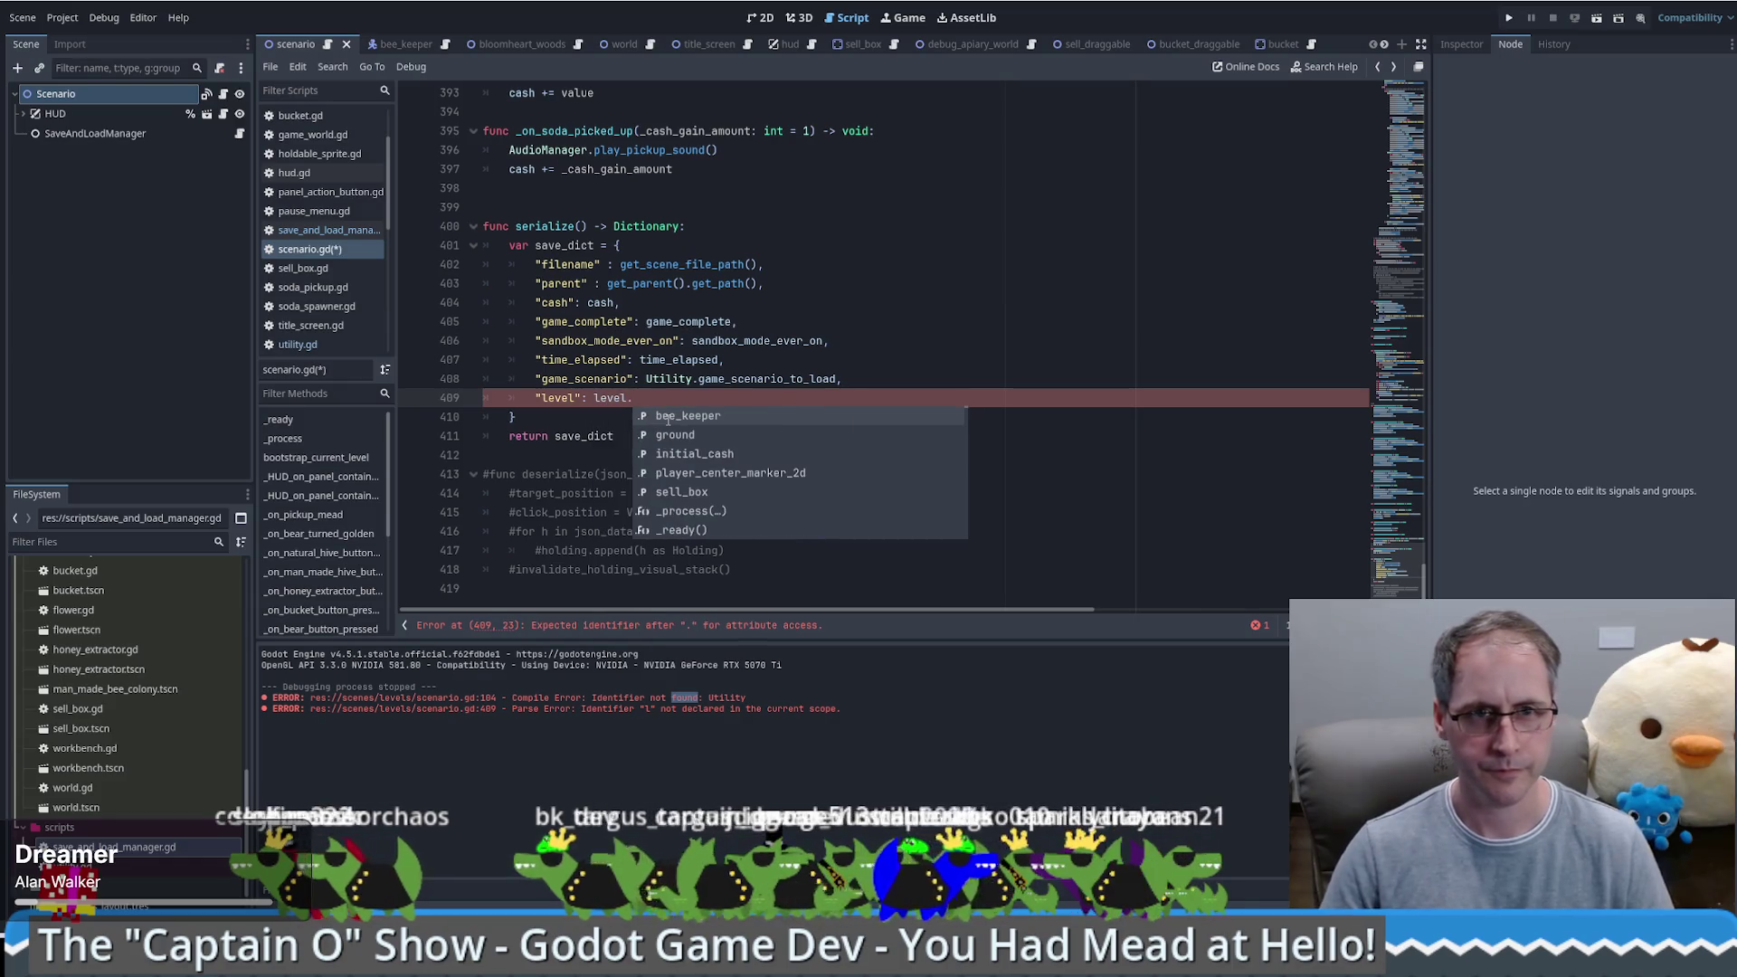
pyautogui.doubleClick(552, 230)
pyautogui.hotkey('ctrl', 'c')
pyautogui.click(649, 398)
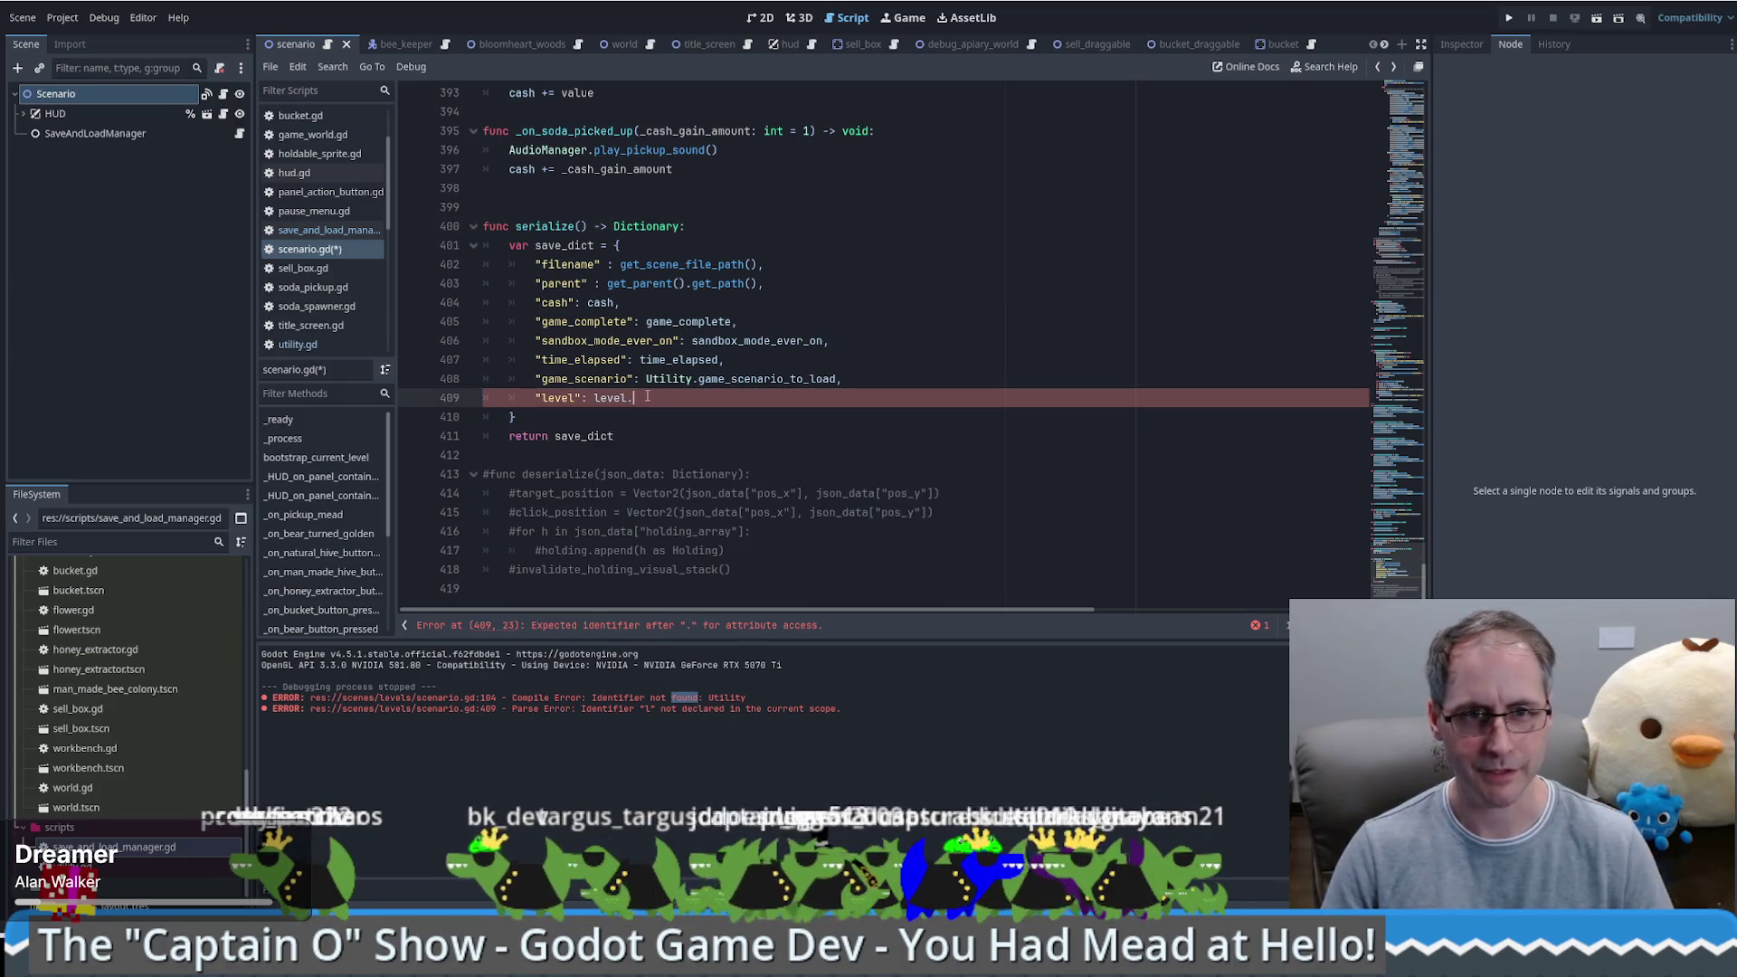
pyautogui.hotkey('ctrl', 'v')
pyautogui.write('()')
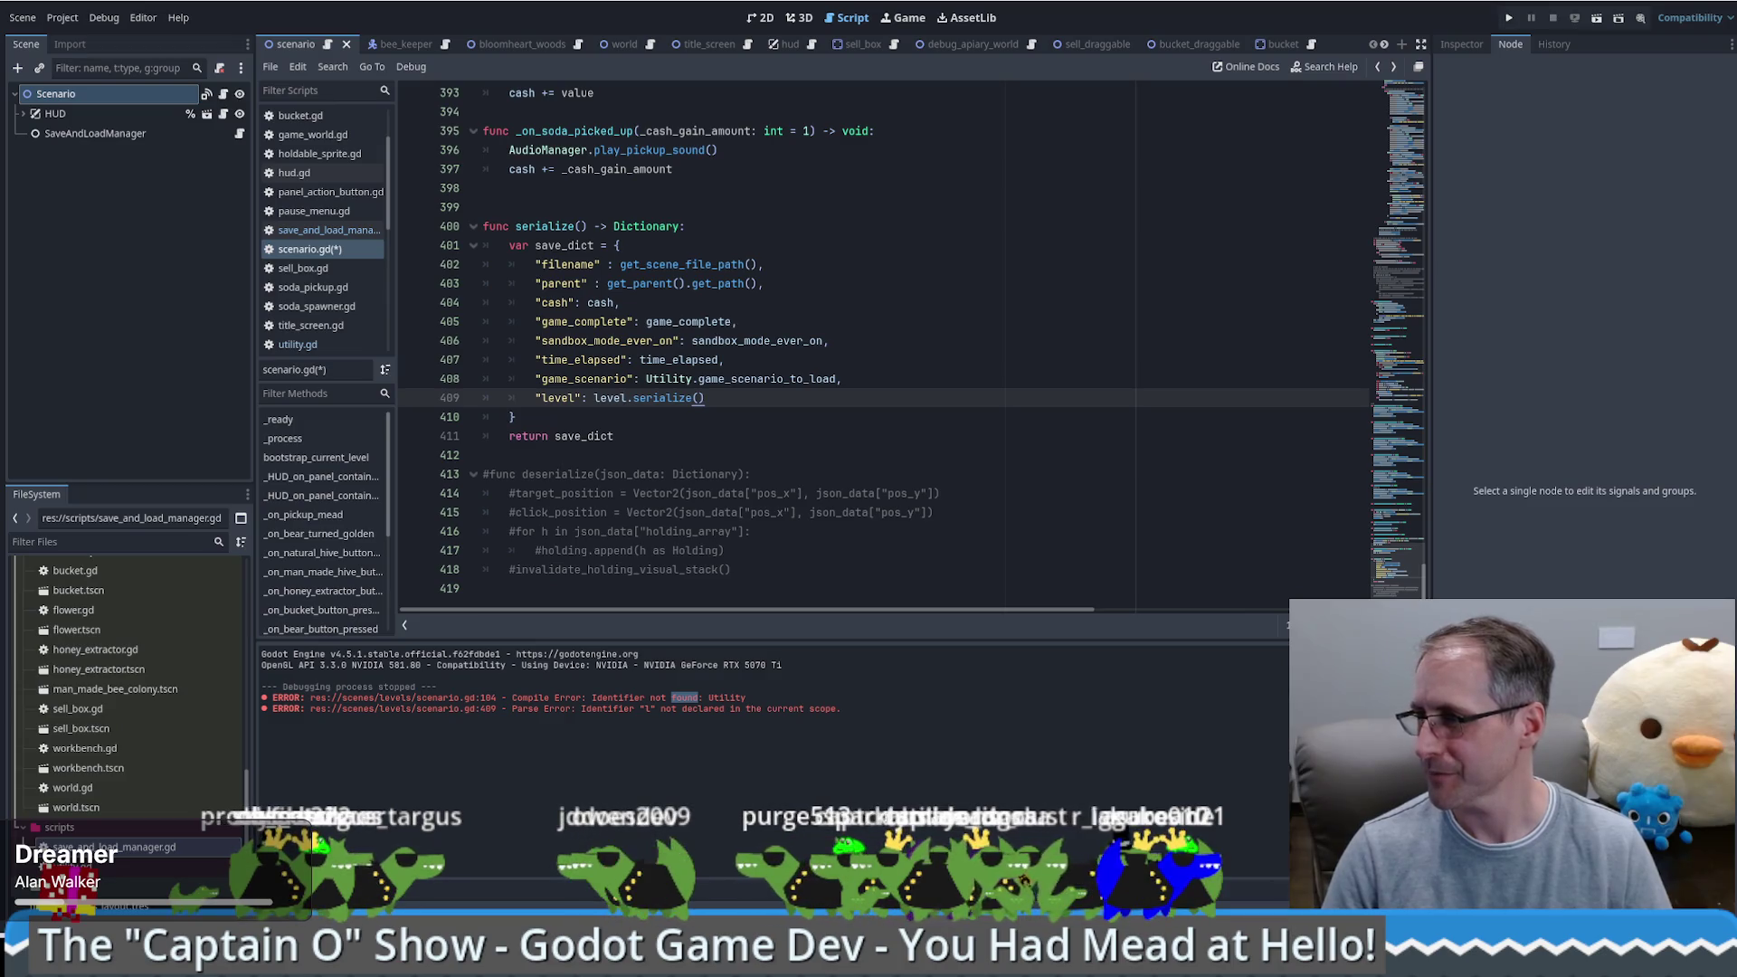
pyautogui.click(723, 398)
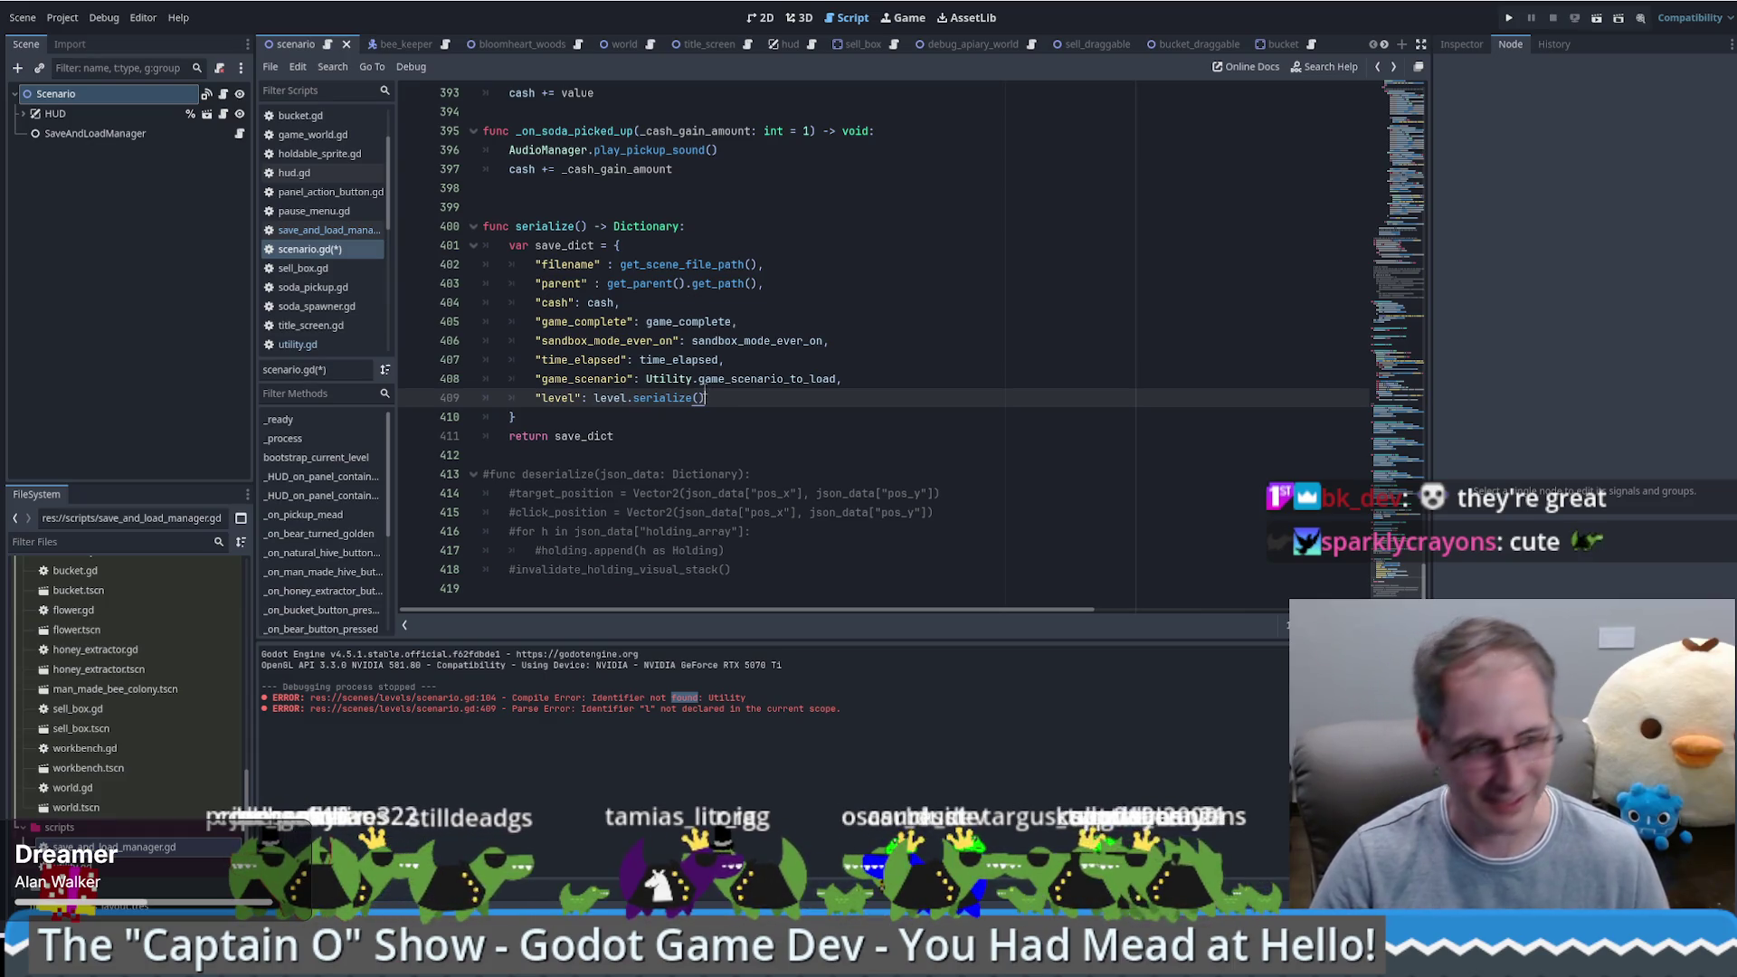
# Review save_dict's parent, cash, game_complete and sandbox_mode_ever_on entries
pyautogui.click(947, 278)
pyautogui.scroll(3, 941, 308)
pyautogui.scroll(-3, 938, 328)
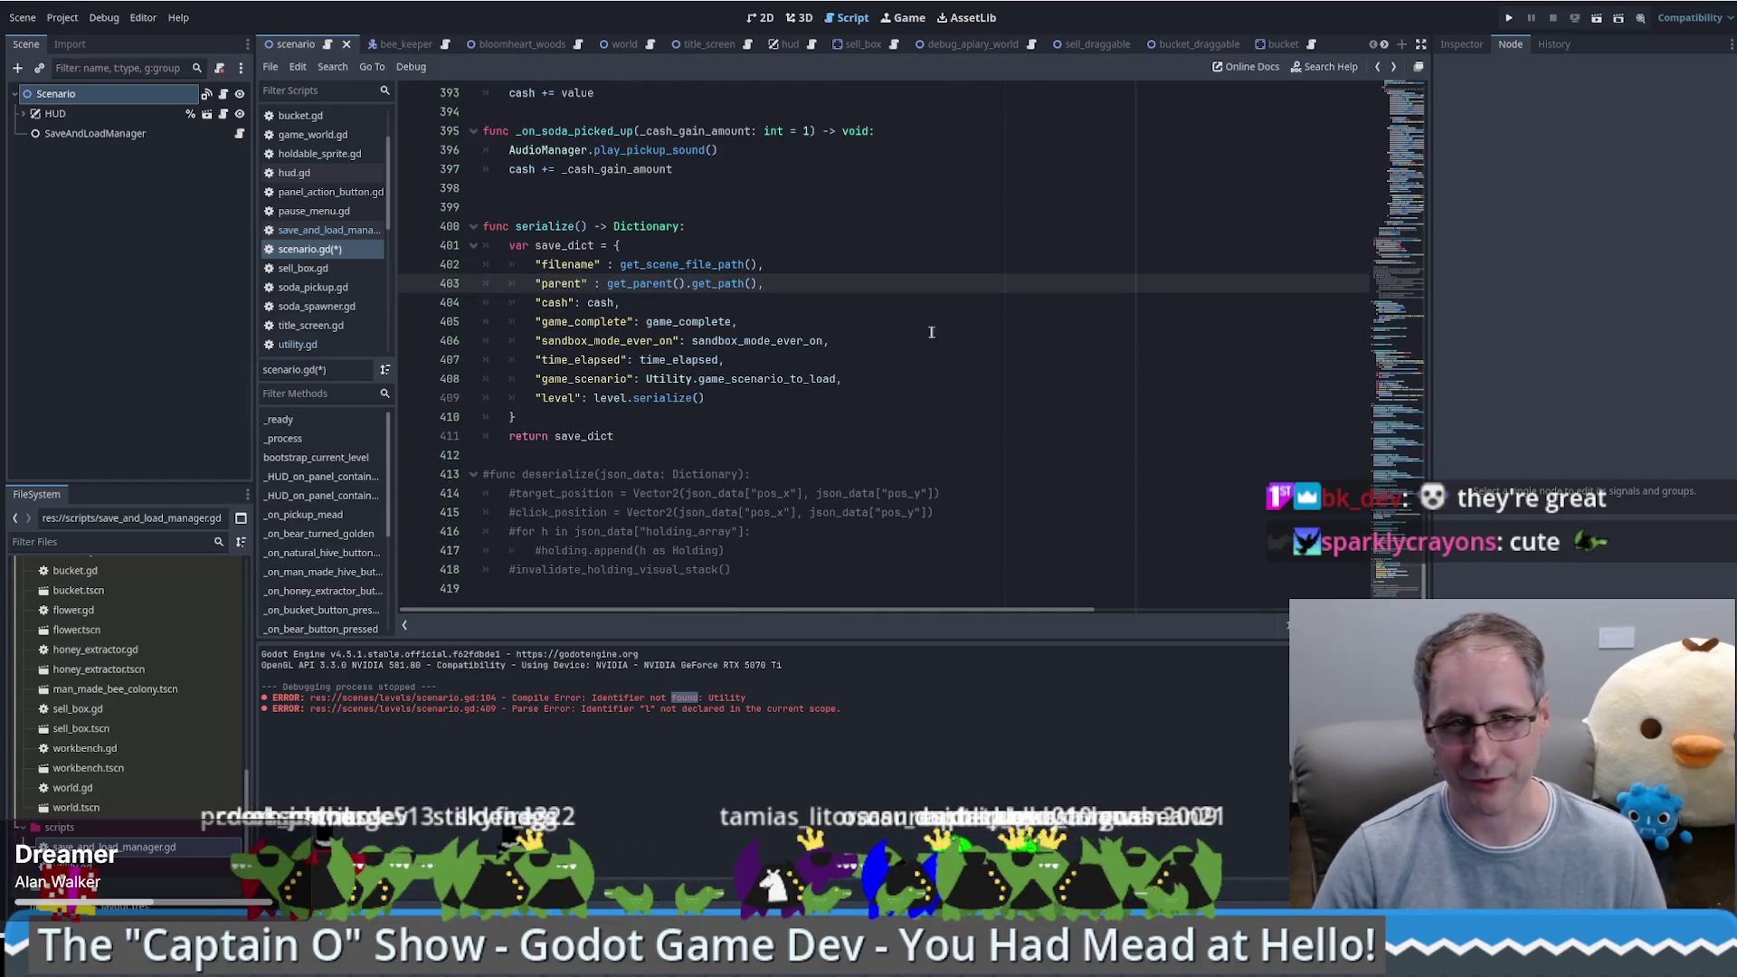
pyautogui.click(909, 295)
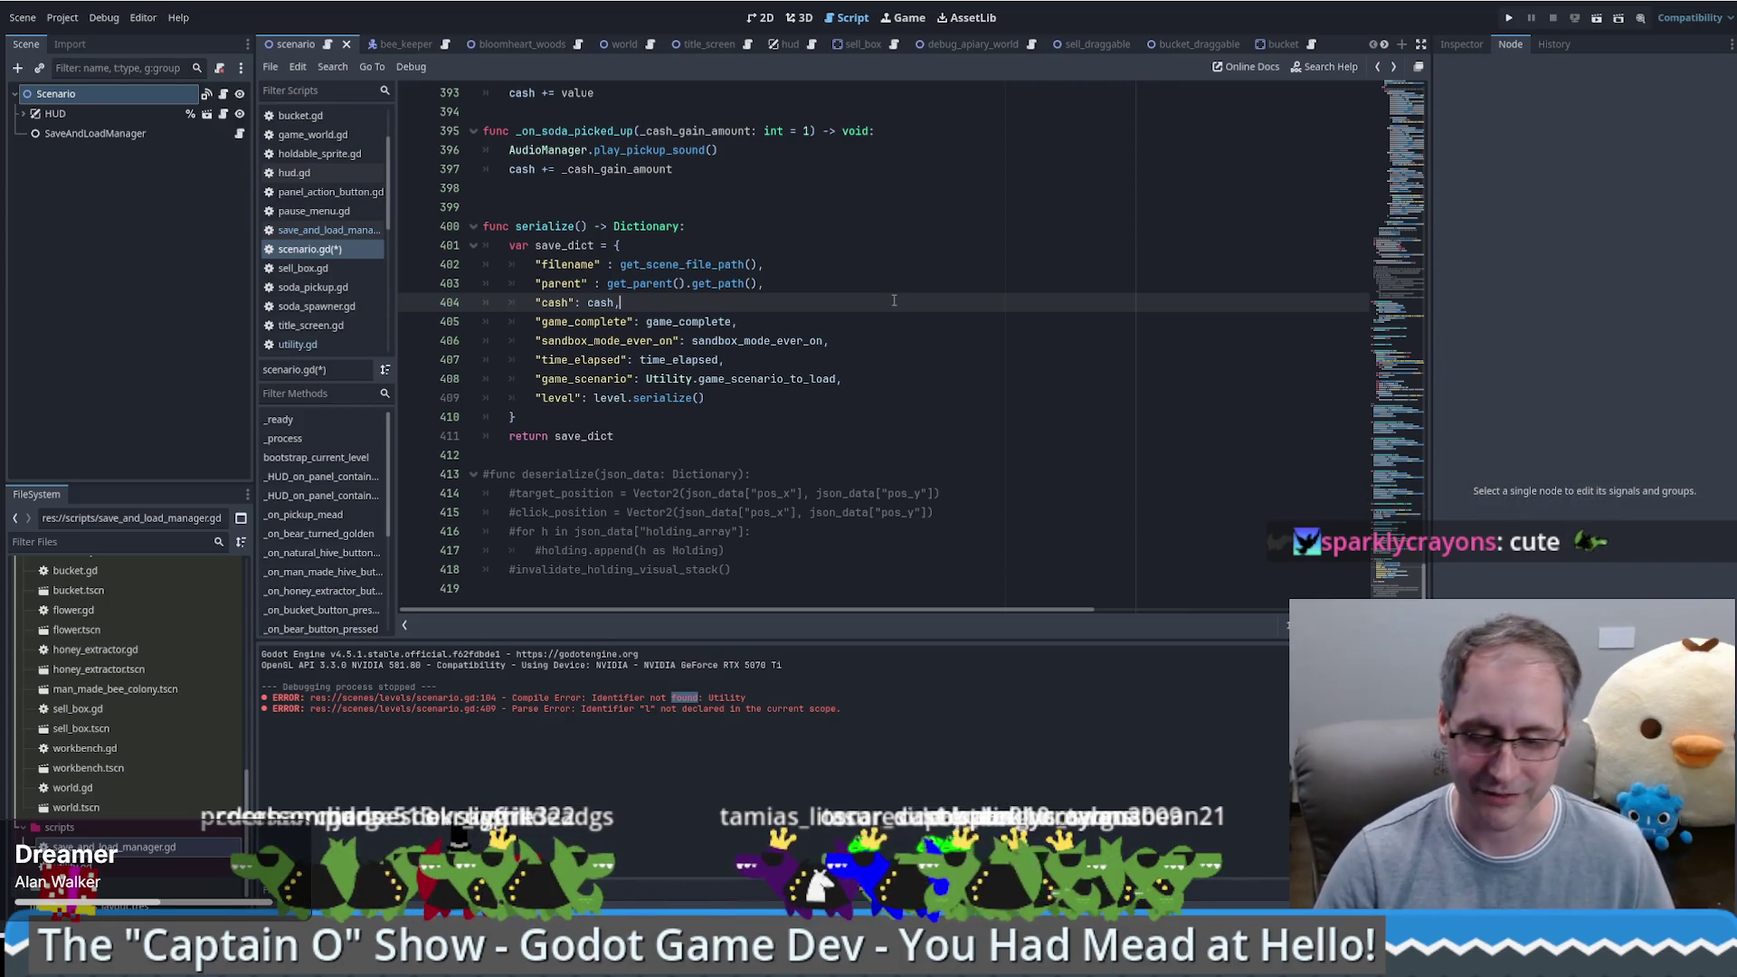
pyautogui.click(902, 321)
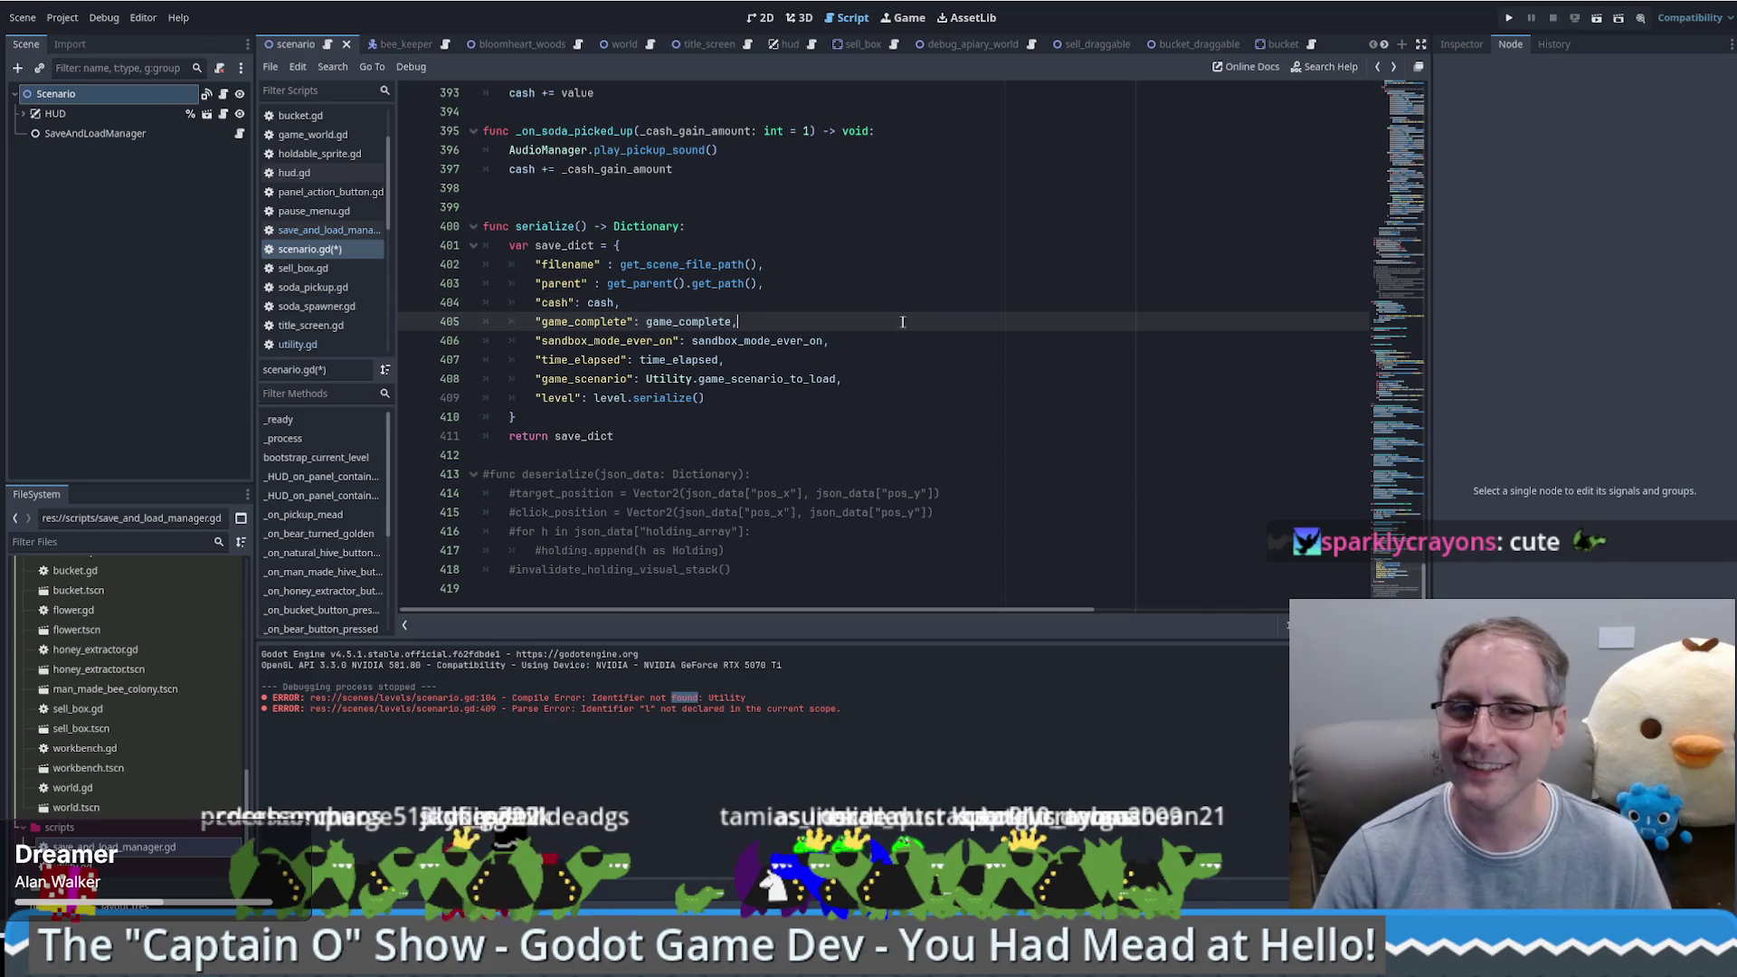
pyautogui.click(912, 280)
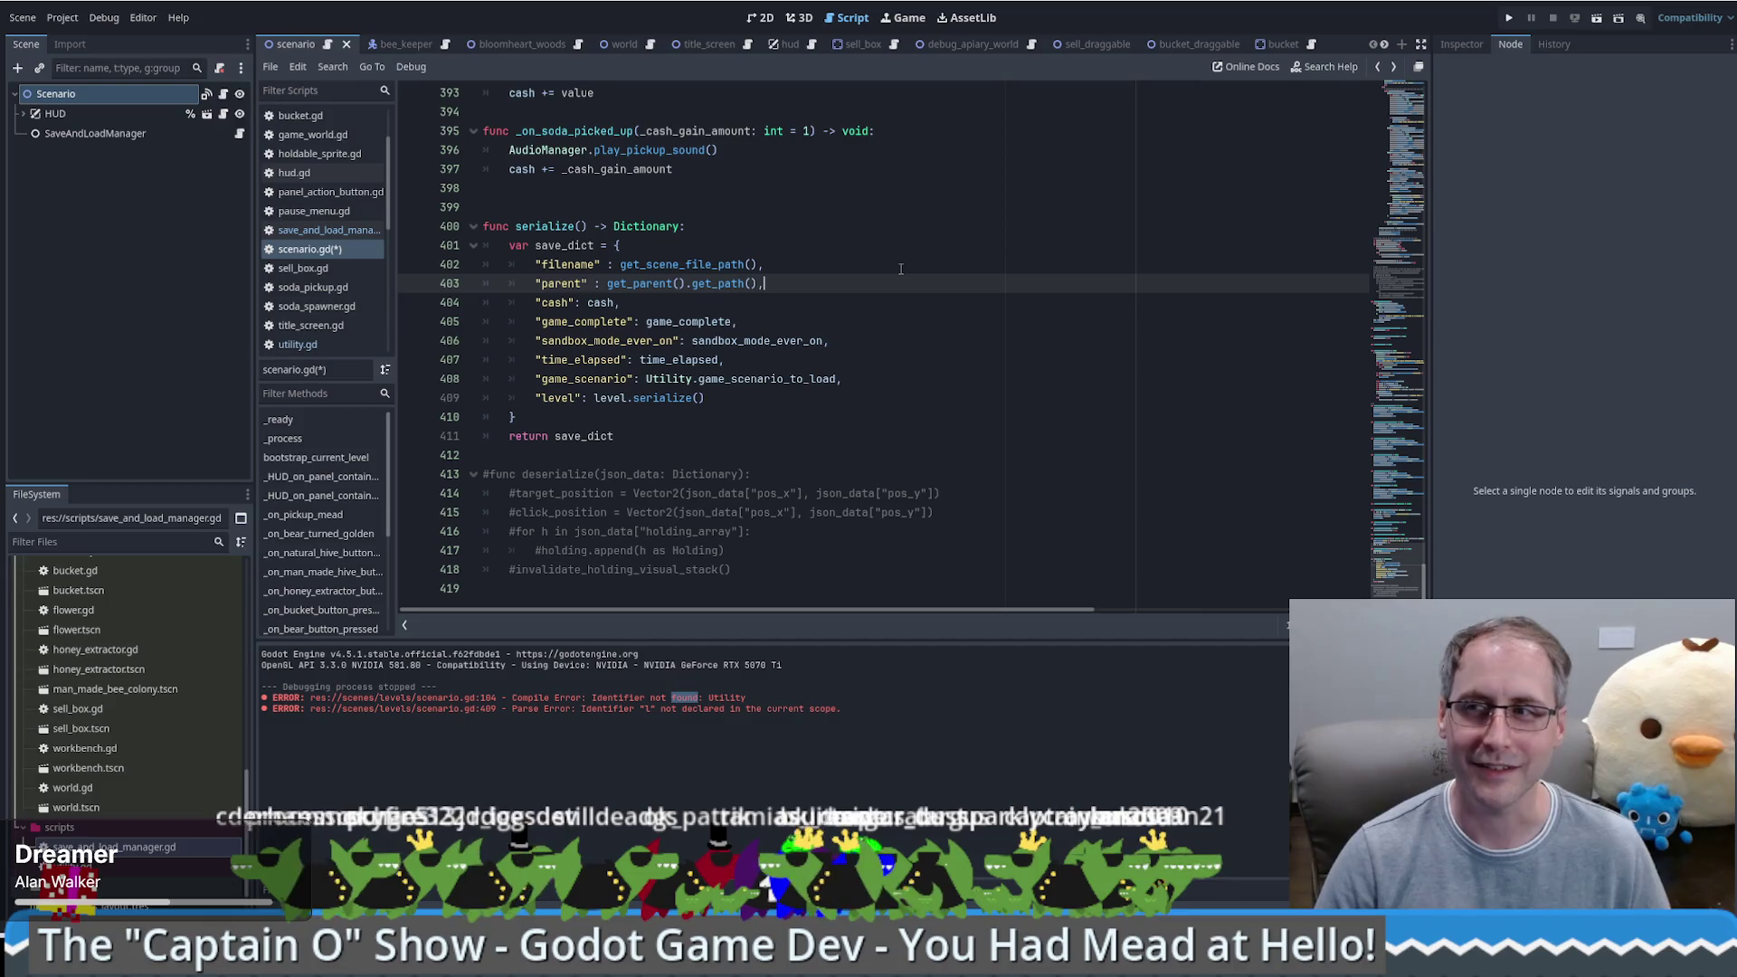
pyautogui.click(914, 344)
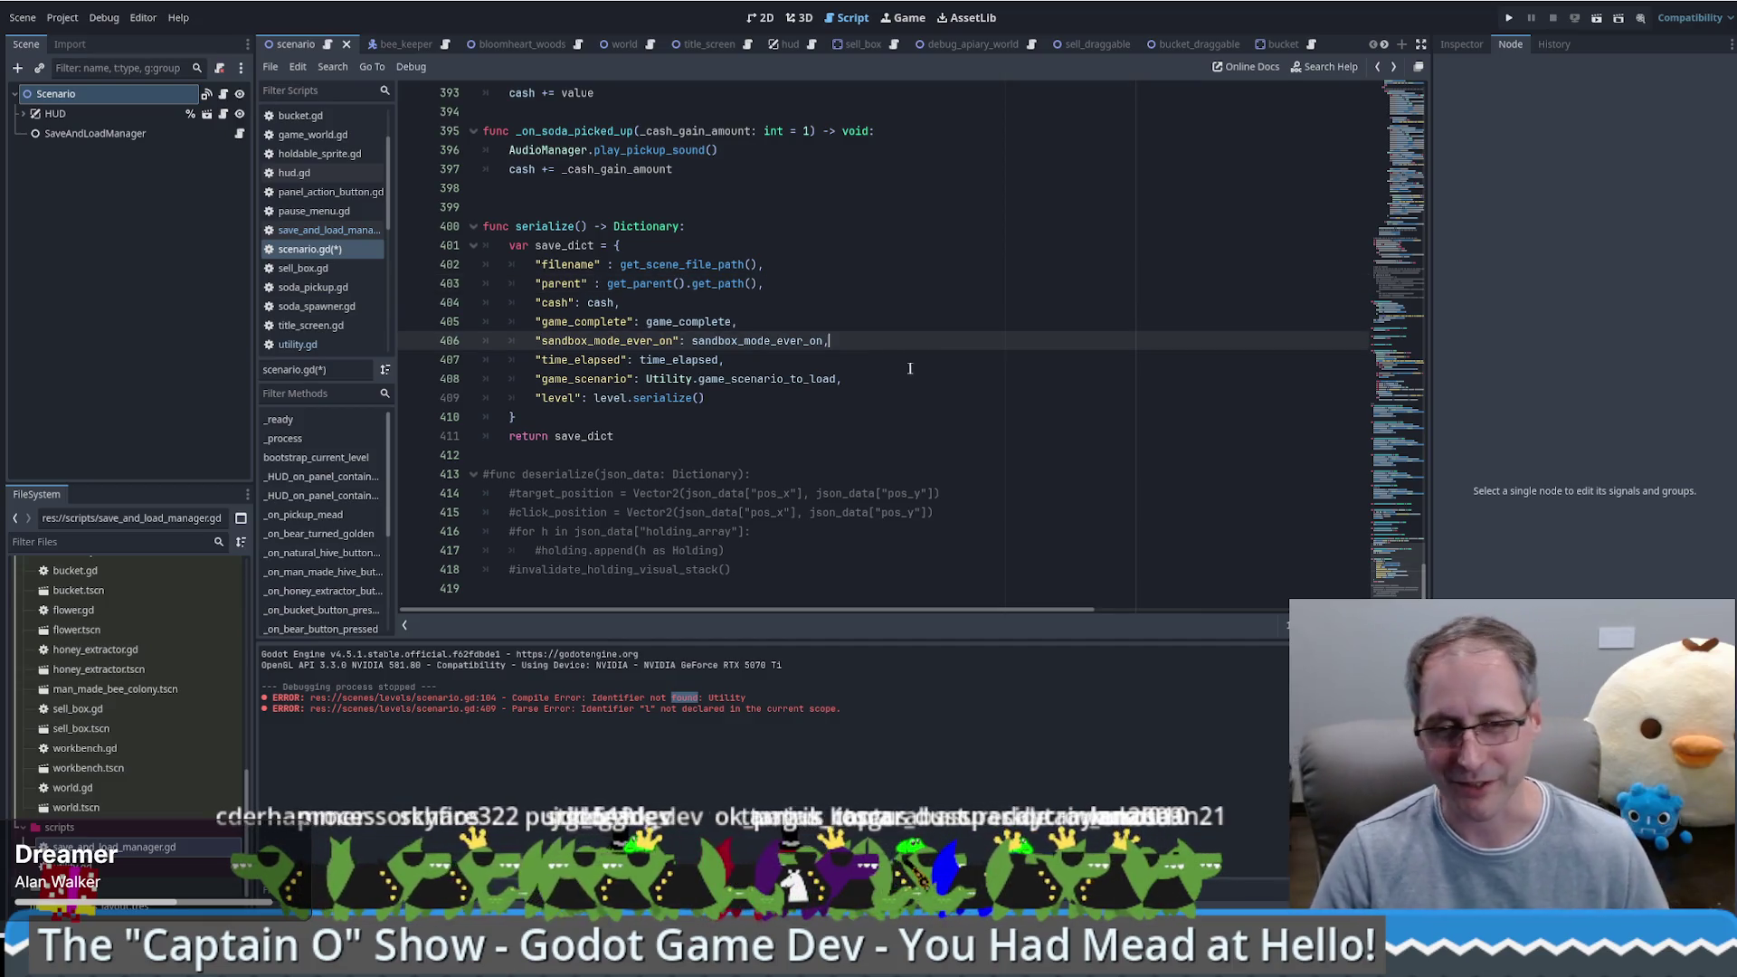
# Check where serialize is used, then jump to level's GameWorld declaration at line 30
pyautogui.click(785, 416)
pyautogui.click(784, 398)
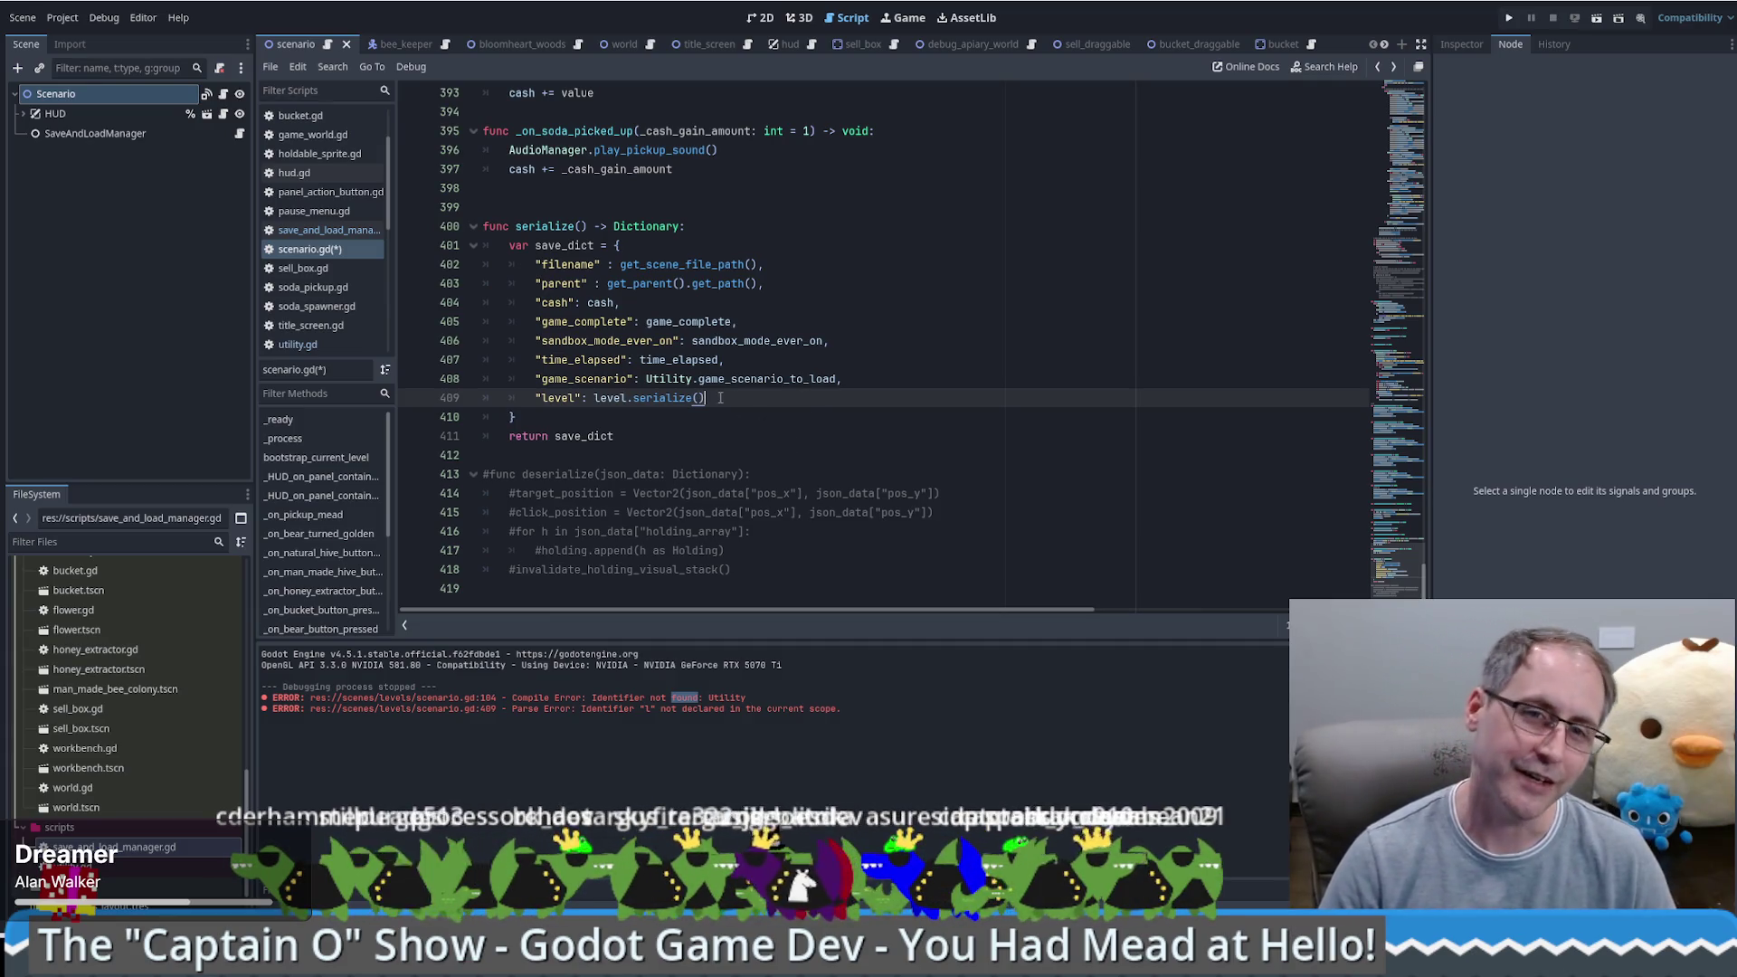
pyautogui.doubleClick(663, 398)
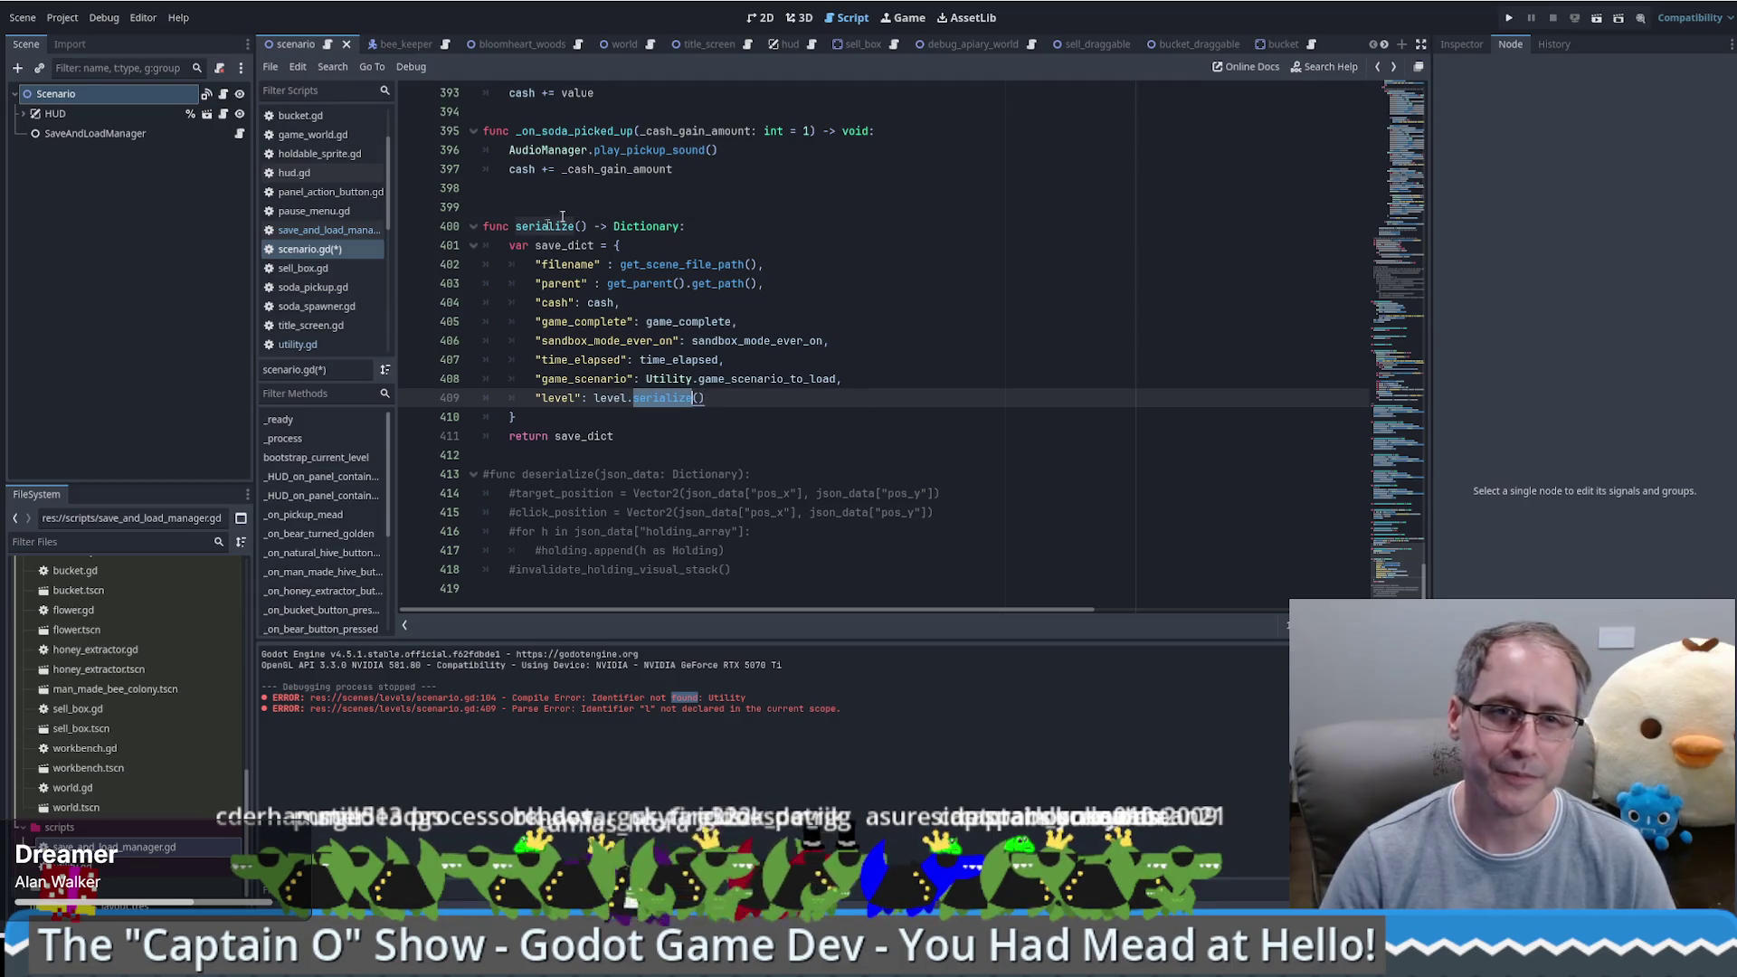
pyautogui.click(758, 380)
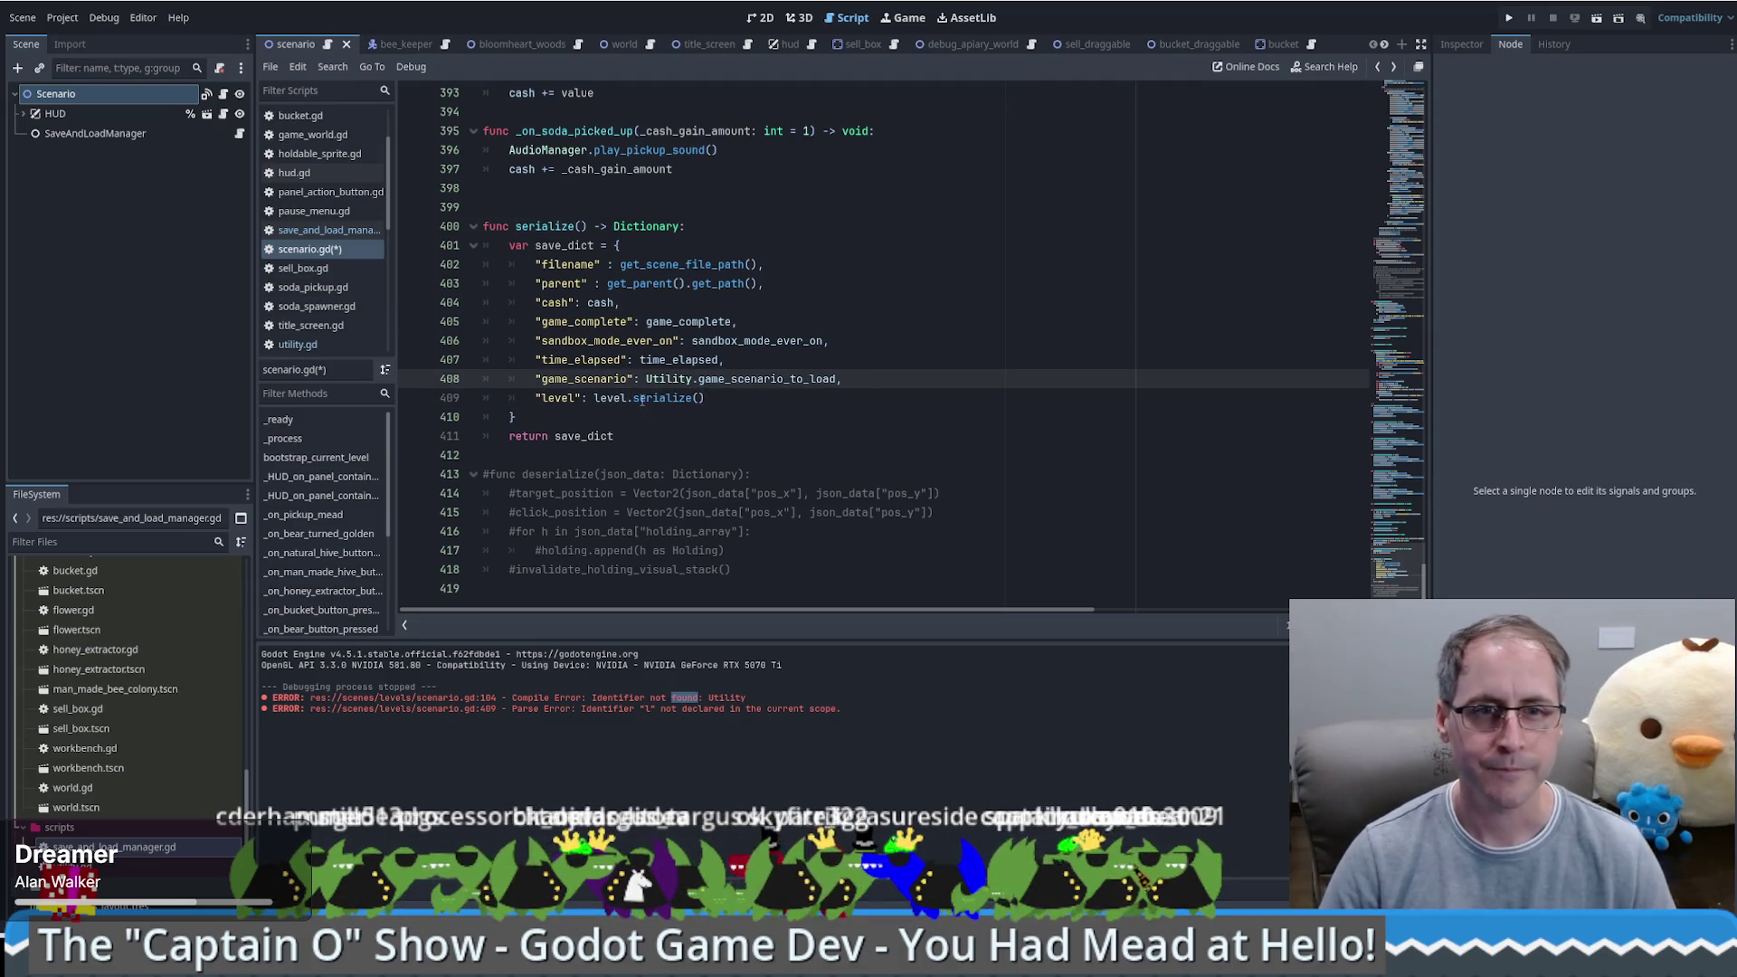
pyautogui.keyDown('ctrl'); pyautogui.click(608, 401); pyautogui.keyUp('ctrl')
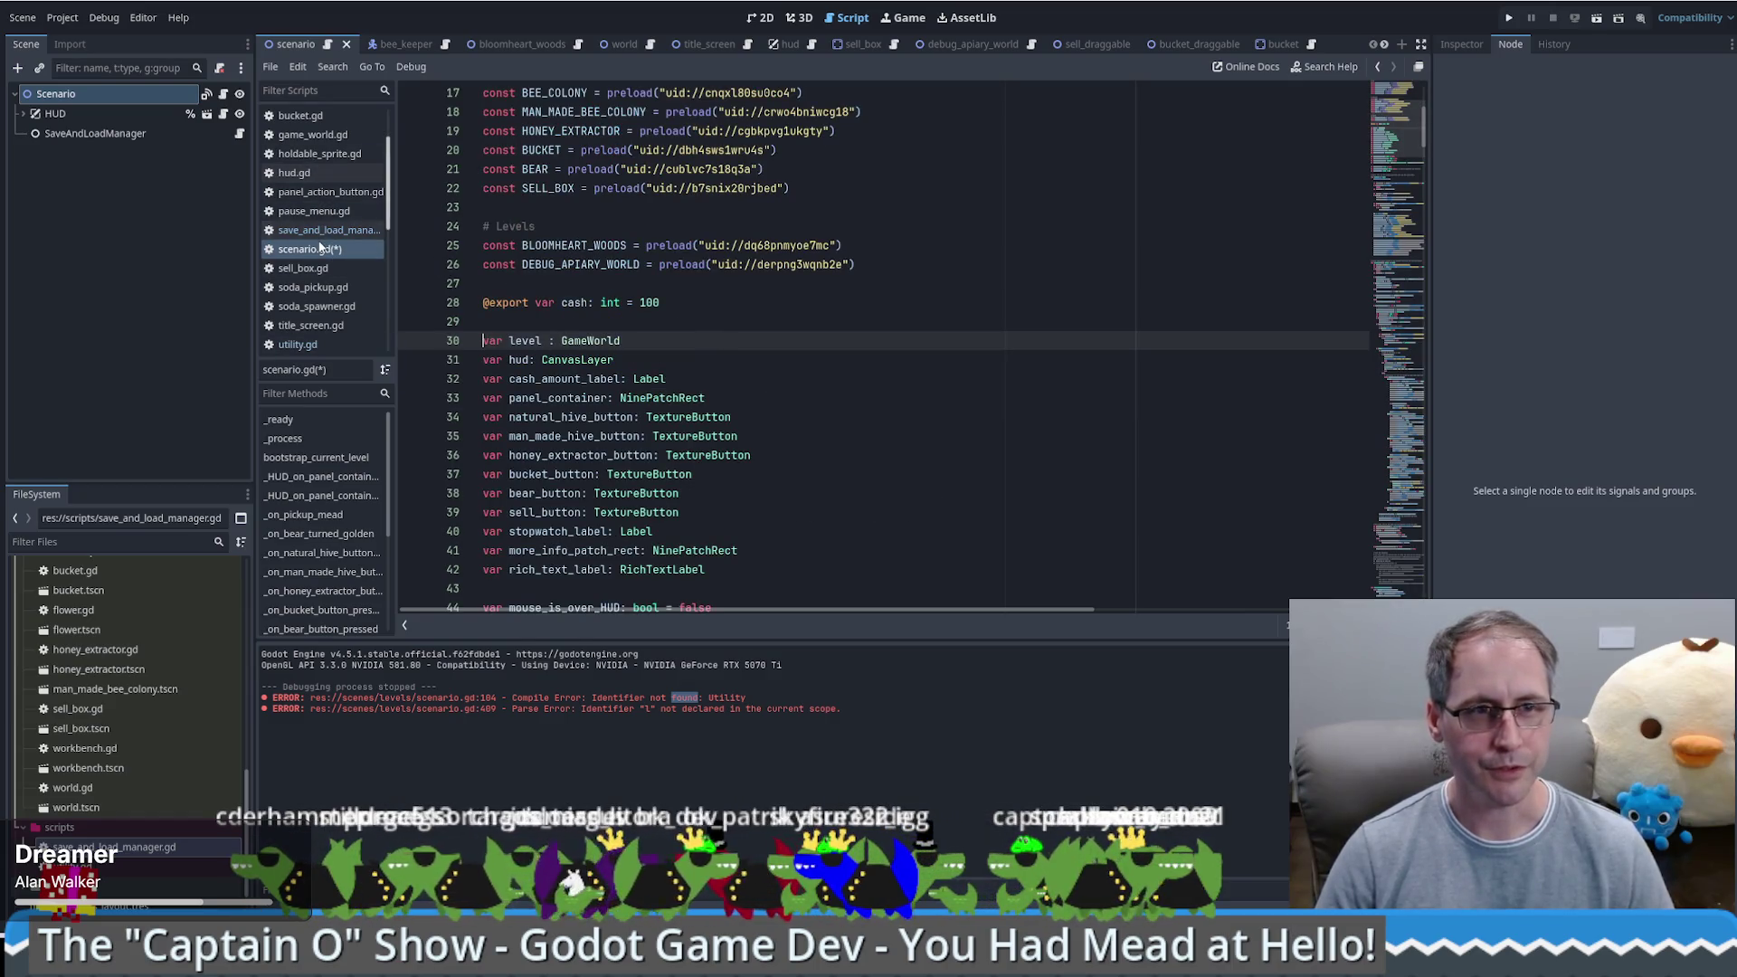
# Follow the GameWorld type on line 30 to its definition in game_world.gd
pyautogui.doubleClick(605, 342)
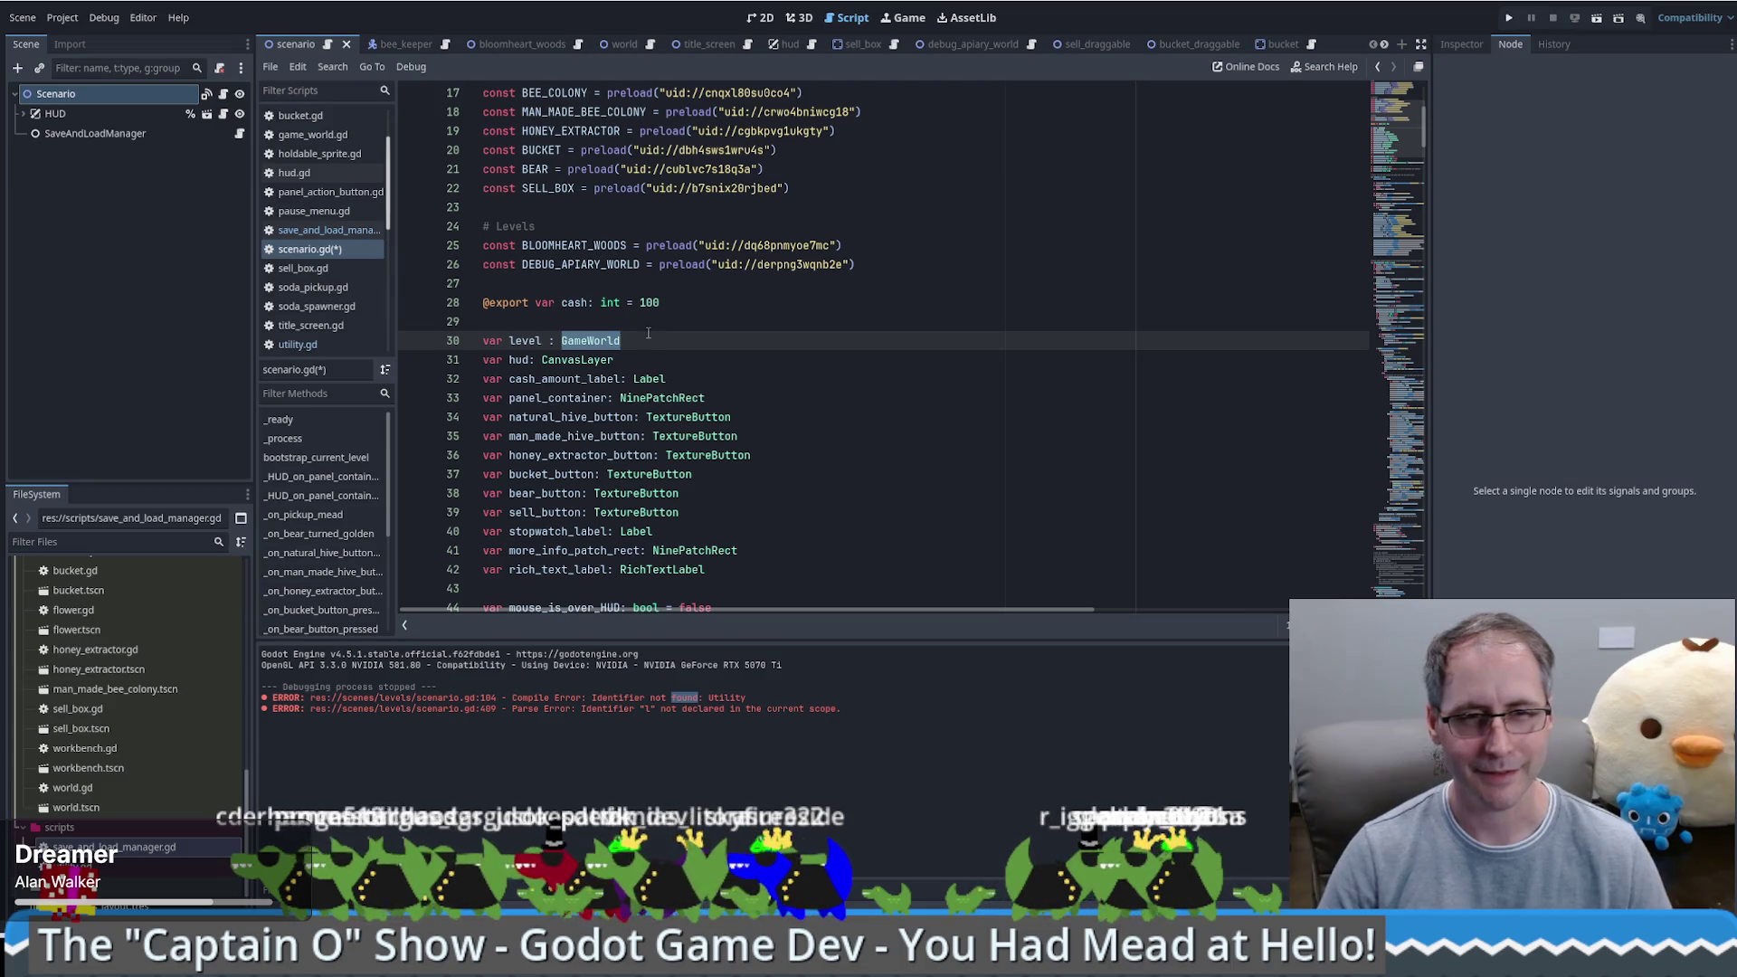
pyautogui.doubleClick(517, 340)
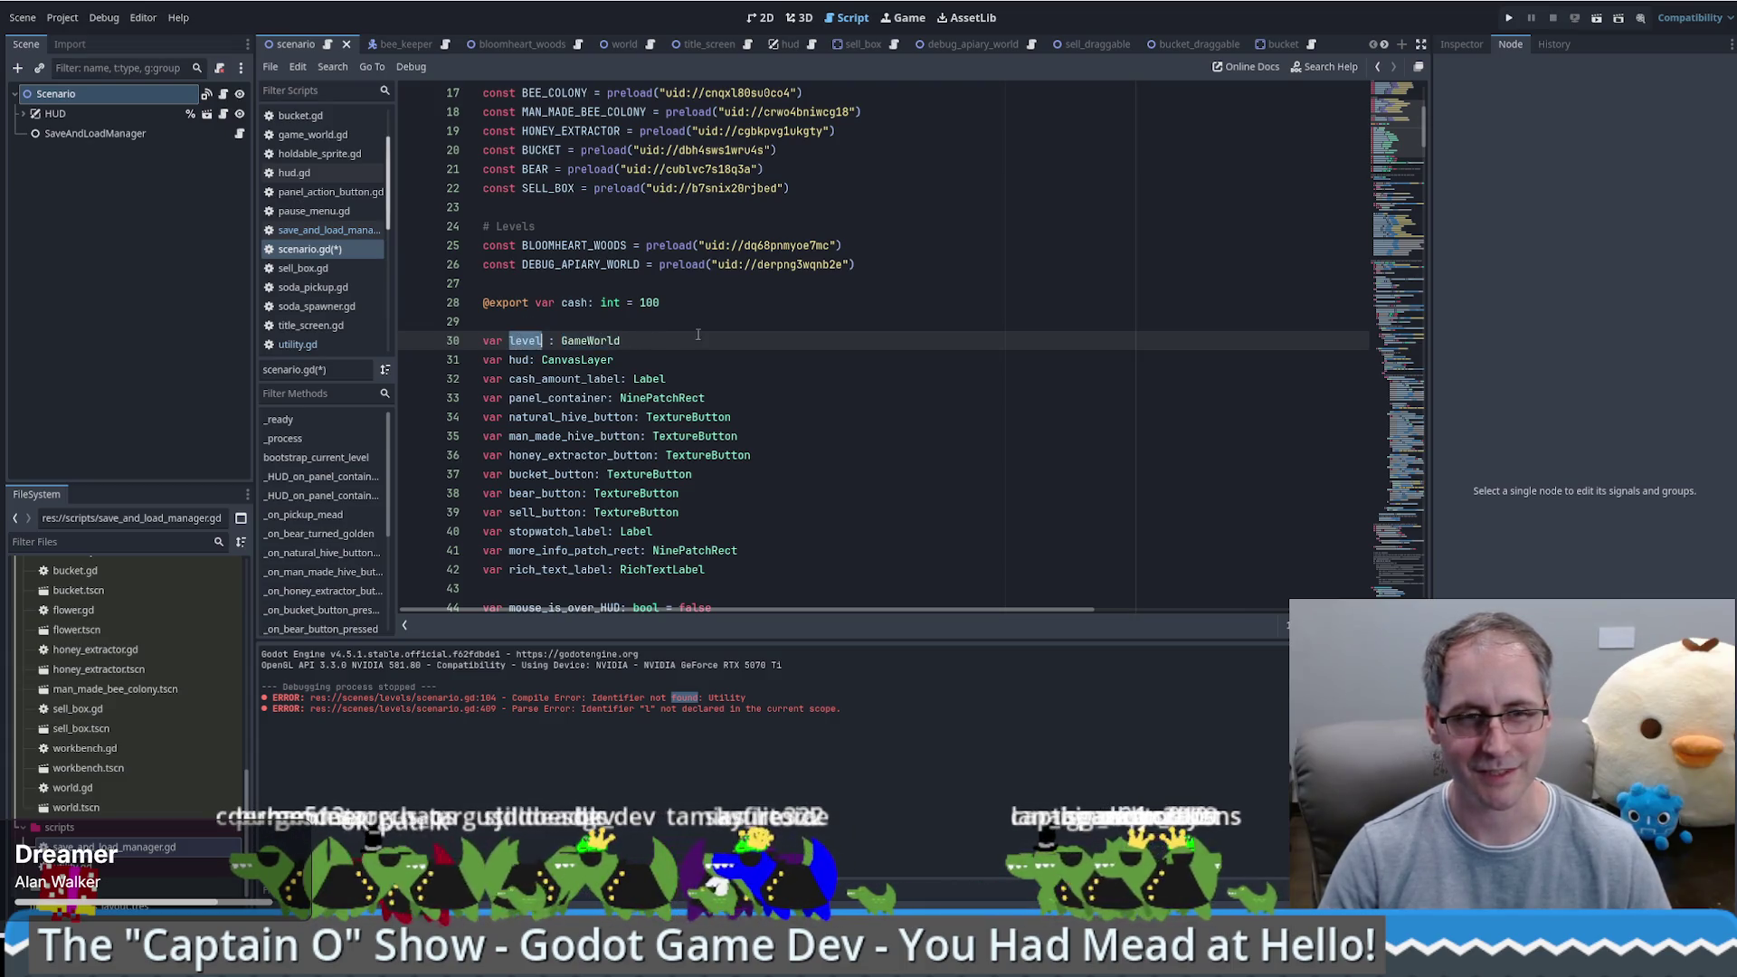
pyautogui.keyDown('ctrl'); pyautogui.click(593, 342); pyautogui.keyUp('ctrl')
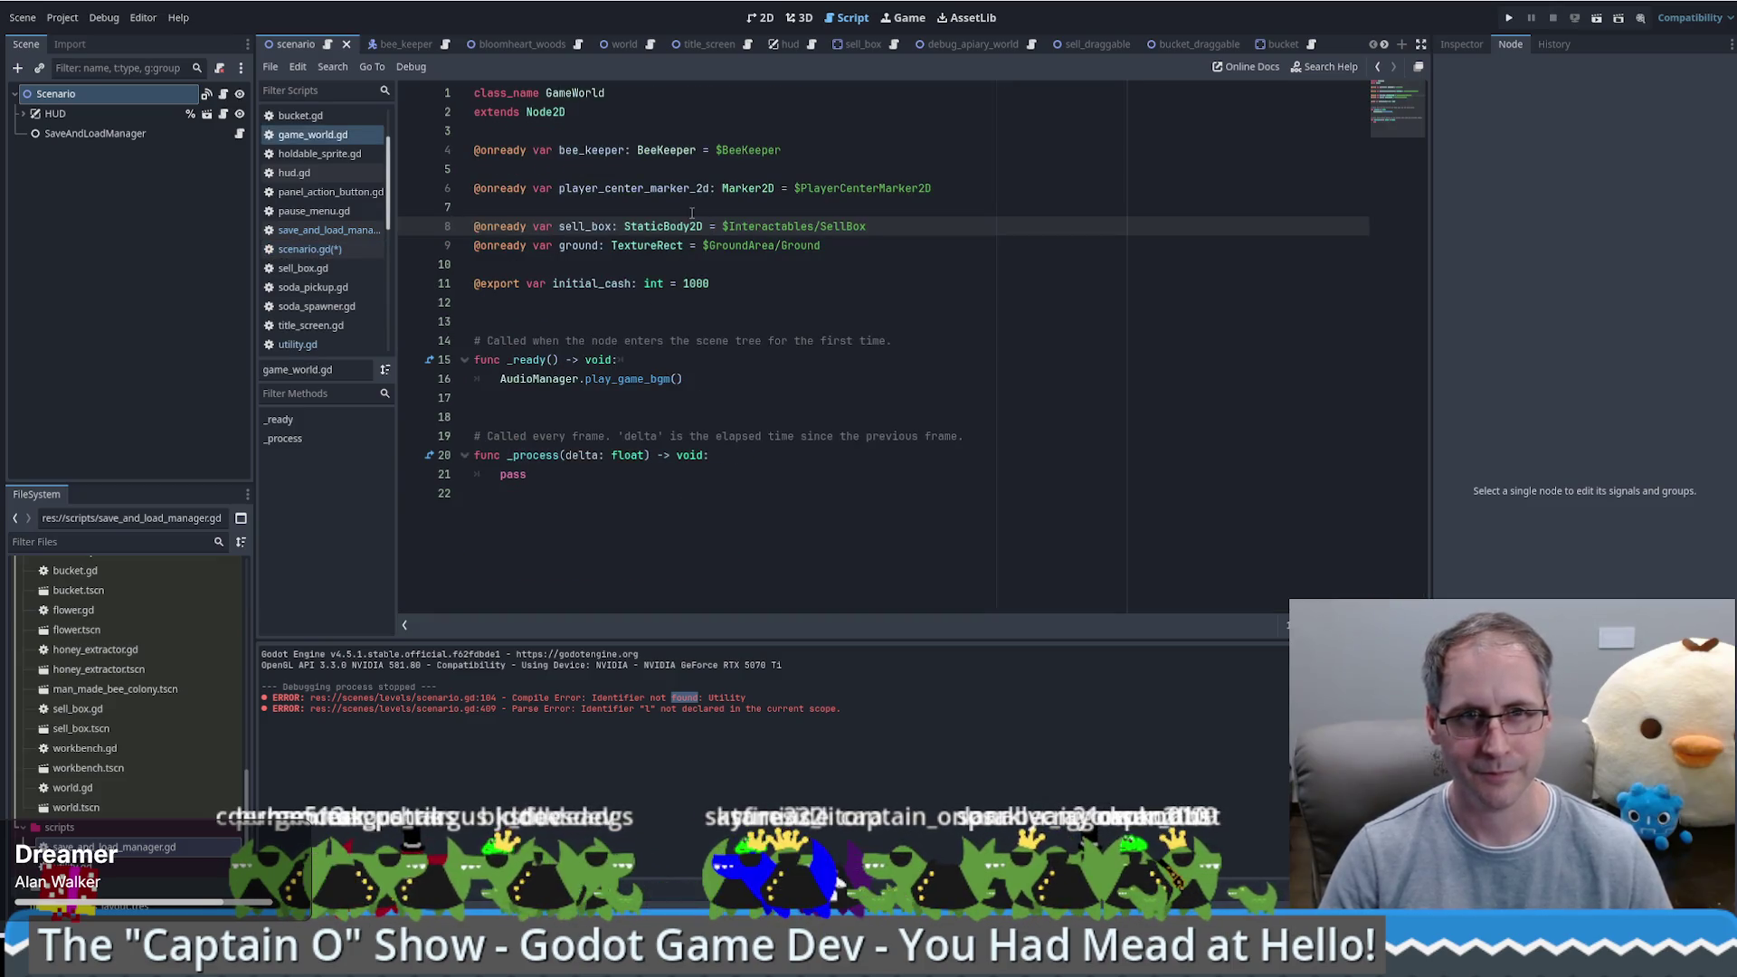
# Open bloomheart_woods.tscn and debug_apiary_world.tscn, adding the DebugApiaryWorld root node to Serializable
pyautogui.click(717, 129)
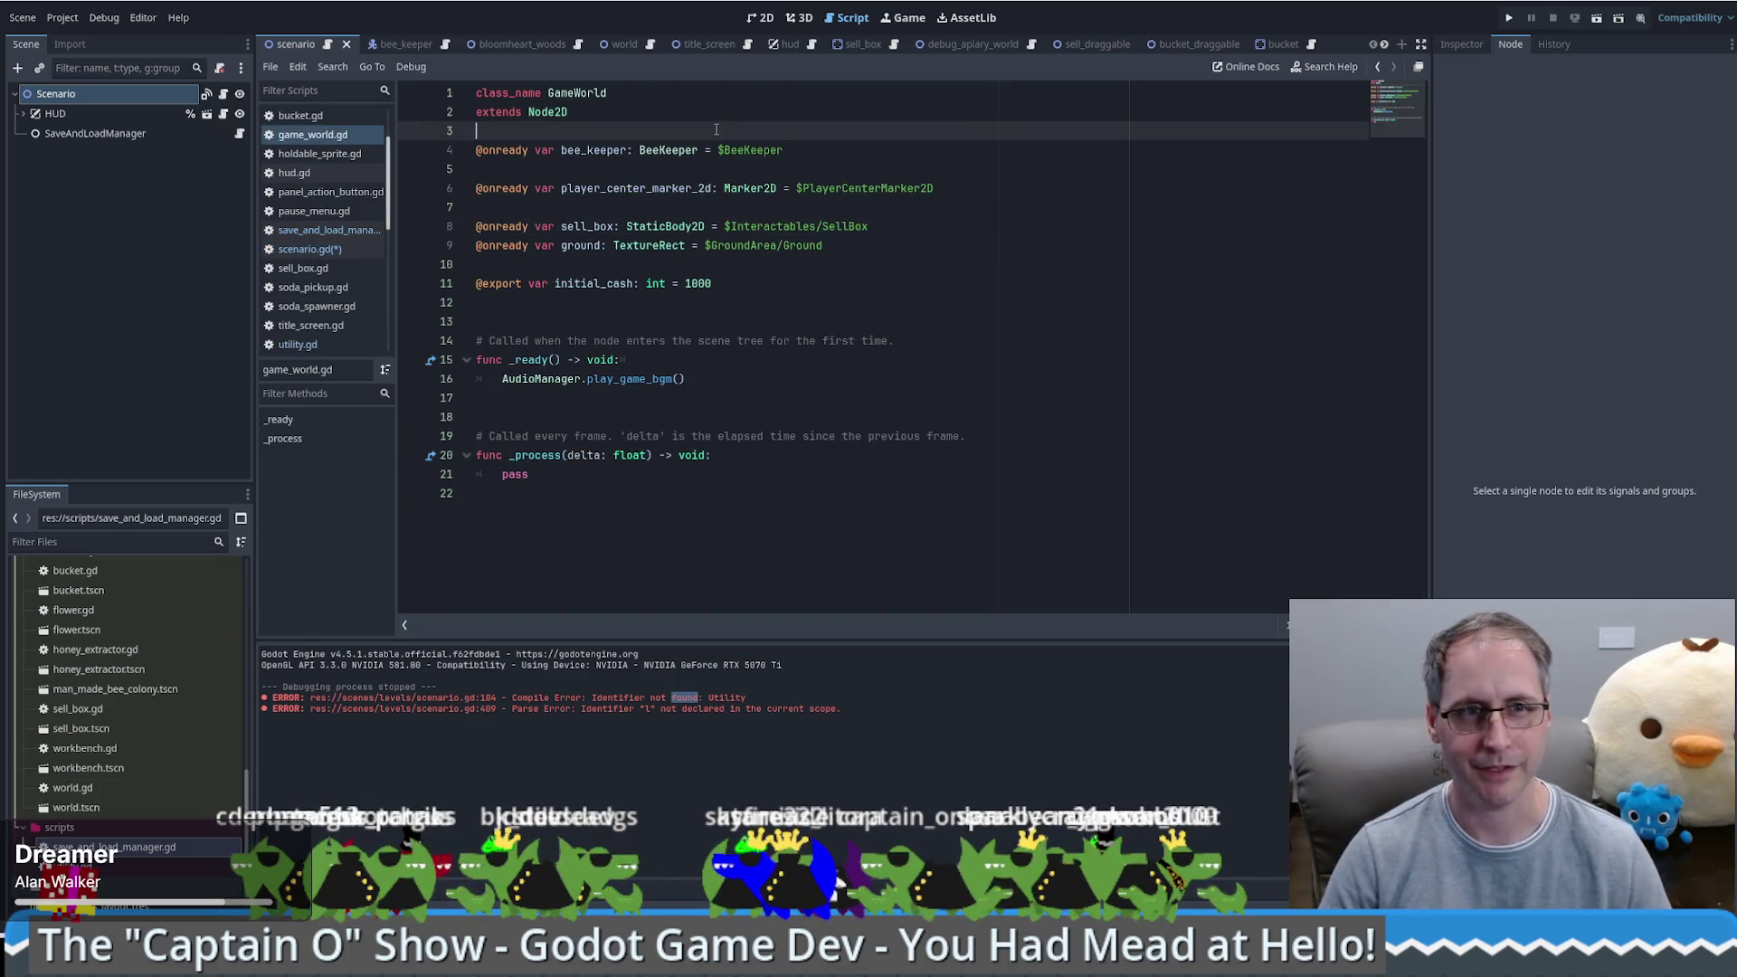
pyautogui.click(312, 135)
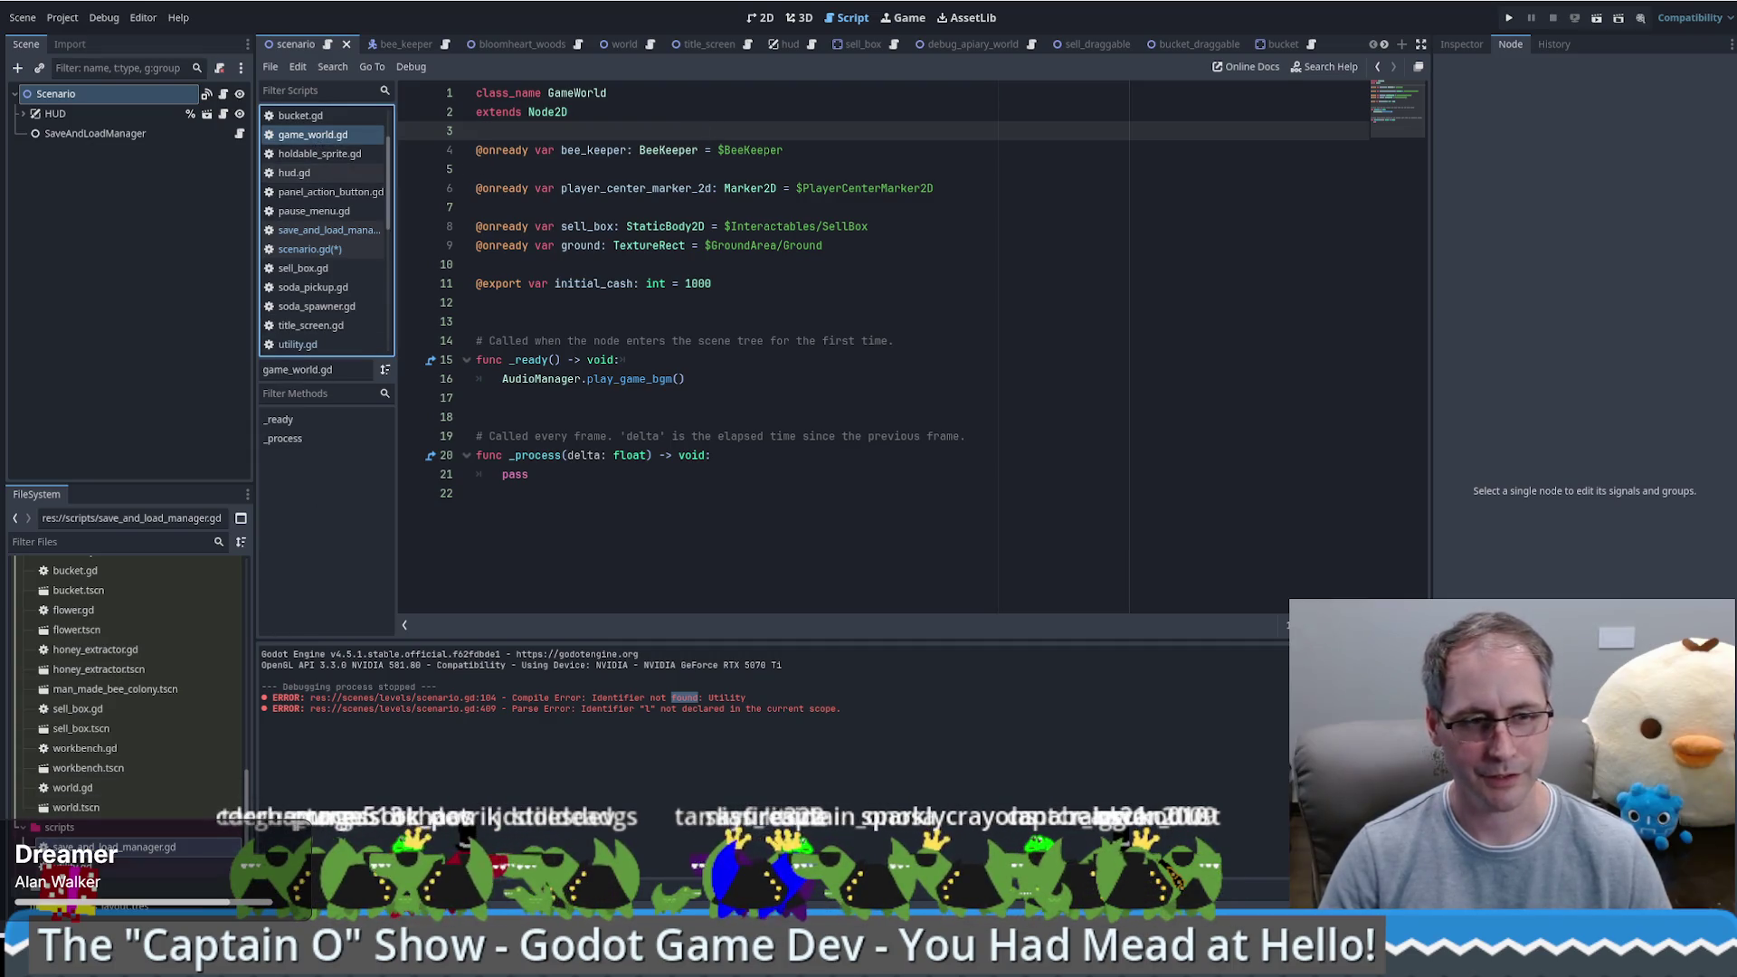
pyautogui.scroll(10, 246, 648)
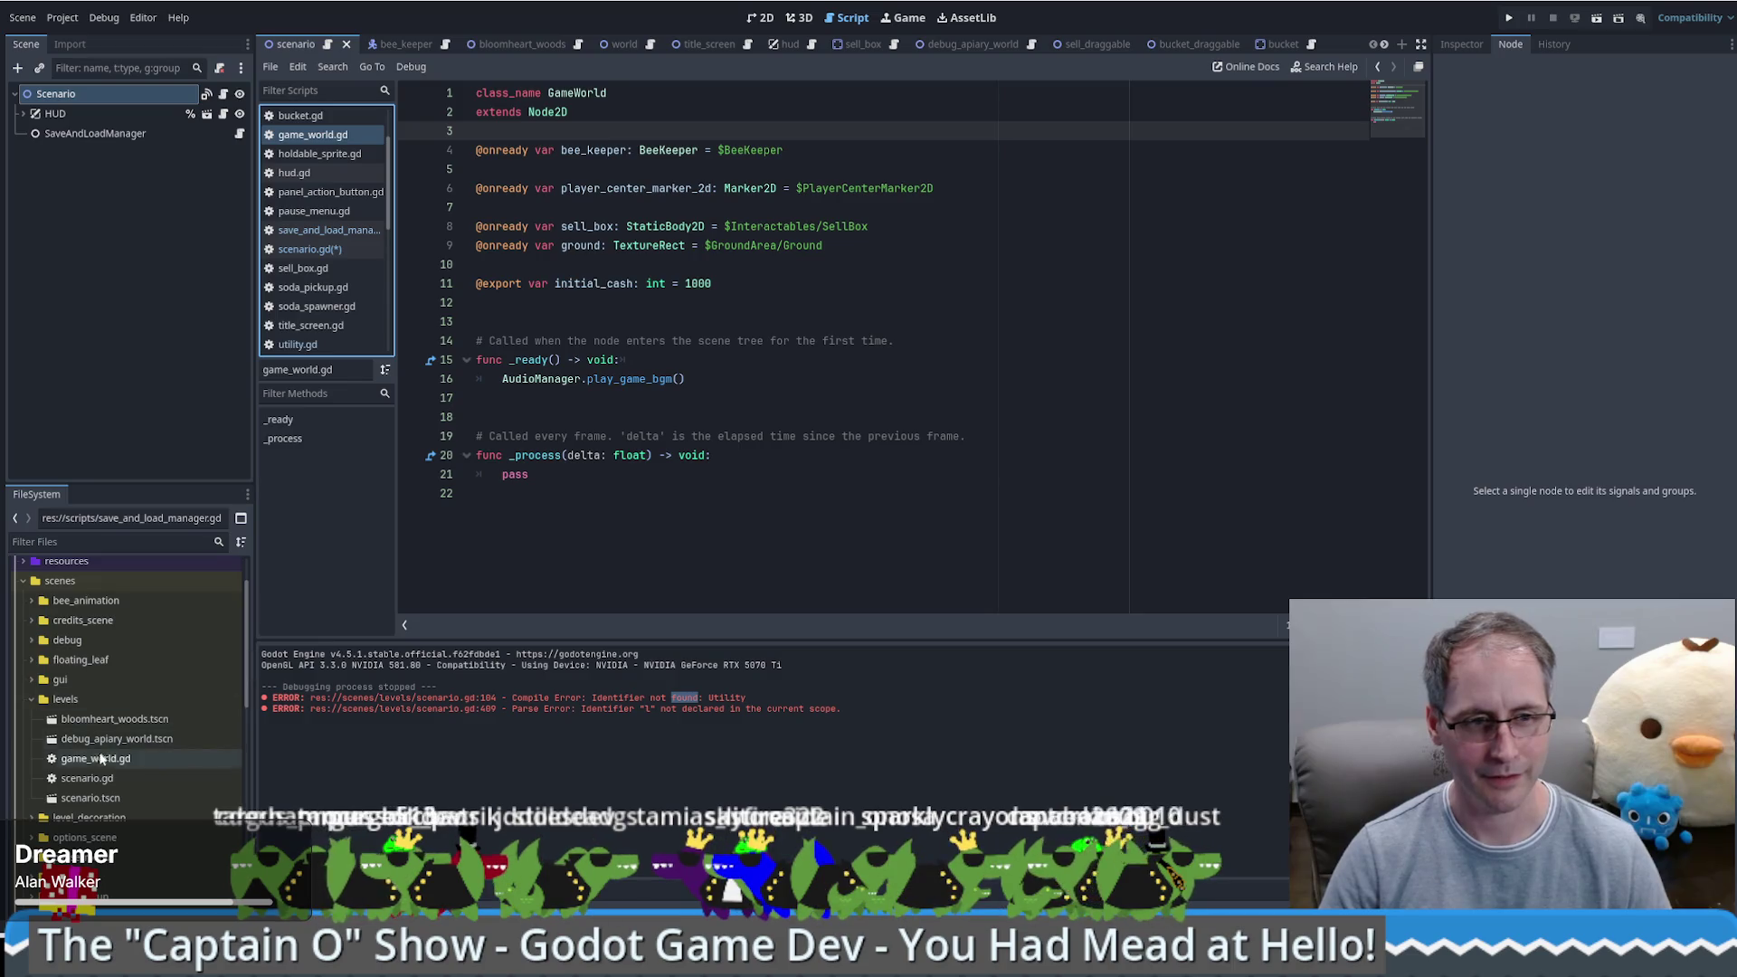
pyautogui.click(126, 719)
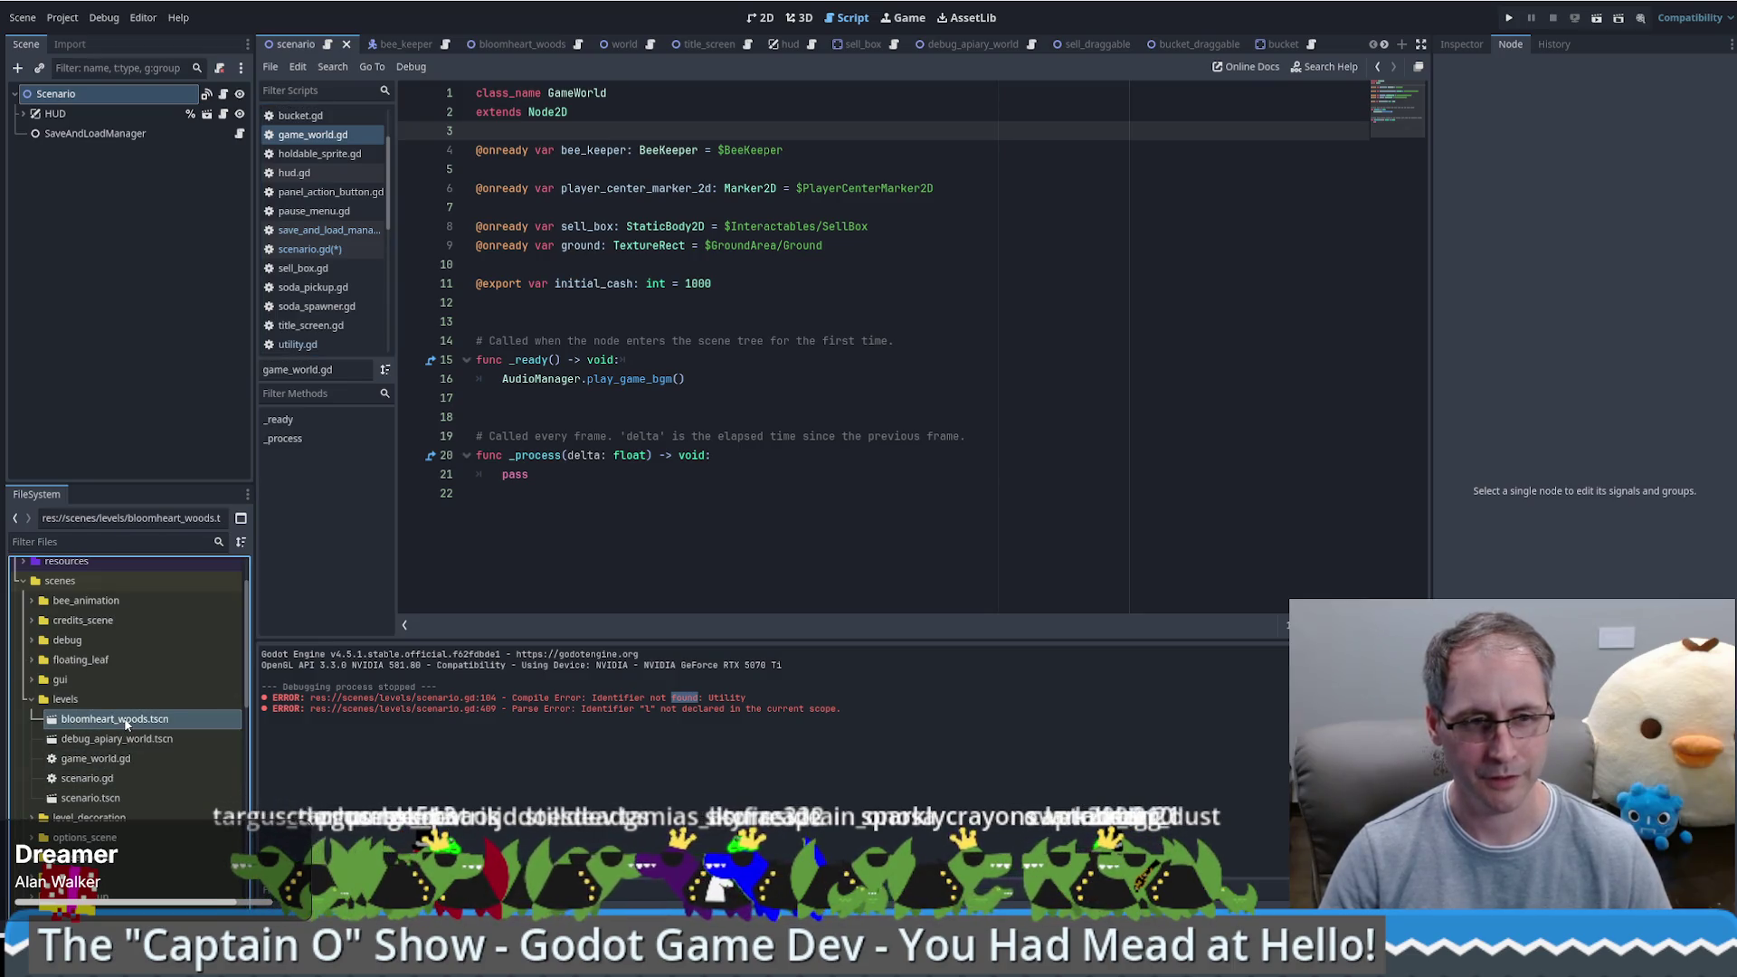
pyautogui.doubleClick(126, 719)
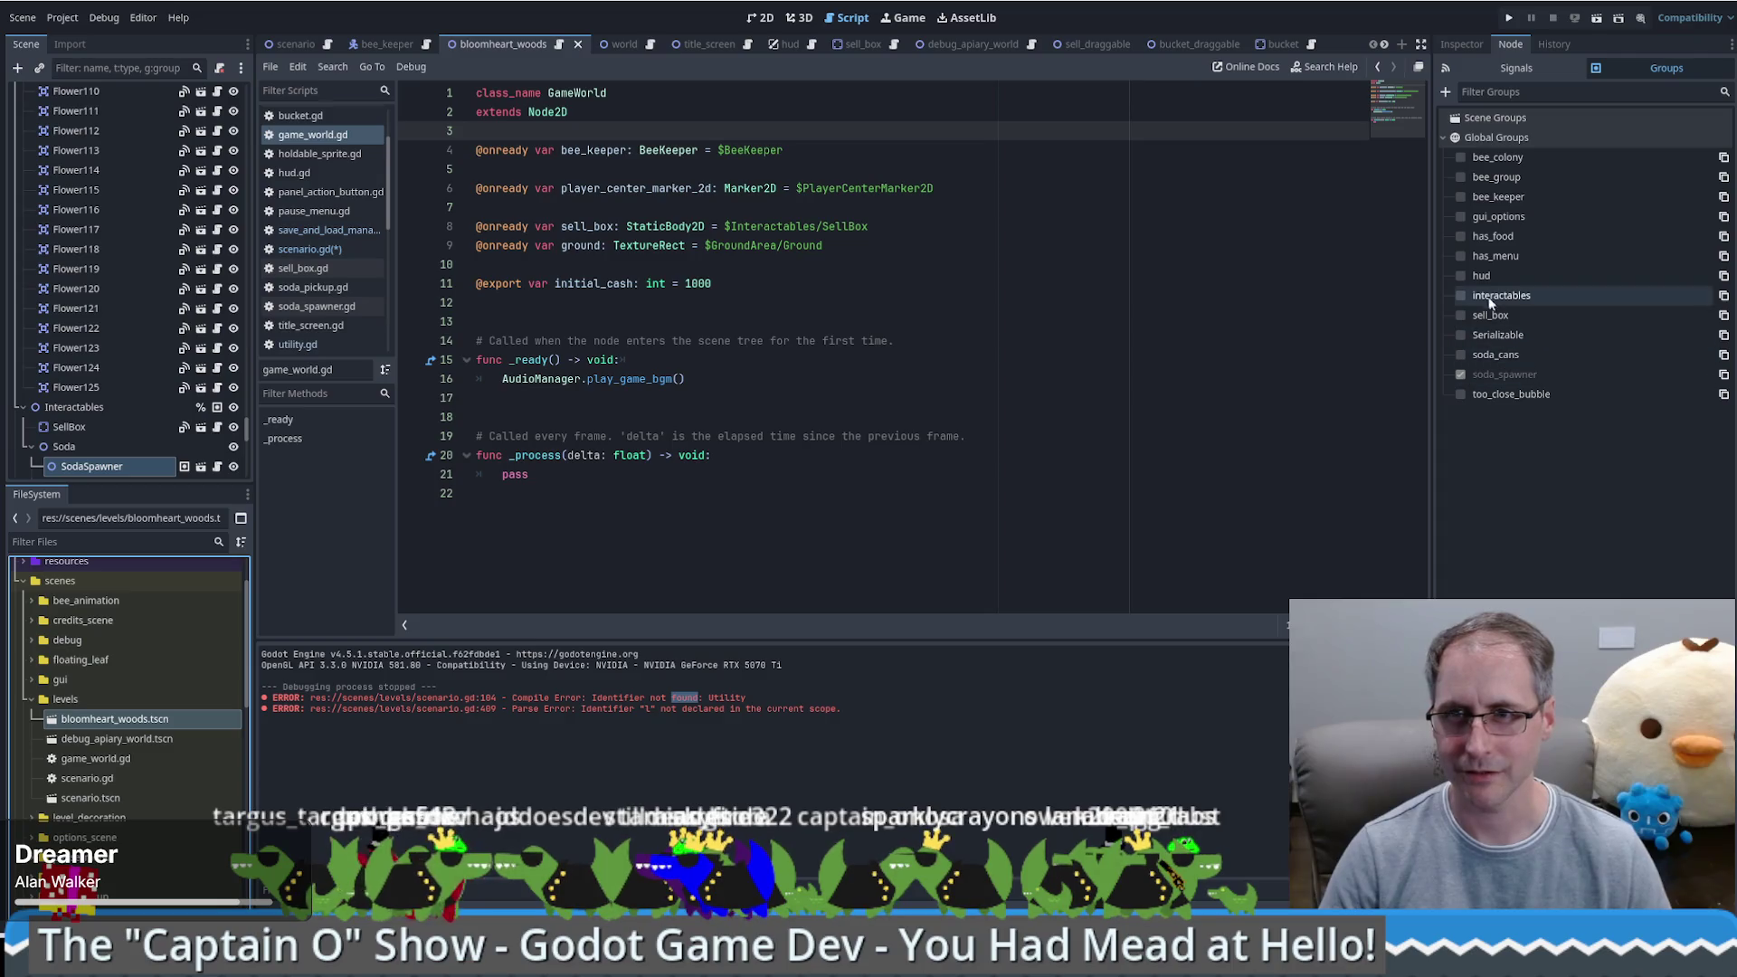
pyautogui.click(1460, 334)
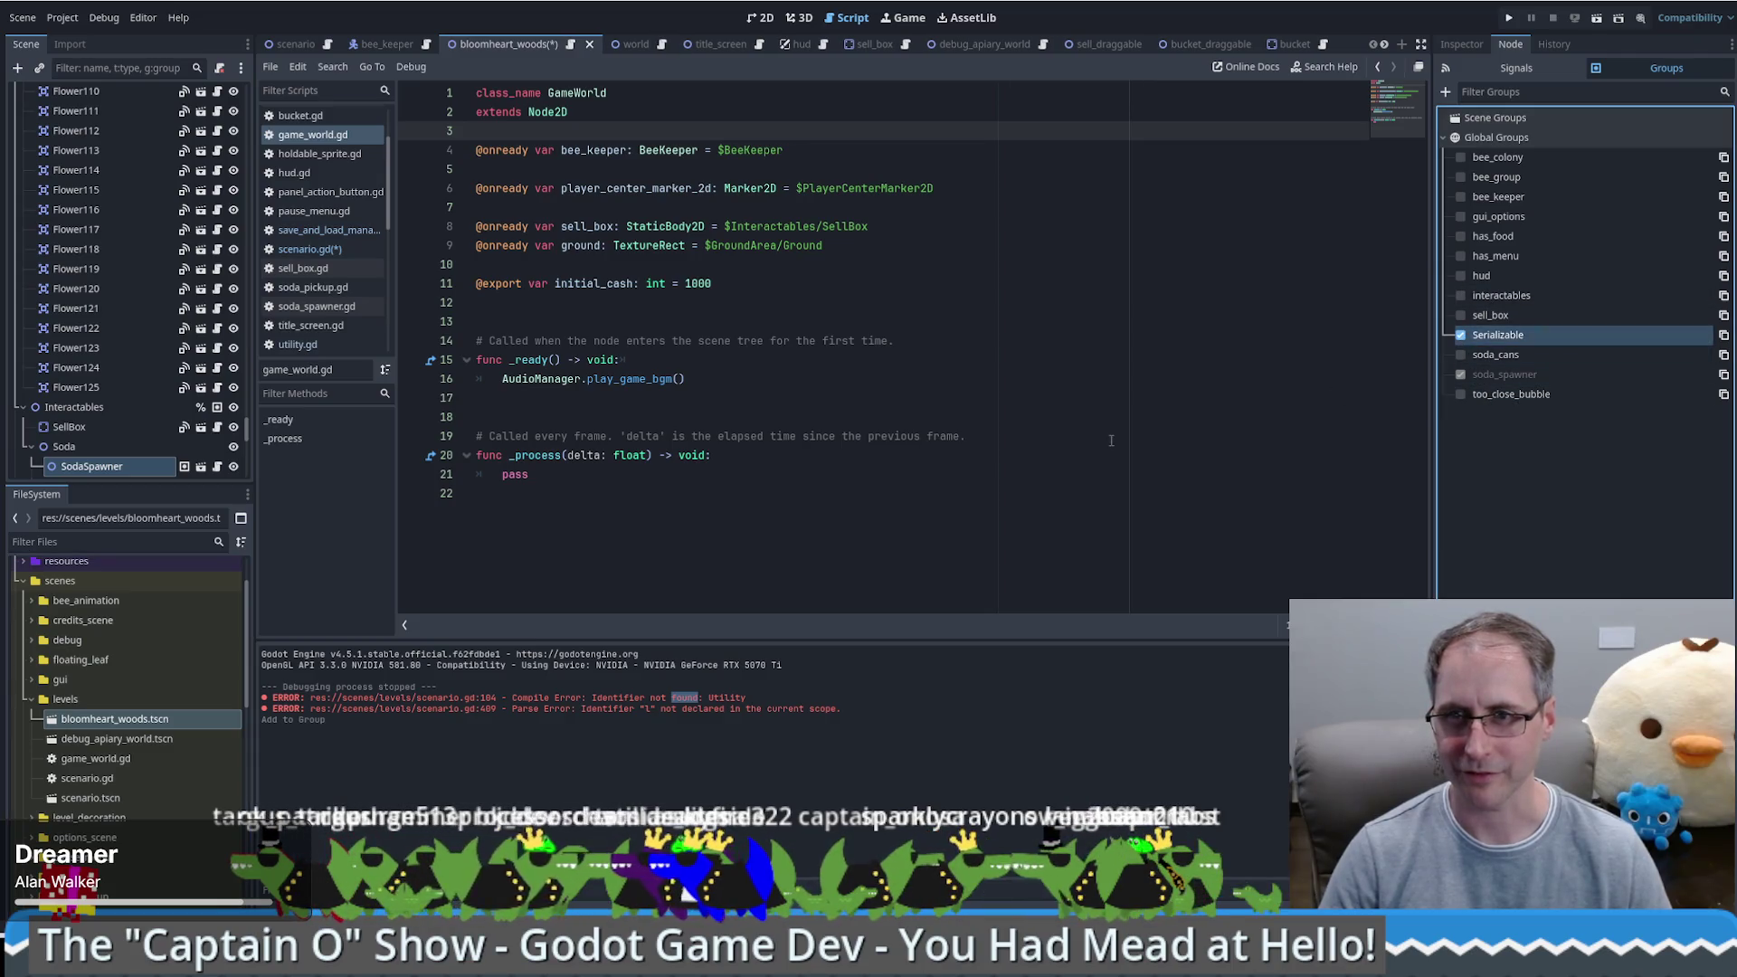
pyautogui.doubleClick(107, 740)
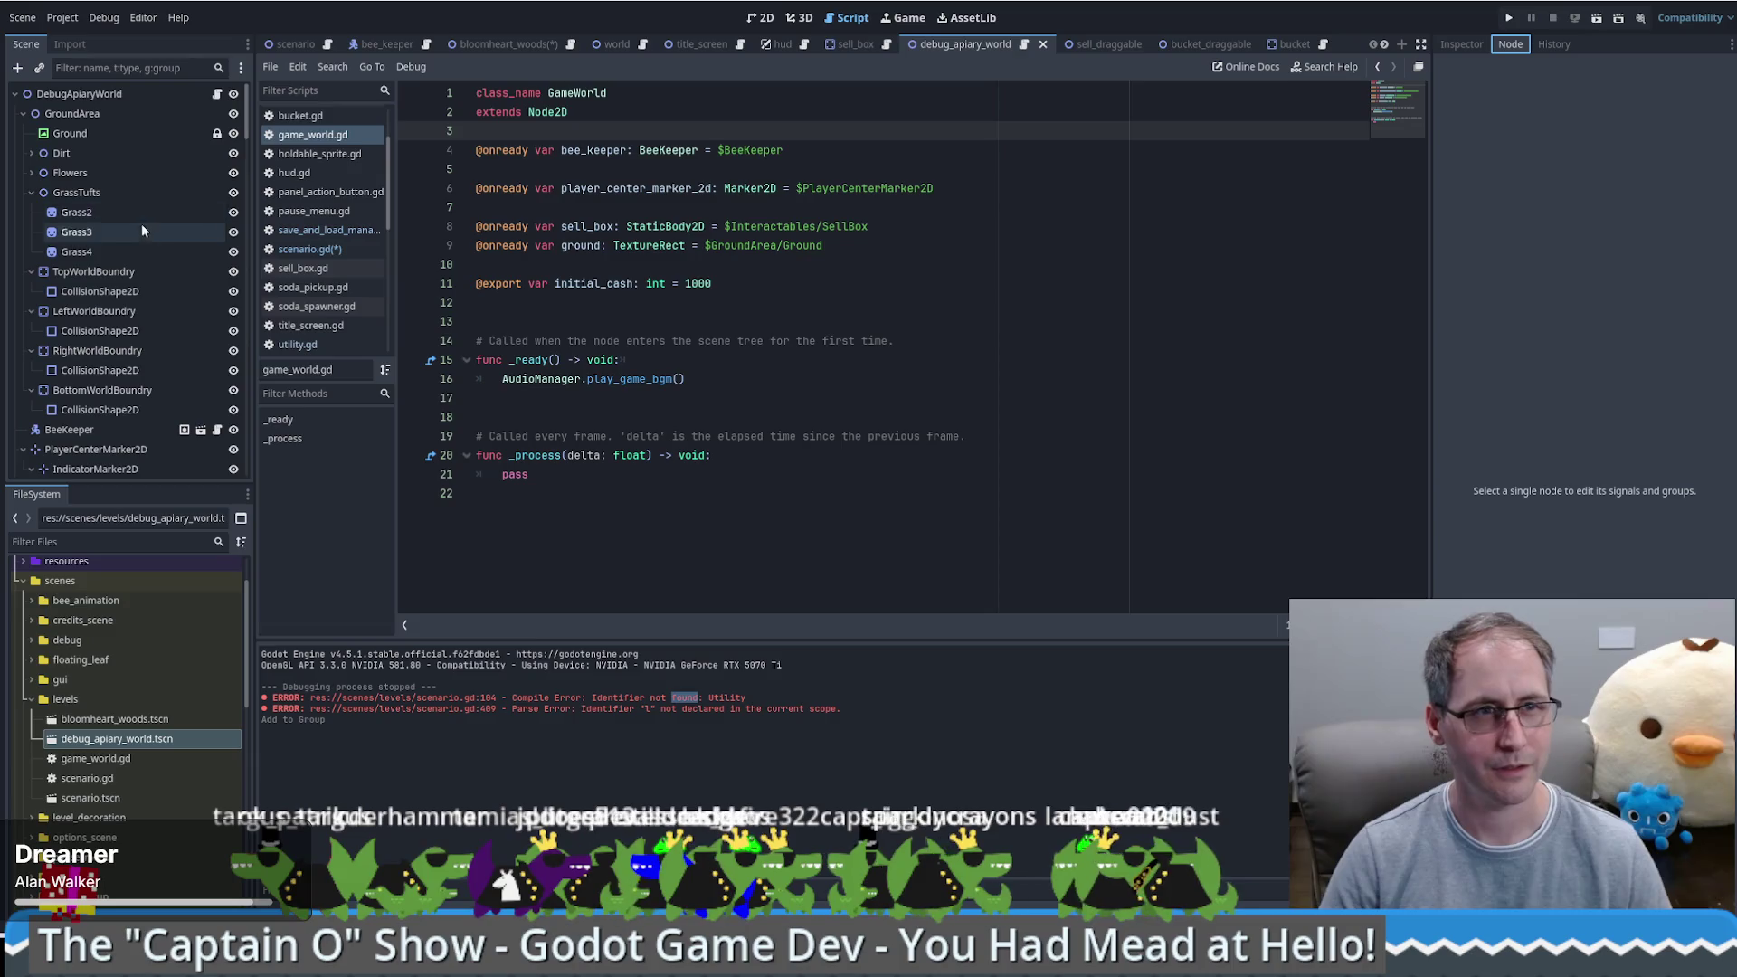
pyautogui.click(80, 94)
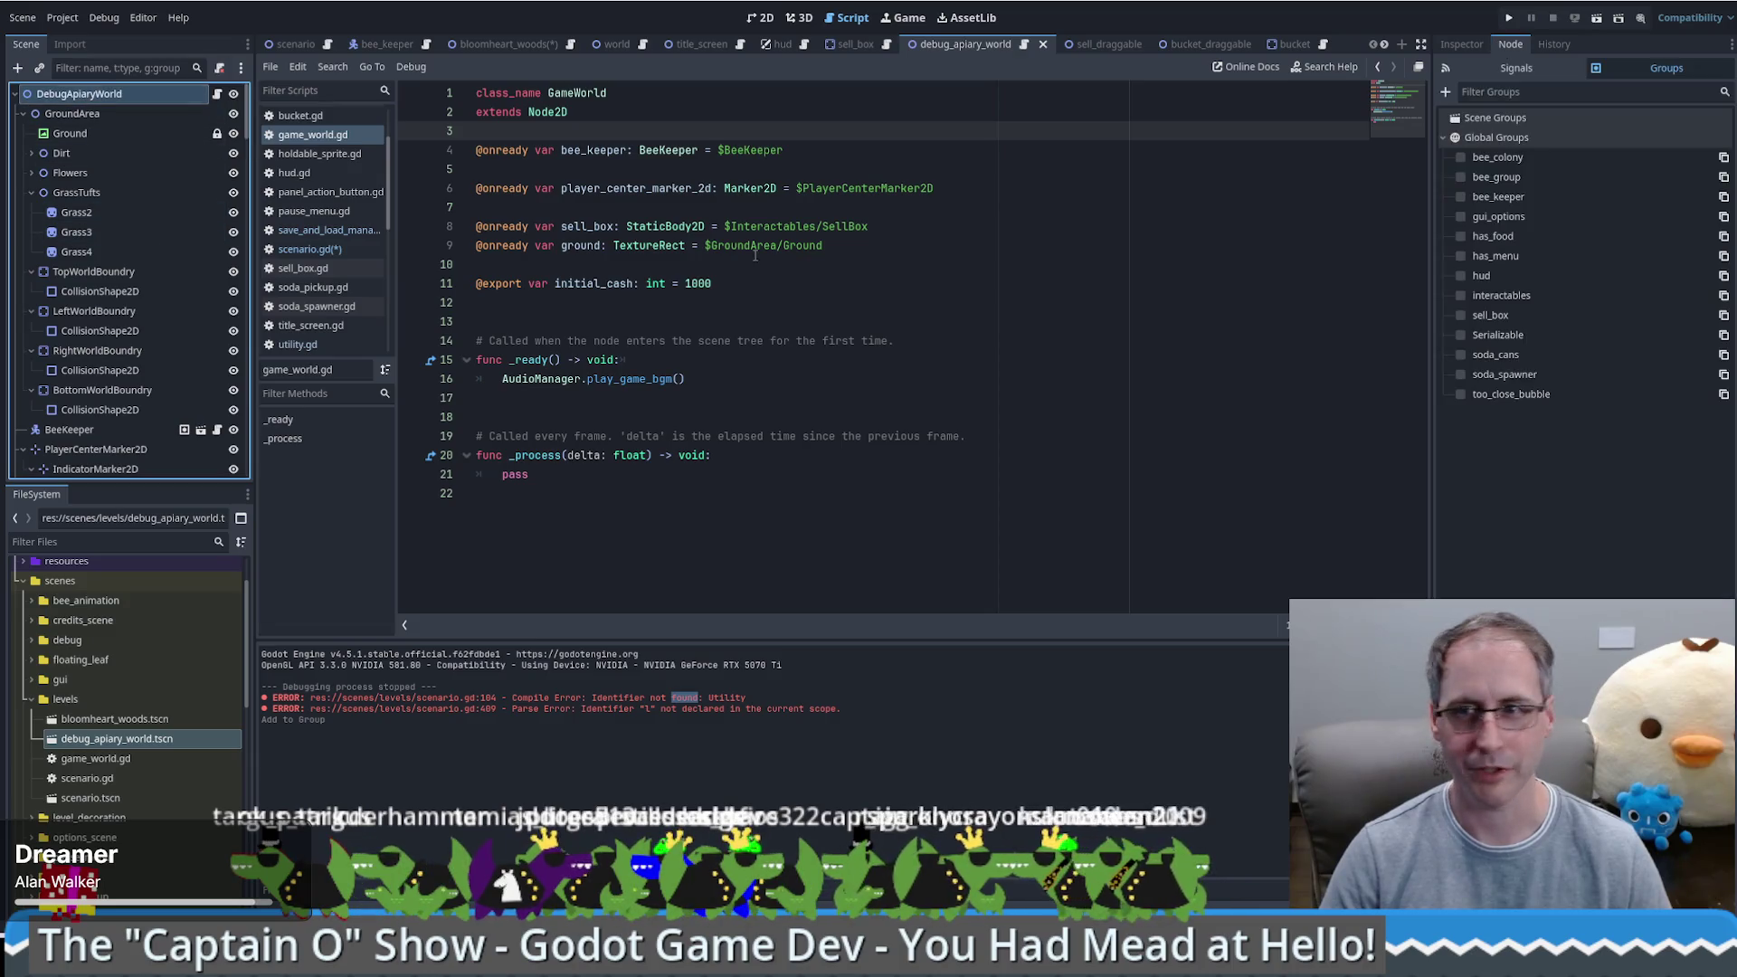
pyautogui.click(1462, 335)
# In bloomheart_woods, move Serializable from SodaSpawner to the BloomheartWoods root node, then save all
pyautogui.doubleClick(115, 718)
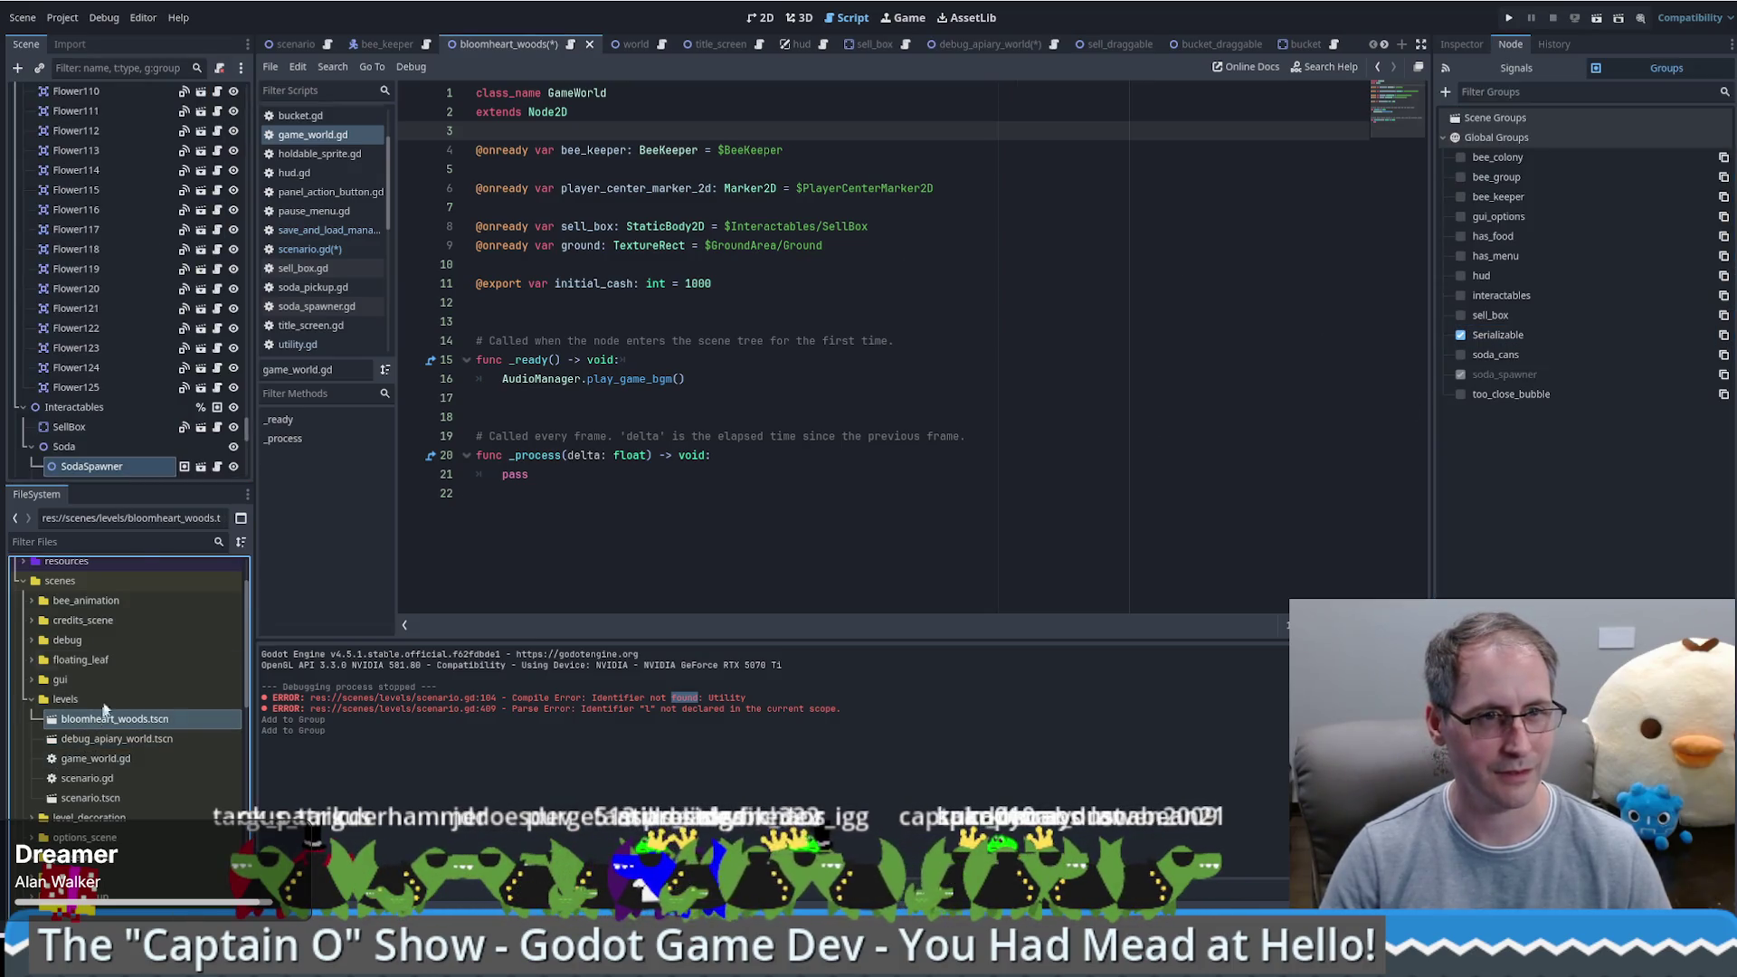
pyautogui.click(1461, 335)
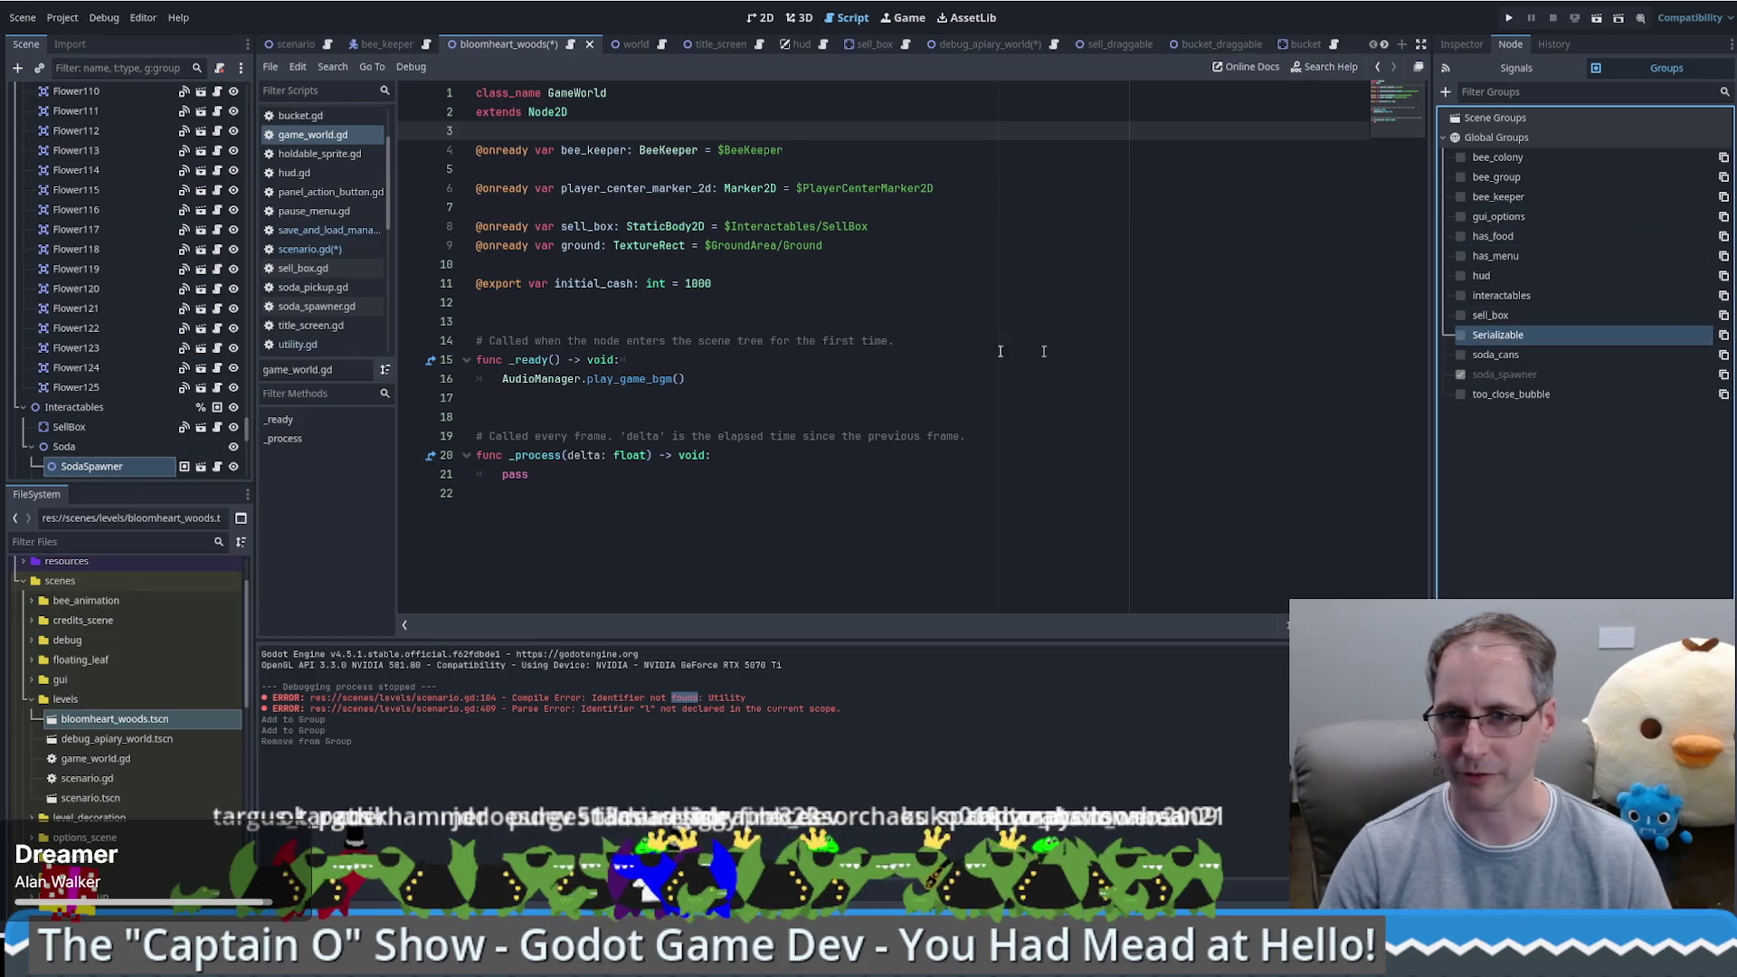
pyautogui.moveTo(247, 435); pyautogui.dragTo(247, 95)
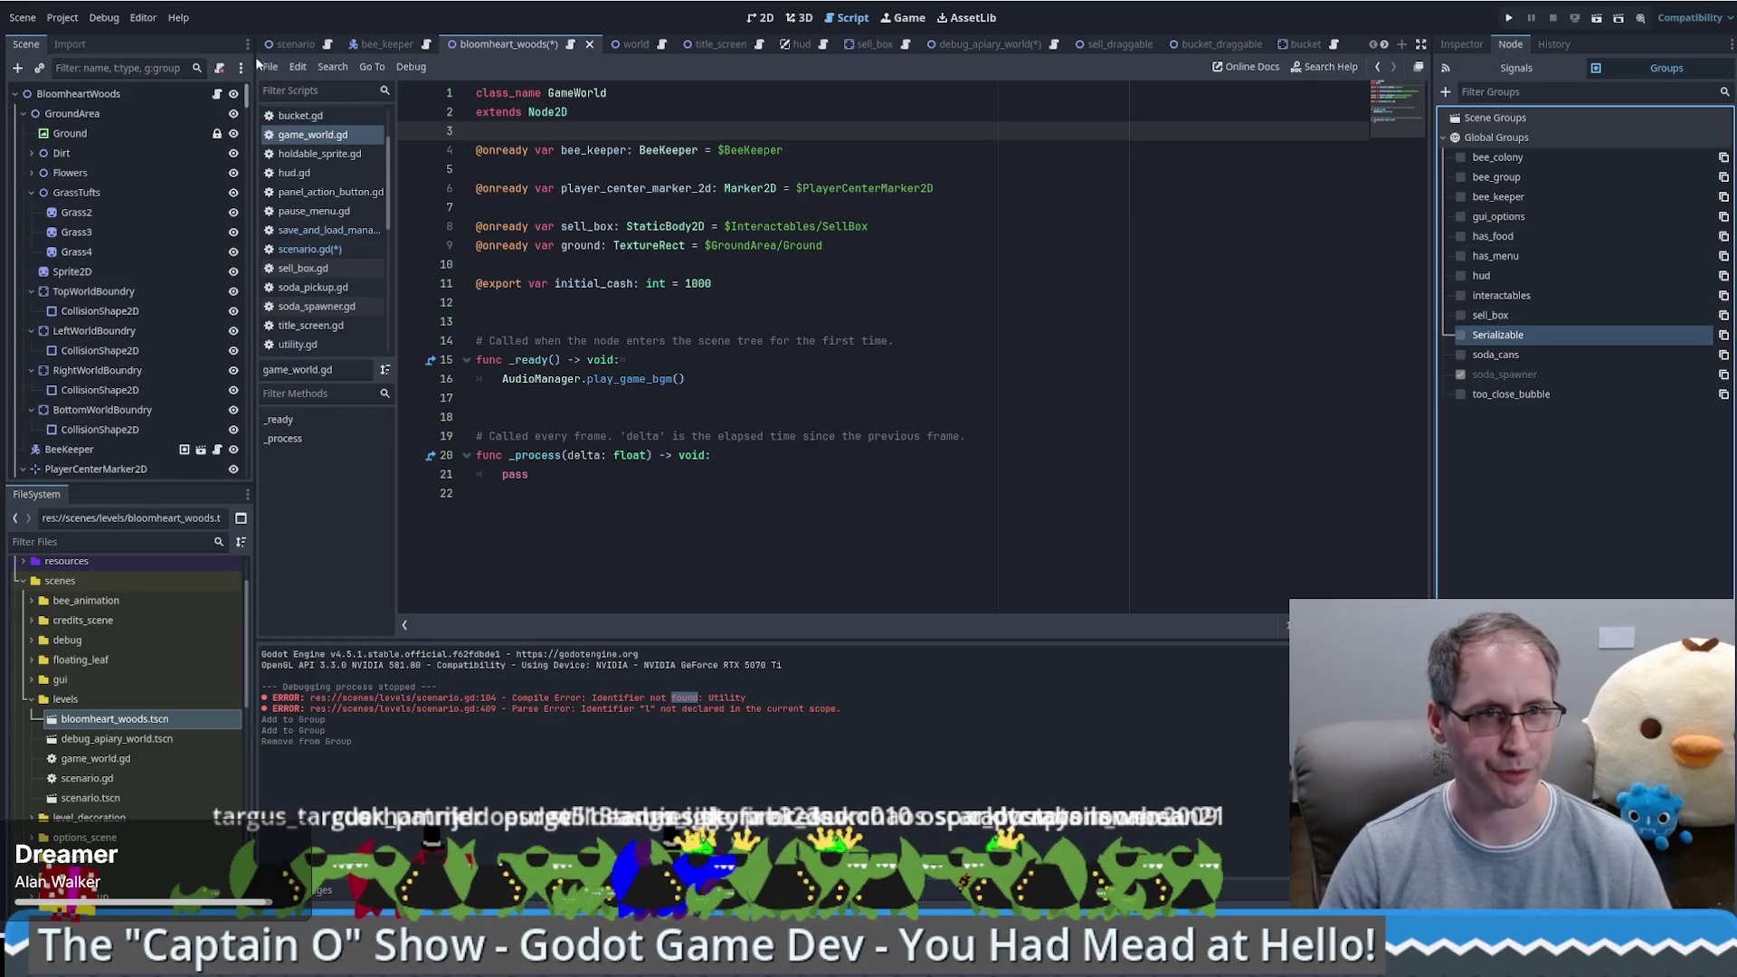
pyautogui.click(85, 94)
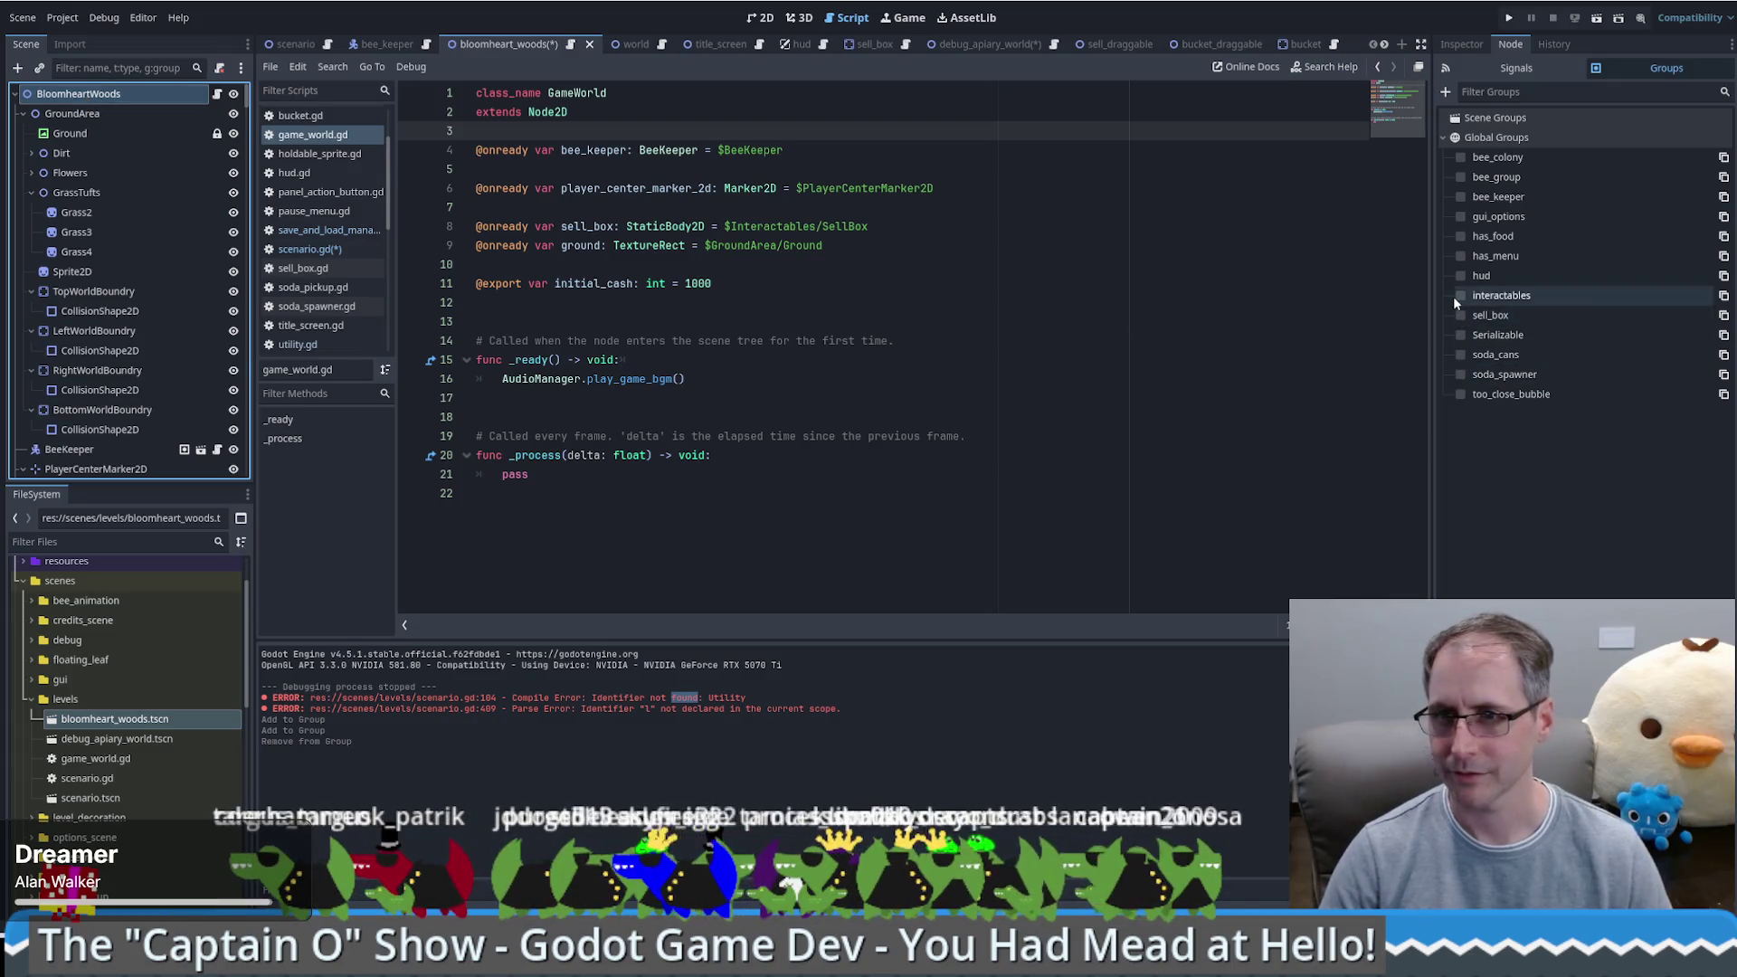
pyautogui.click(1460, 334)
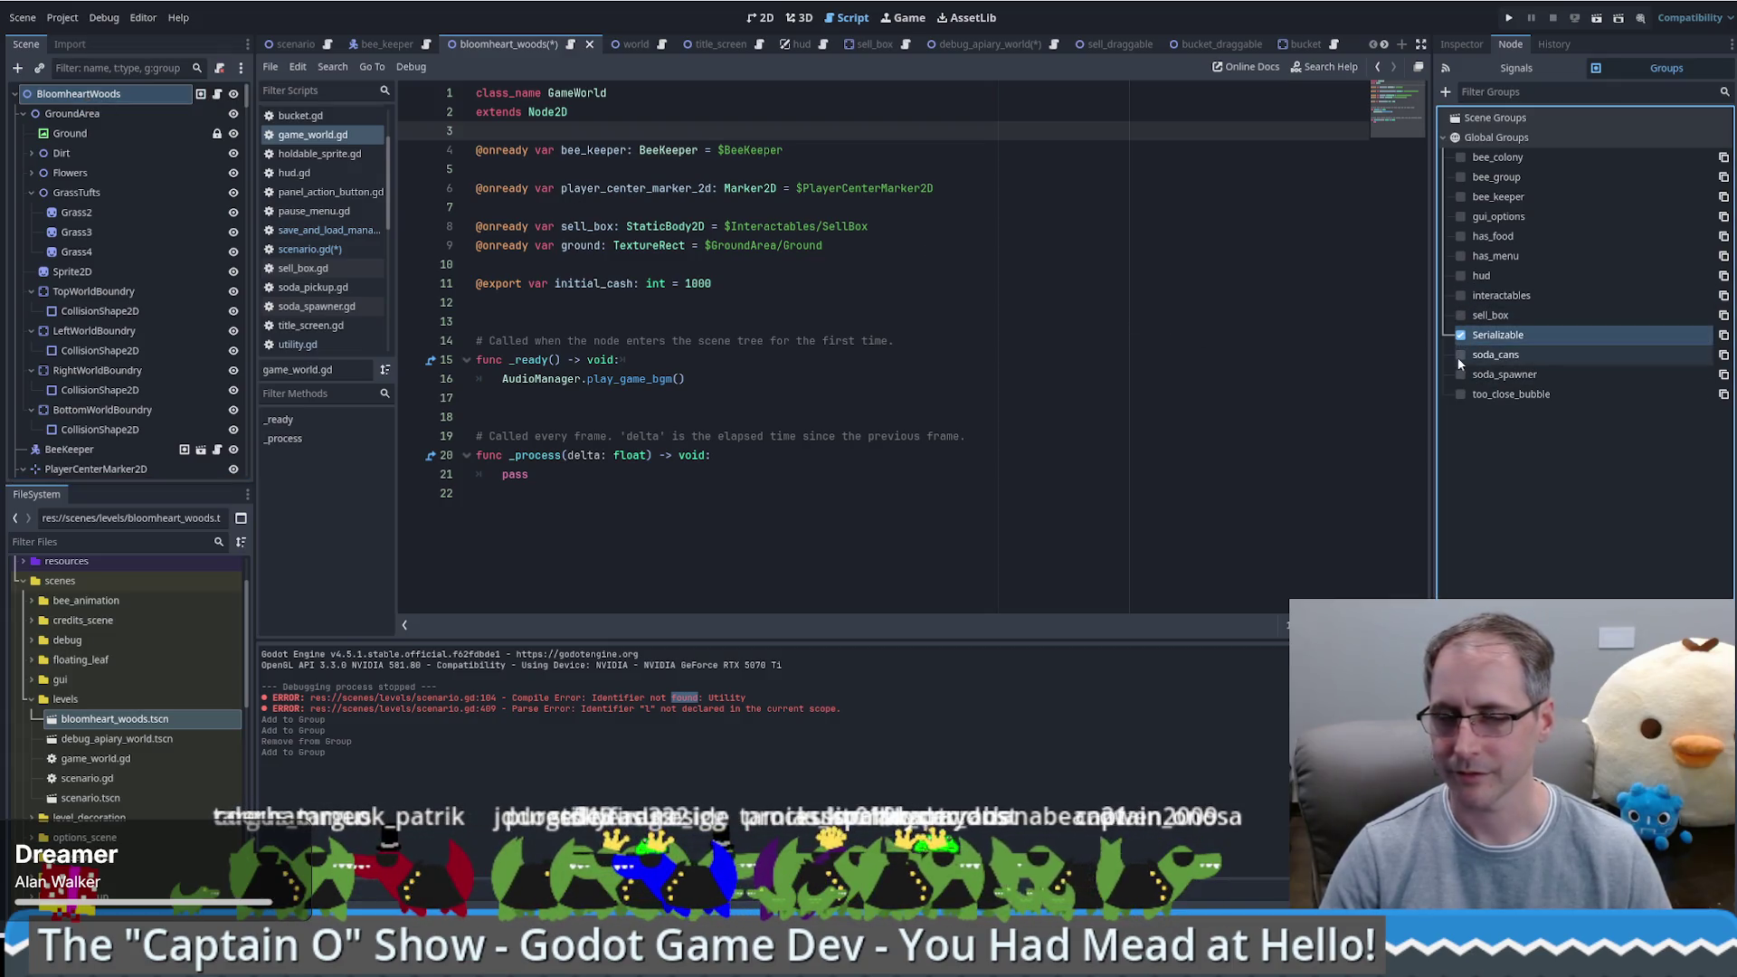
pyautogui.doubleClick(83, 740)
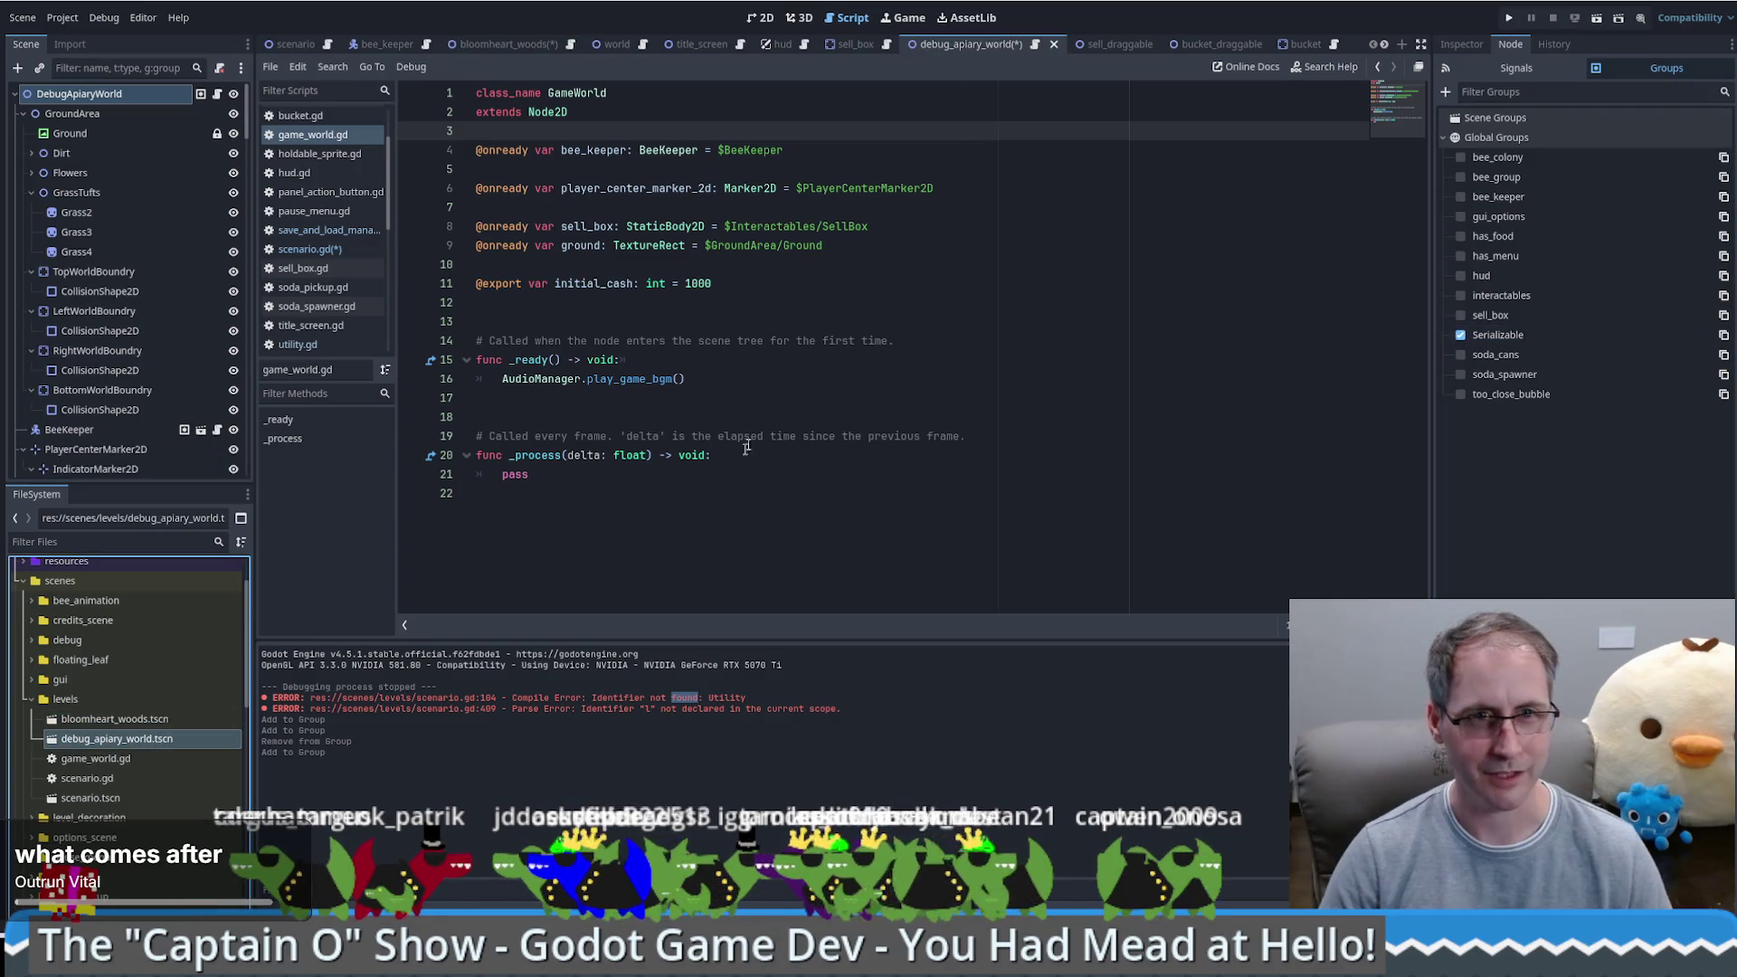
pyautogui.doubleClick(577, 92)
pyautogui.hotkey('ctrl', 's')
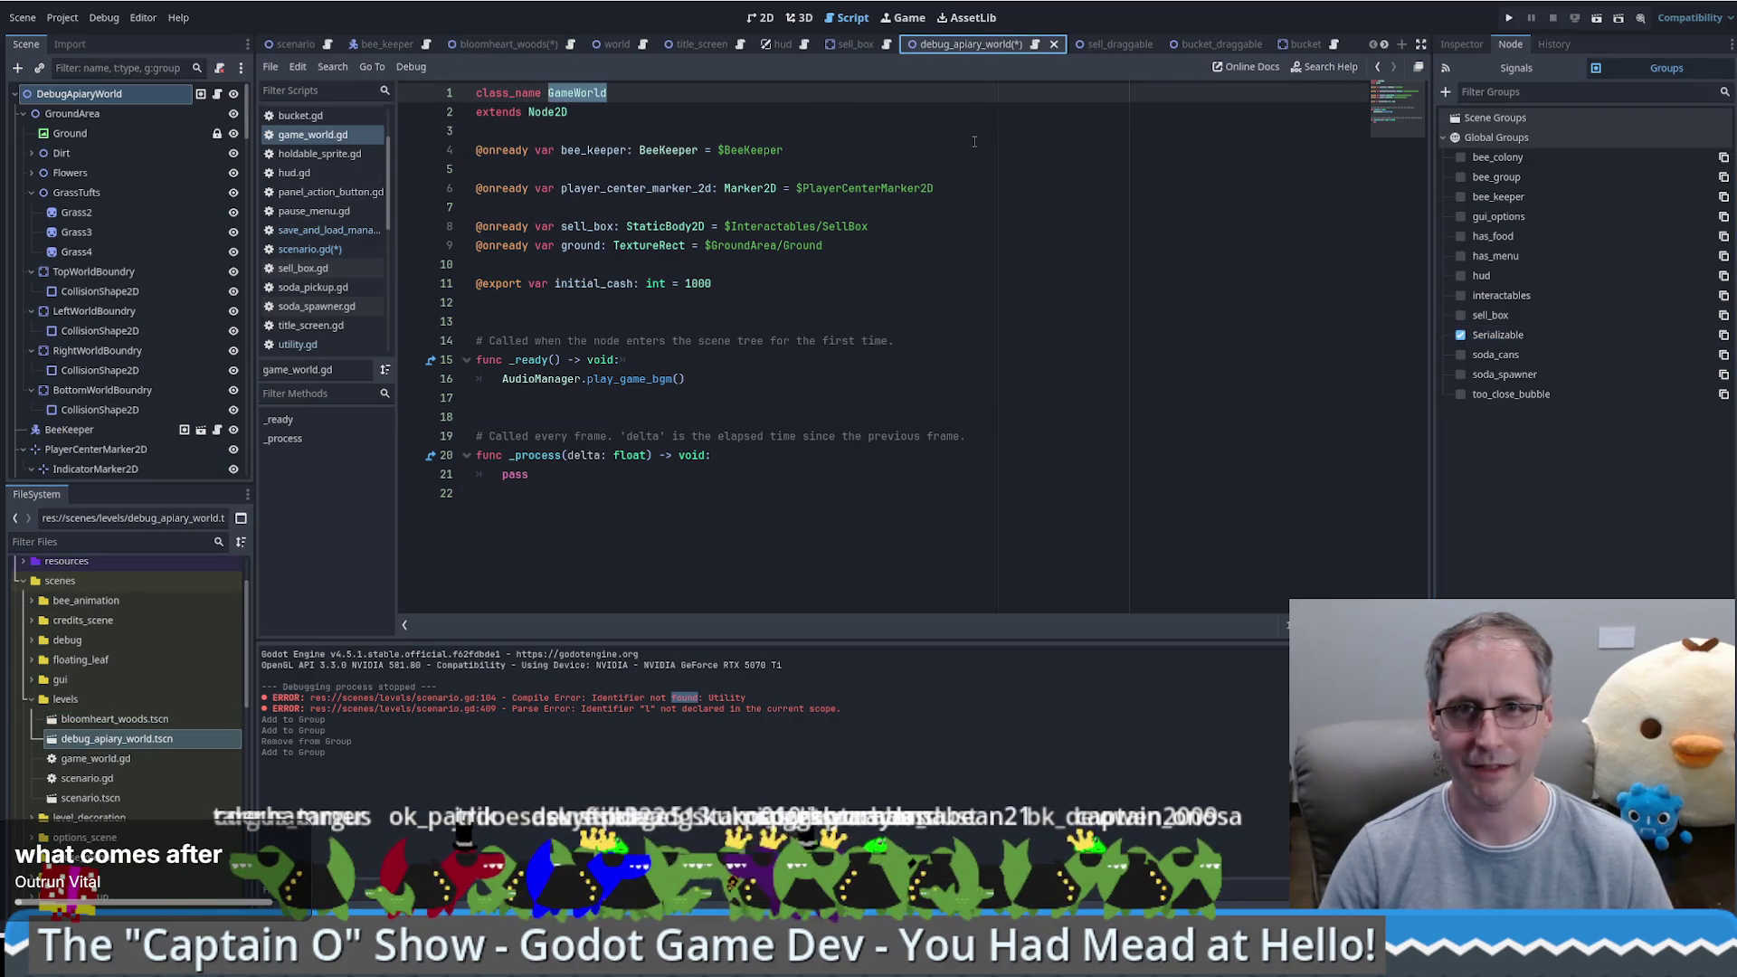
pyautogui.click(974, 145)
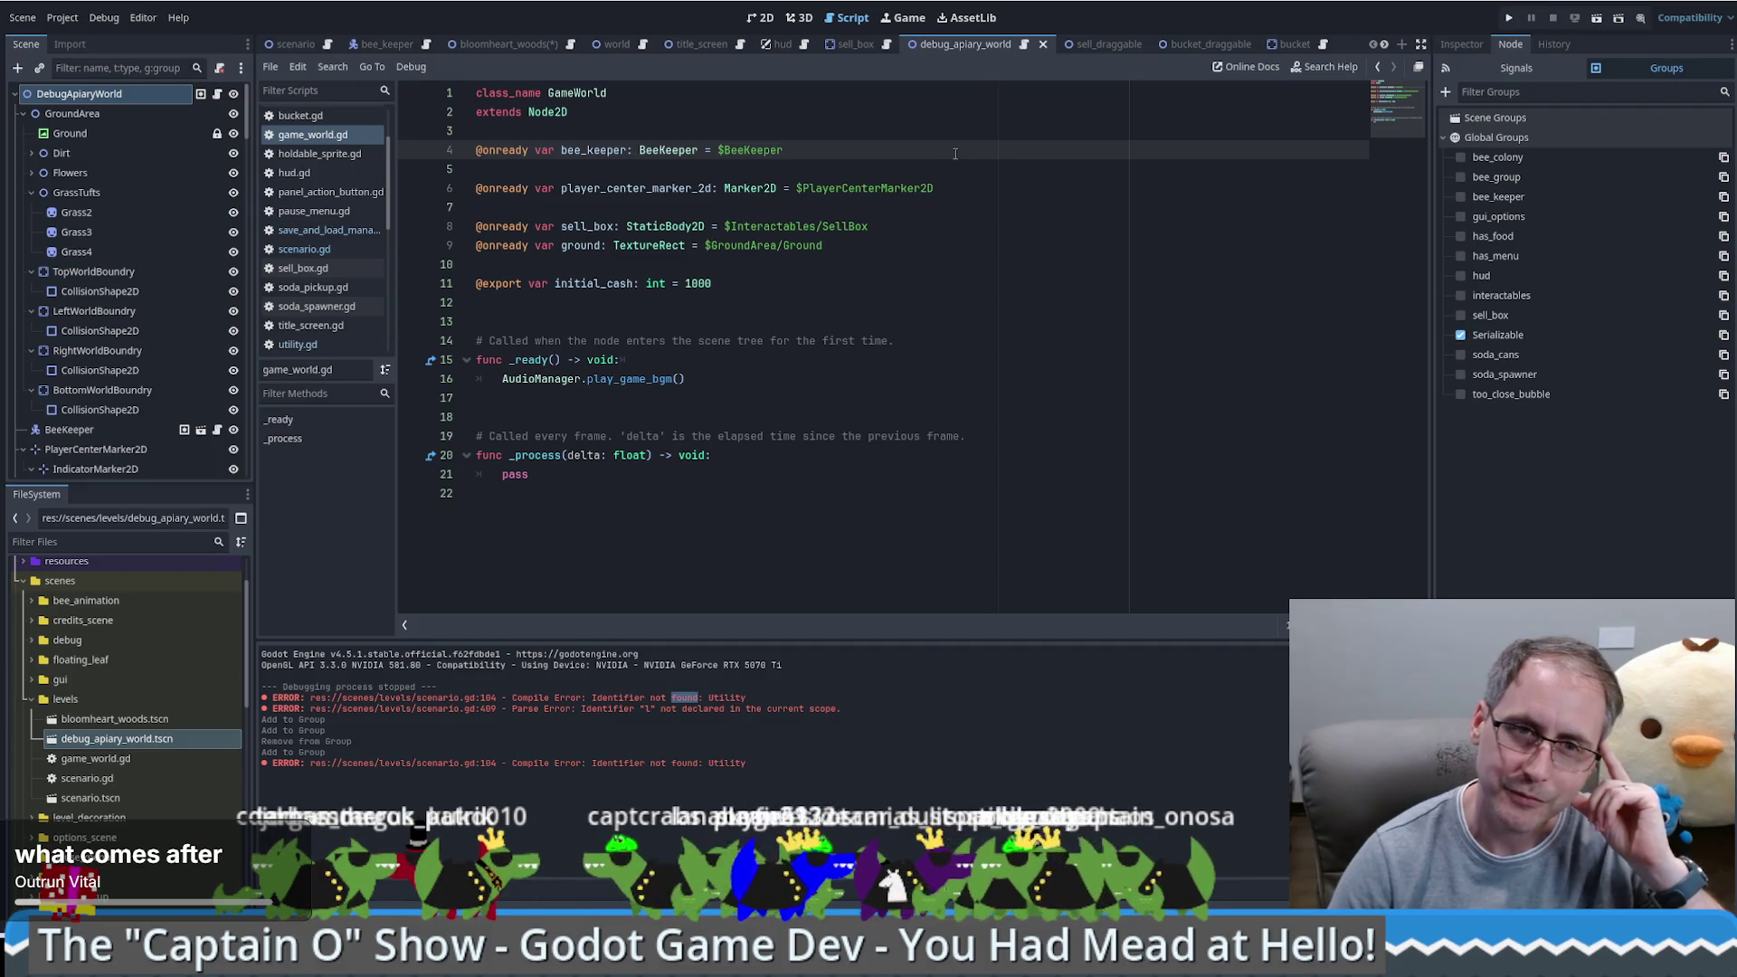
pyautogui.doubleClick(595, 226)
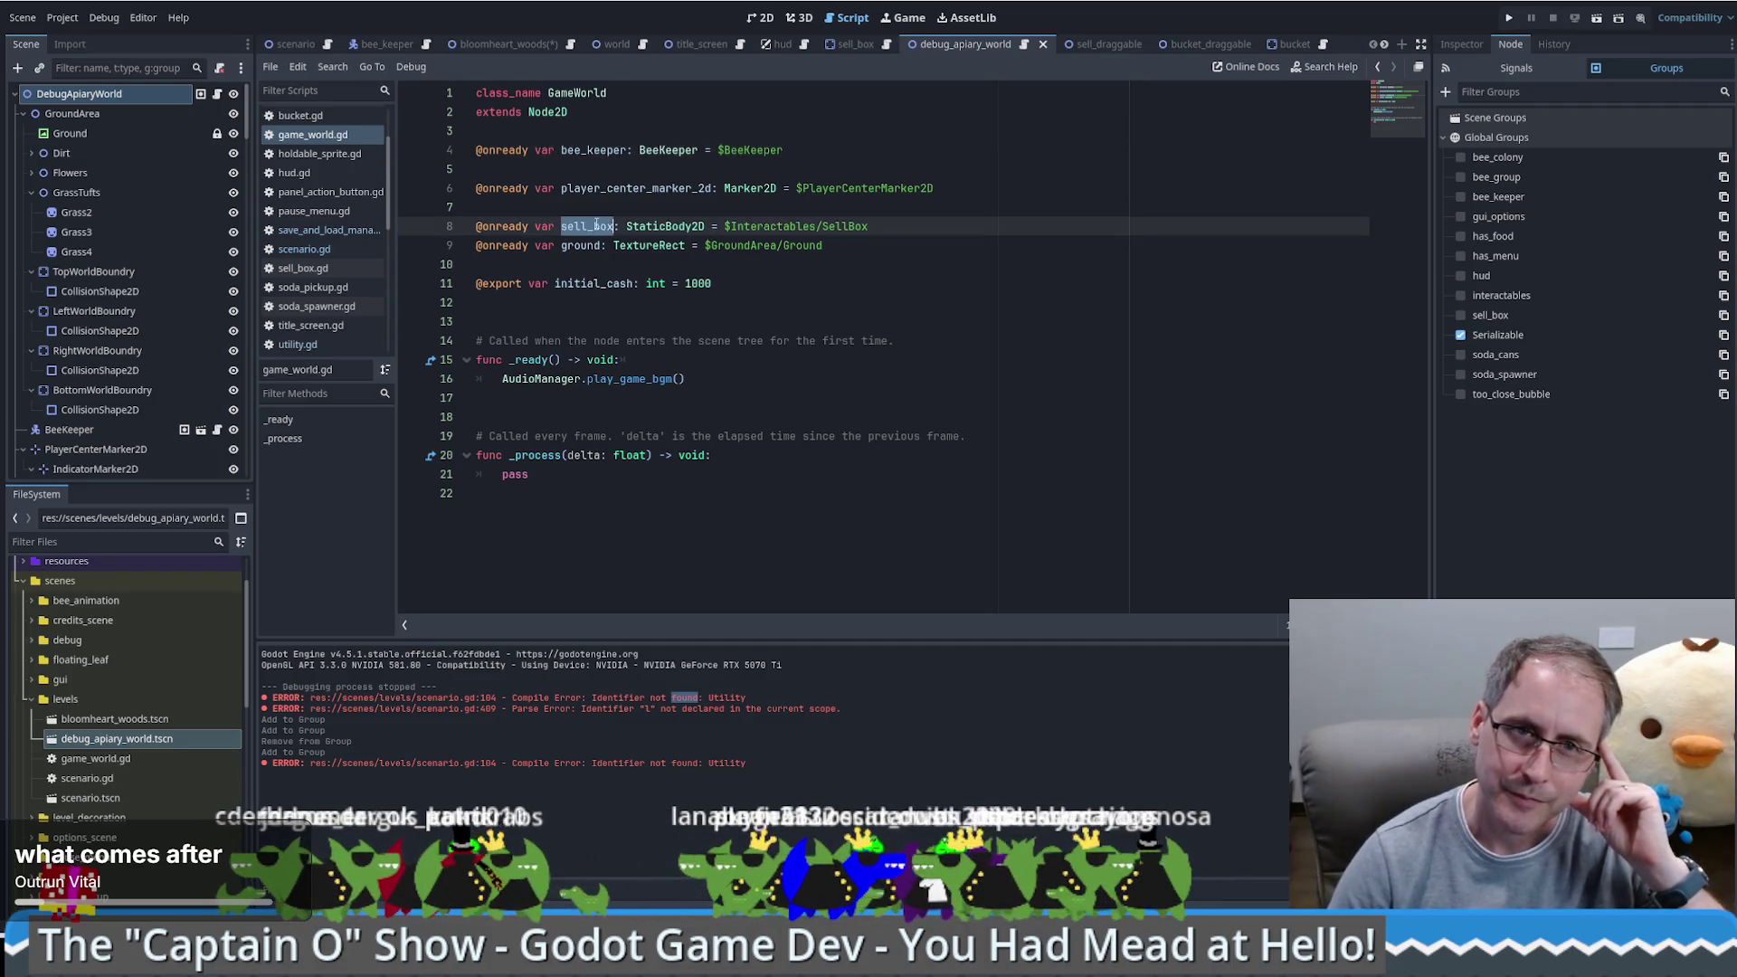
pyautogui.moveTo(666, 227)
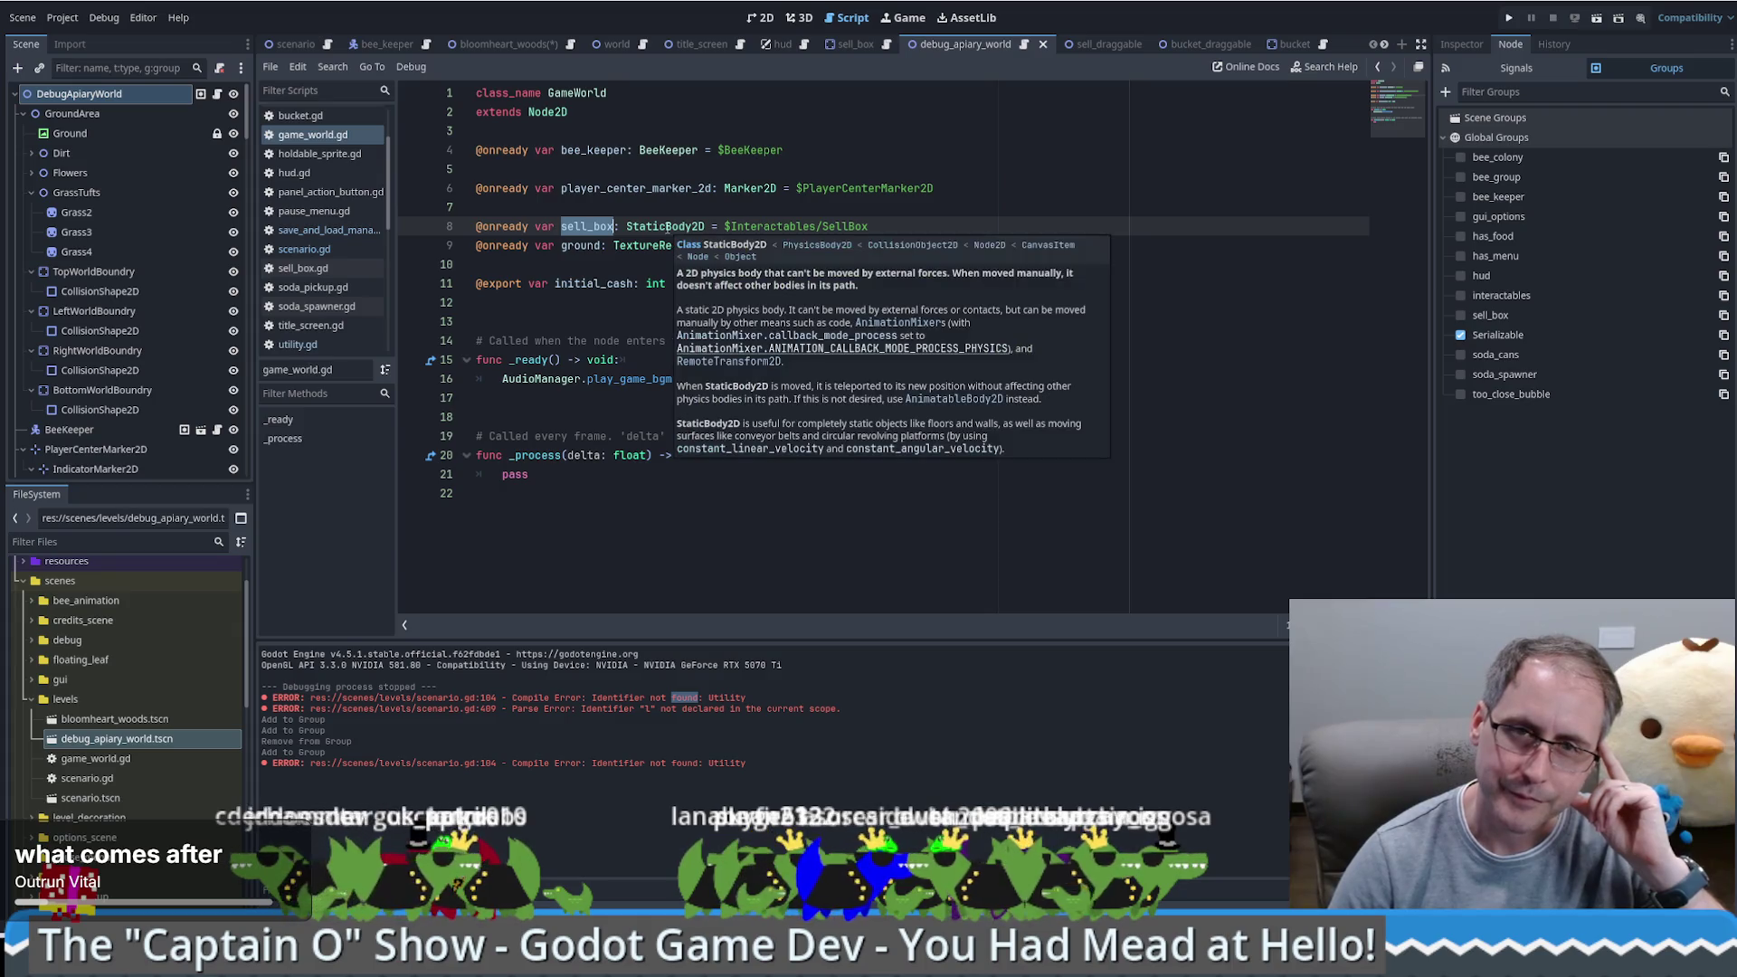
pyautogui.click(708, 214)
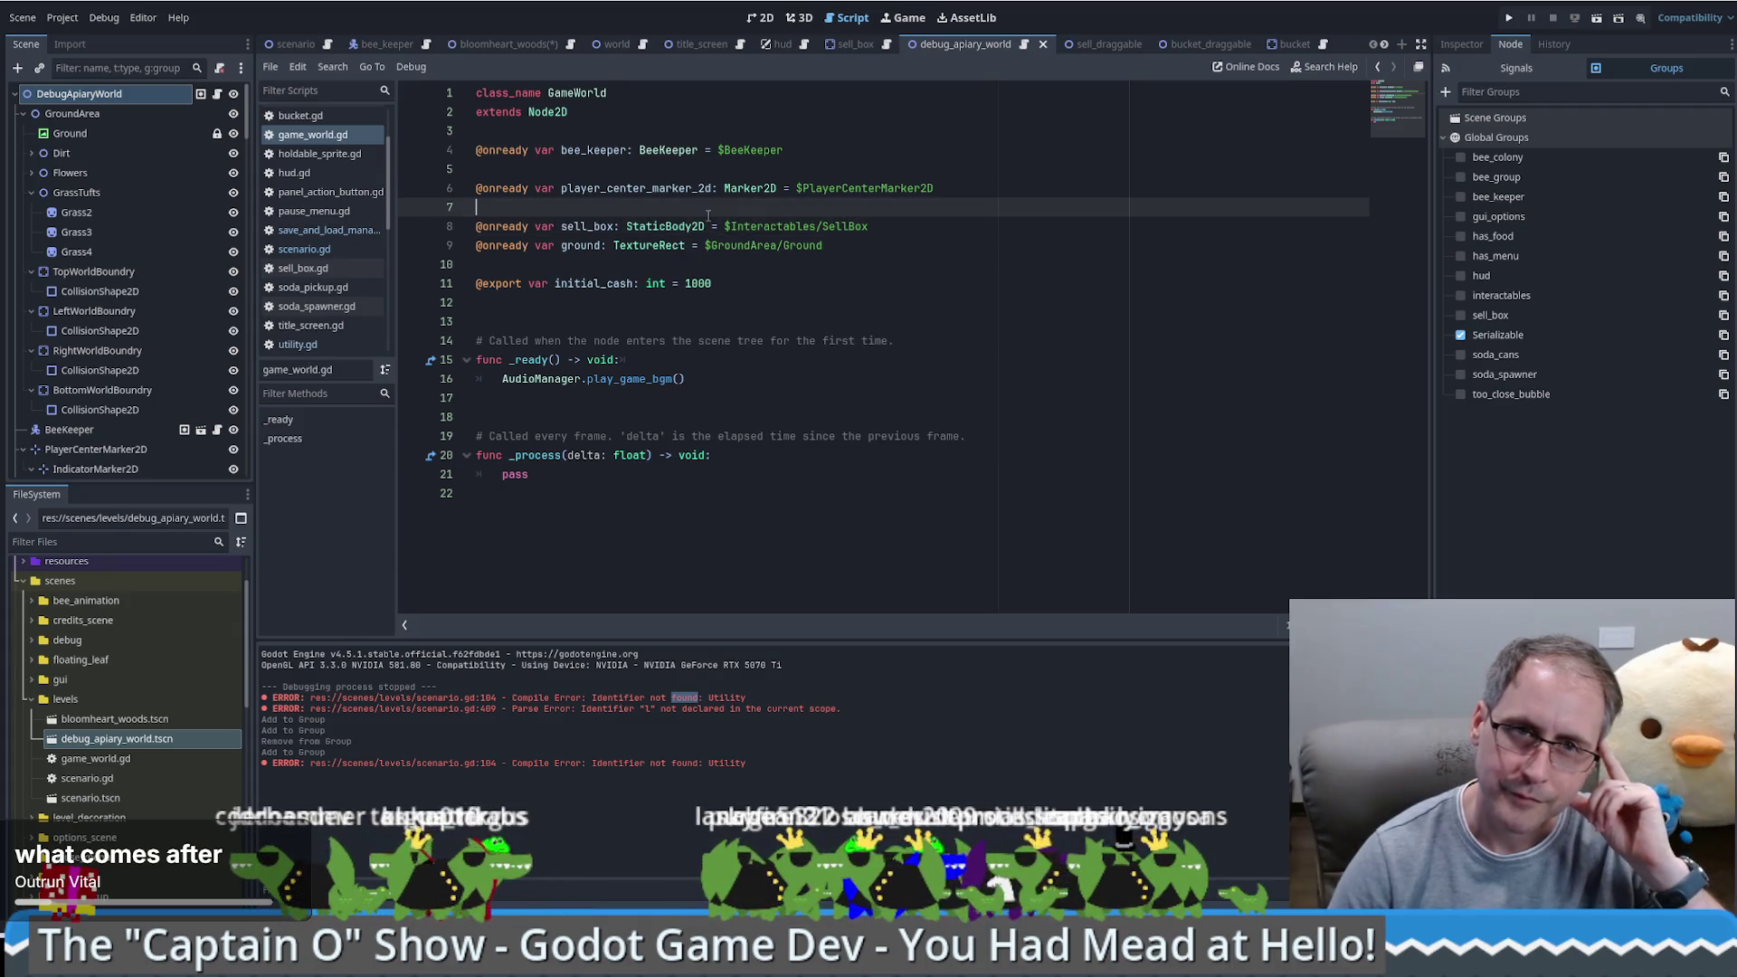
pyautogui.moveTo(708, 214); pyautogui.dragTo(929, 228)
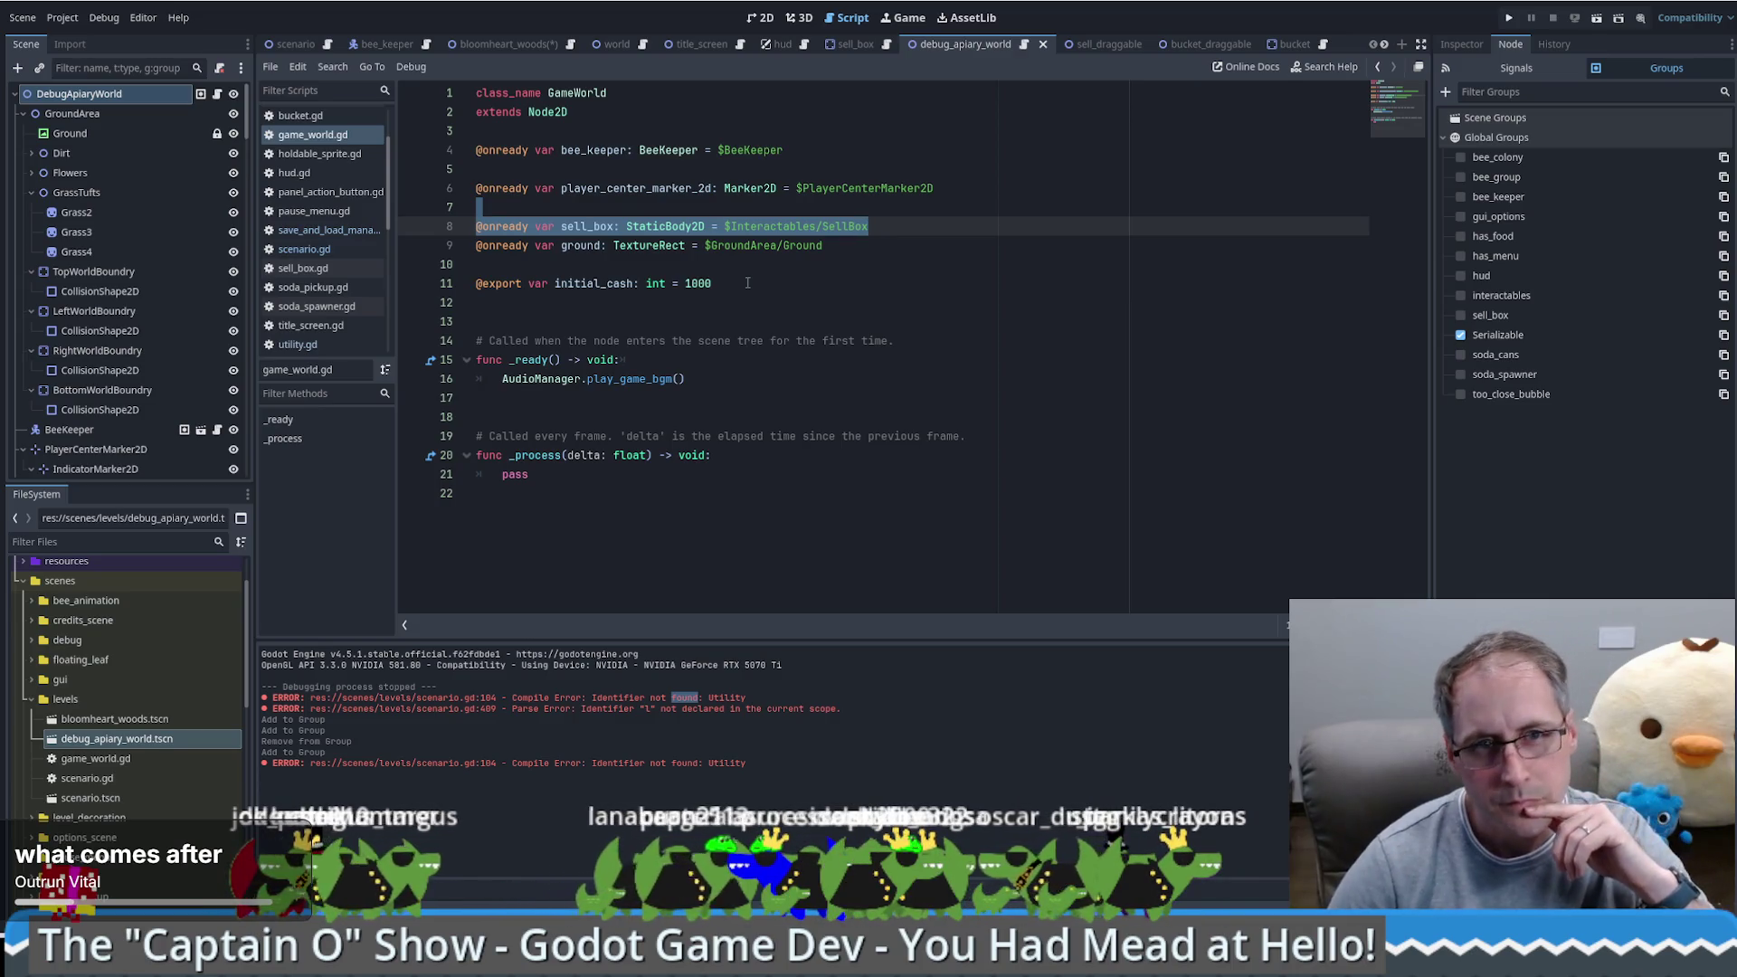
pyautogui.press('Delete')
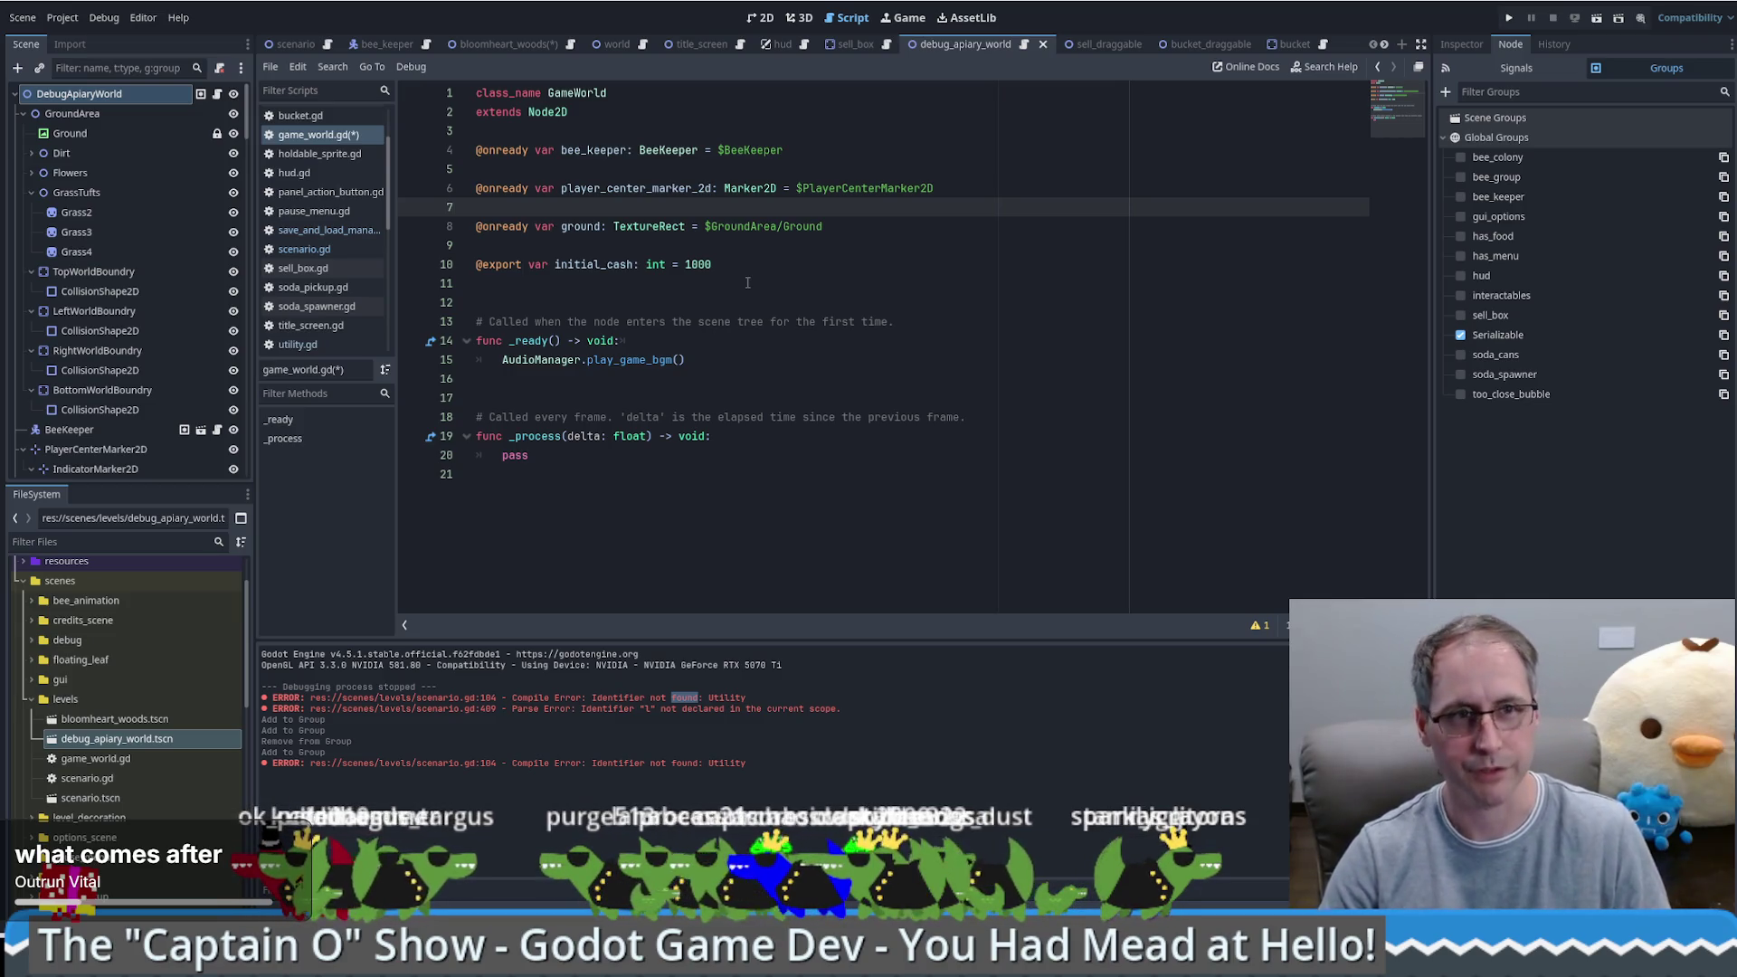
pyautogui.hotkey('ctrl', 'z')
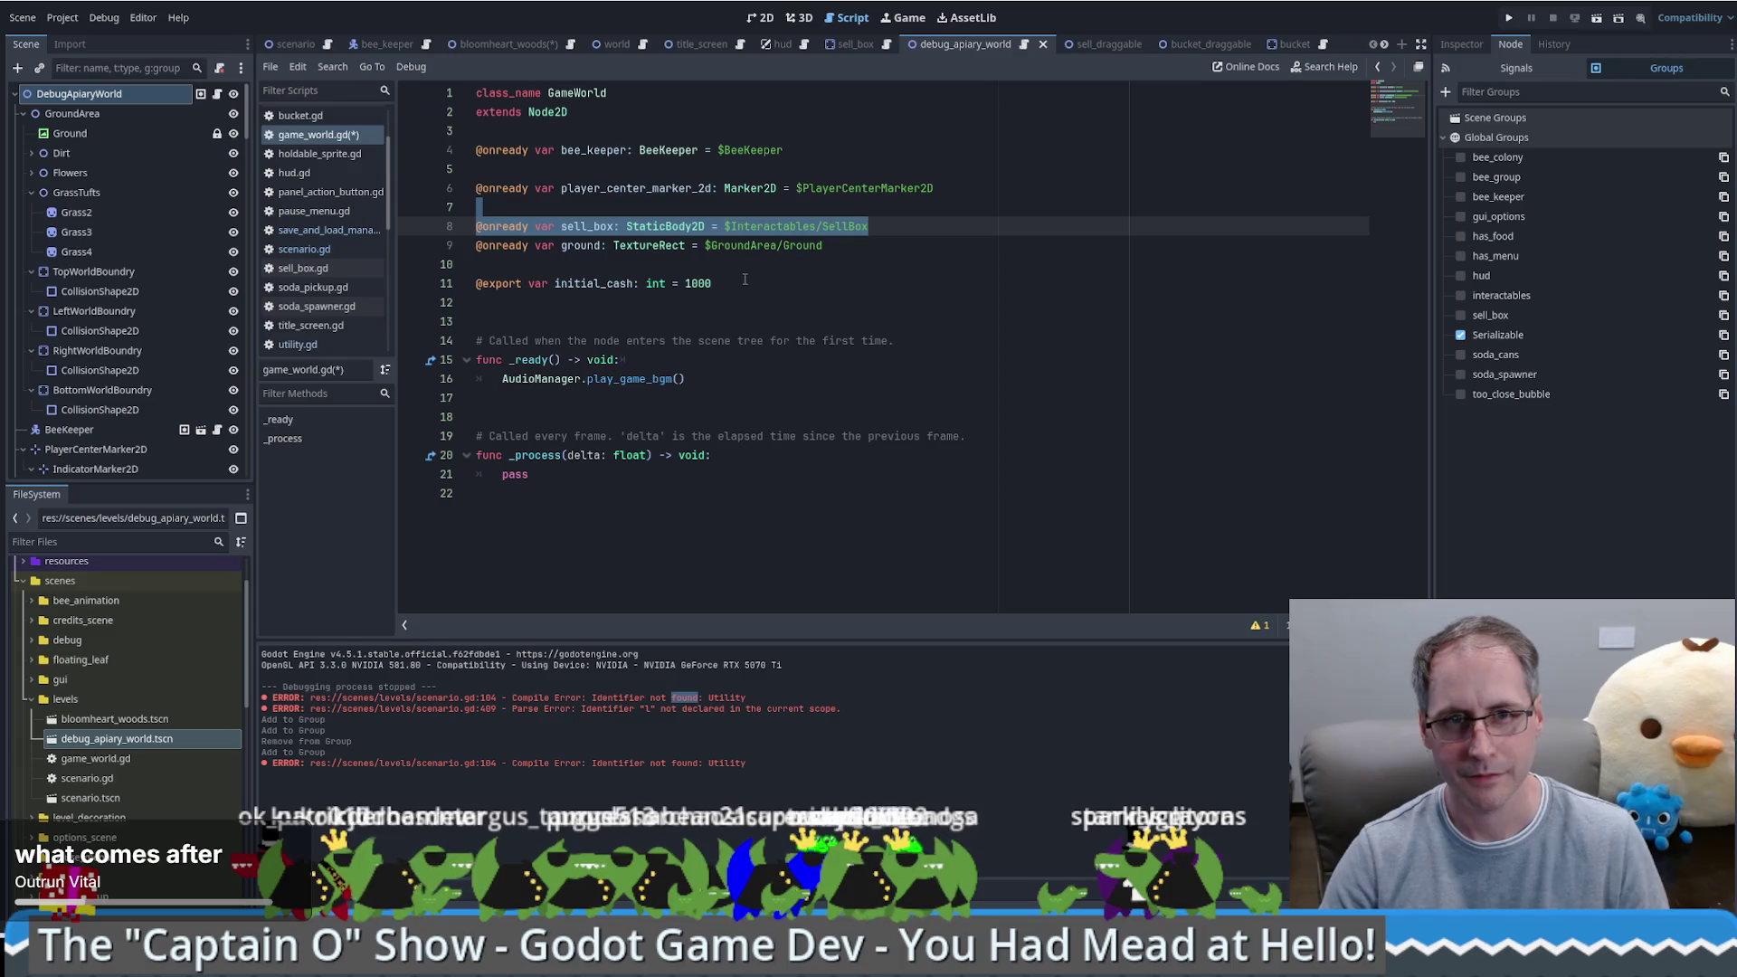
pyautogui.hotkey('ctrl', 'shift', 'z')
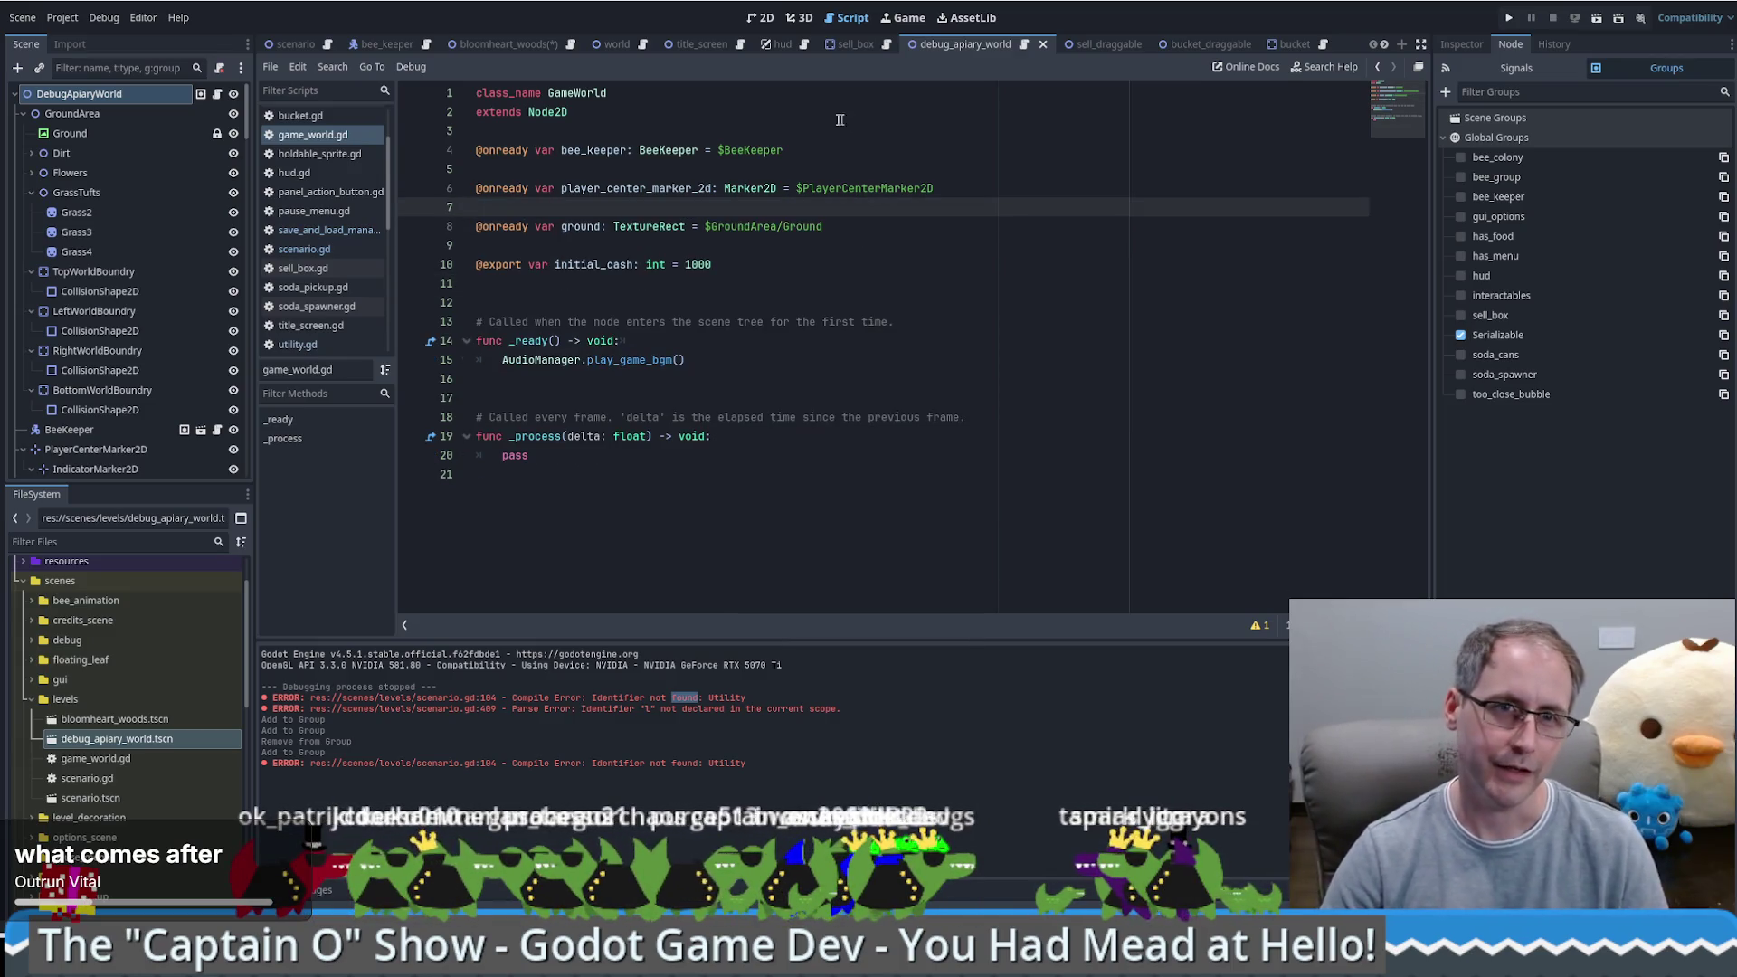
pyautogui.click(520, 44)
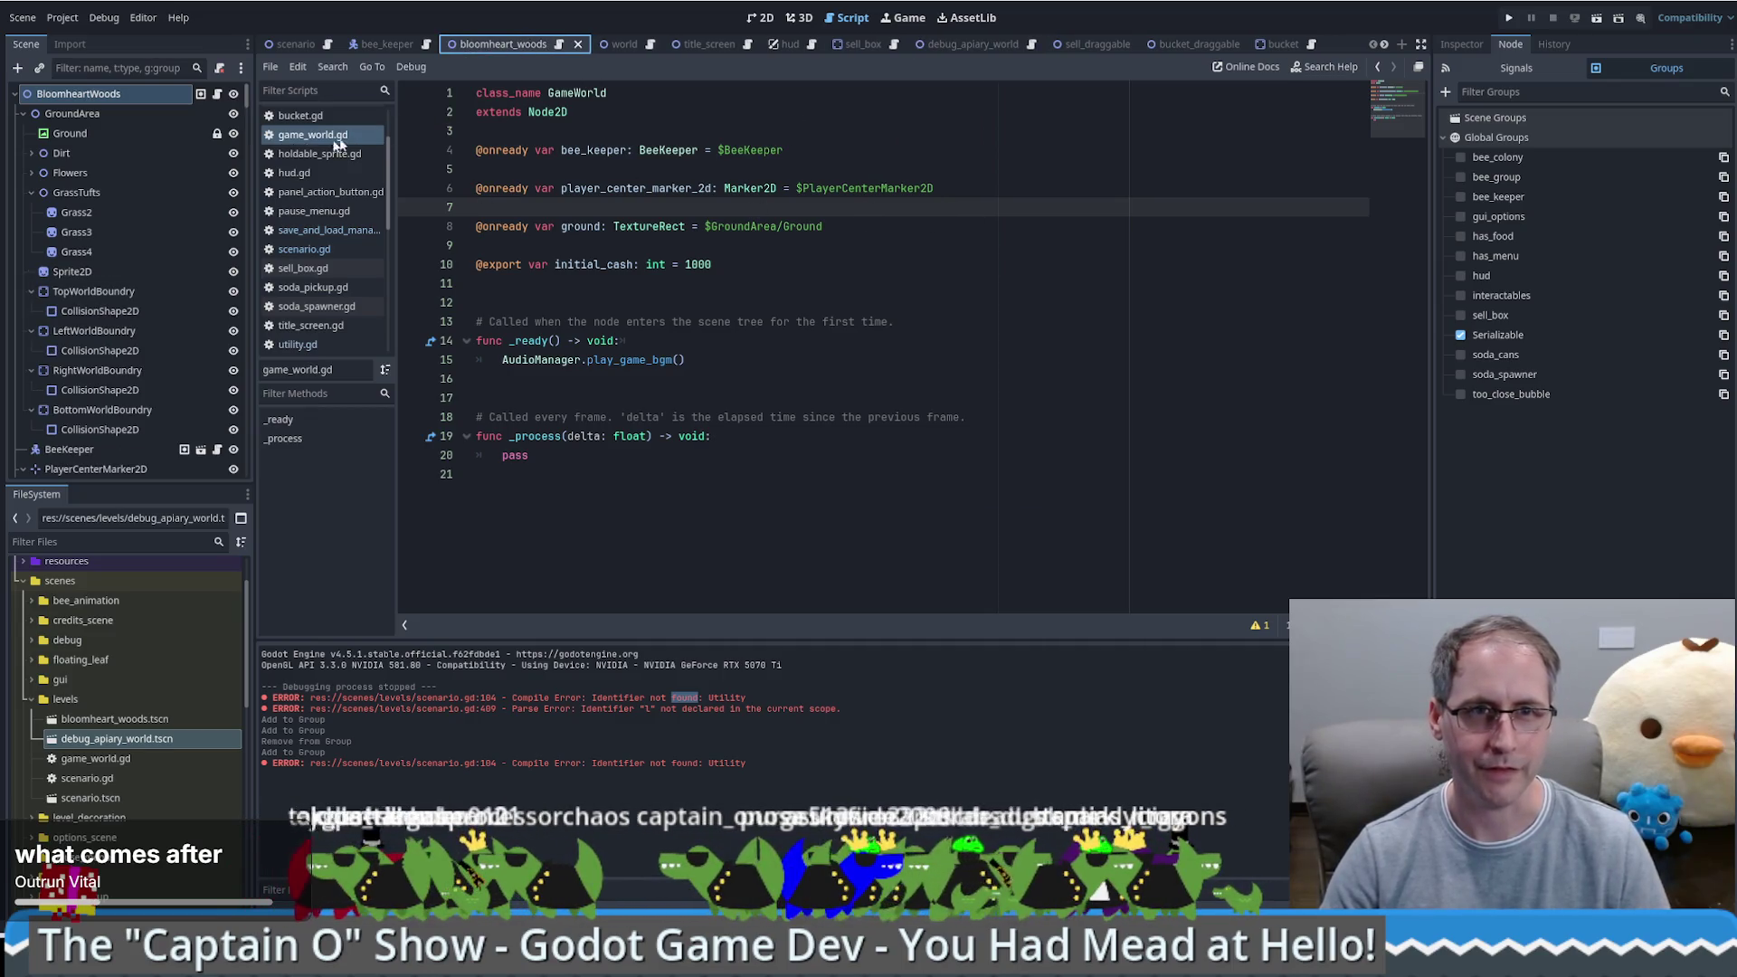
# Select the whole serialize() function in scenario.gd, then follow level's GameWorld type to game_world.gd
pyautogui.click(324, 43)
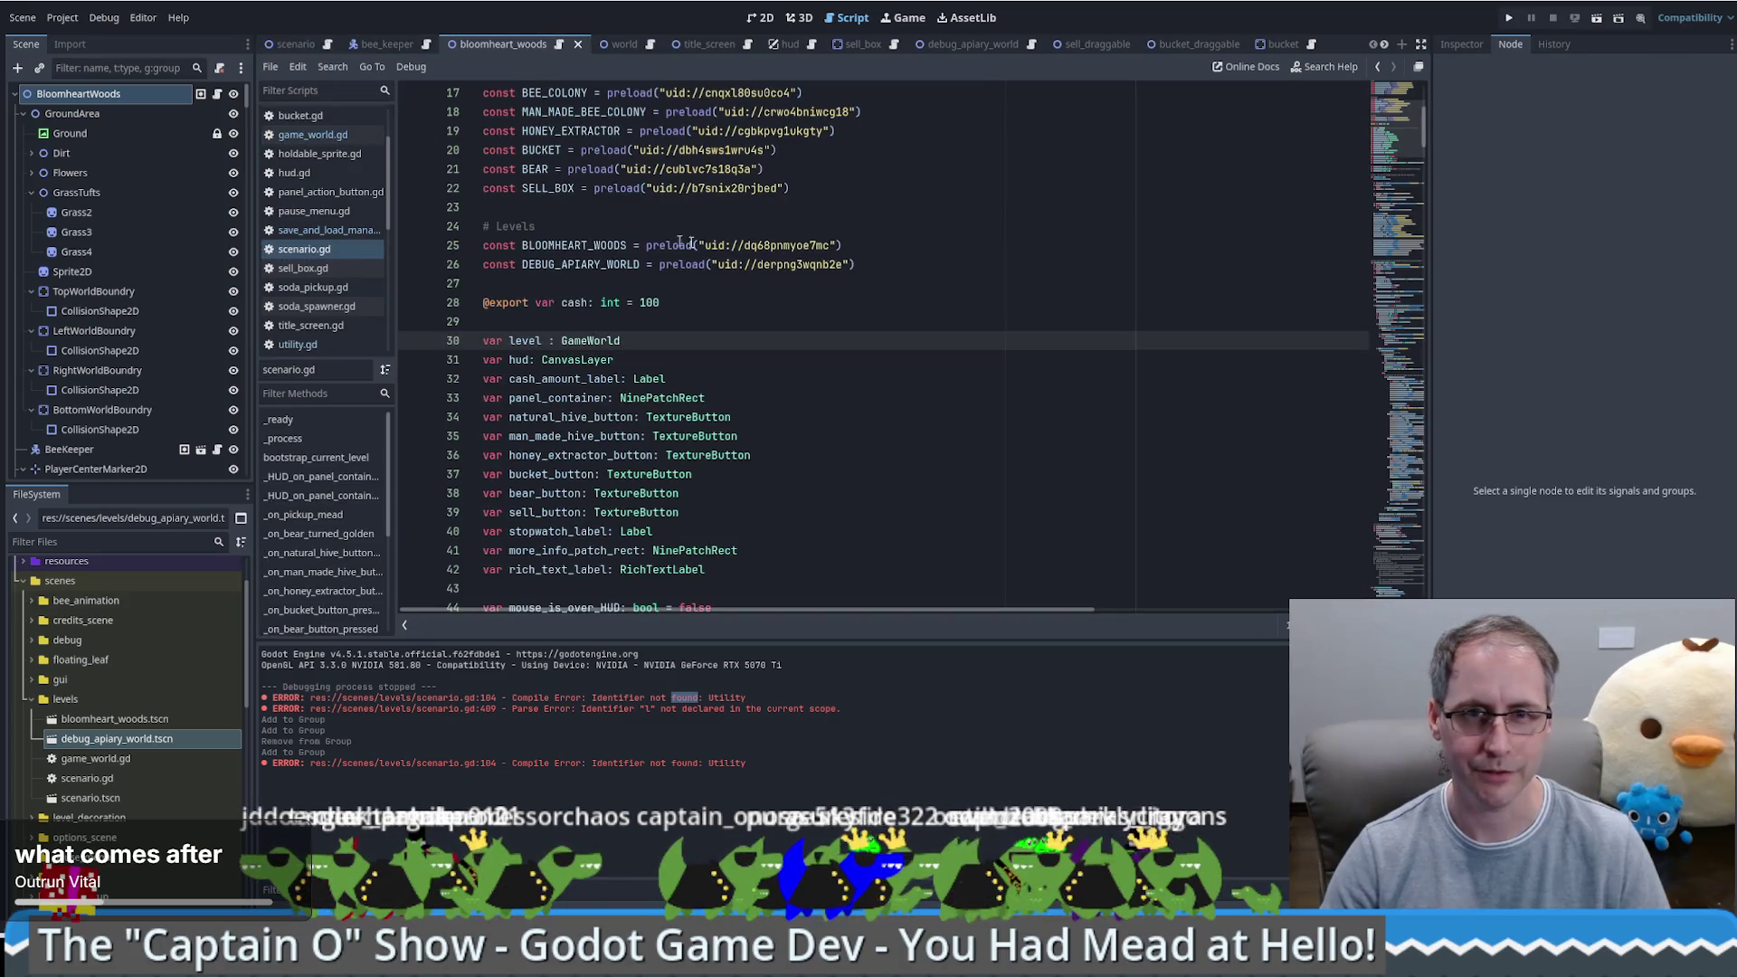
pyautogui.click(1398, 152)
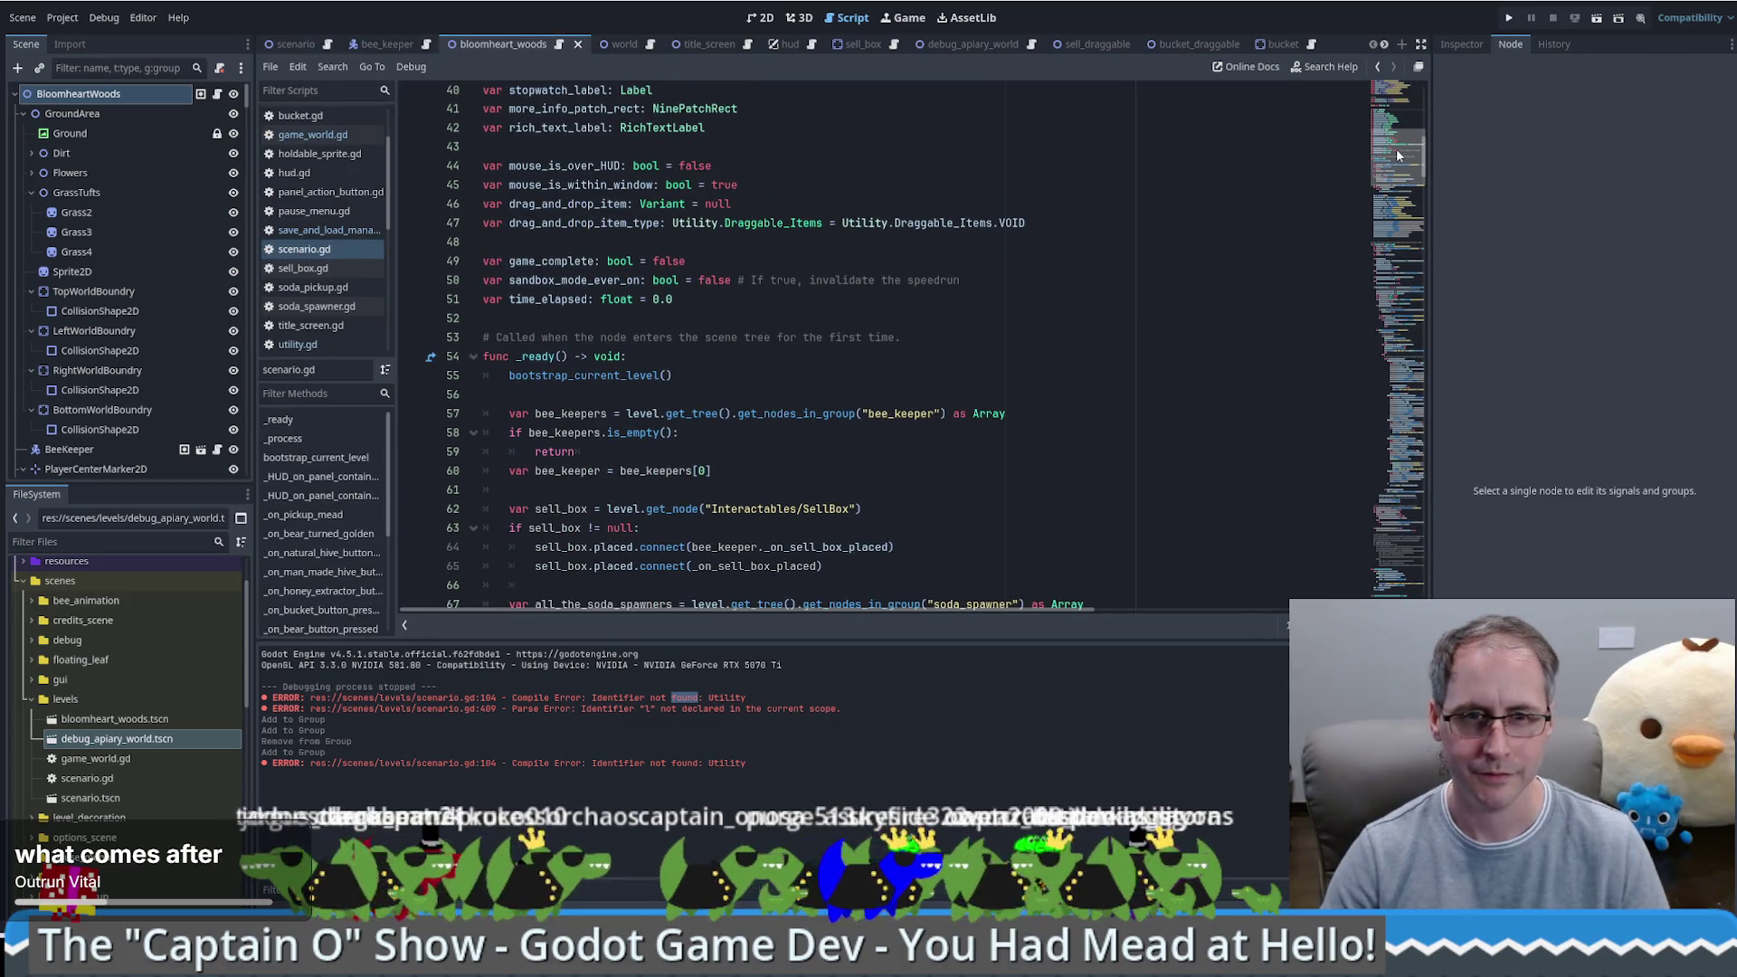
pyautogui.moveTo(1397, 154)
pyautogui.mouseDown()
pyautogui.moveTo(1398, 107)
pyautogui.moveTo(1402, 131)
pyautogui.mouseUp()
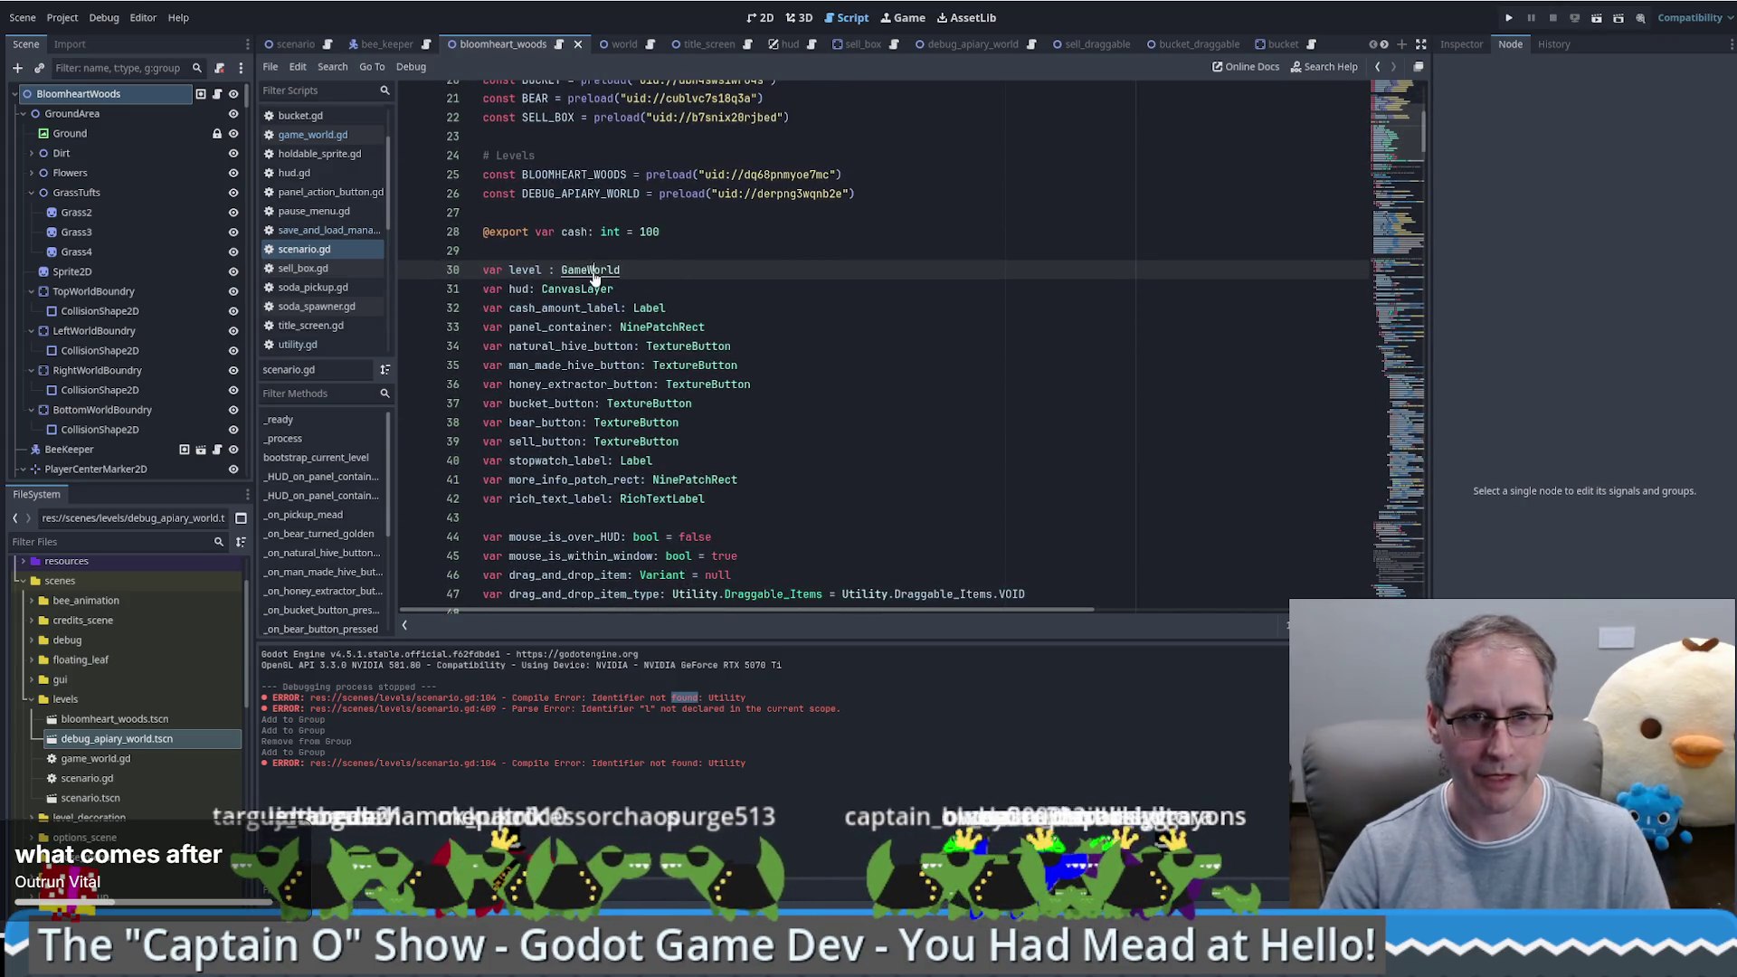
pyautogui.keyDown('ctrl'); pyautogui.click(590, 270); pyautogui.keyUp('ctrl')
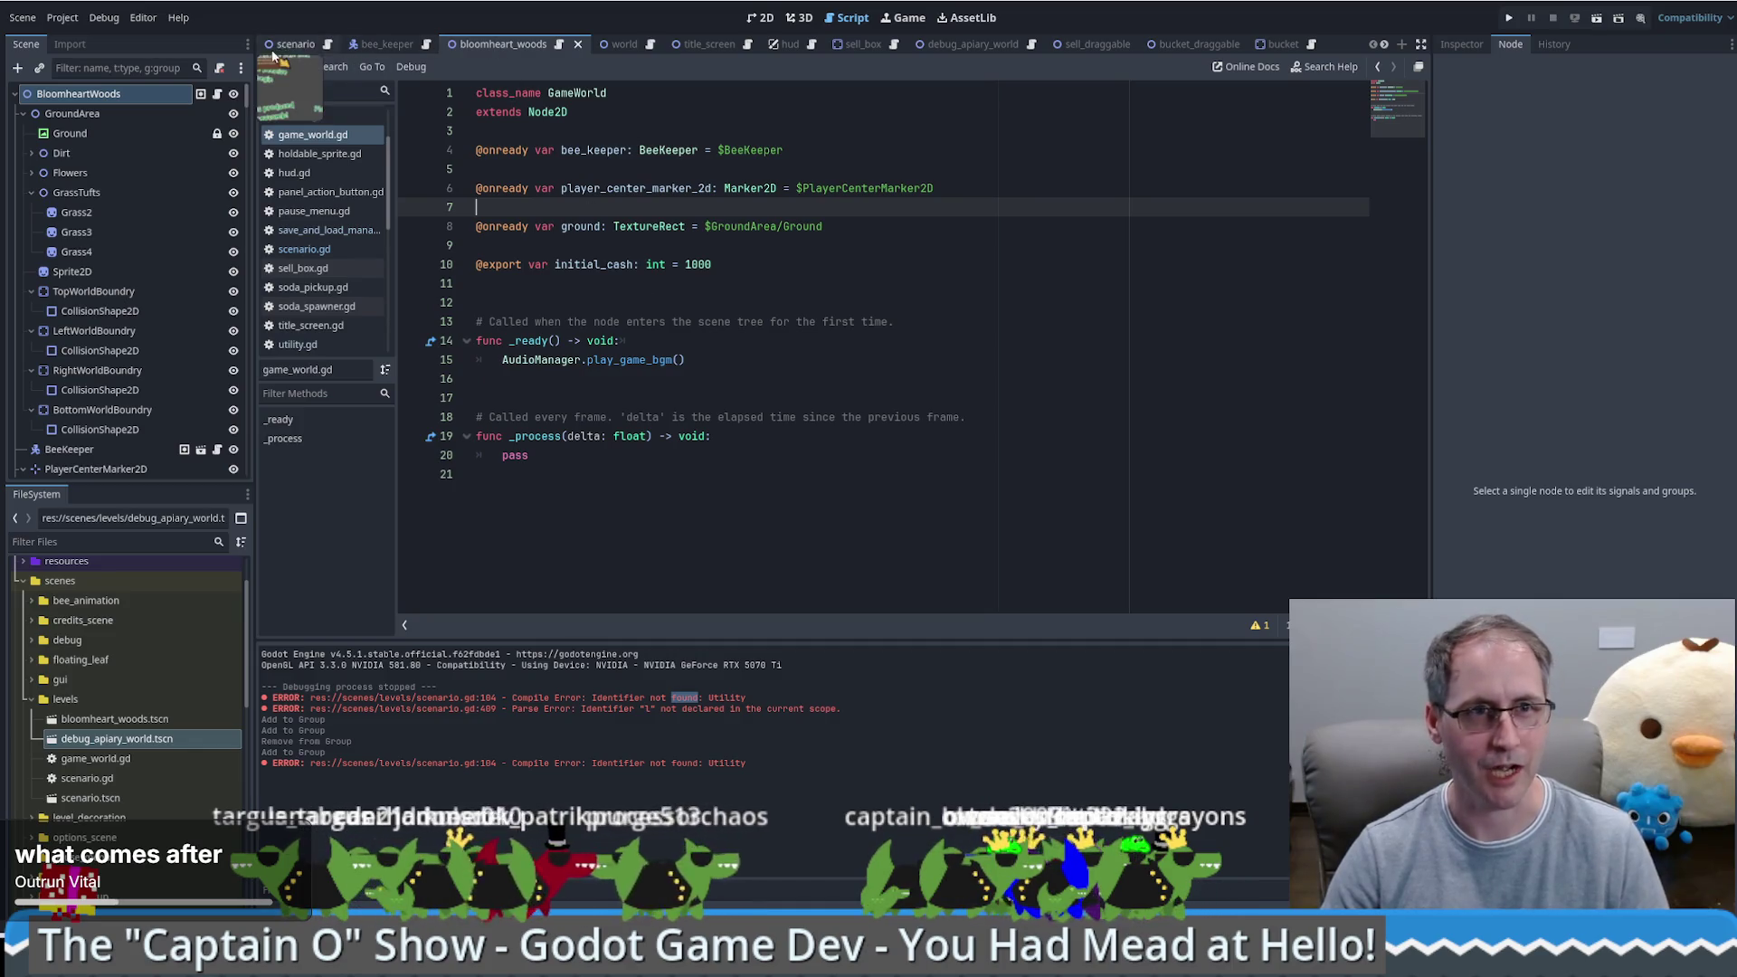
pyautogui.hotkey('alt', 'Left')
pyautogui.moveTo(1401, 263); pyautogui.dragTo(1373, 597)
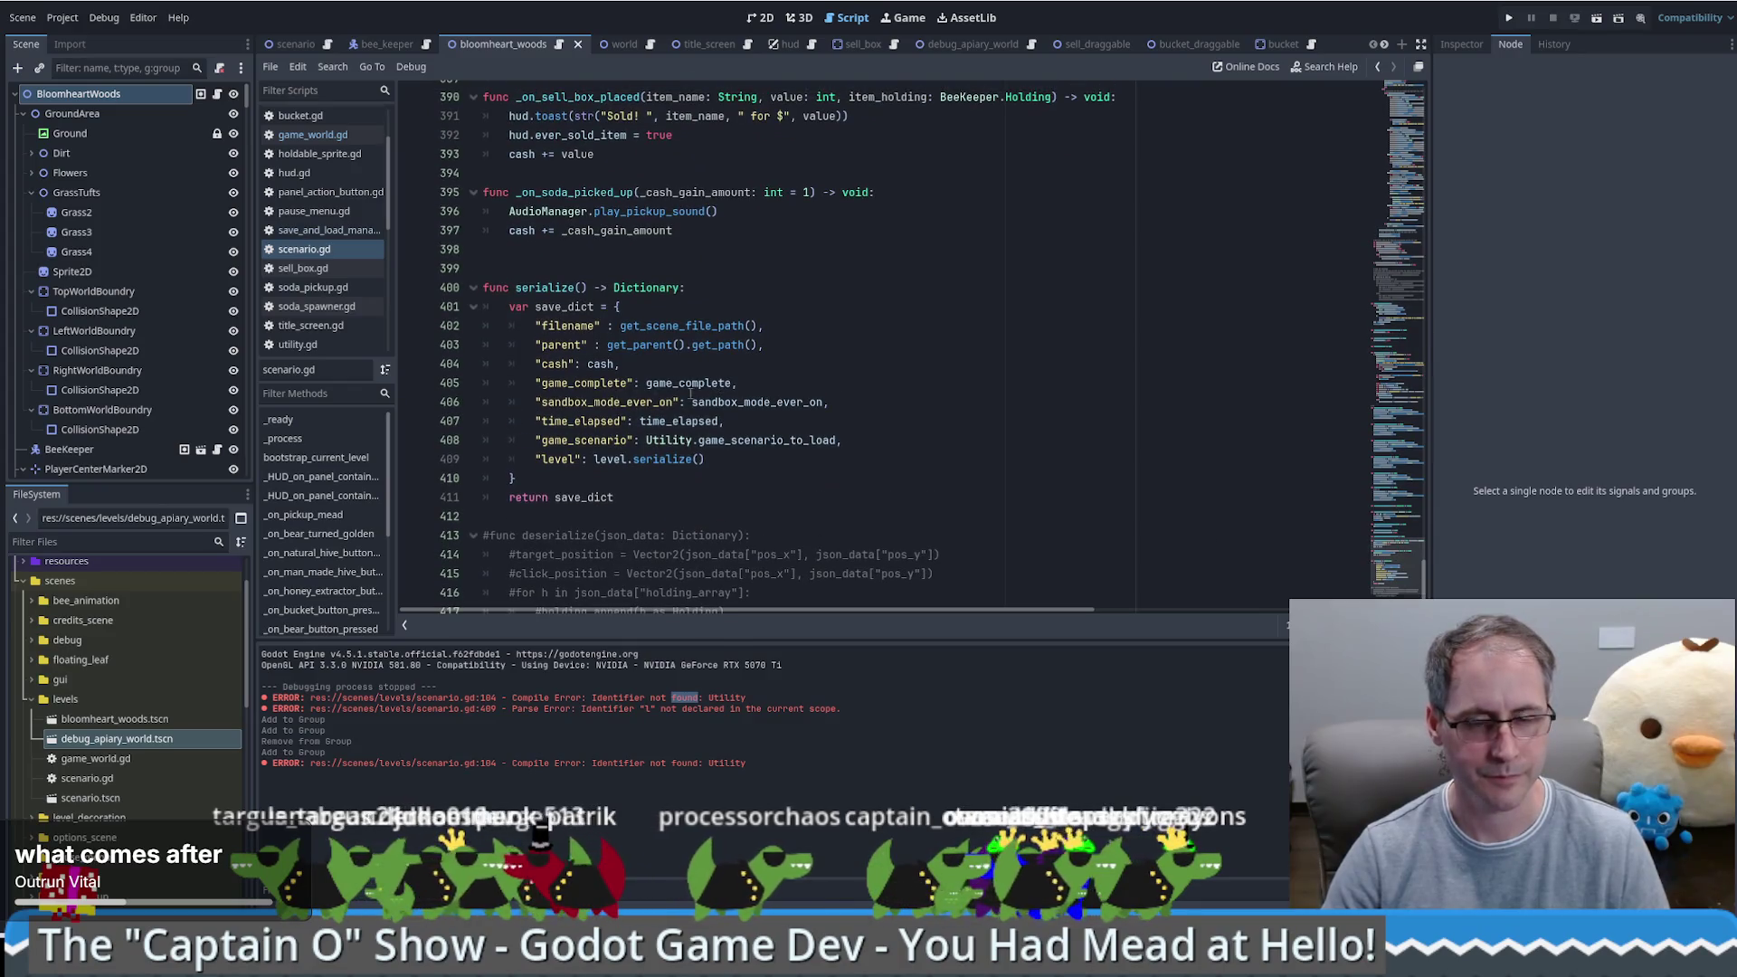
pyautogui.scroll(-1, 511, 383)
pyautogui.moveTo(742, 567)
pyautogui.mouseDown()
pyautogui.moveTo(507, 310)
pyautogui.moveTo(483, 230)
pyautogui.mouseUp()
pyautogui.hotkey('ctrl', 'c')
pyautogui.click(1061, 364)
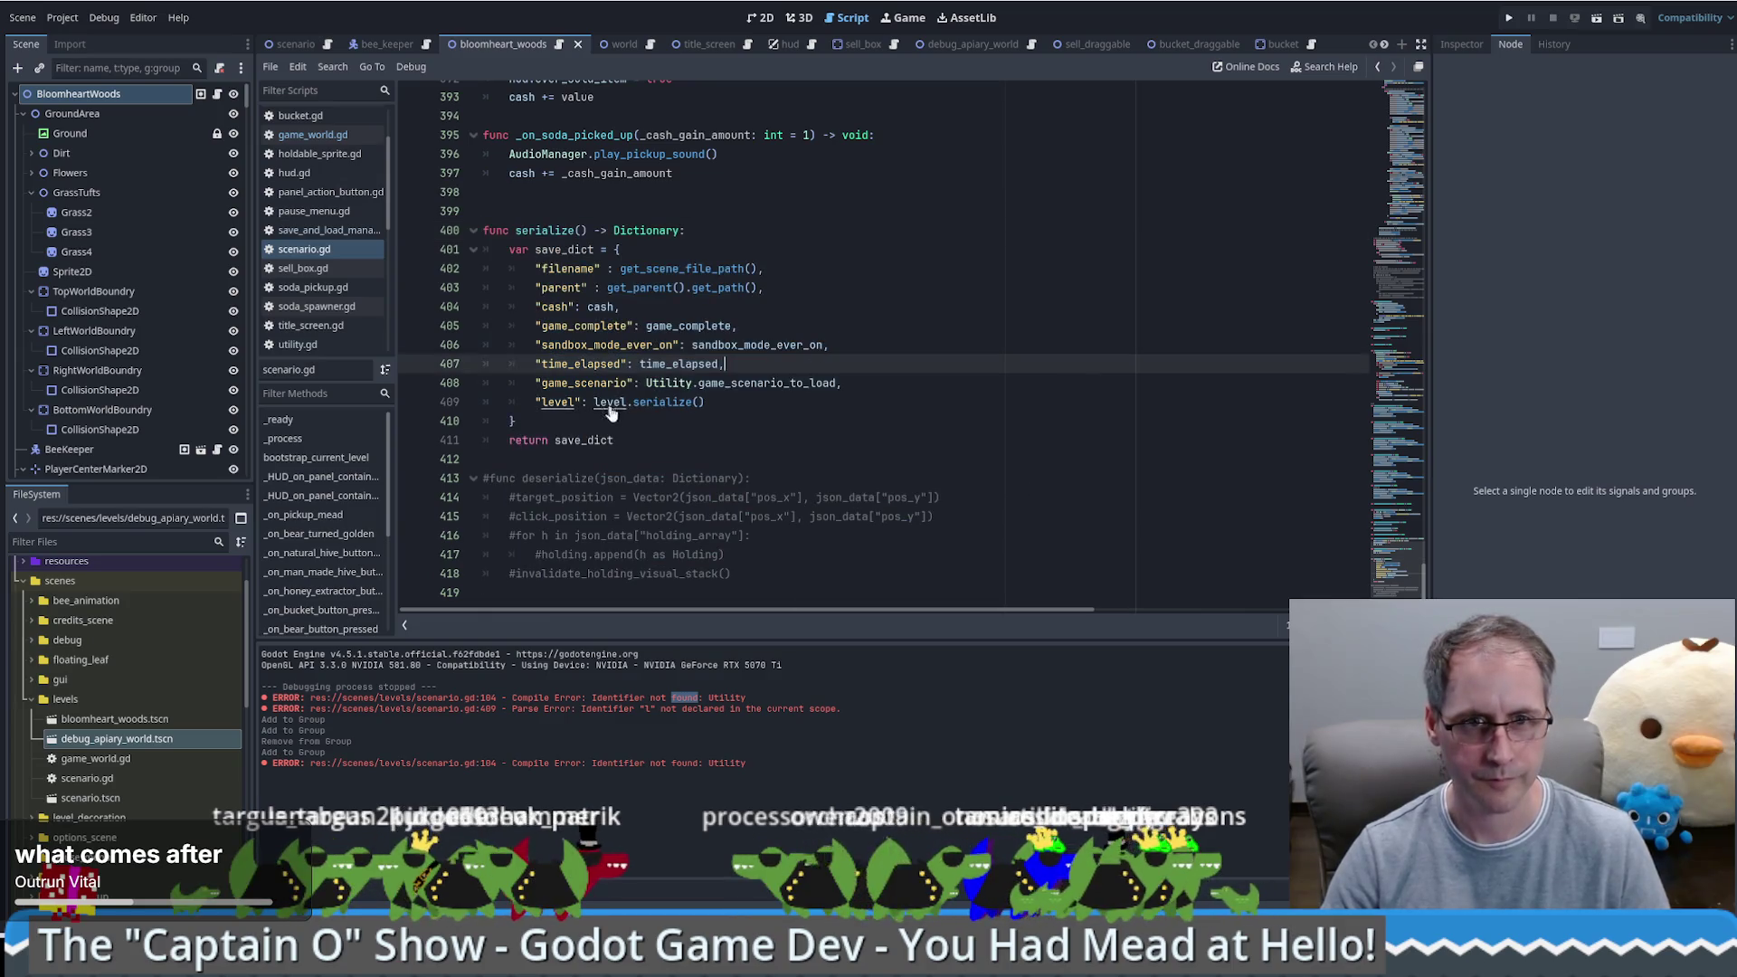
pyautogui.keyDown('ctrl'); pyautogui.click(557, 401); pyautogui.keyUp('ctrl')
pyautogui.keyDown('ctrl'); pyautogui.click(588, 341); pyautogui.keyUp('ctrl')
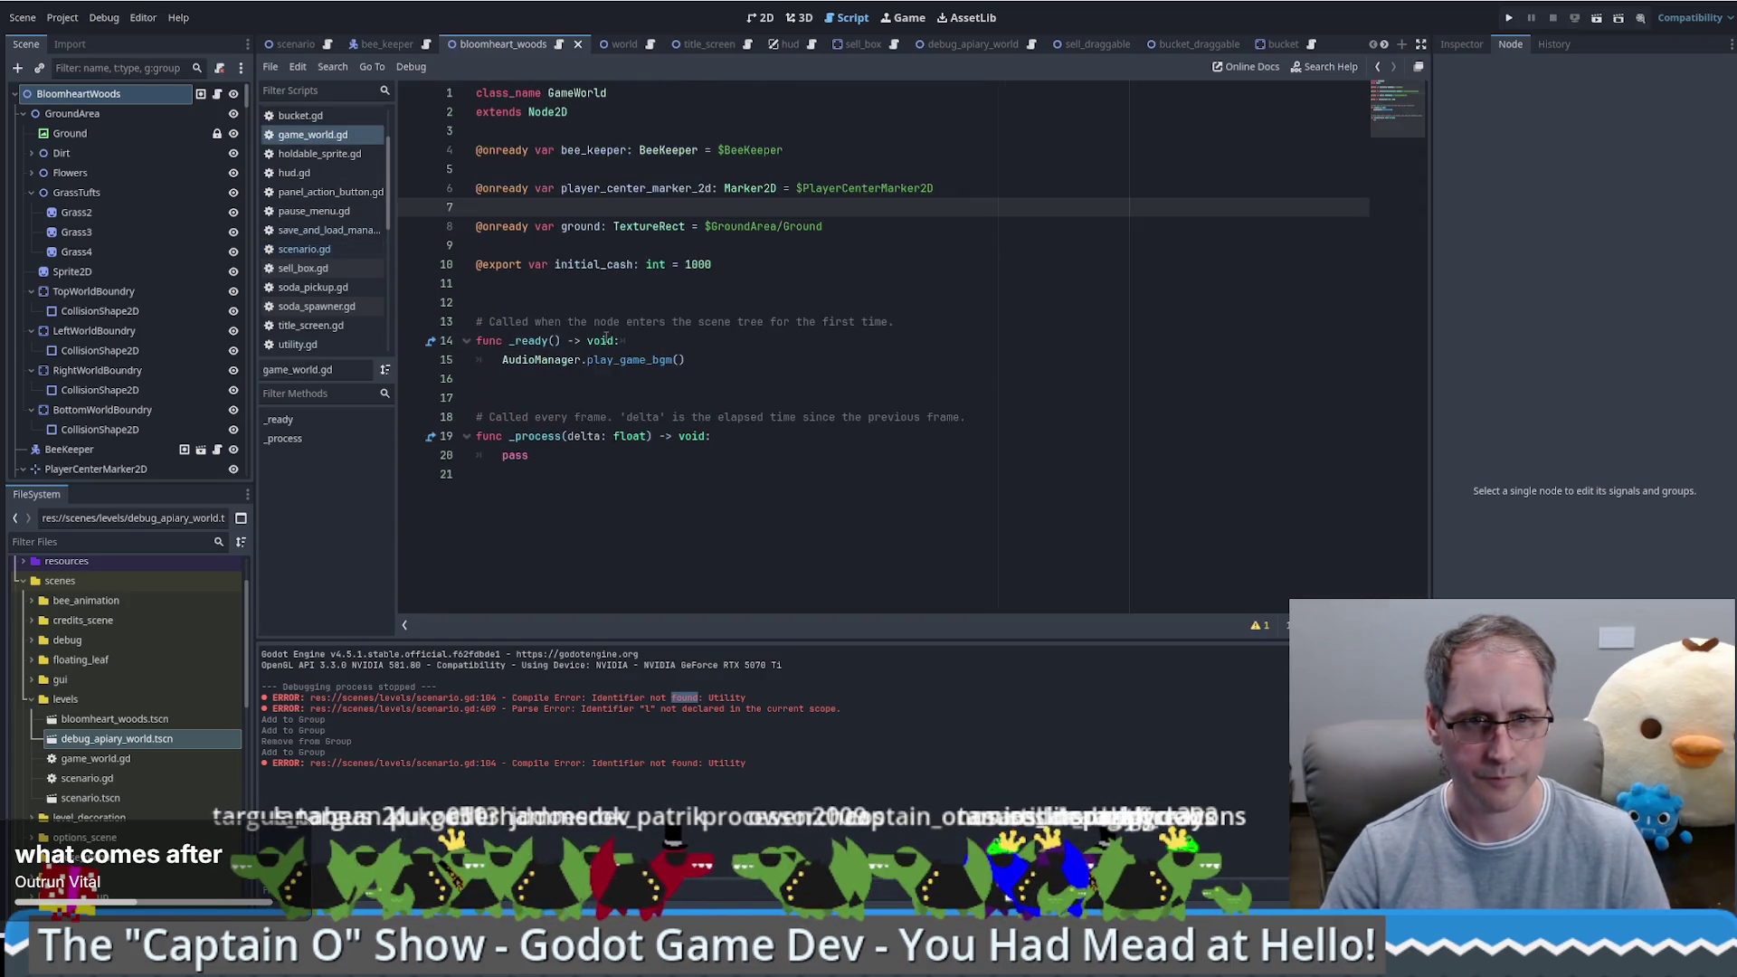
# Paste the copied serialize() function into game_world.gd below _process
pyautogui.click(573, 475)
pyautogui.press('Down')
pyautogui.hotkey('ctrl', 'v')
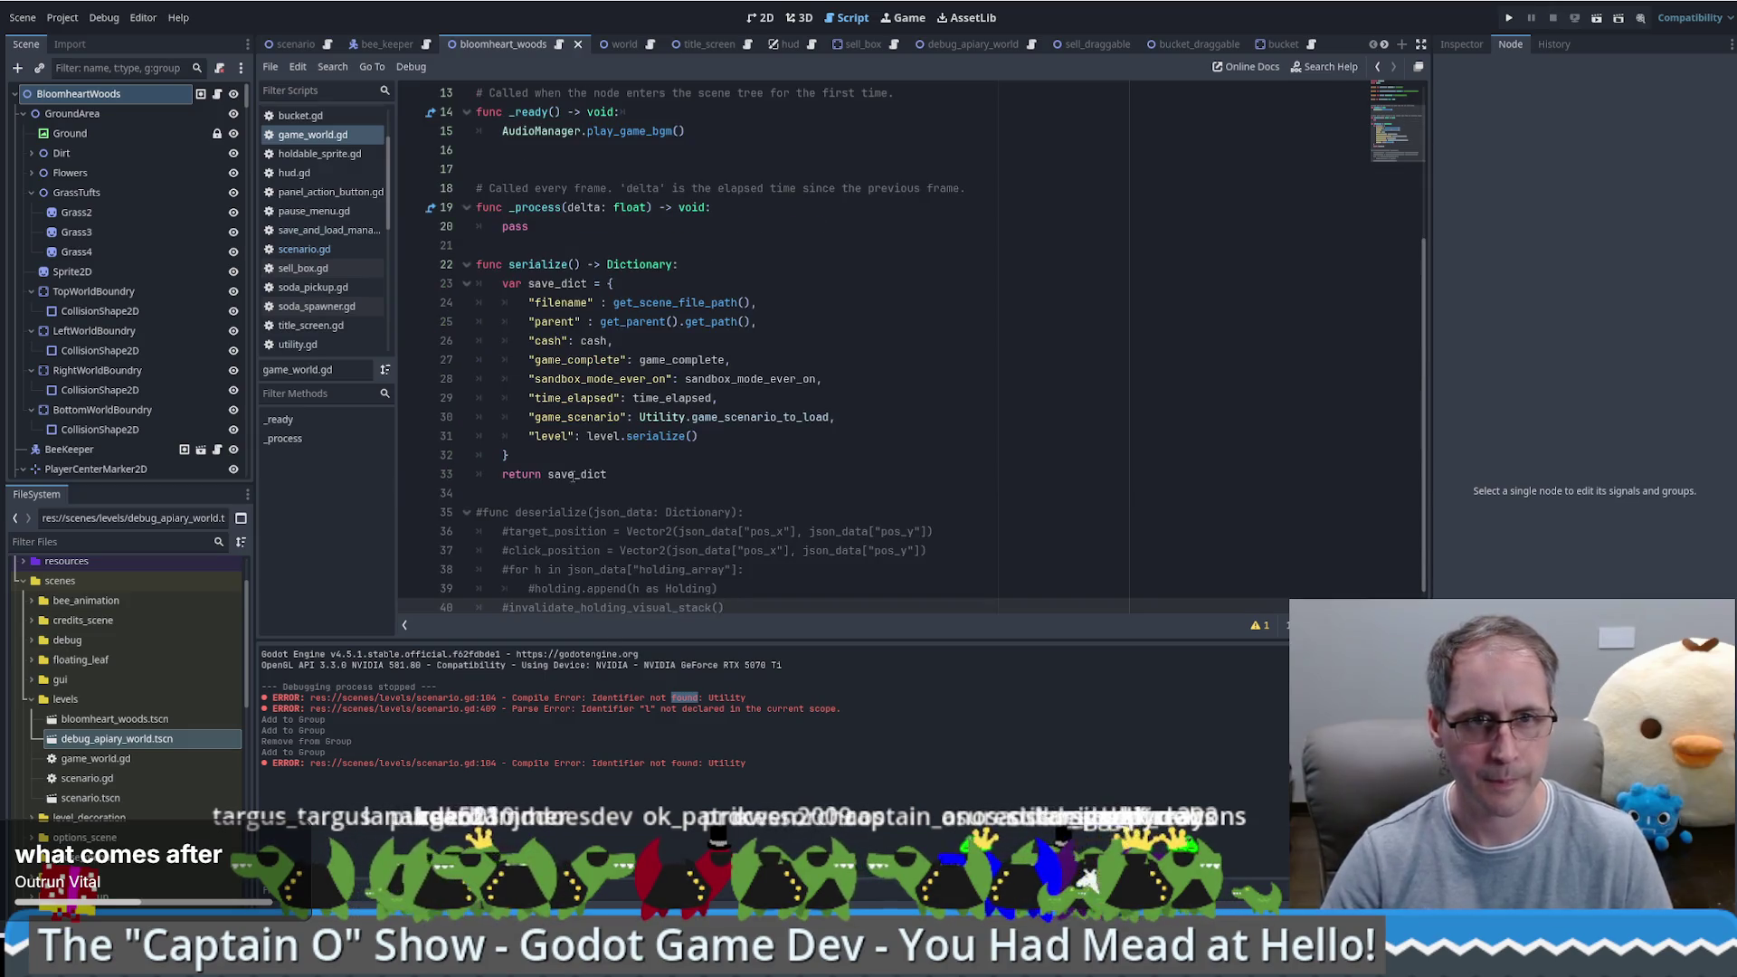
pyautogui.scroll(-3, 639, 440)
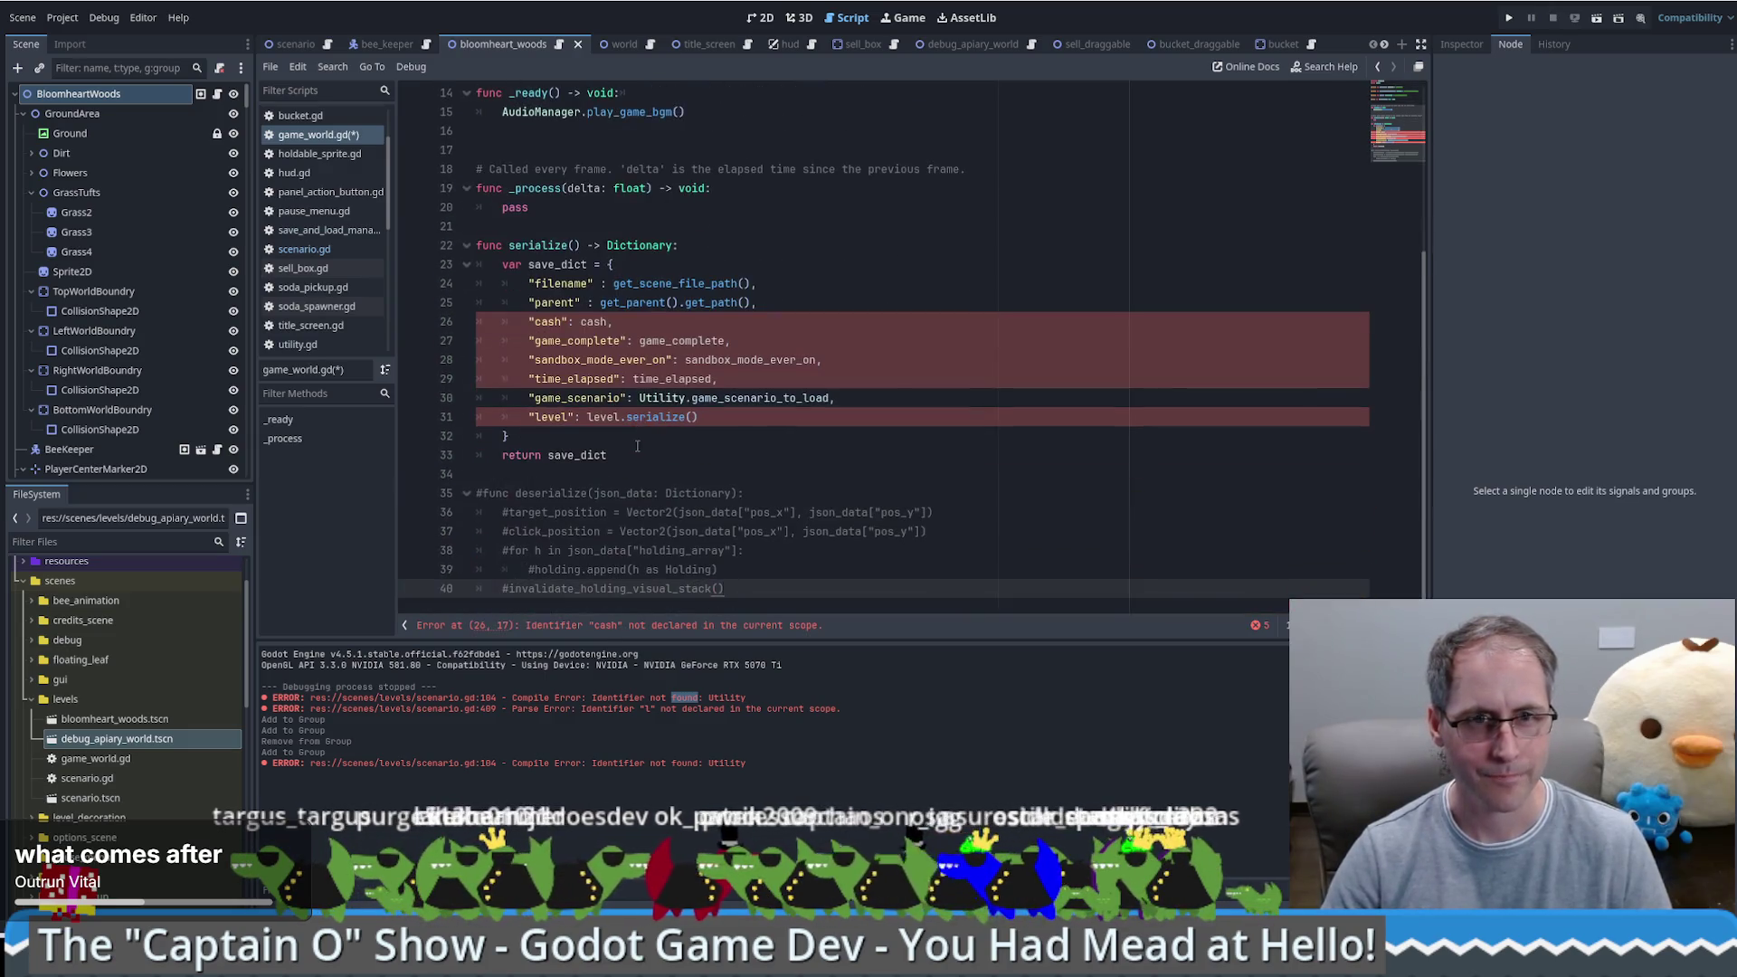
pyautogui.scroll(2, 637, 446)
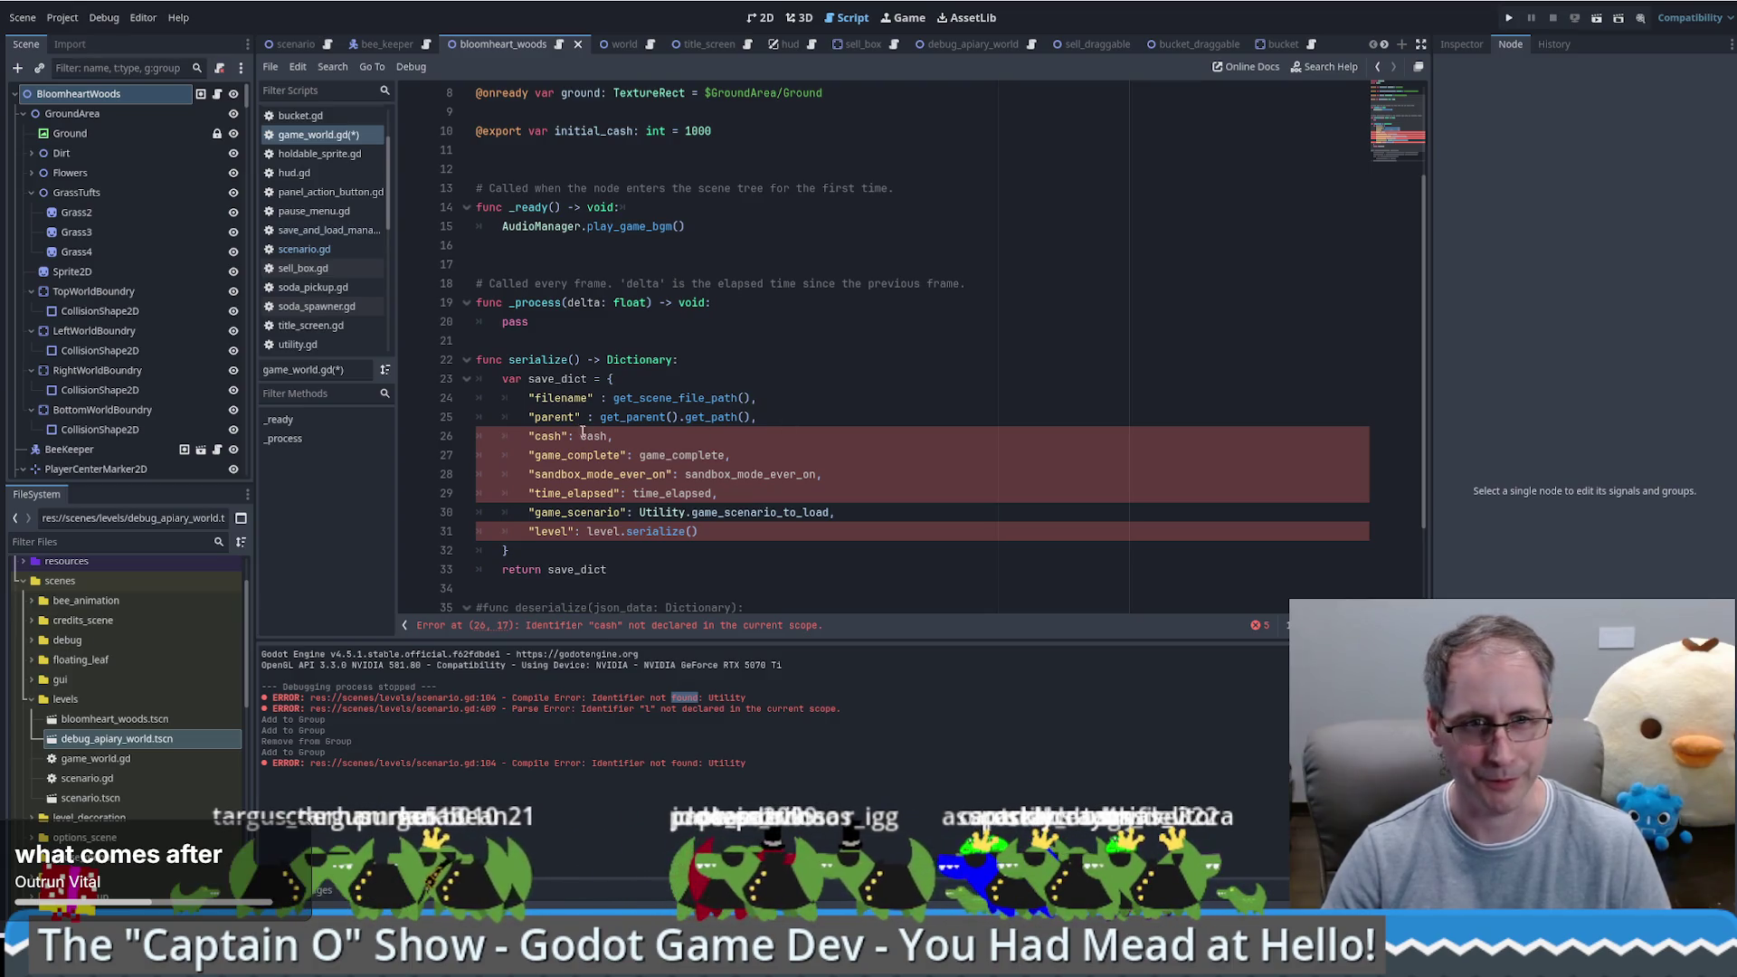
pyautogui.click(775, 419)
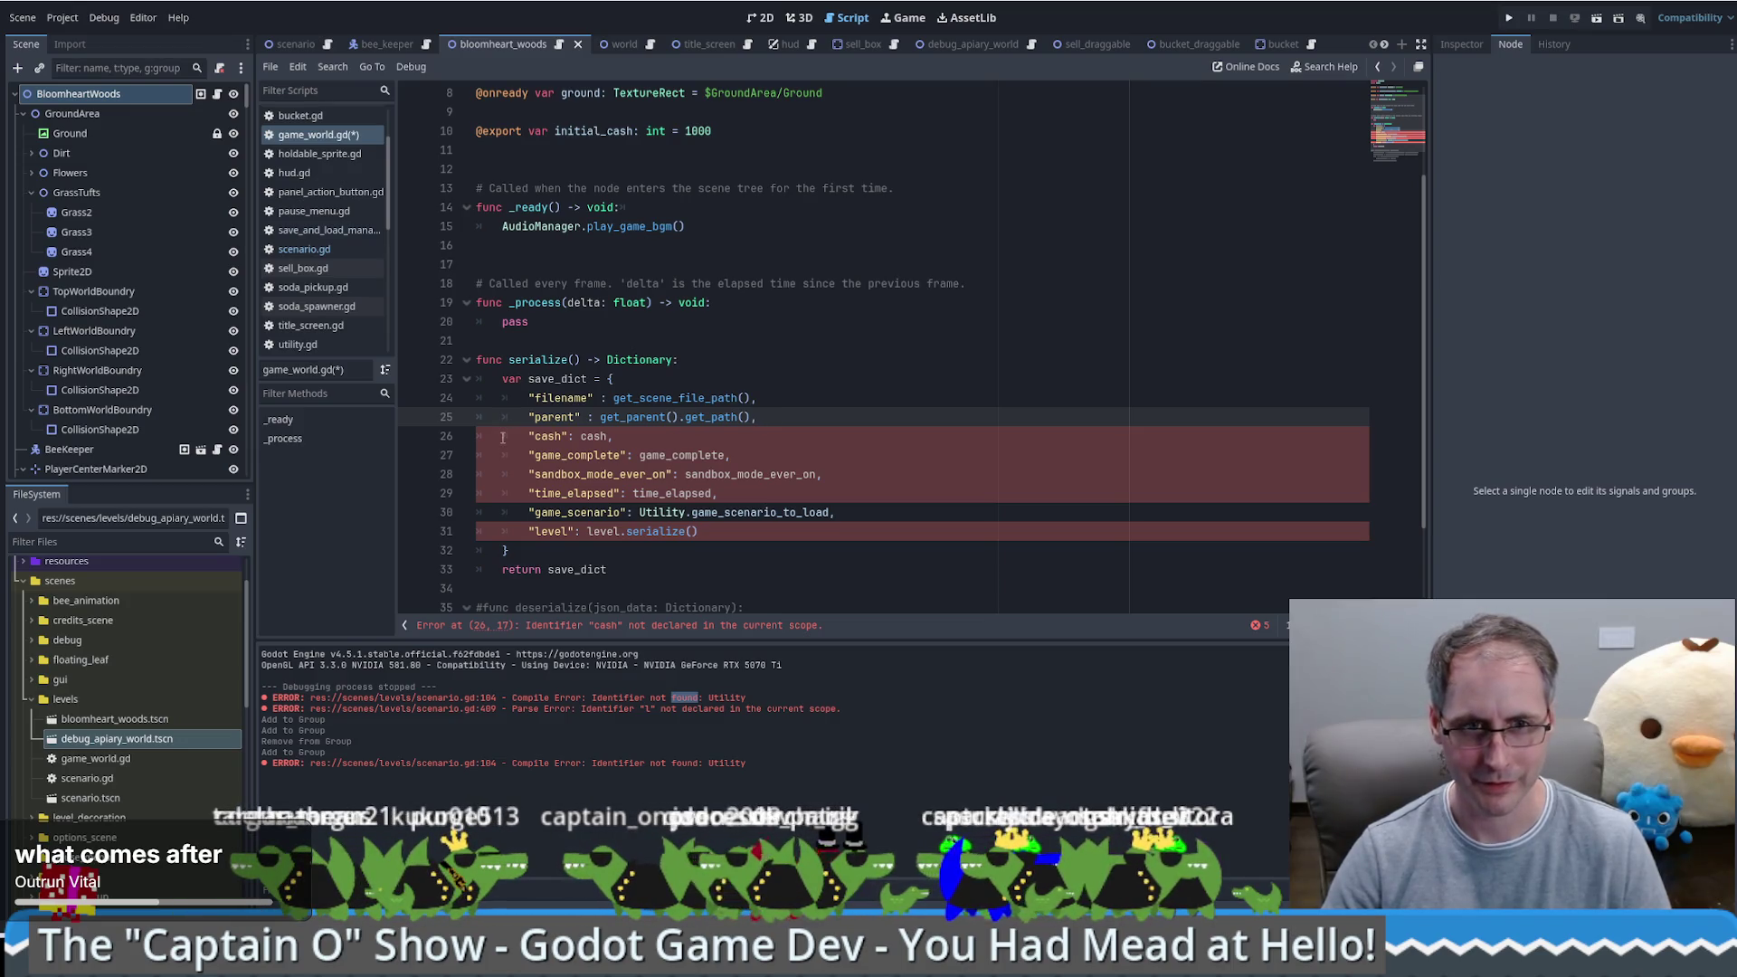
# Replace the cash-to-level entries with "beekeeper": bee_keeper.serialize(), clearing the error
pyautogui.doubleClick(549, 436)
pyautogui.write('beekeeper')
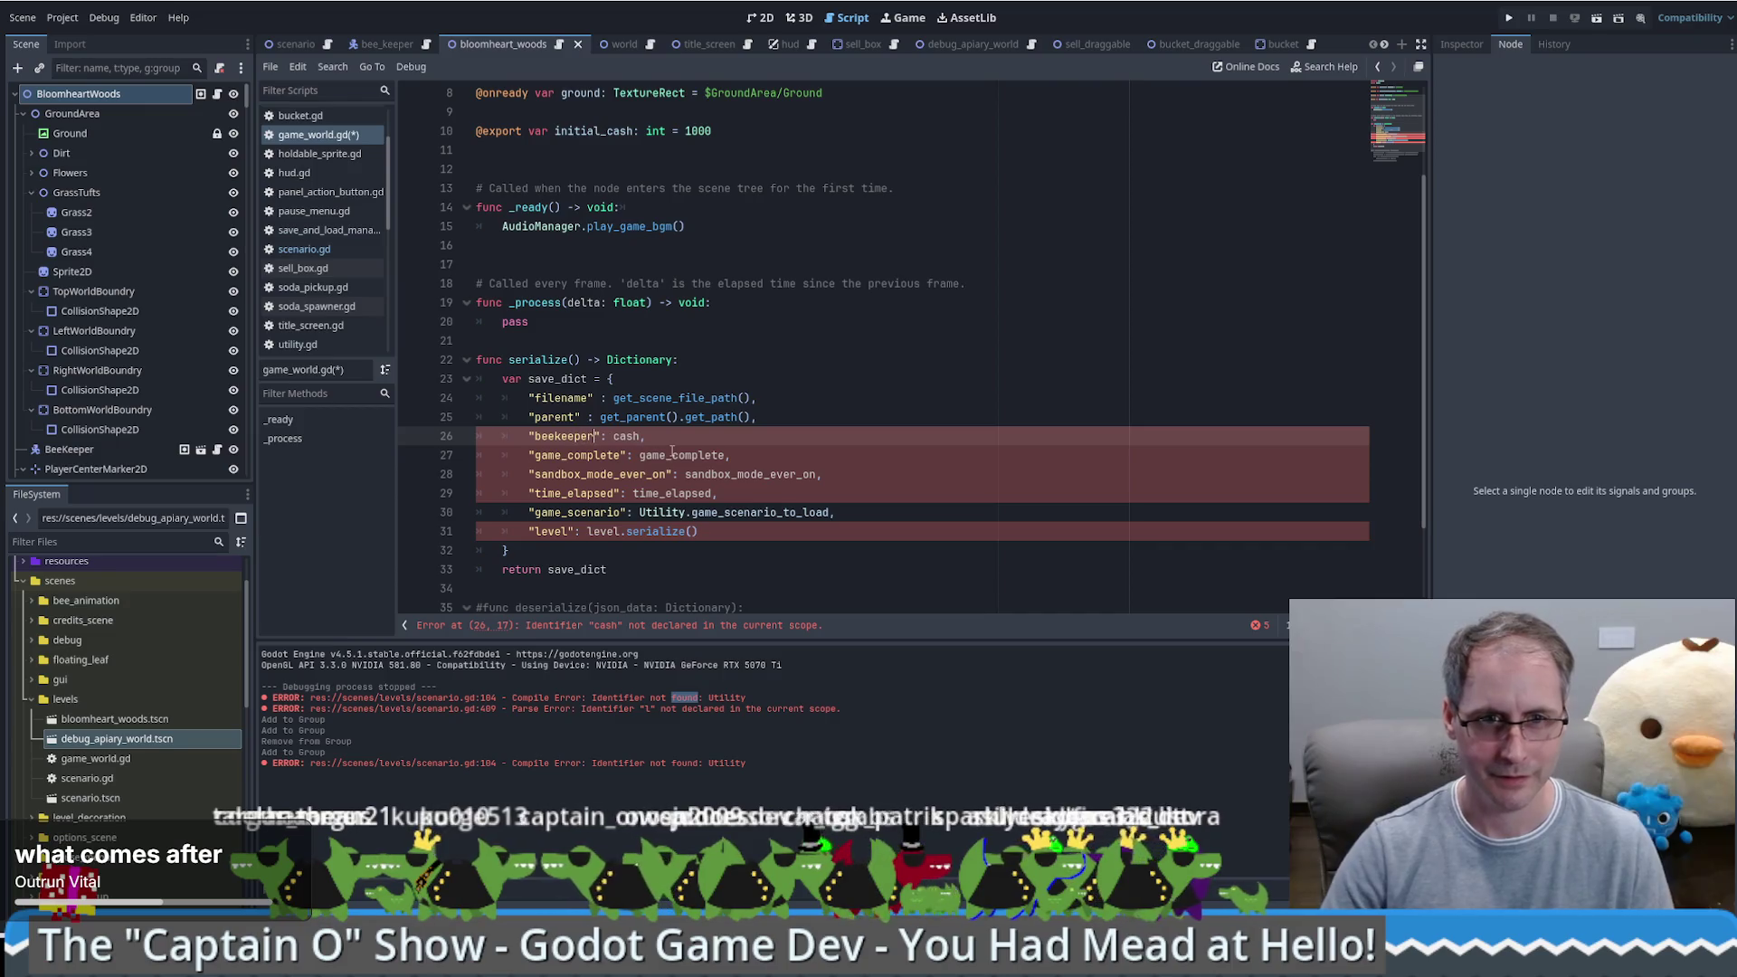
pyautogui.moveTo(614, 436)
pyautogui.mouseDown()
pyautogui.moveTo(705, 529)
pyautogui.moveTo(620, 532)
pyautogui.mouseUp()
pyautogui.write('bee')
pyautogui.press('Return')
pyautogui.press('BackSpace')
pyautogui.press('BackSpace')
pyautogui.press('BackSpace')
pyautogui.write('bee')
pyautogui.press('Return')
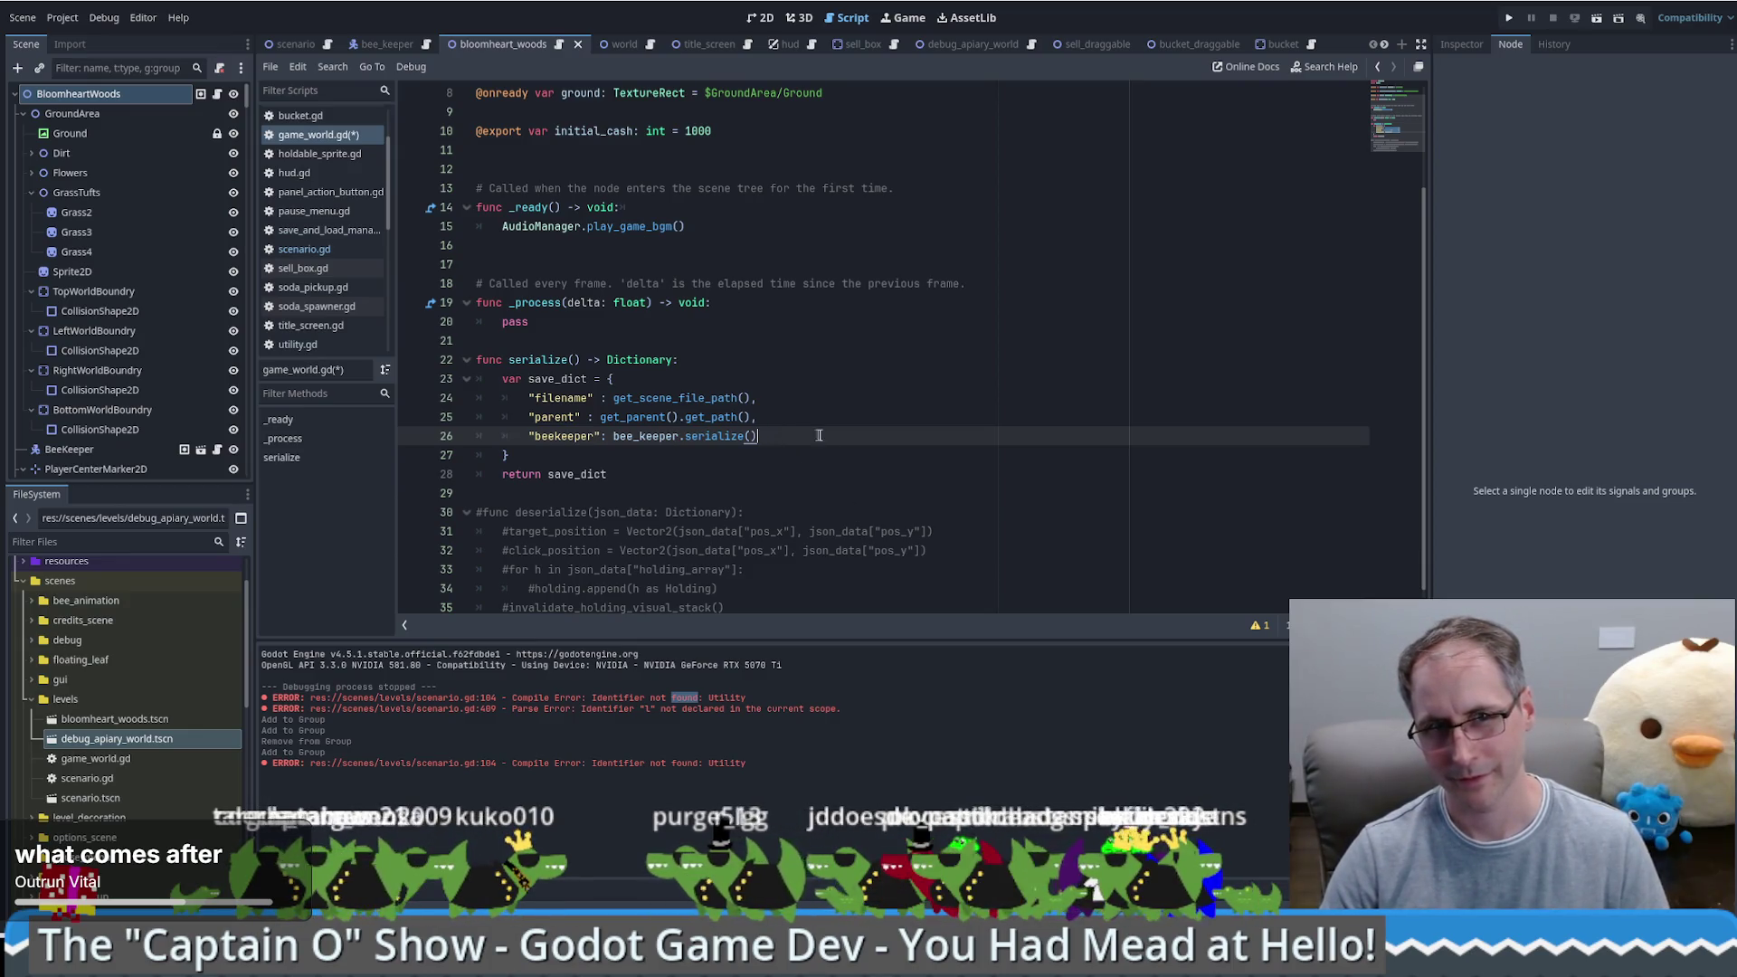
# Review the new dictionary and GameWorld's variables, then go back to scenario.gd
pyautogui.scroll(2, 829, 452)
pyautogui.scroll(1, 830, 452)
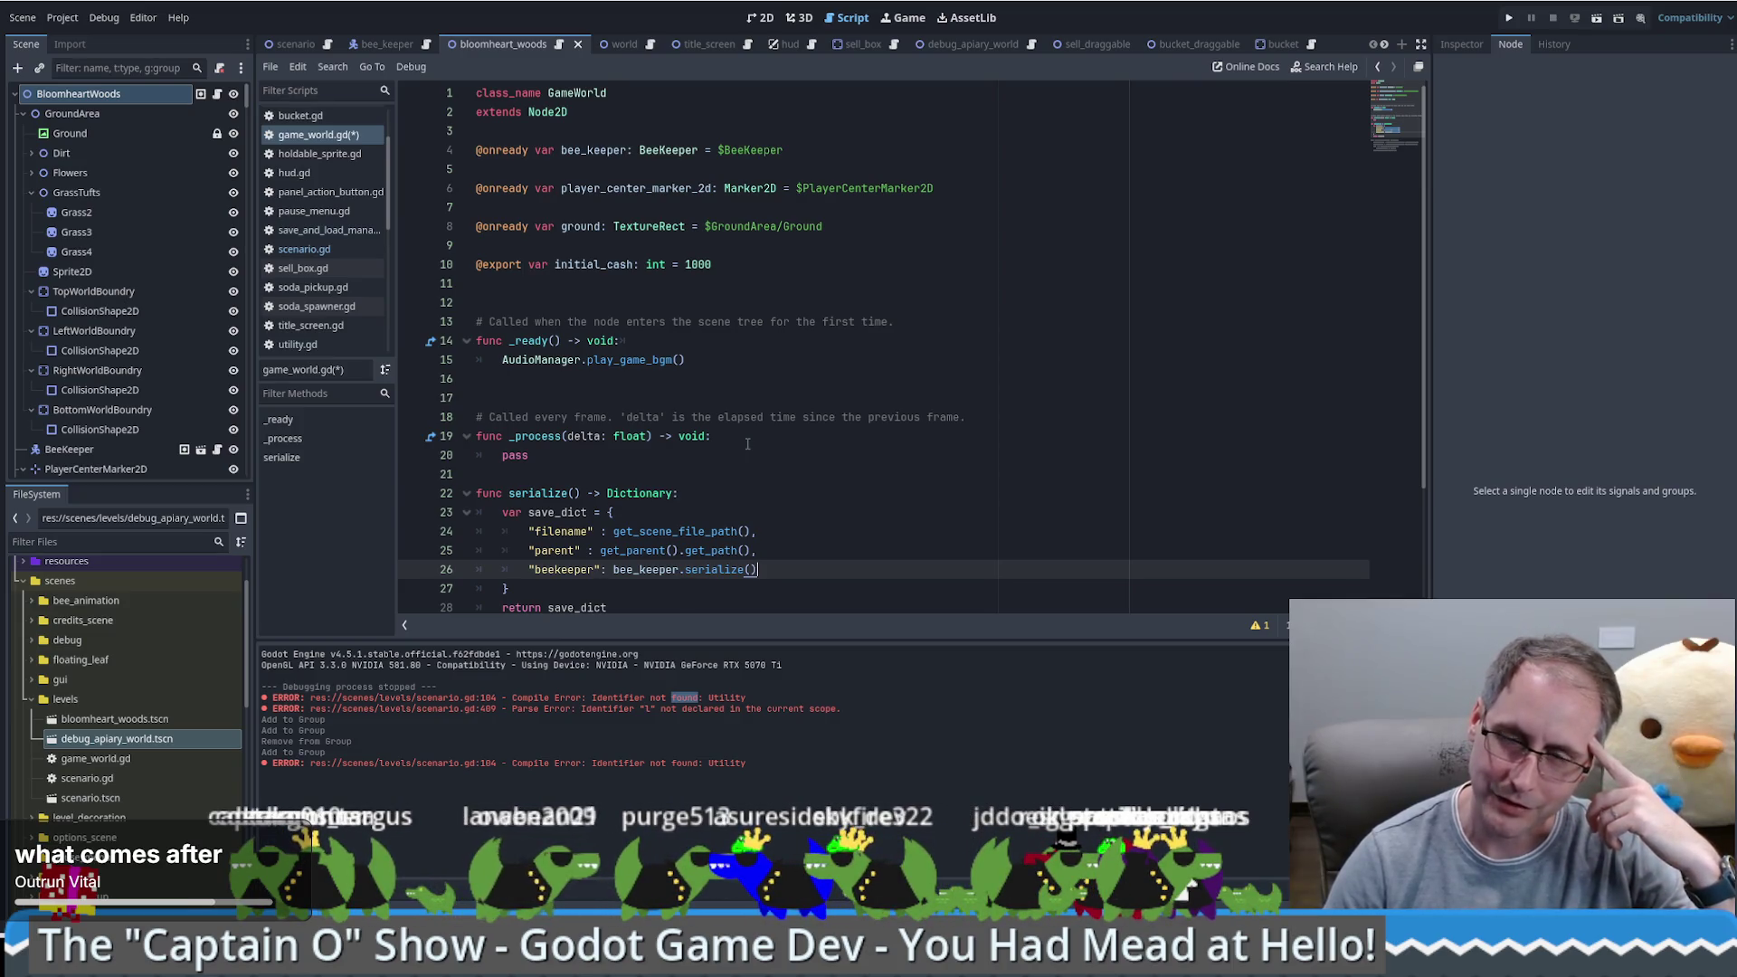
pyautogui.click(806, 533)
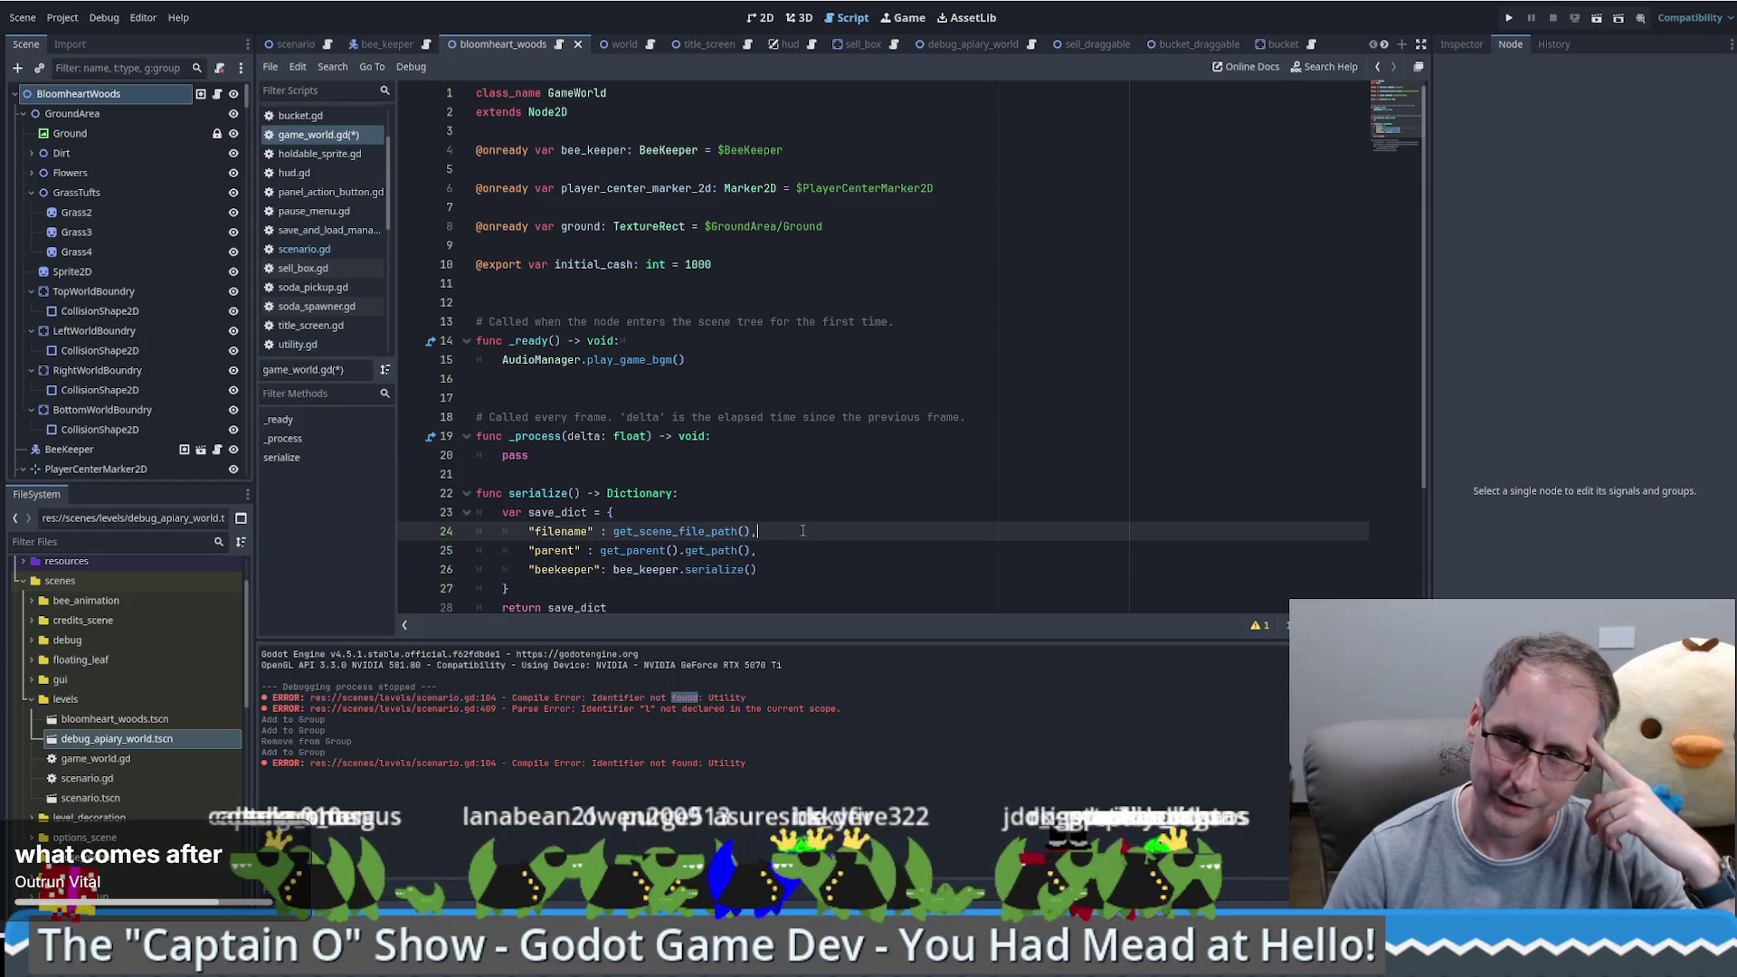
pyautogui.scroll(-1, 791, 534)
pyautogui.click(782, 531)
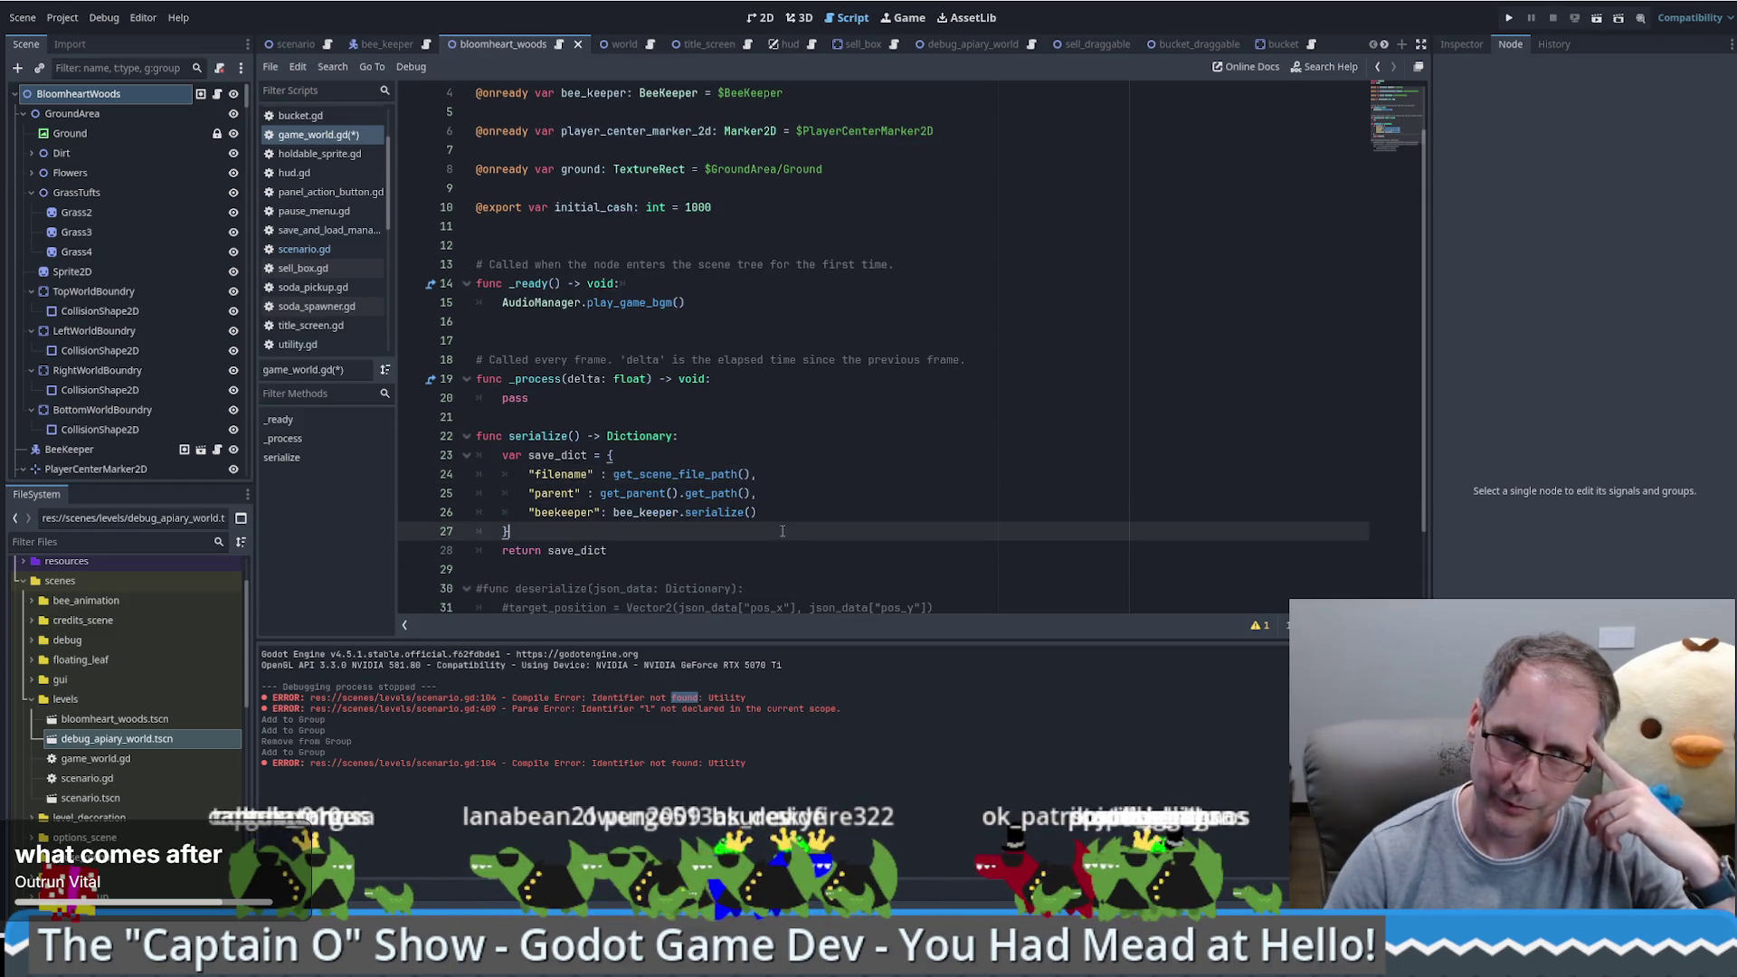
pyautogui.click(774, 519)
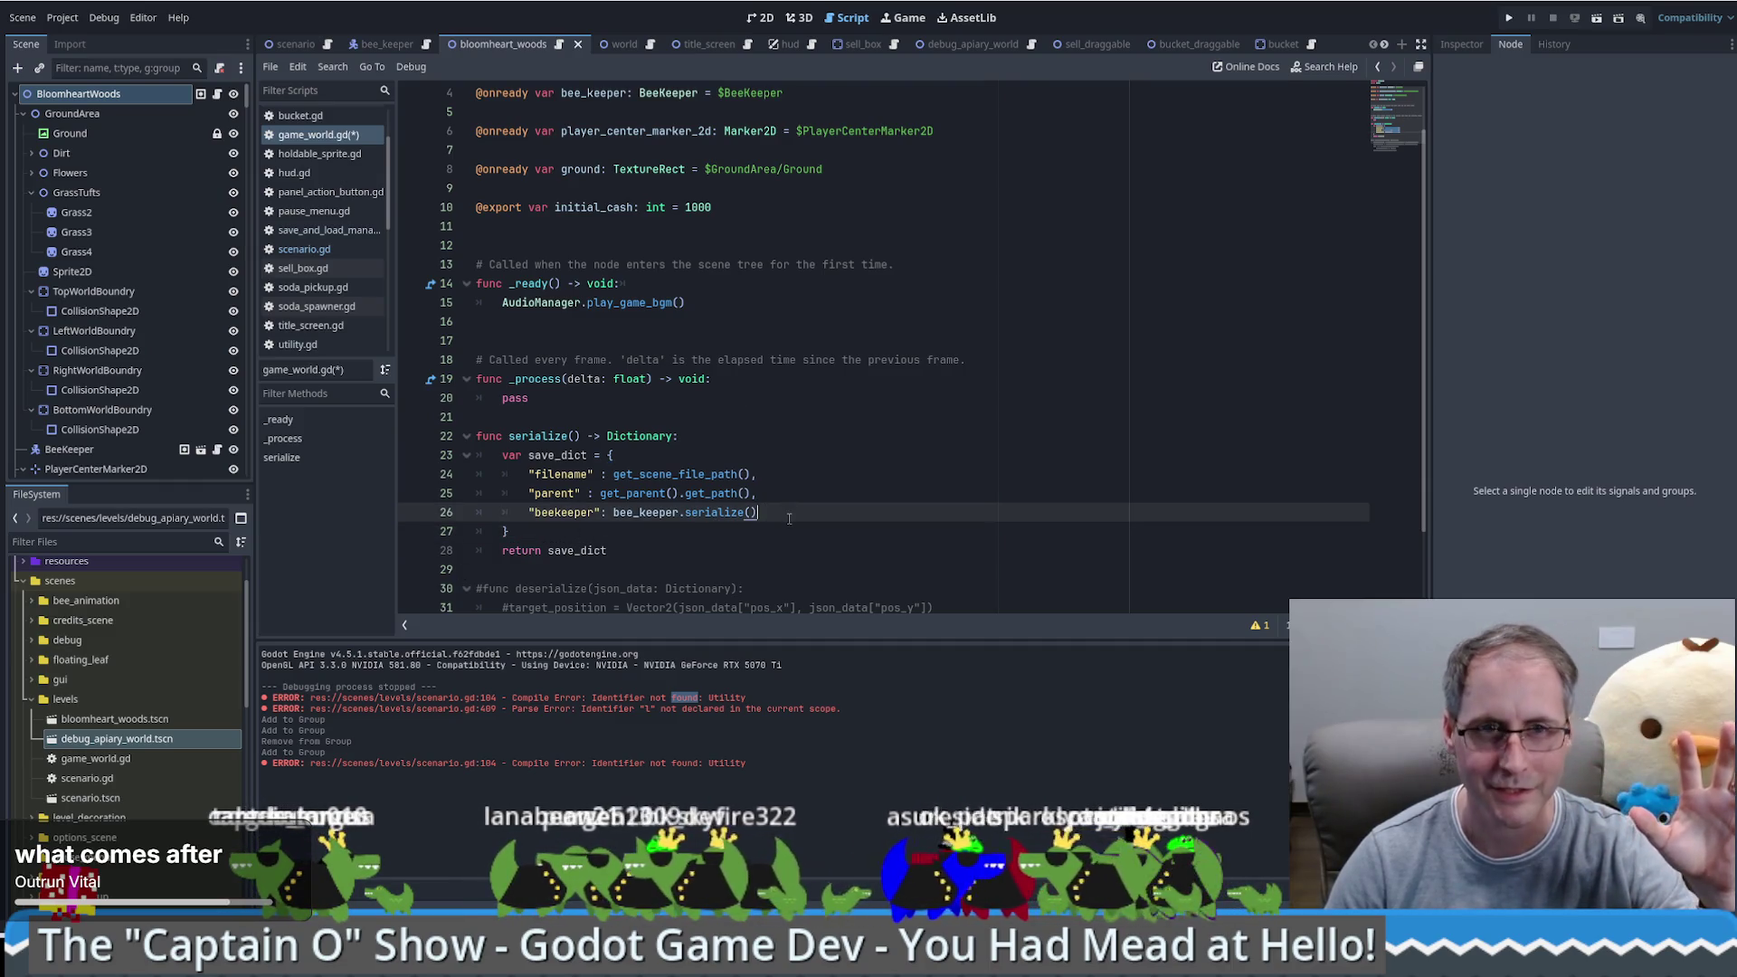
pyautogui.scroll(1, 789, 518)
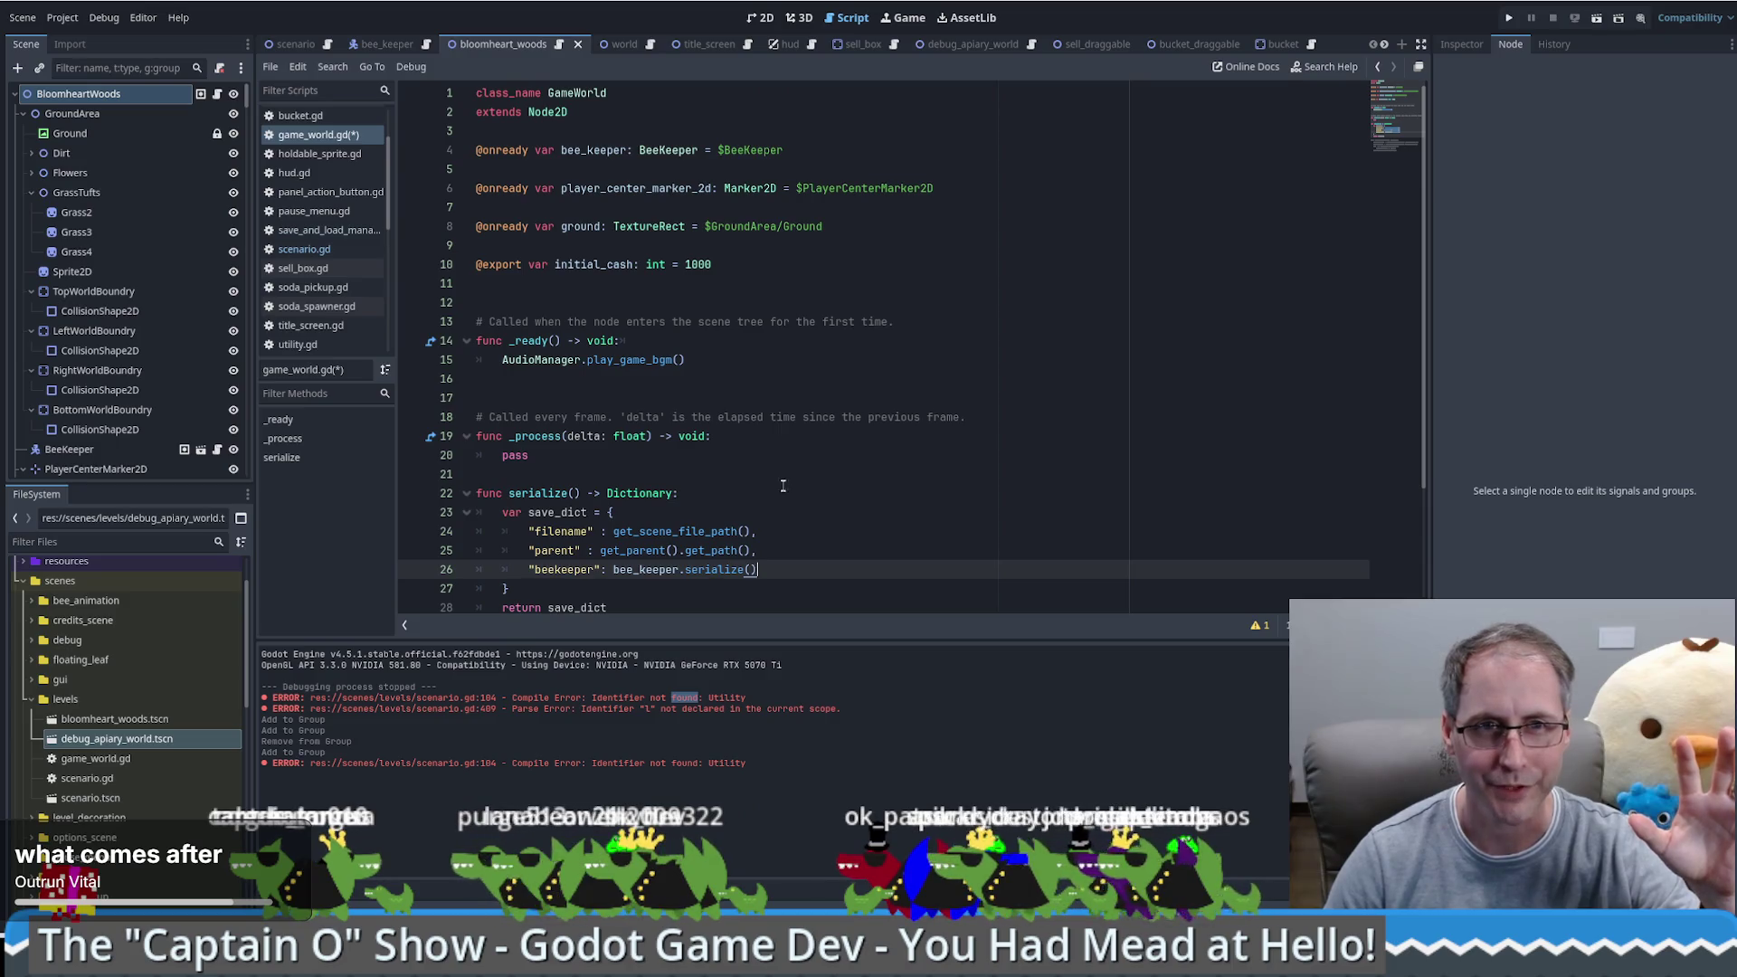
pyautogui.doubleClick(600, 188)
pyautogui.scroll(-3, 633, 217)
pyautogui.scroll(3, 761, 263)
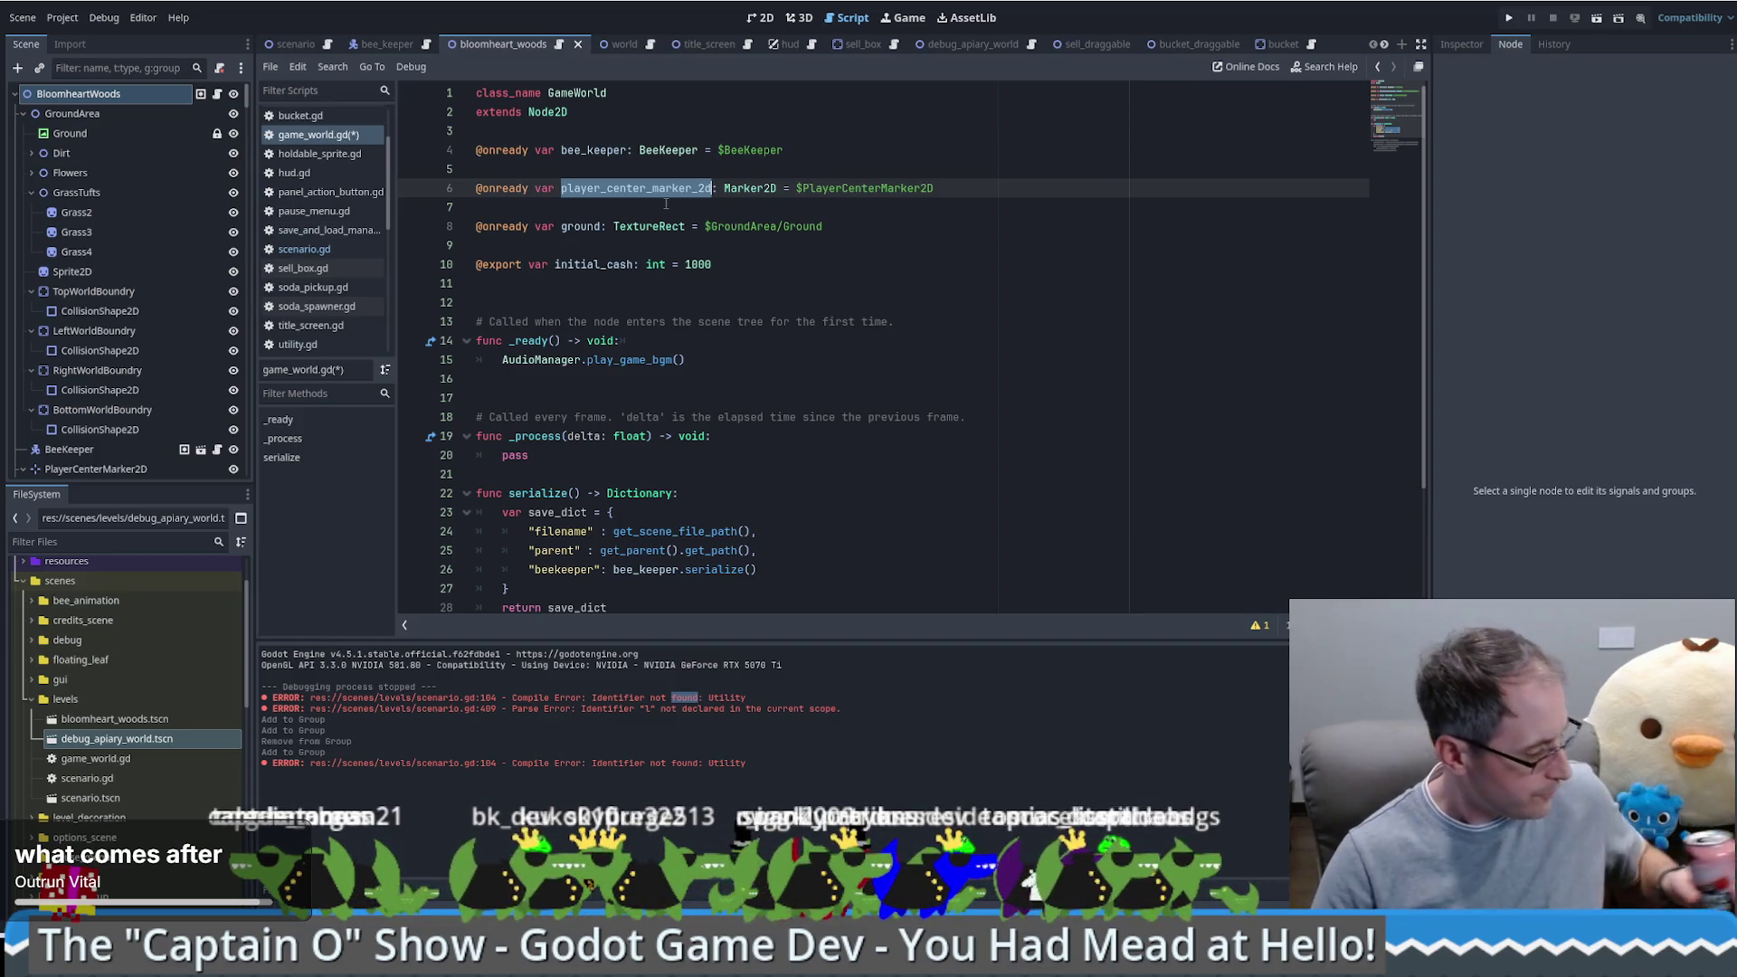
pyautogui.scroll(-3, 814, 271)
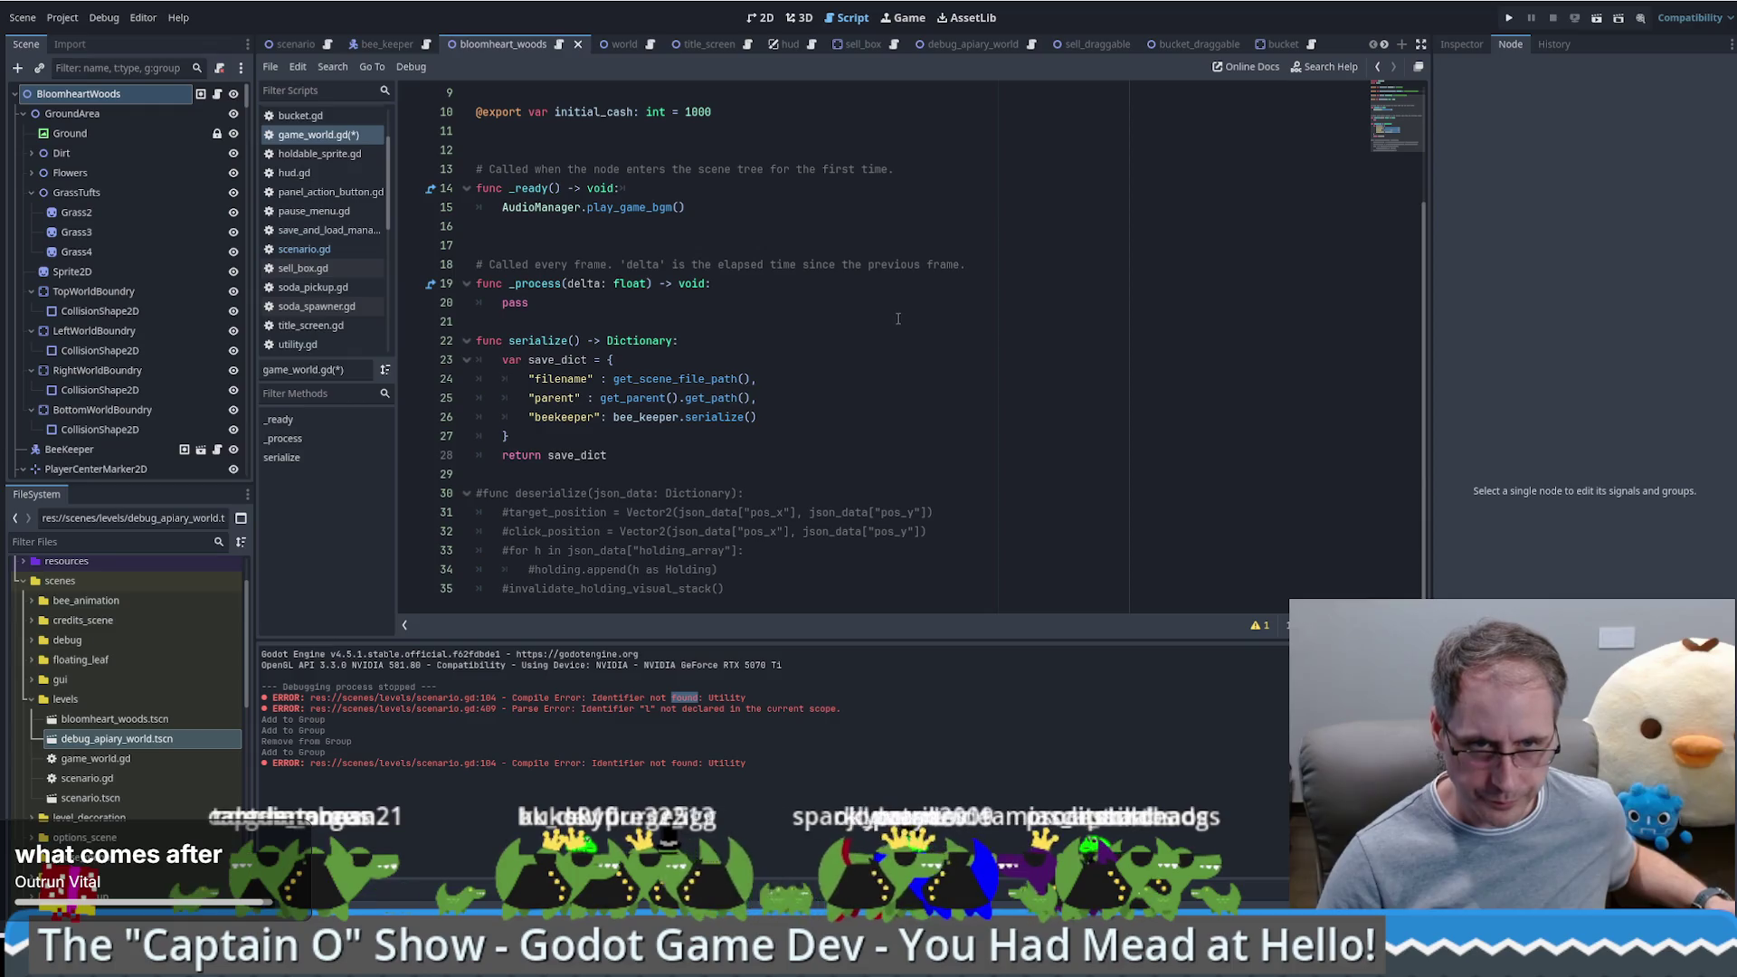
pyautogui.click(830, 386)
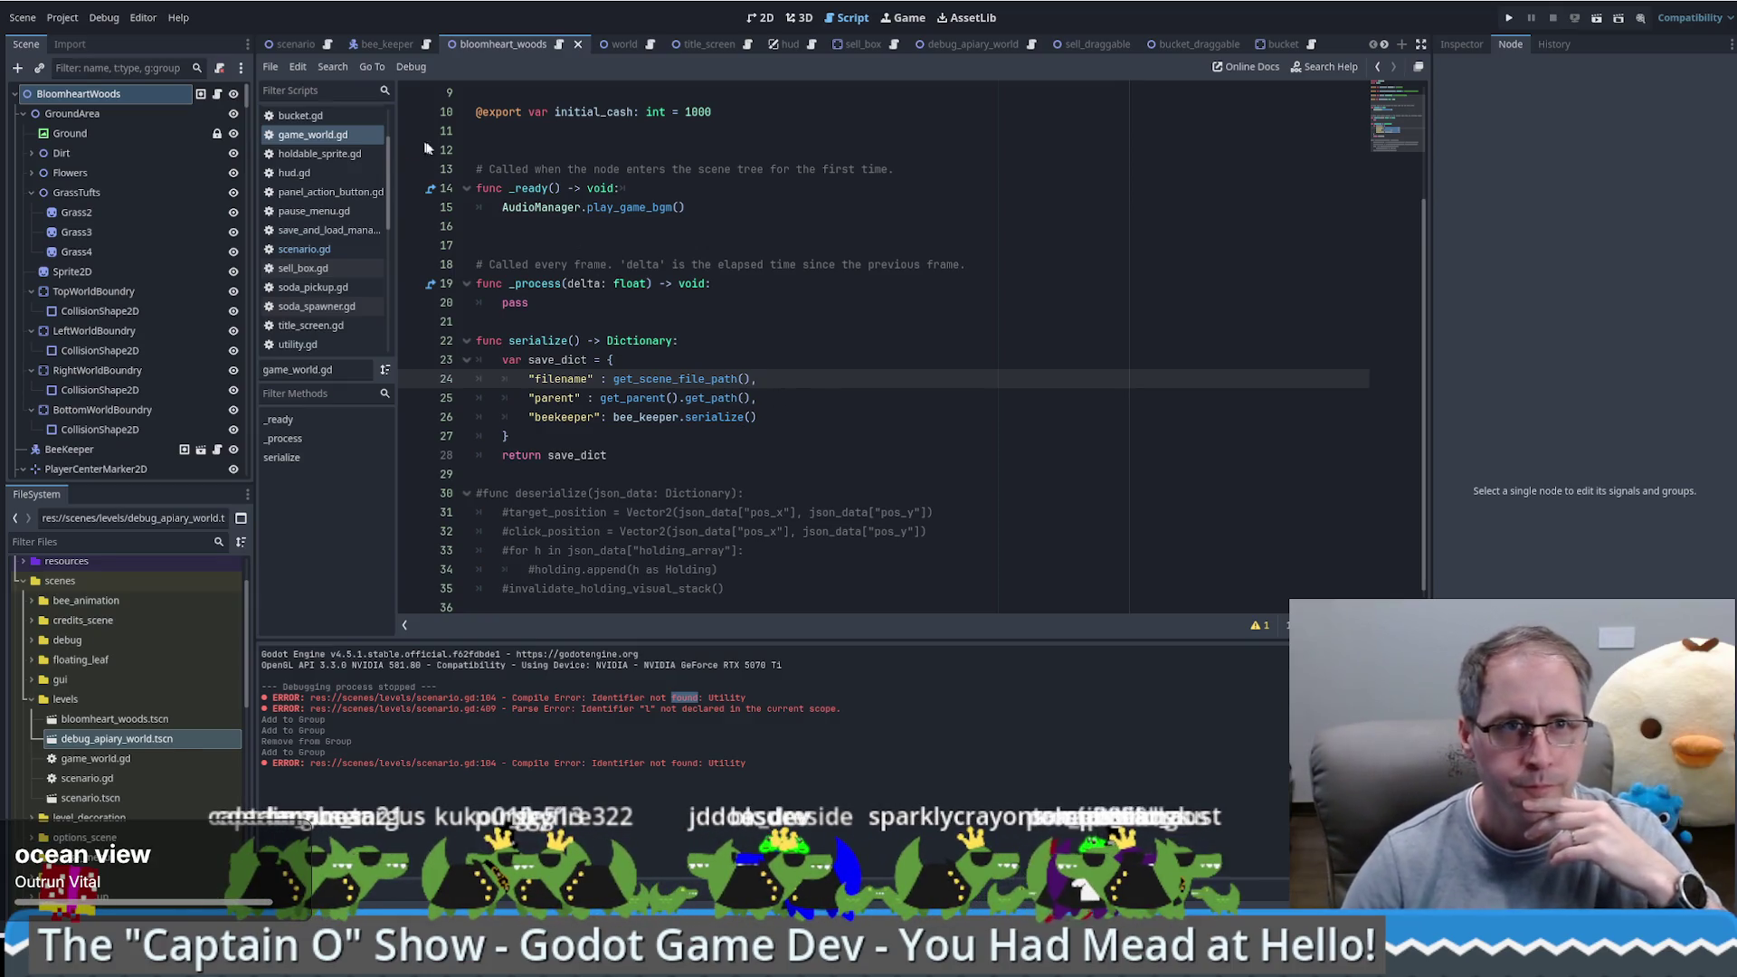
pyautogui.click(559, 43)
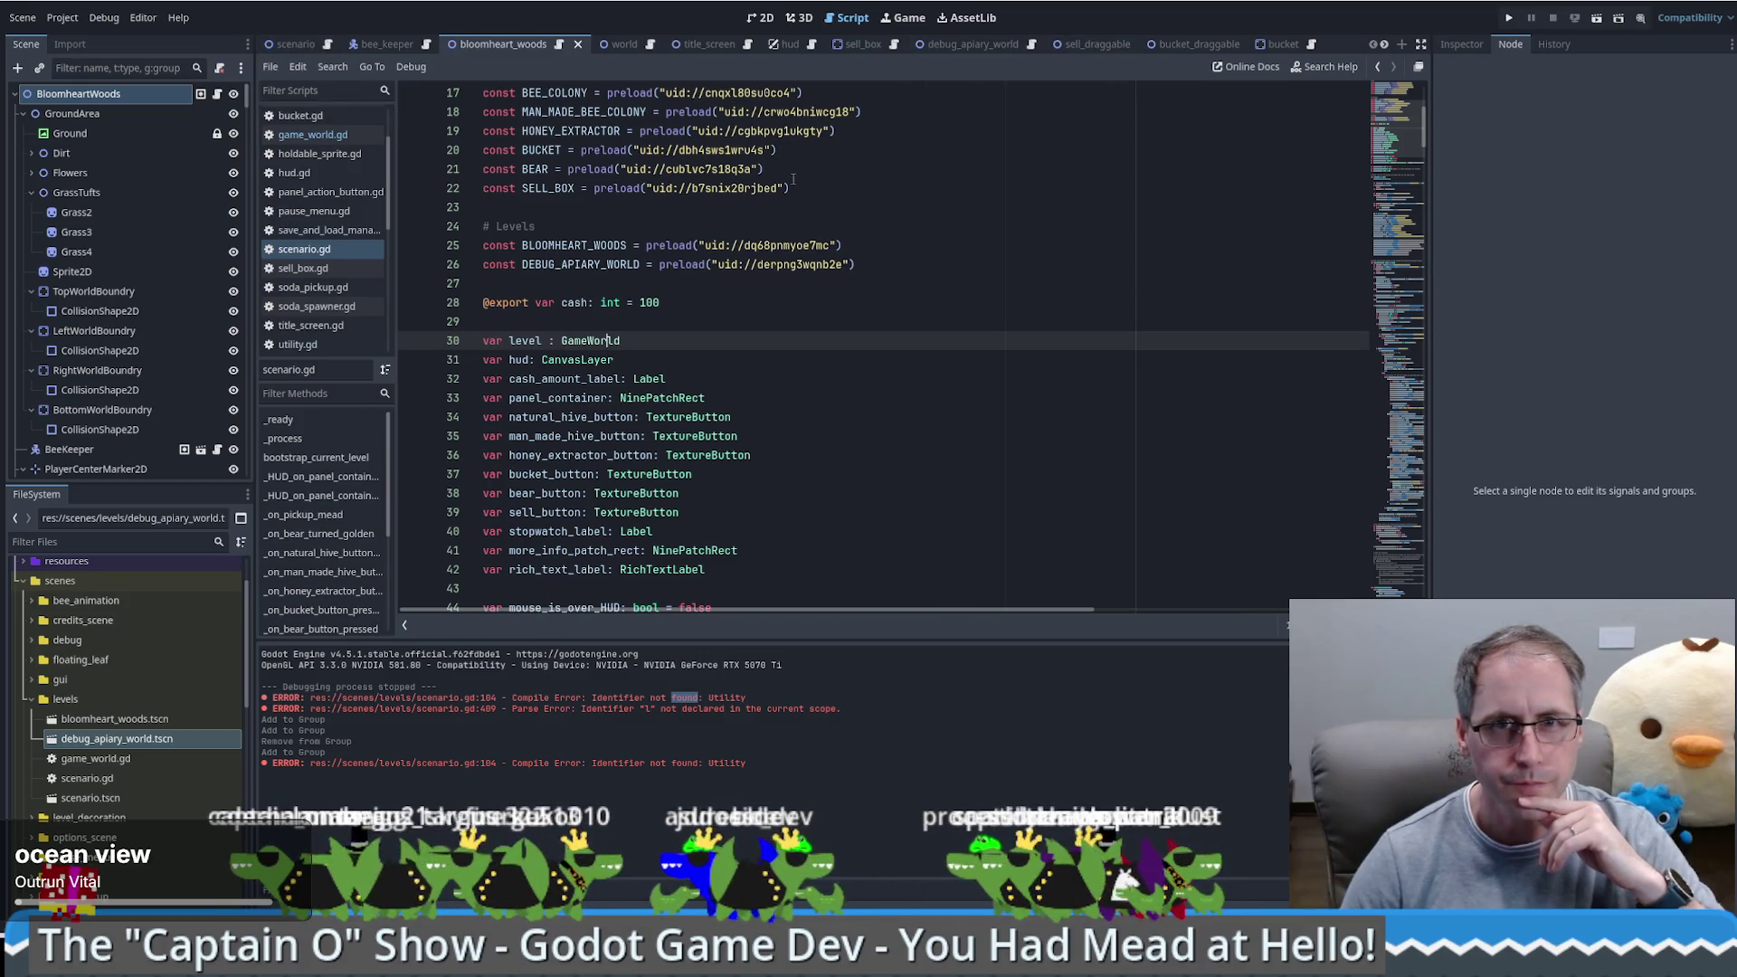
# Delete the empty {} after "scenario": in save_and_load_manager.gd's save_game(), then open the Scenario scene
pyautogui.click(325, 231)
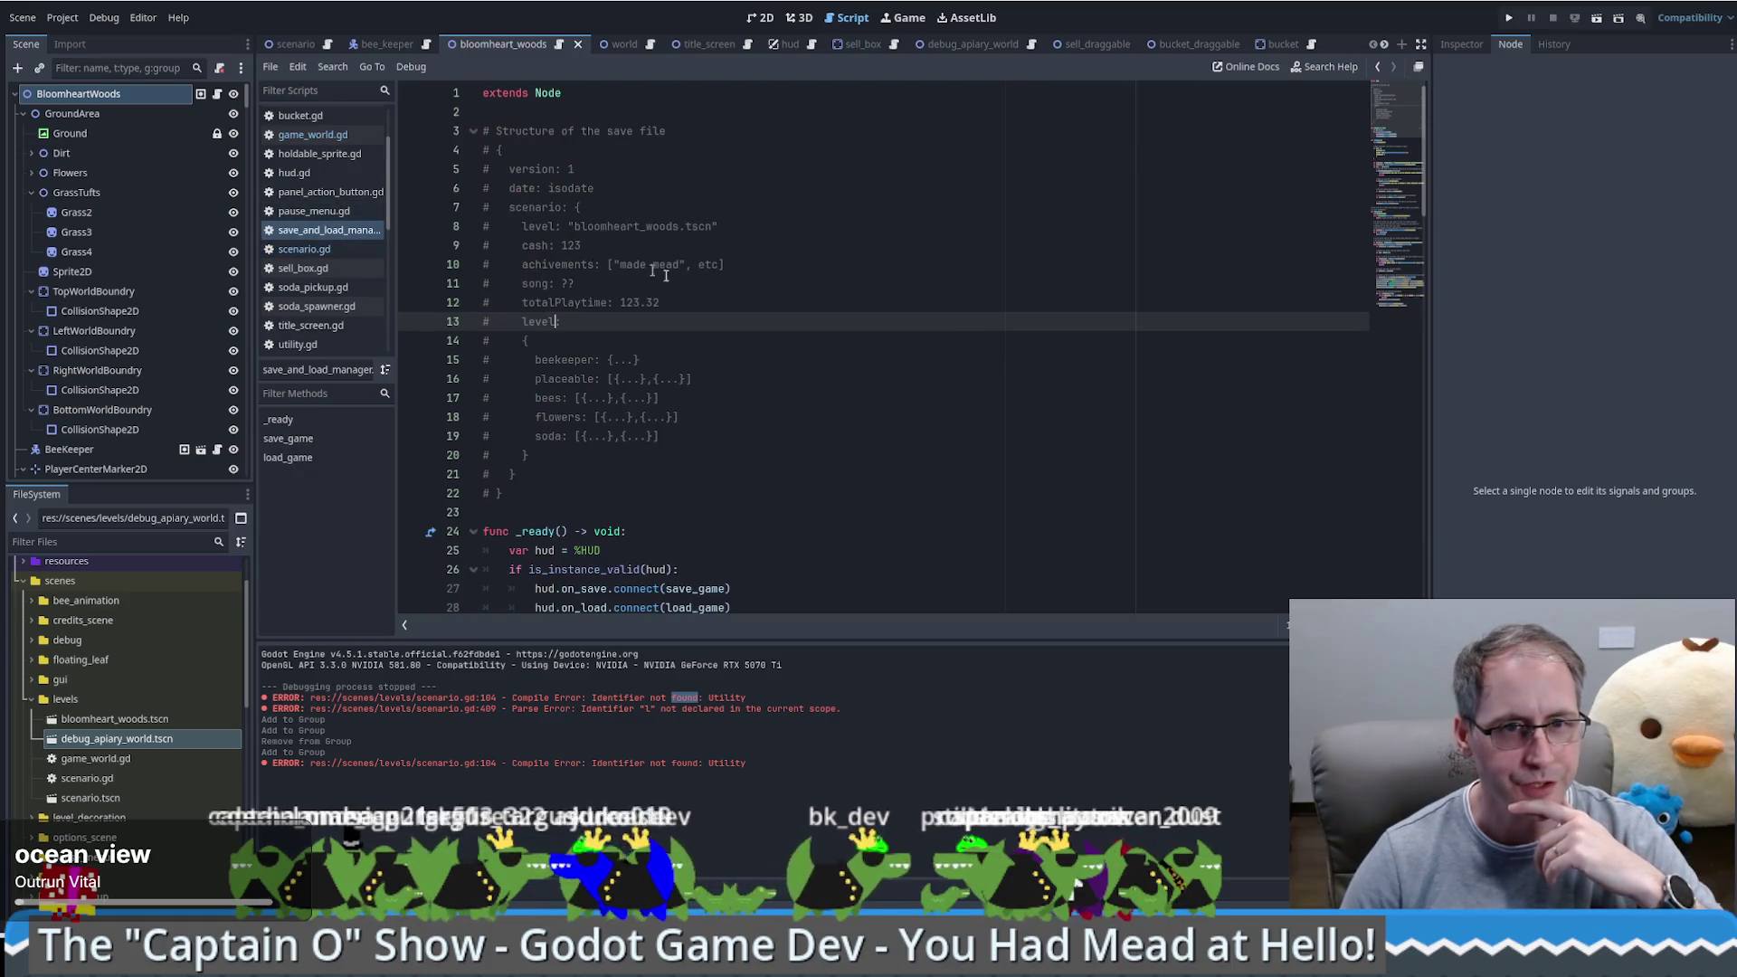
pyautogui.scroll(-5, 775, 393)
pyautogui.scroll(-3, 775, 393)
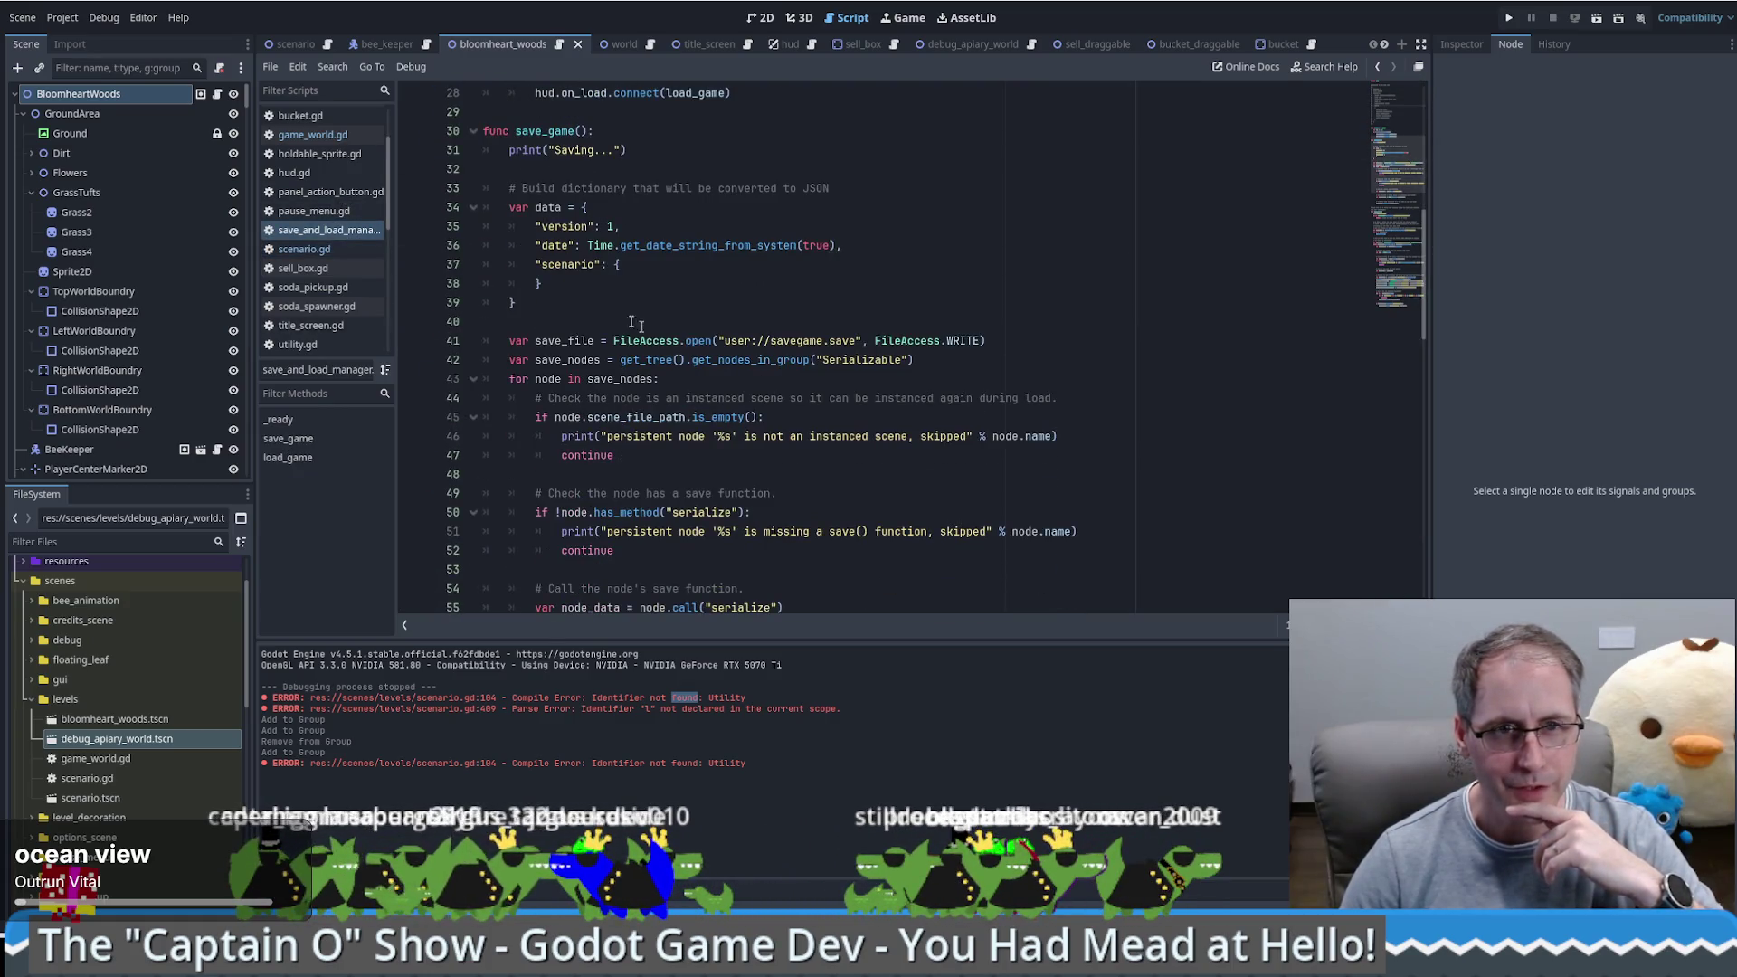
pyautogui.moveTo(616, 265); pyautogui.dragTo(621, 282)
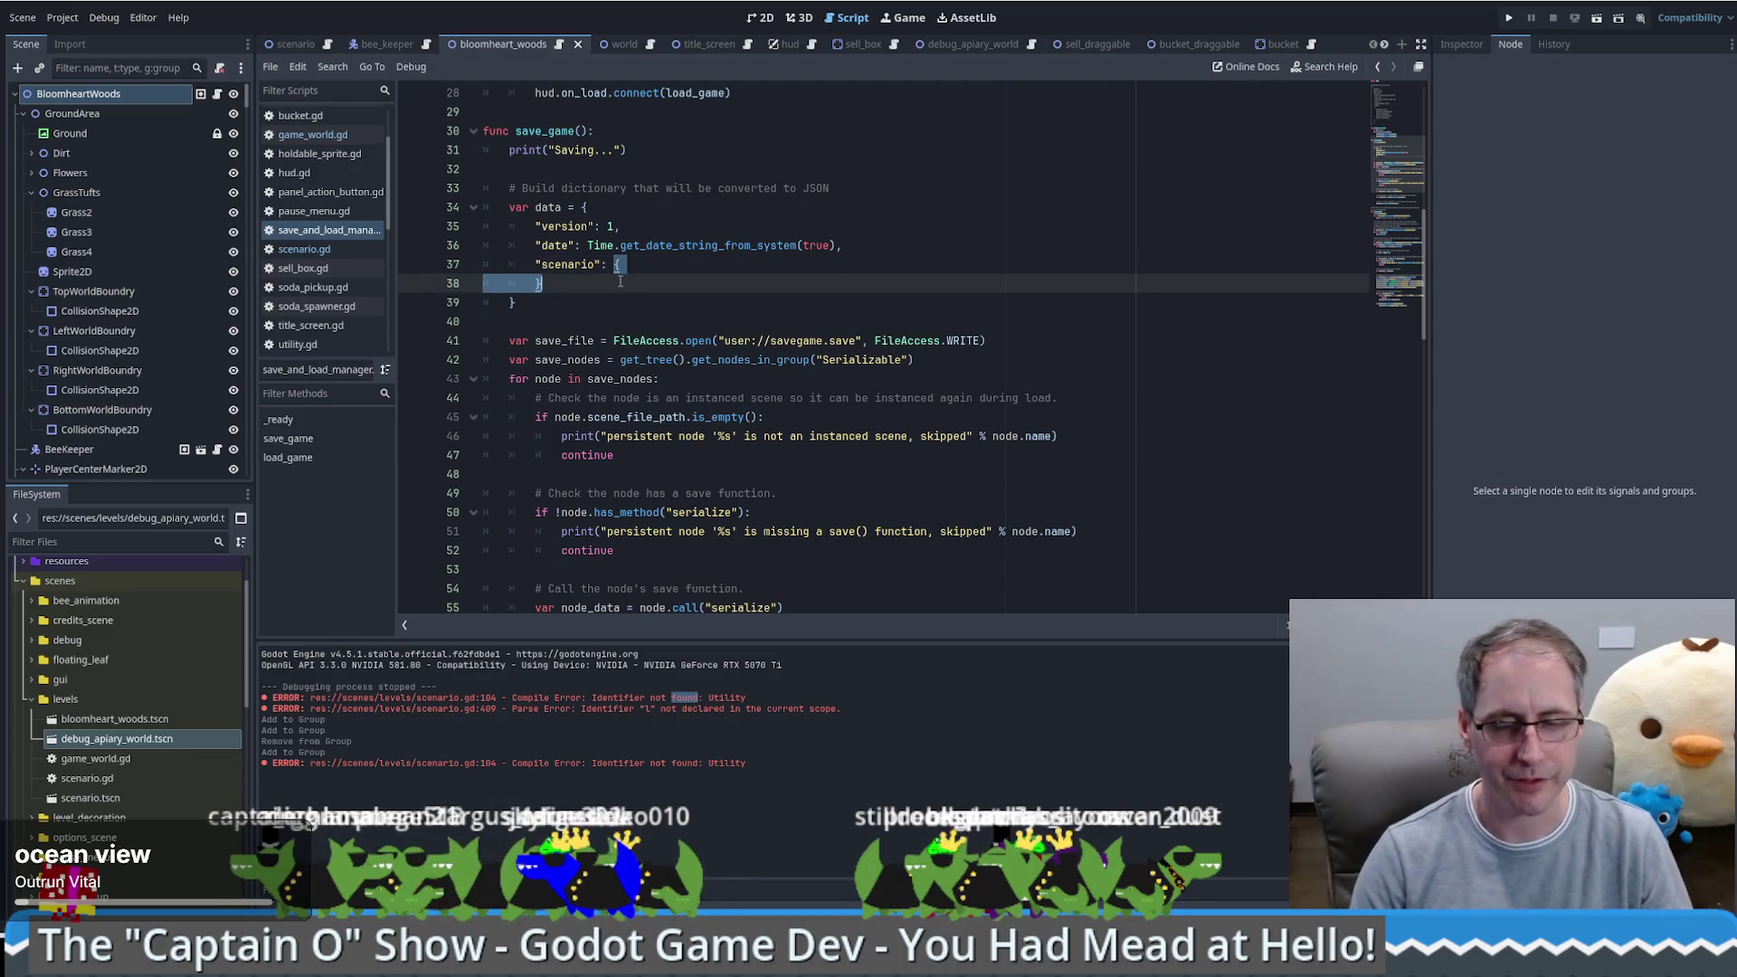
pyautogui.press('BackSpace')
pyautogui.press('Escape')
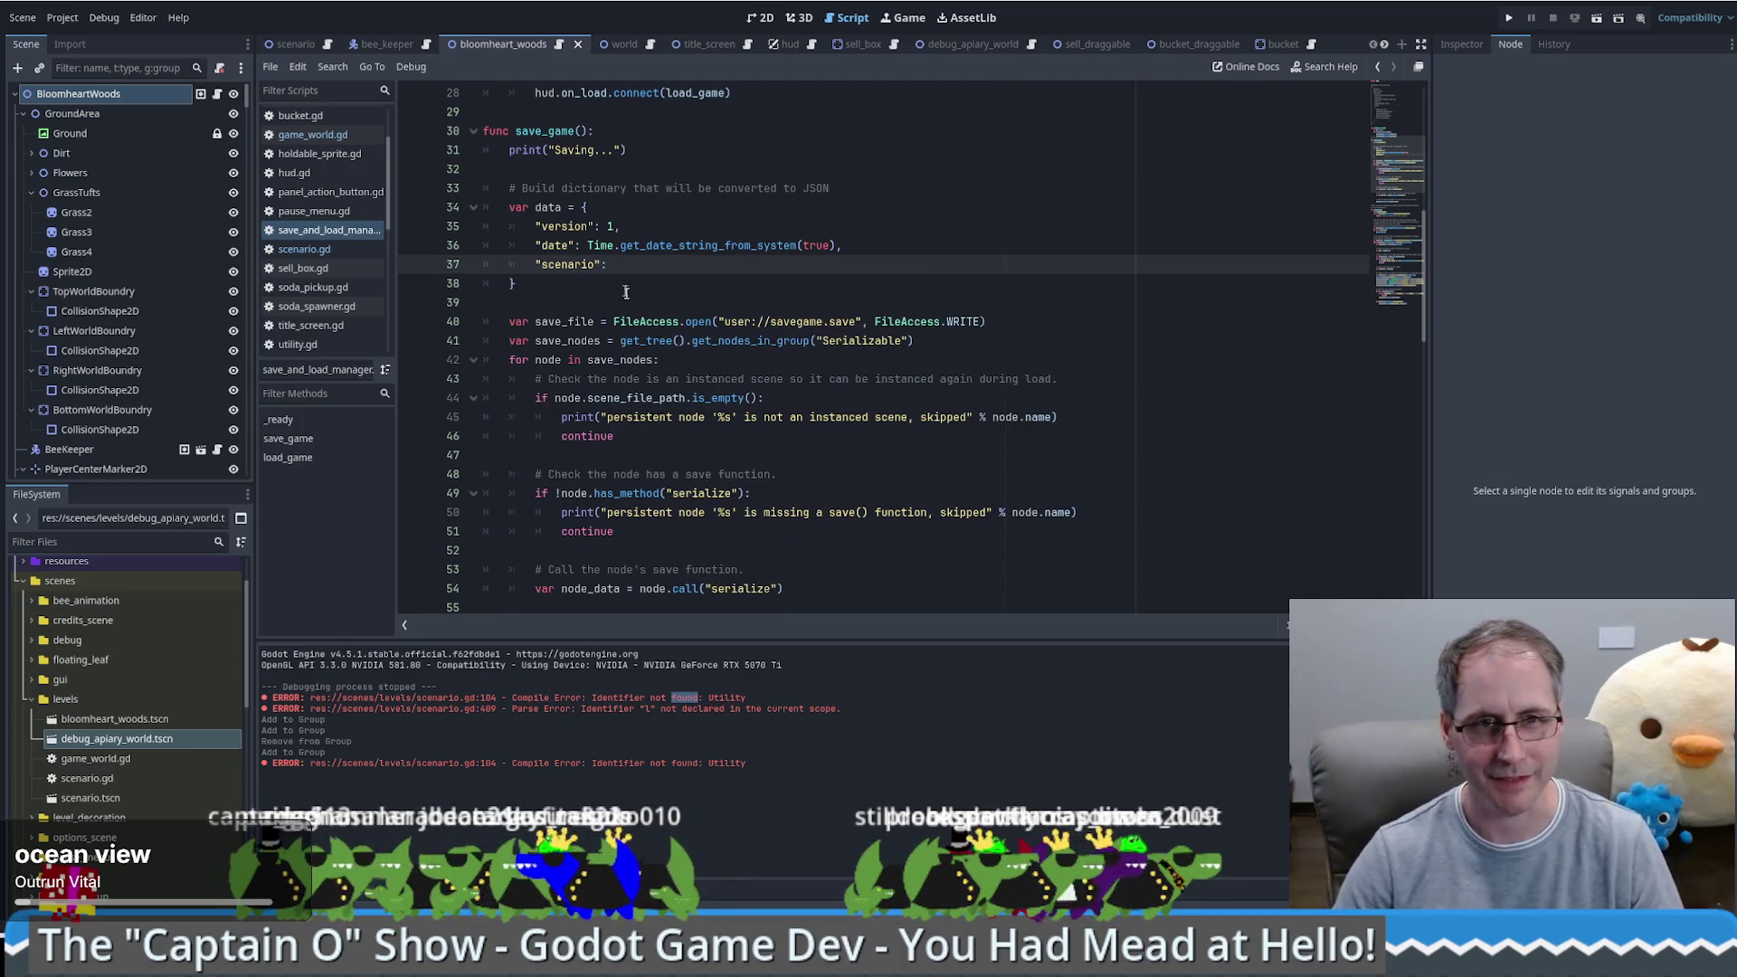
pyautogui.scroll(3, 1394, 184)
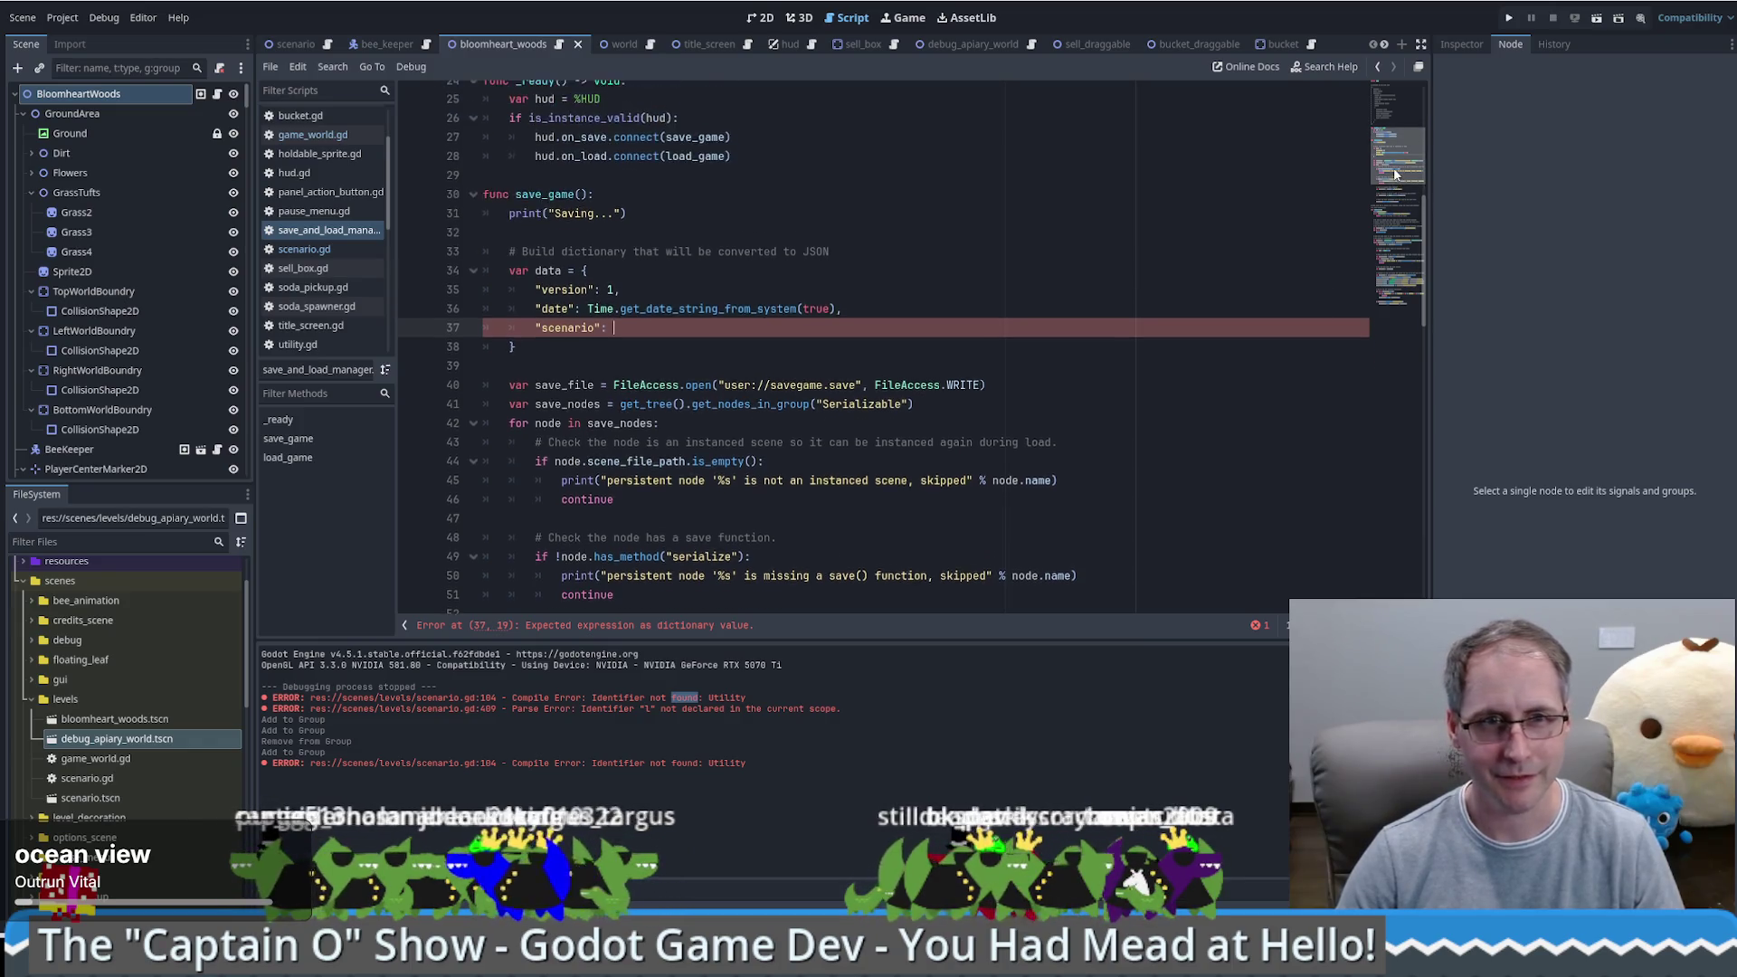
pyautogui.click(903, 342)
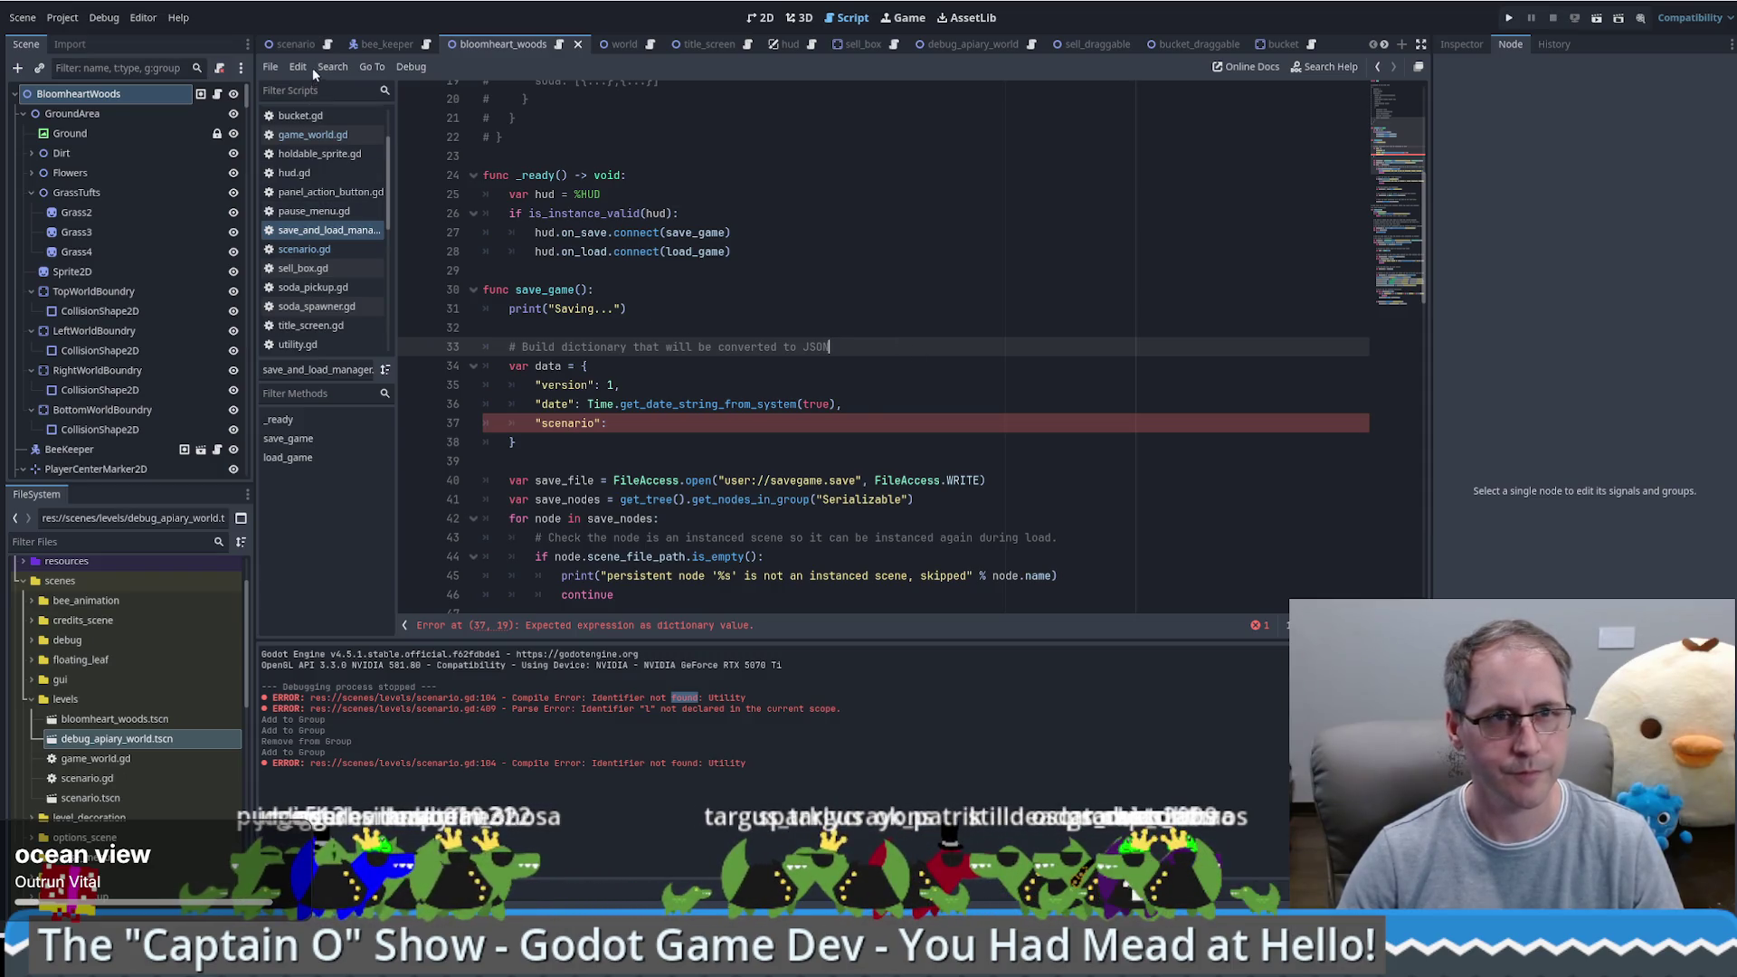
pyautogui.click(323, 47)
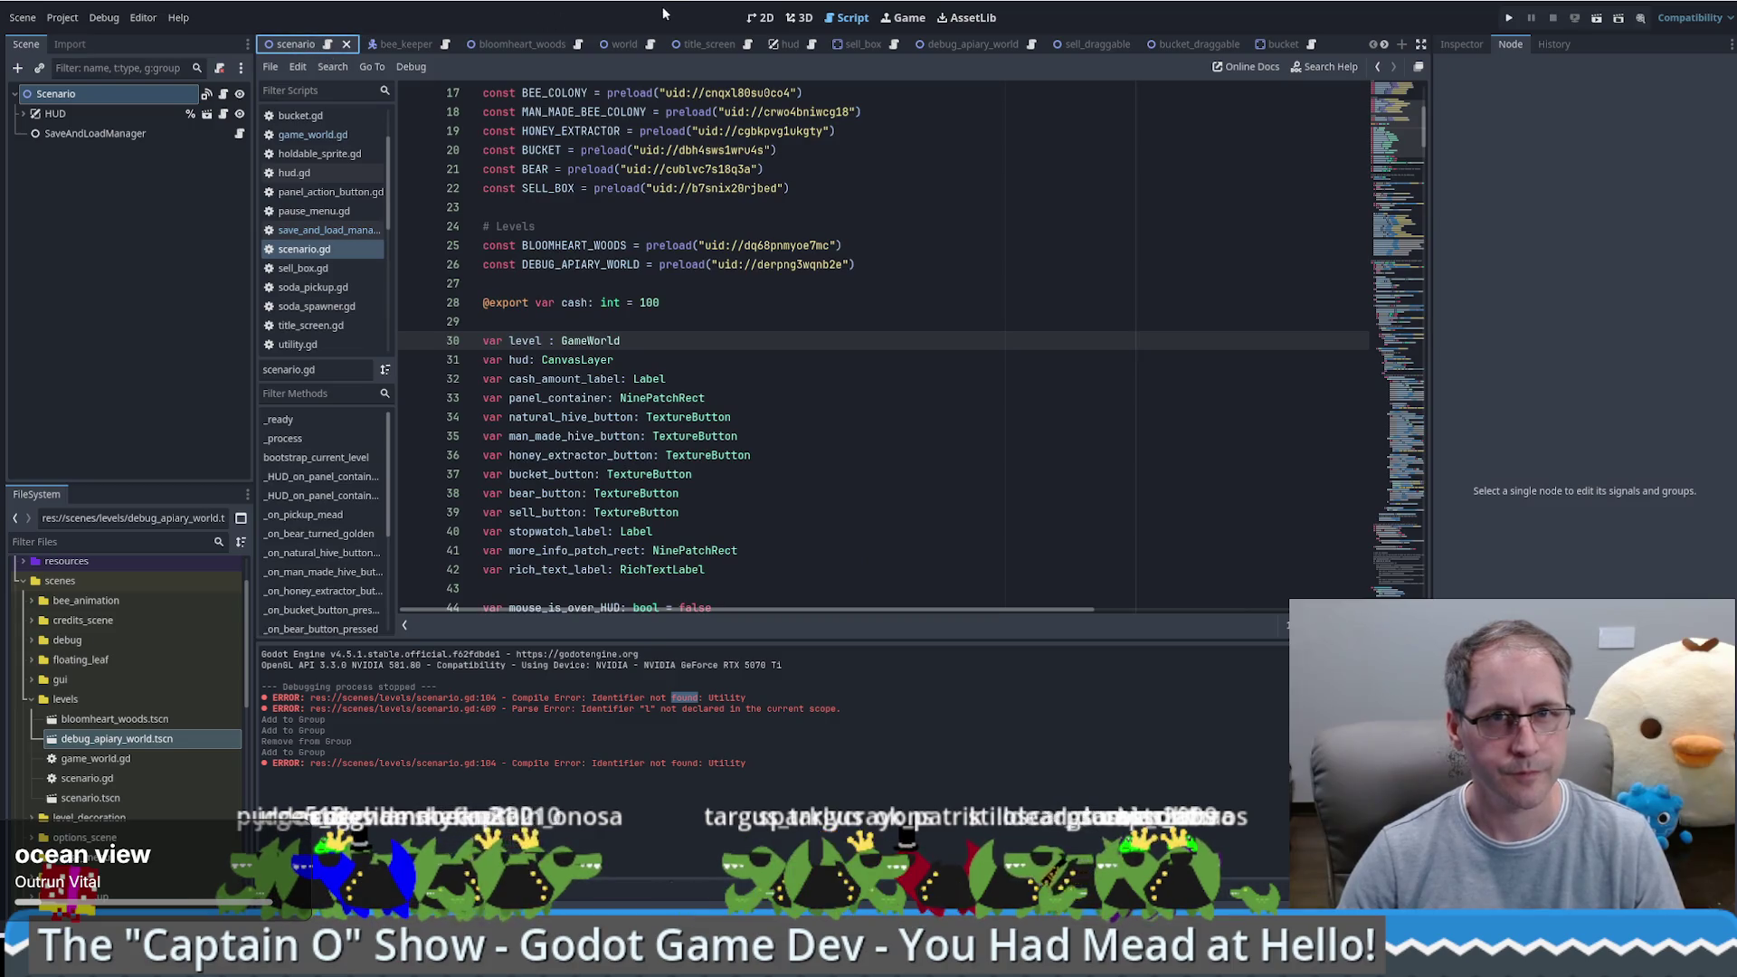
# Open the SaveAndLoadManager script and type 'scenario' inside save_game()'s parentheses
pyautogui.click(761, 17)
pyautogui.click(229, 131)
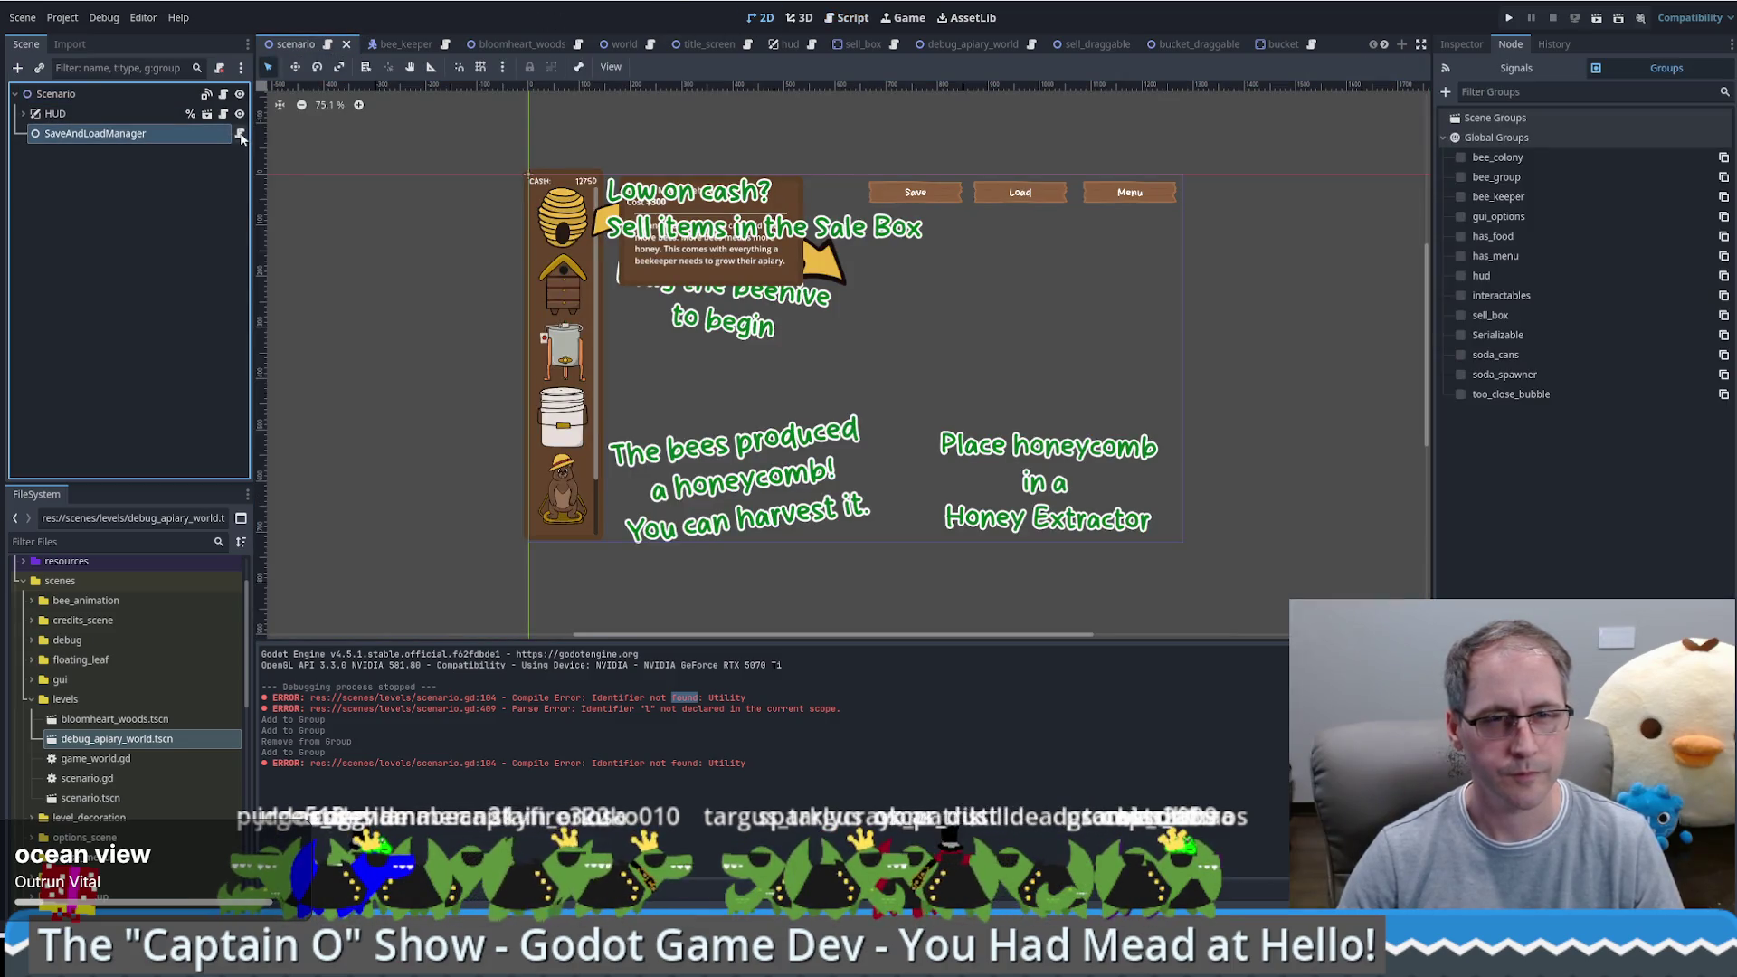
pyautogui.click(241, 136)
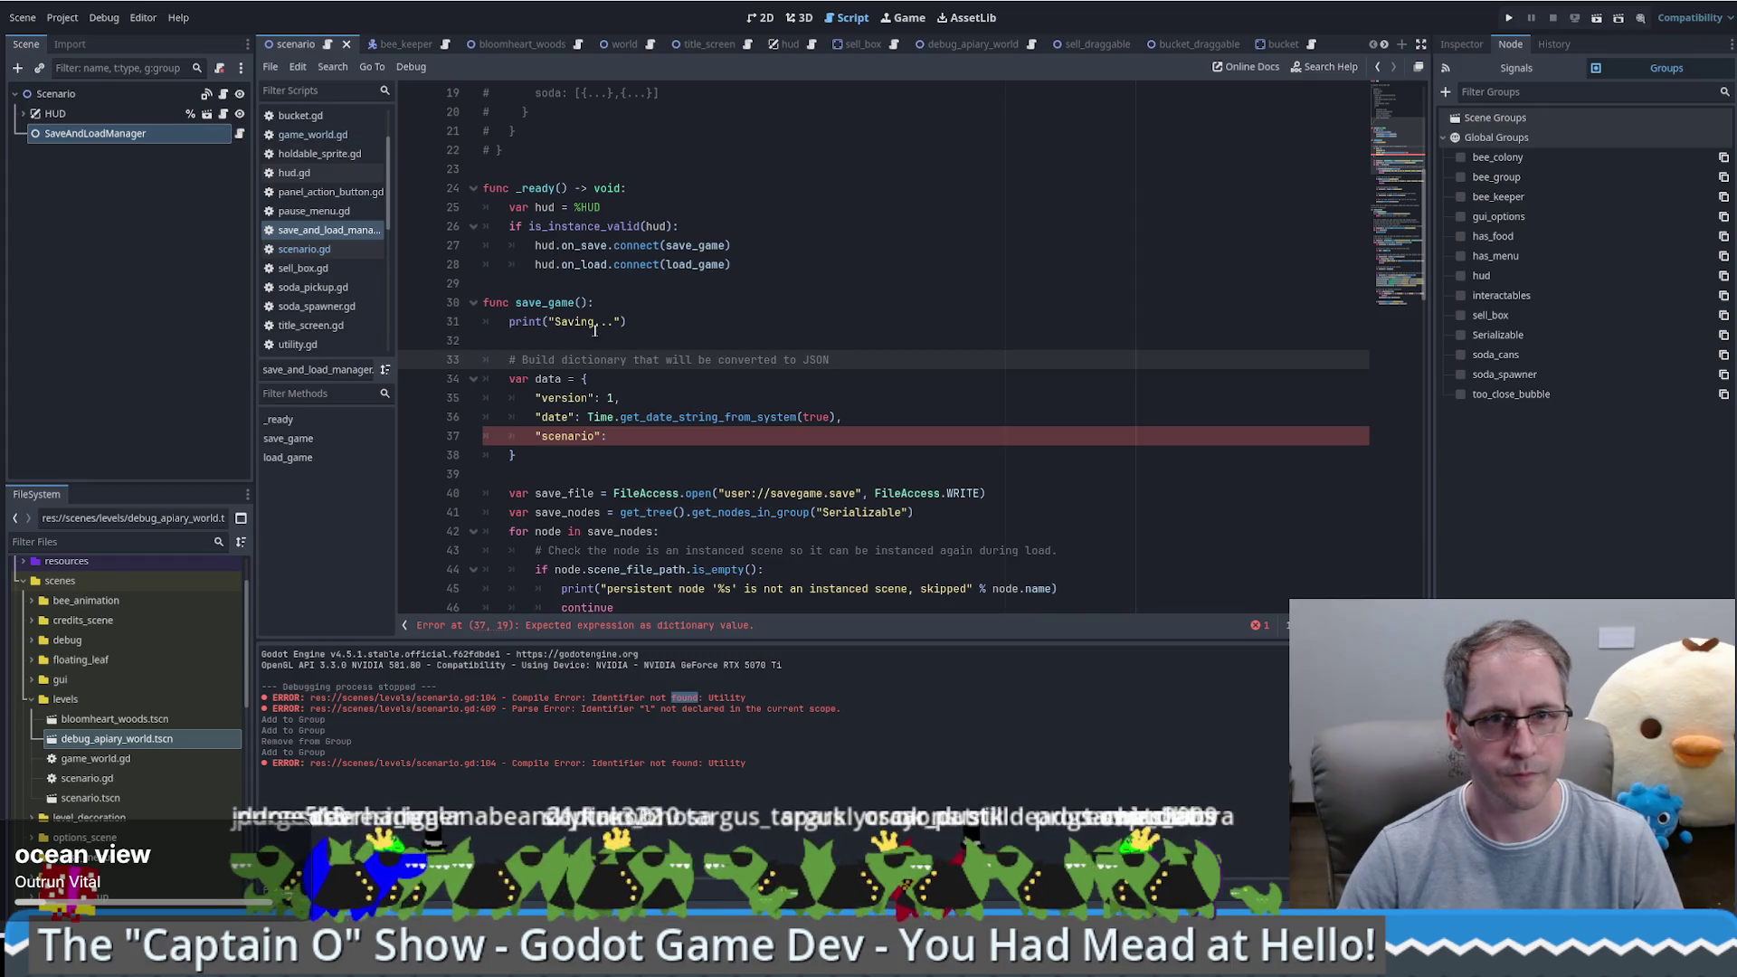
pyautogui.click(580, 302)
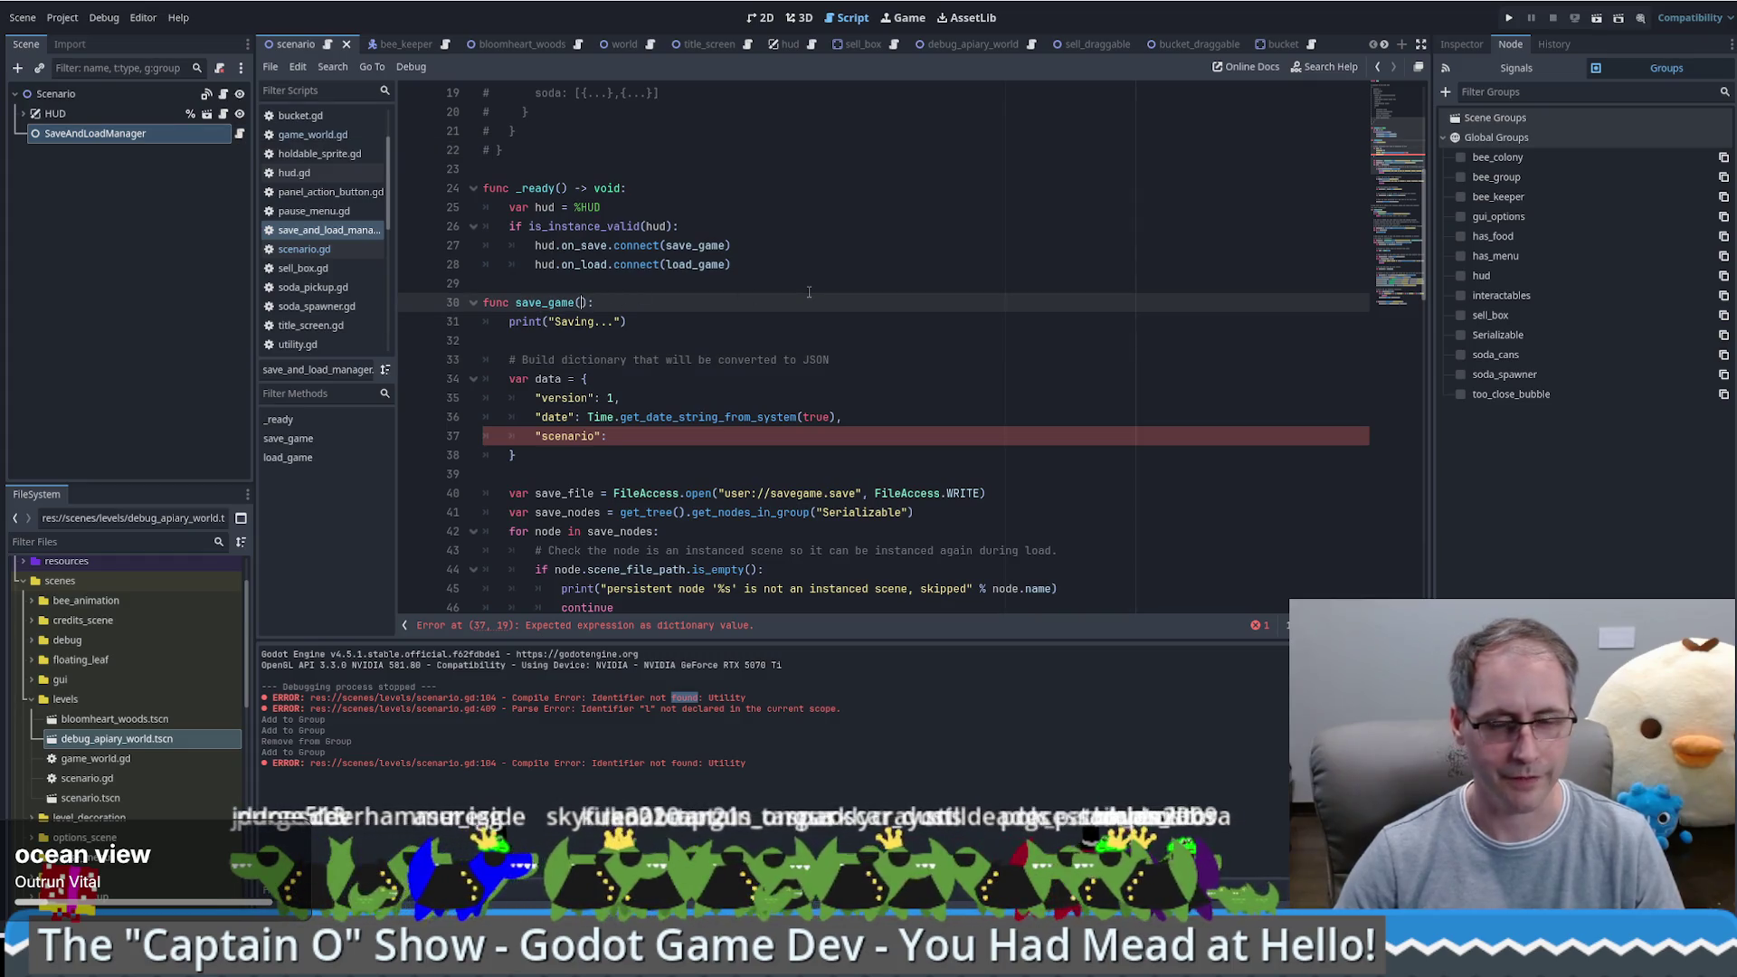
pyautogui.write('scenario:')
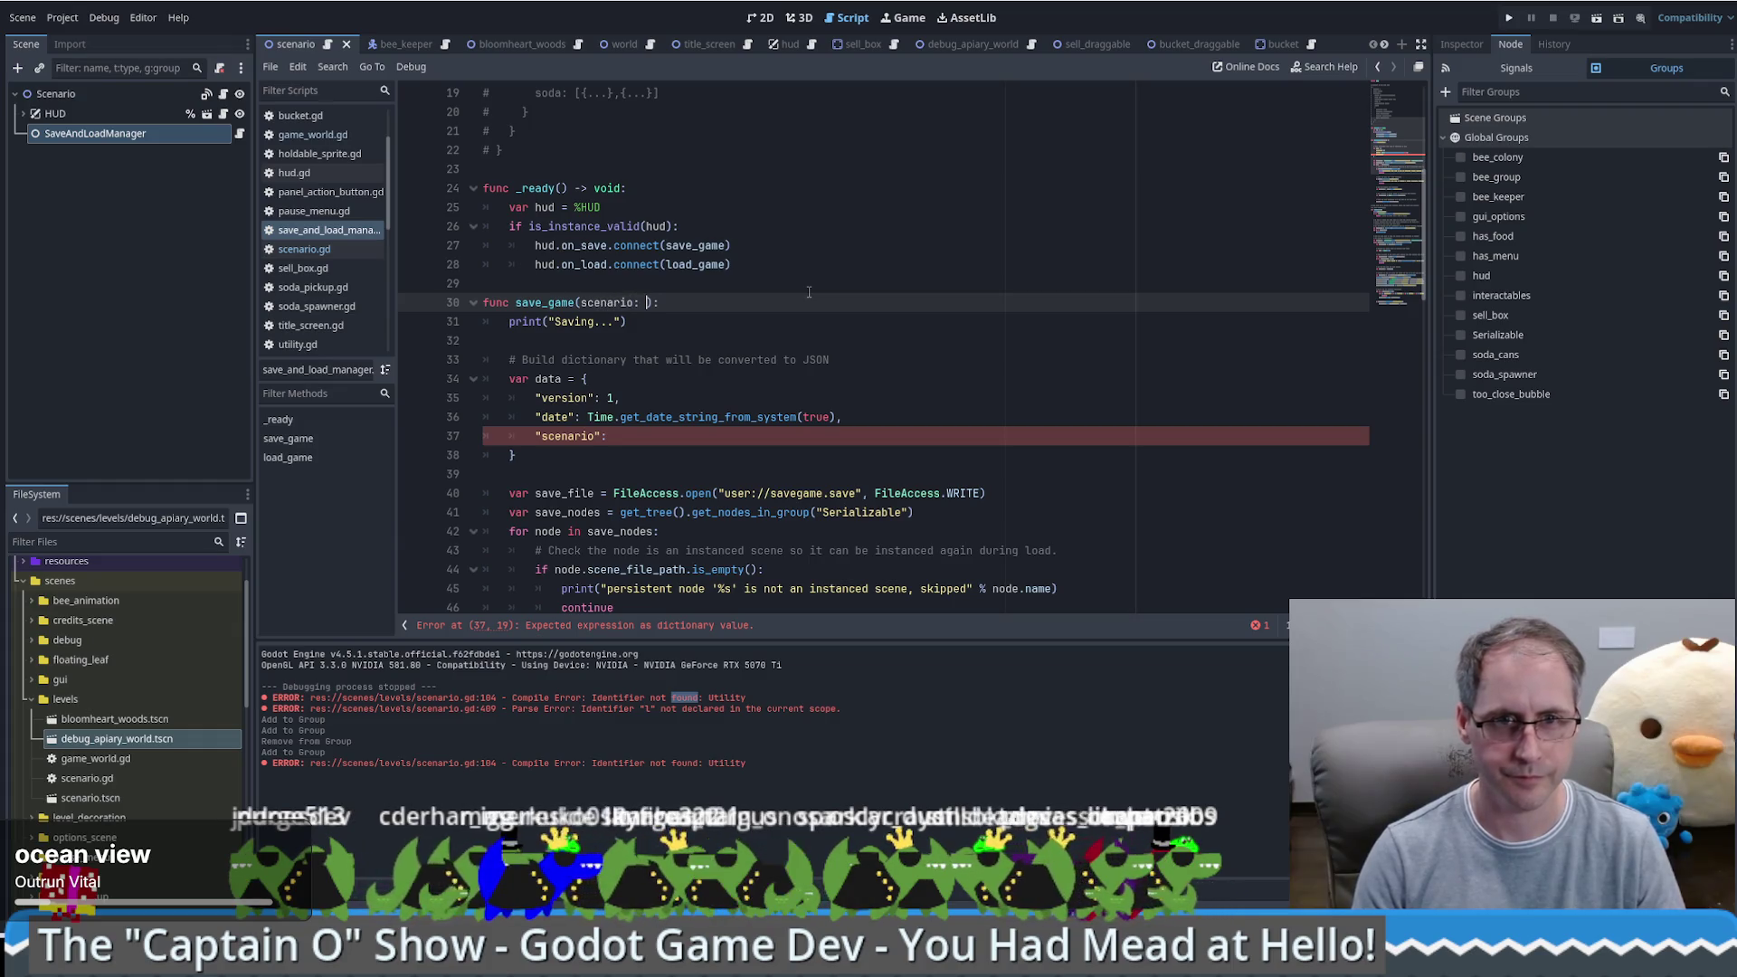
# Check the Scenario class name in scenario.gd, then delete the 'scenario' parameter from save_game()
pyautogui.click(224, 93)
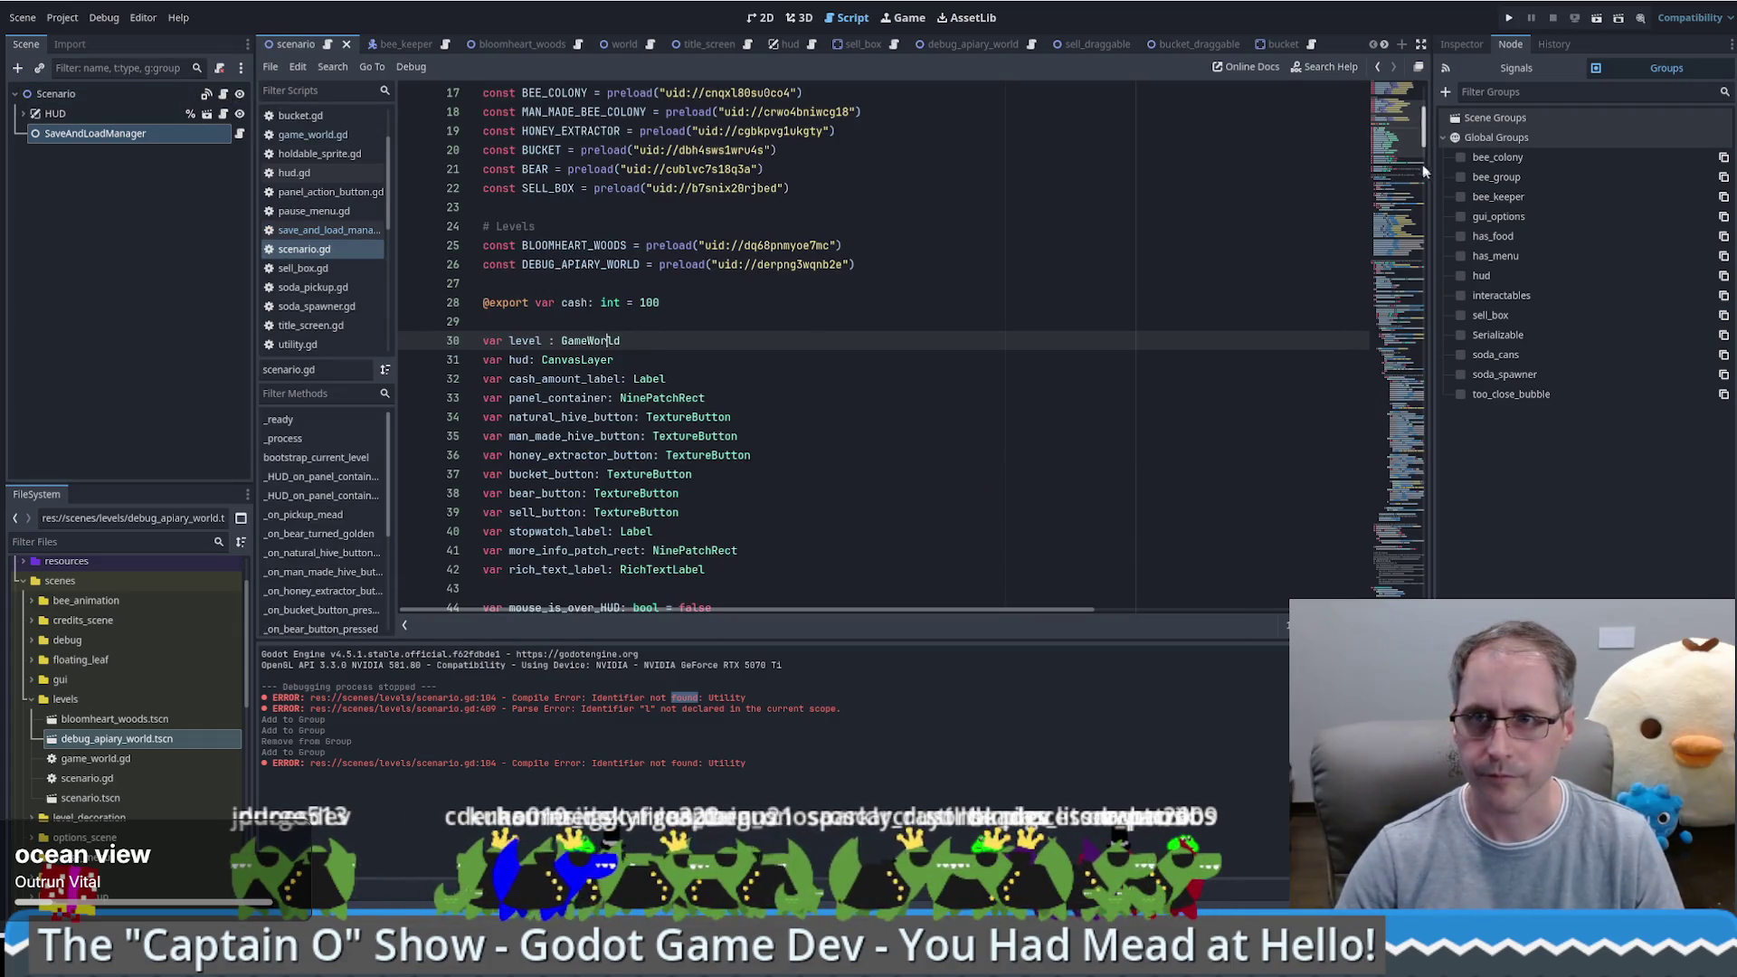
pyautogui.scroll(5, 1424, 167)
pyautogui.doubleClick(580, 93)
pyautogui.hotkey('alt', 'Left')
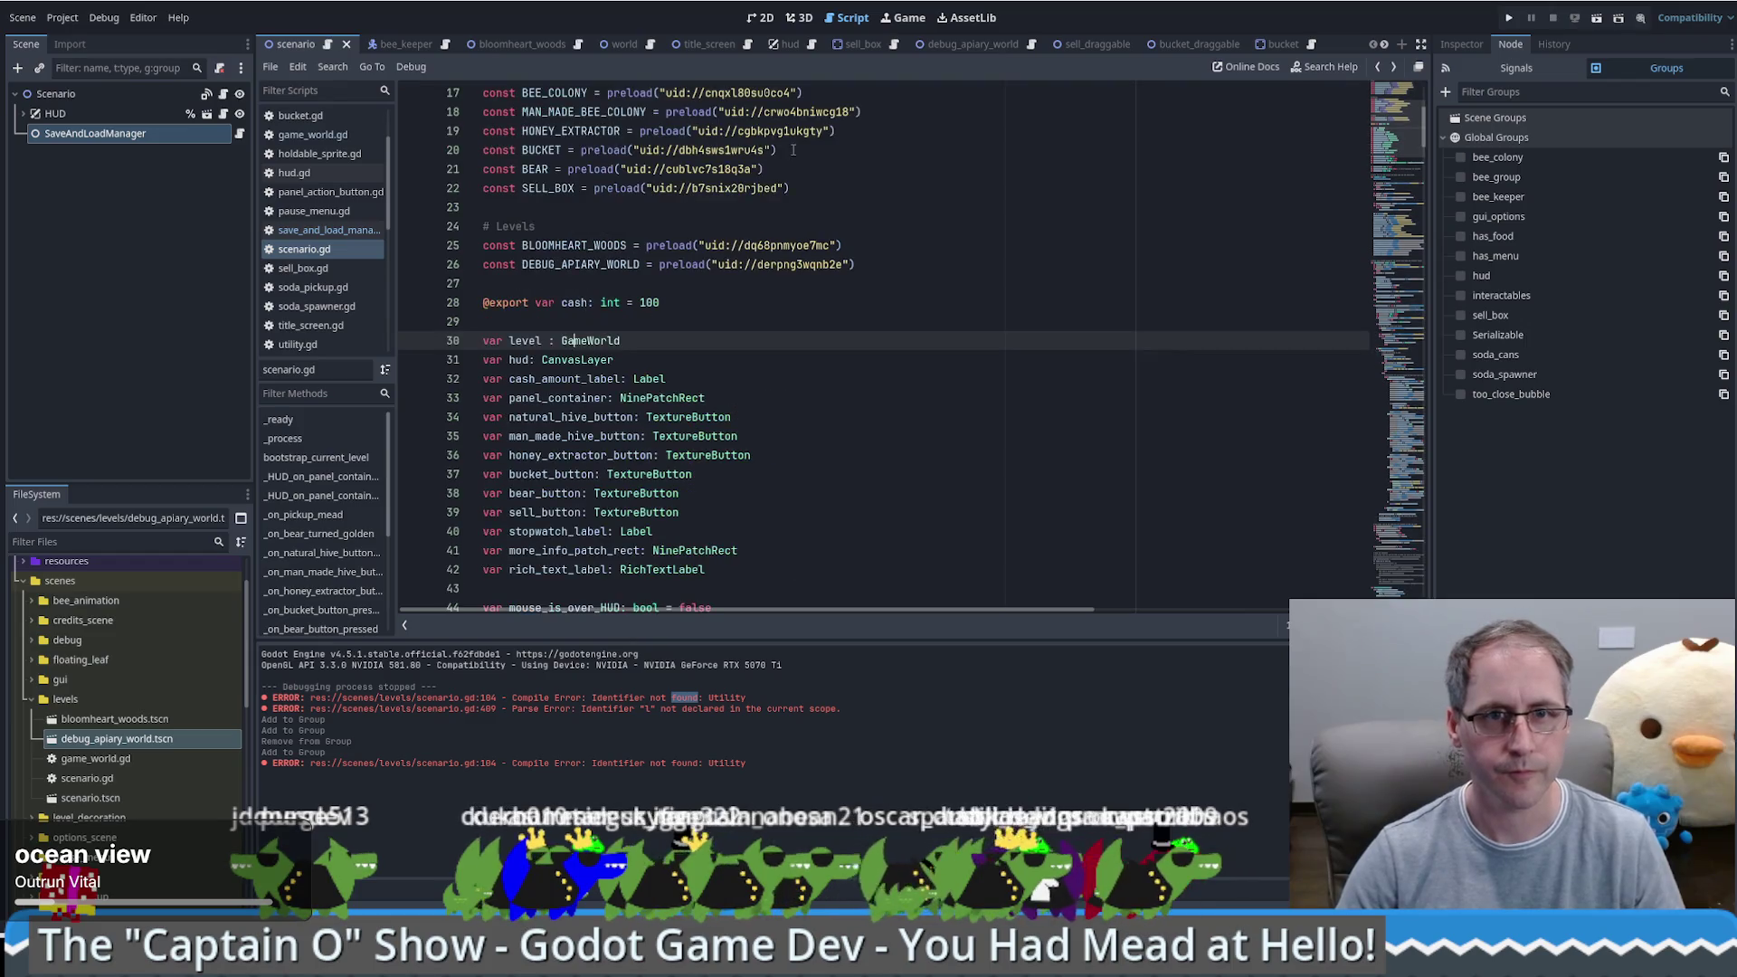
pyautogui.hotkey('alt', 'Left')
pyautogui.hotkey('alt', 'Right')
pyautogui.hotkey('alt', 'Left')
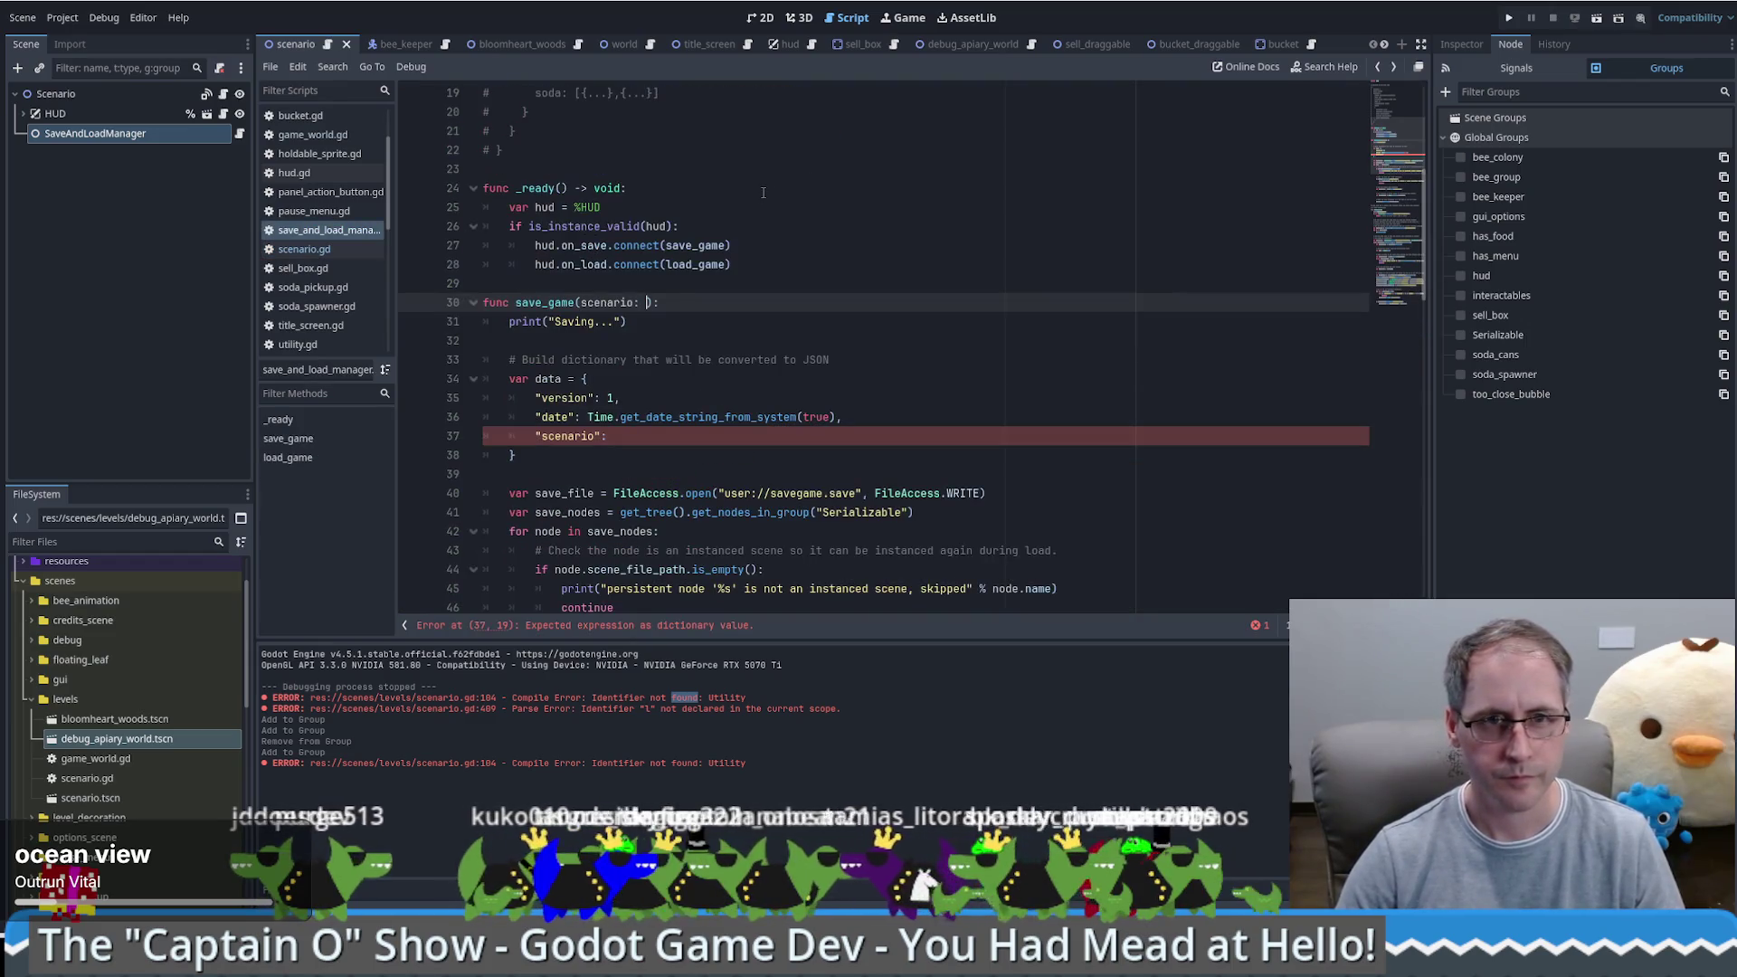
pyautogui.moveTo(581, 303); pyautogui.dragTo(646, 302)
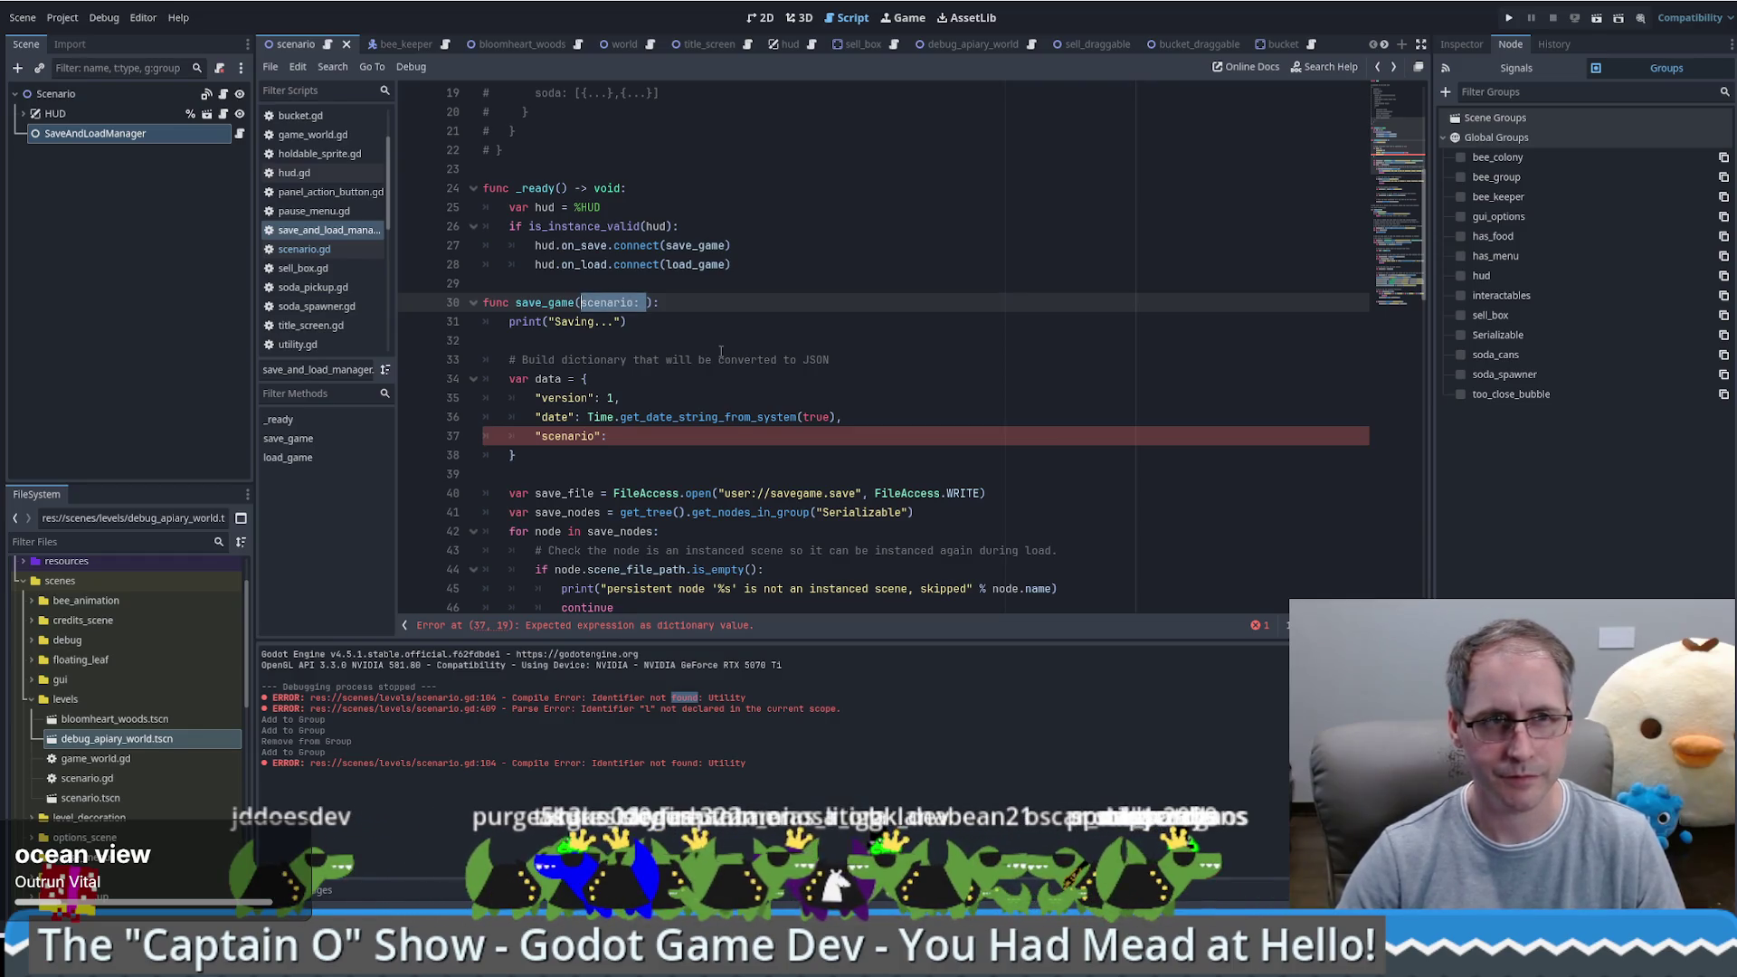
pyautogui.press('BackSpace')
pyautogui.click(56, 93)
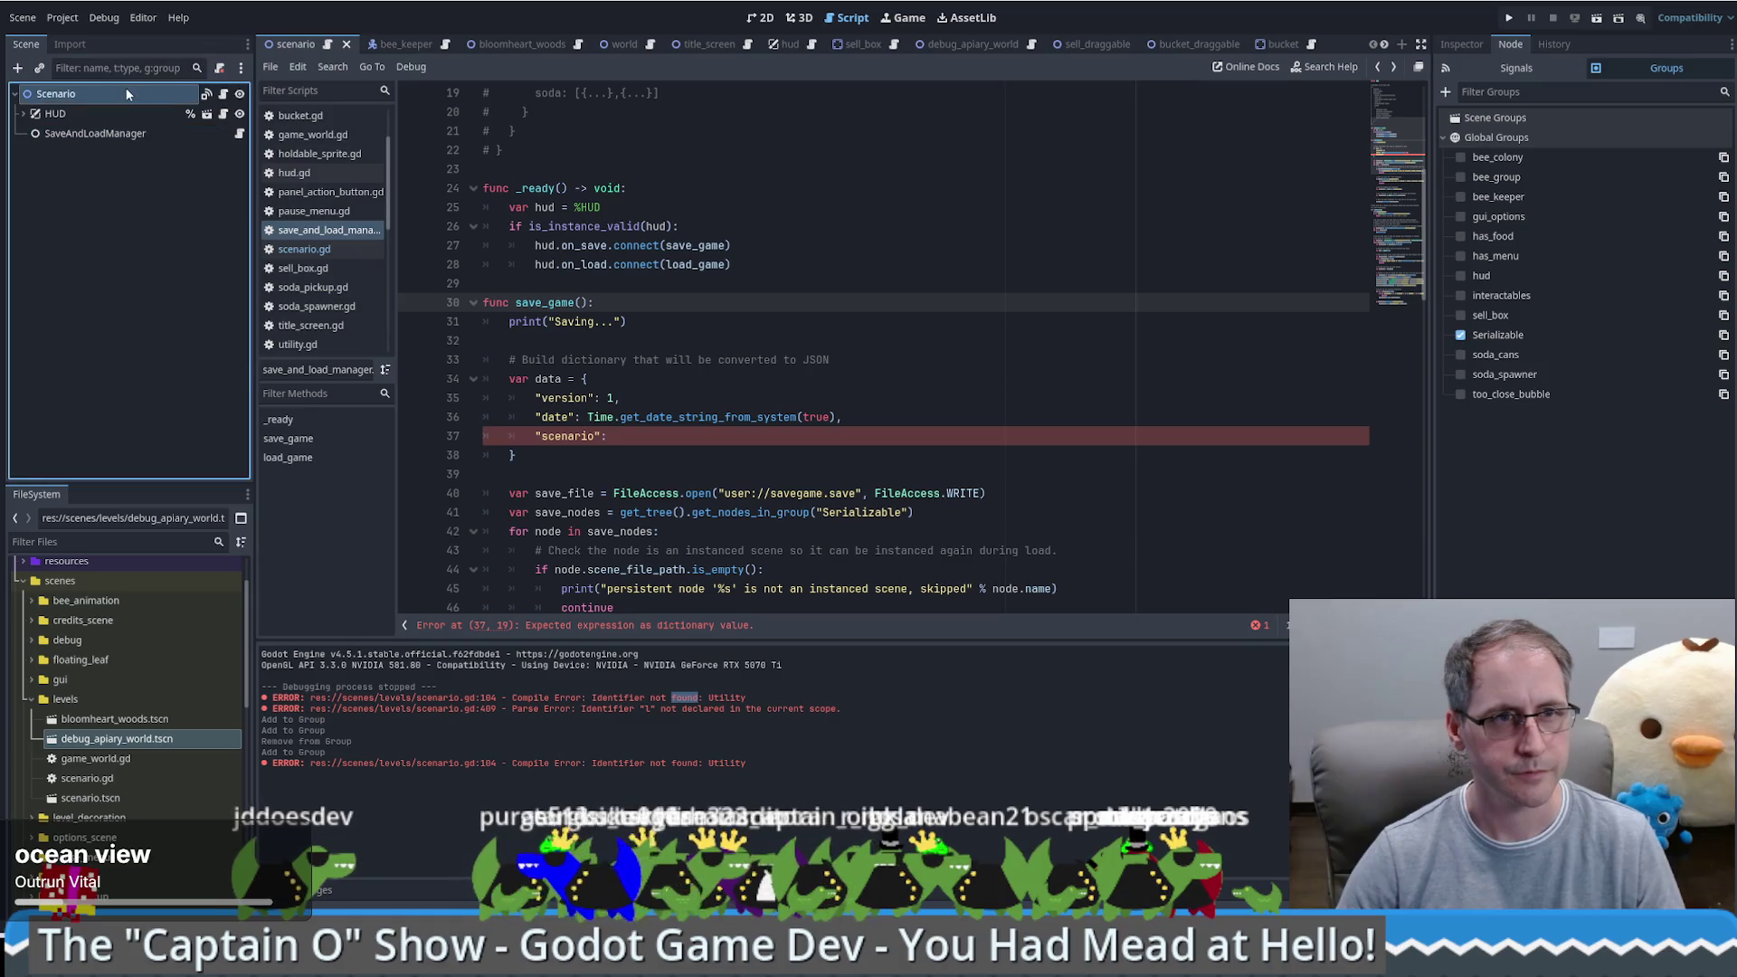
pyautogui.rightClick(80, 96)
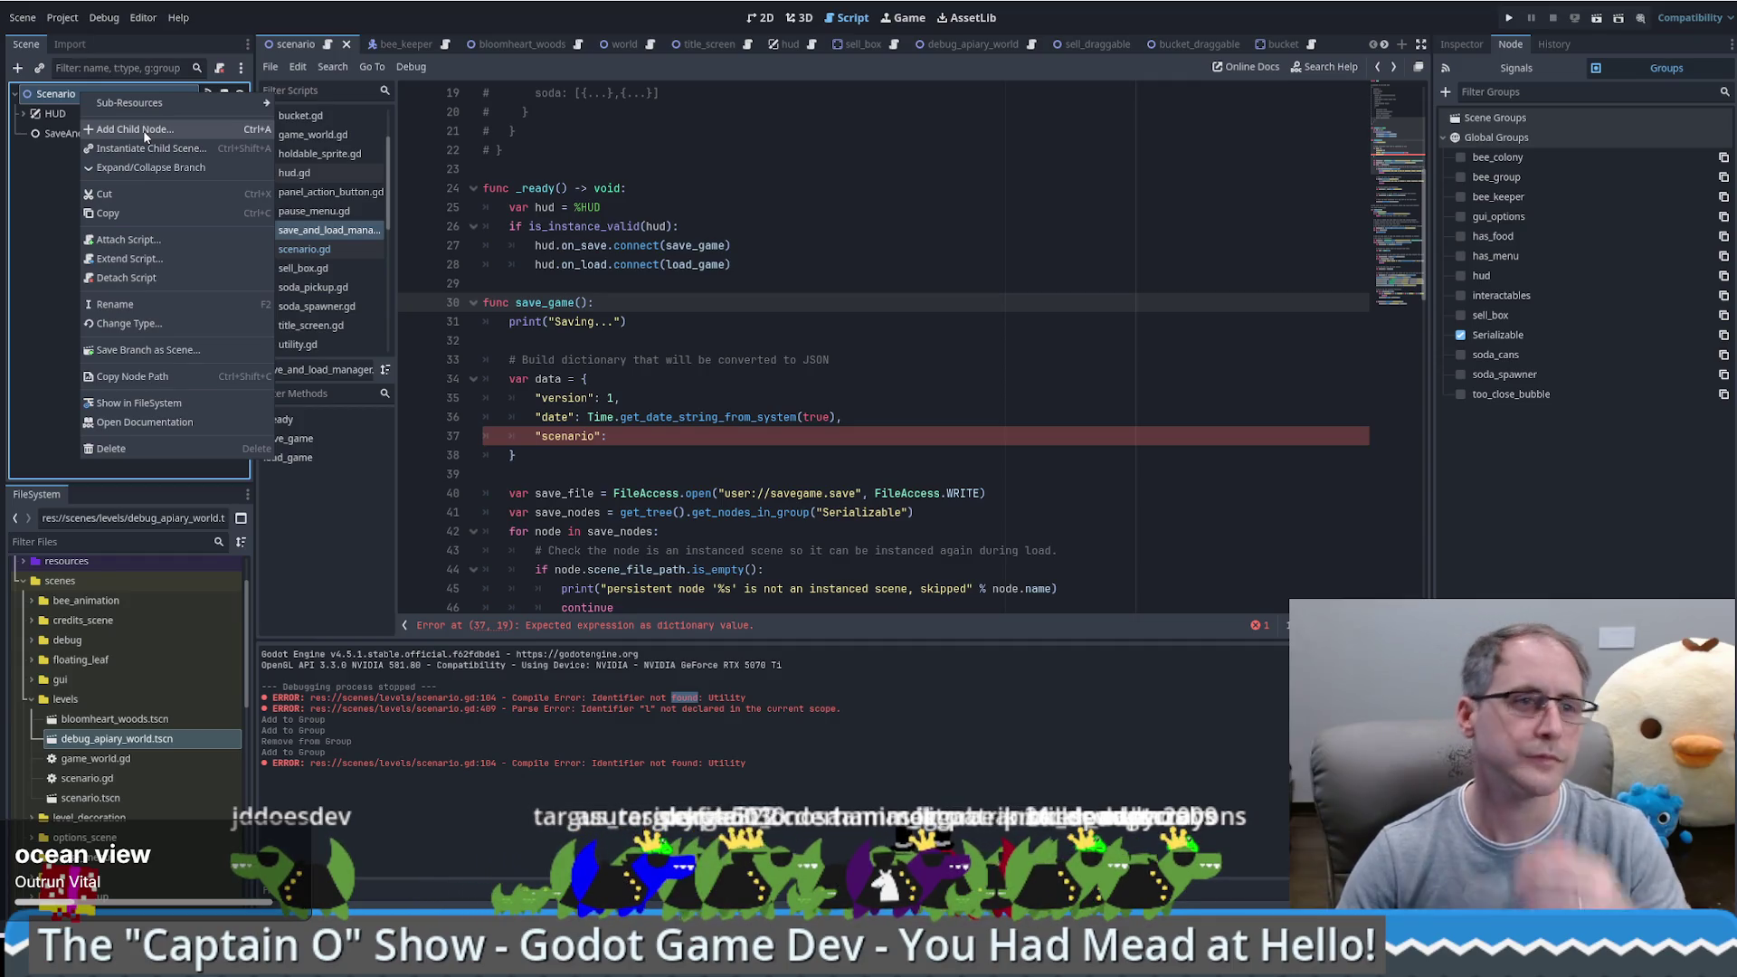
pyautogui.click(31, 187)
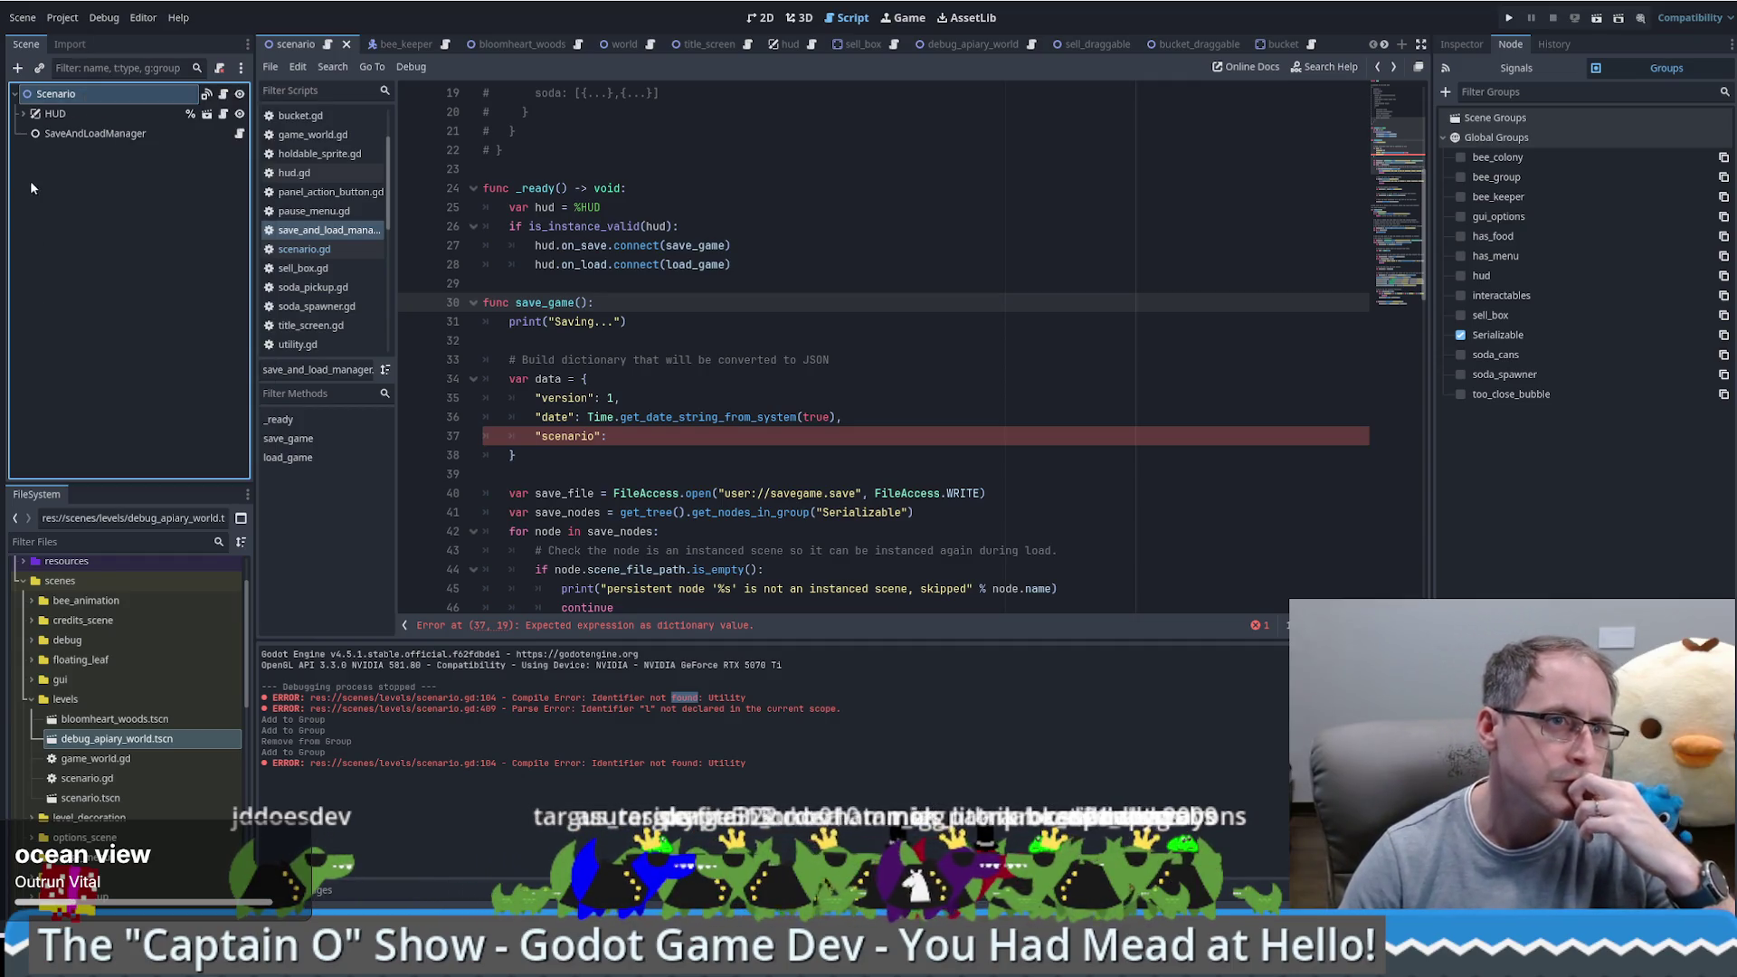
pyautogui.rightClick(138, 92)
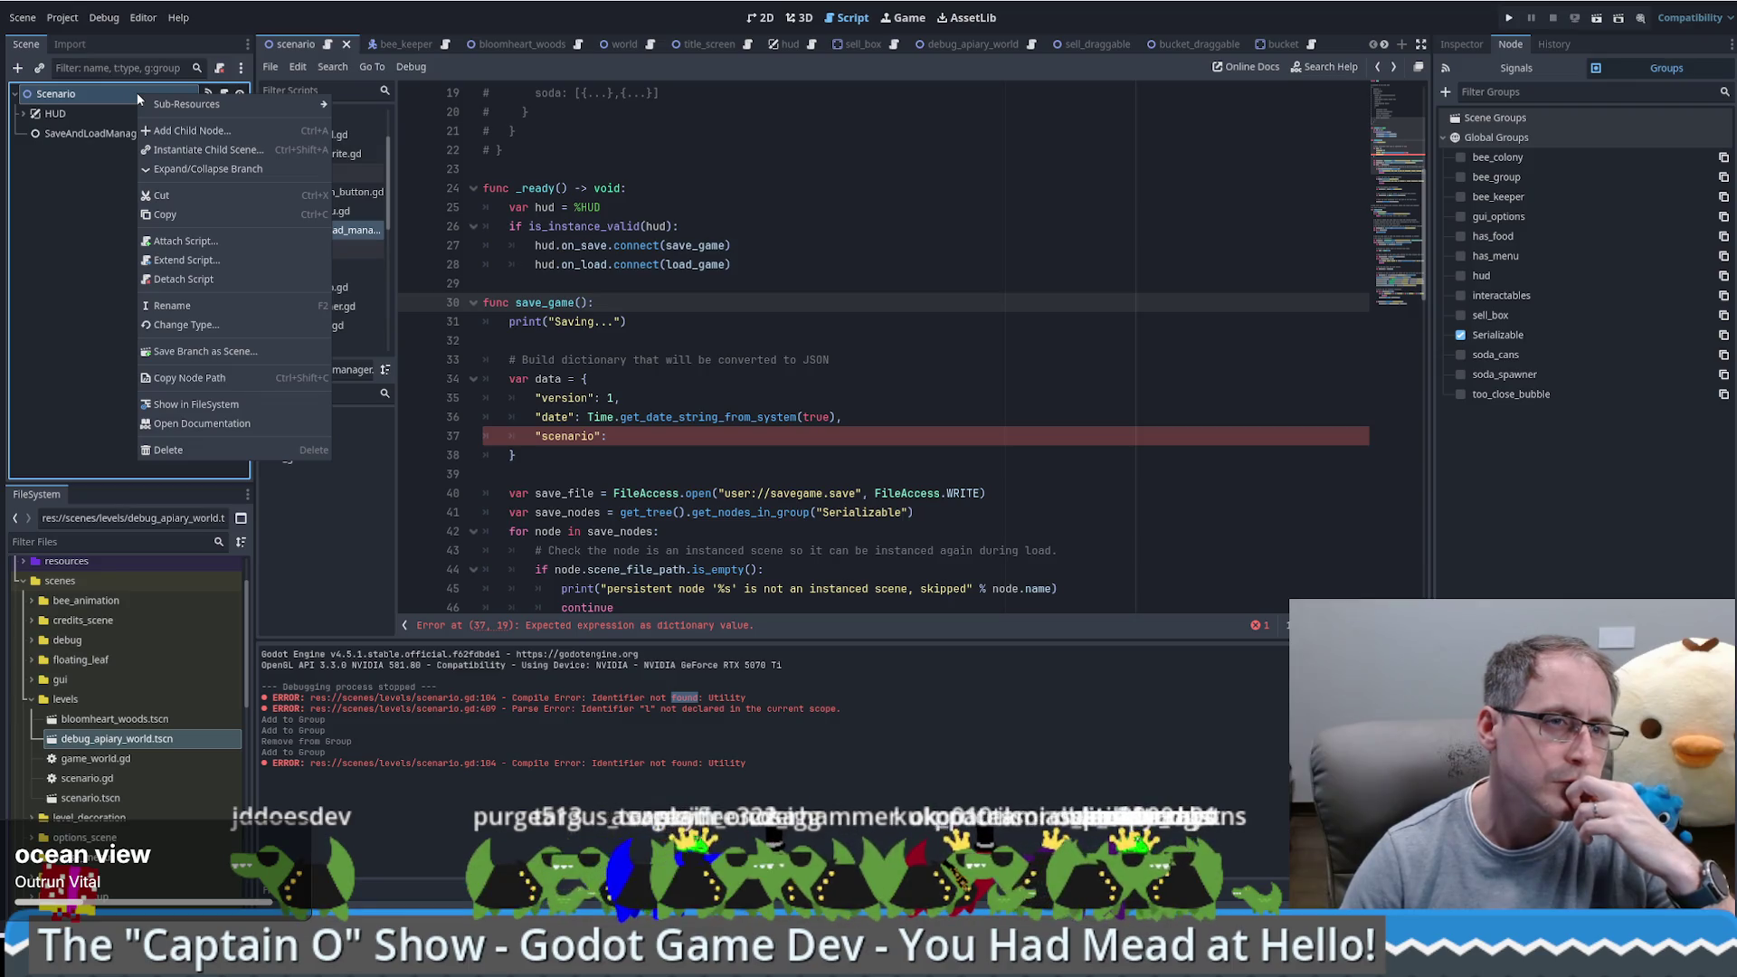
pyautogui.click(85, 121)
pyautogui.click(85, 121)
pyautogui.rightClick(85, 121)
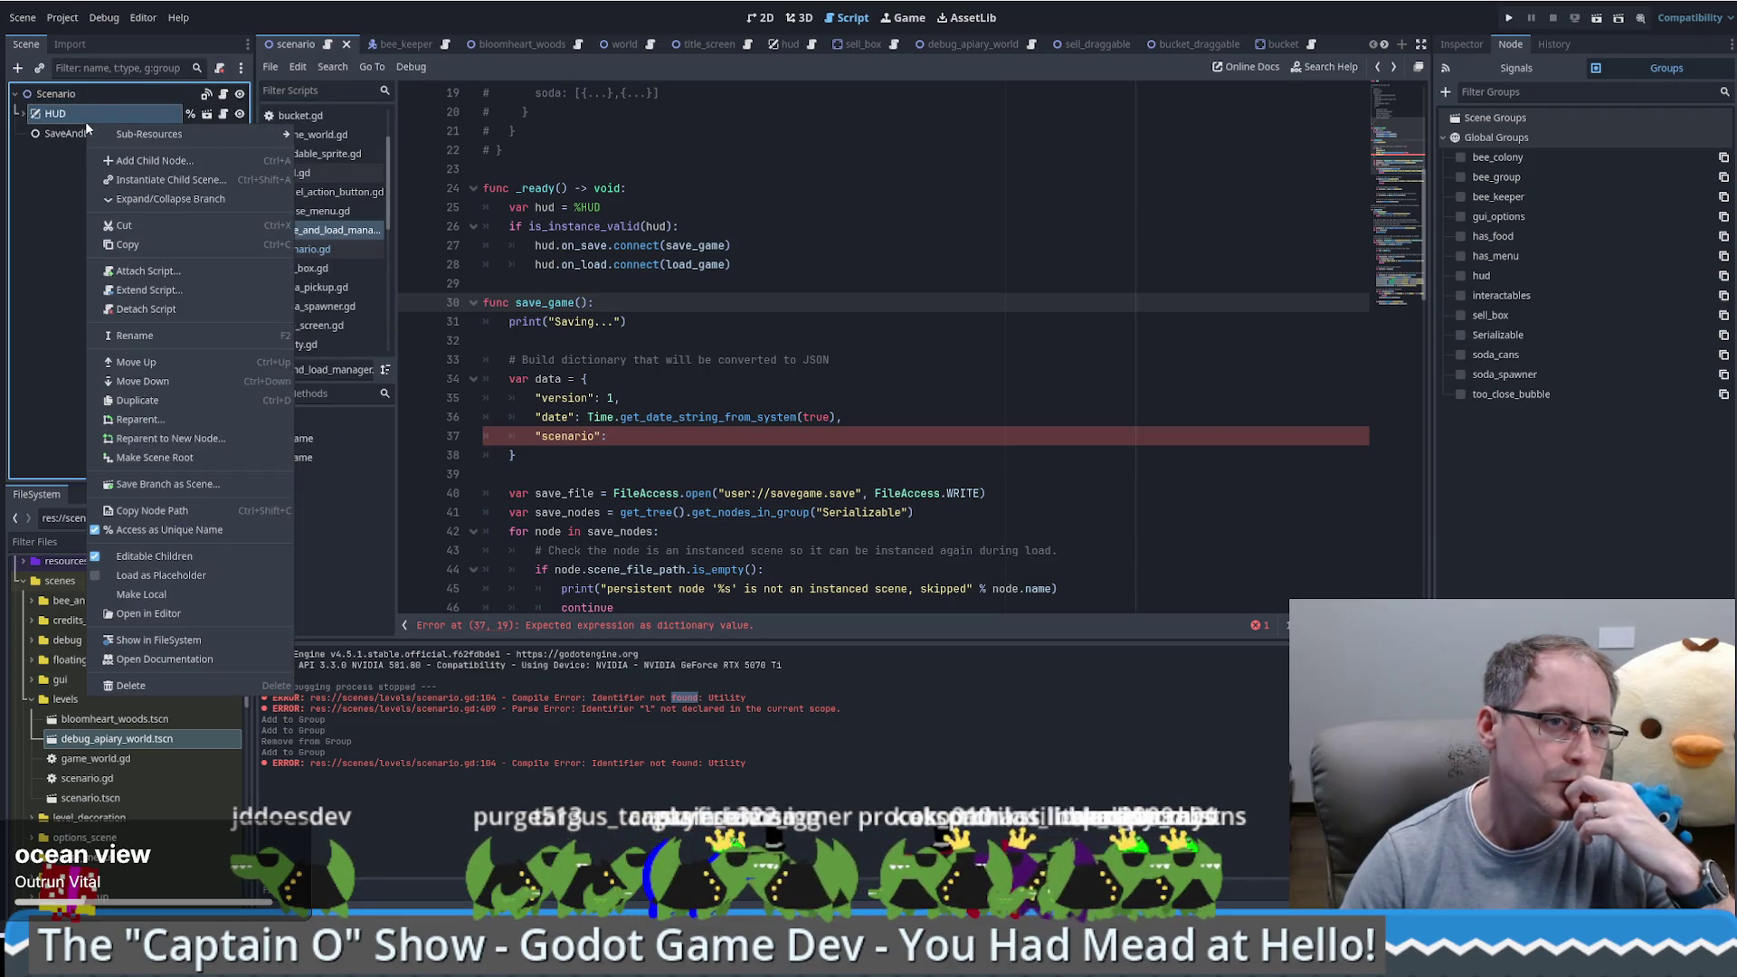
pyautogui.click(50, 179)
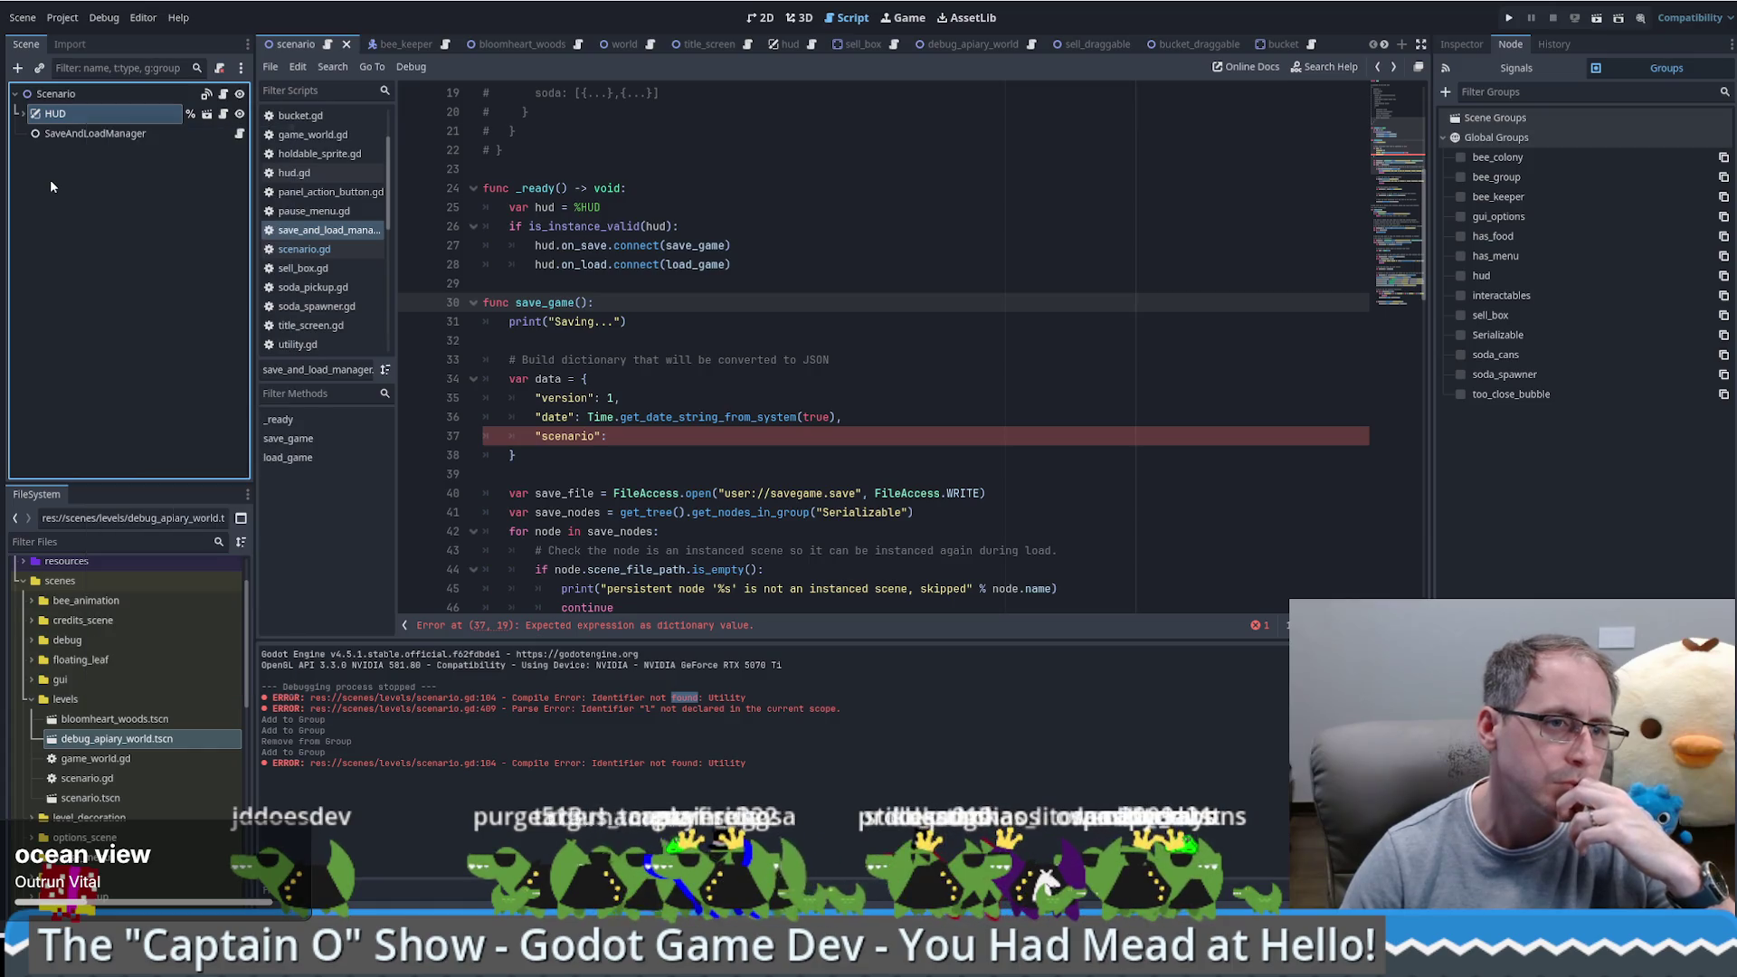
pyautogui.rightClick(87, 95)
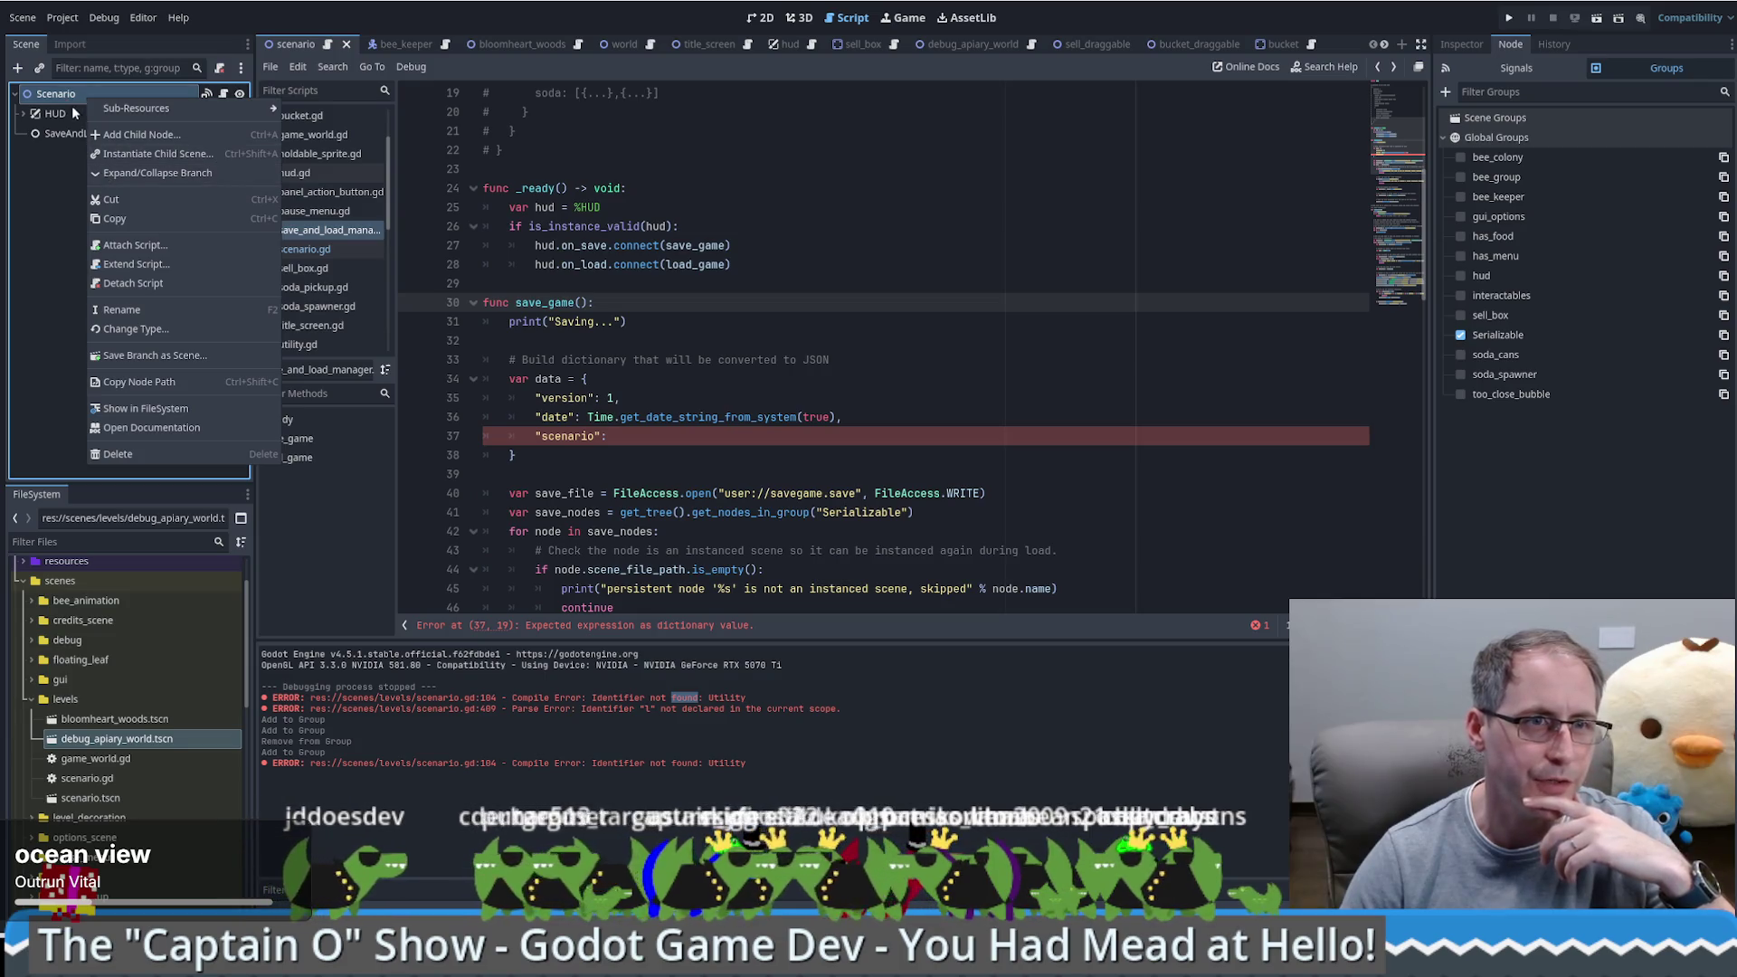
pyautogui.moveTo(104, 108)
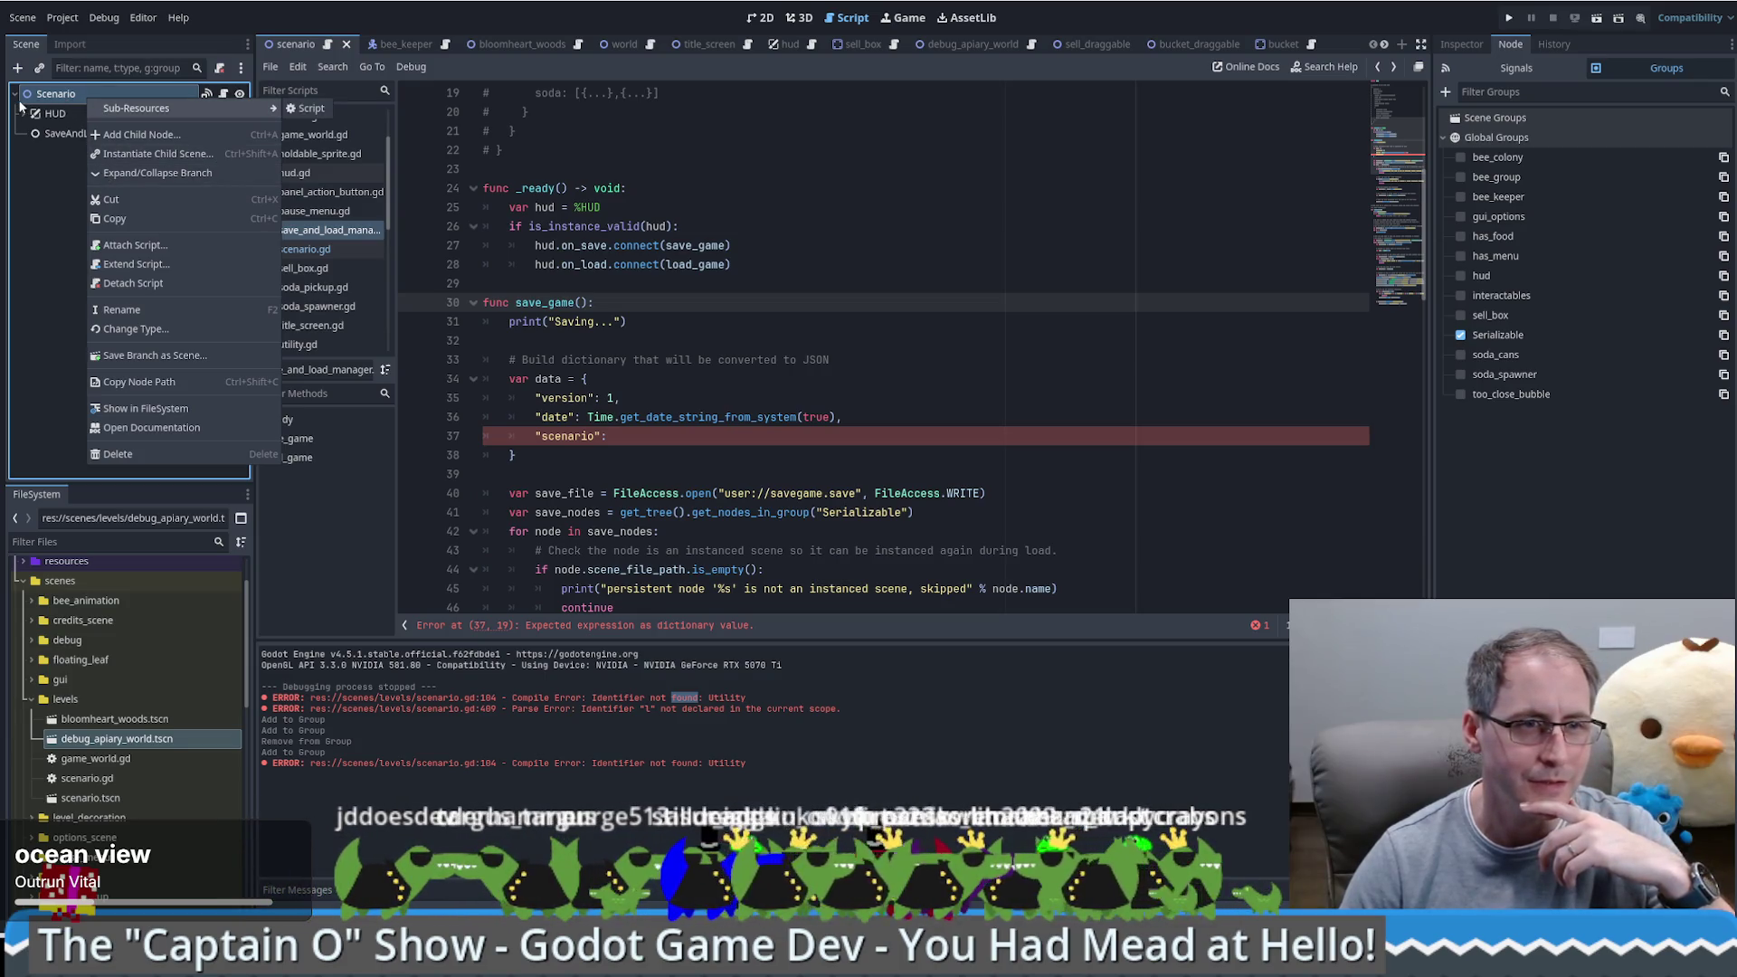
pyautogui.click(20, 105)
pyautogui.click(92, 116)
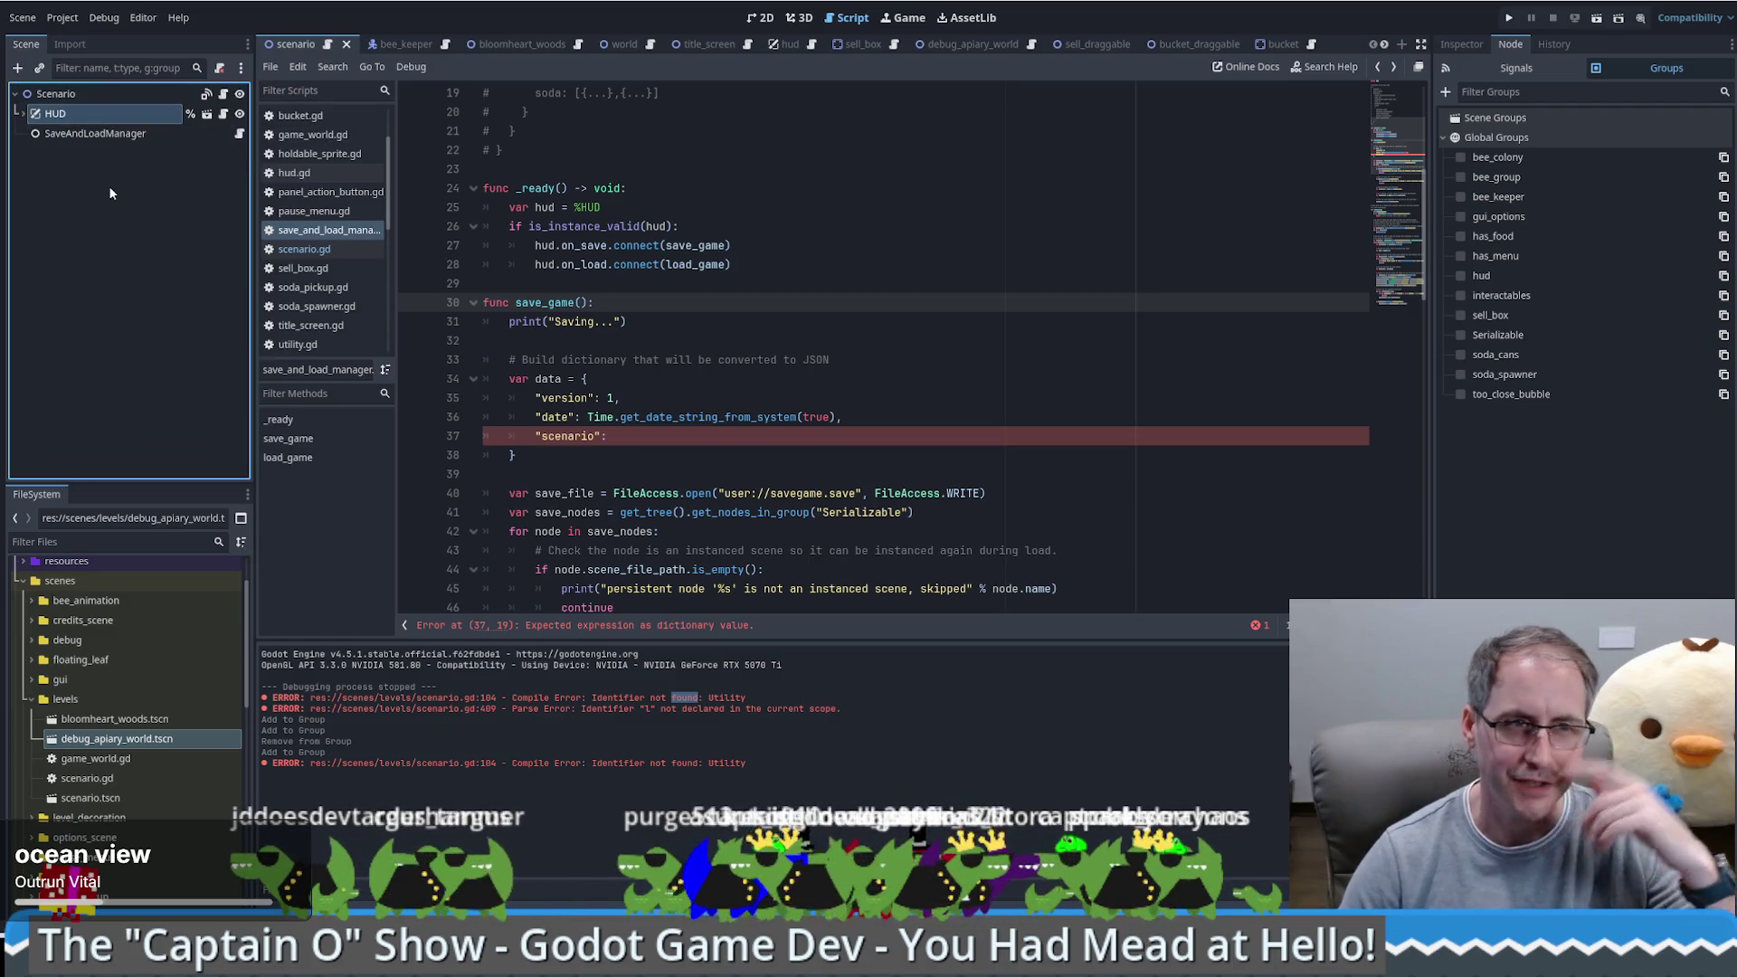
pyautogui.click(107, 140)
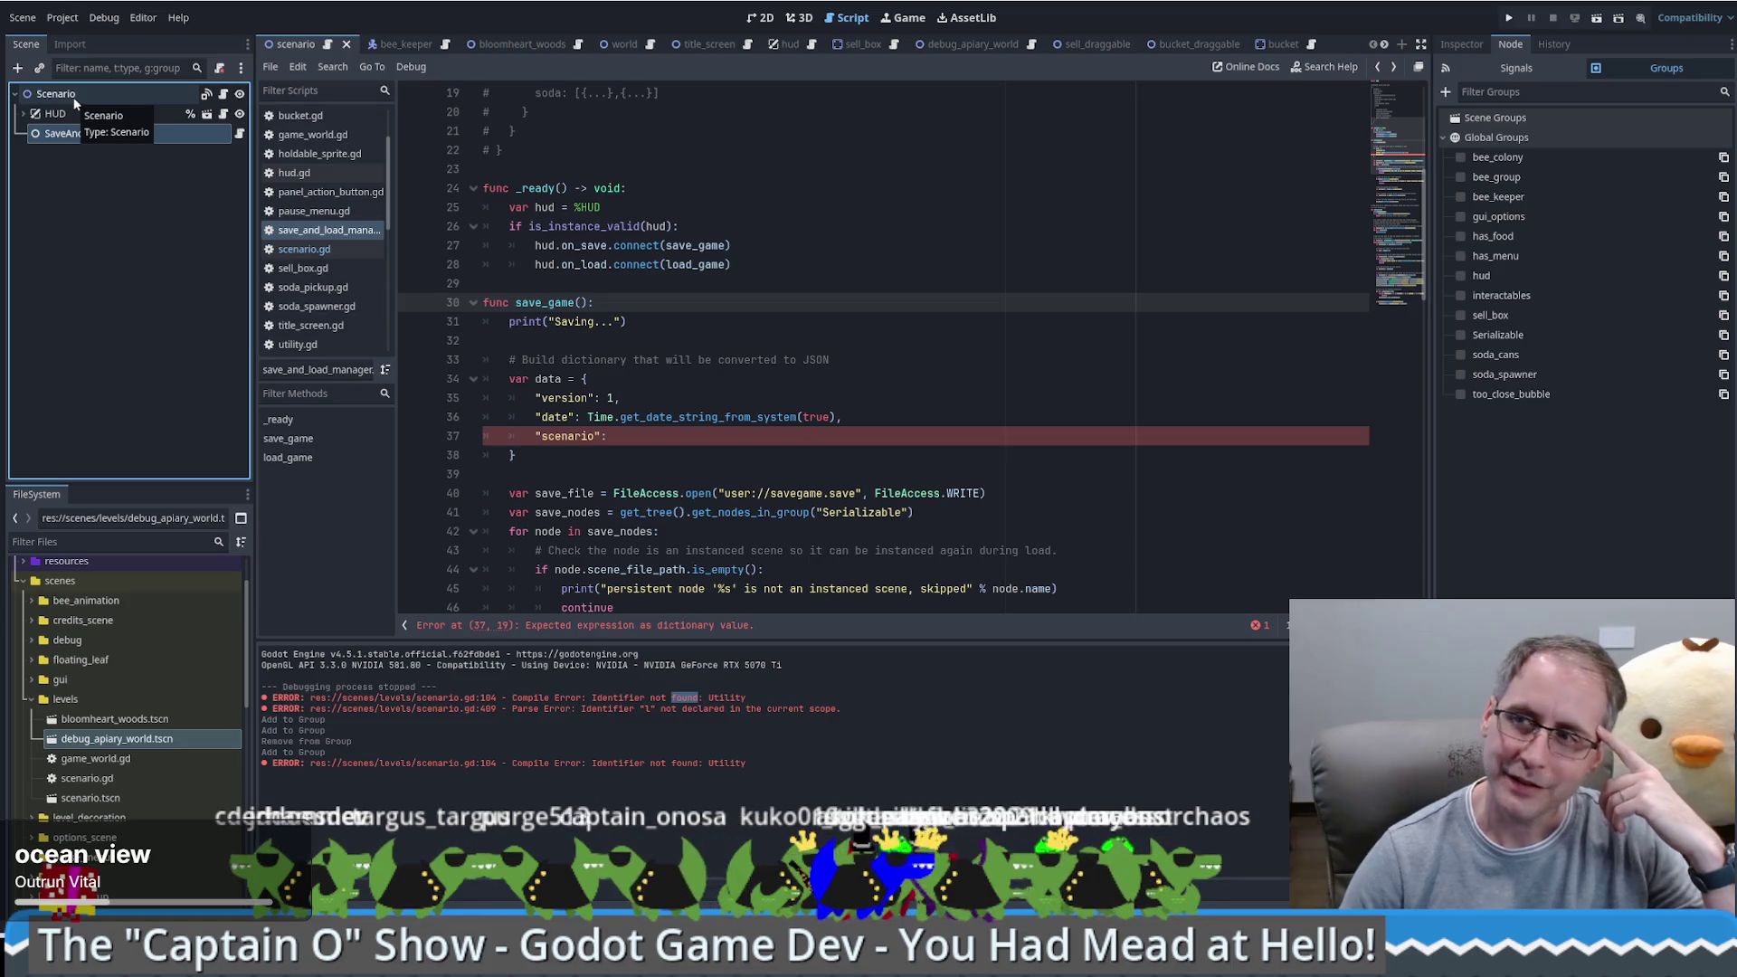
pyautogui.click(740, 433)
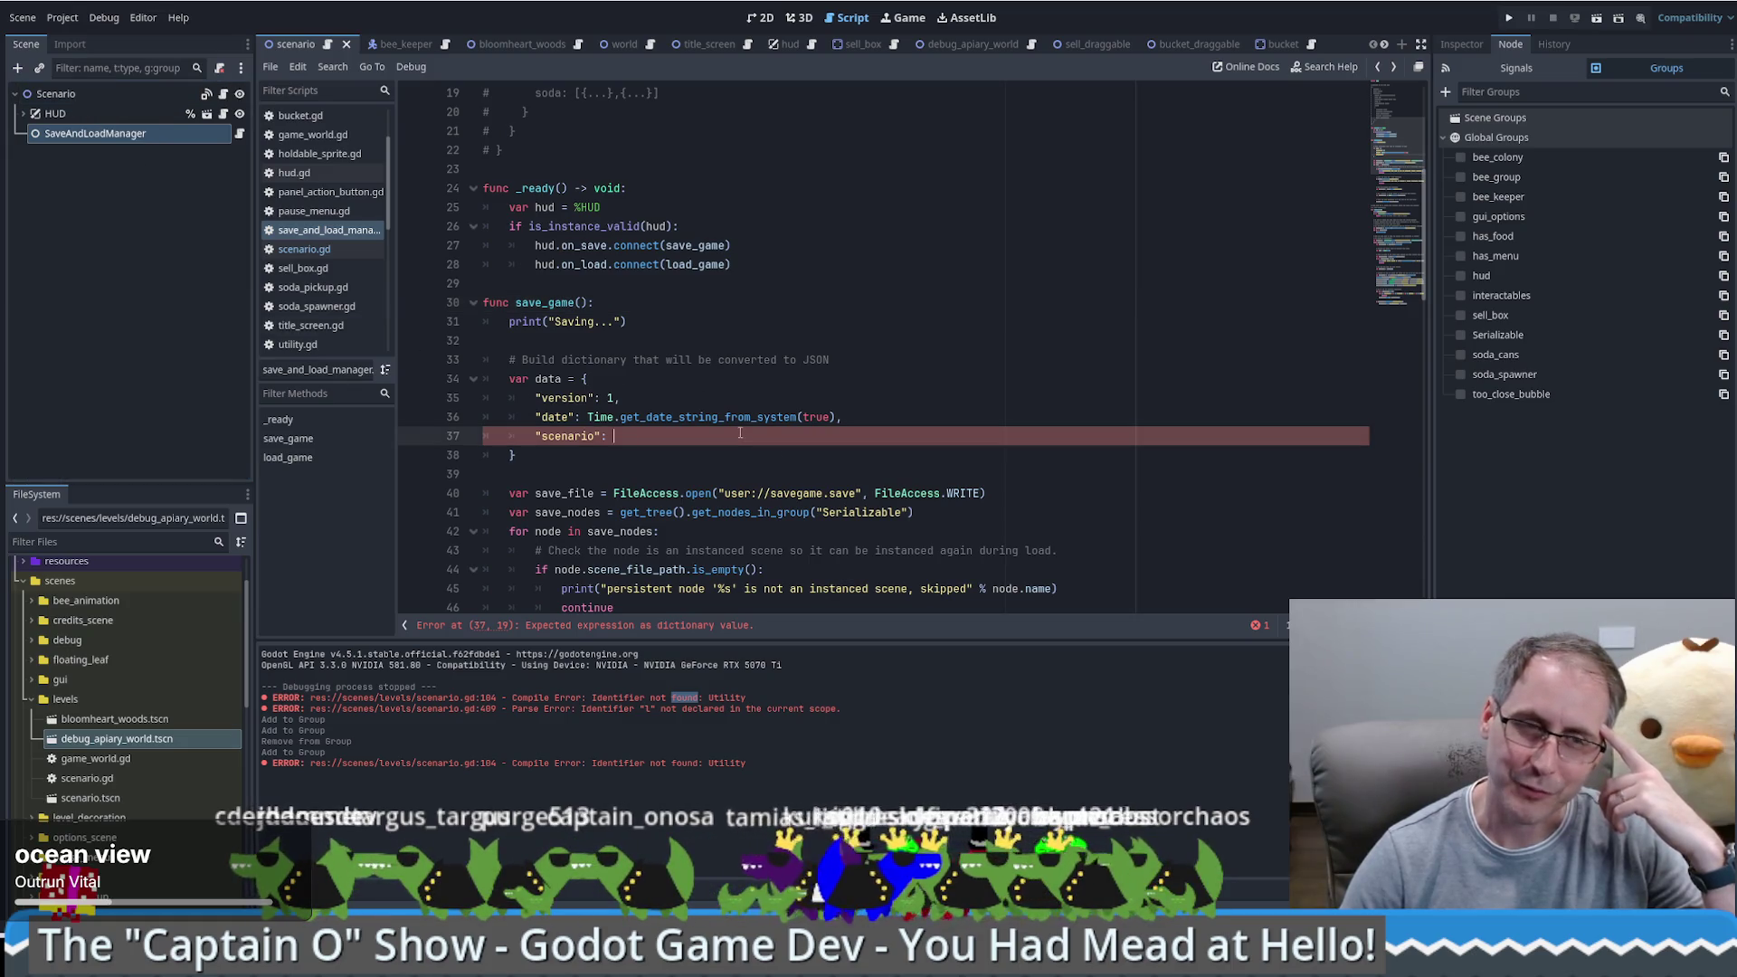
# Add 'var scenario = get_parent() as Scenario' before the data dictionary in save_game()
pyautogui.scroll(1, 712, 384)
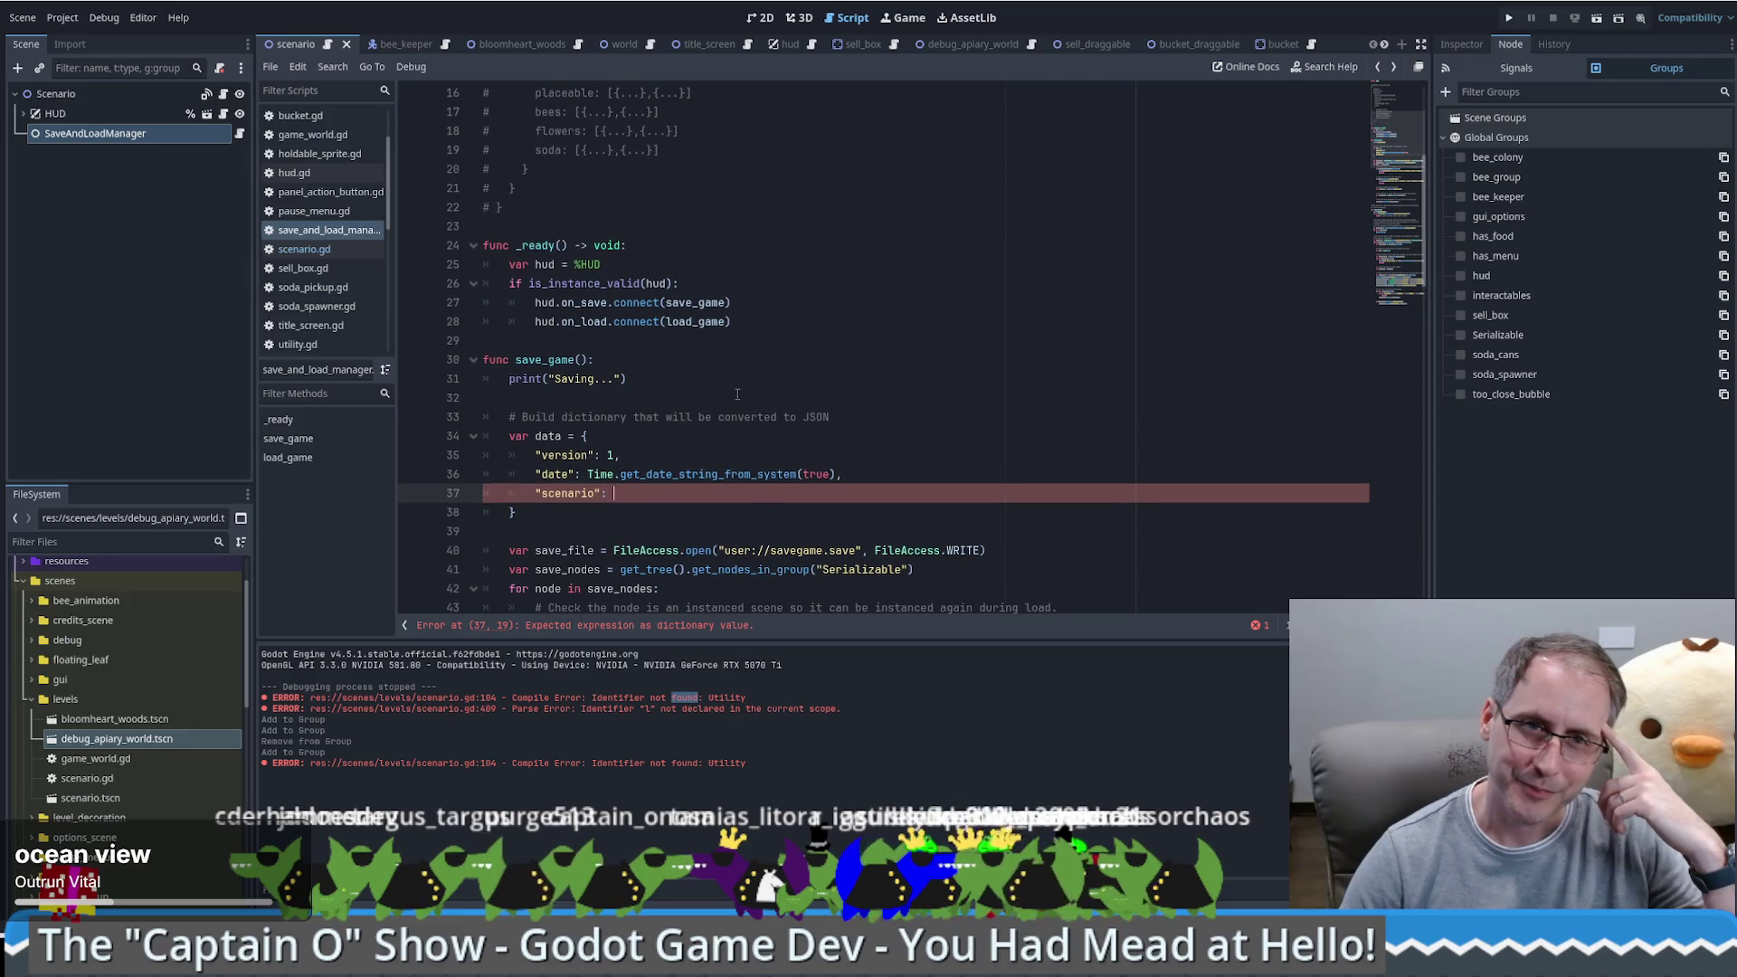
pyautogui.scroll(1, 737, 395)
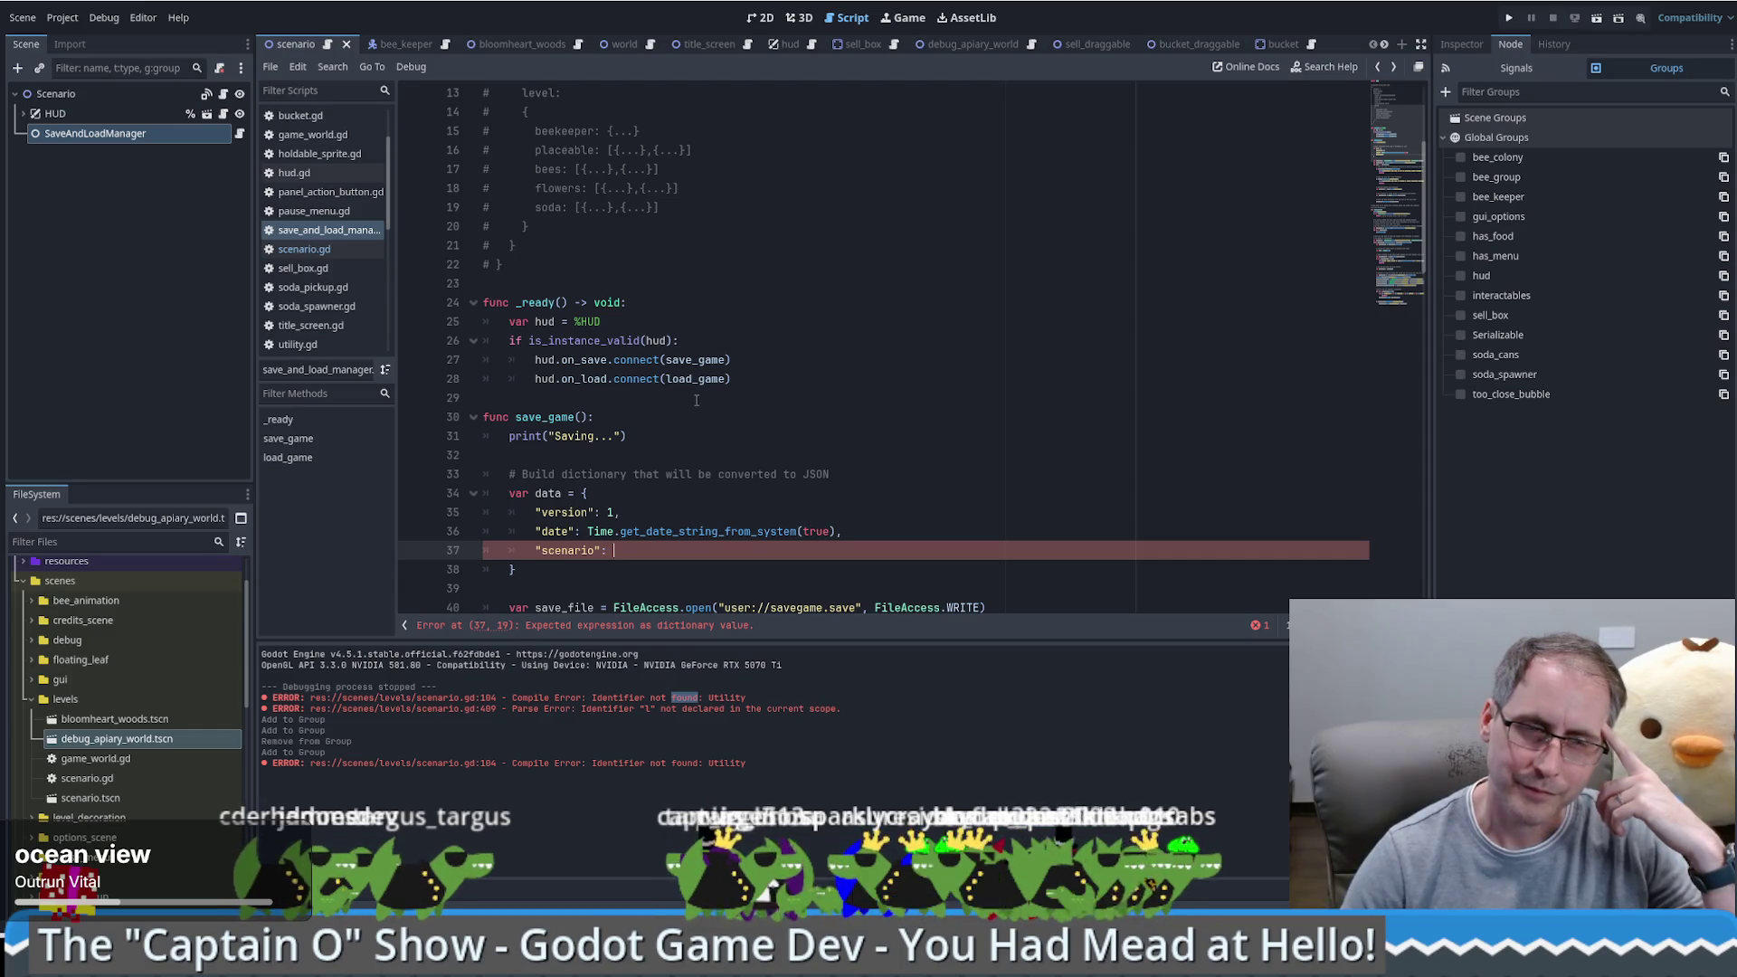
pyautogui.click(755, 329)
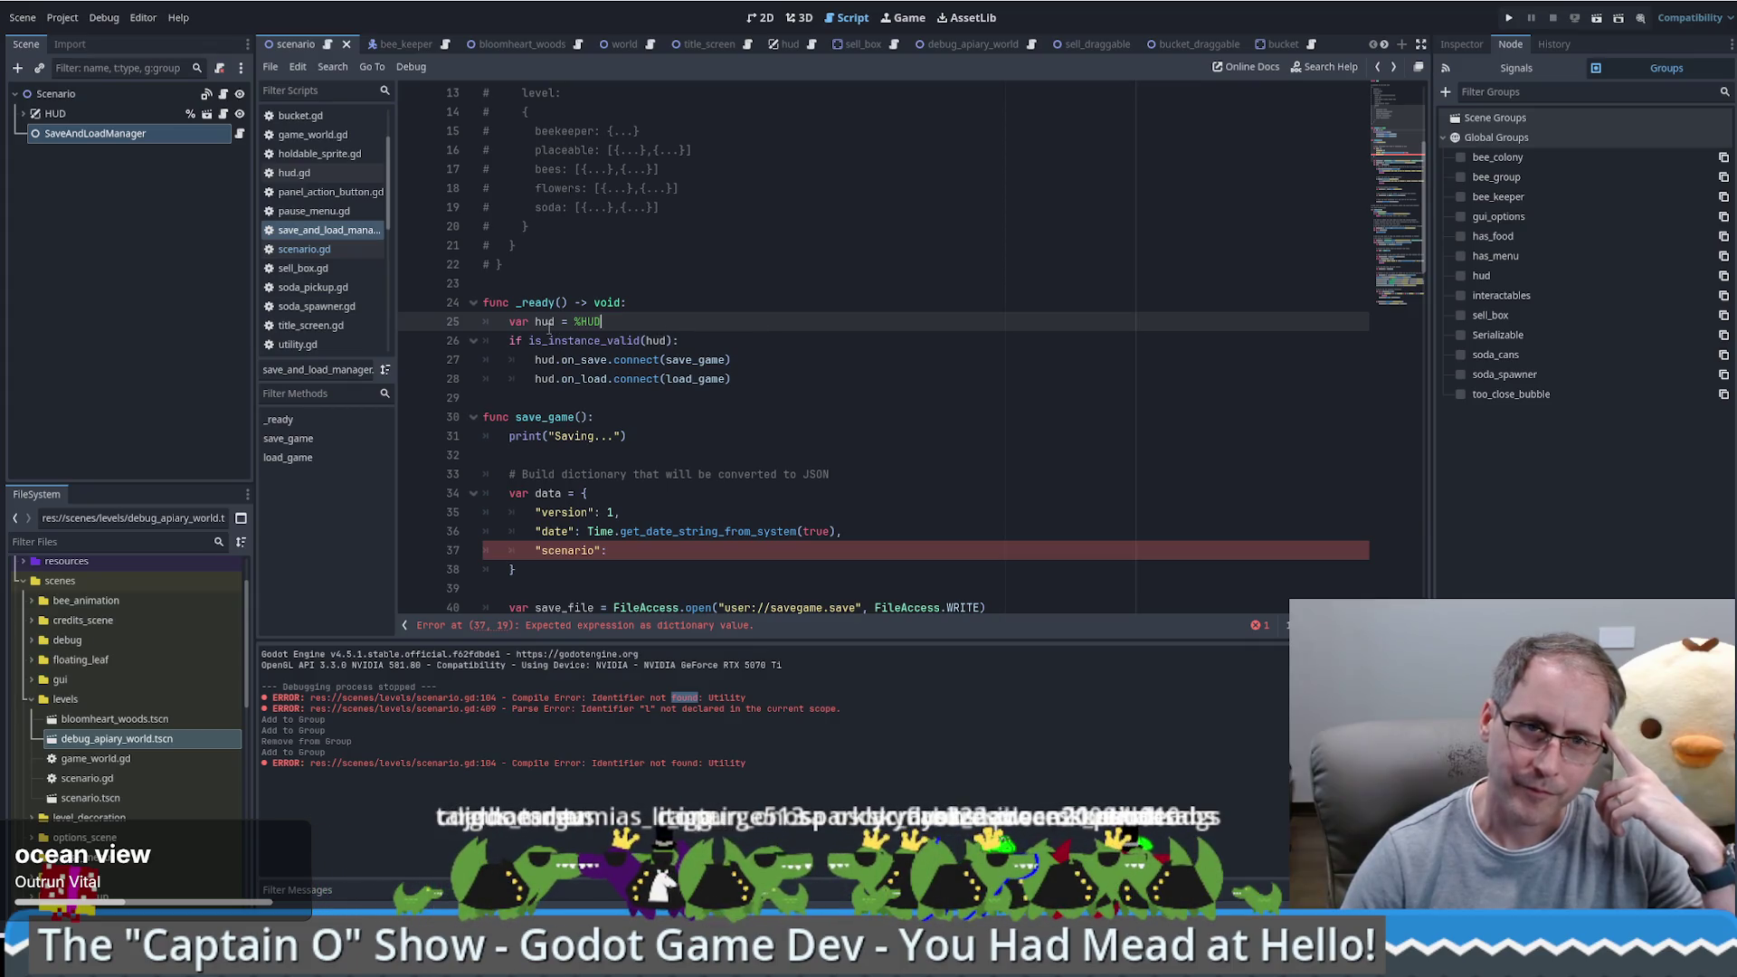
pyautogui.click(650, 452)
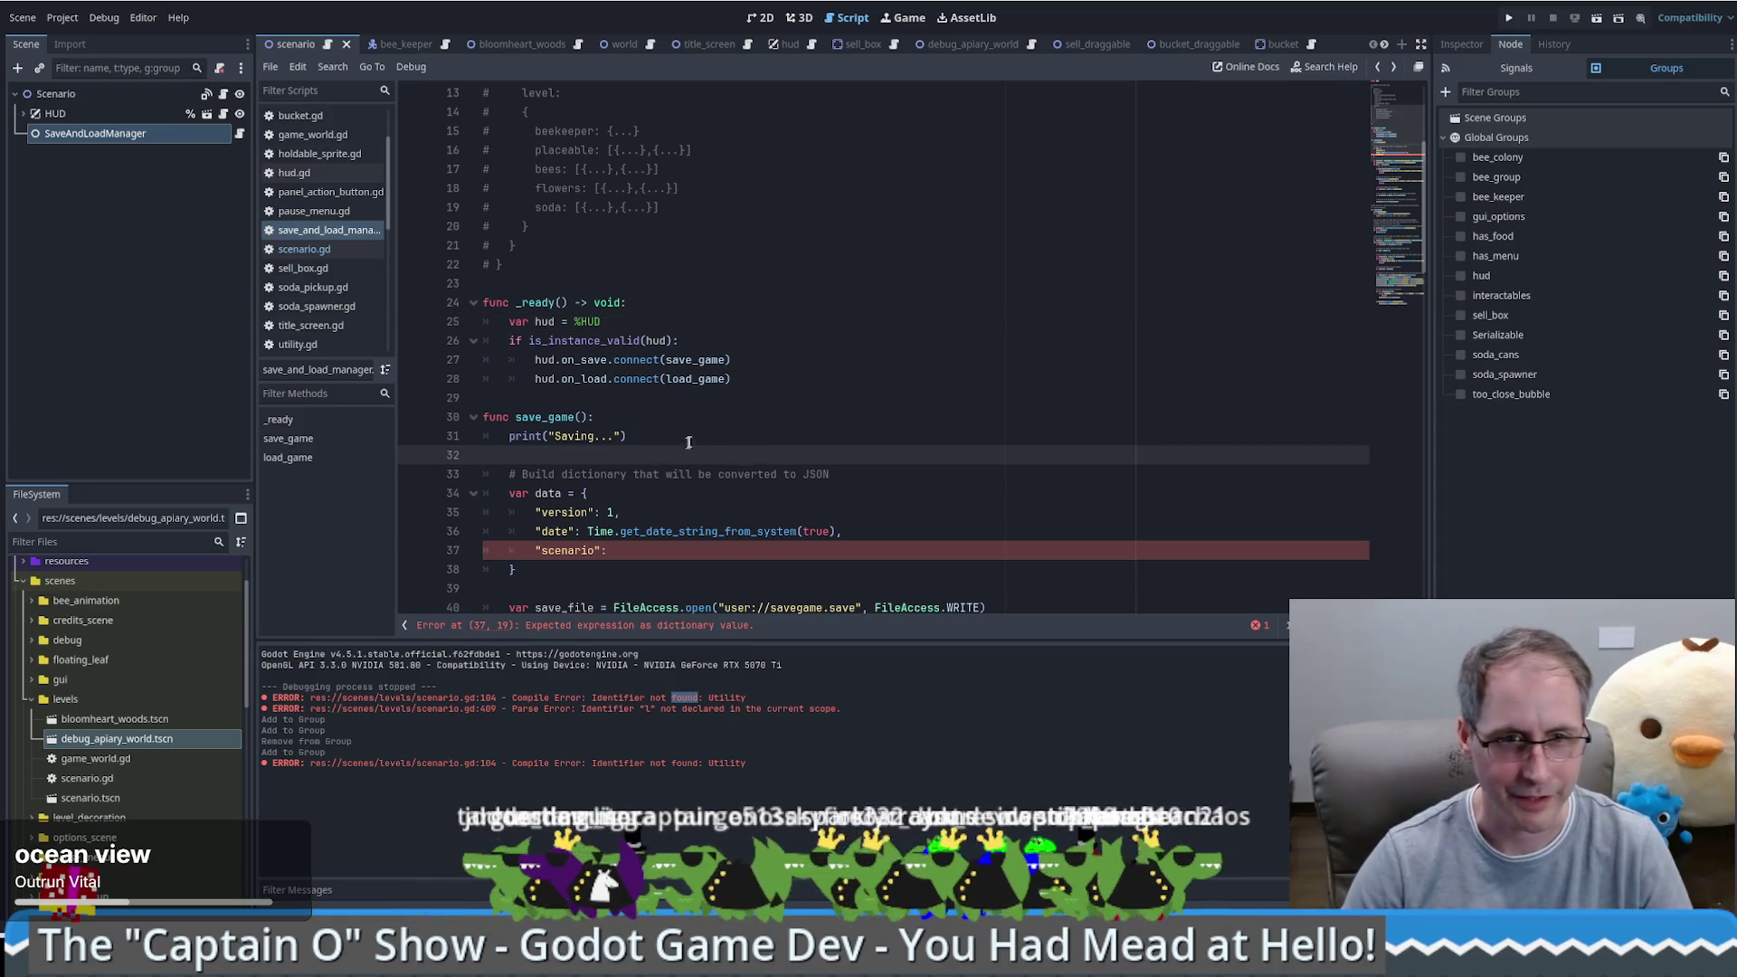
pyautogui.press('Return')
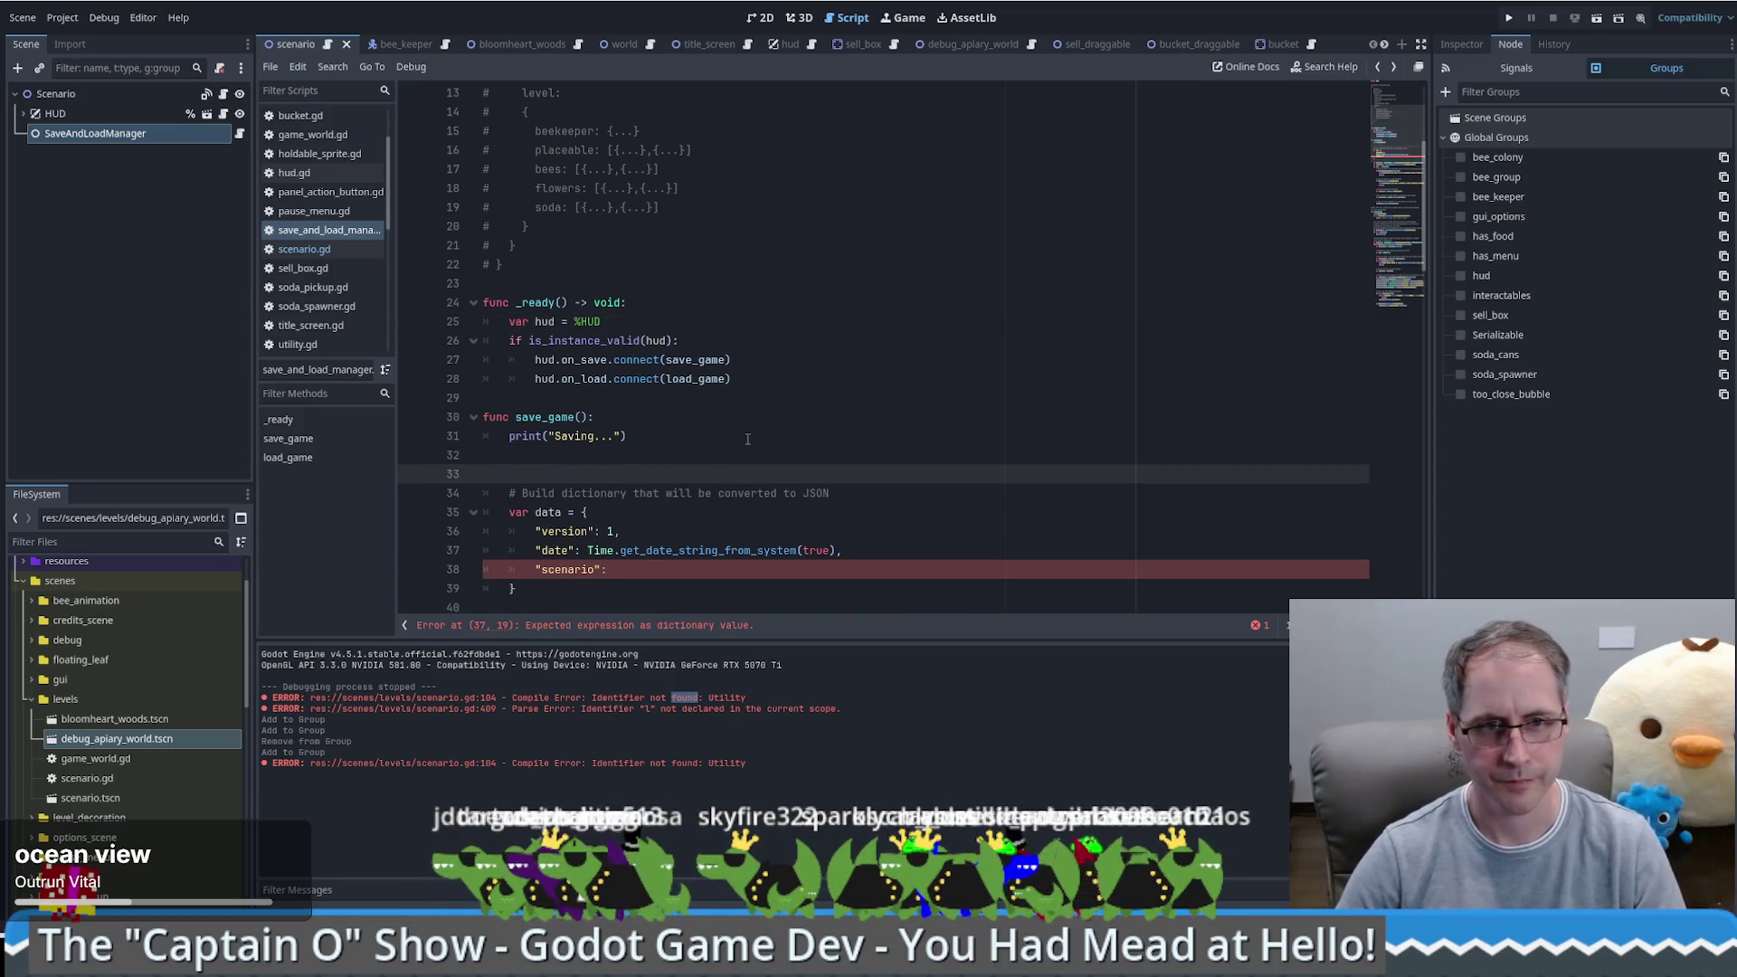
pyautogui.press('BackSpace')
pyautogui.press('Return')
pyautogui.write('var')
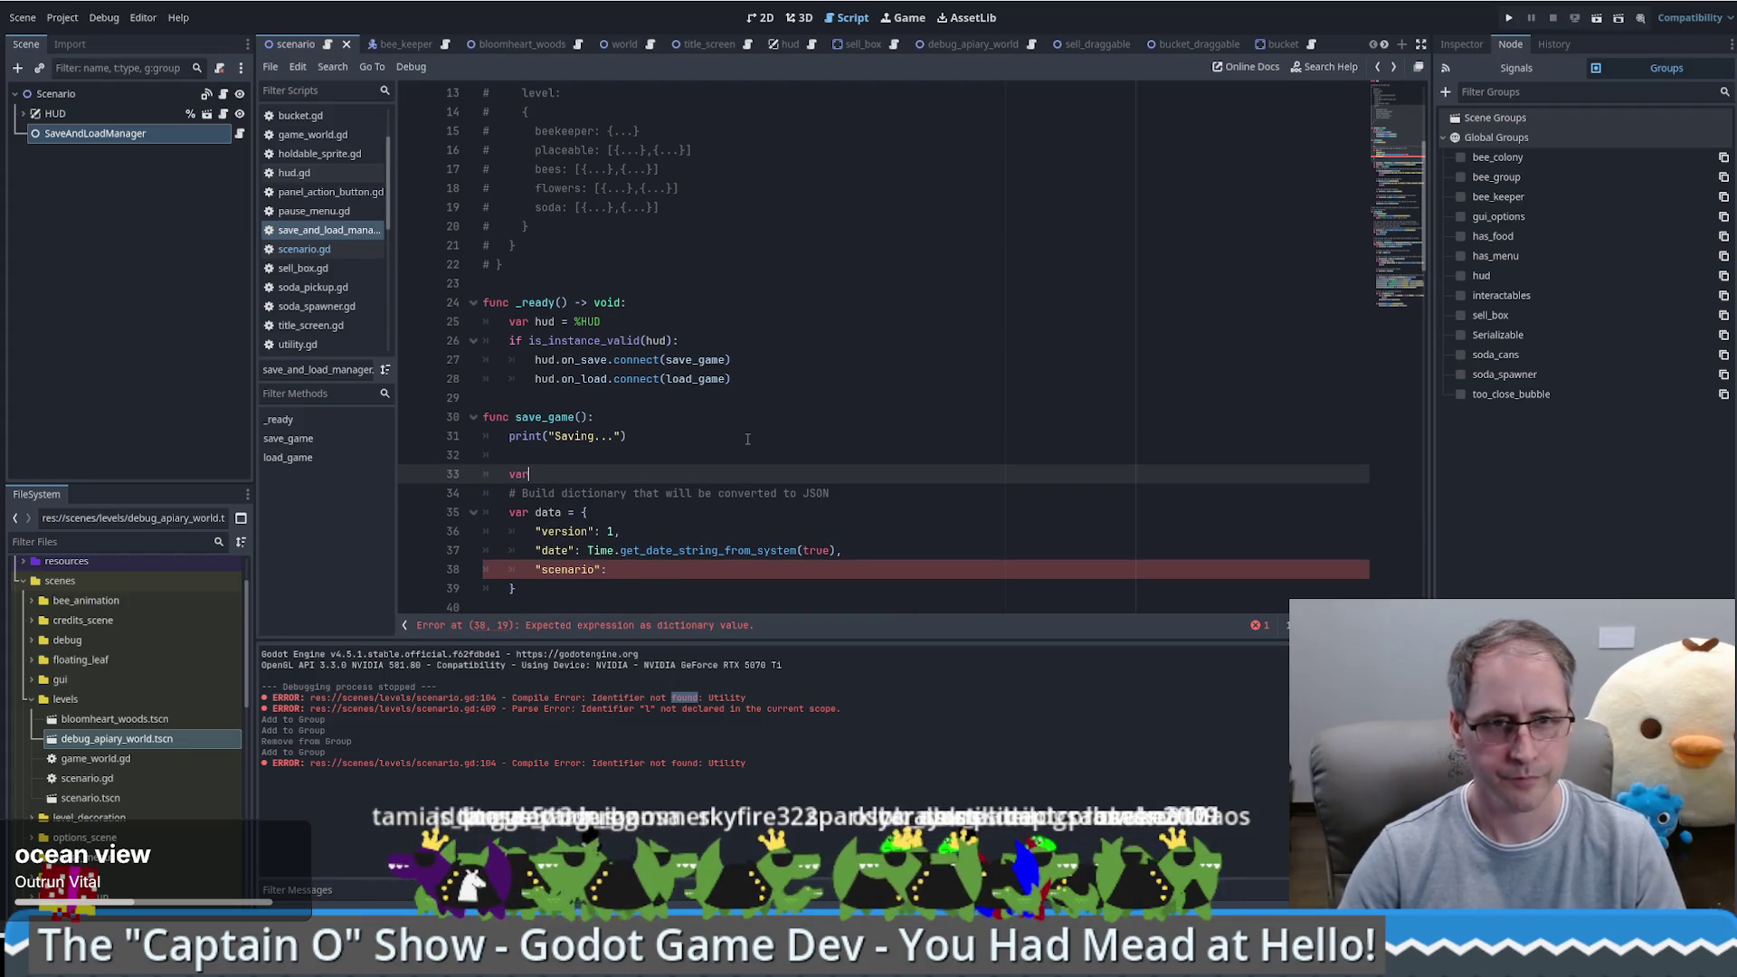
pyautogui.write('scenario =')
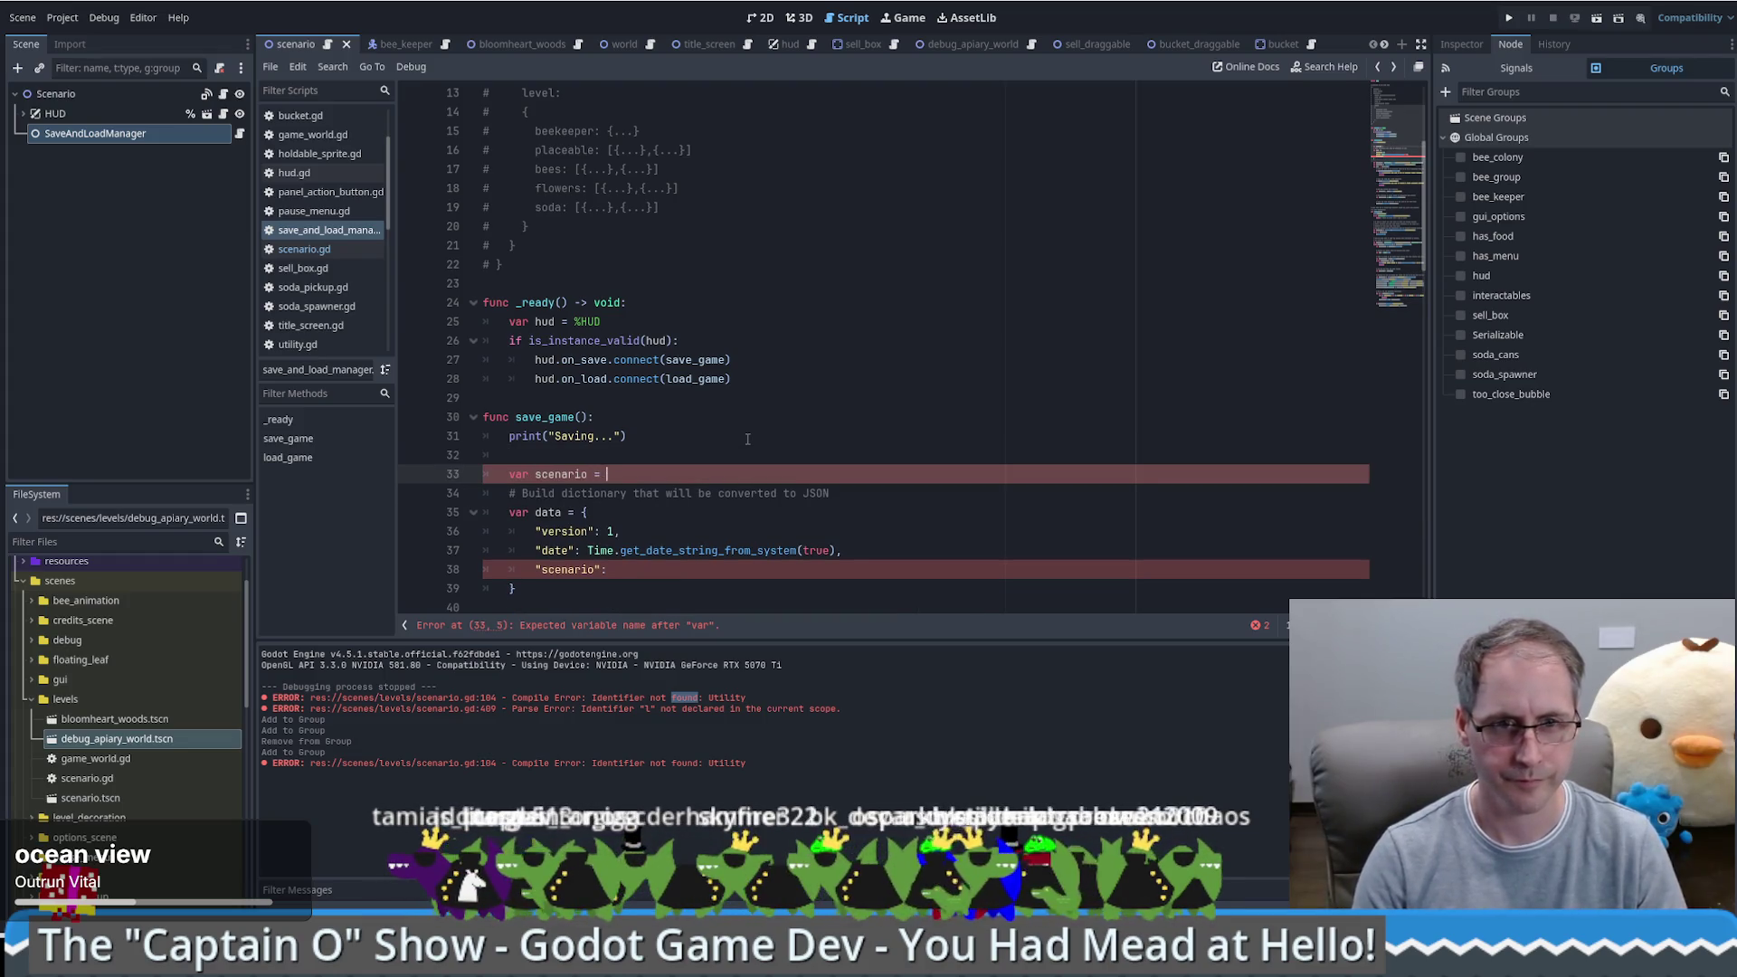
pyautogui.write('get_pa')
pyautogui.press('Return')
pyautogui.write('as Sc')
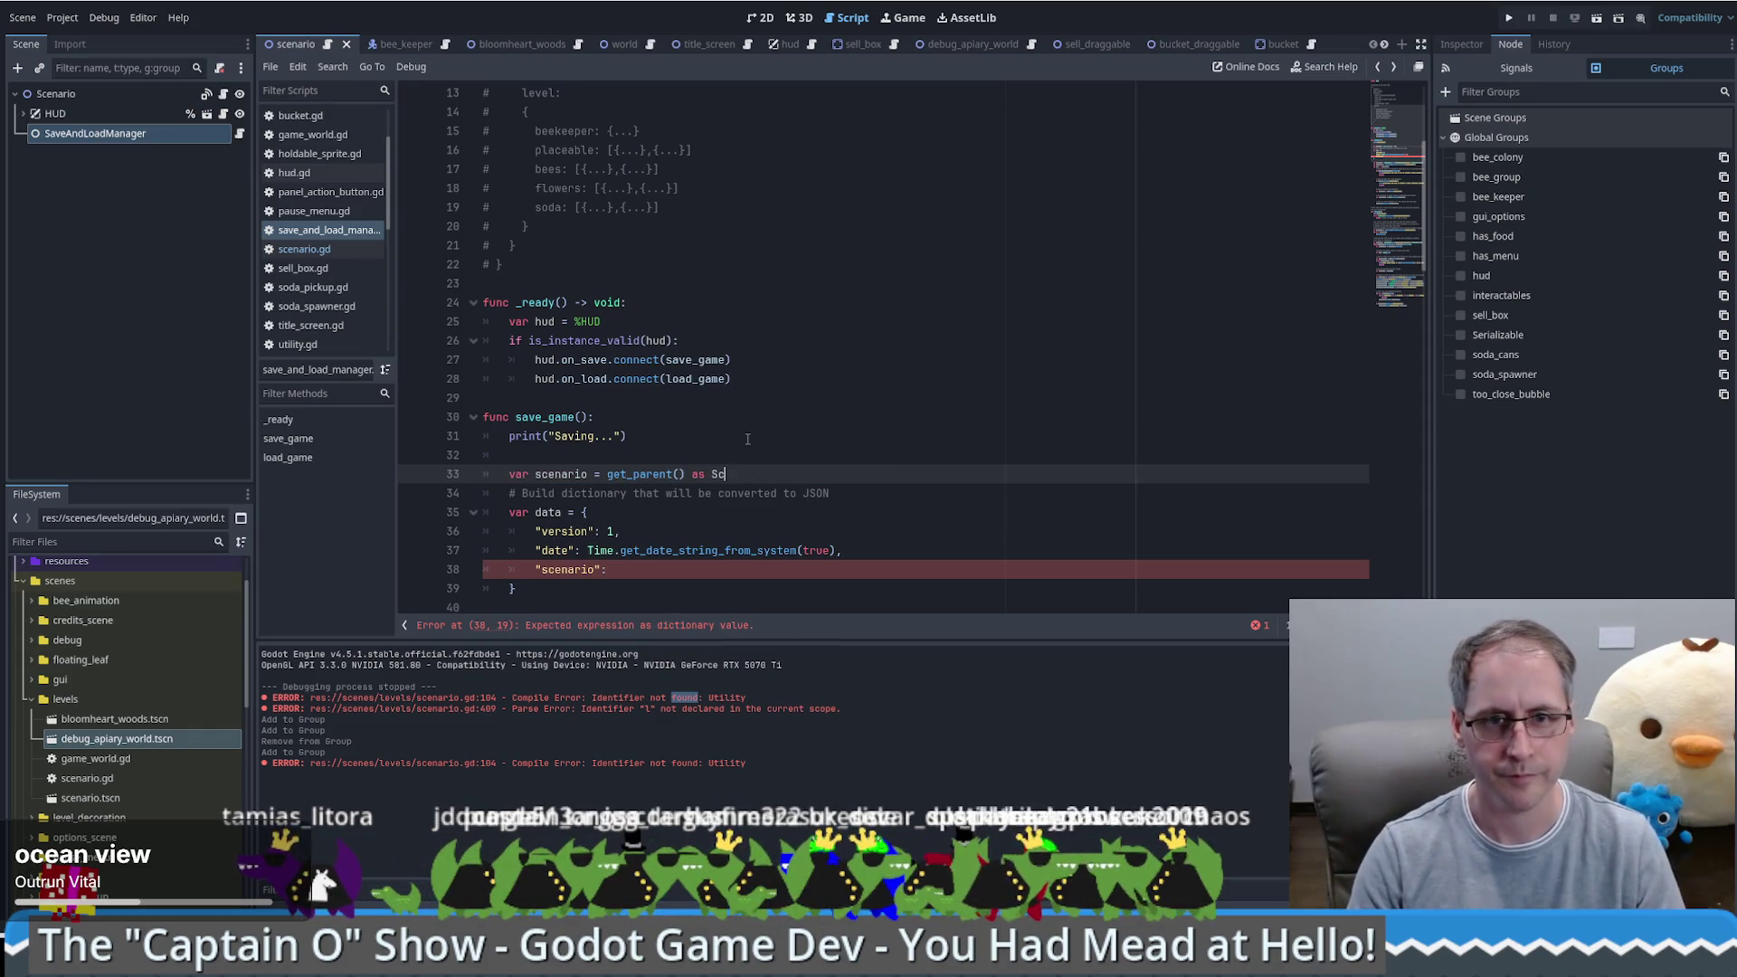
pyautogui.write('e')
pyautogui.press('Return')
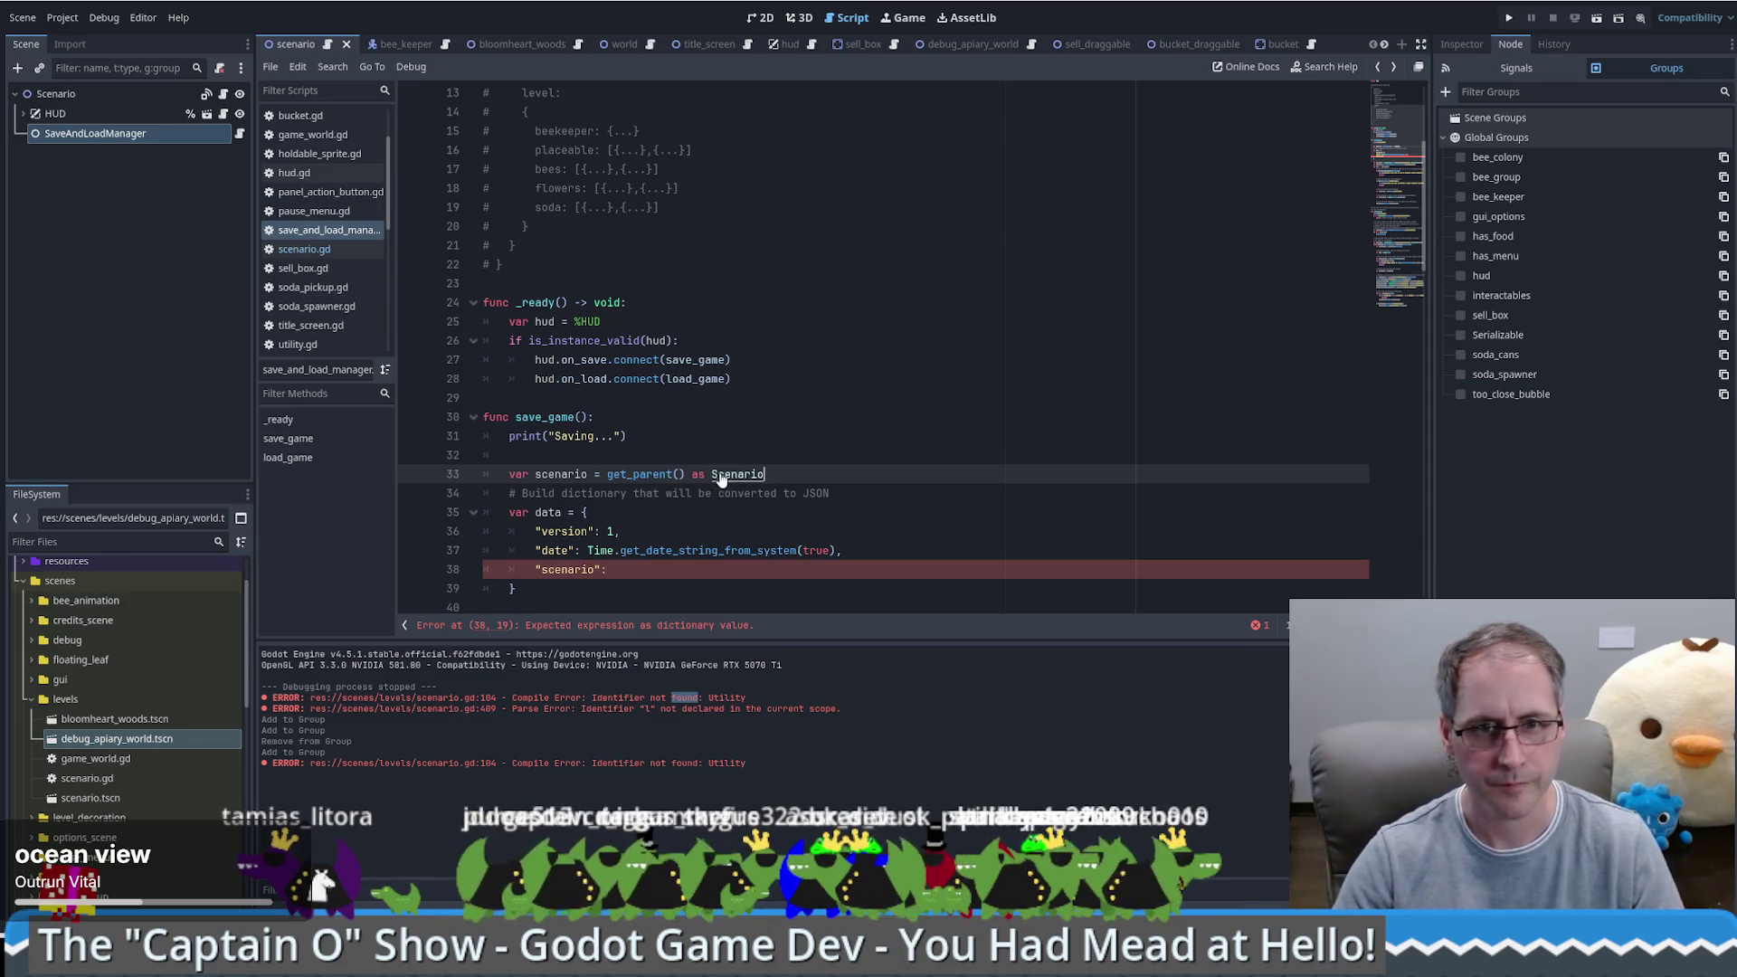
pyautogui.keyDown('ctrl'); pyautogui.click(736, 474); pyautogui.keyUp('ctrl')
pyautogui.hotkey('alt', 'Left')
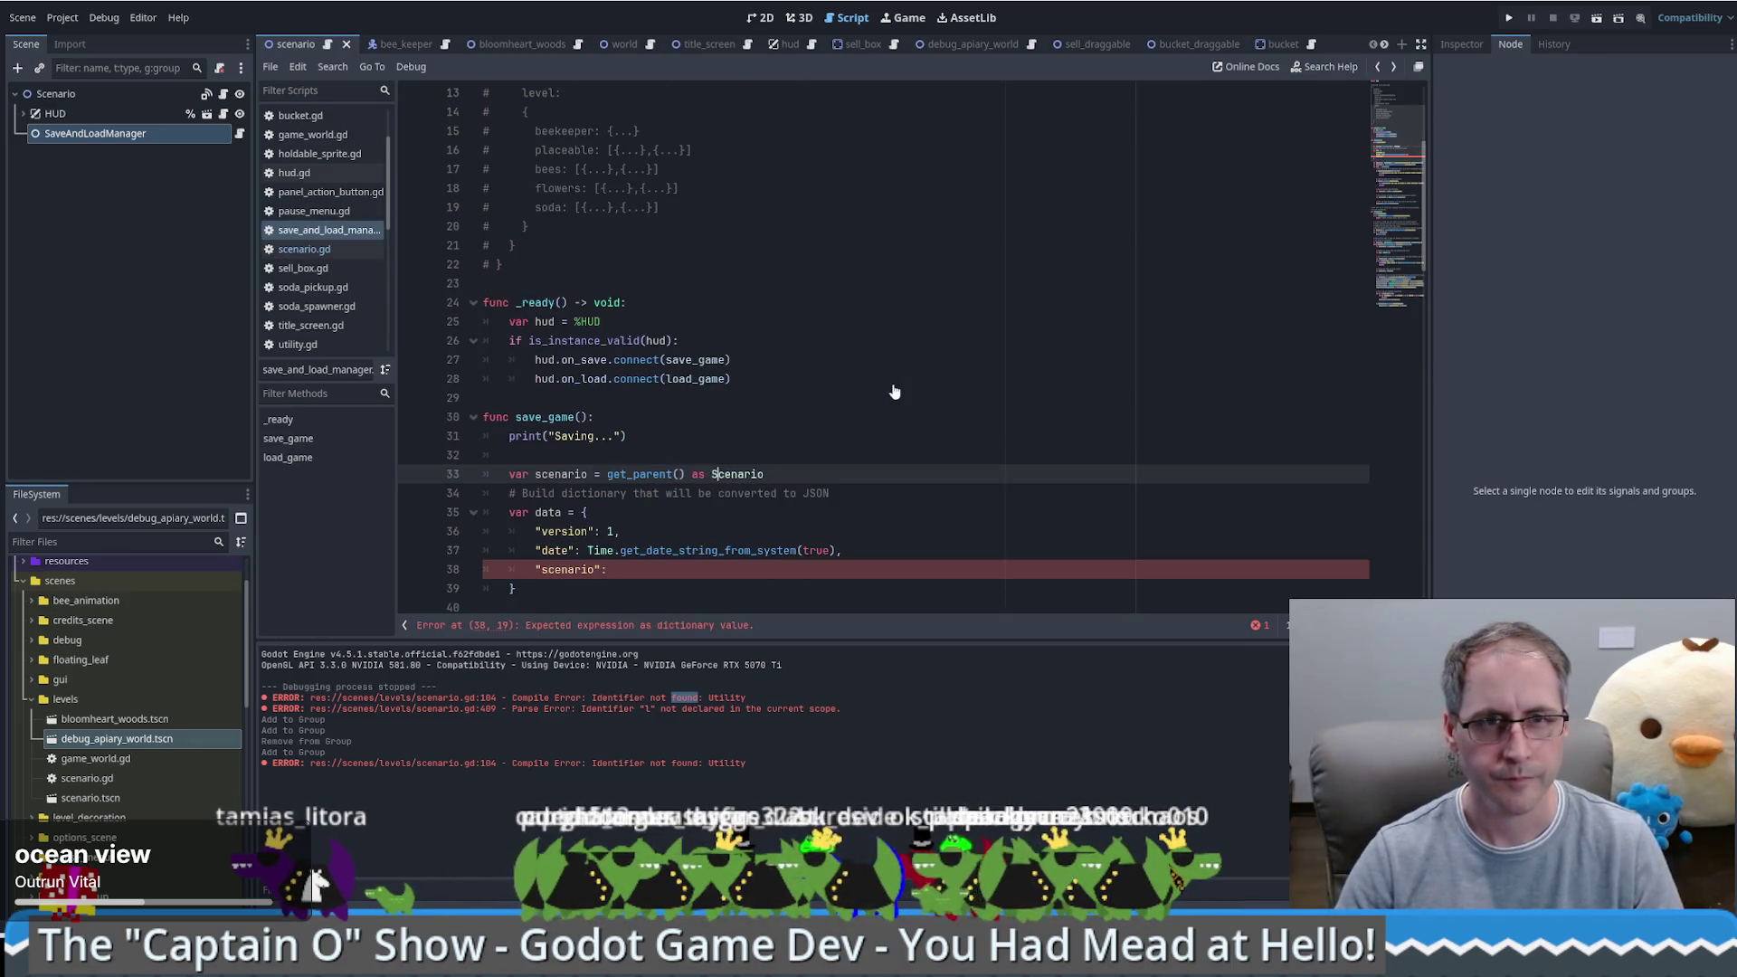
# Fill the "scenario" dictionary entry with scenario.serialize() using autocomplete
pyautogui.doubleClick(561, 359)
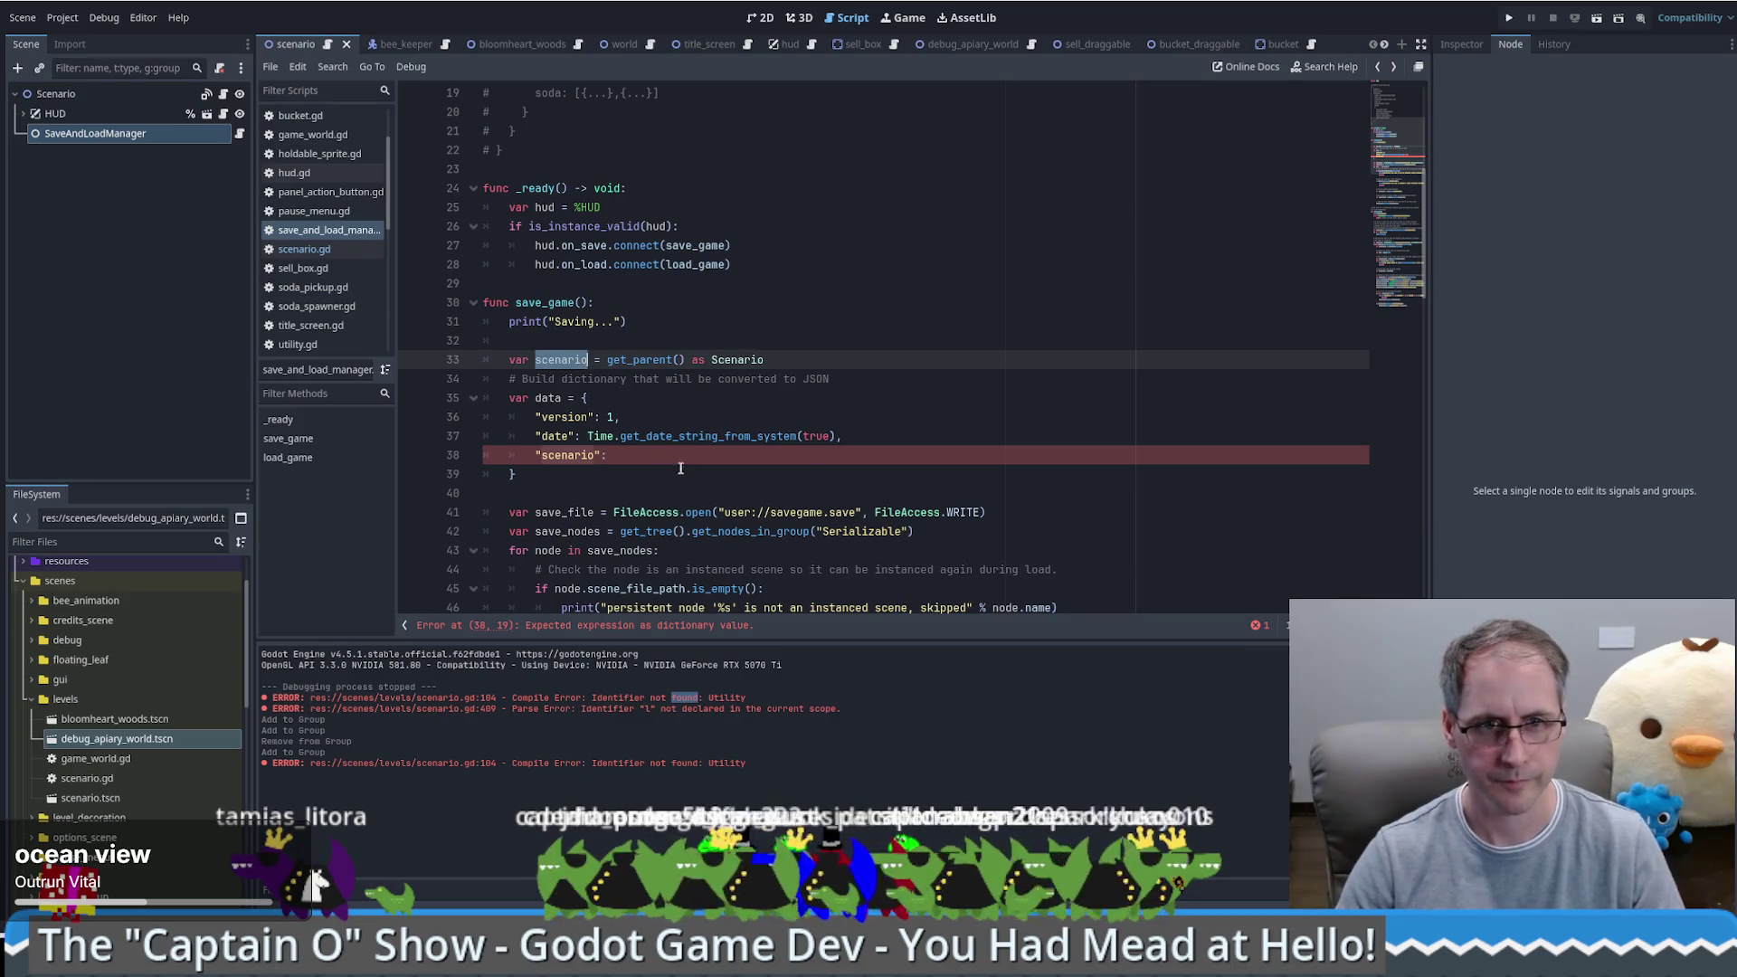
pyautogui.hotkey('ctrl', 'c')
pyautogui.click(685, 455)
pyautogui.hotkey('ctrl', 'v')
pyautogui.write('.s')
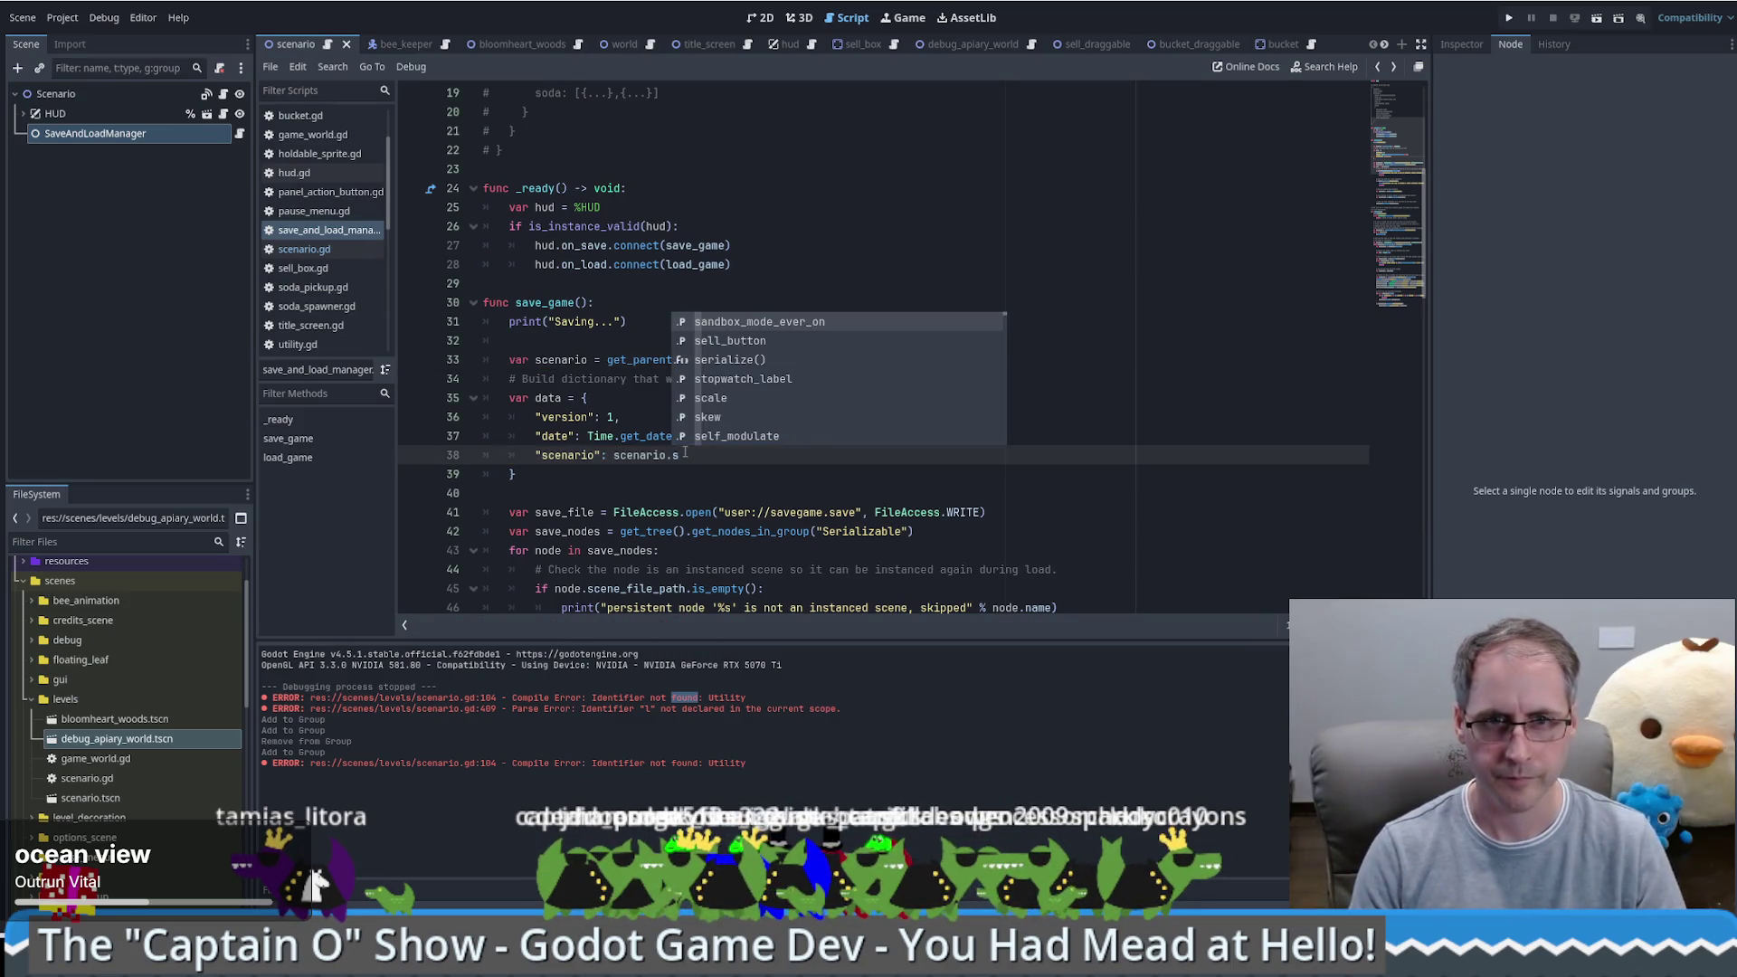
pyautogui.press('Down')
pyautogui.press('Down')
pyautogui.press('Return')
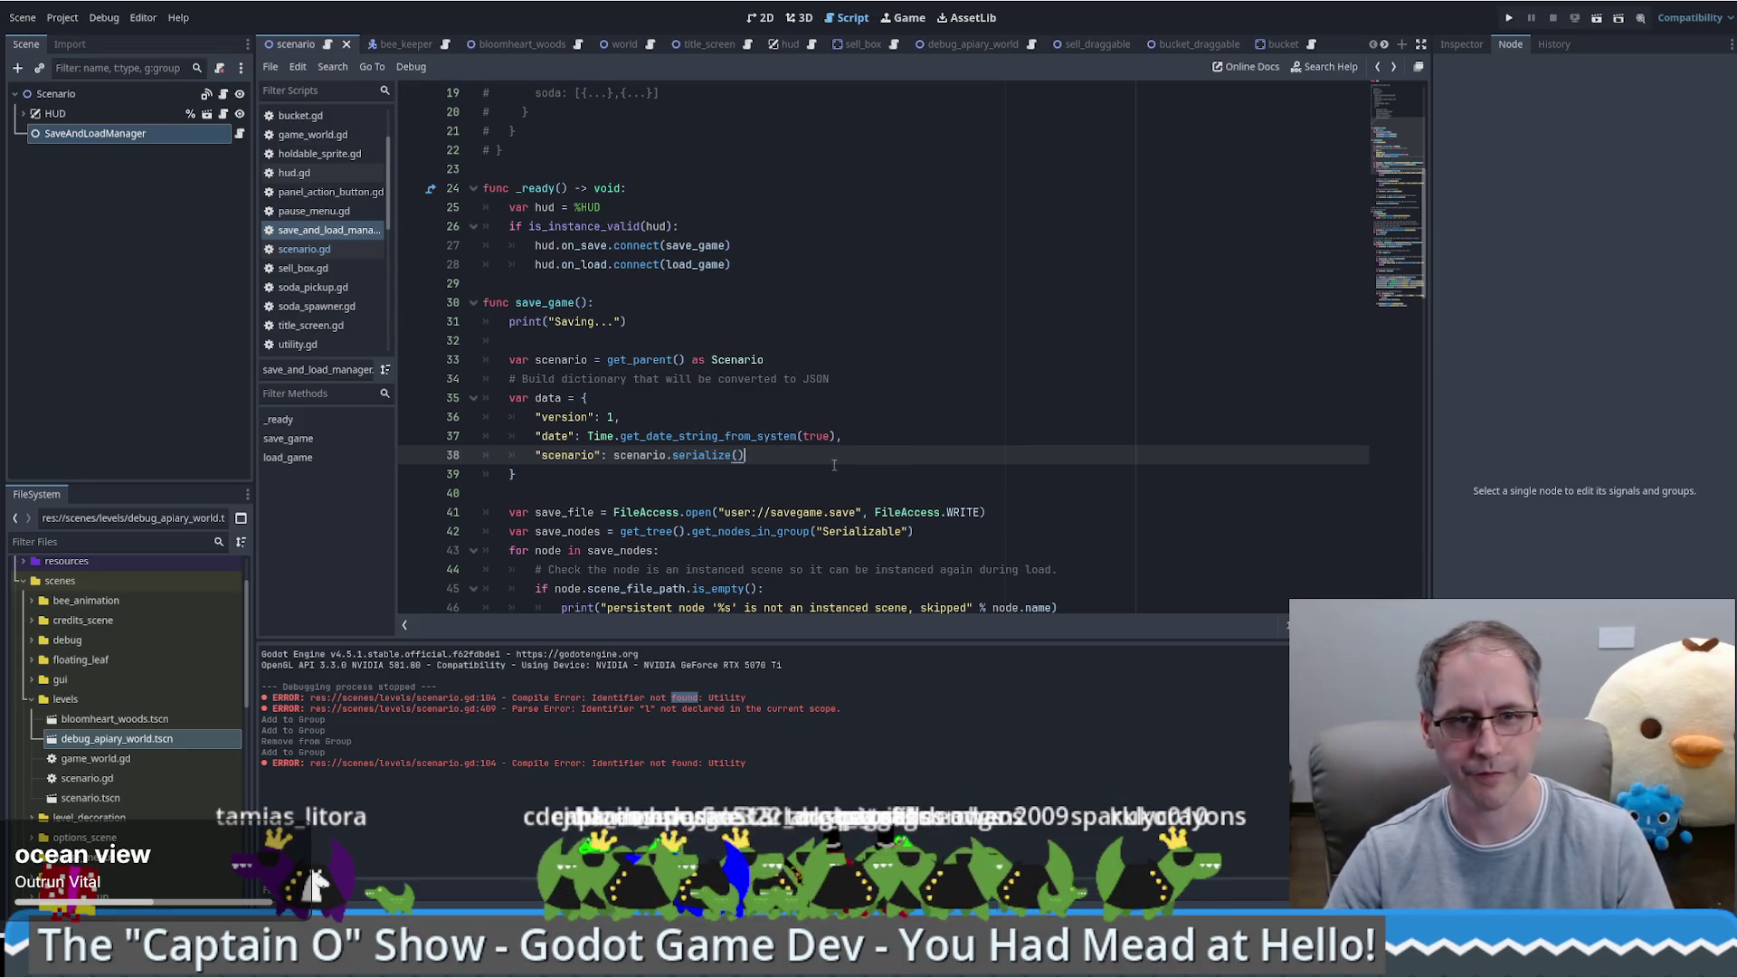
pyautogui.scroll(-1, 798, 455)
pyautogui.scroll(-1, 798, 455)
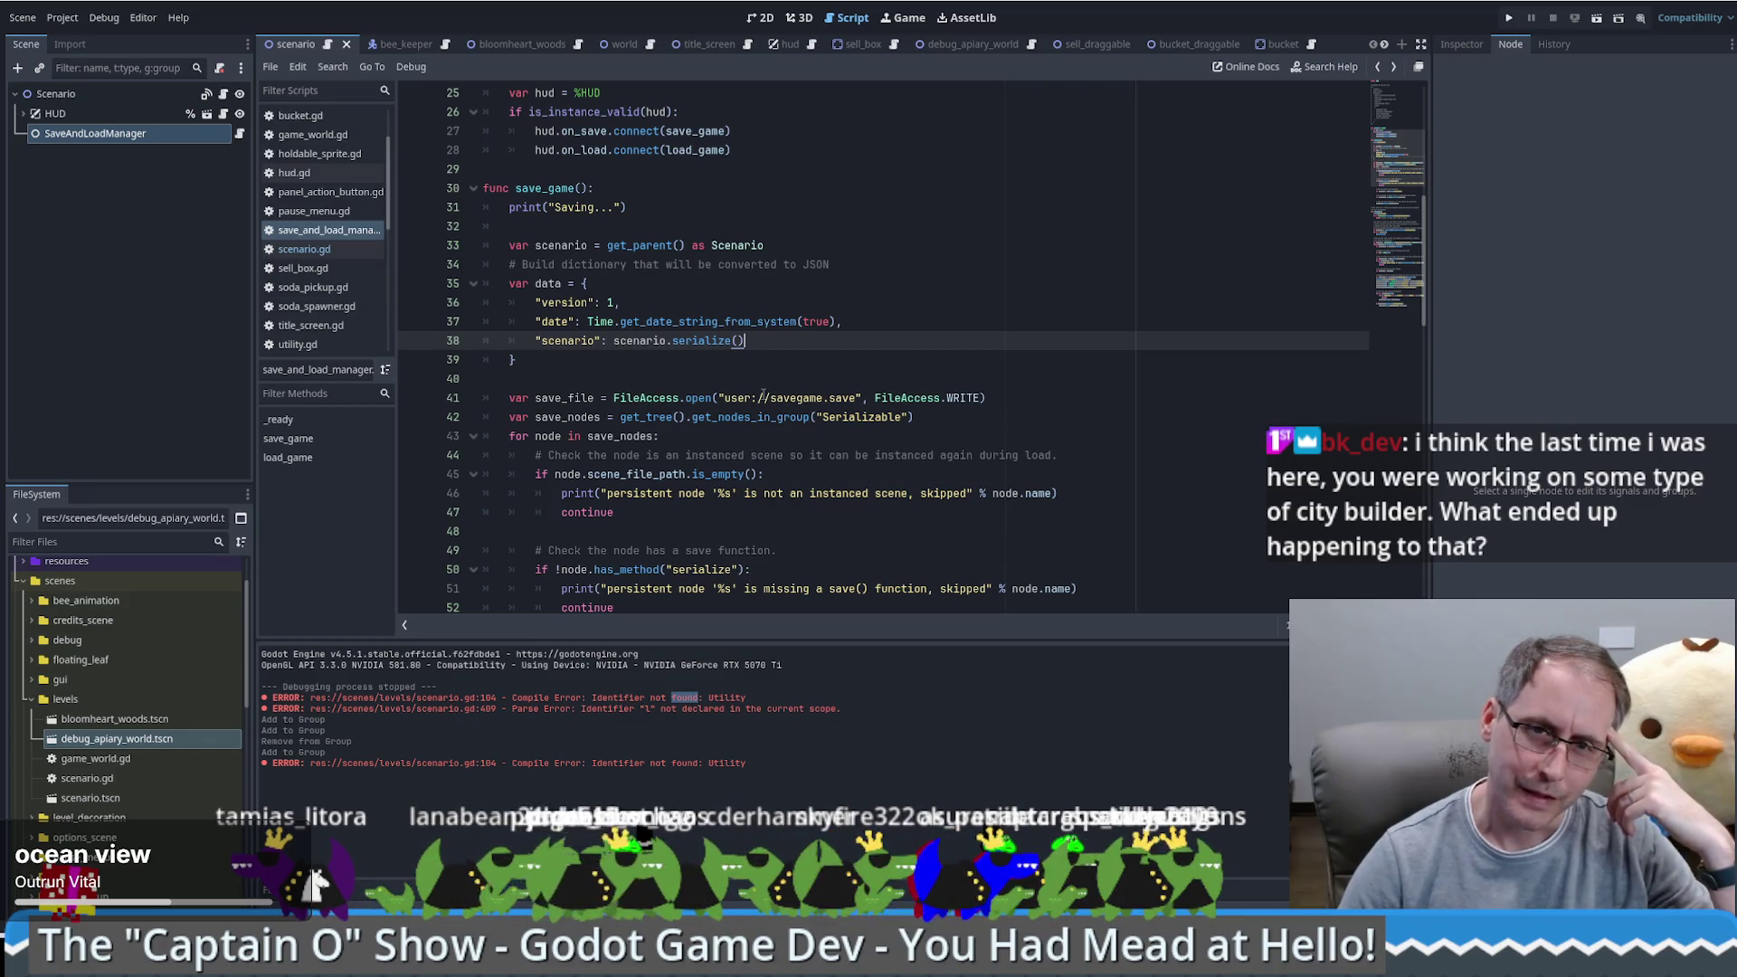
# Review the finished data dictionary, then switch to Firefox showing the Godot Time class docs
pyautogui.click(762, 386)
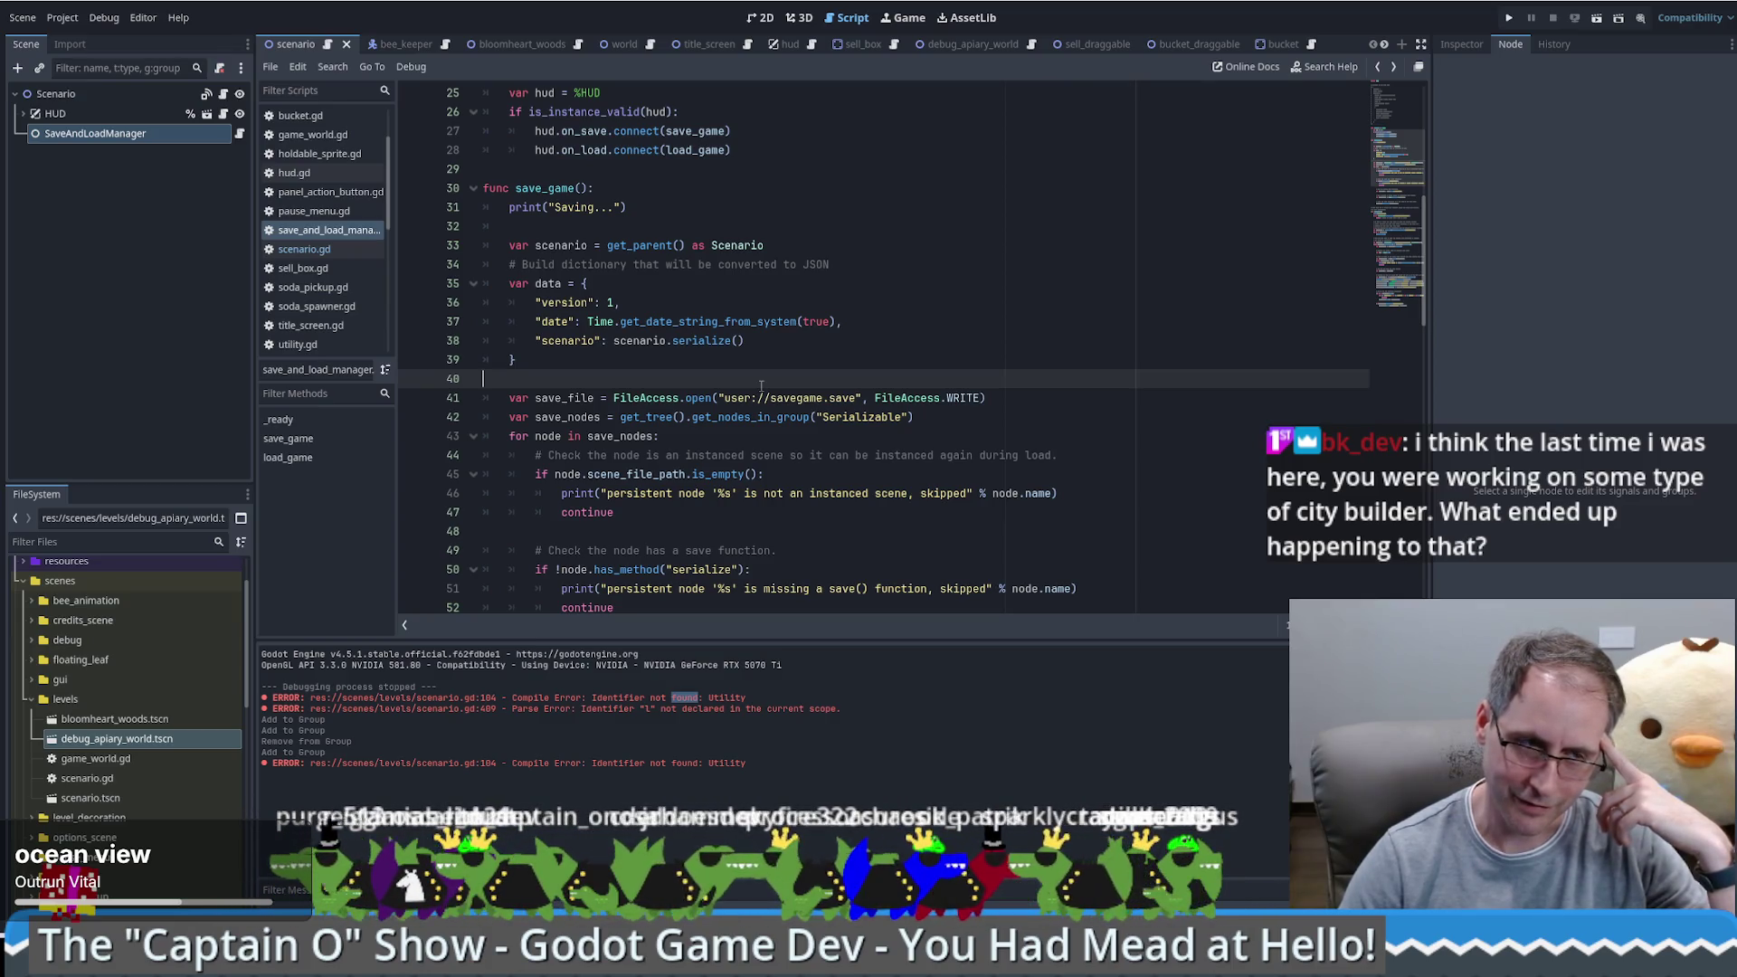
pyautogui.click(803, 365)
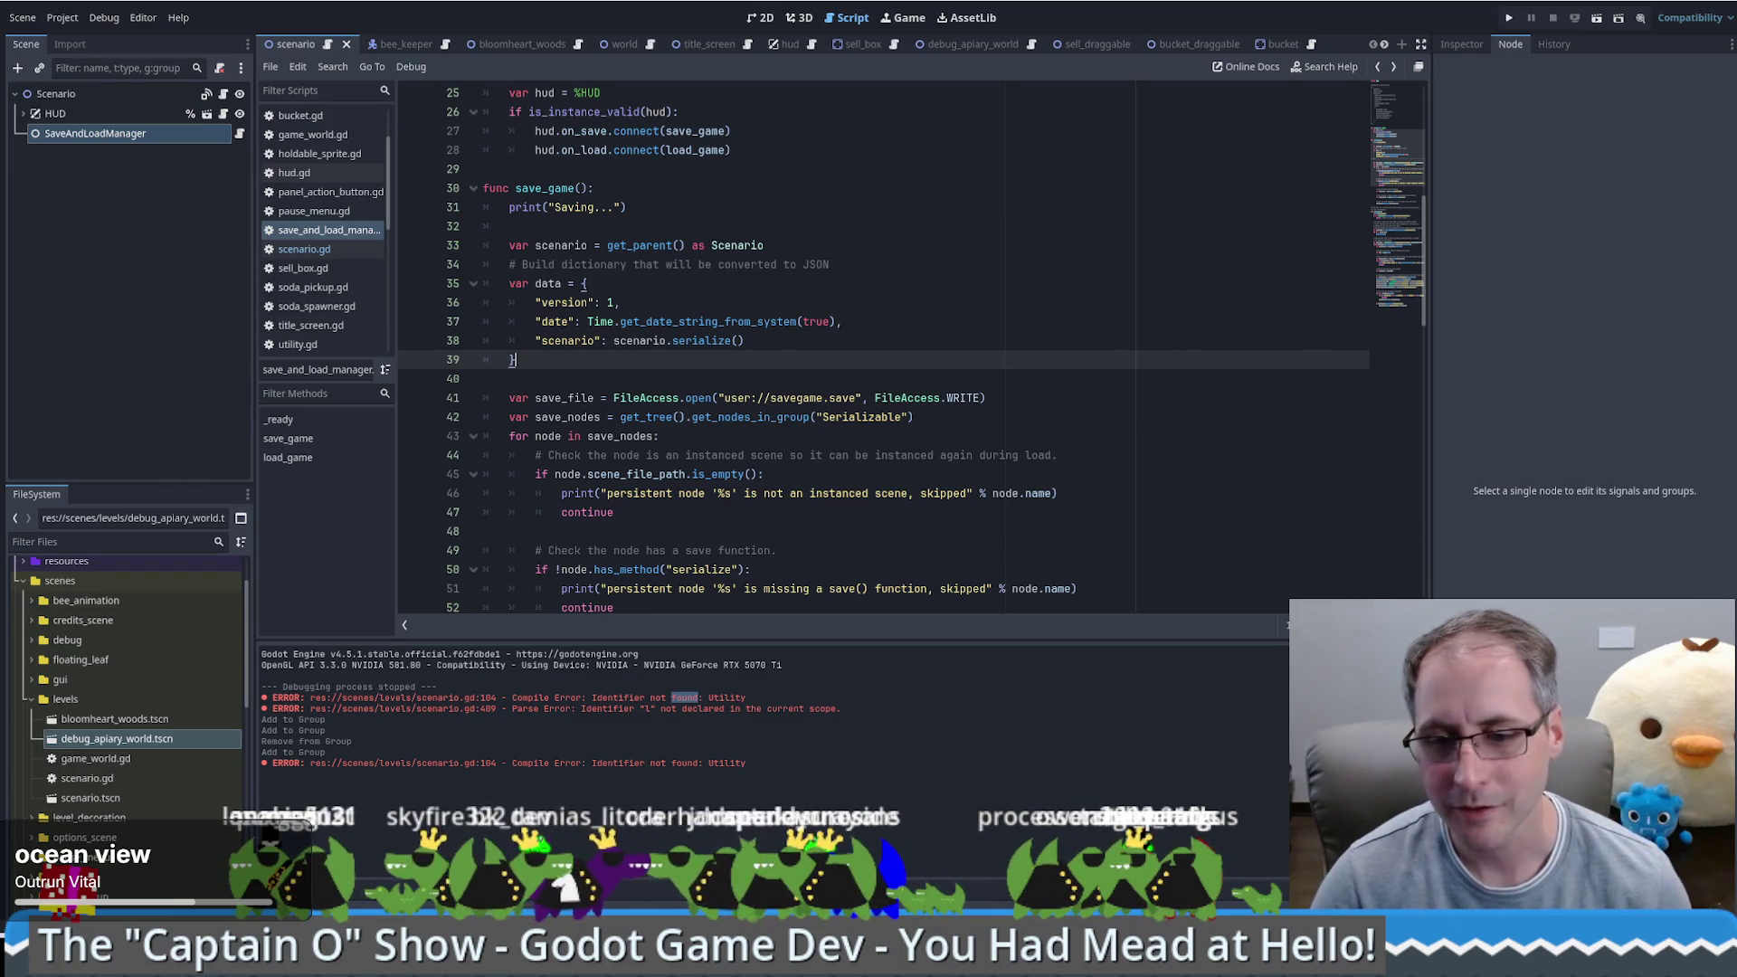
pyautogui.hotkey('alt', 'Tab')
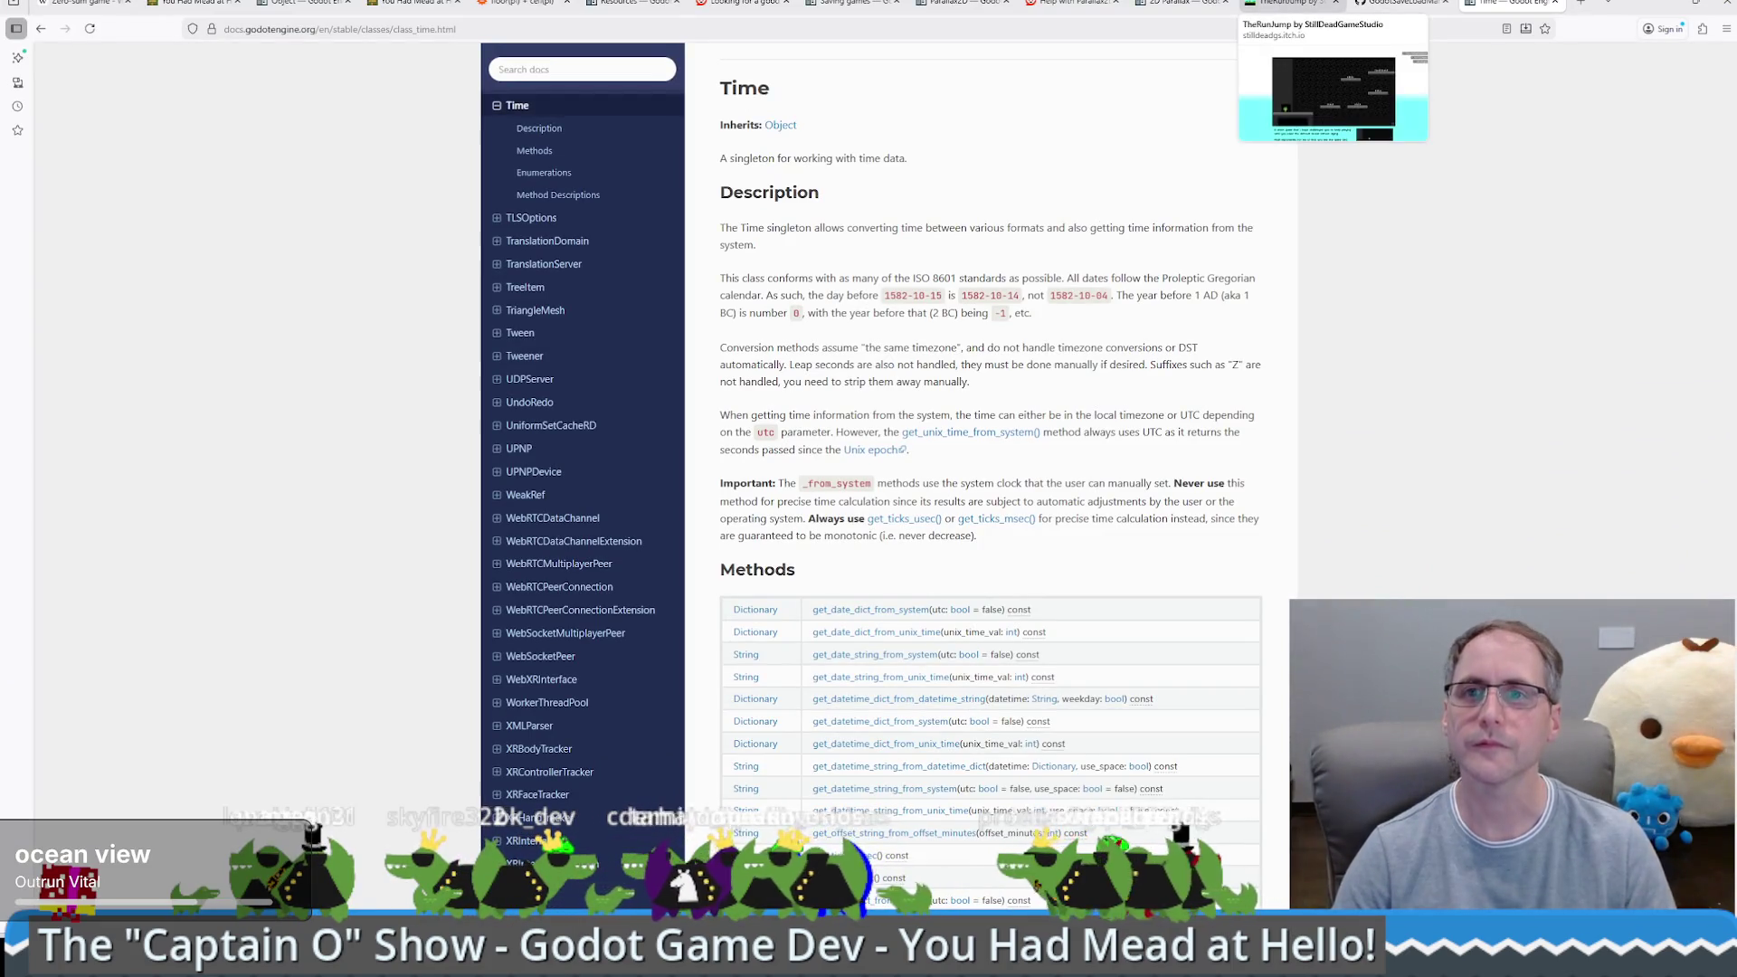
# View TheRunJump itch.io page, then minimize Firefox to reveal the Godot Project Manager
pyautogui.click(1286, 2)
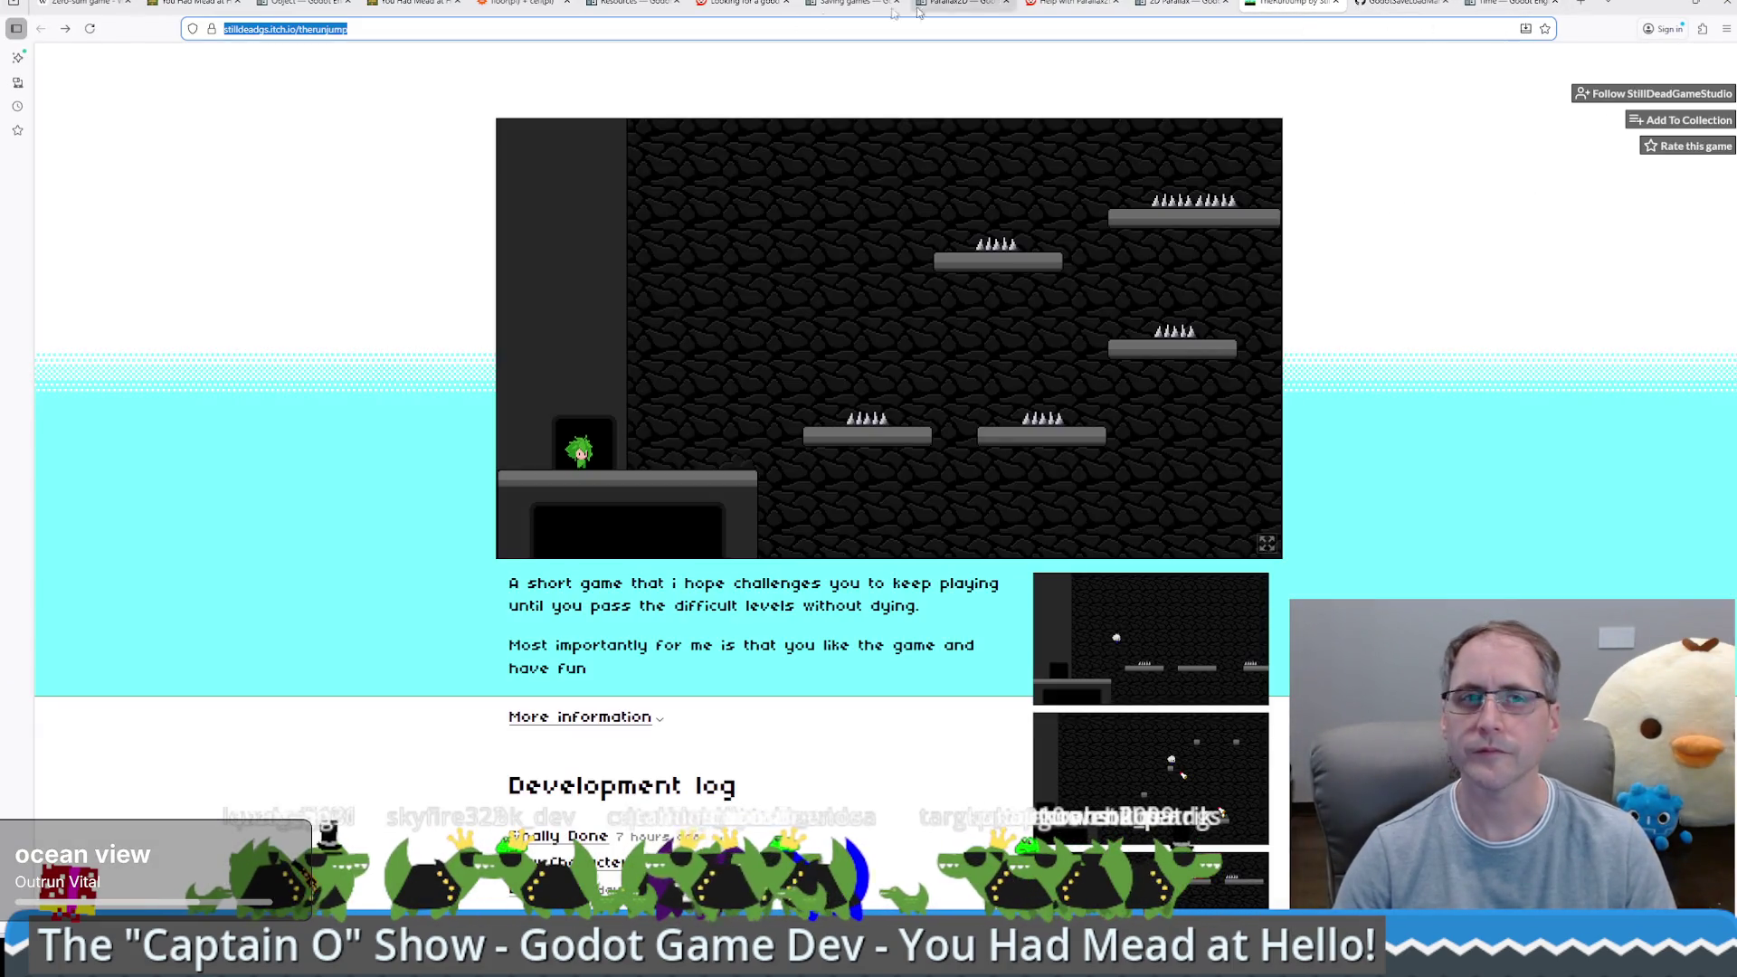
pyautogui.click(379, 29)
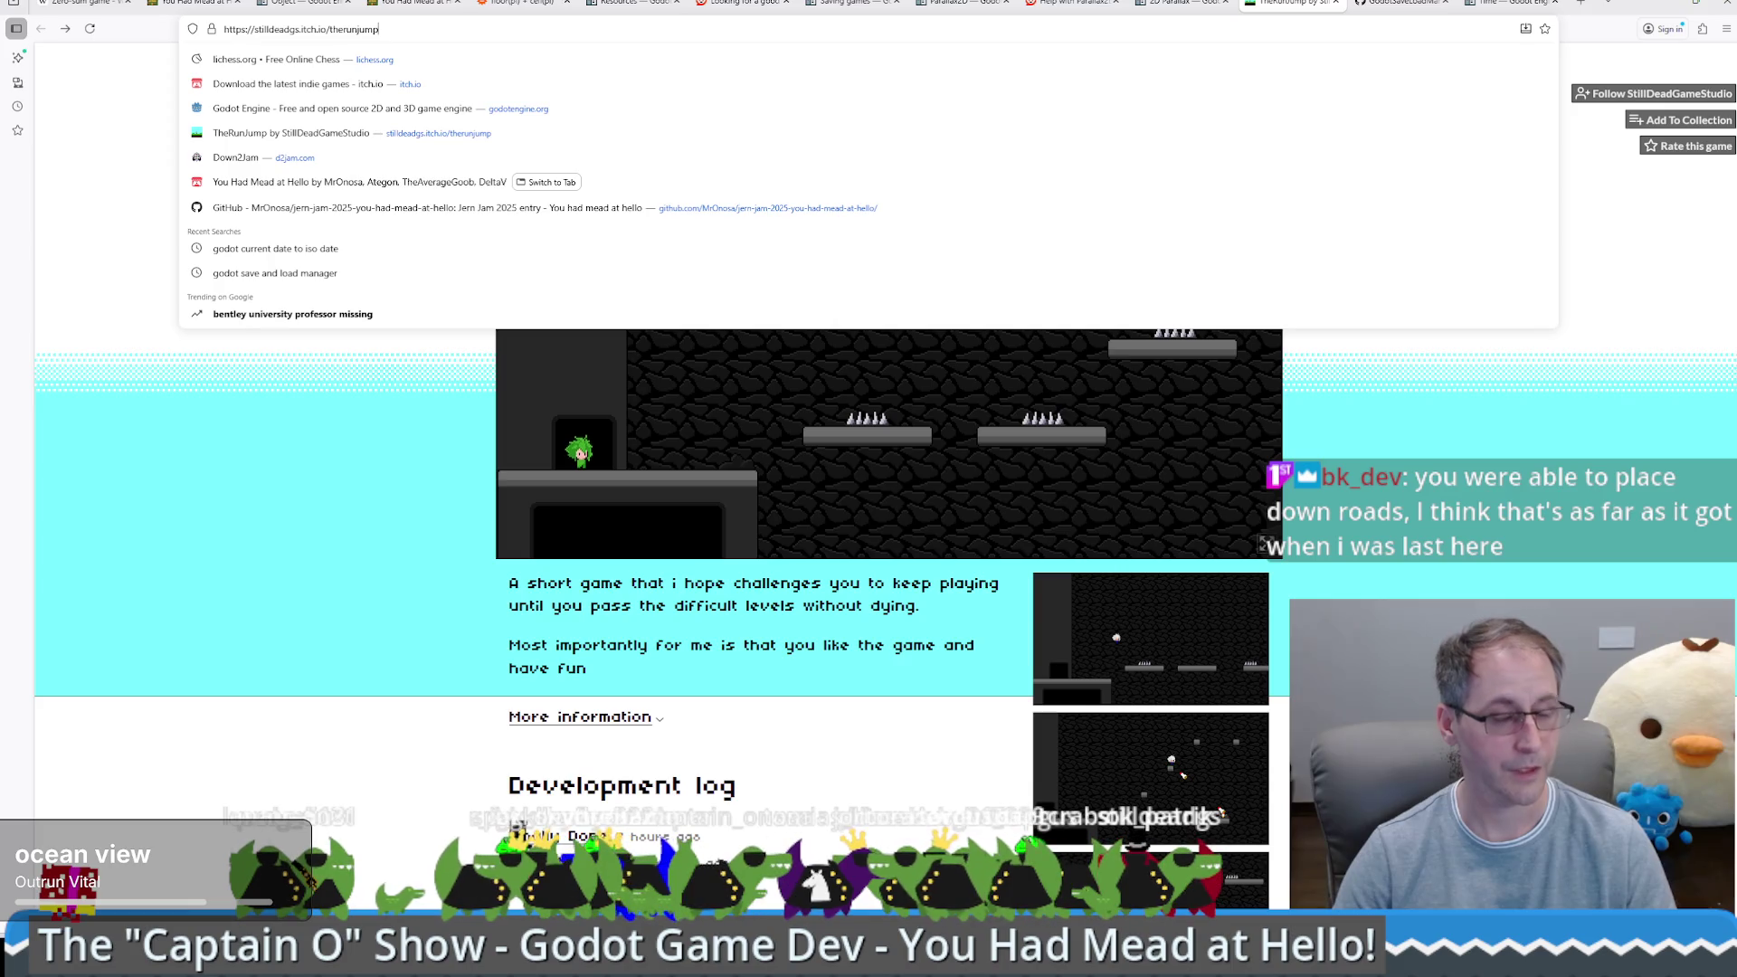
pyautogui.click(1673, 4)
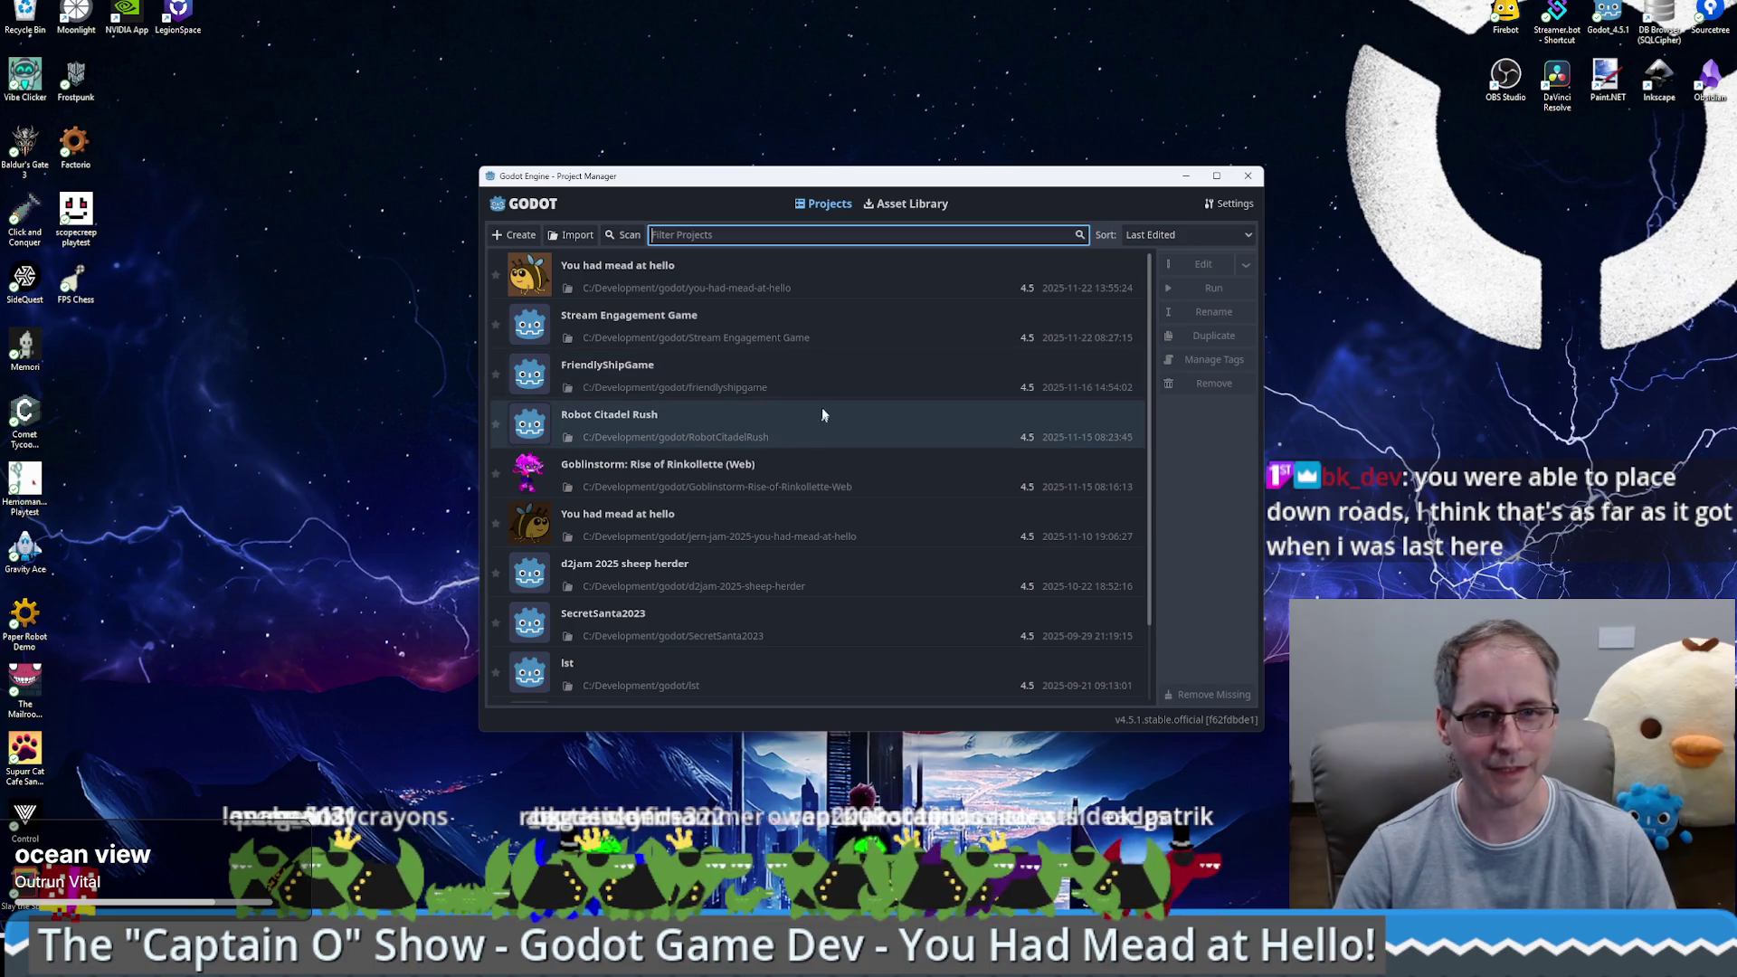
# Choose the lst project in the Project Manager list to run it
pyautogui.click(673, 665)
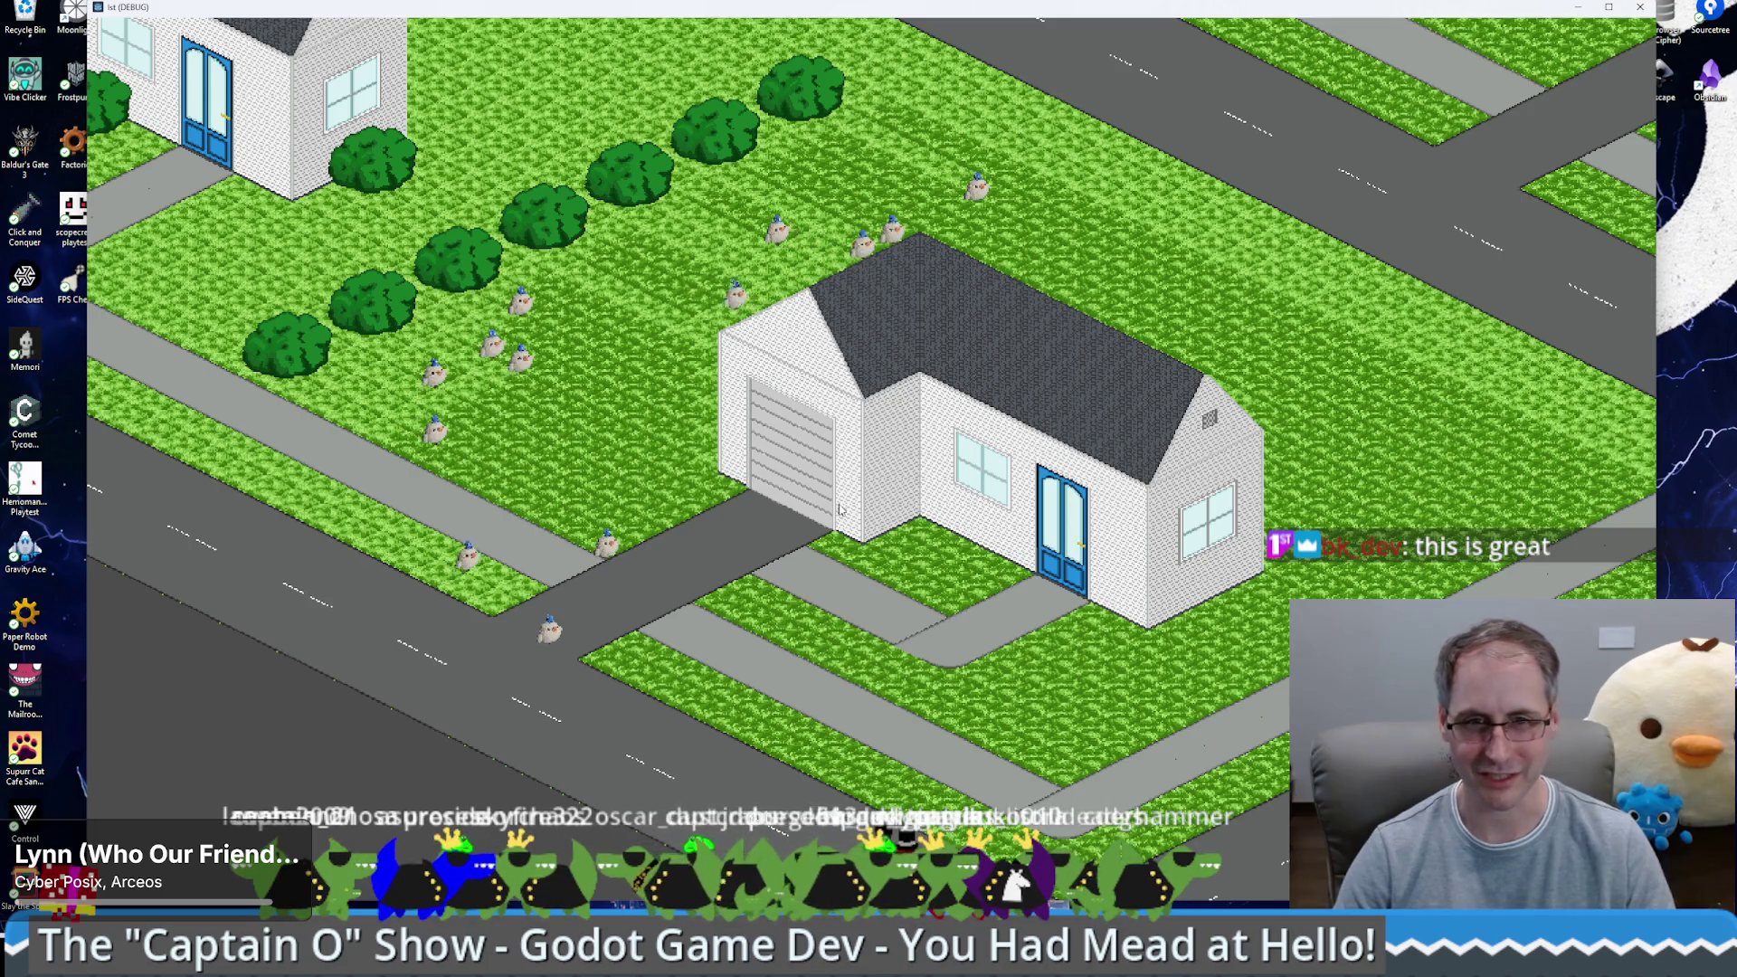
# Pan and zoom across the lst game's house blocks, then close the game window
pyautogui.scroll(2, 837, 511)
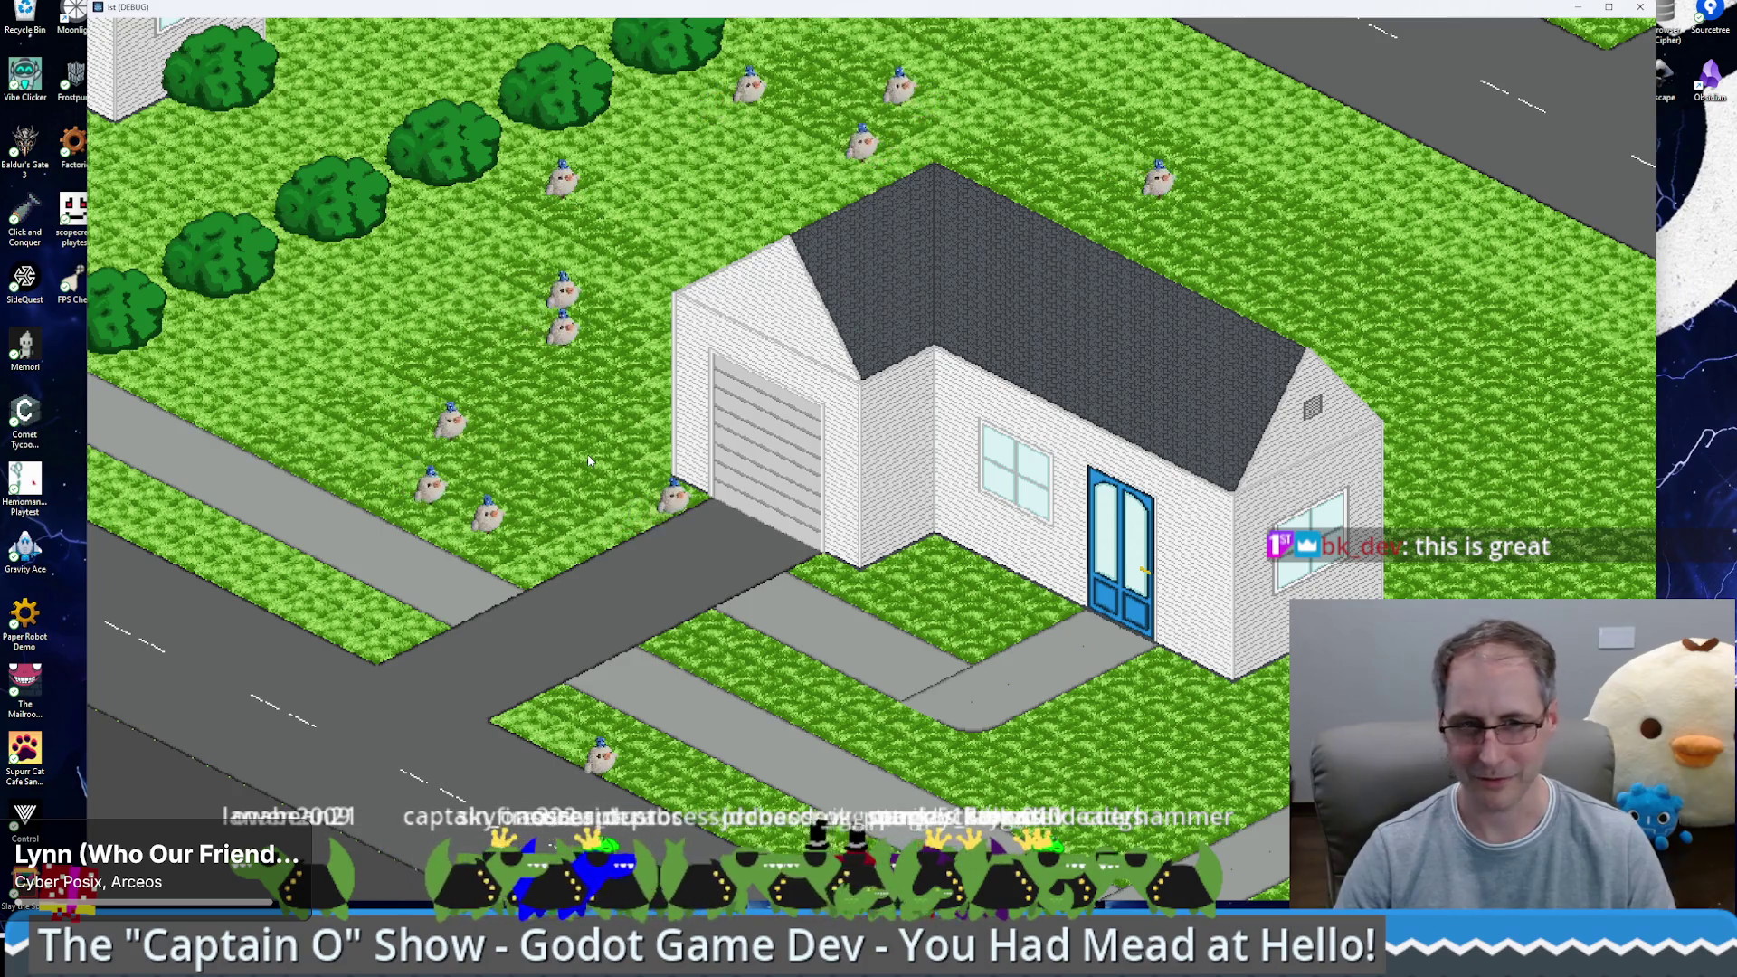
pyautogui.press('Up')
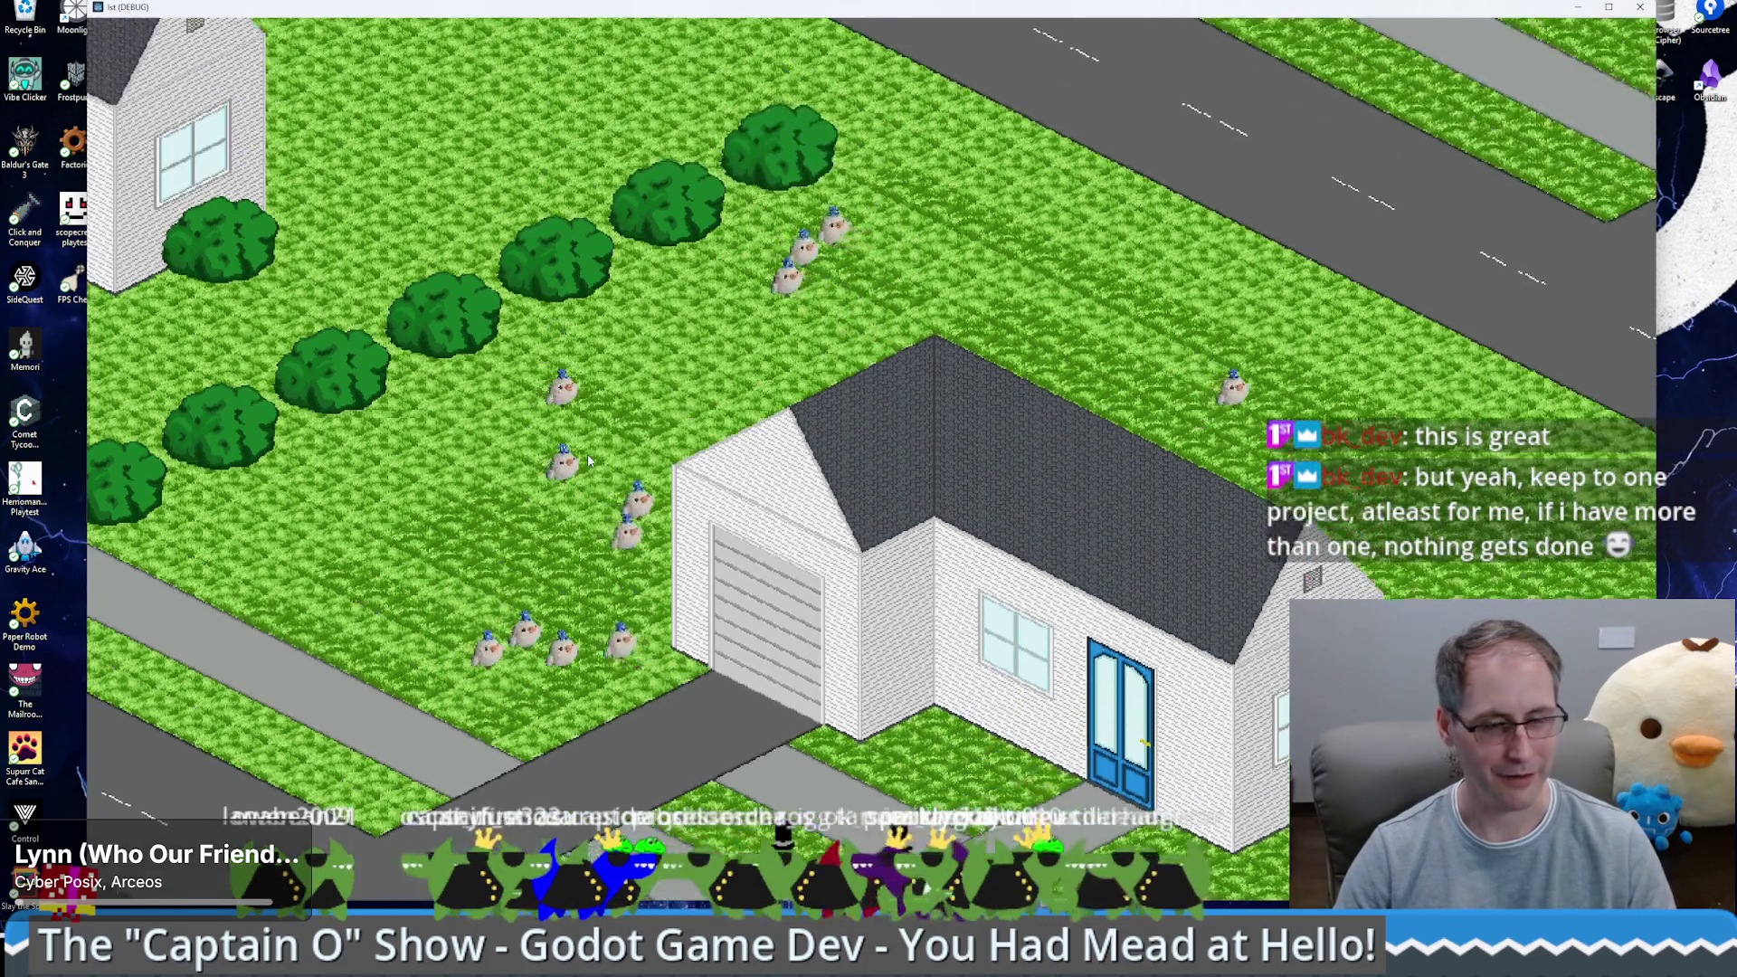
pyautogui.press('Up')
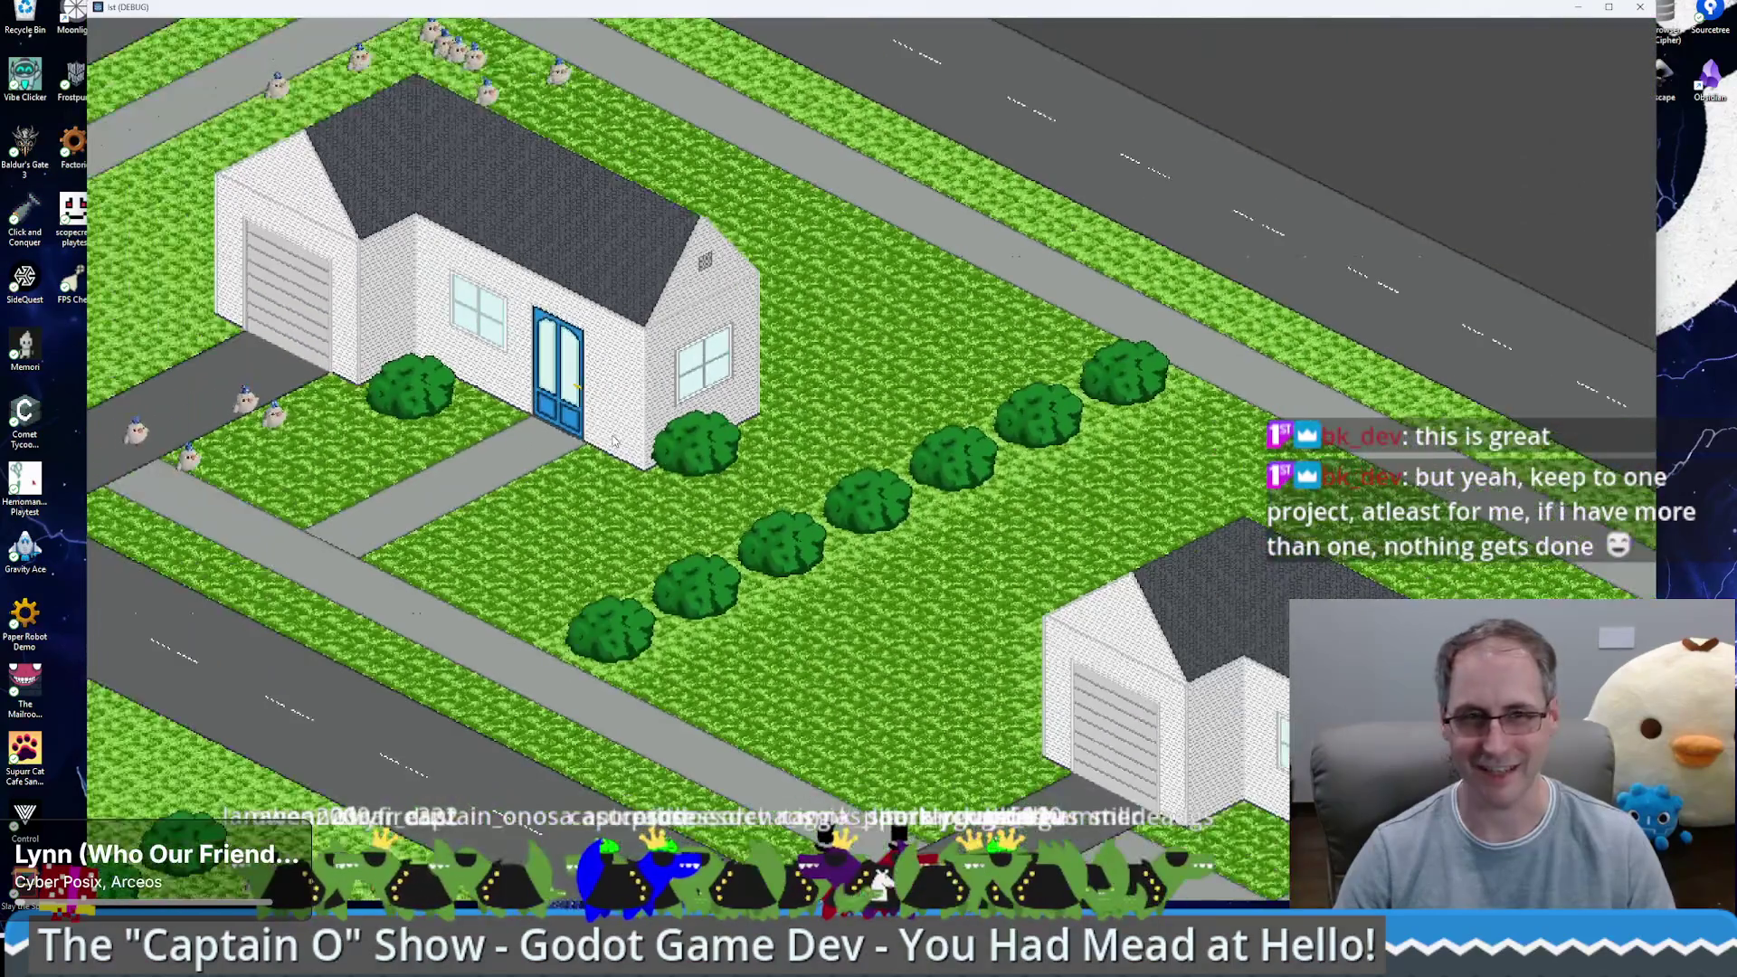
pyautogui.scroll(-1, 613, 441)
pyautogui.scroll(-1, 614, 440)
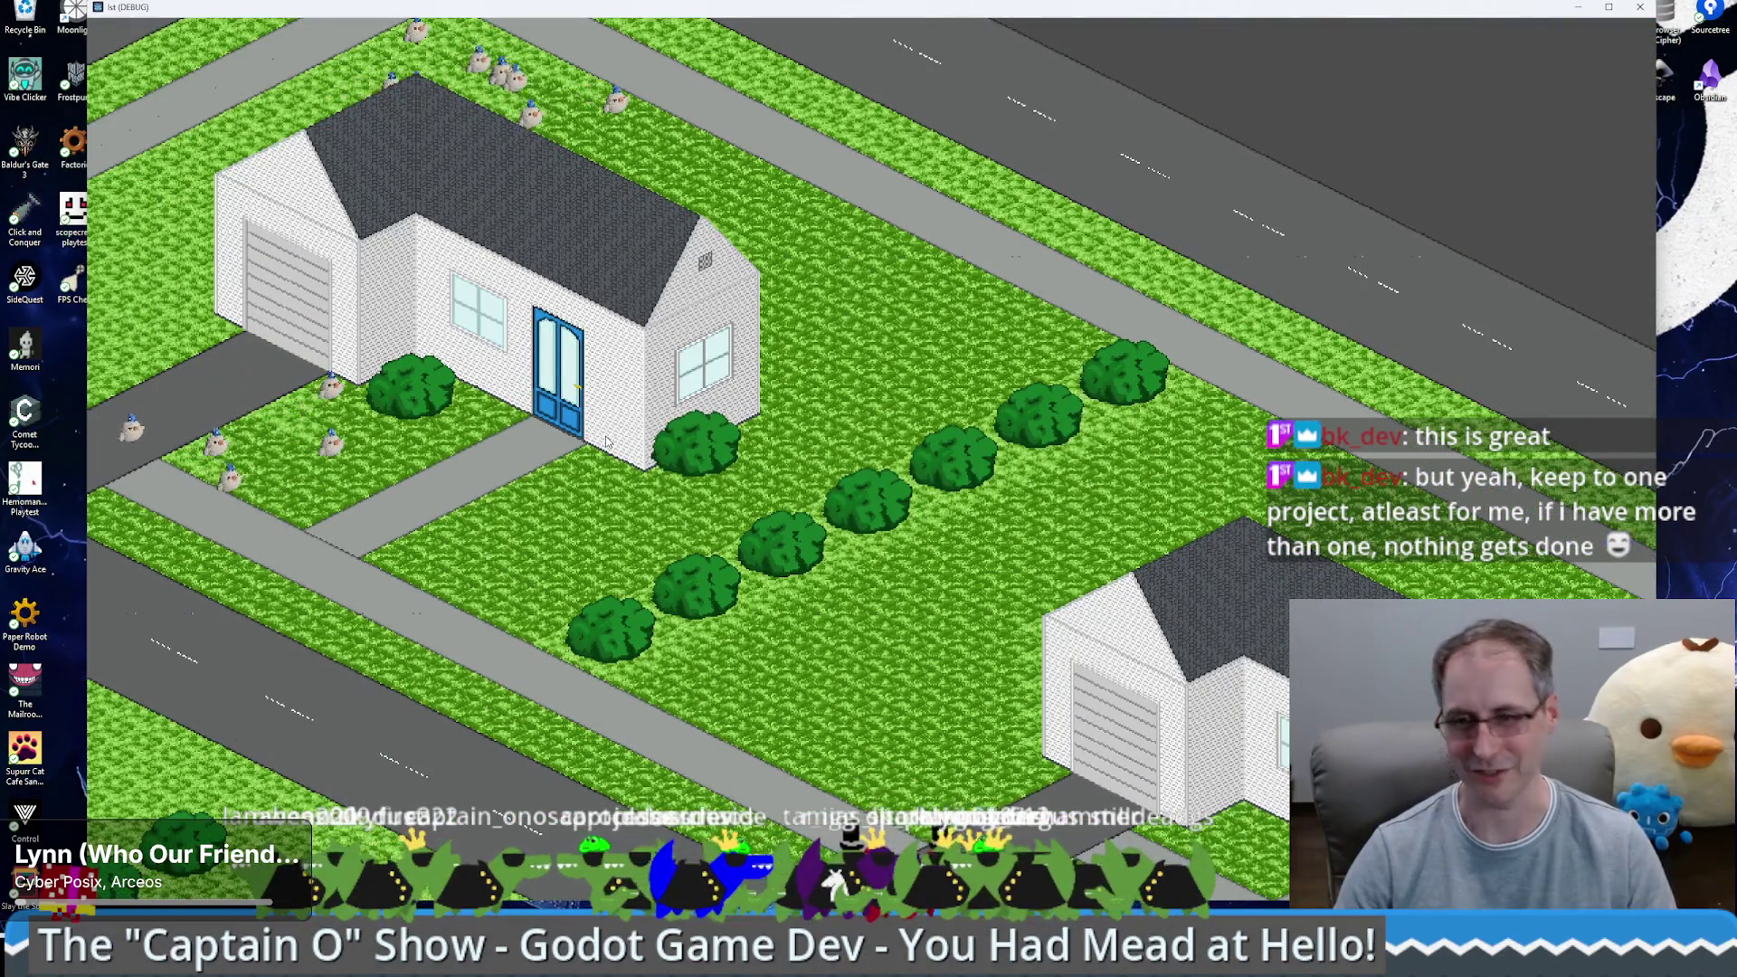
pyautogui.scroll(1, 607, 442)
pyautogui.press('Down')
pyautogui.scroll(-1, 606, 440)
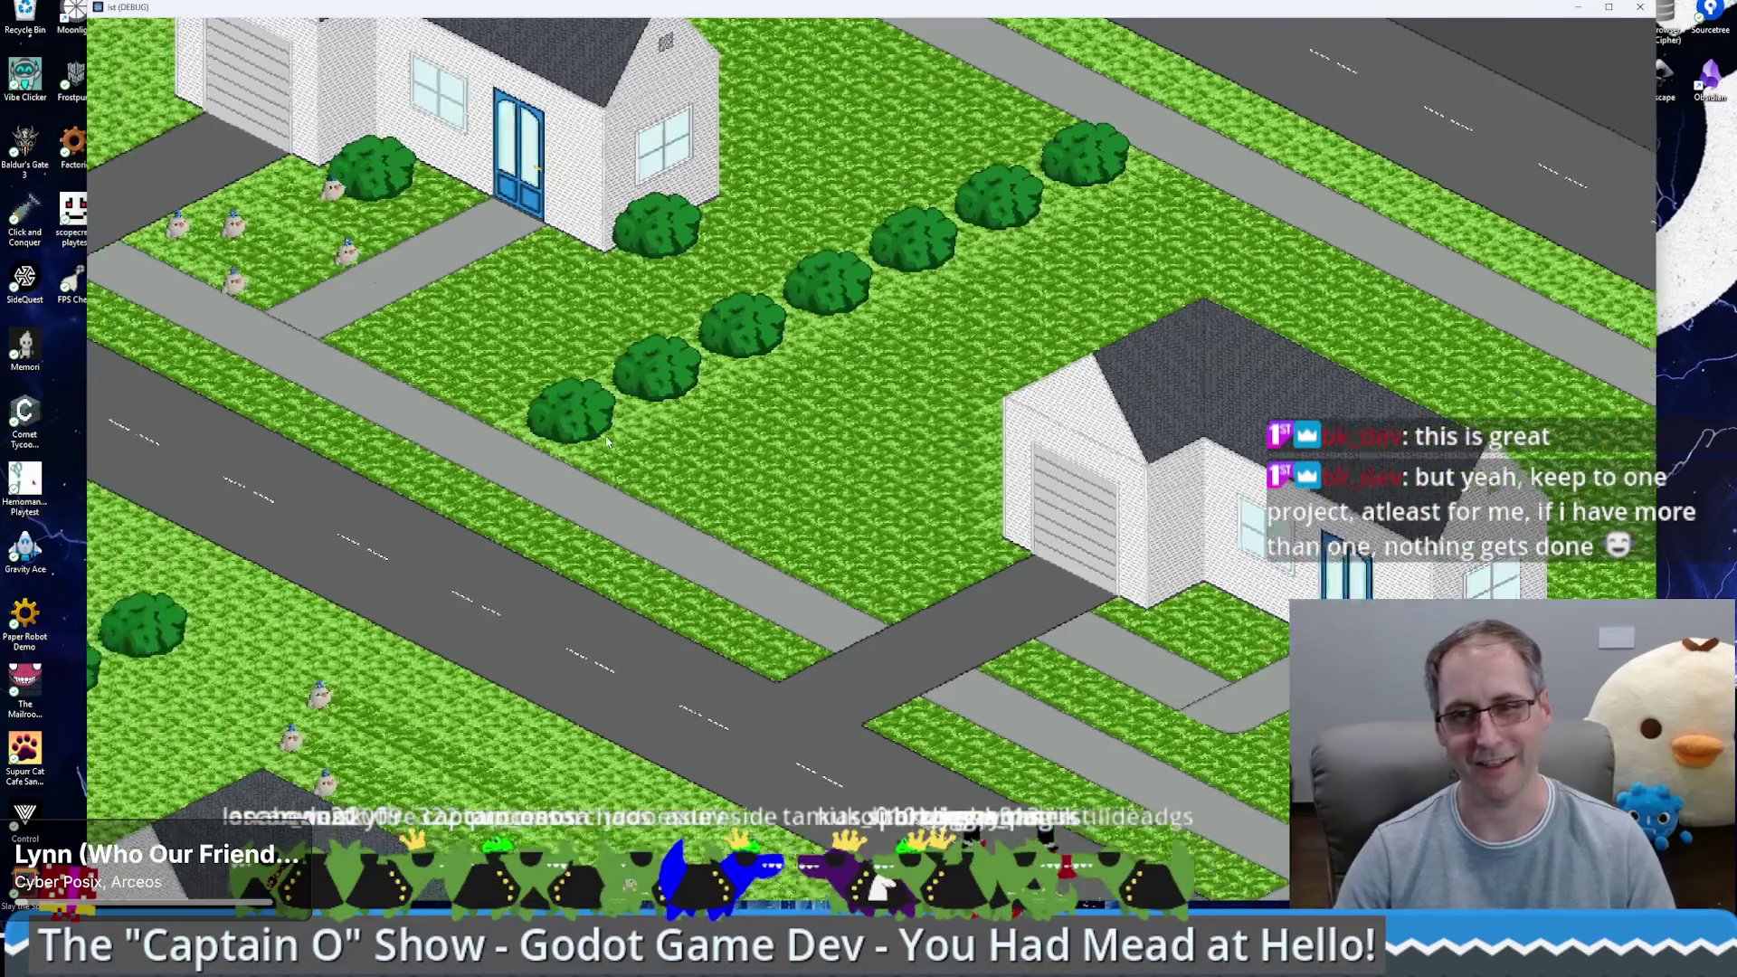
pyautogui.press('Down')
pyautogui.scroll(1, 603, 441)
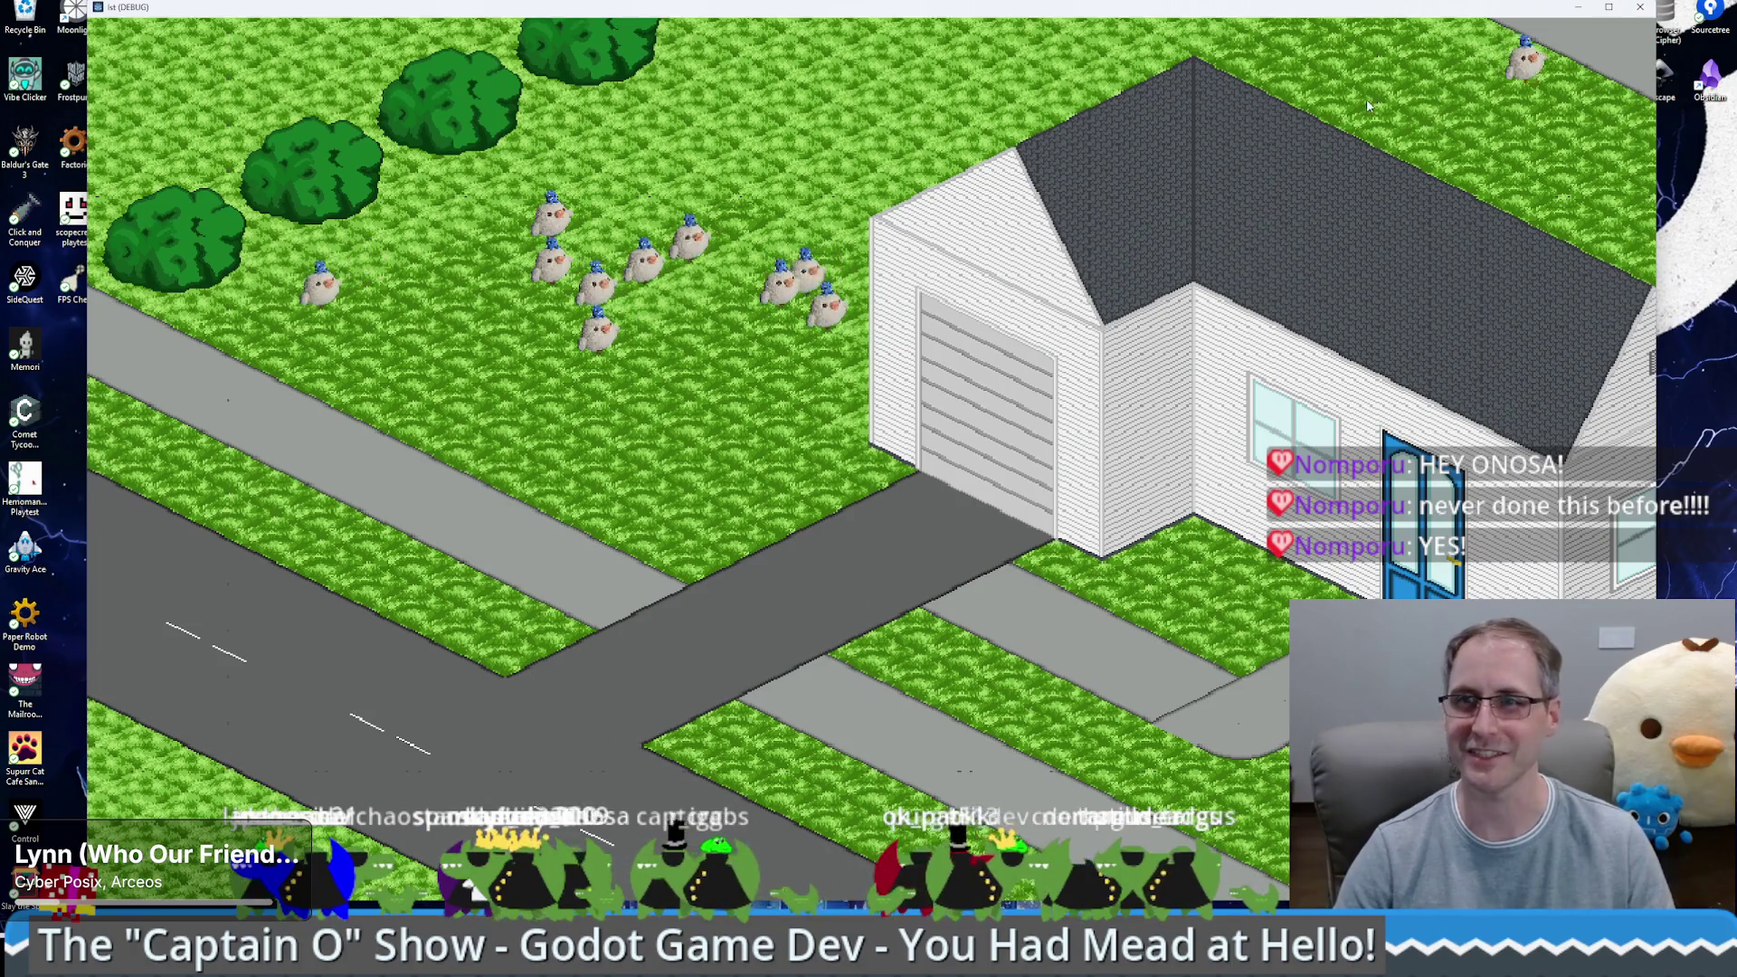
pyautogui.hotkey('alt', 'F4')
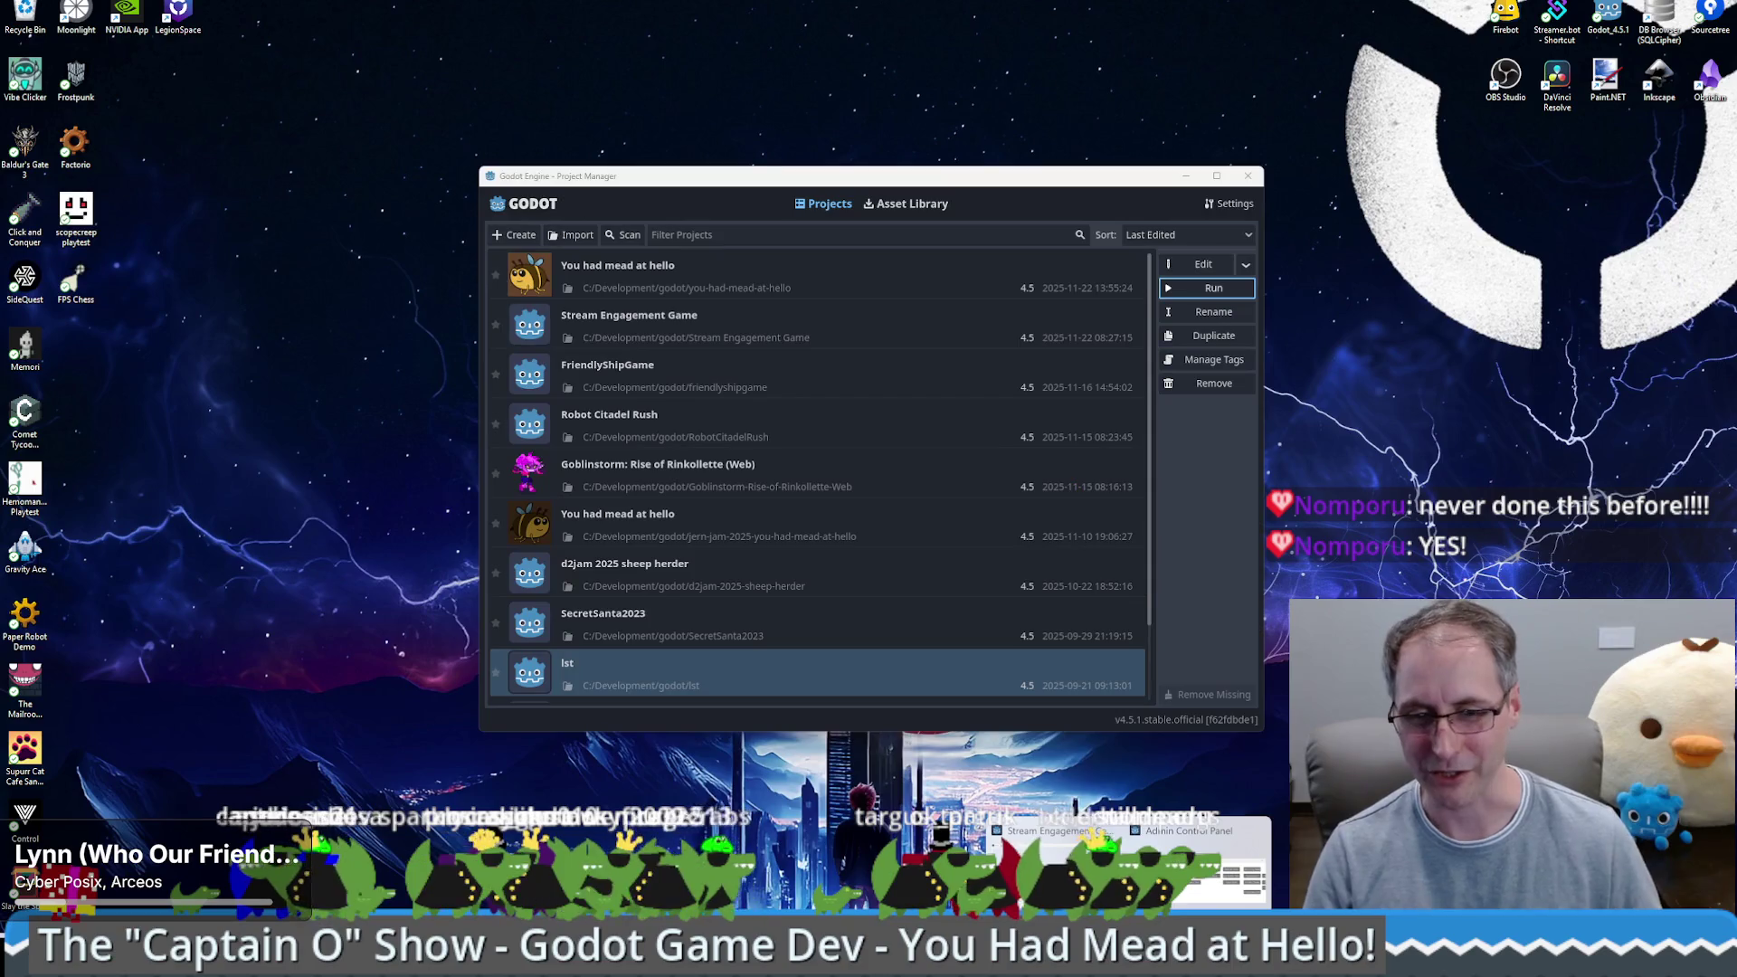
# Go back to the mead project's editor with save_and_load_manager.gd open
pyautogui.hotkey('alt', 'Tab')
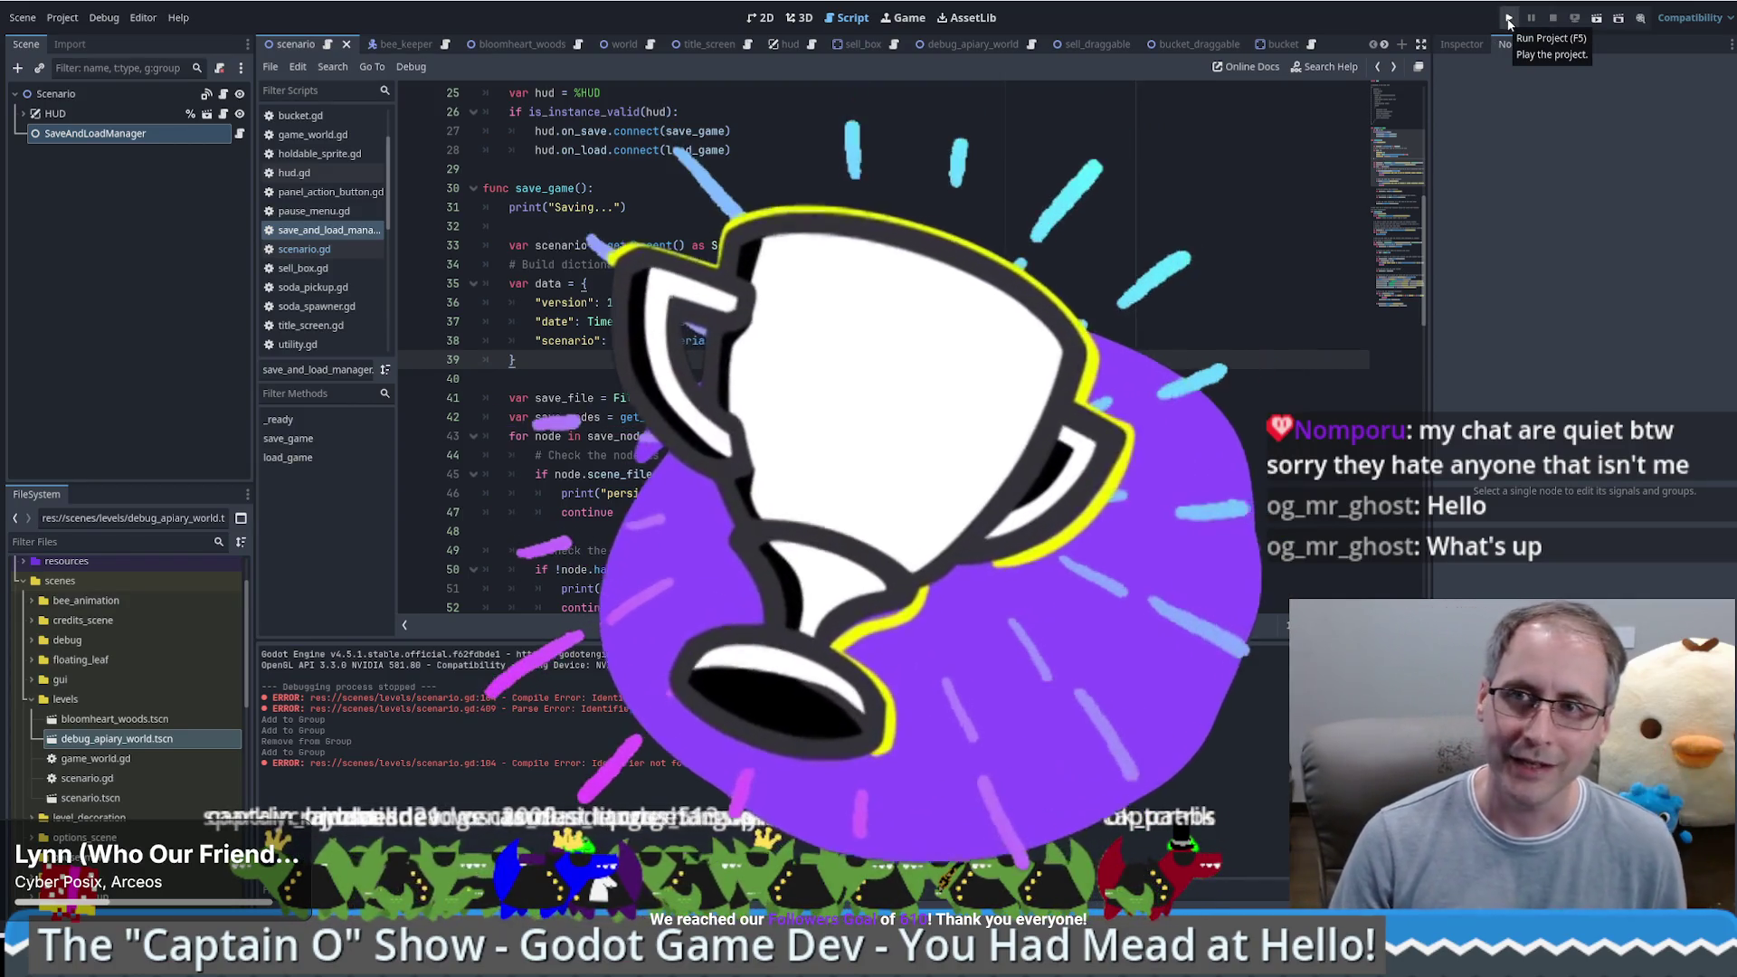
# Run the You Had Mead at Hello! project from the editor toolbar
pyautogui.click(1508, 20)
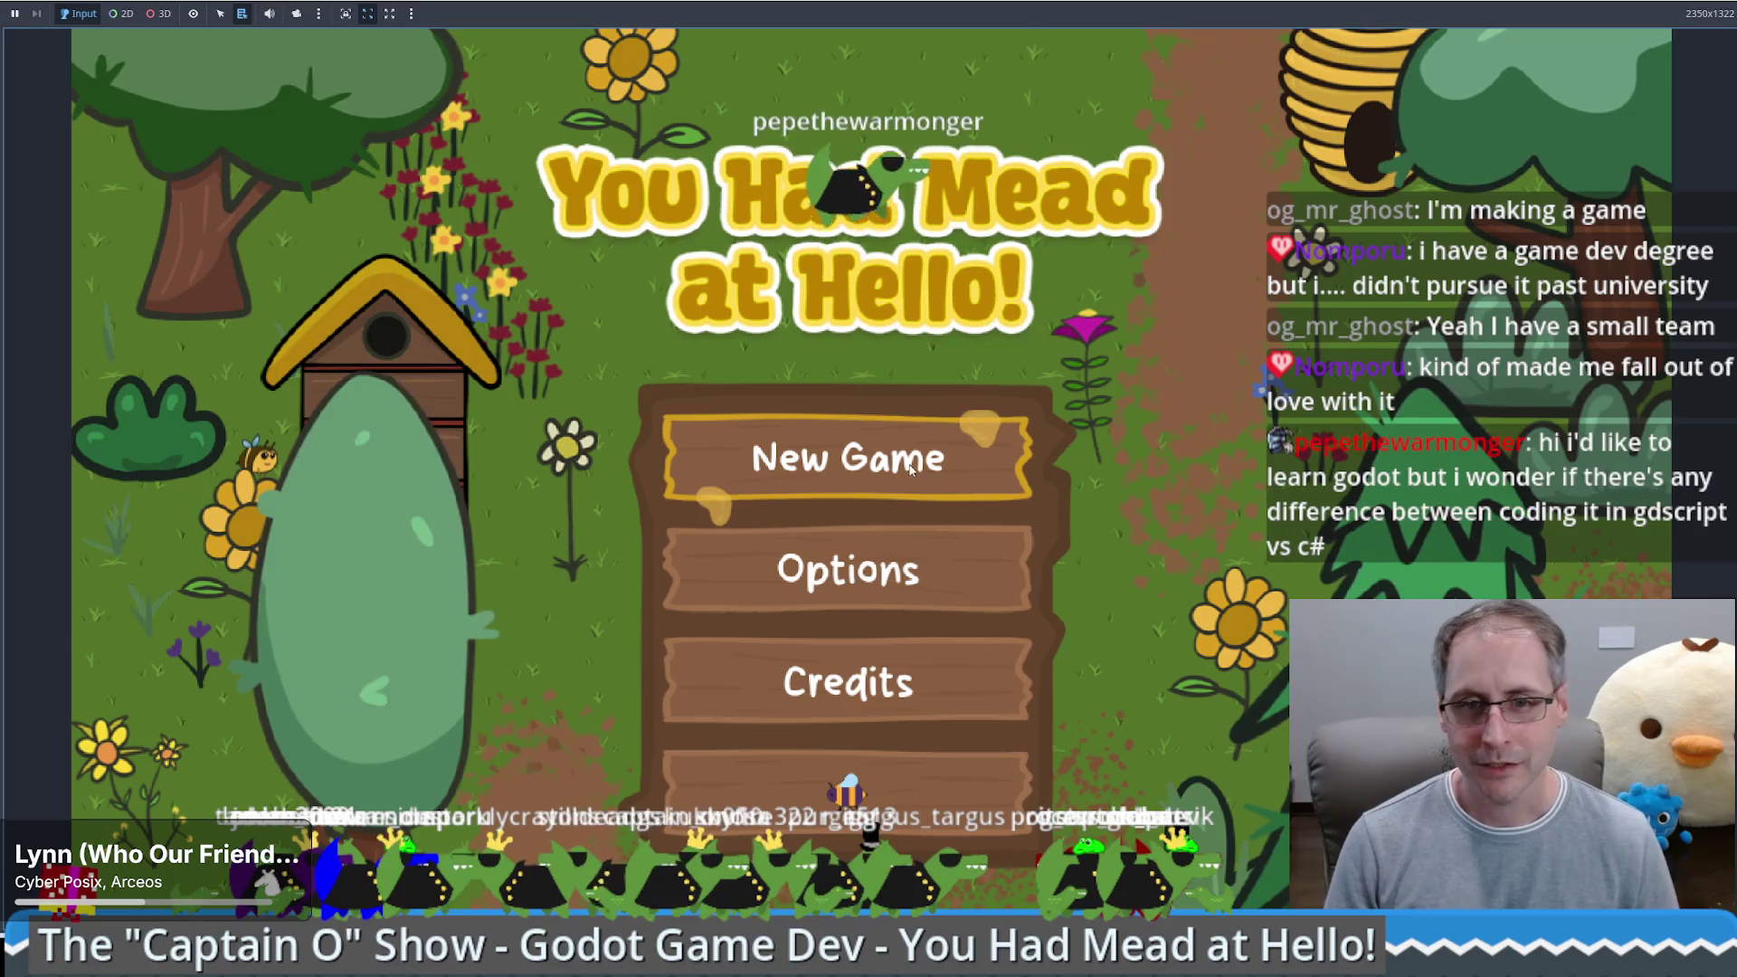
# Start a new game, place a bee hive on the field and check its stats
pyautogui.click(970, 466)
pyautogui.press('w')
pyautogui.press('a')
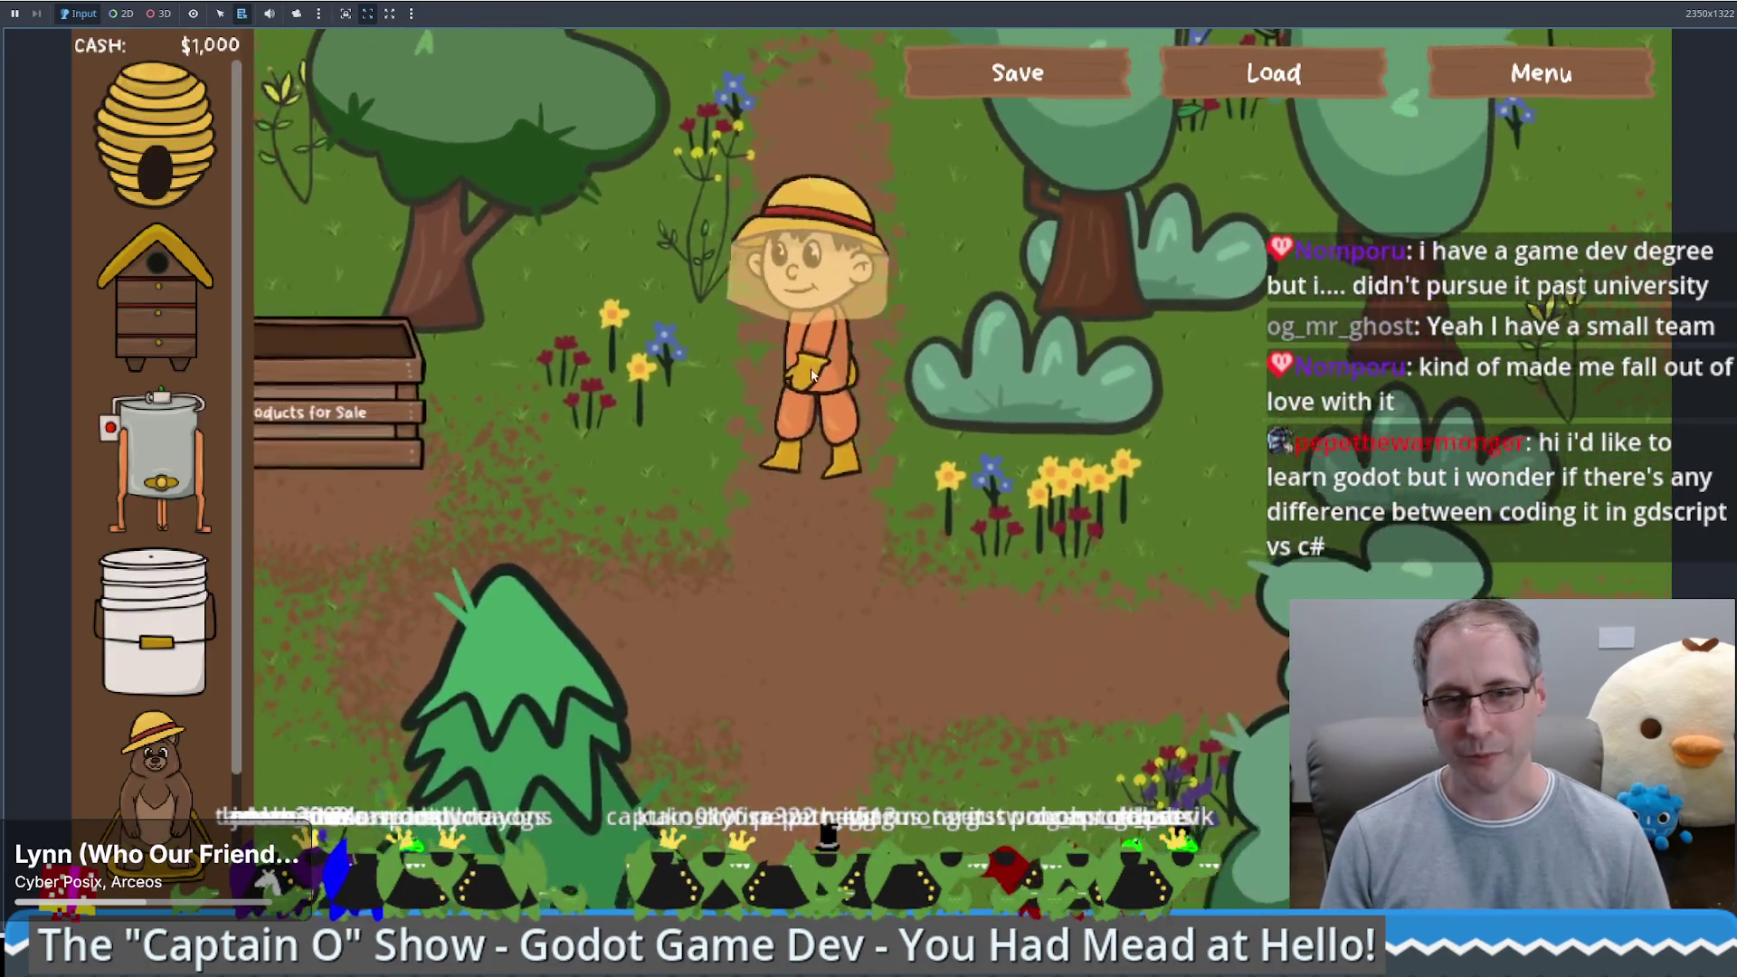
pyautogui.moveTo(156, 298)
pyautogui.mouseDown()
pyautogui.moveTo(376, 329)
pyautogui.moveTo(1071, 588)
pyautogui.moveTo(1154, 638)
pyautogui.mouseUp()
pyautogui.click(1142, 475)
pyautogui.press('s')
pyautogui.press('d')
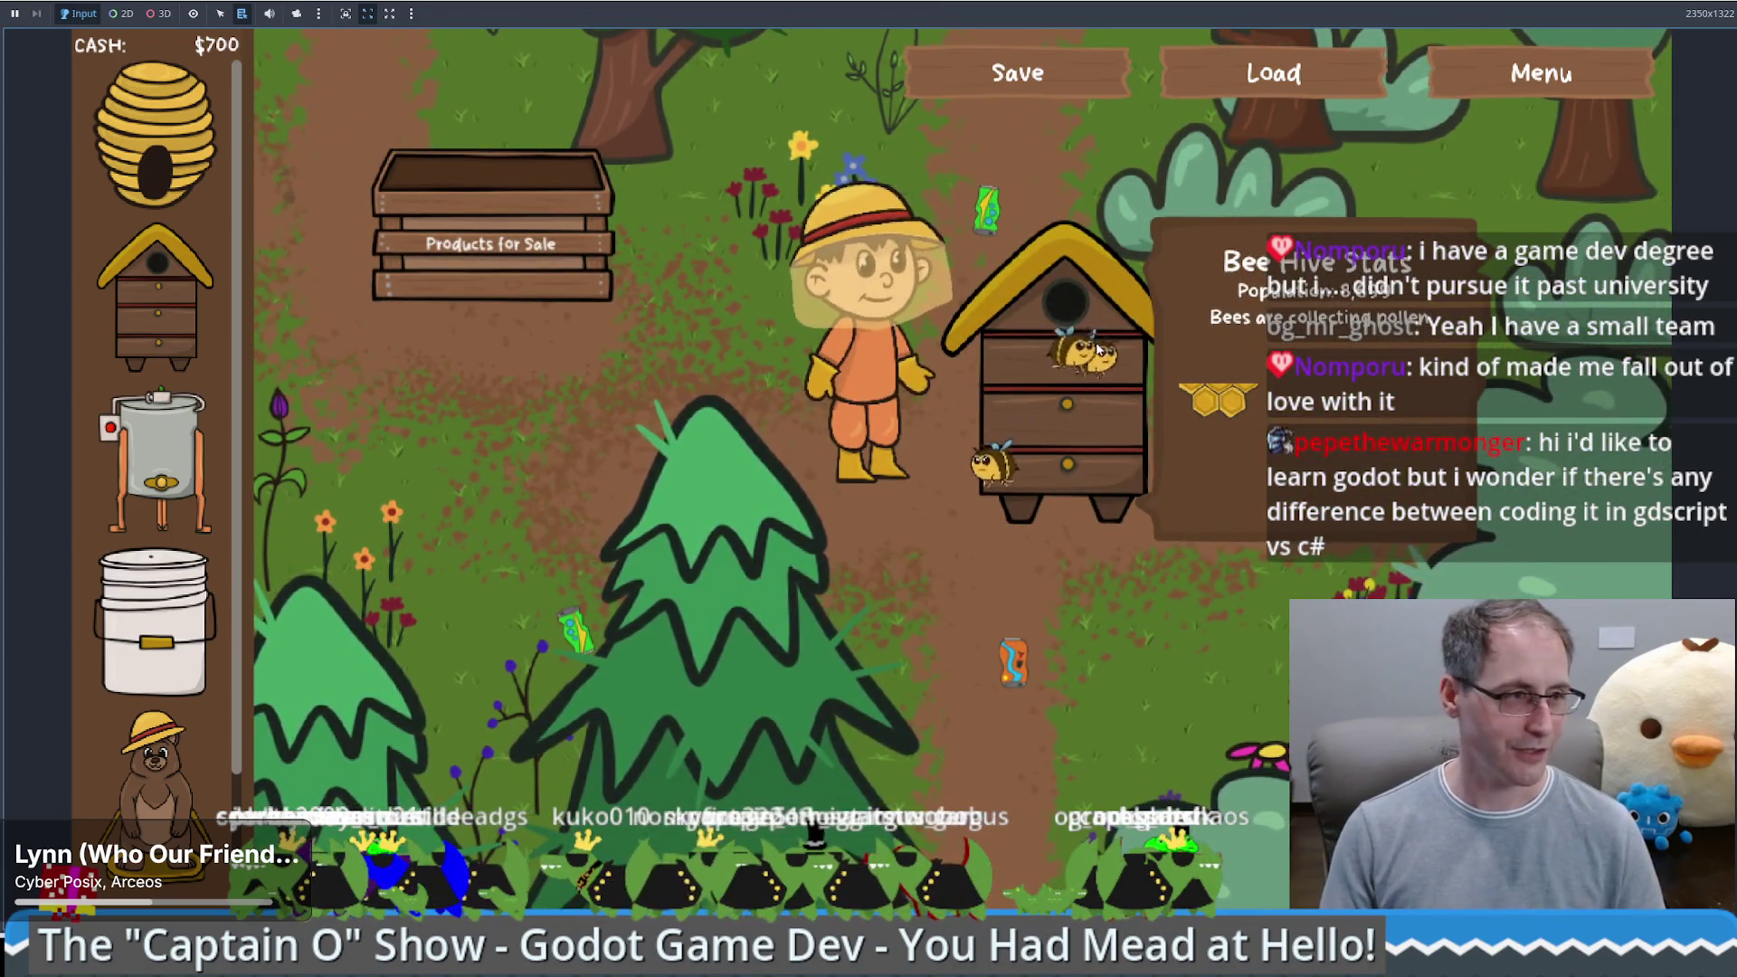
pyautogui.click(1097, 465)
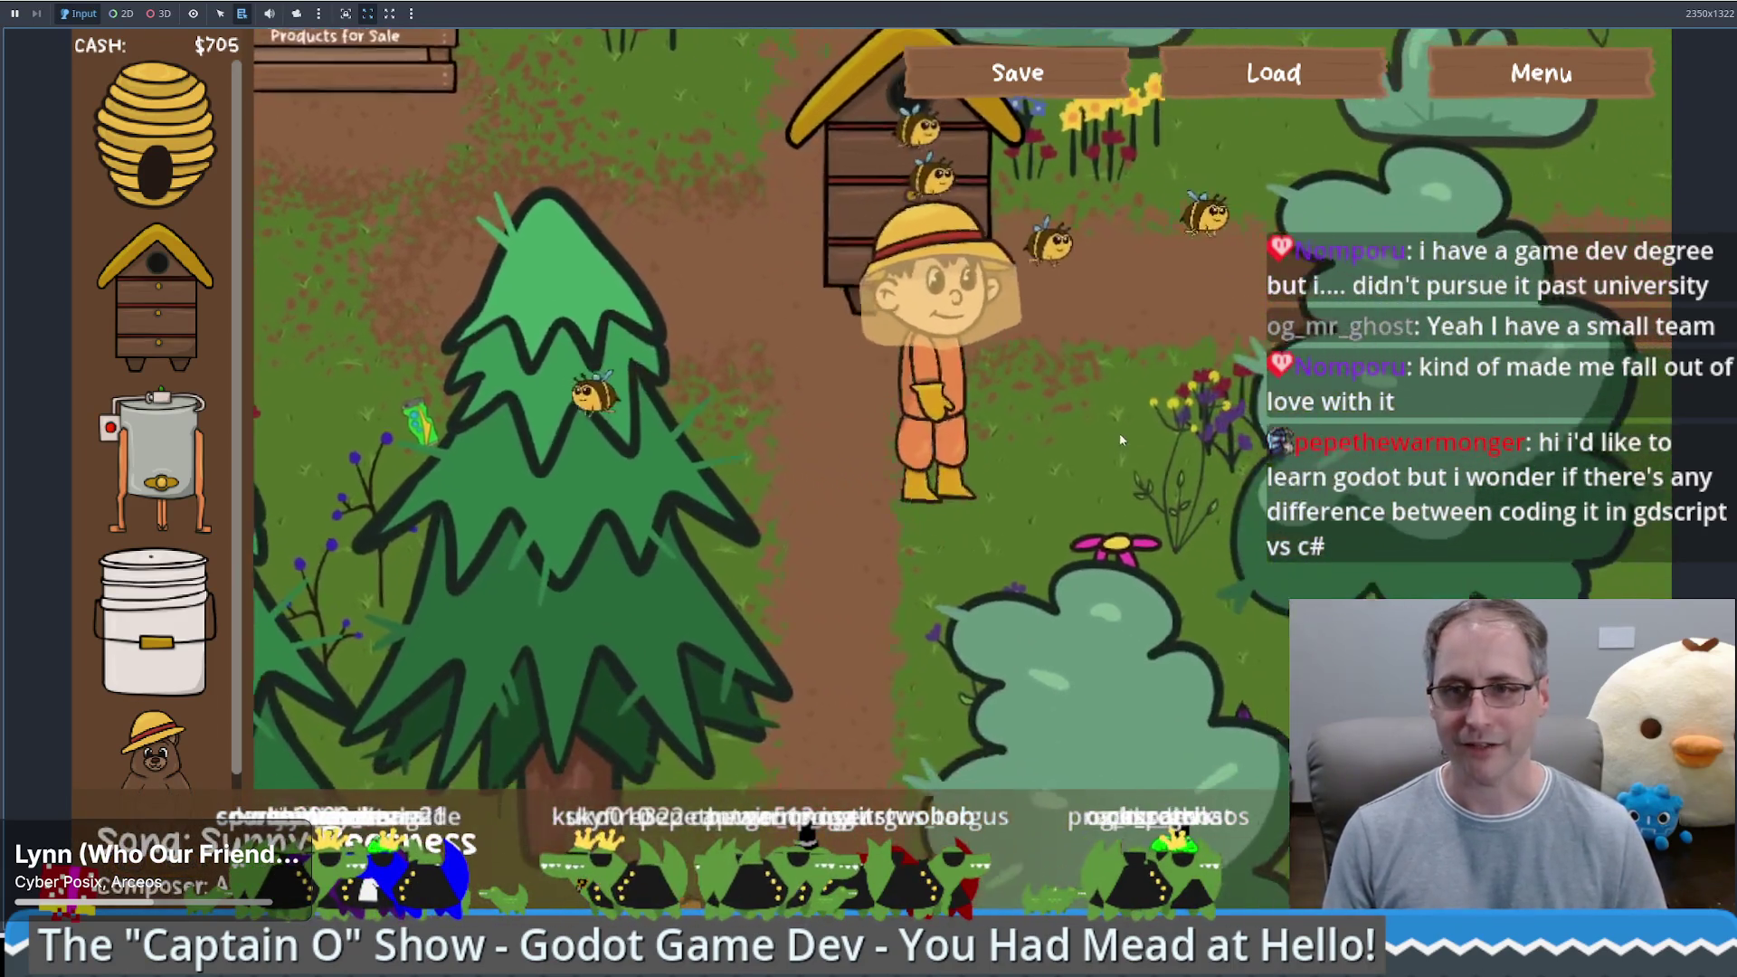
# Walk the farmer past the big tree, catch a bee and release it onto the yellow flower
pyautogui.press('w')
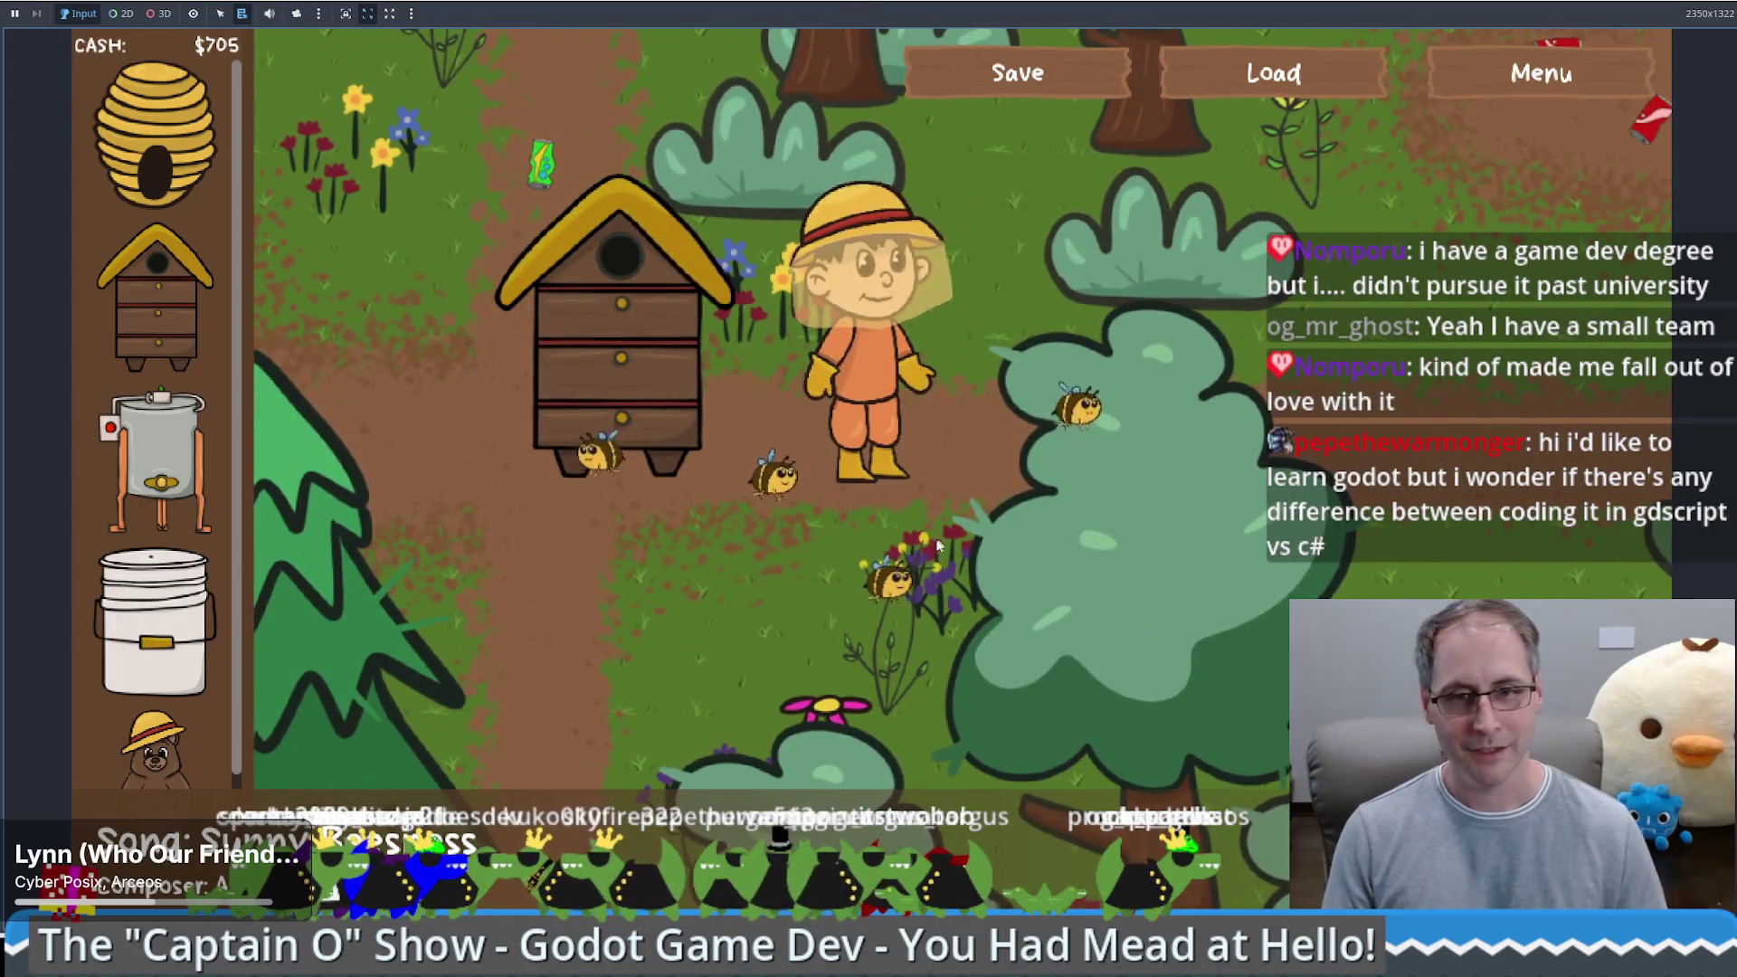
pyautogui.press('d')
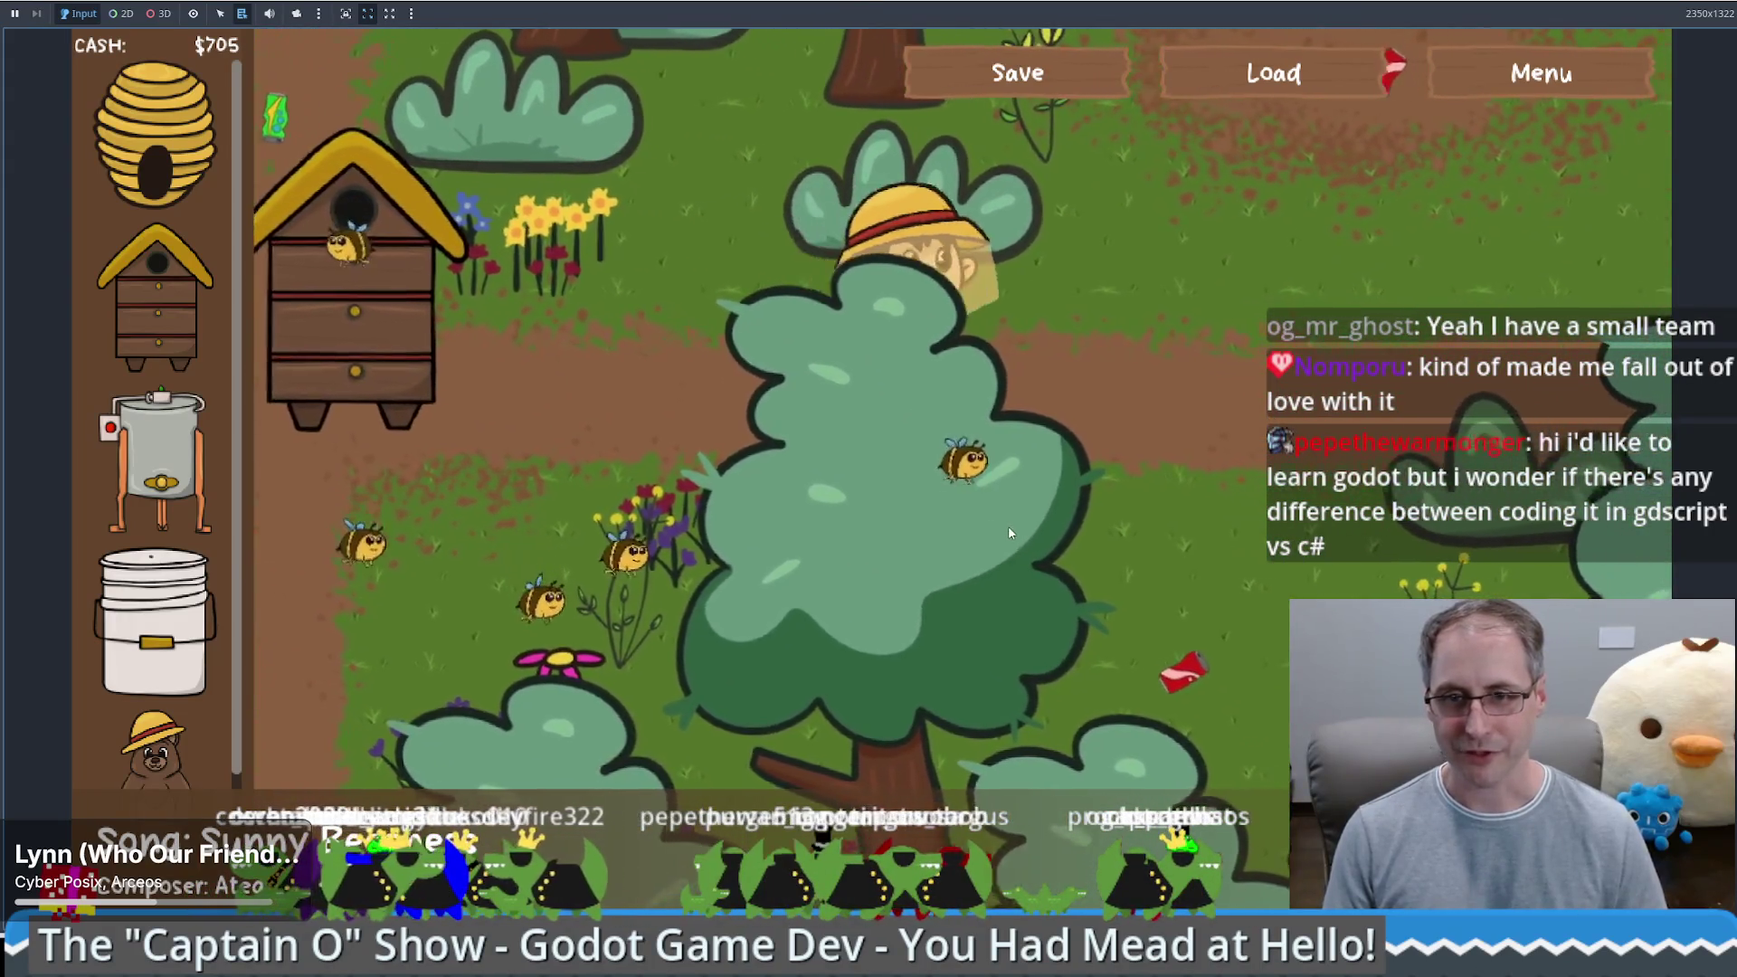
pyautogui.press('s')
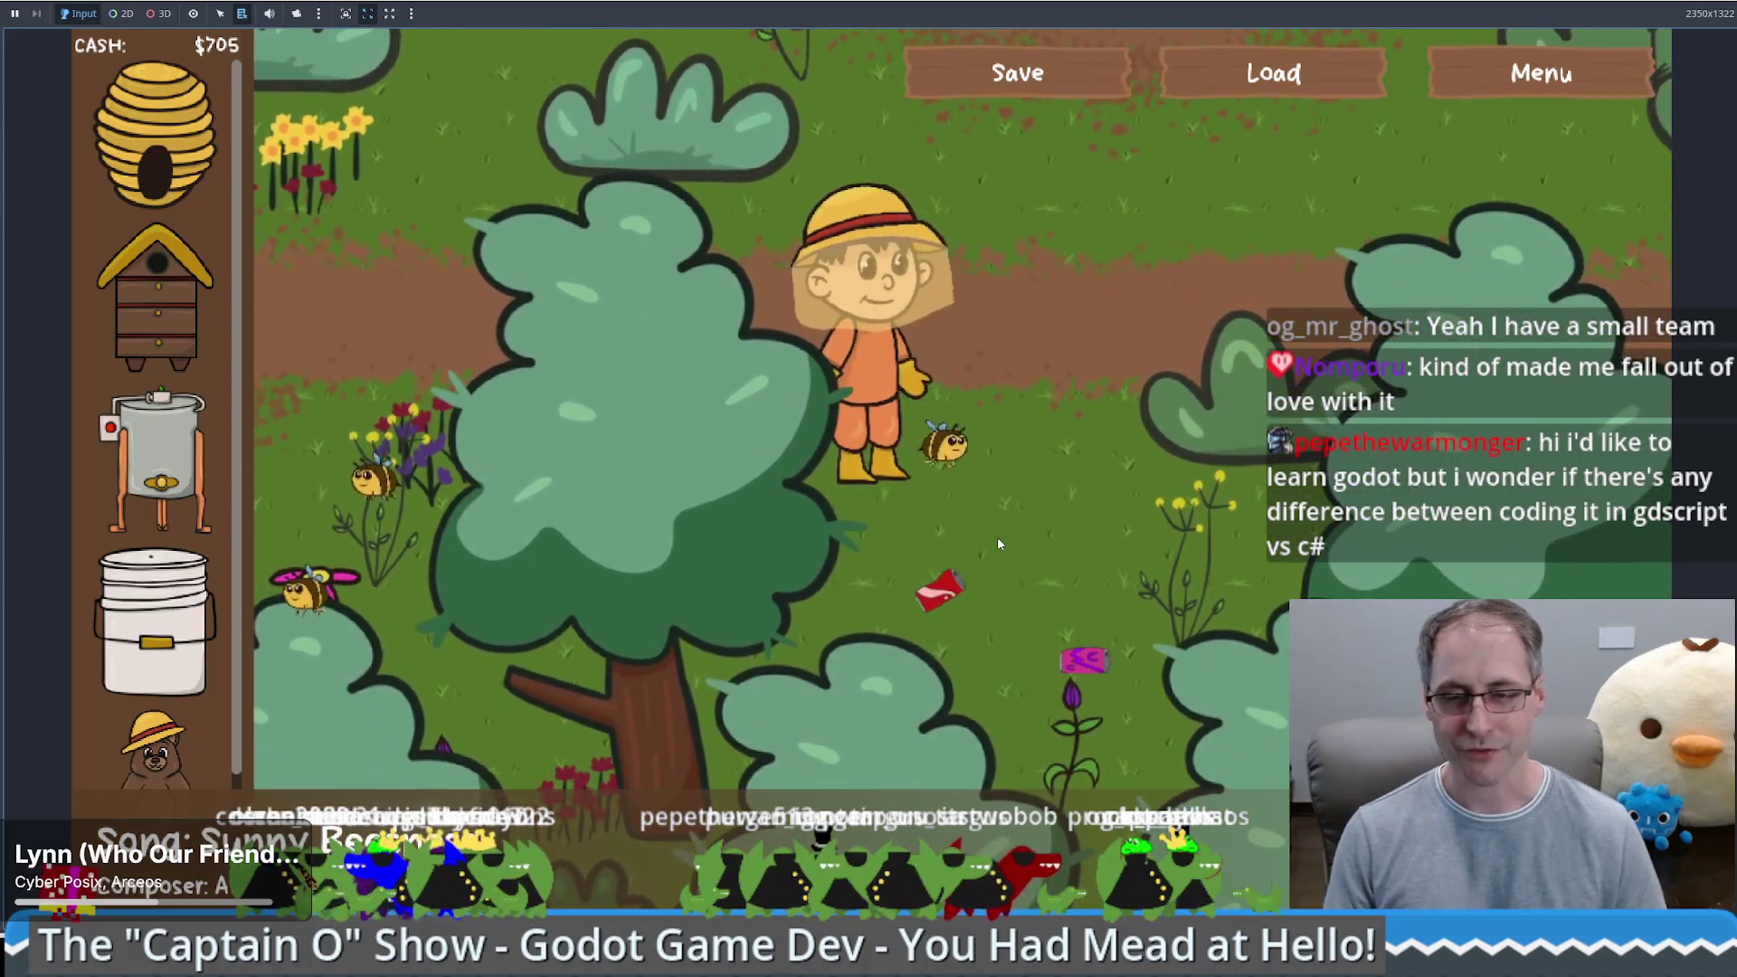
pyautogui.press('d')
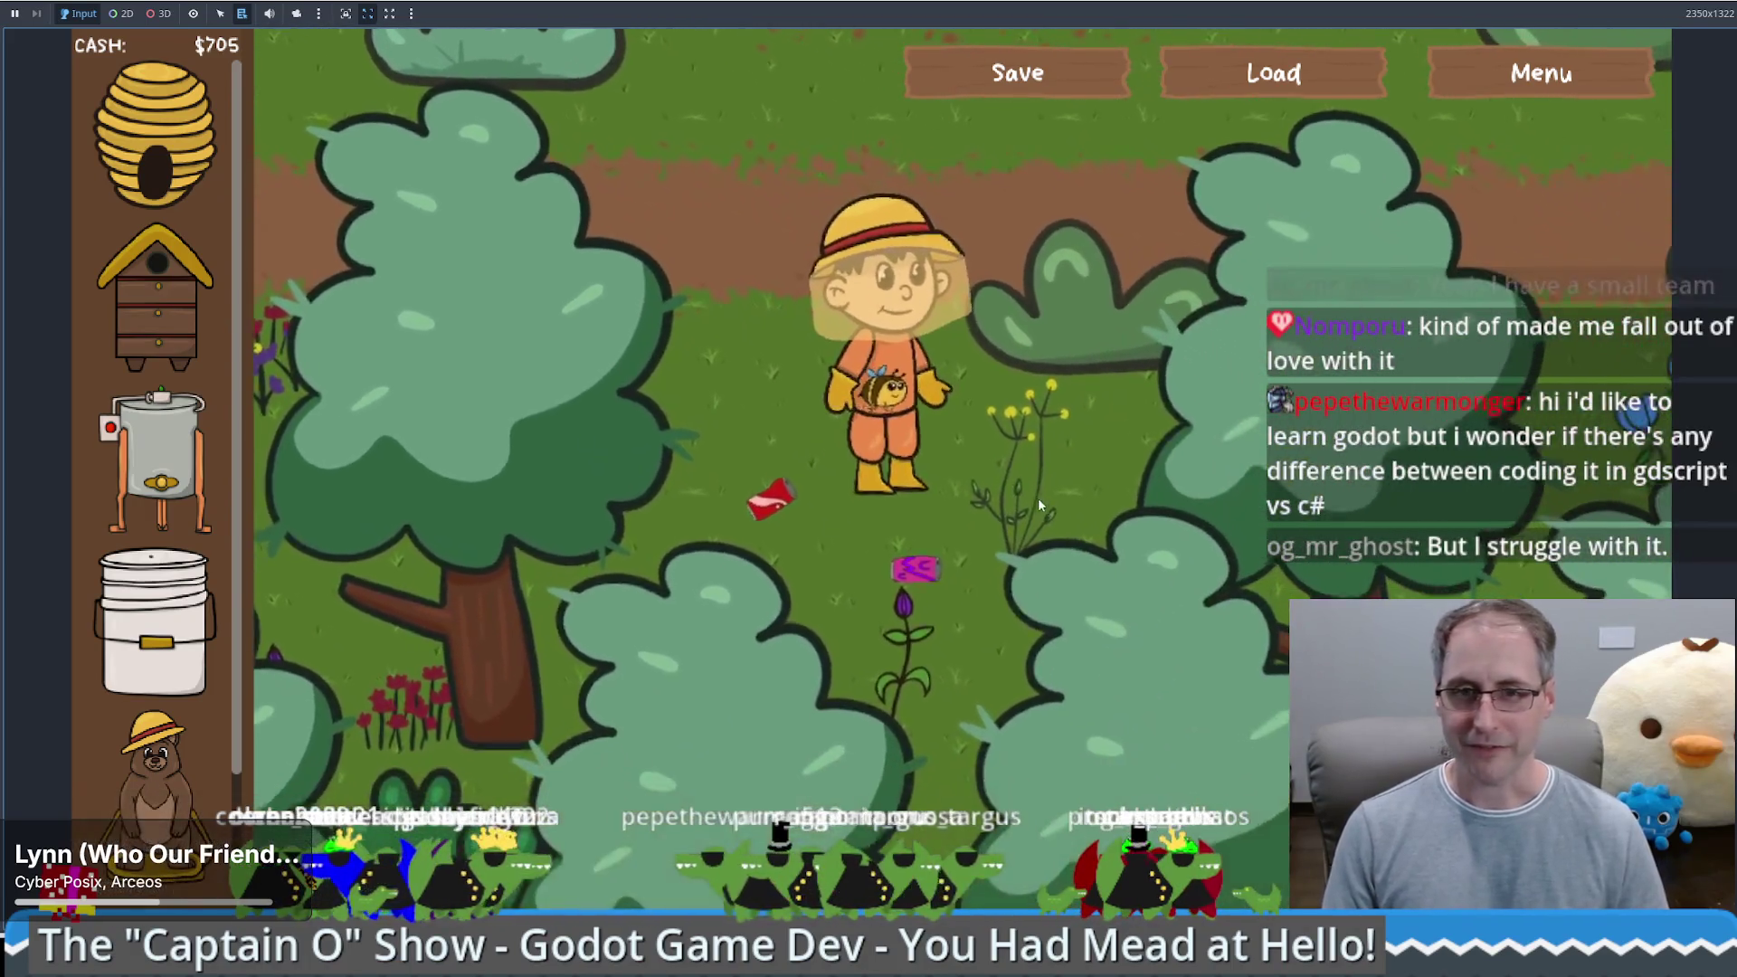
pyautogui.press('space')
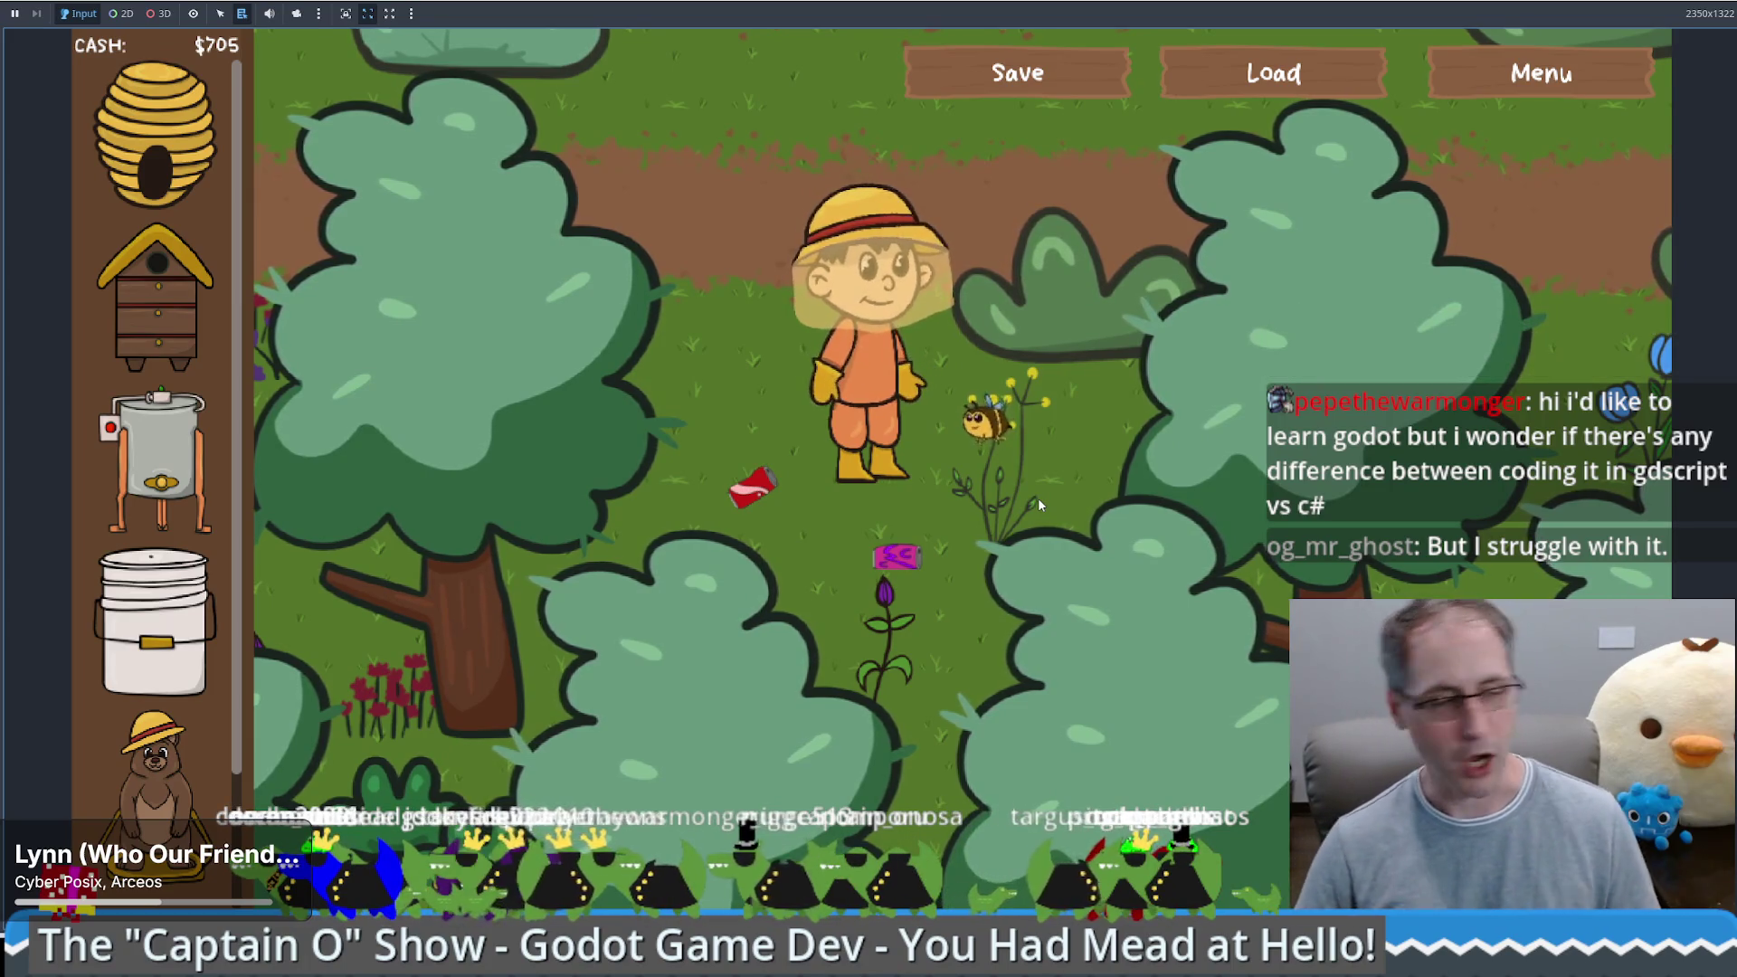
# Take the hive's honeycombs, place a Honey Extractor and feed the honeycombs into it
pyautogui.press('w')
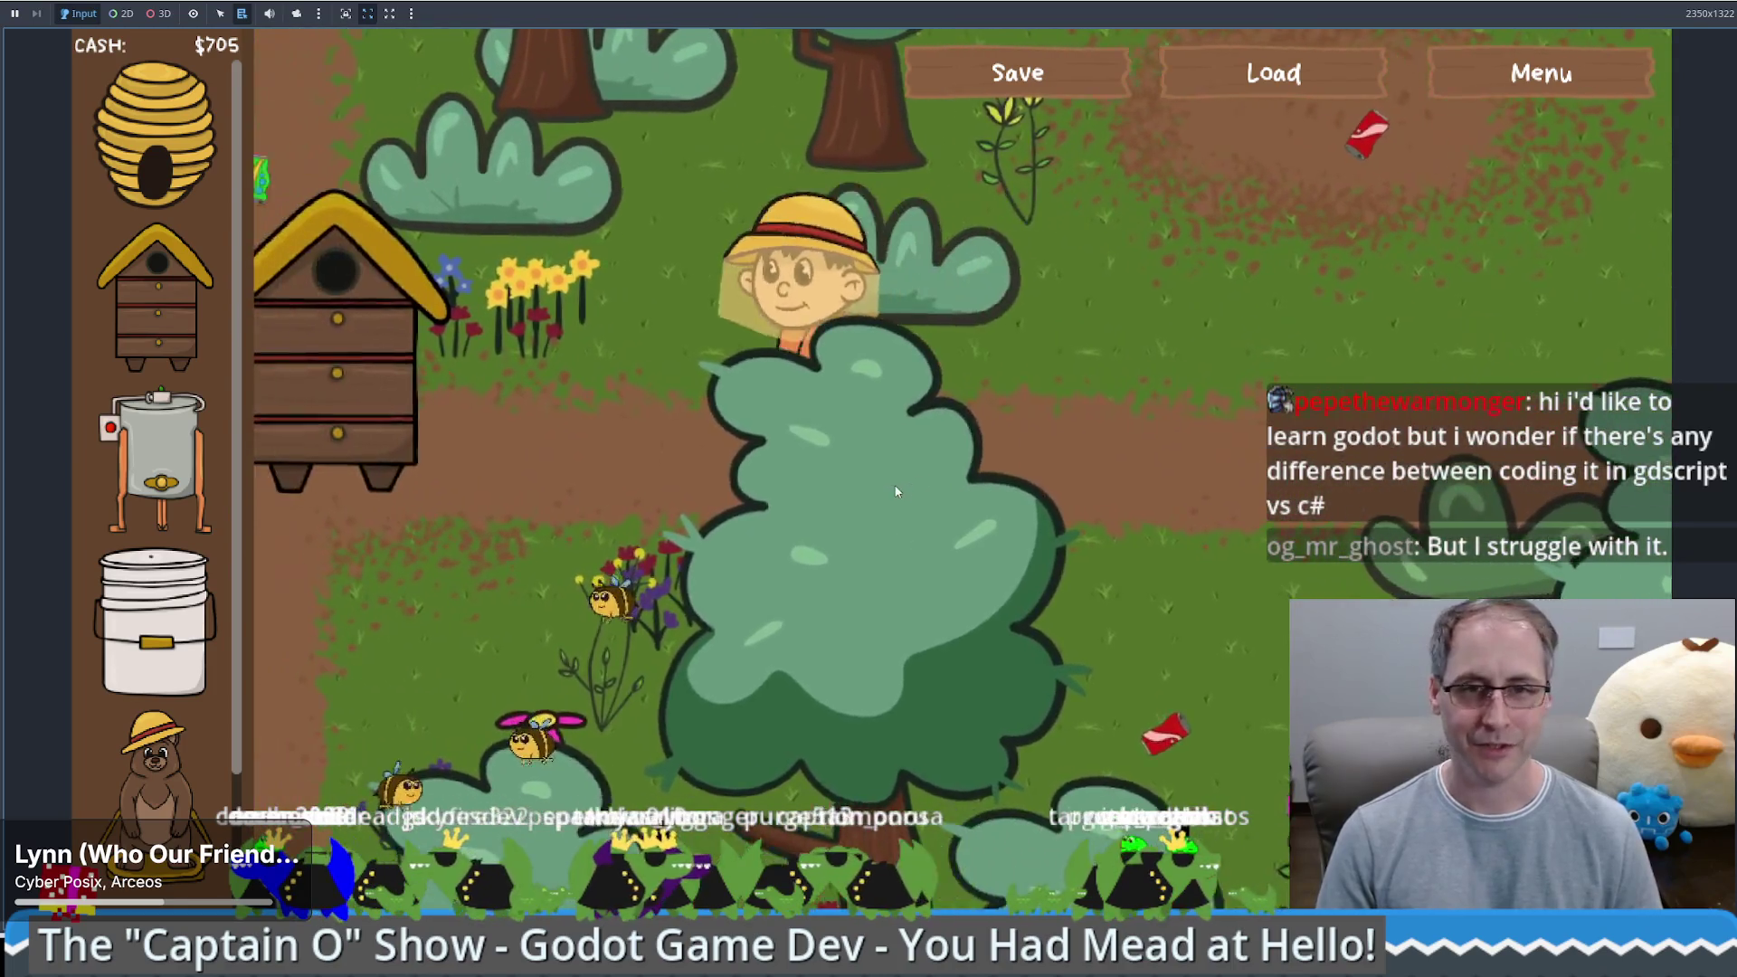
pyautogui.press('a')
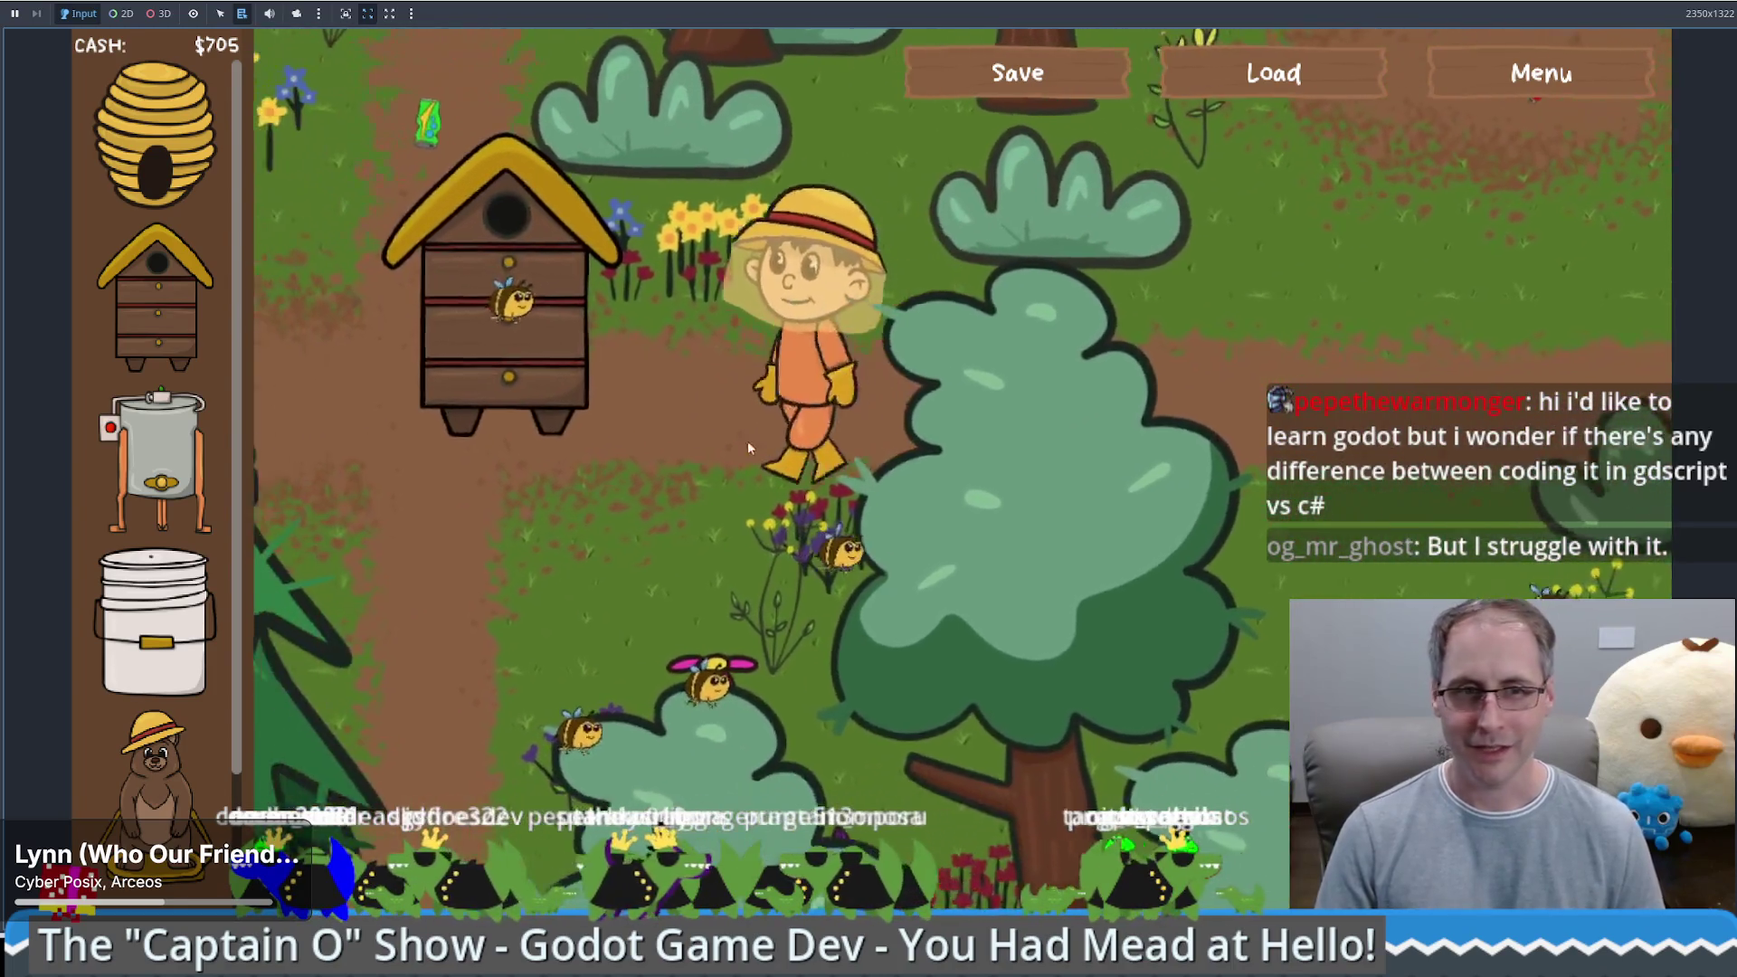
pyautogui.moveTo(629, 431)
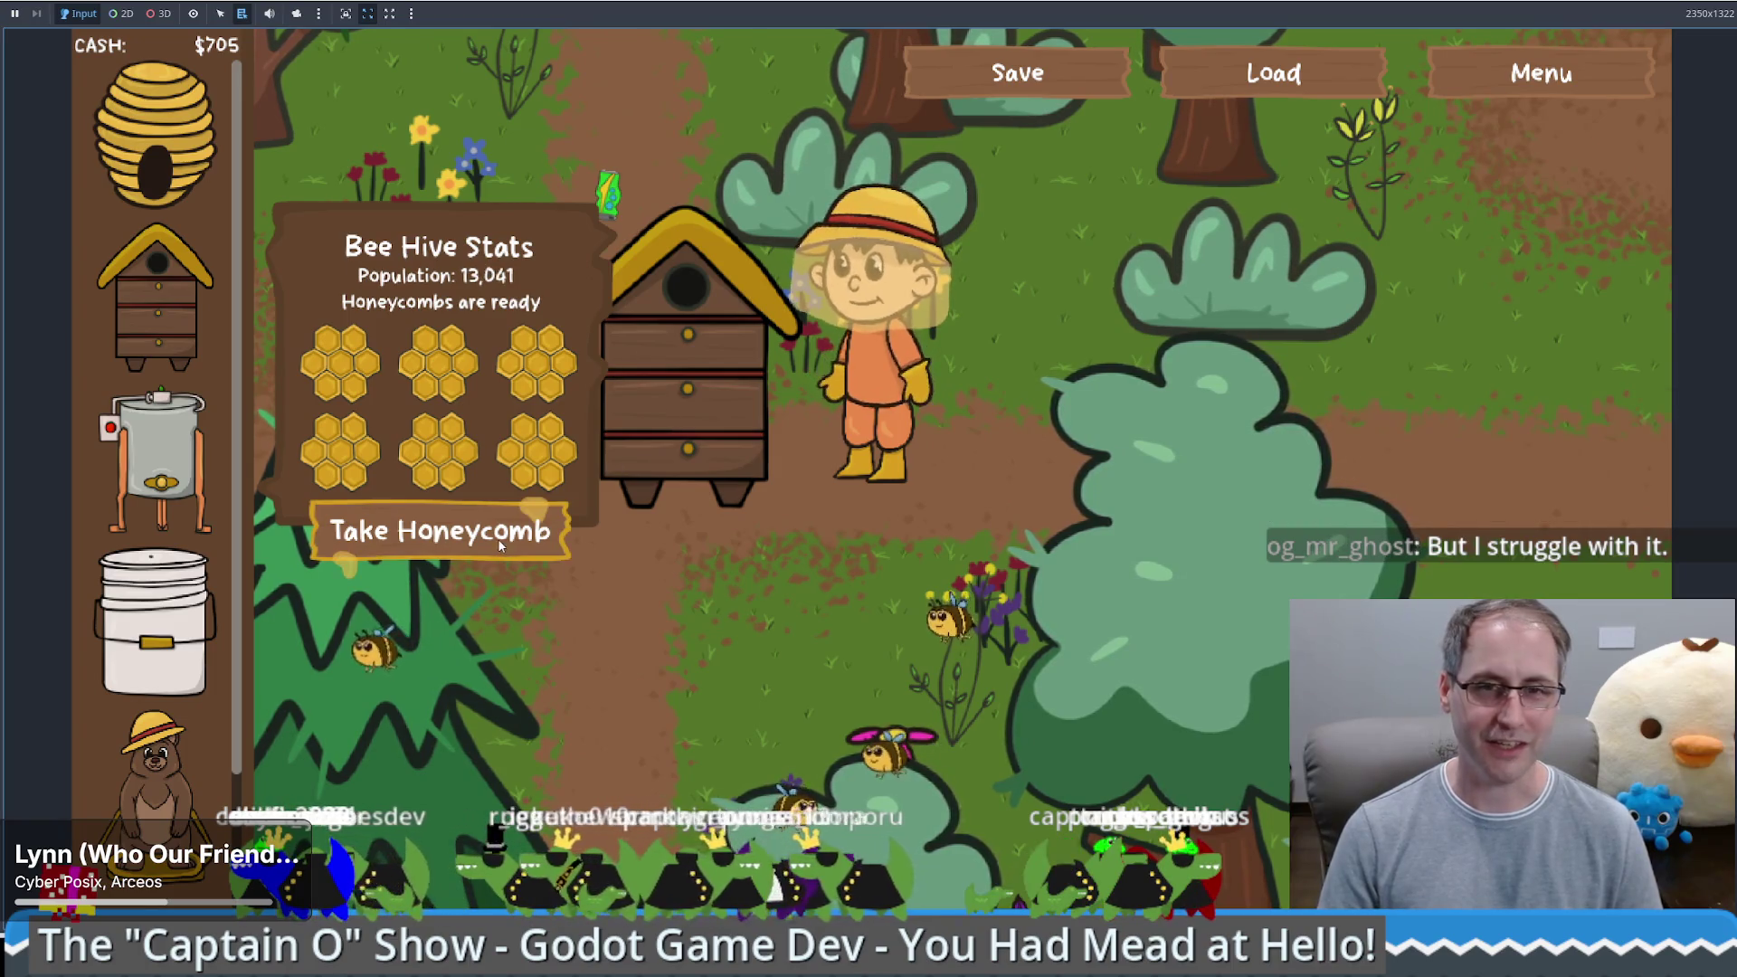
pyautogui.click(451, 525)
pyautogui.press('d')
pyautogui.press('d')
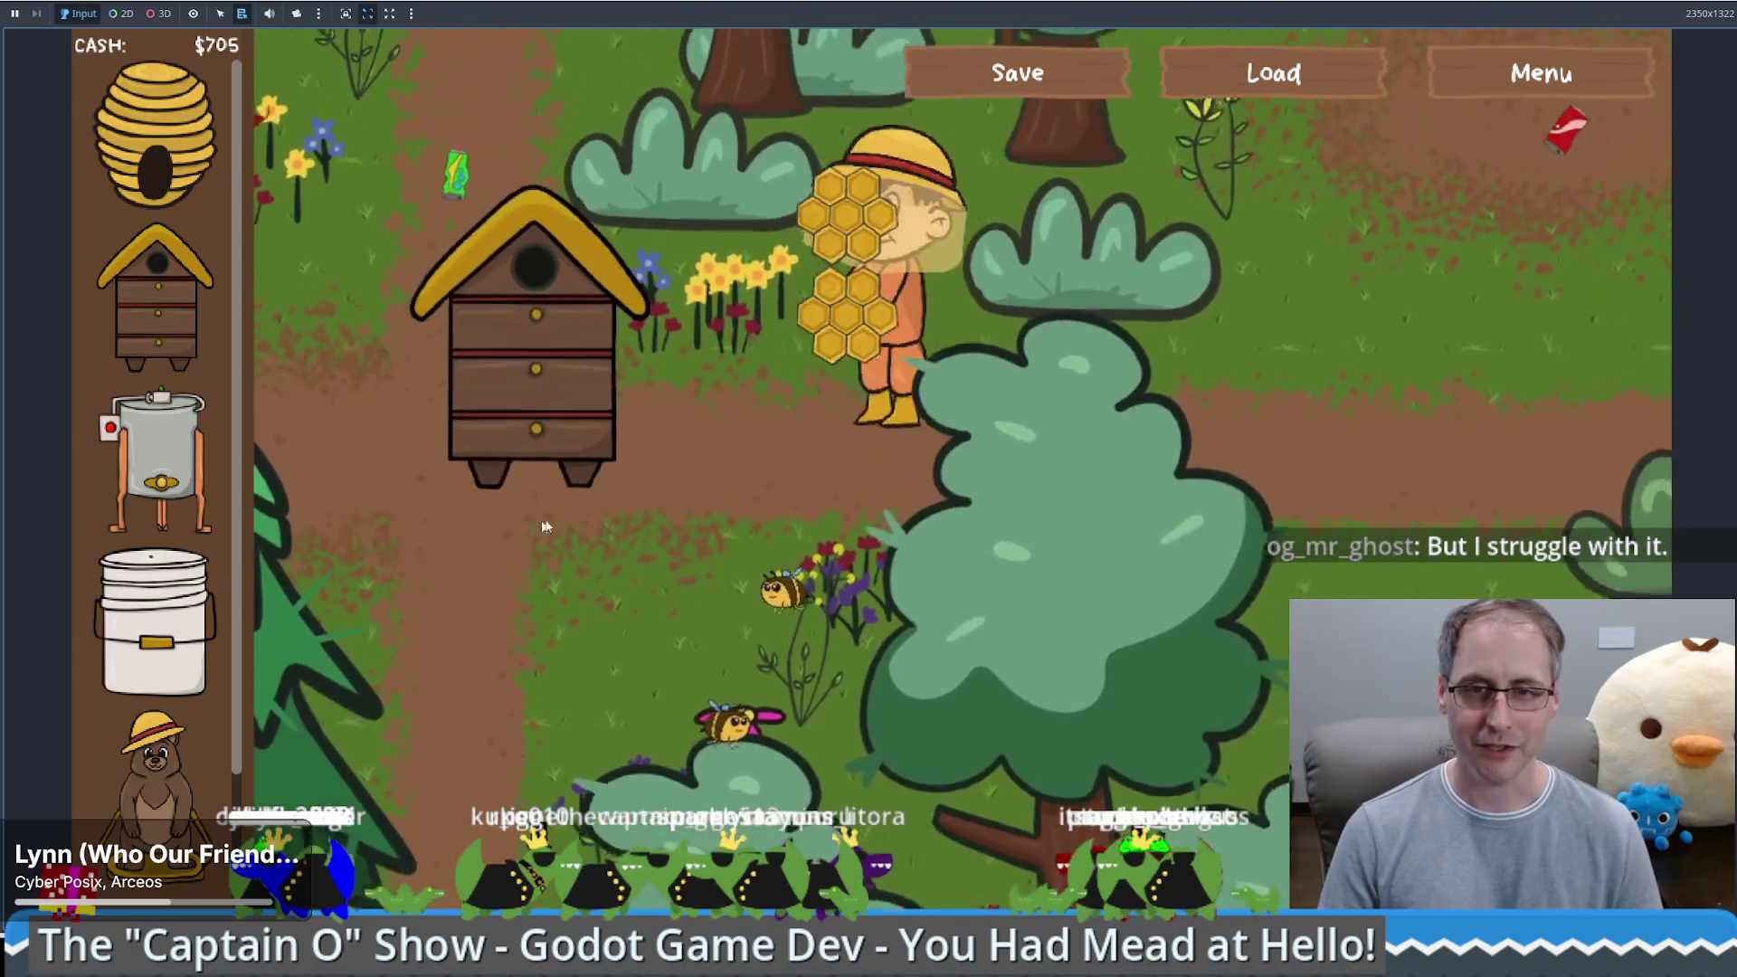
pyautogui.press('d')
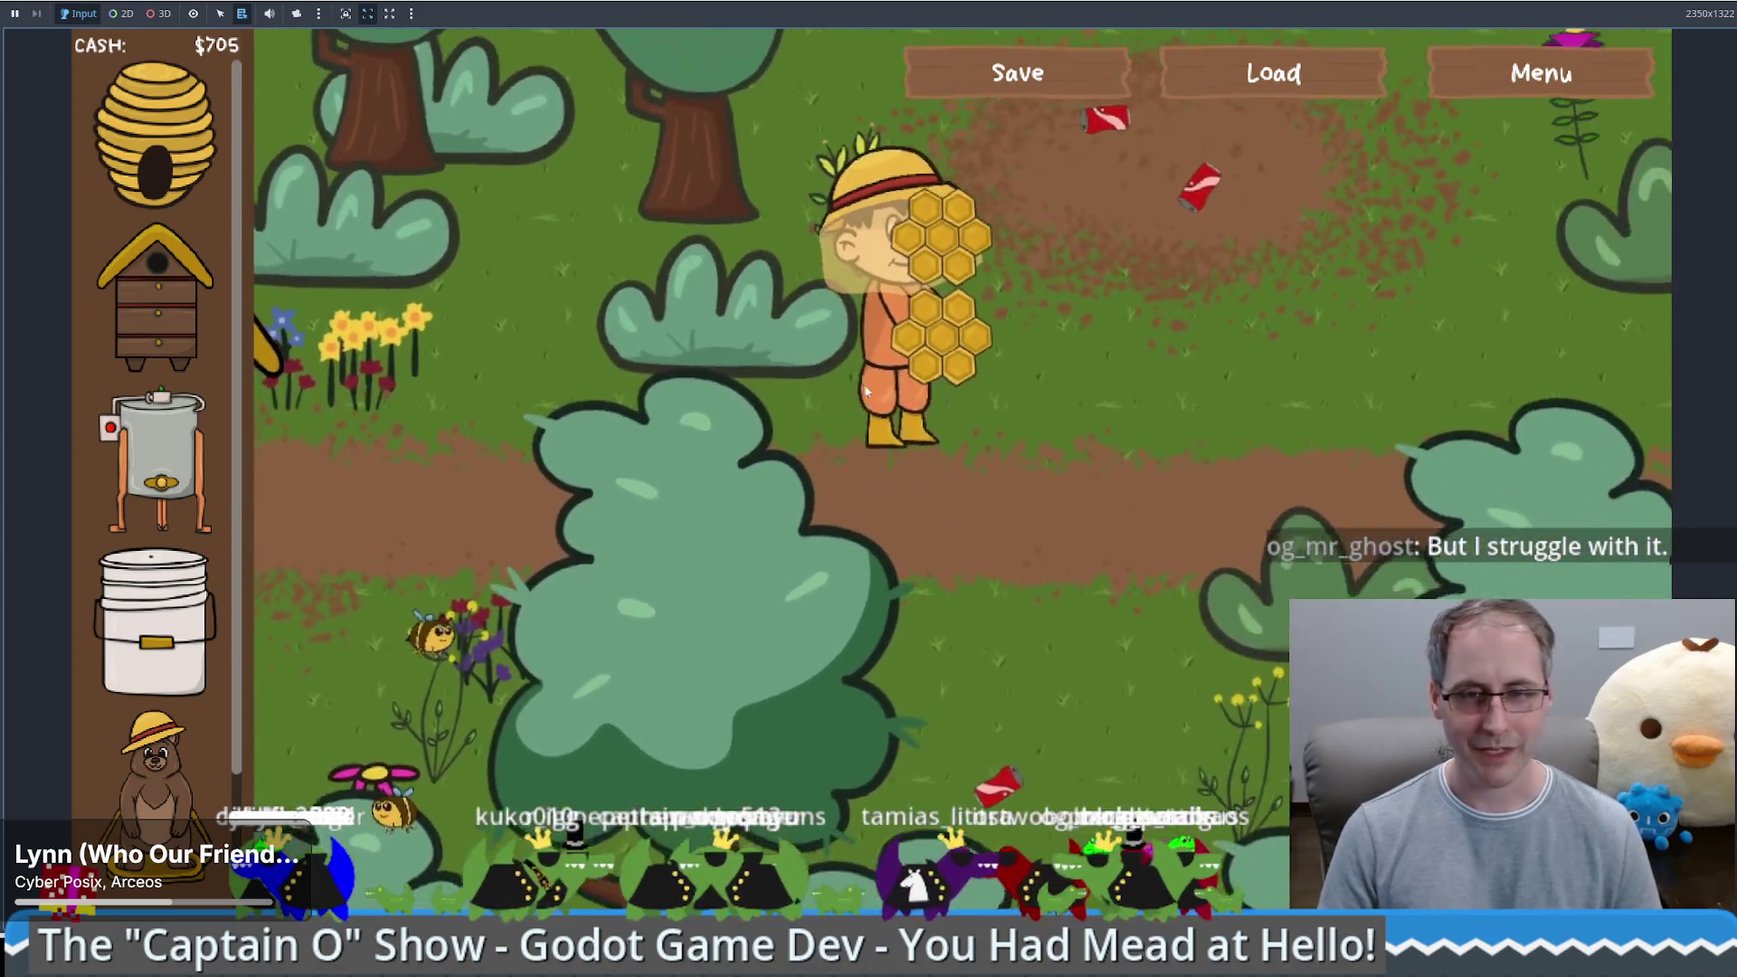
pyautogui.moveTo(161, 452)
pyautogui.mouseDown()
pyautogui.moveTo(853, 368)
pyautogui.moveTo(1072, 393)
pyautogui.mouseUp()
pyautogui.press('d')
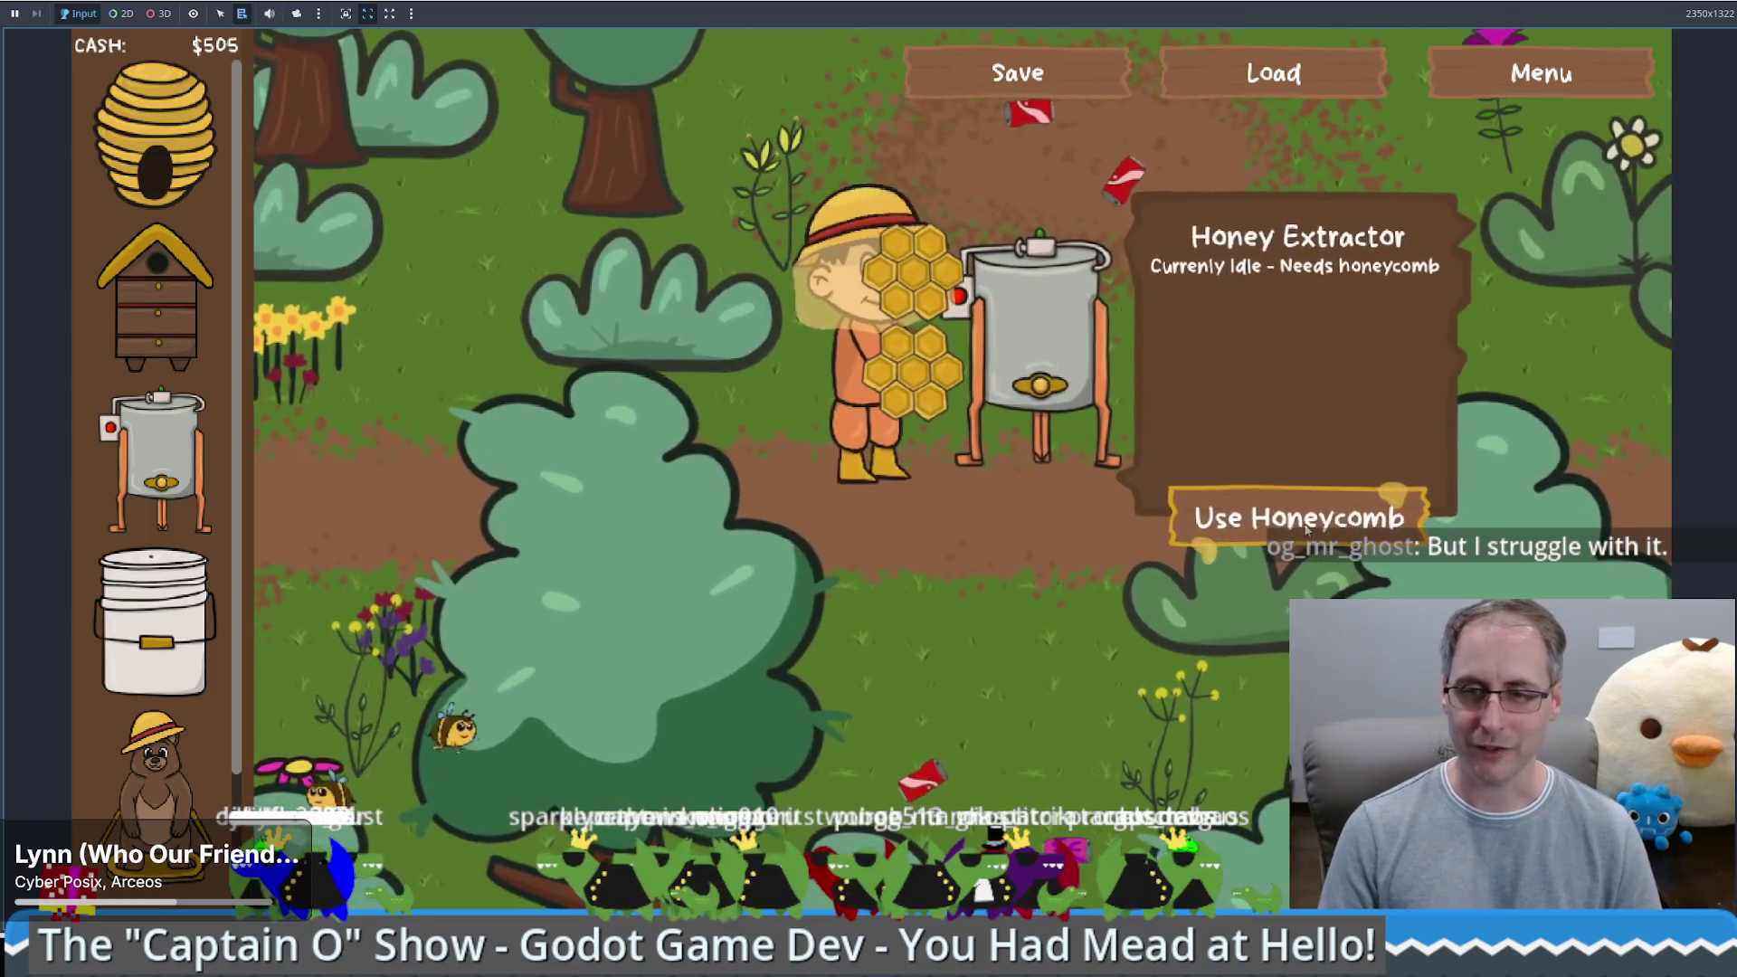
pyautogui.click(1189, 525)
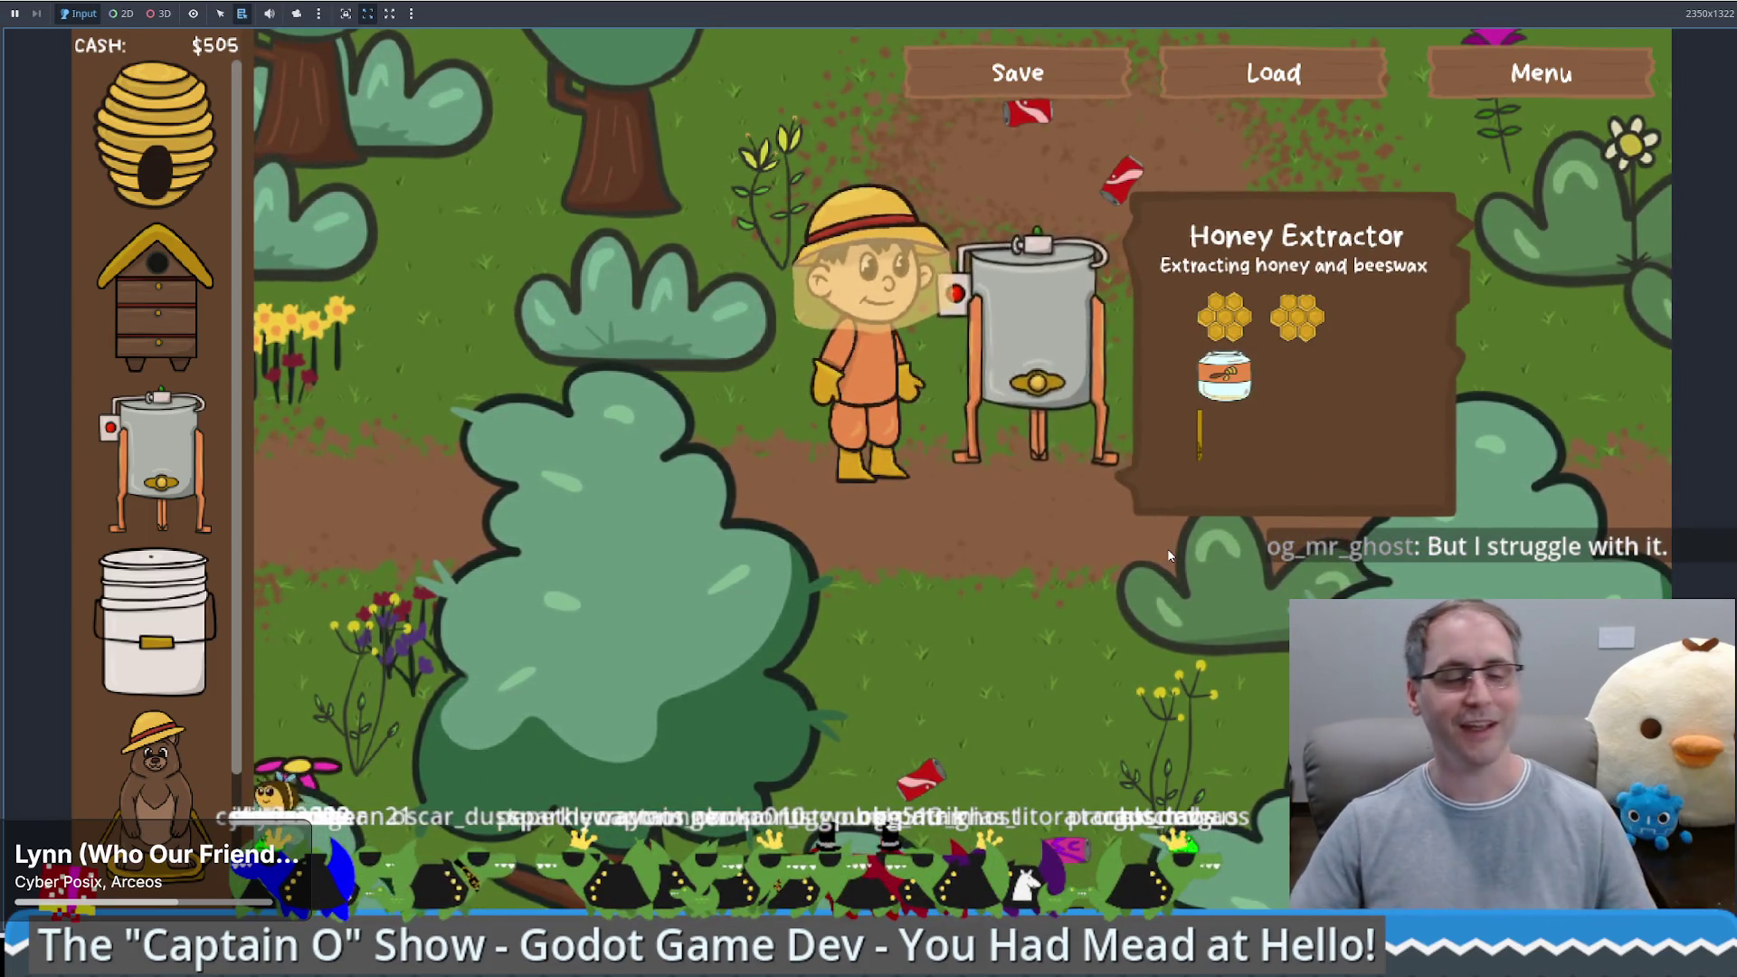